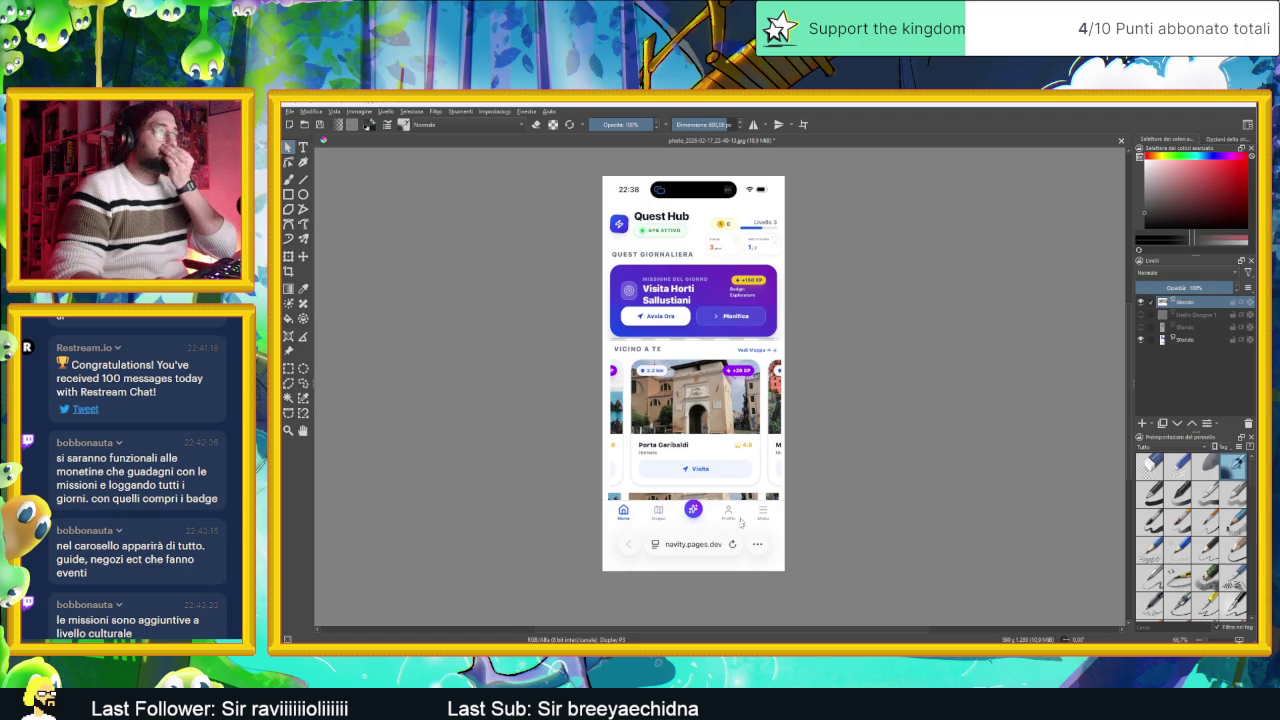
Step: Close the Krita photo image and quit Krita without saving its changes
left_click(1246, 104)
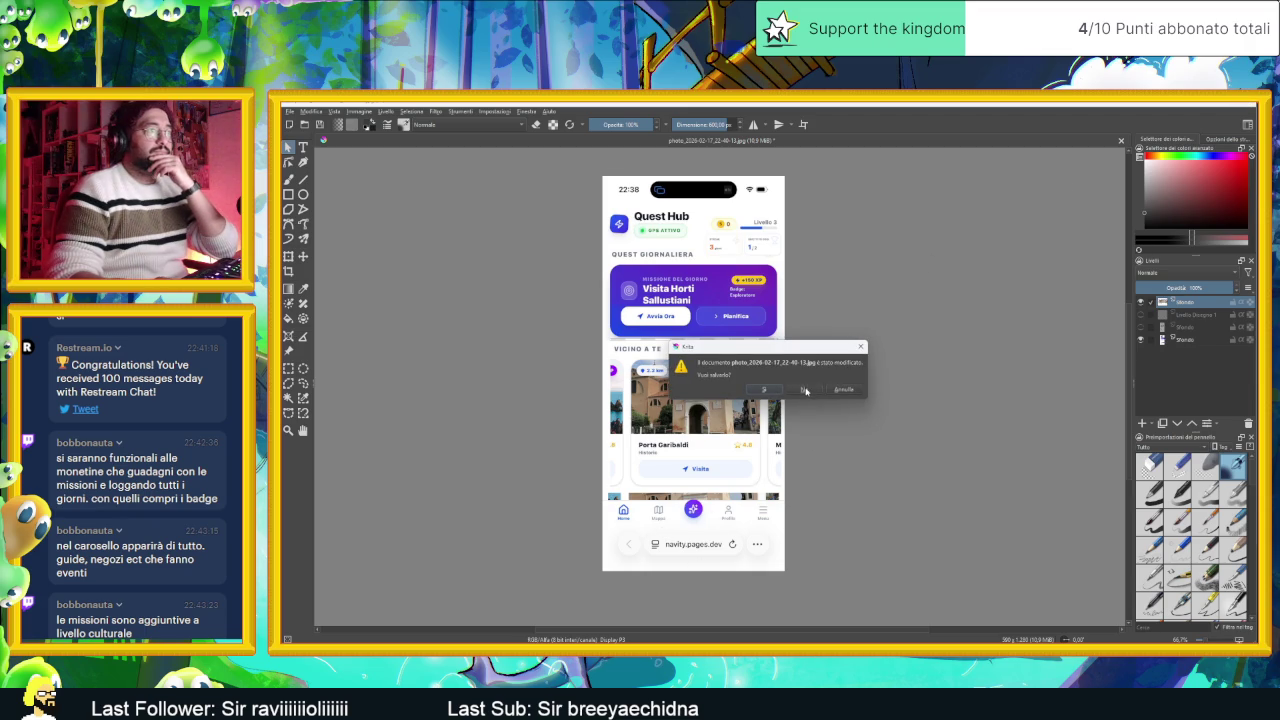
left_click(806, 390)
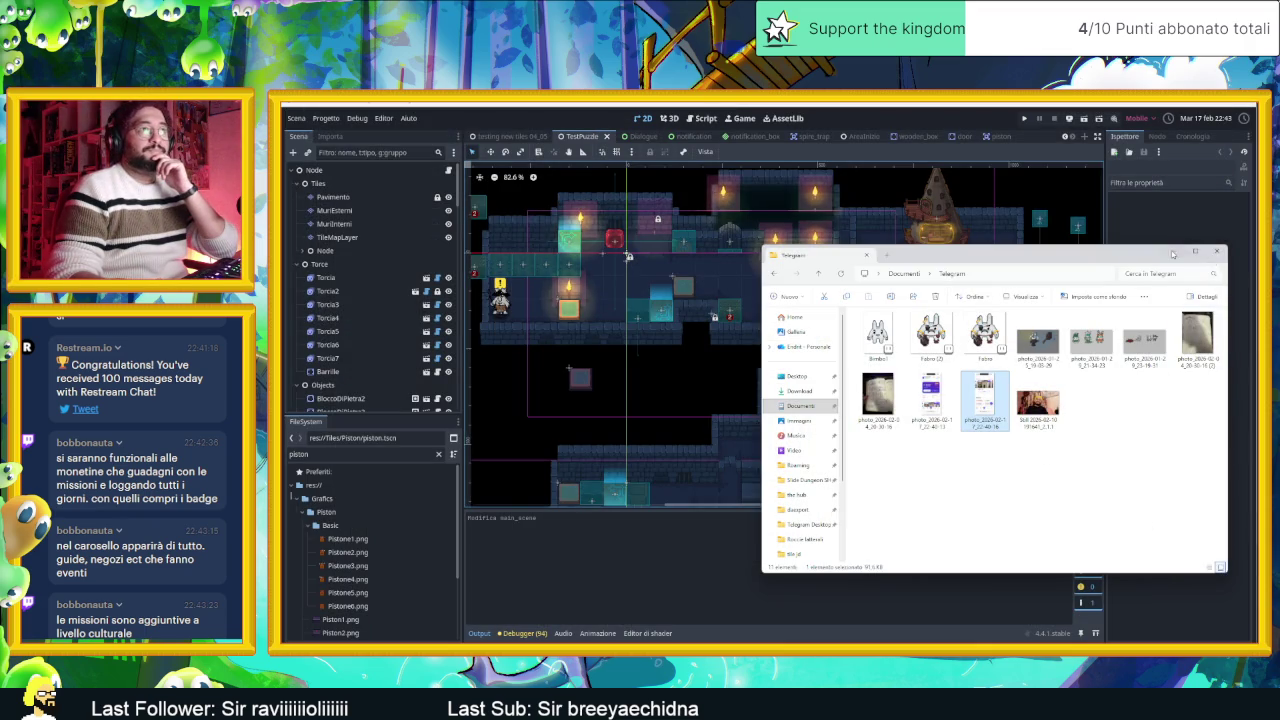
Step: Minimize the File Explorer window showing the Telegram folder
left_click(1172, 254)
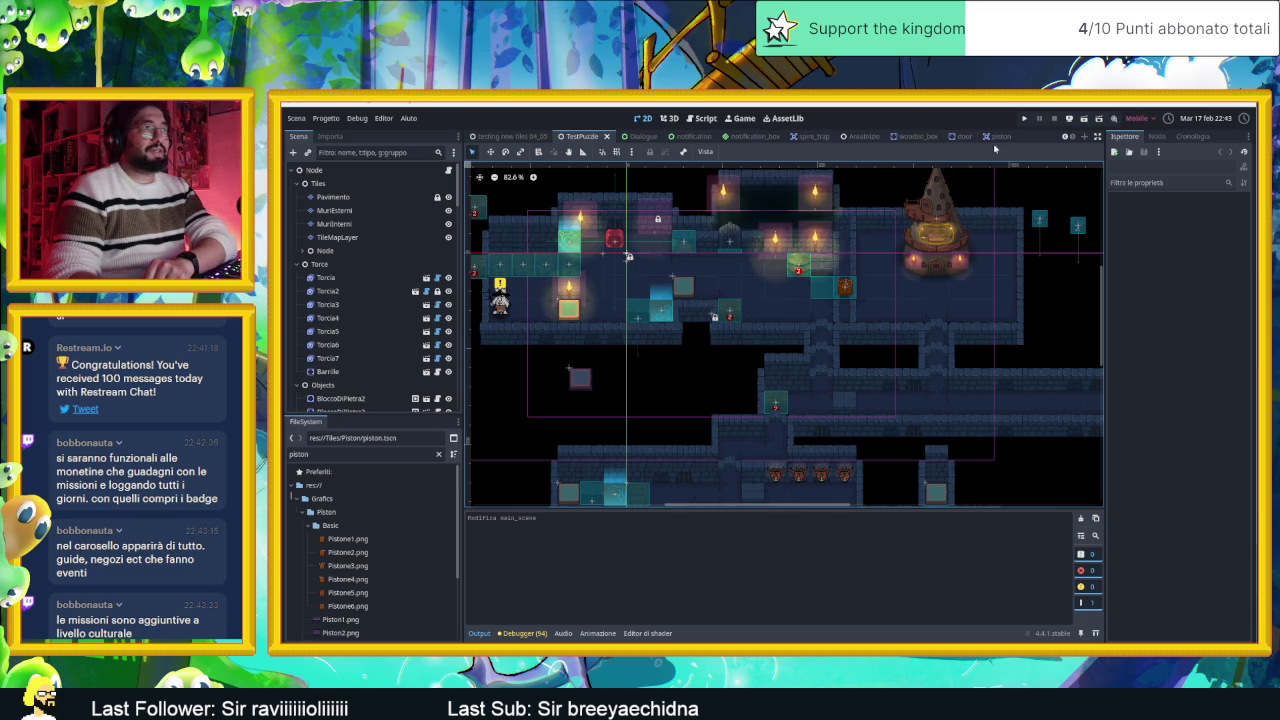
Step: Close the piston, door and wooden_box scene tabs
left_click(994, 140)
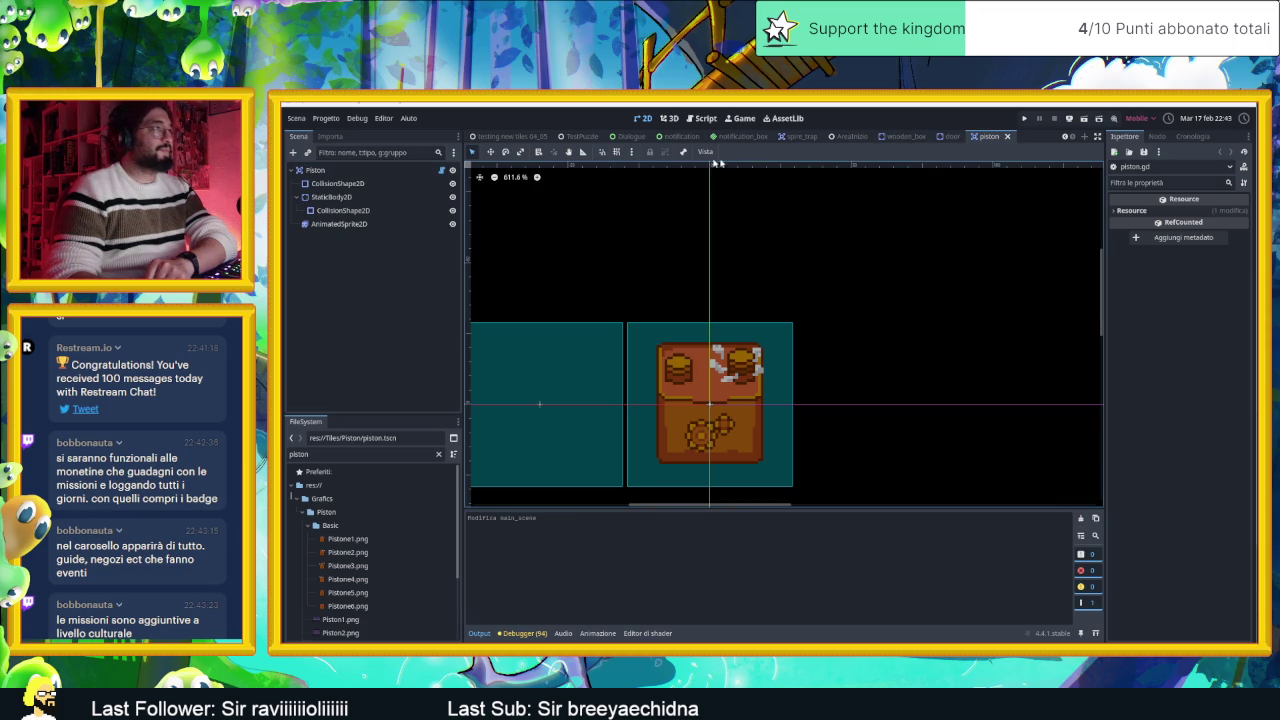
left_click(1008, 137)
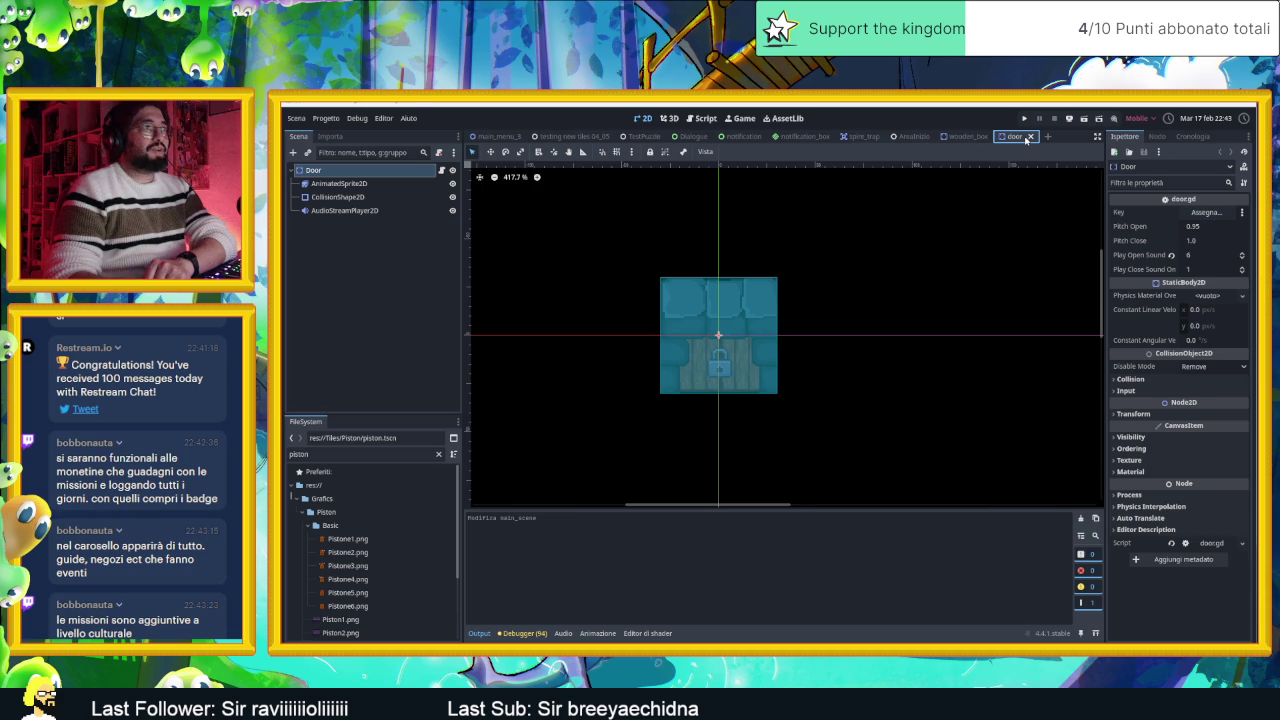
left_click(1029, 137)
left_click(997, 137)
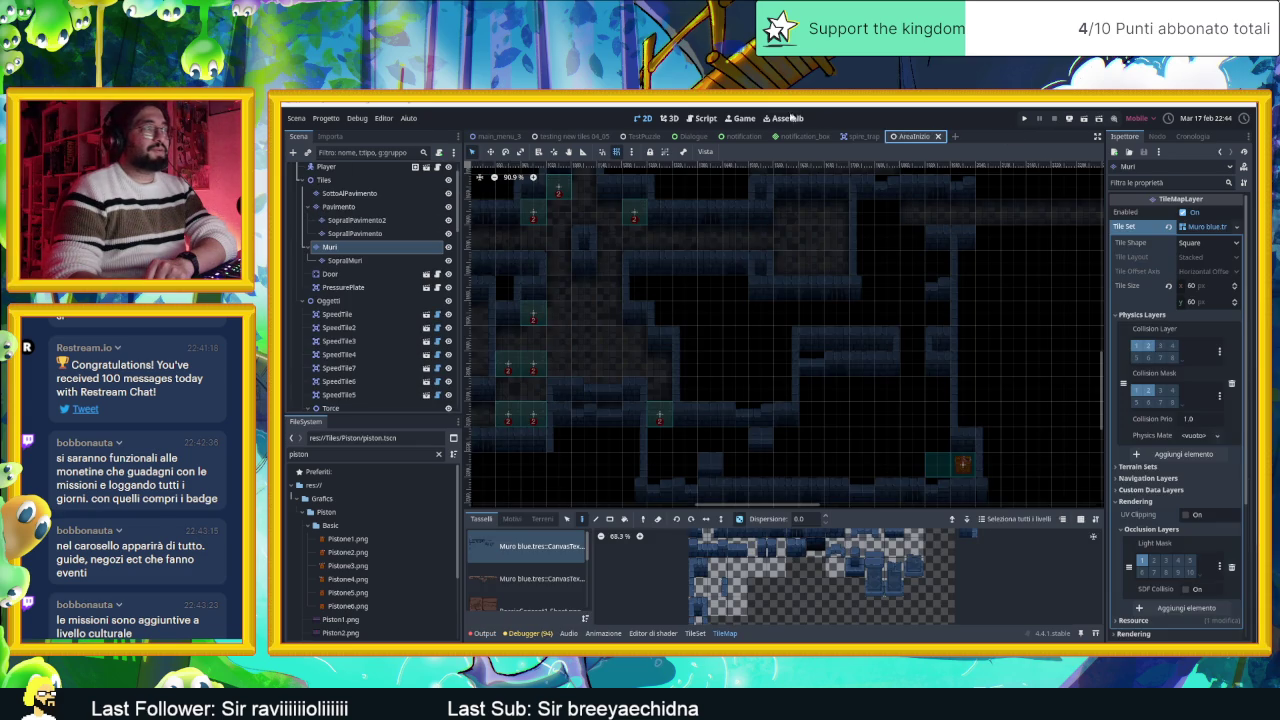
Step: Bring up the piston script's movement code in the Script workspace
left_click(703, 118)
scroll(821, 351, "down", 3)
scroll(821, 343, "up", 3)
scroll(934, 403, "down", 3)
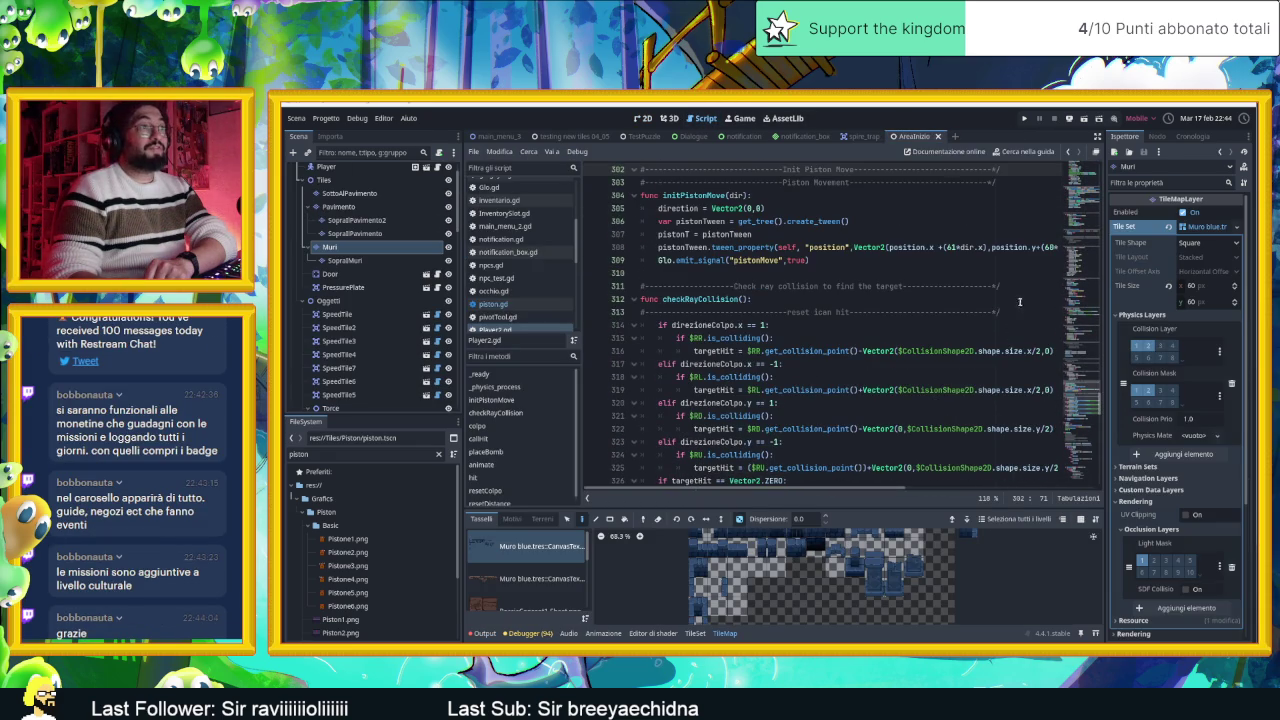
Step: Review the initPistonMove tween line 308 and the checkRayCollision check at line 314, then return to 2D
left_click(1046, 247)
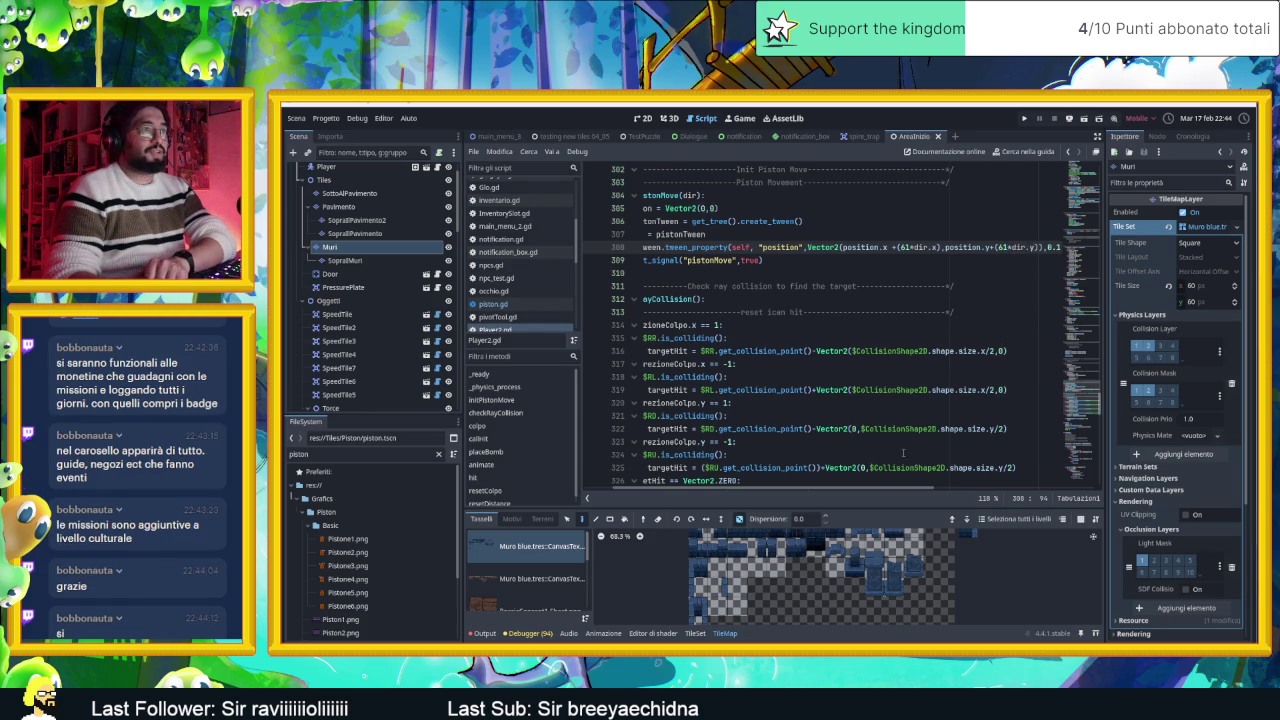
left_click(946, 333)
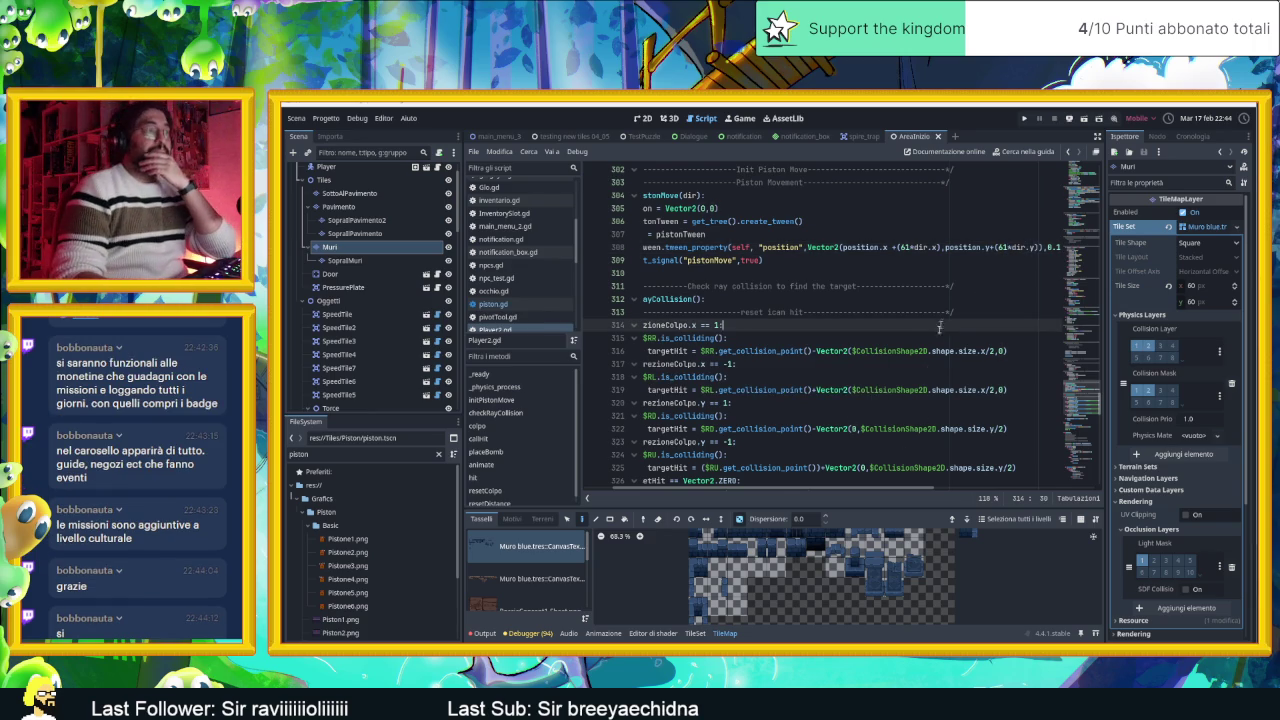
scroll(946, 333, "down", 2)
scroll(916, 390, "left", 2)
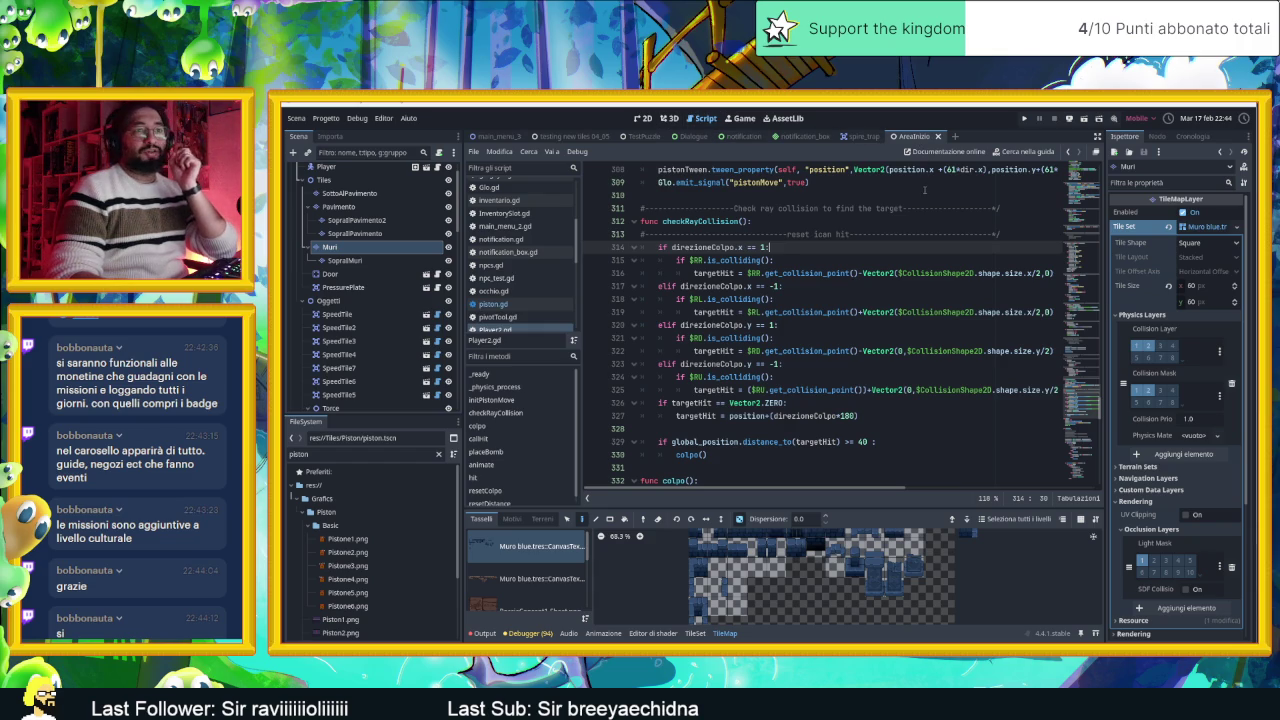
left_click(643, 118)
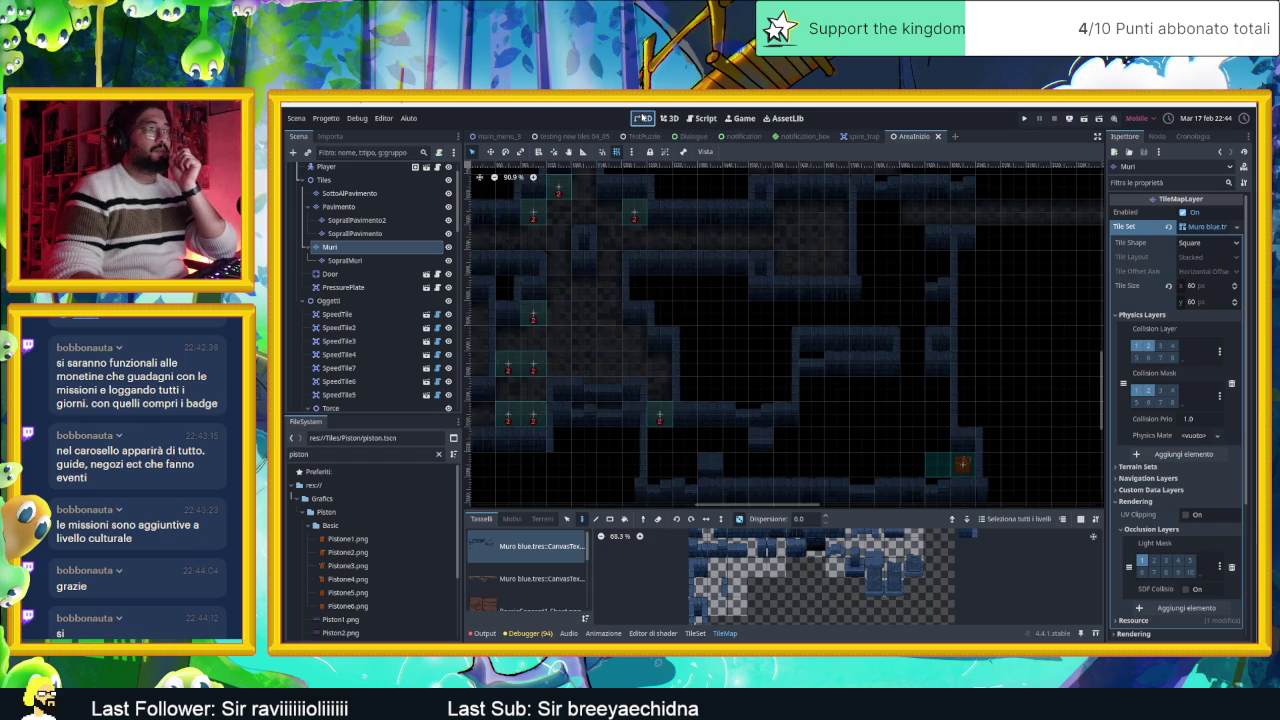
Step: Survey the AreaInizio tile map, then select the Pavimento node in the Scene tree
left_click_drag(800, 262, 842, 299)
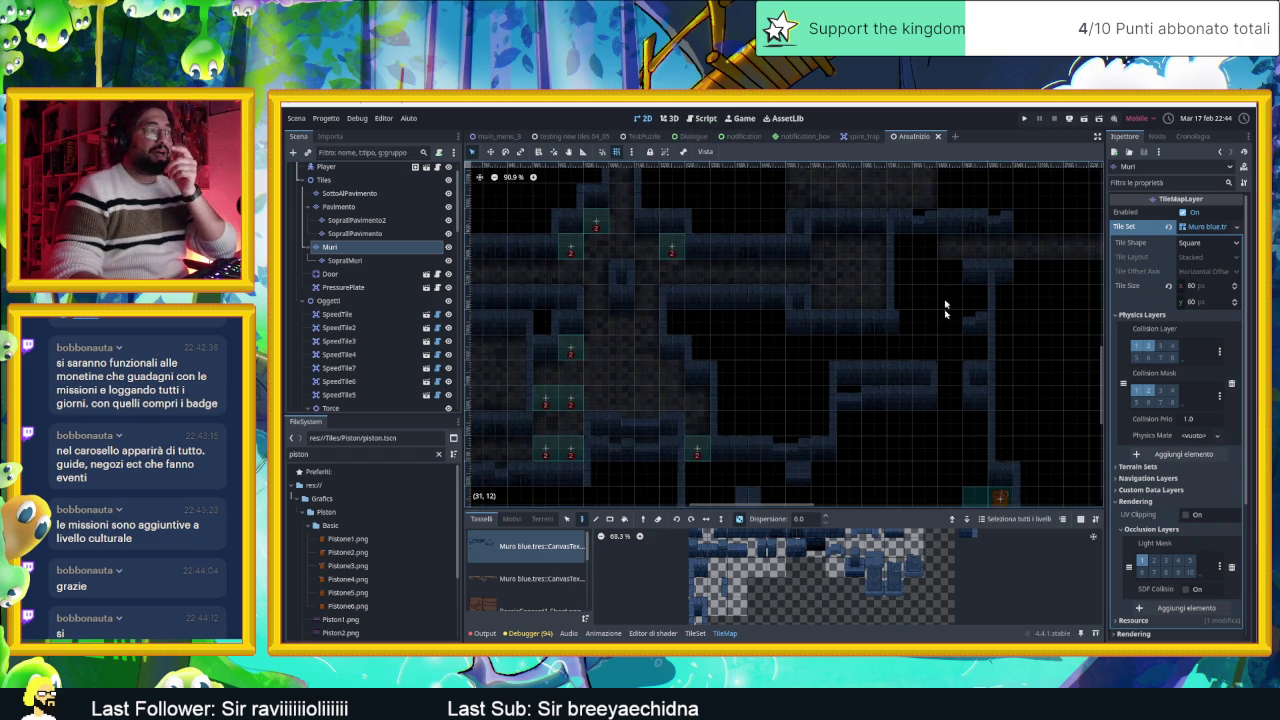
scroll(940, 363, "down", 3)
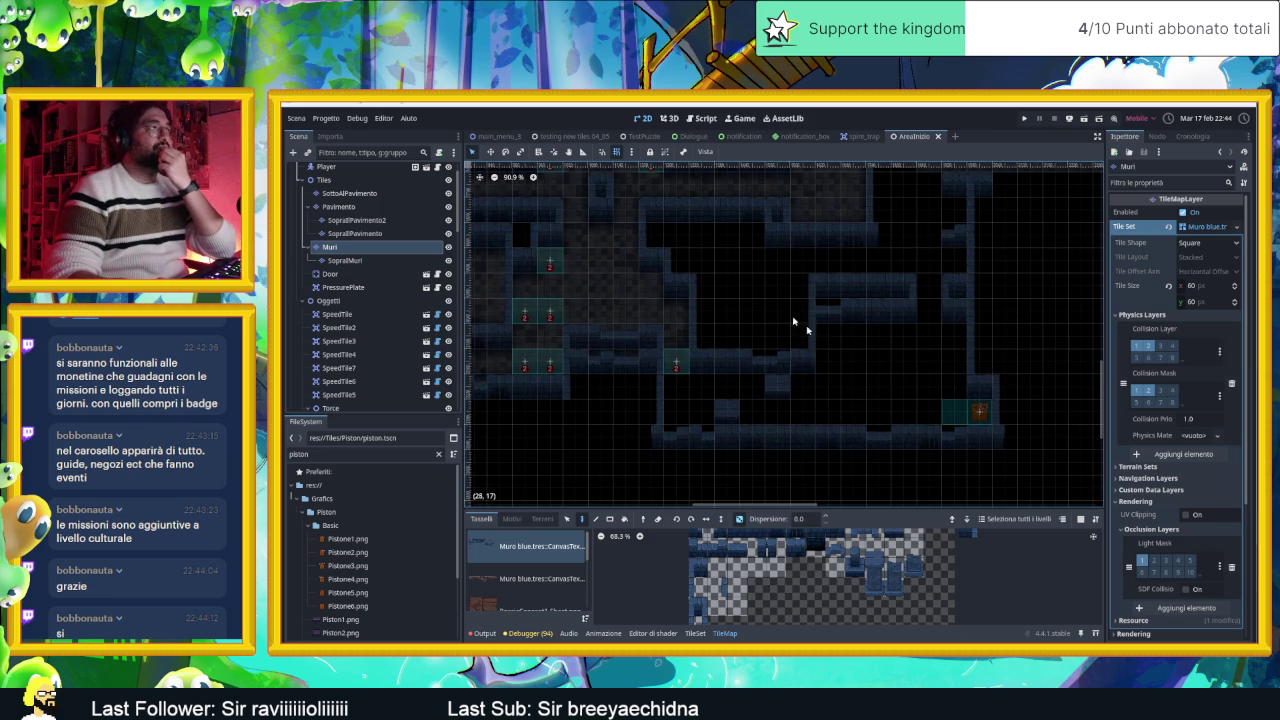
scroll(814, 329, "up", 1)
scroll(814, 329, "left", 2)
scroll(878, 247, "up", 3)
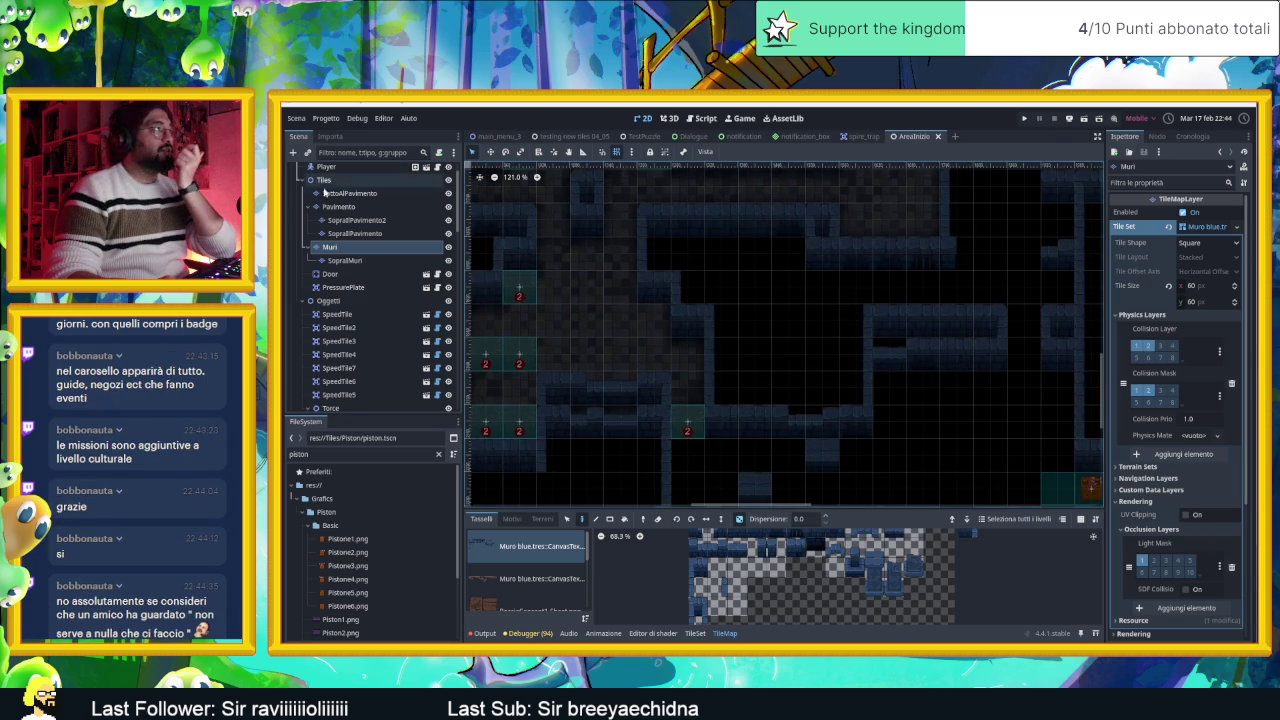
left_click(338, 206)
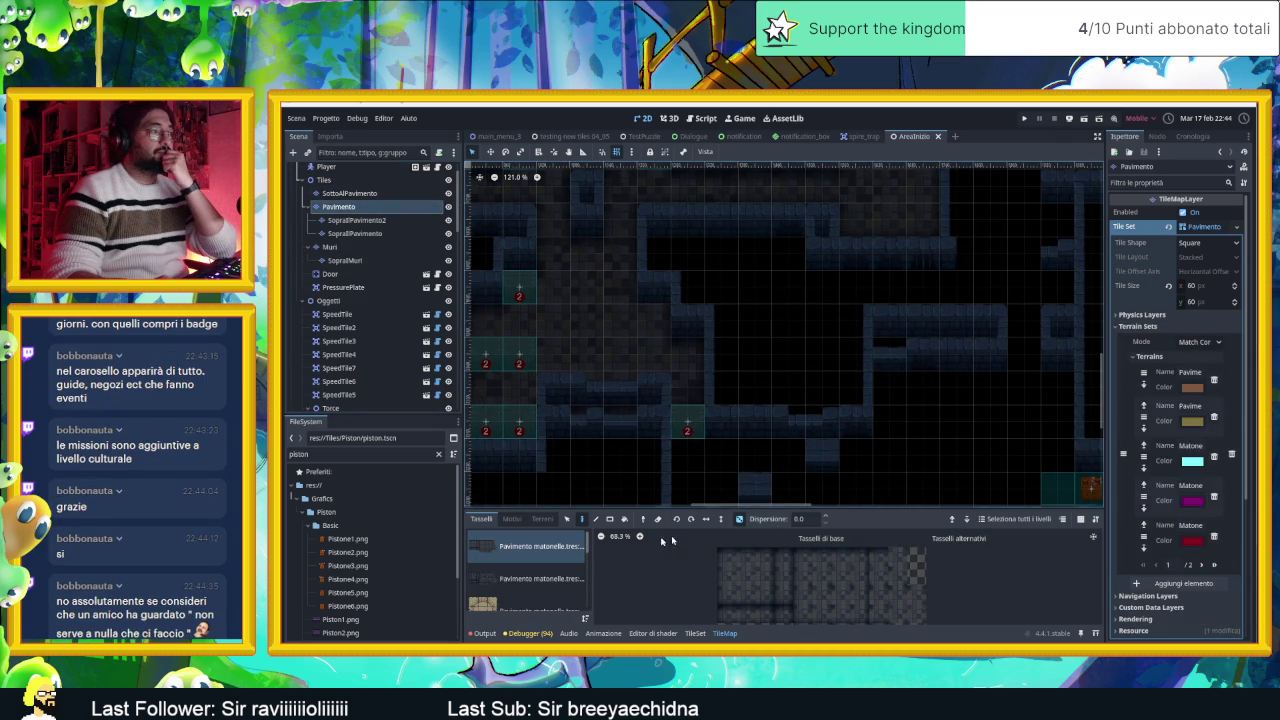
Step: Choose the Matonelle Full Random terrain in Terreni and paint it into an empty area
left_click(542, 518)
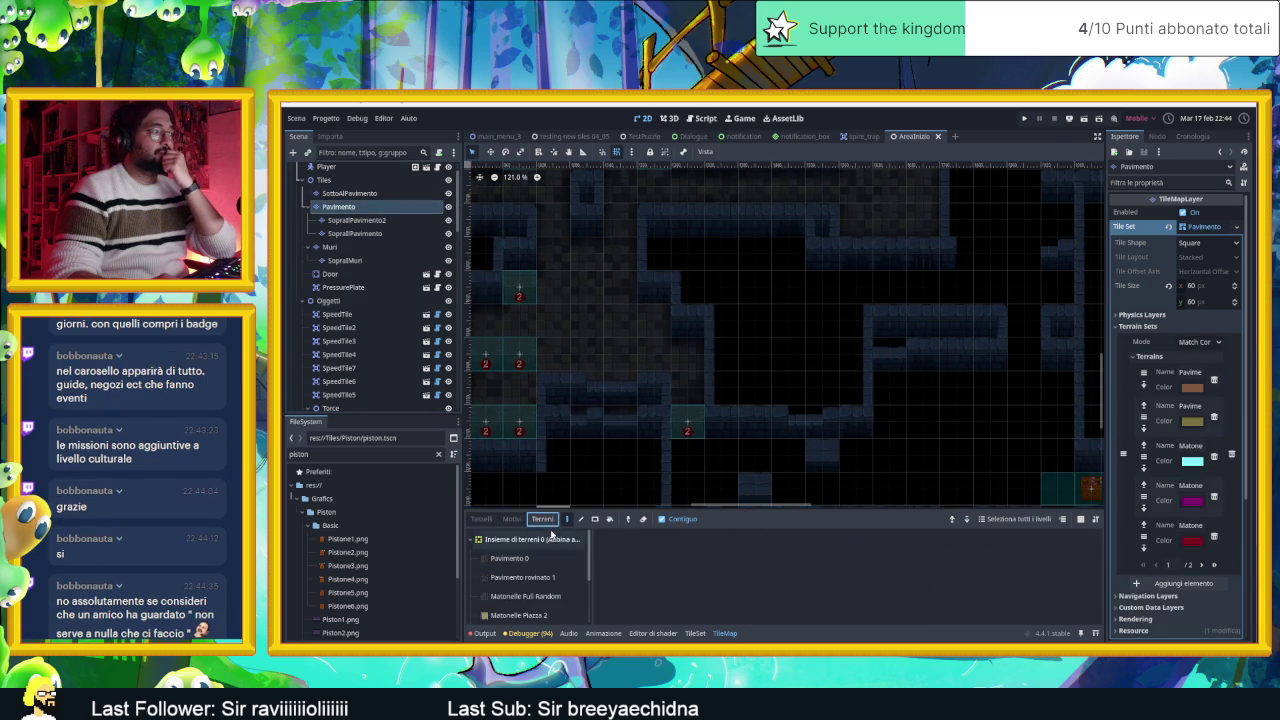
left_click(528, 597)
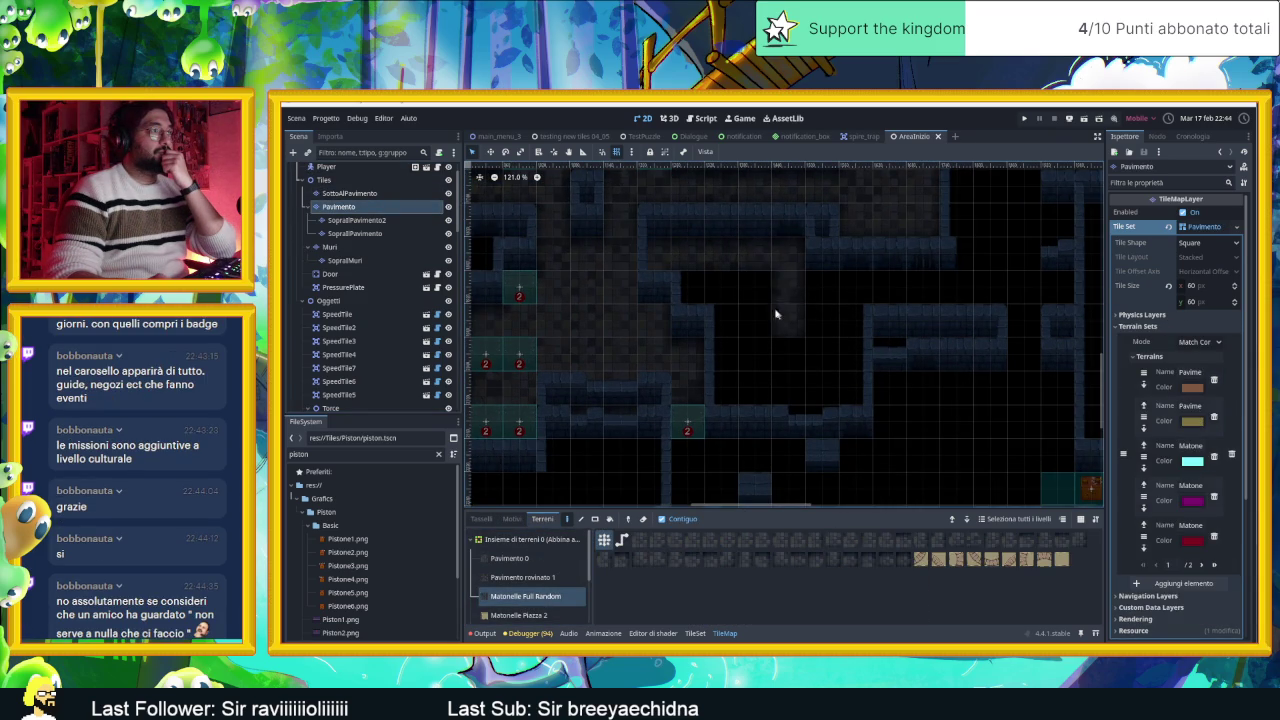
mouse_move(729, 366)
left_mouse_down()
mouse_move(766, 394)
mouse_move(834, 411)
left_mouse_up()
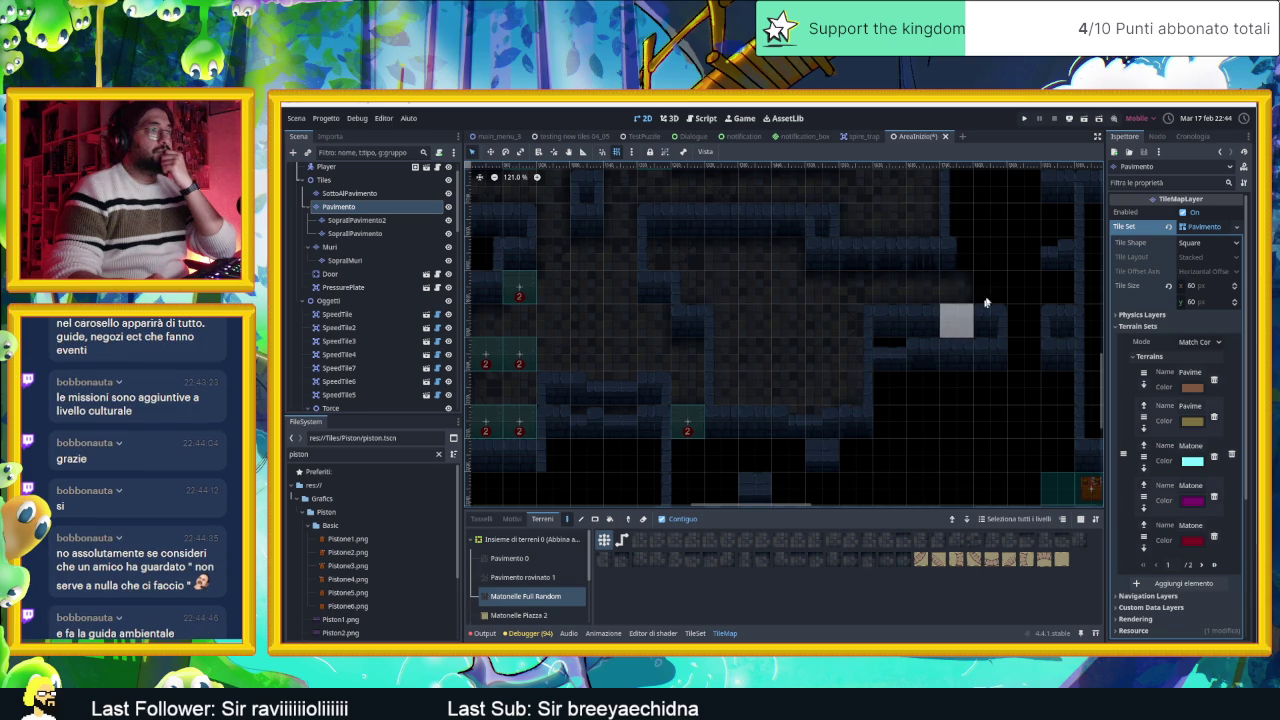
Step: Fill an empty cell elsewhere in the level with the Matonelle terrain, moving toward the speed tiles
scroll(914, 300, "right", 3)
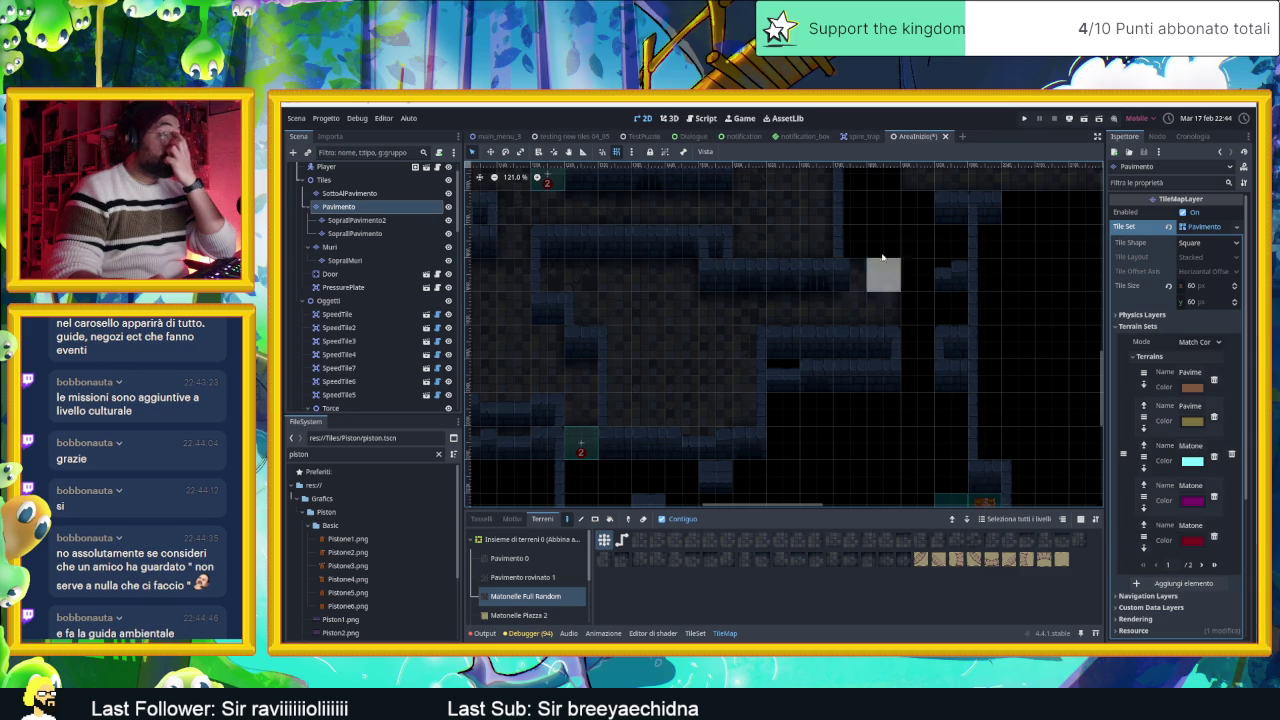
left_click_drag(877, 271, 820, 363)
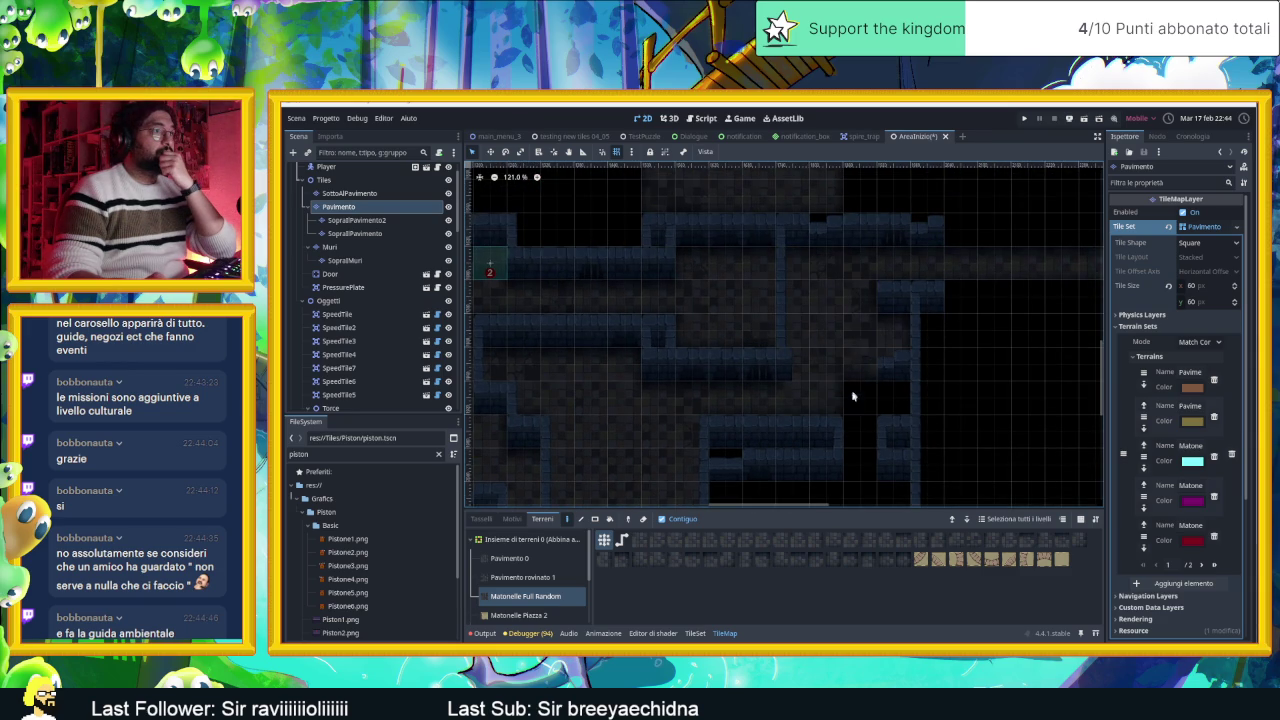
scroll(862, 466, "up", 3)
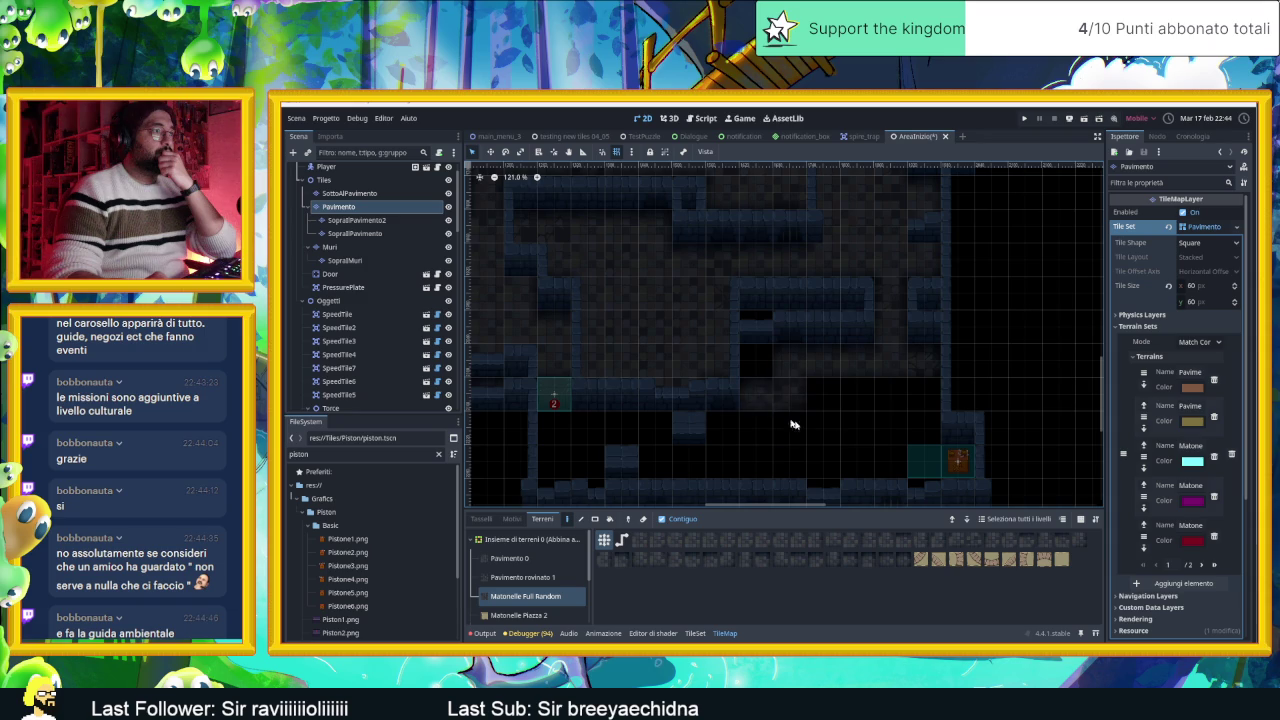
left_click(937, 466)
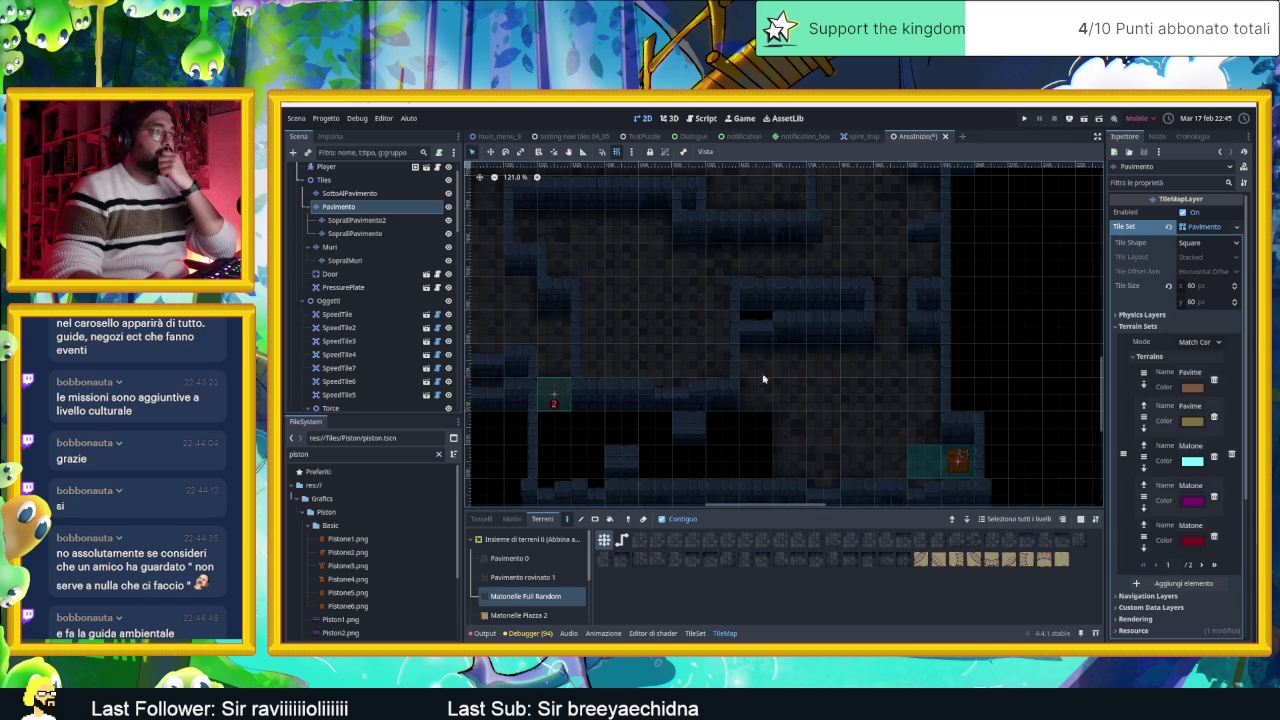
left_click_drag(766, 460, 958, 346)
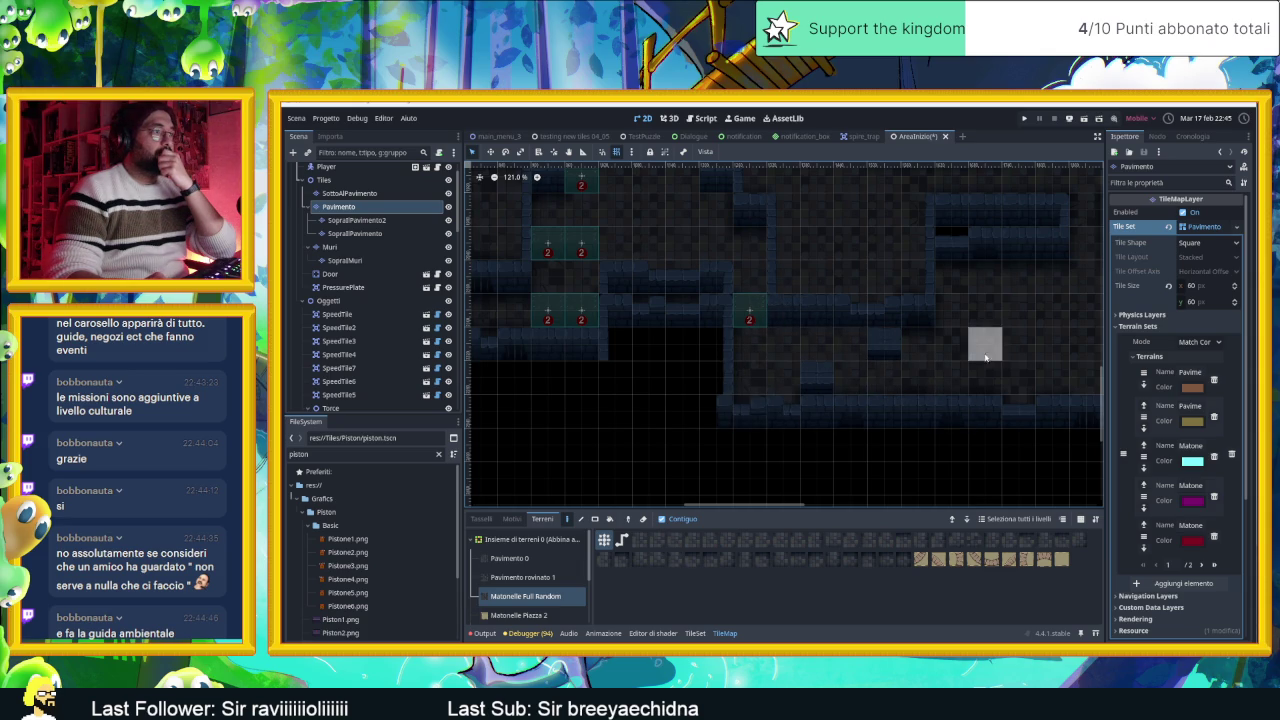
scroll(940, 365, "down", 2)
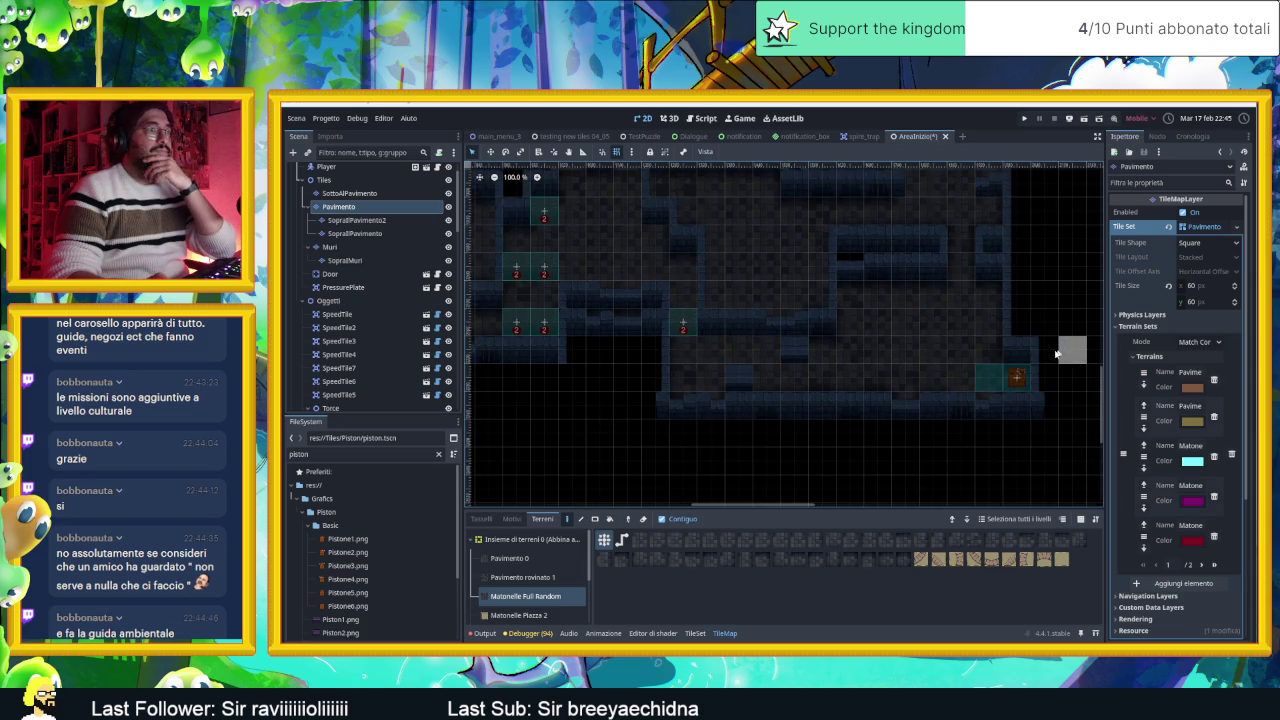
left_click_drag(931, 349, 1007, 415)
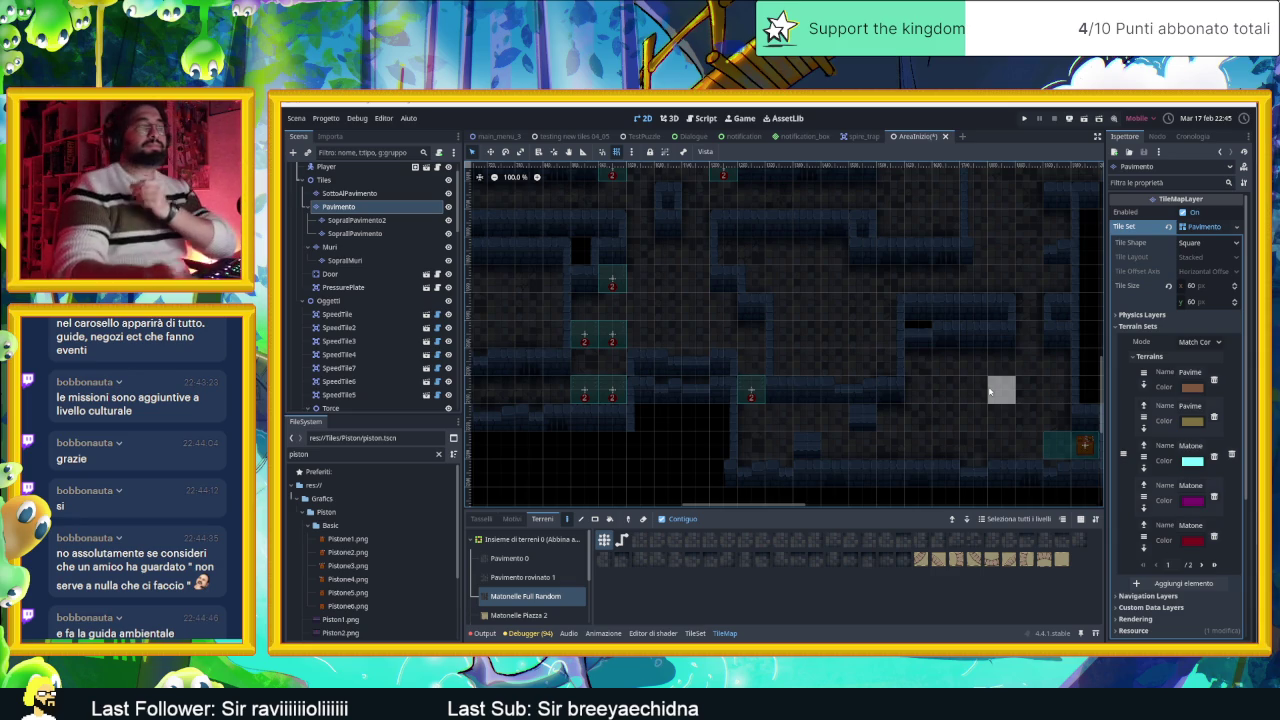
Step: Paint Matonelle floor terrain over the dark gap near the top of the level
scroll(975, 340, "down", 2)
scroll(975, 345, "down", 2)
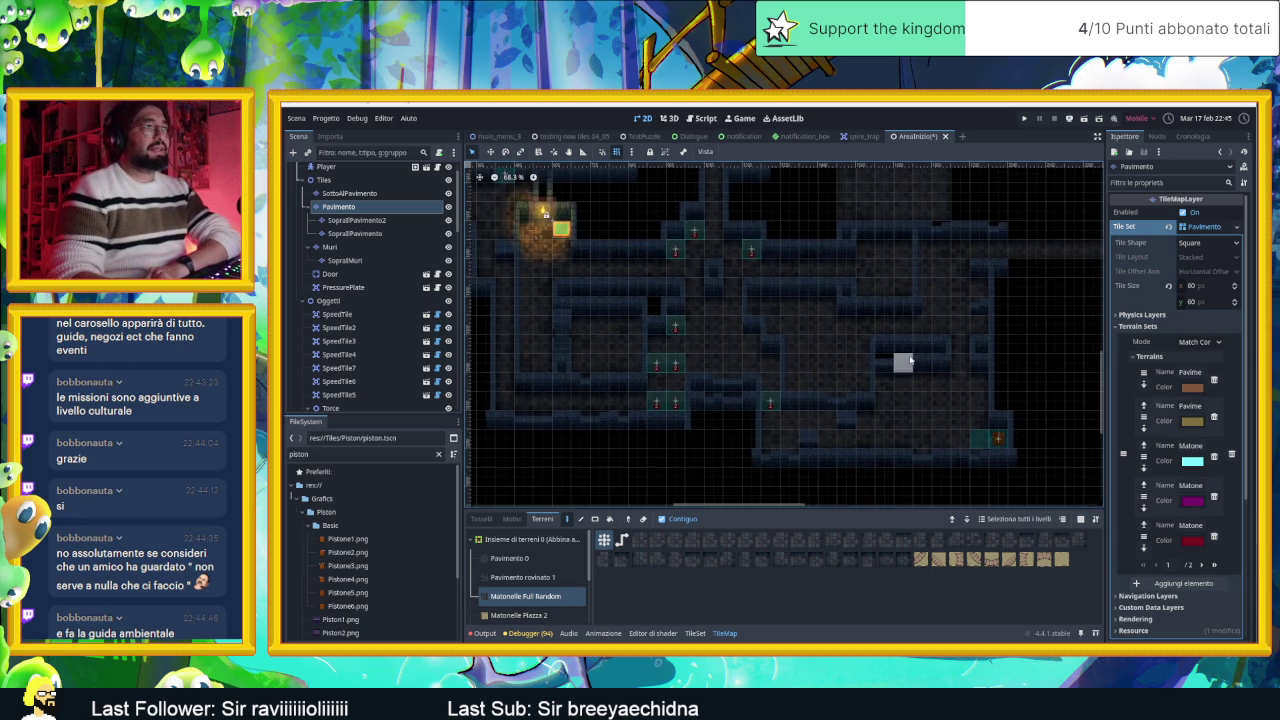
left_click_drag(952, 272, 900, 362)
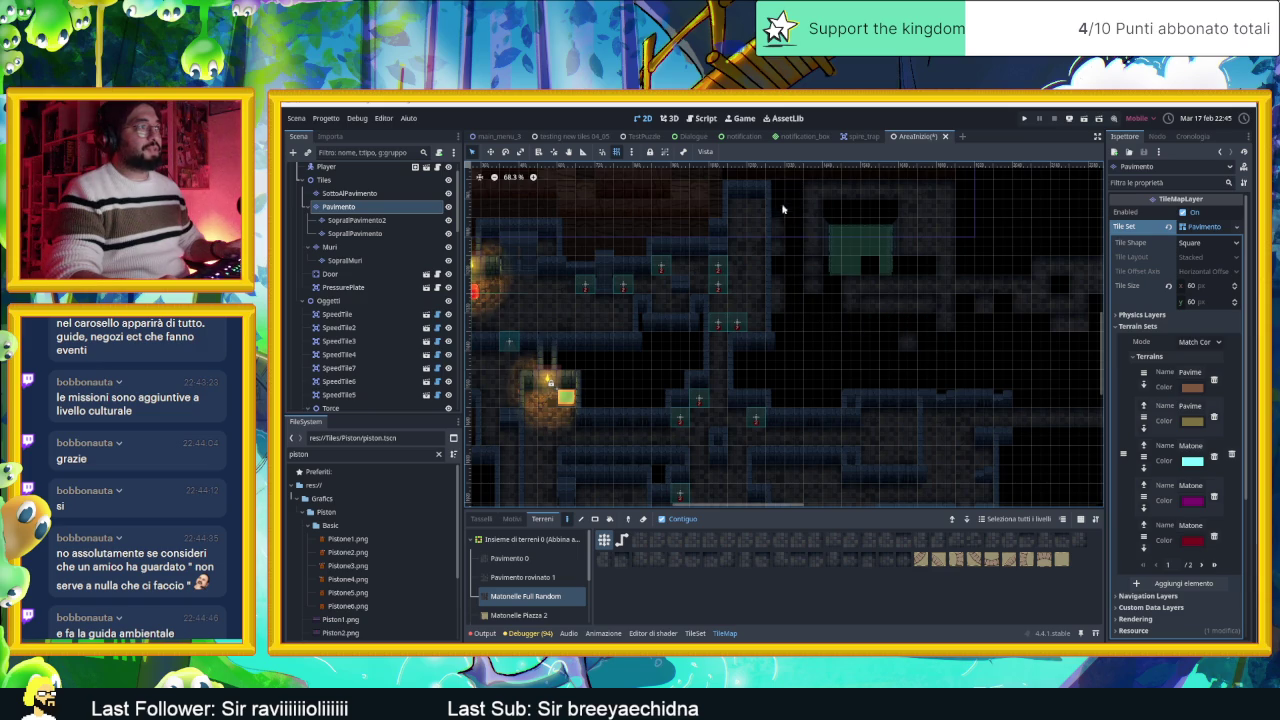
mouse_move(792, 304)
left_mouse_down()
mouse_move(857, 206)
mouse_move(831, 223)
mouse_move(860, 225)
mouse_move(898, 192)
mouse_move(935, 232)
mouse_move(860, 247)
mouse_move(975, 271)
mouse_move(944, 253)
mouse_move(871, 280)
mouse_move(950, 305)
mouse_move(957, 337)
mouse_move(877, 280)
left_mouse_up()
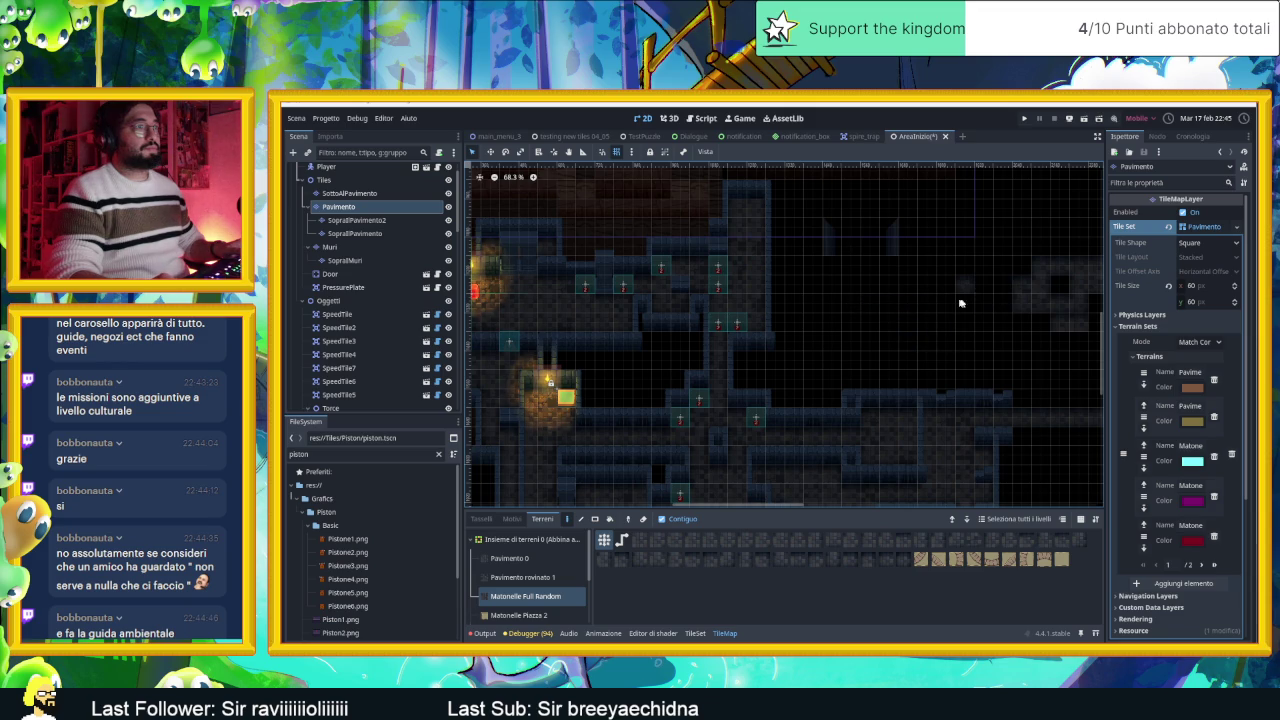
scroll(943, 305, "right", 5)
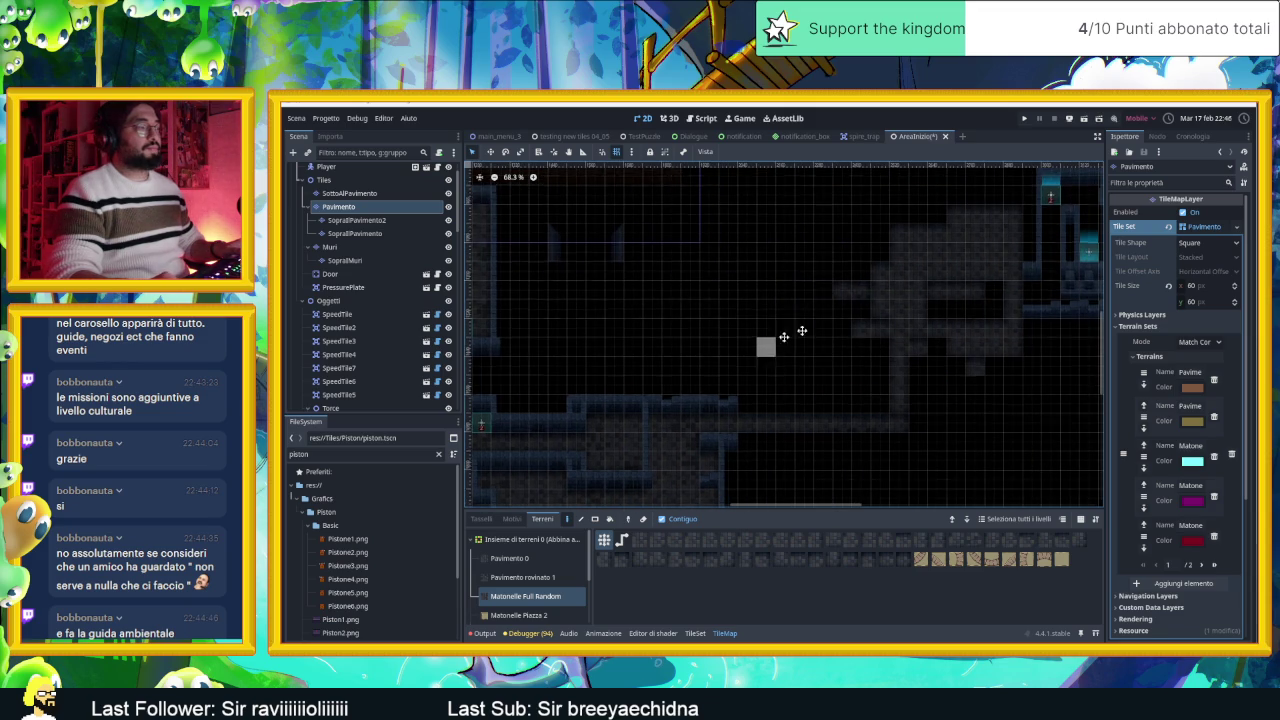
scroll(776, 327, "left", 5)
scroll(728, 322, "down", 3)
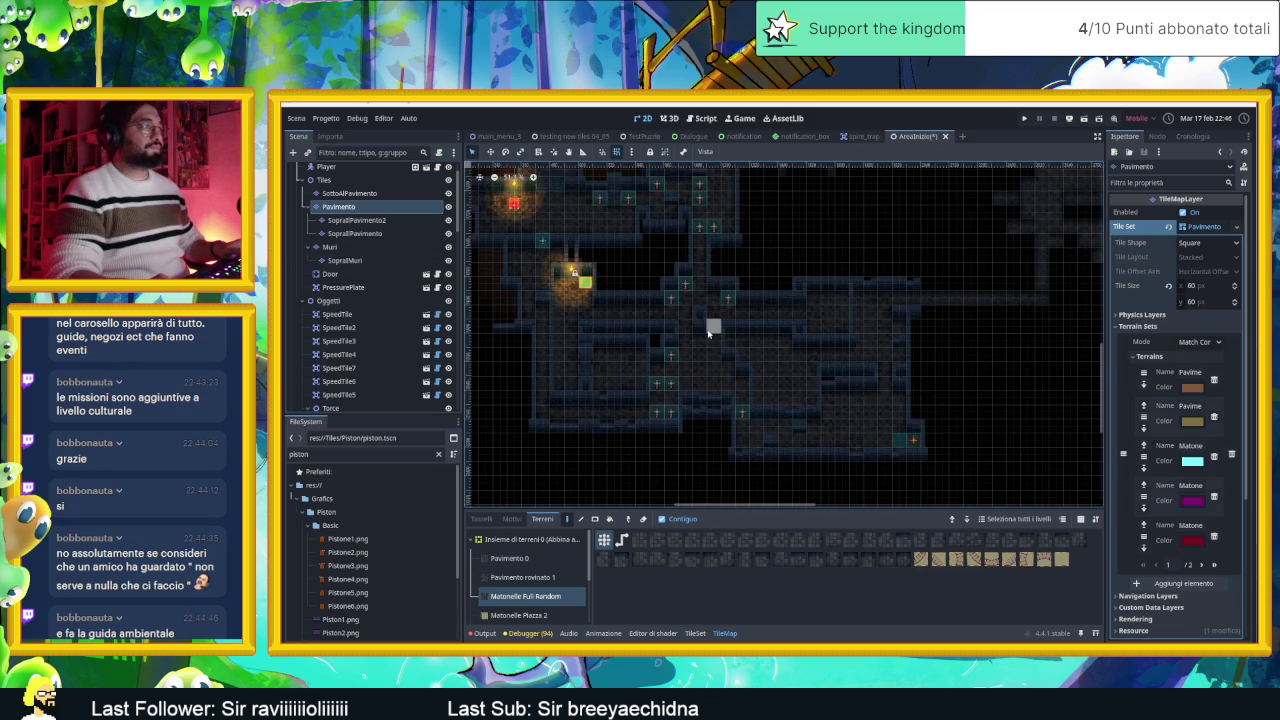
Step: Select the Muri wall layer under the Tiles group in the Scene tree
left_click(330, 180)
scroll(428, 331, "down", 3)
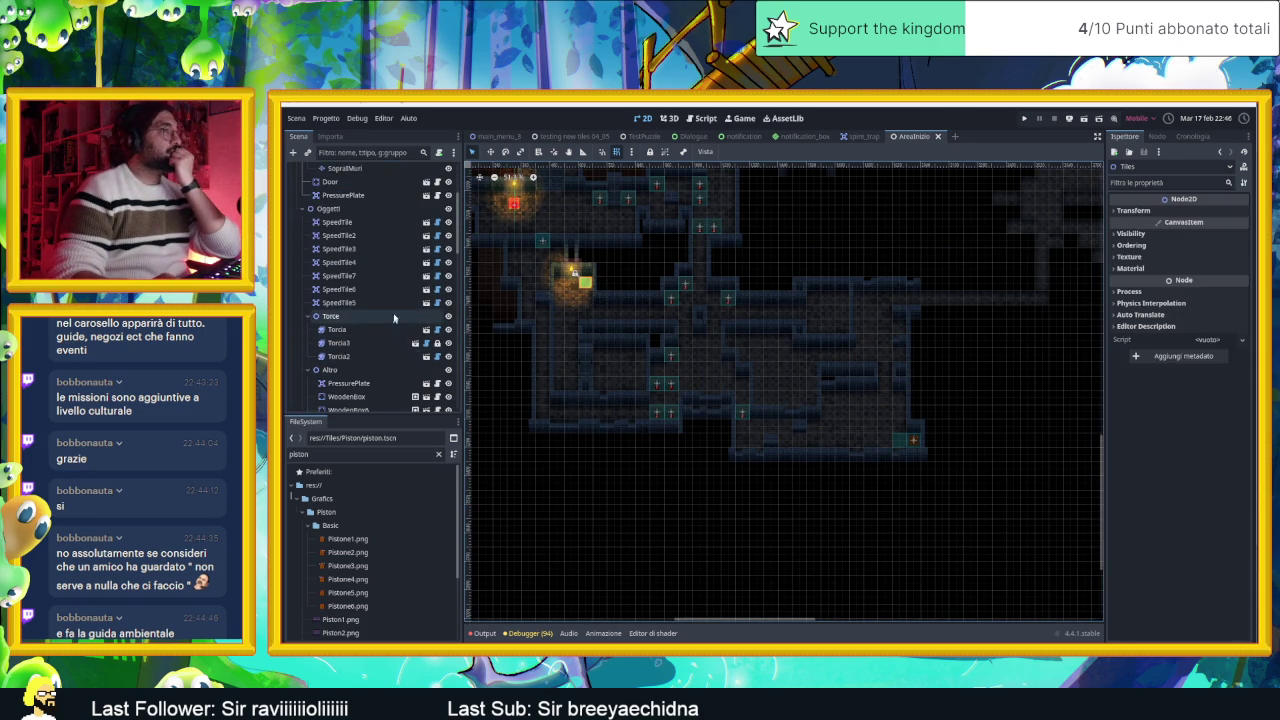
scroll(822, 311, "up", 9)
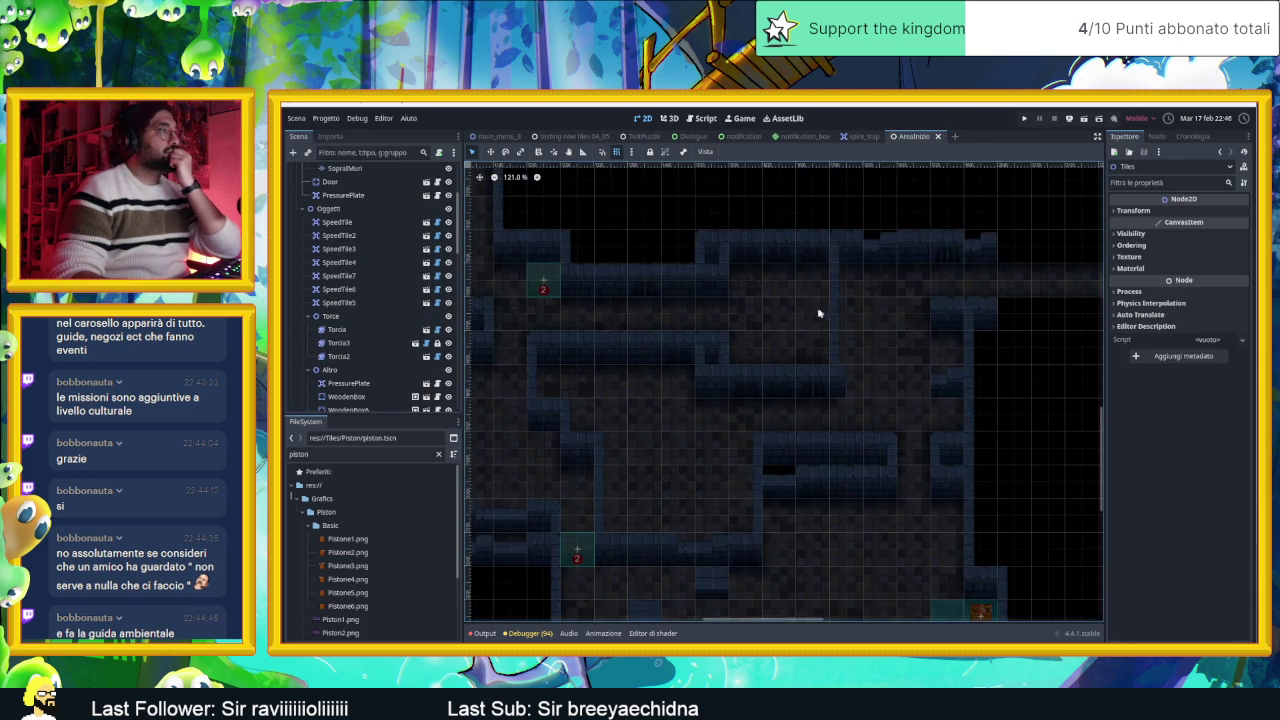
scroll(350, 245, "up", 4)
left_click(343, 238)
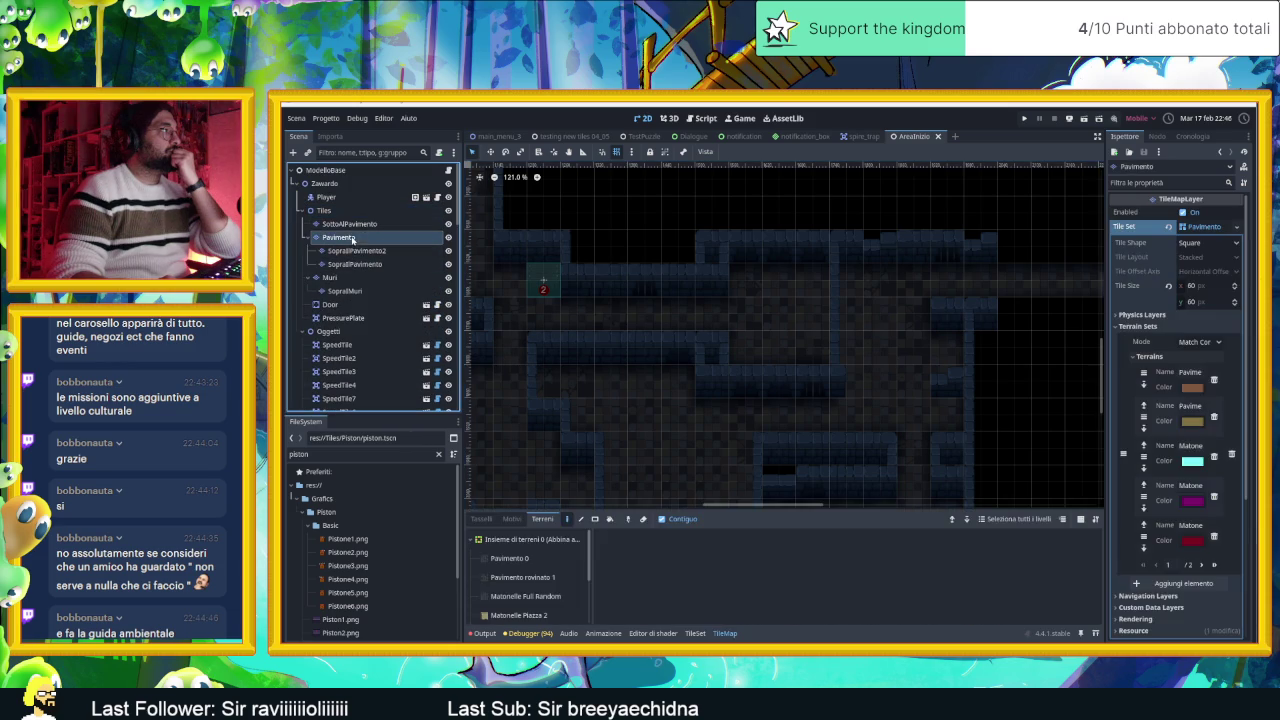
left_click(355, 279)
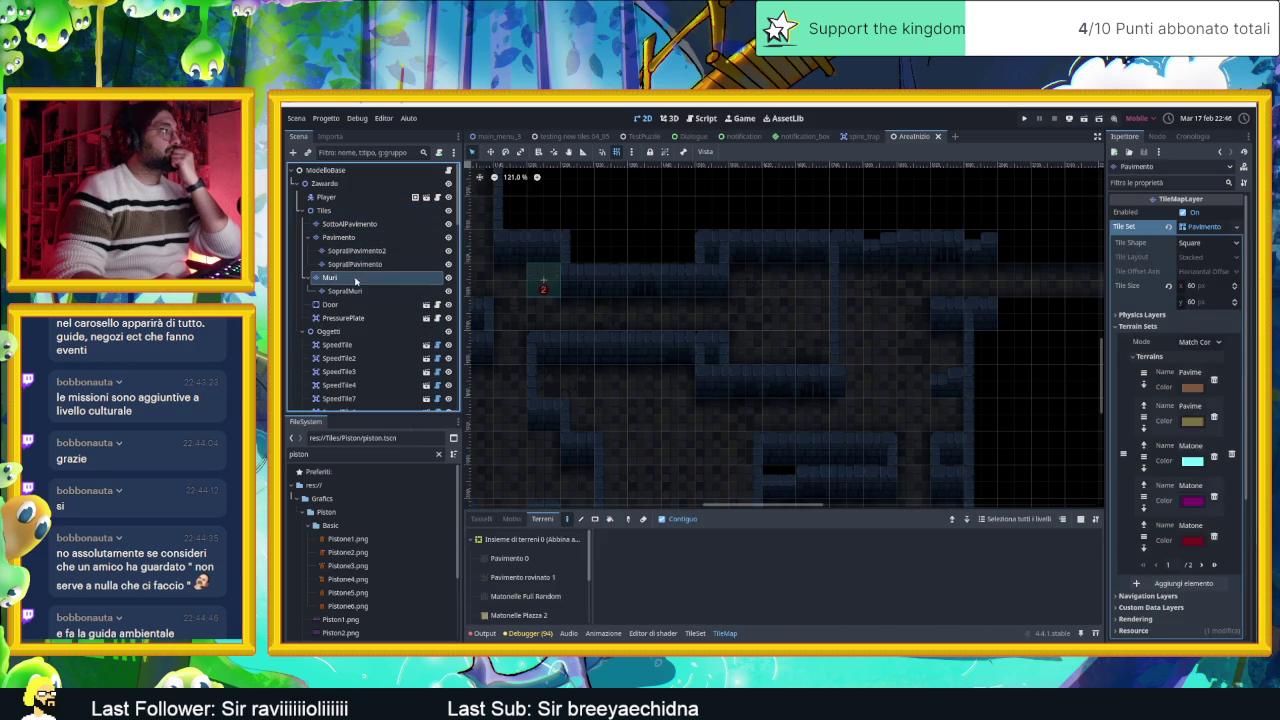
Step: Pick a wall tile from the Tasselli atlas and paint two stacked wall tiles
left_click(481, 519)
left_click(894, 578)
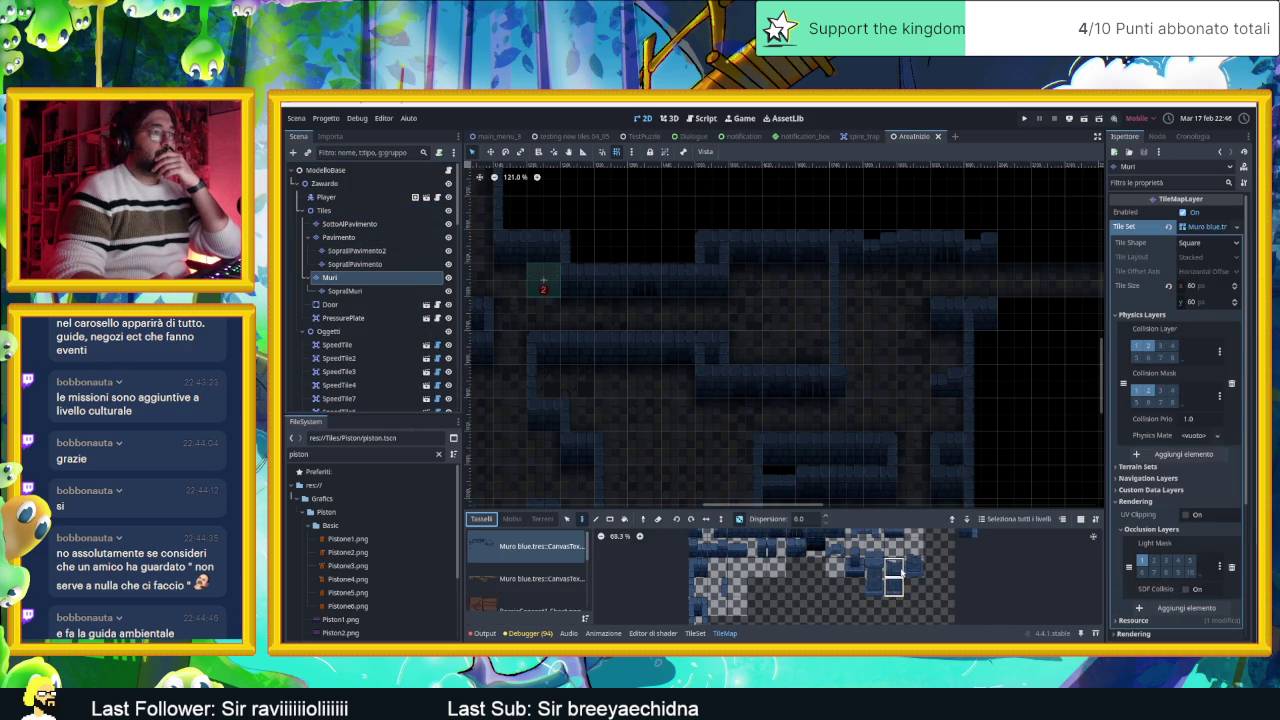
left_click(819, 313)
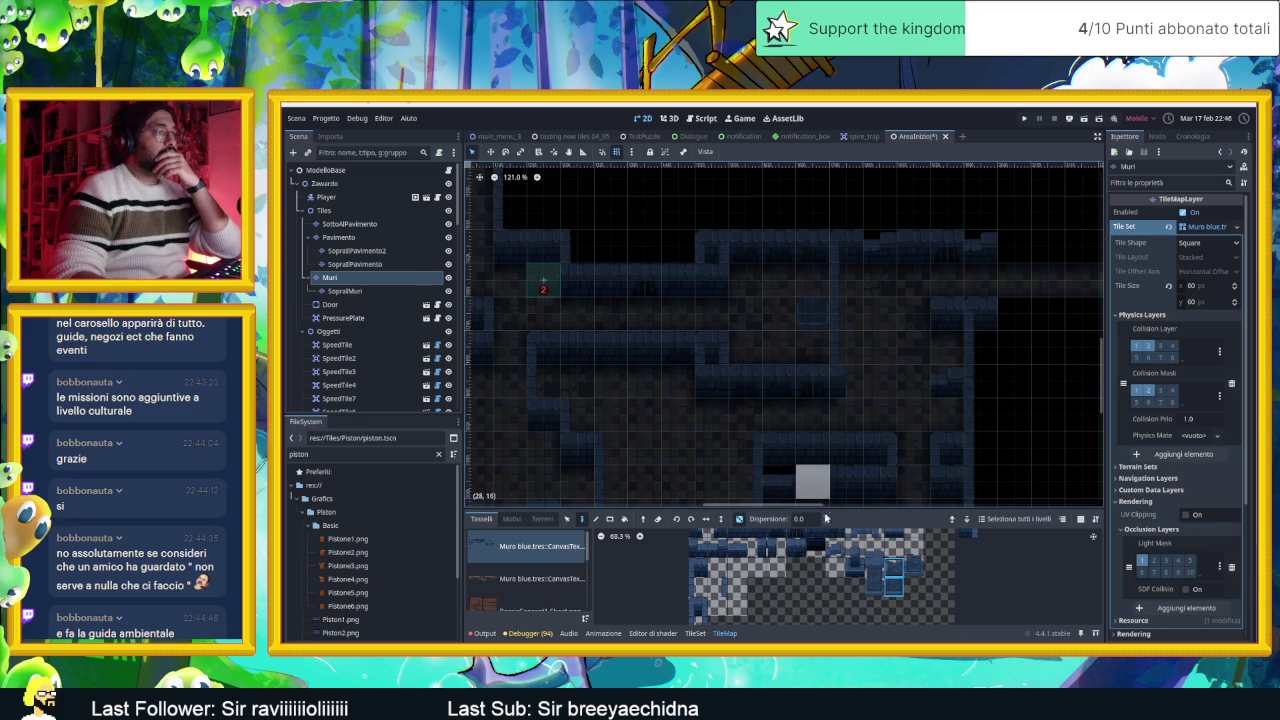
left_click(812, 350)
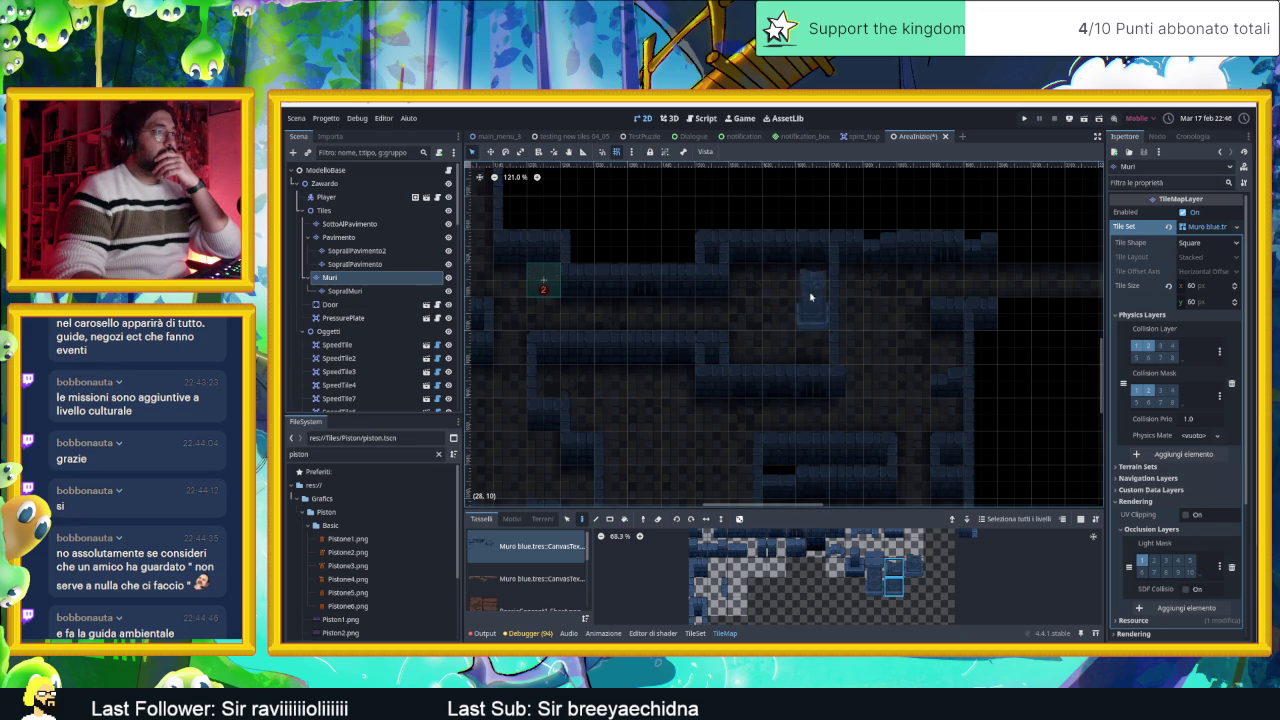
left_click_drag(1001, 447, 977, 387)
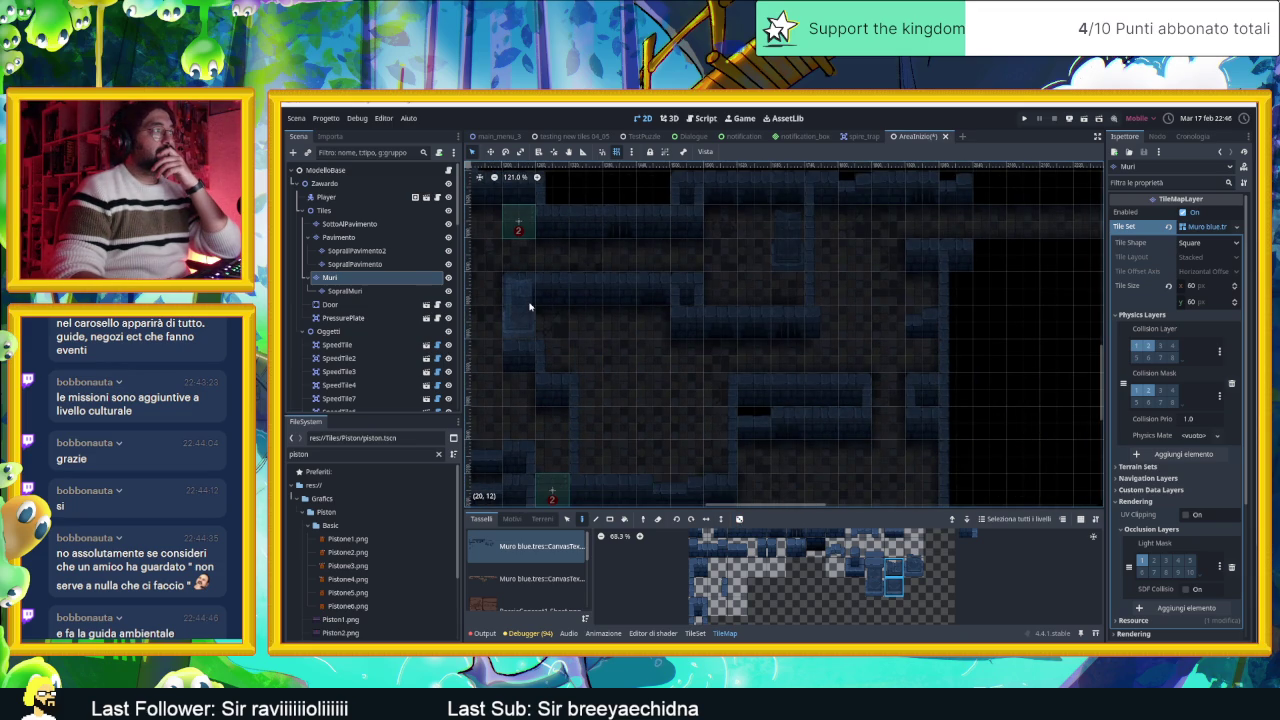
left_click(380, 290)
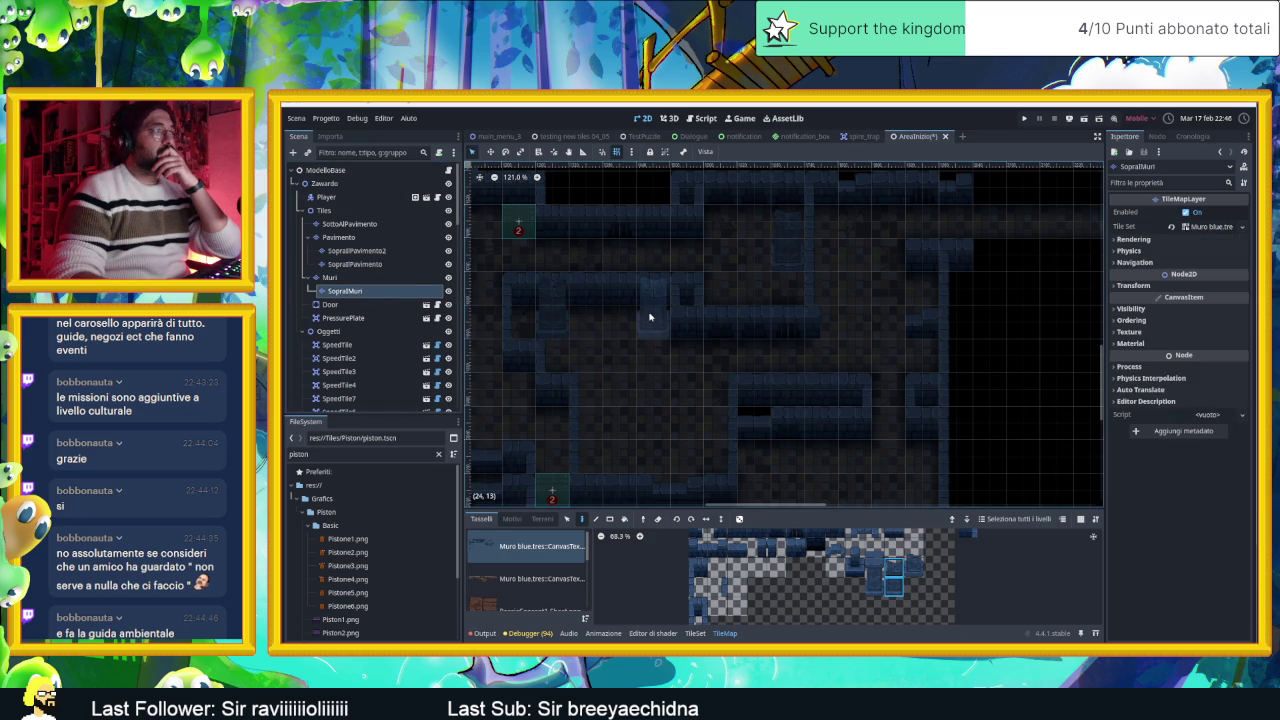
Step: Select a three-tile wall column in the atlas and paint it onto the SopraMuri layer
left_click_drag(894, 359, 877, 437)
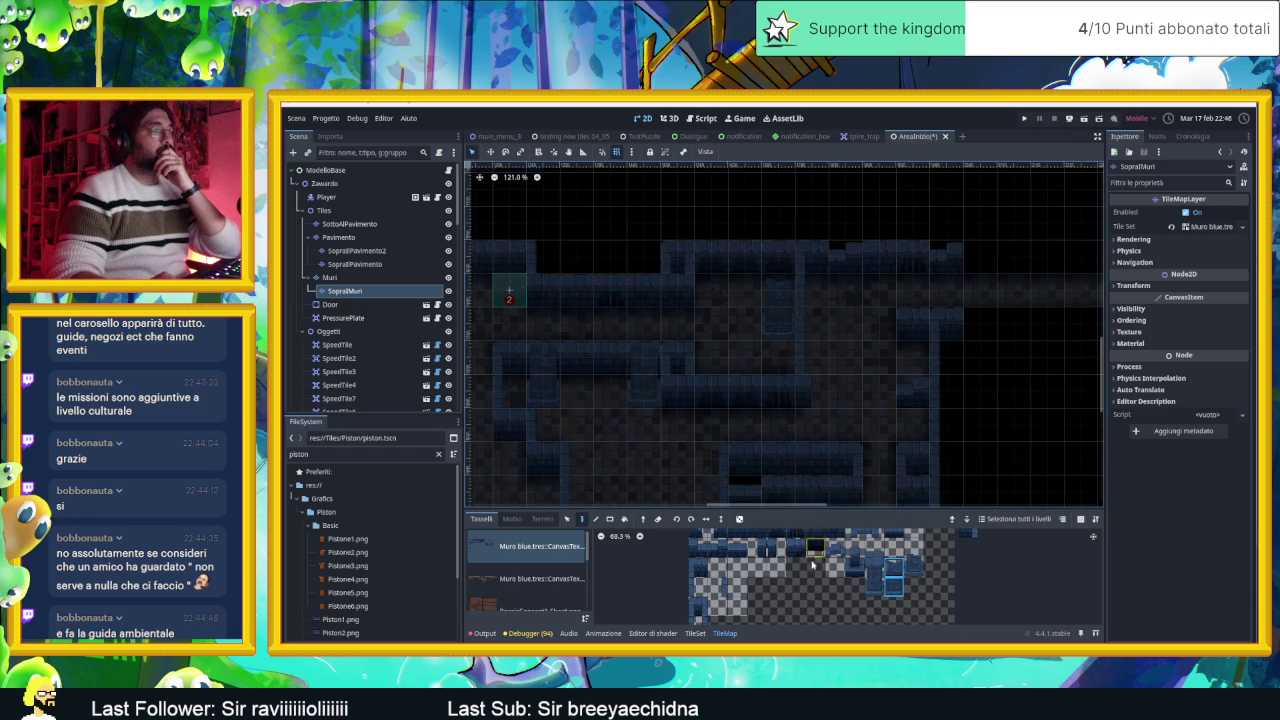
left_click_drag(875, 588, 875, 548)
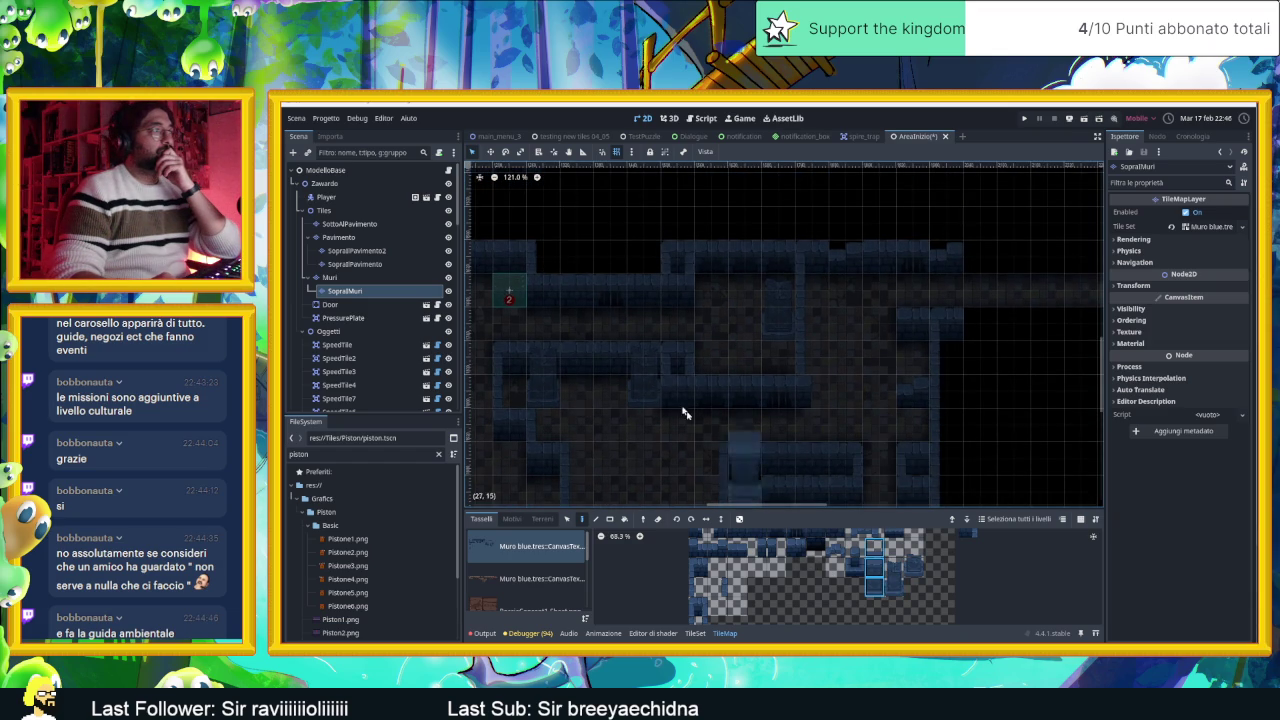
left_click(636, 354)
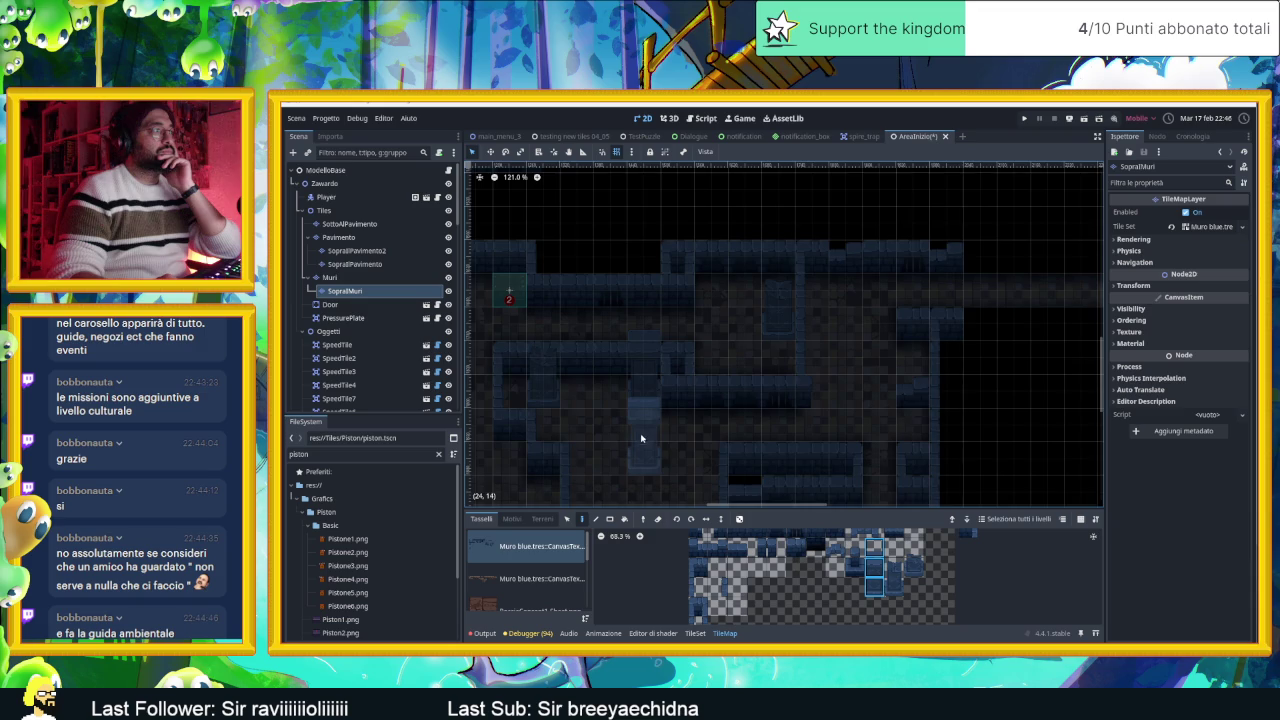
scroll(680, 400, "down", 3)
scroll(680, 400, "left", 3)
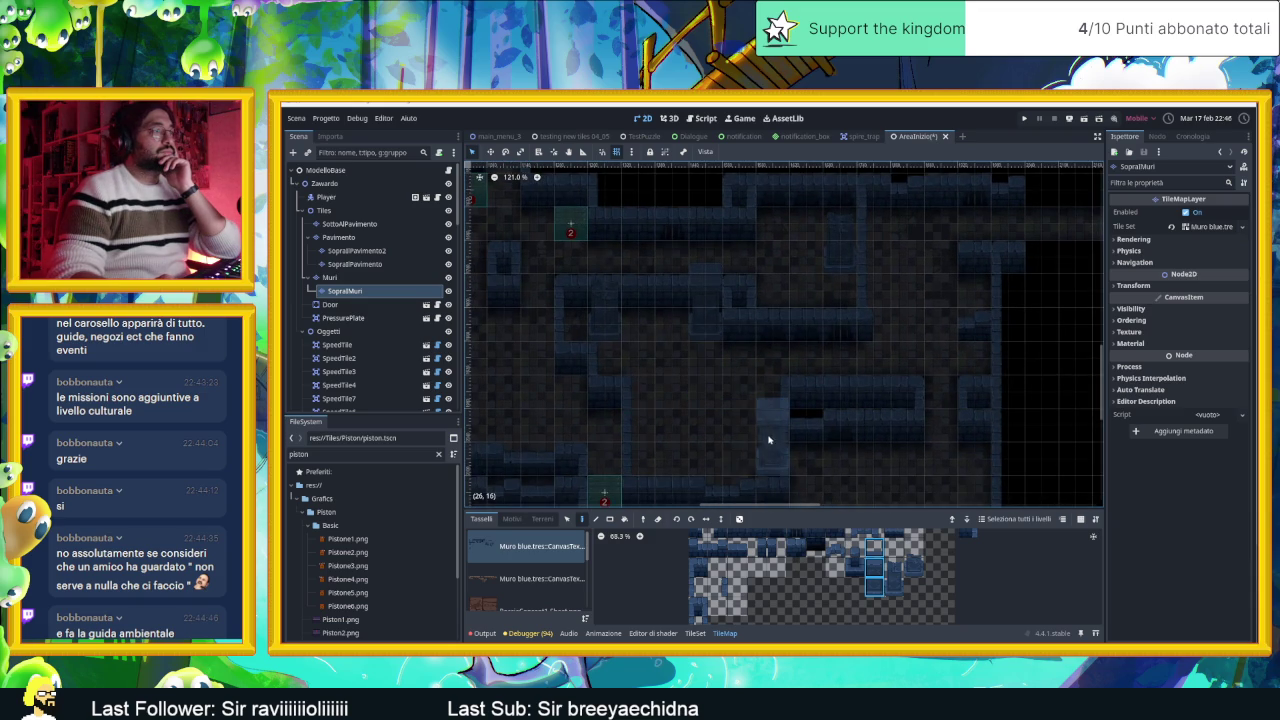
scroll(768, 440, "down", 4)
scroll(768, 440, "left", 4)
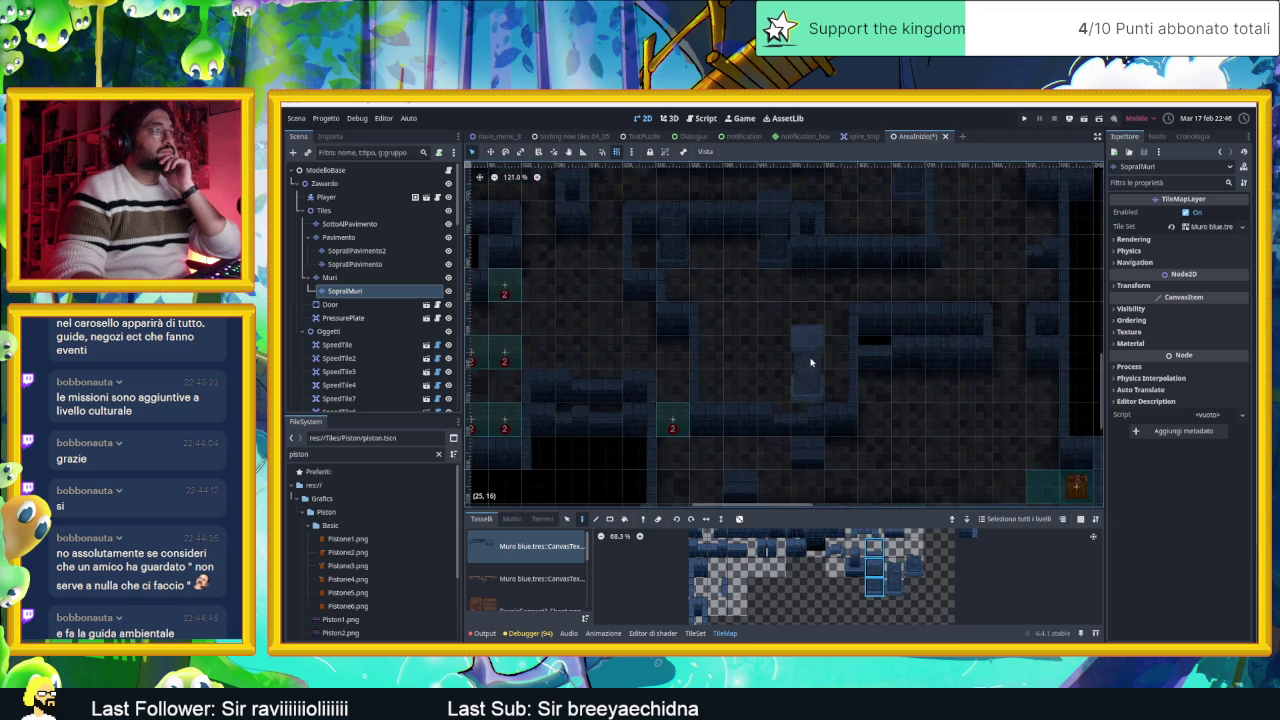
scroll(811, 362, "up", 1)
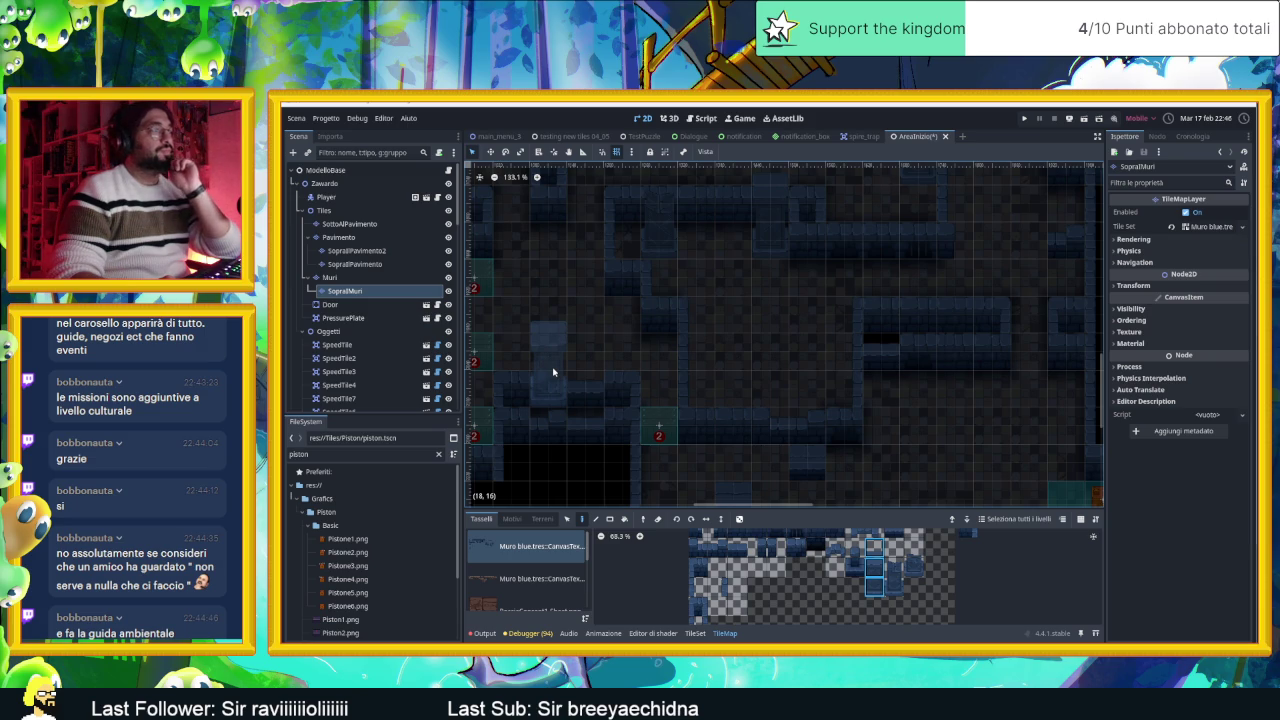
scroll(700, 355, "left", 2)
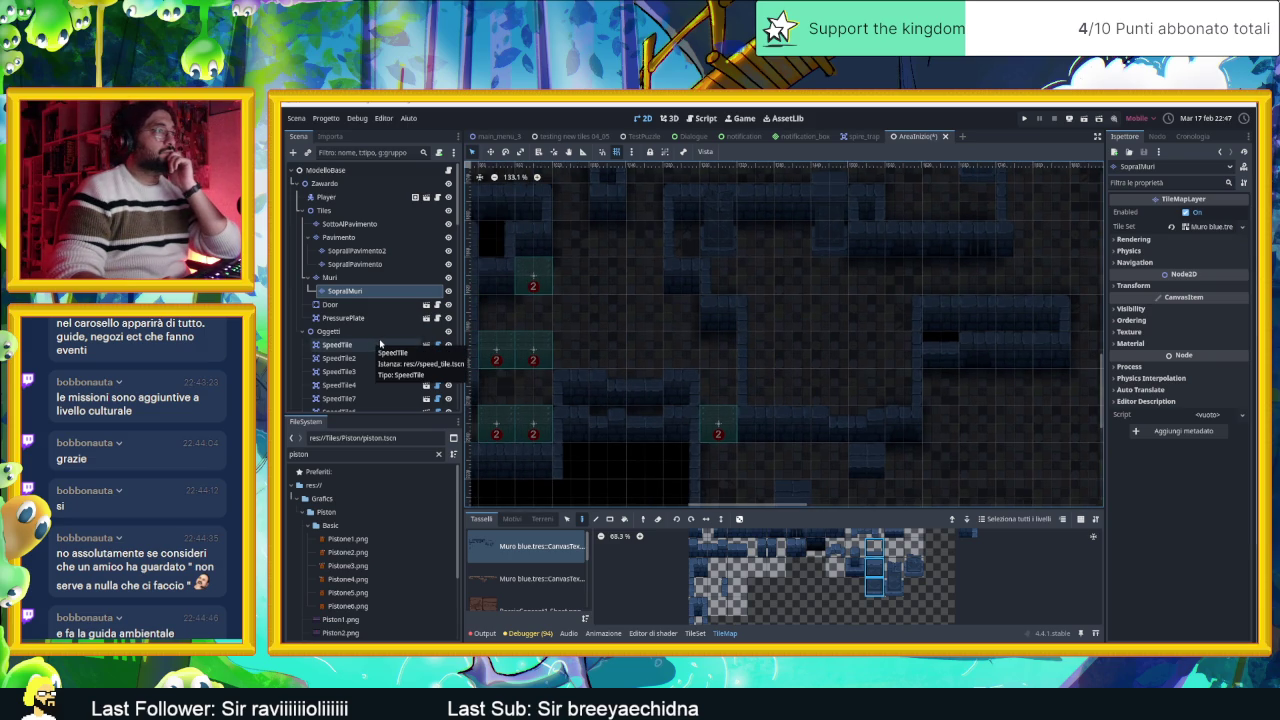
left_click(324, 184)
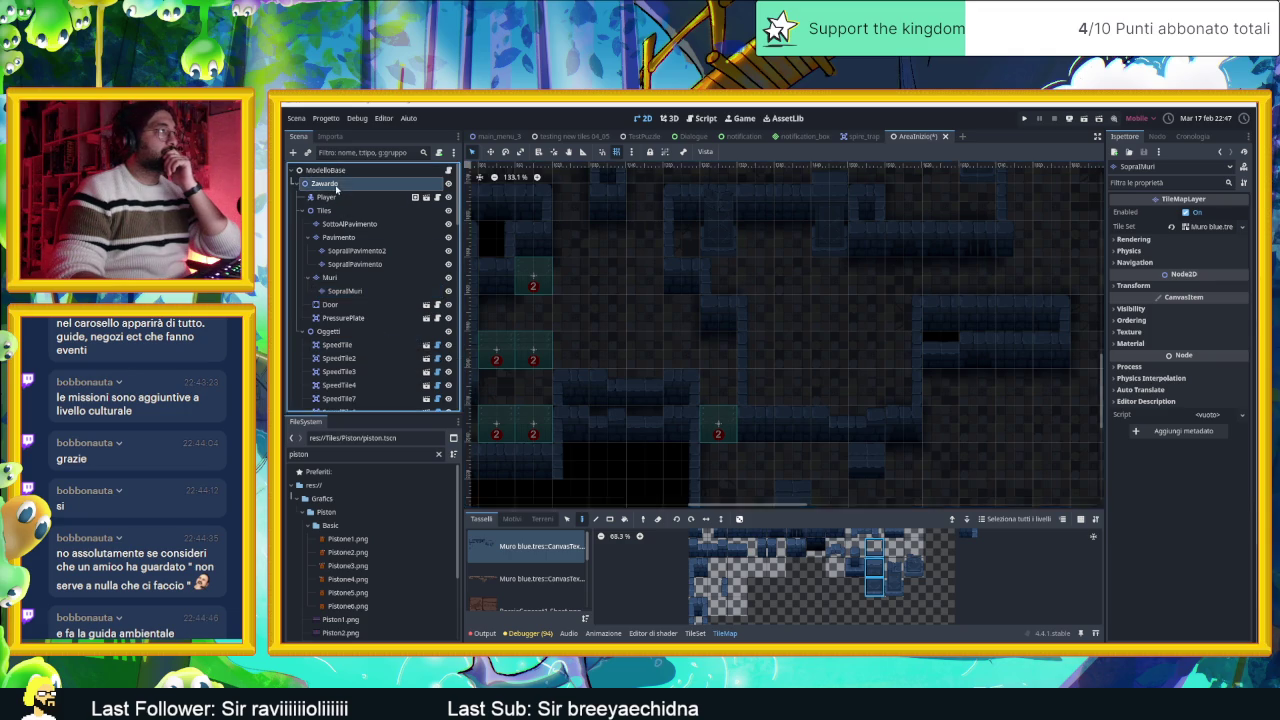
Step: Open the Piston instance's scene, select its AnimatedSprite2D, and open piston.gd
scroll(895, 435, "down", 3)
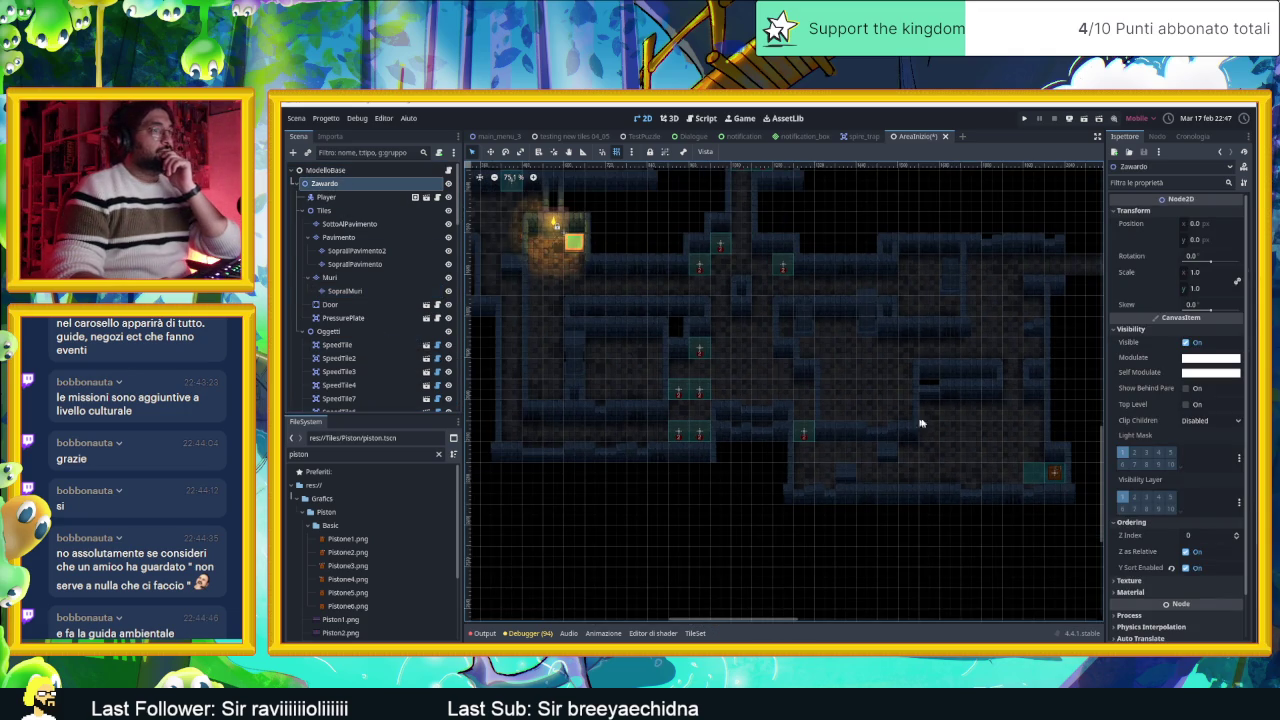
scroll(1010, 397, "right", 3)
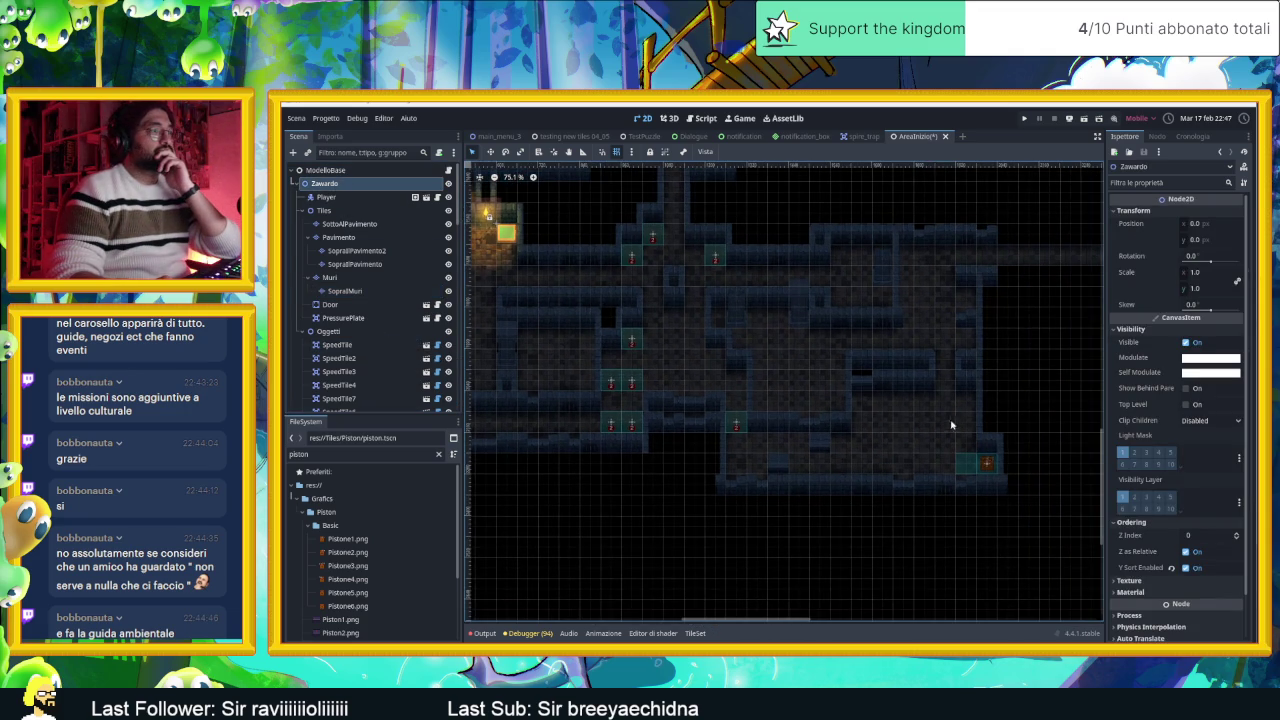
left_click(987, 465)
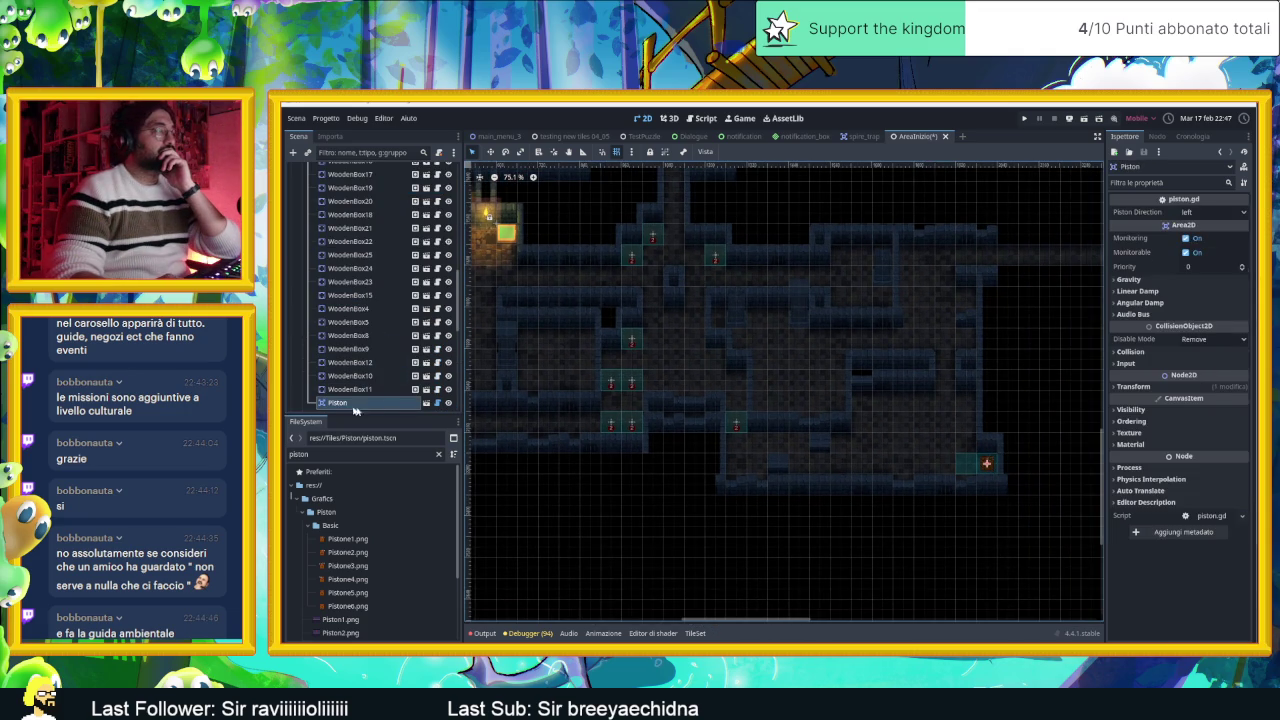
left_click(426, 403)
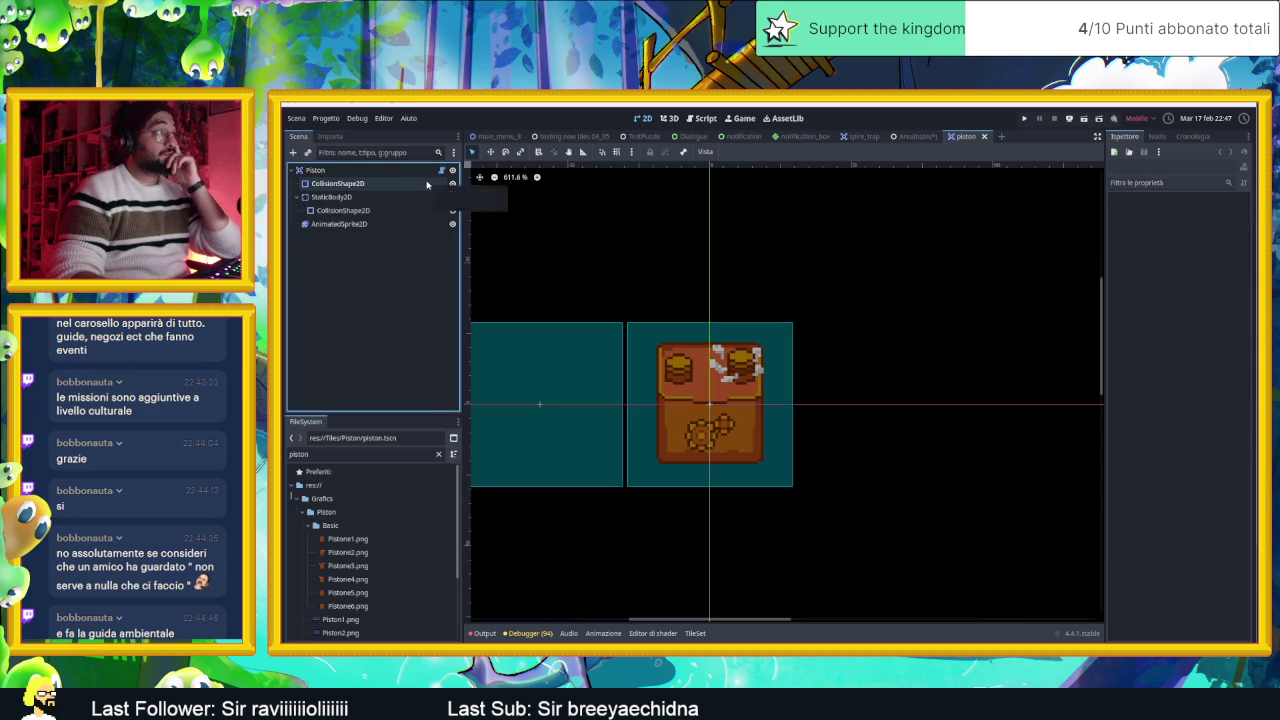
left_click(350, 226)
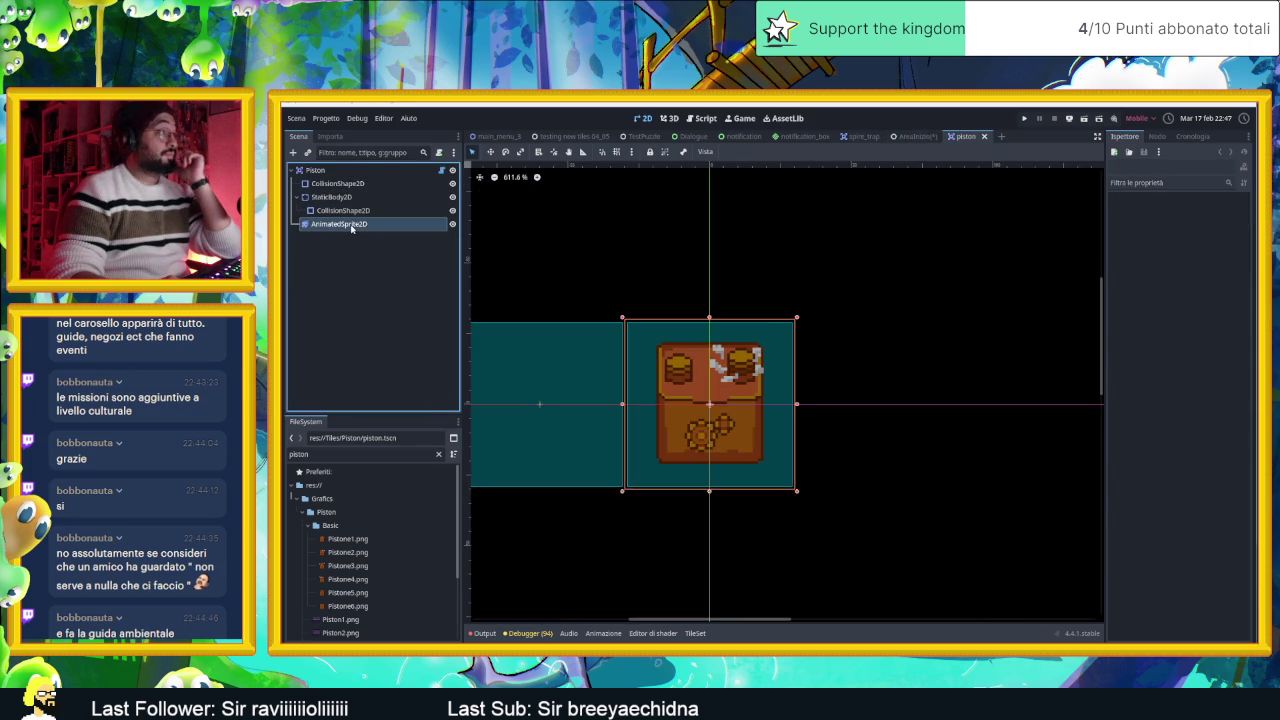
left_click(441, 171)
Step: Review the push function's left/right/up/down dir2 branches and add a blank line after line 47
scroll(770, 366, "down", 3)
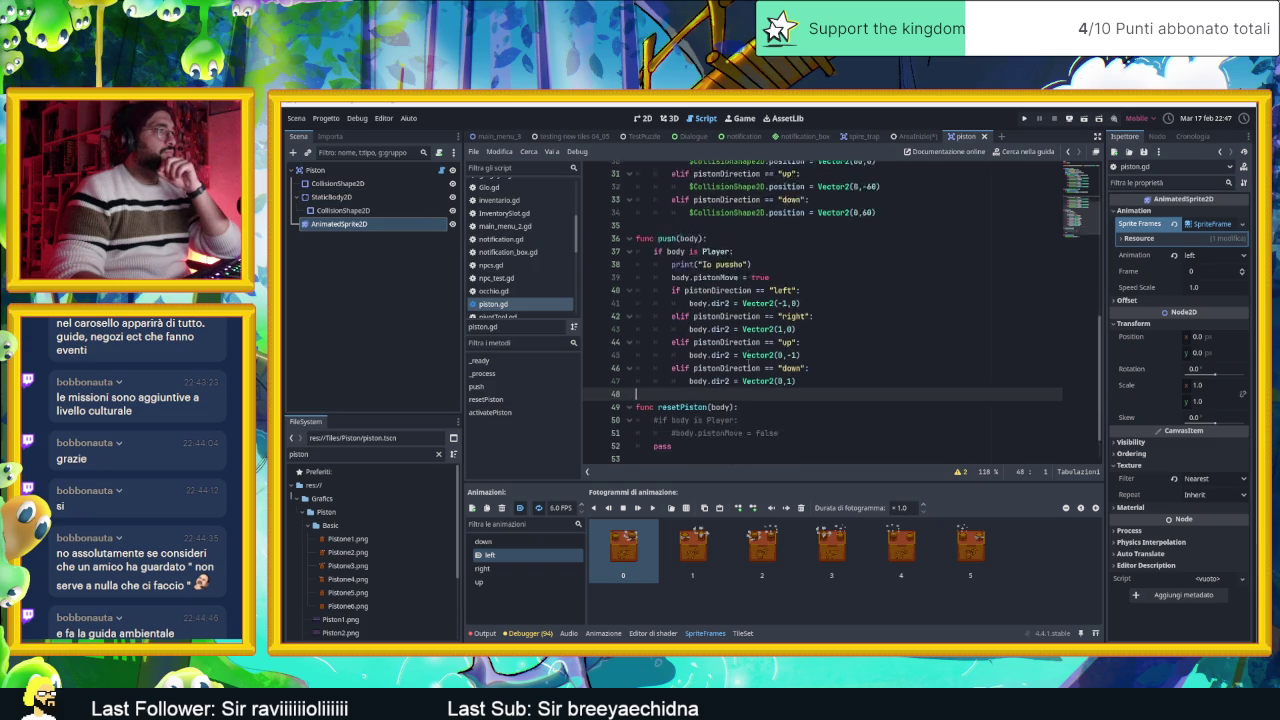
scroll(795, 374, "up", 9)
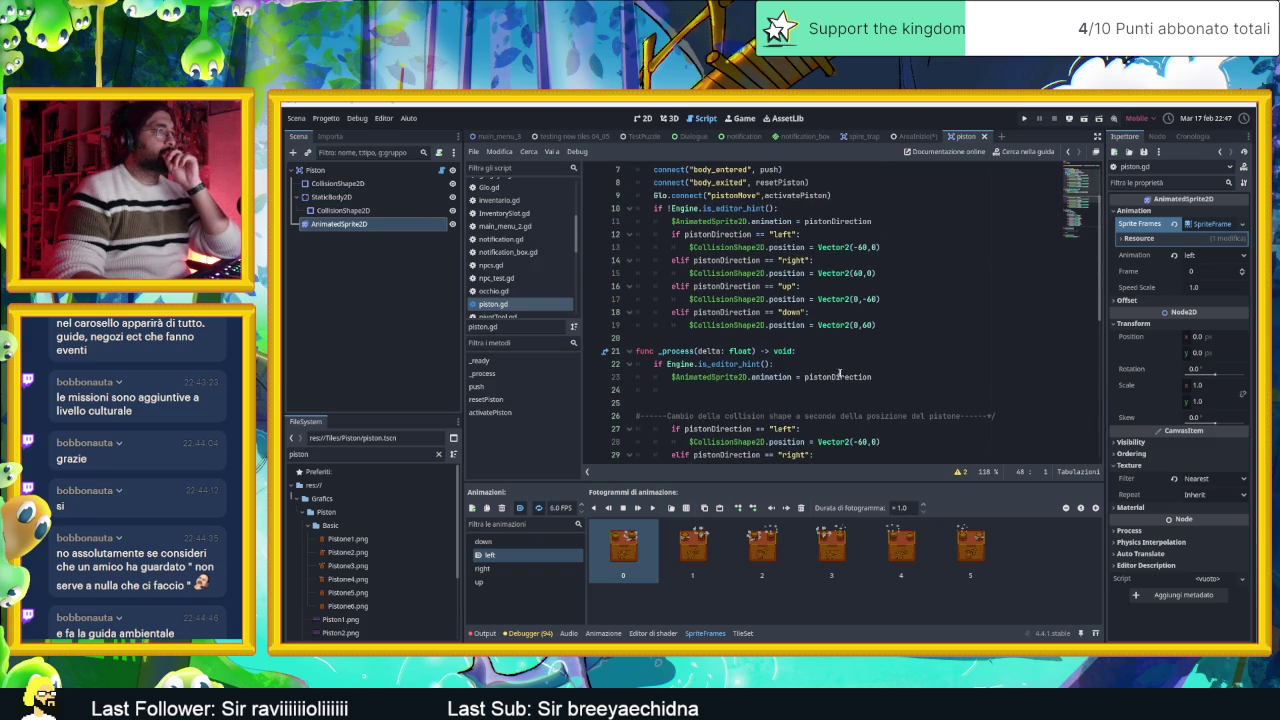
scroll(841, 374, "up", 2)
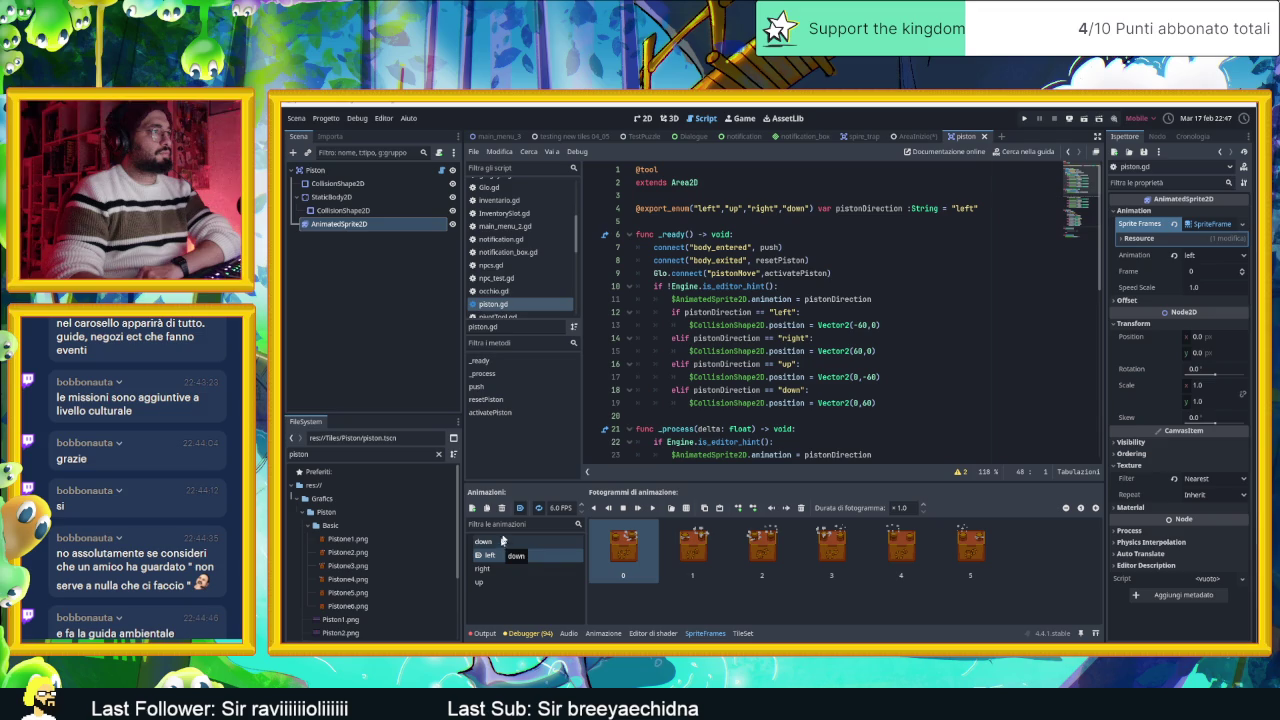
scroll(797, 364, "down", 3)
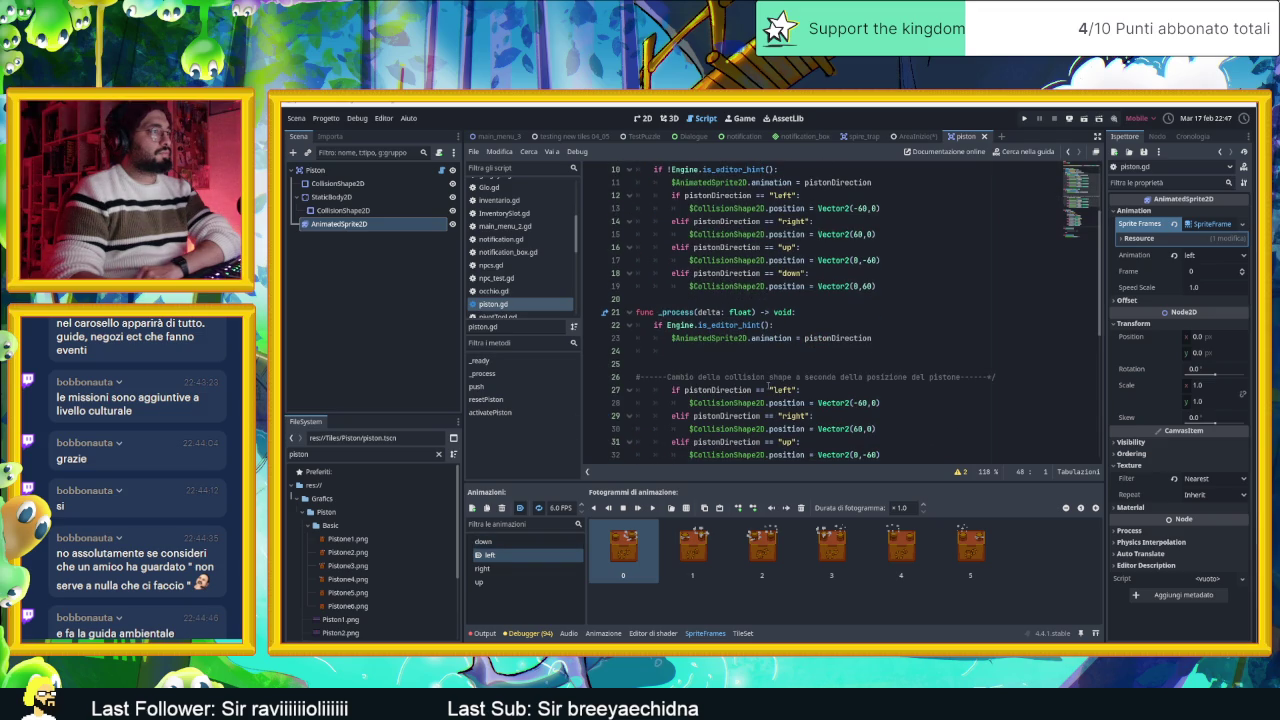
scroll(768, 385, "down", 3)
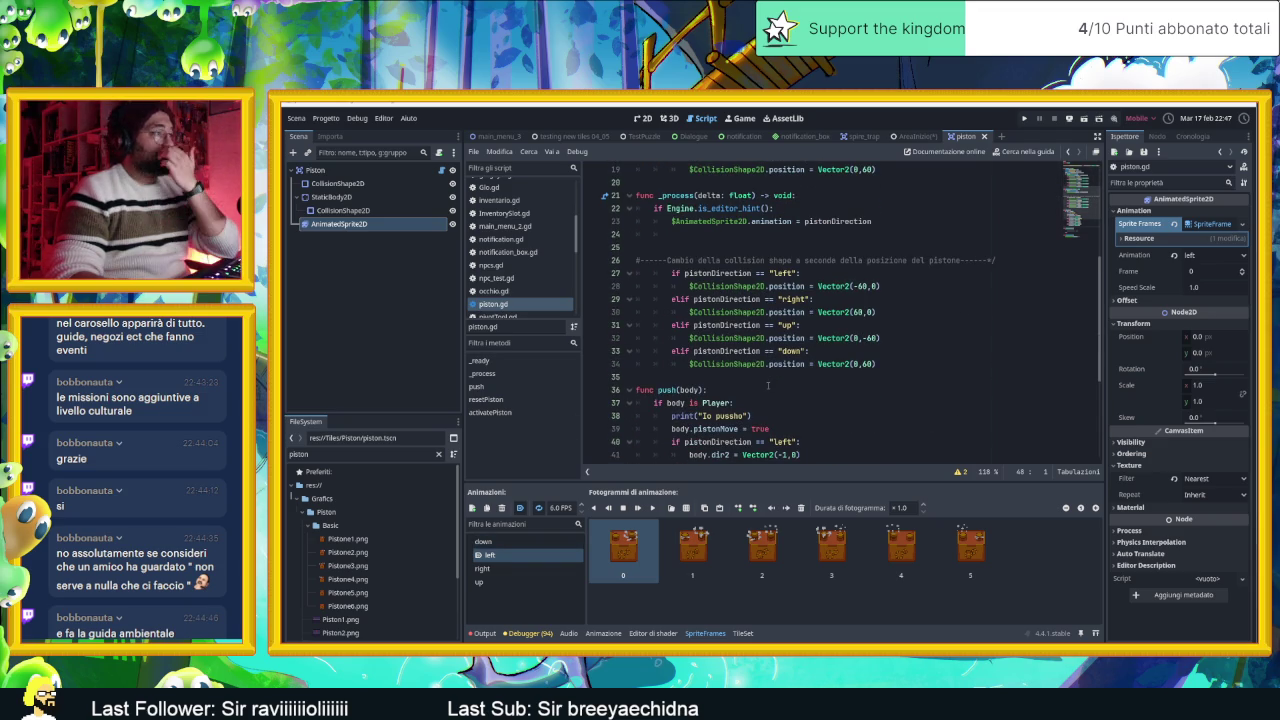
scroll(768, 385, "down", 2)
scroll(768, 388, "down", 2)
scroll(768, 388, "up", 3)
scroll(768, 388, "down", 3)
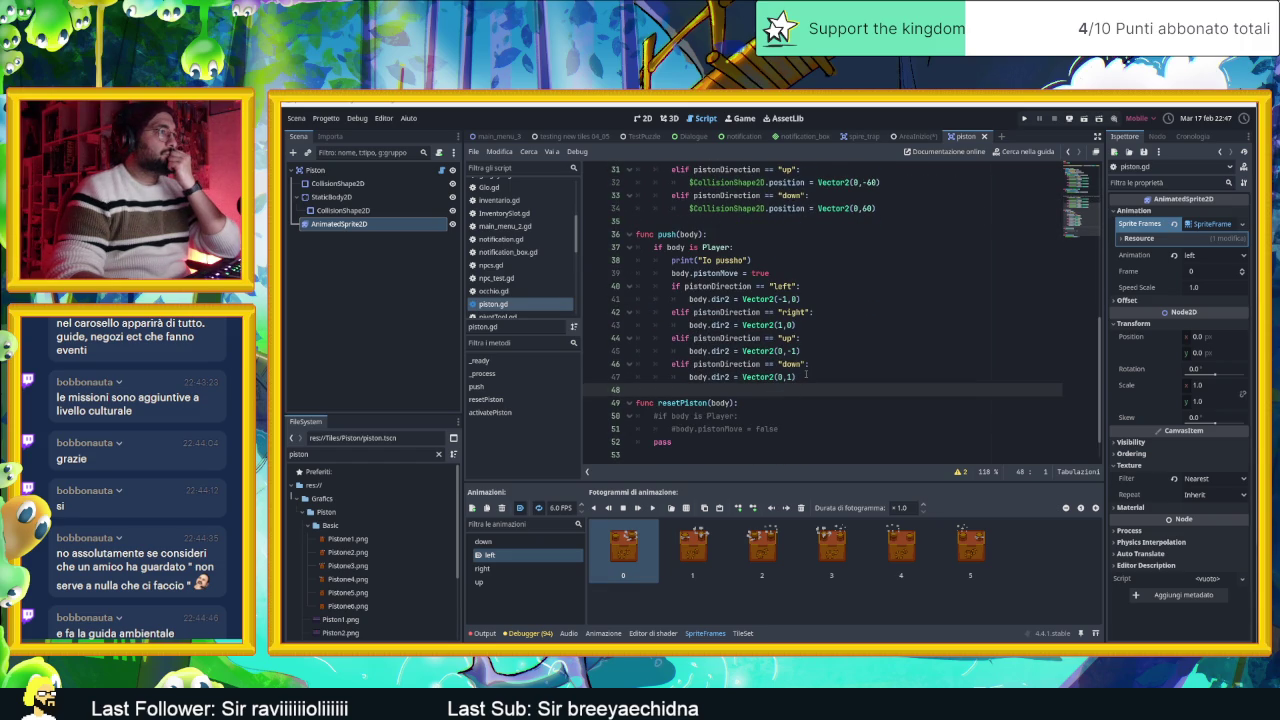
left_click(806, 374)
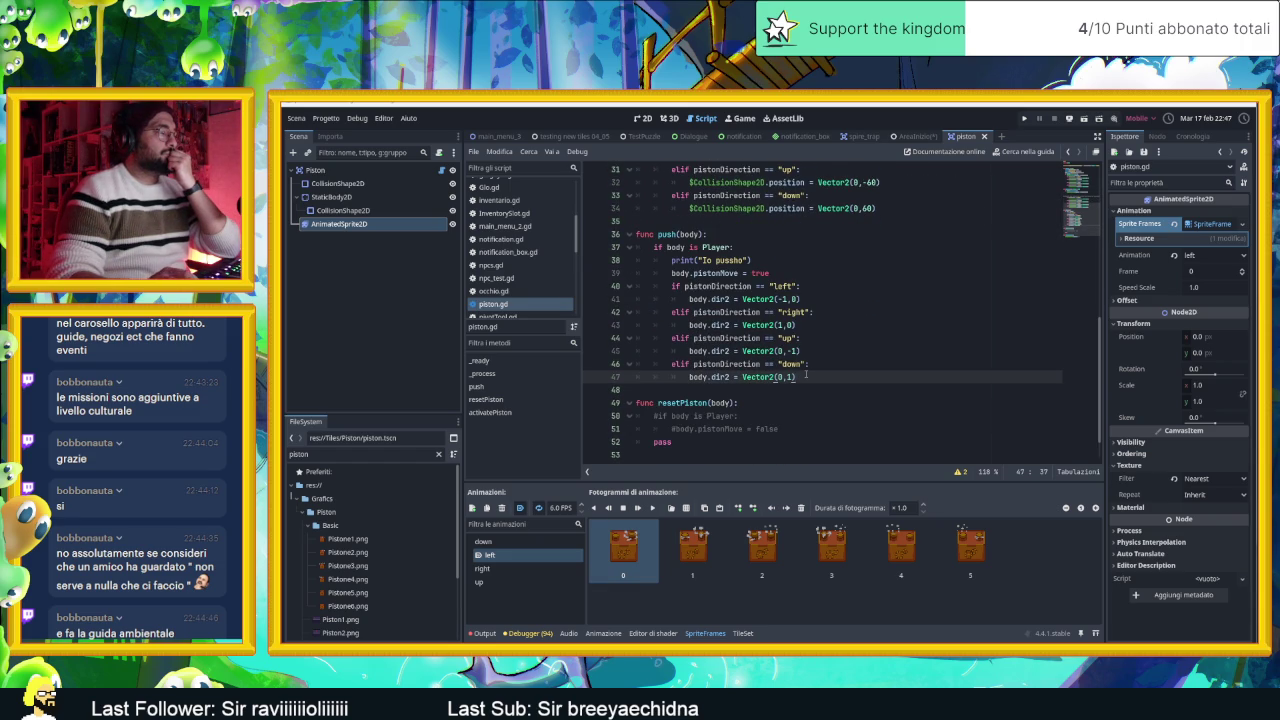
key("Return")
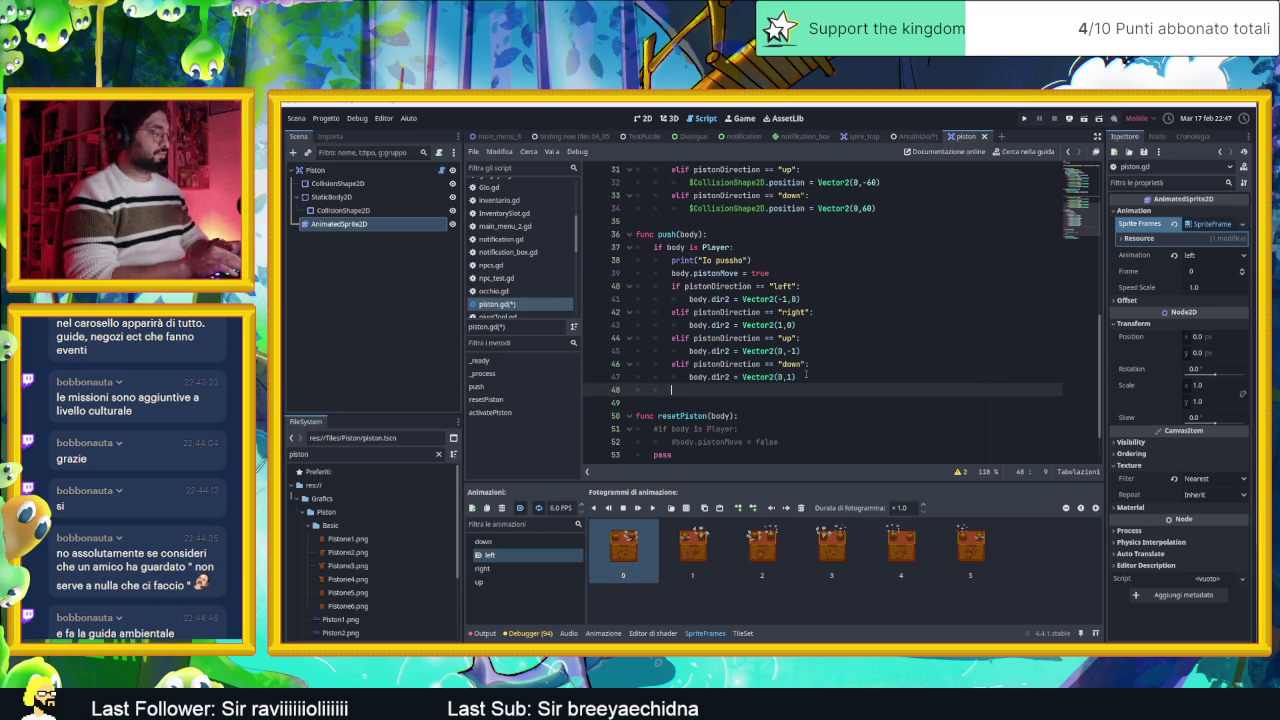
Step: Add $AnimatedSprite2D.play() at the end of push() using autocomplete
type("$animat")
key("Return")
type(".p")
key("Down")
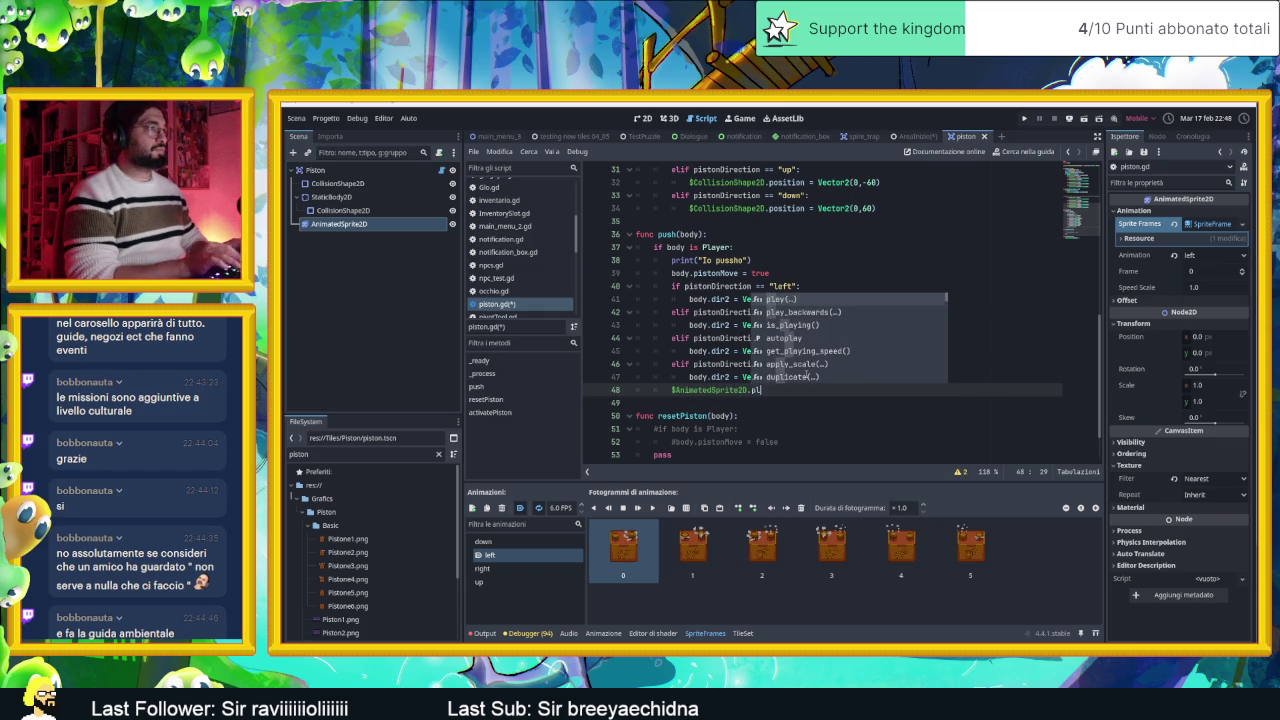
key("Return")
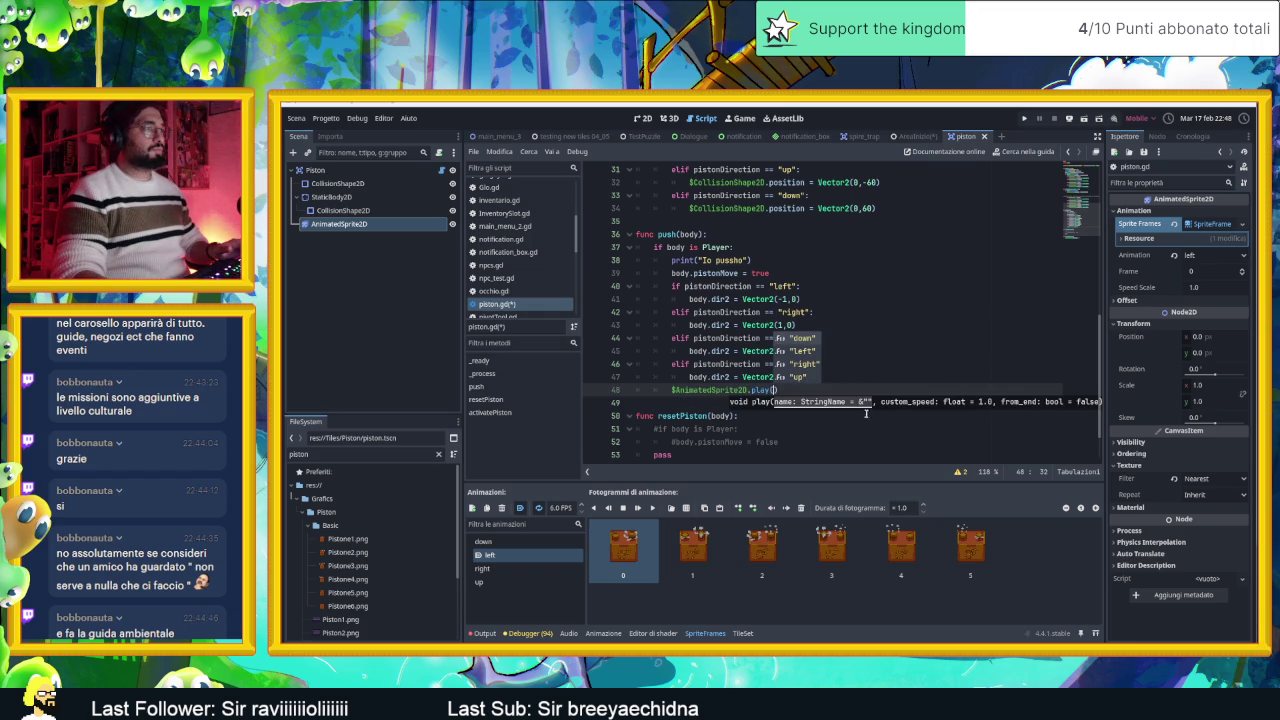
left_click(866, 428)
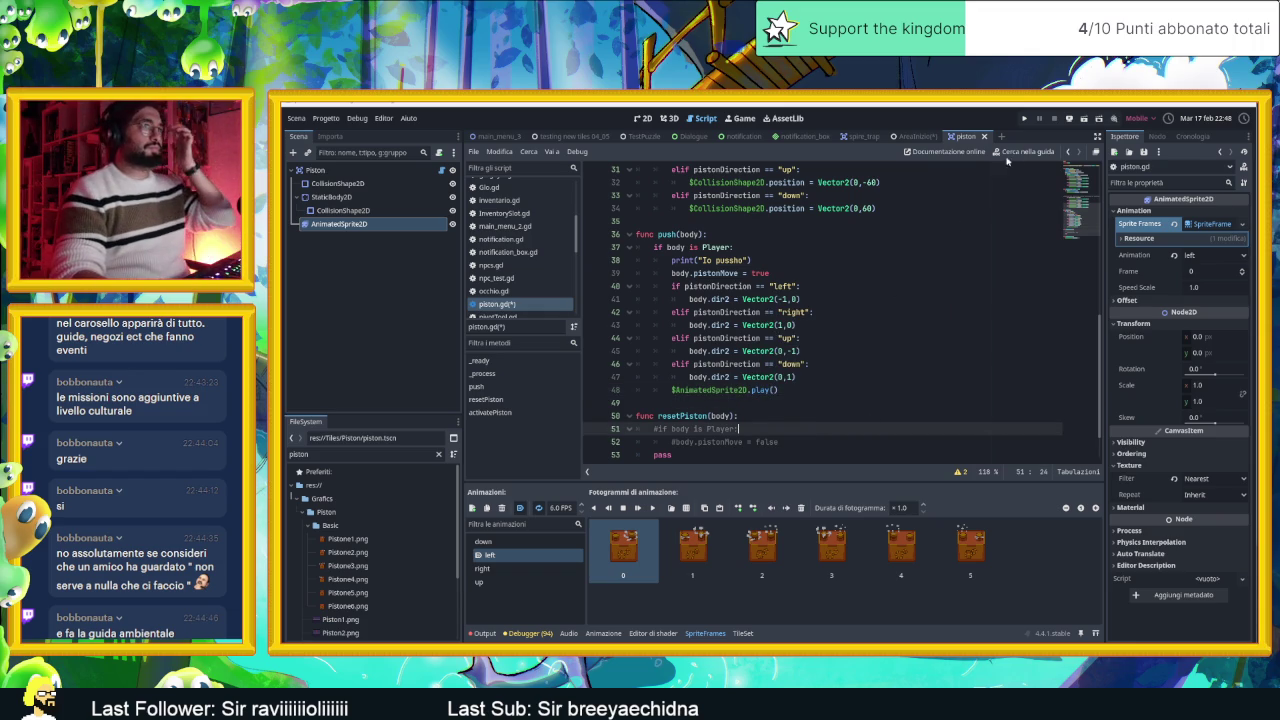
Step: Save with Ctrl+S, test-run the game with F5, and close the game window
key("ctrl+s")
key("F5")
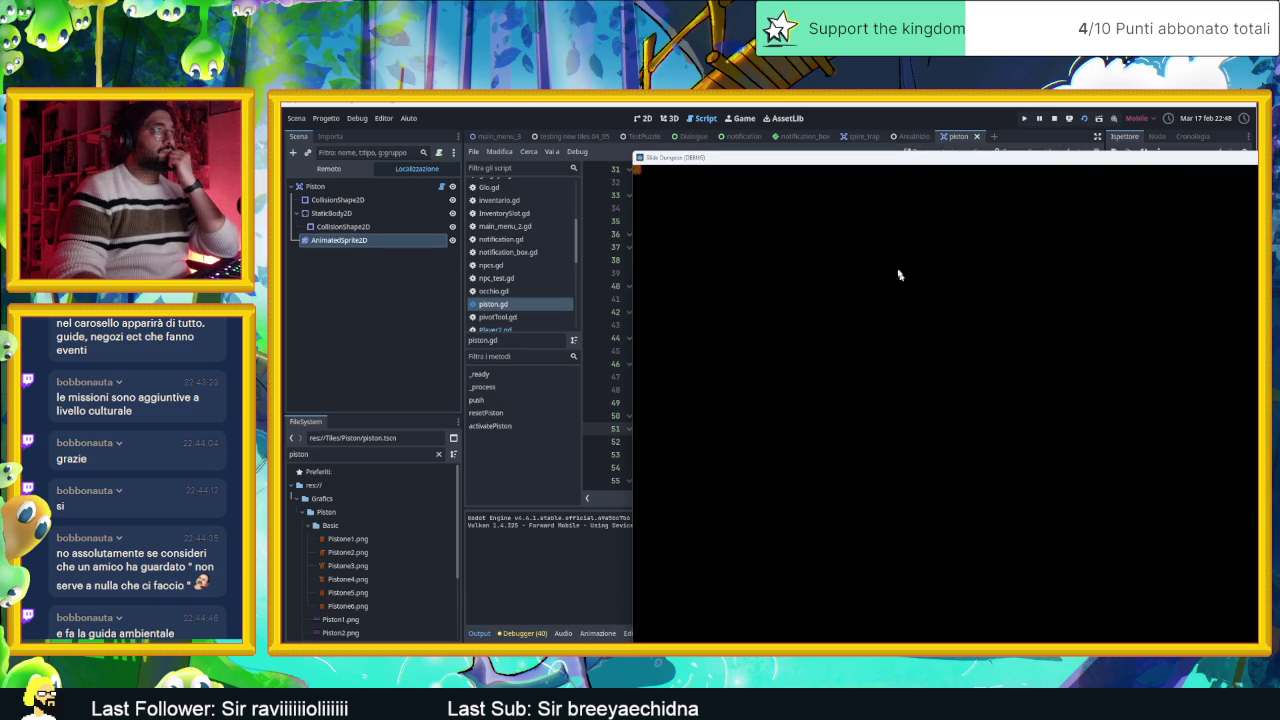
left_click(1055, 118)
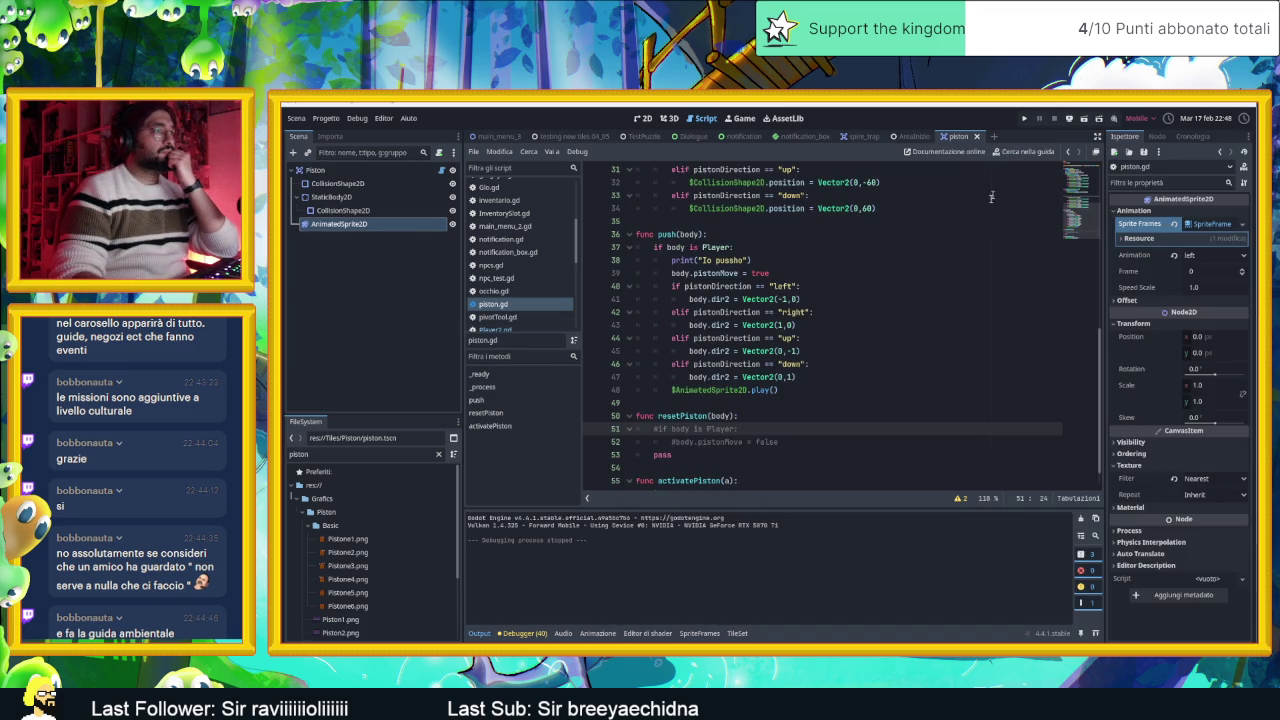
Step: Check the AnimatedSprite2D node's animations, then select the Piston root node
left_click(793, 391)
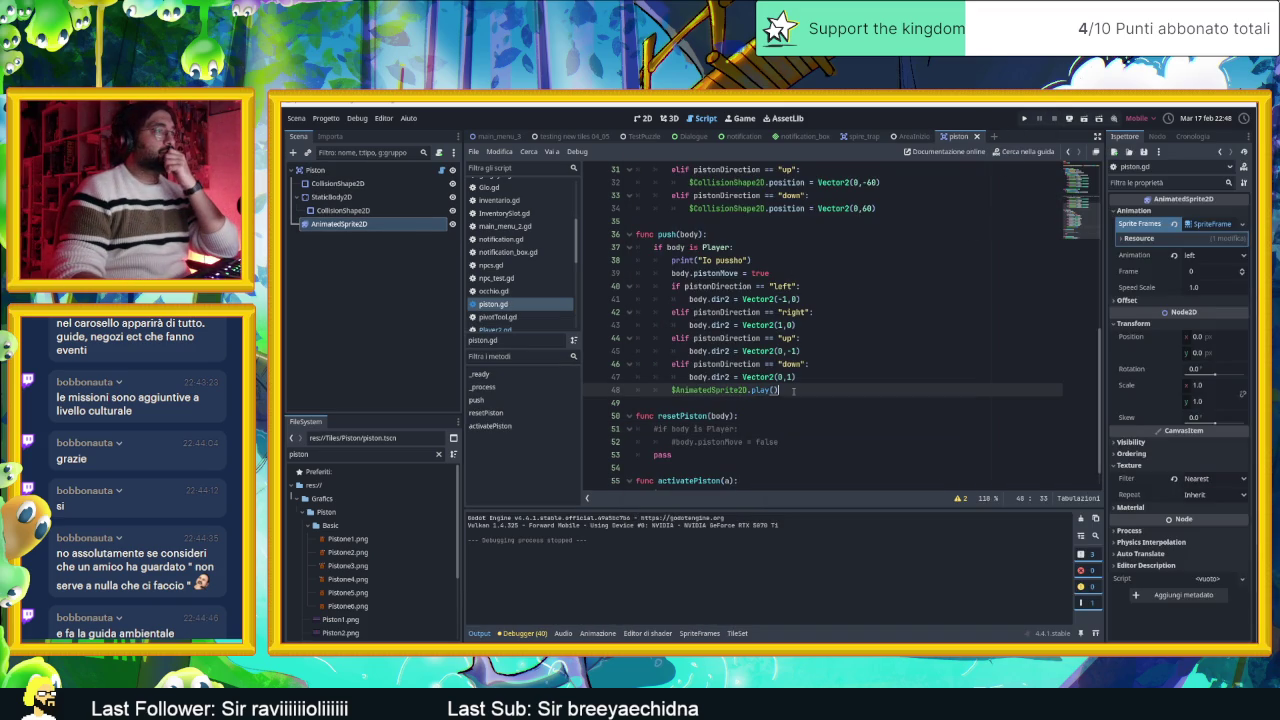
left_click(372, 224)
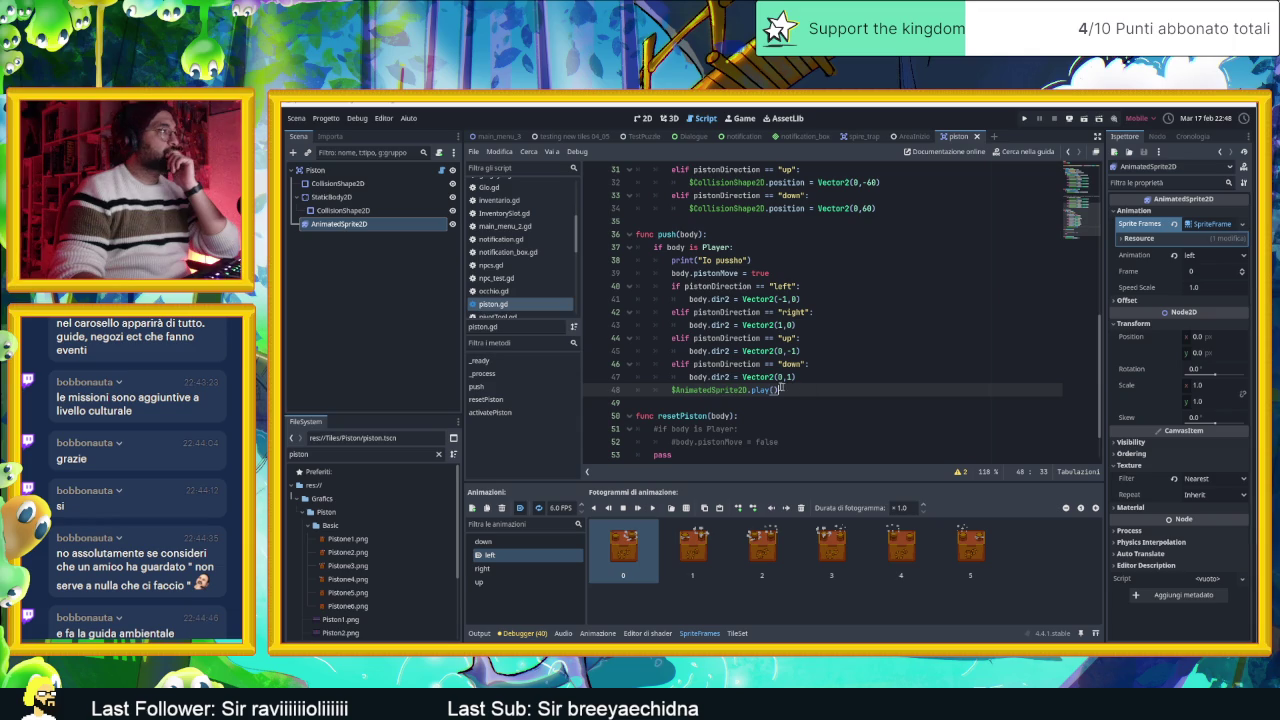
left_click(318, 171)
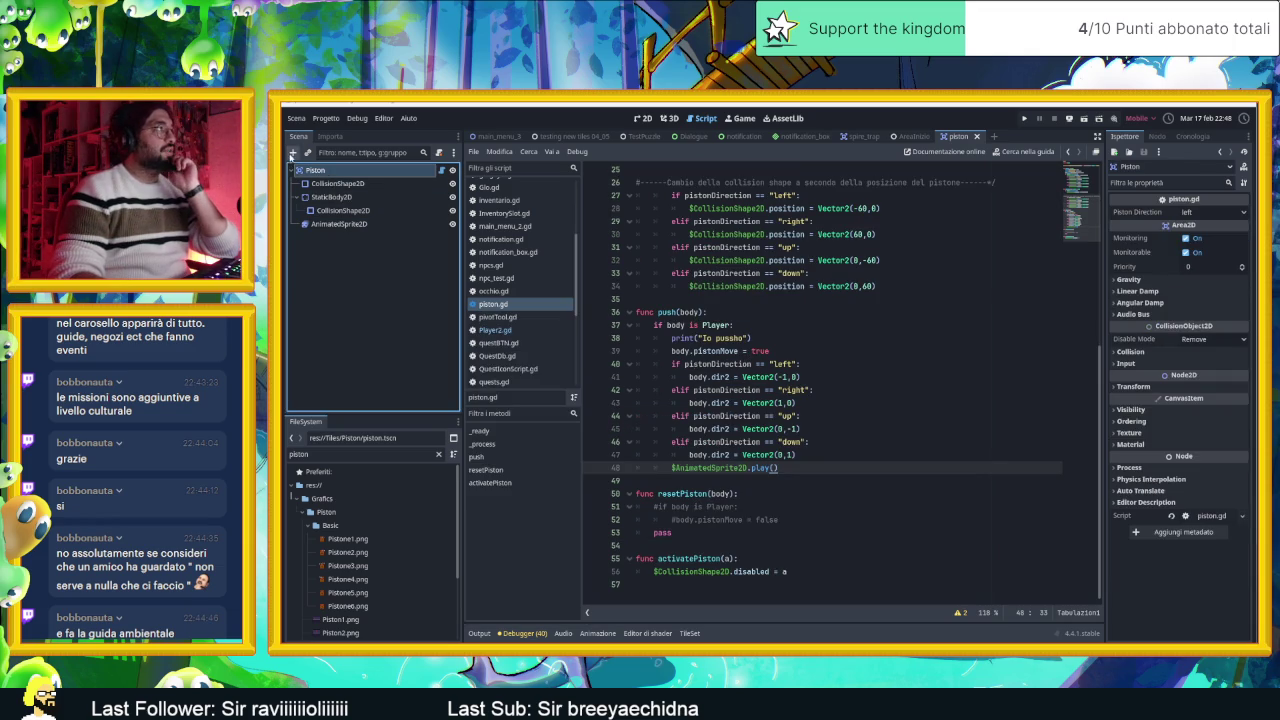
Step: Add an AudioStreamPlayer2D child node under Piston by searching 'audio'
left_click(292, 153)
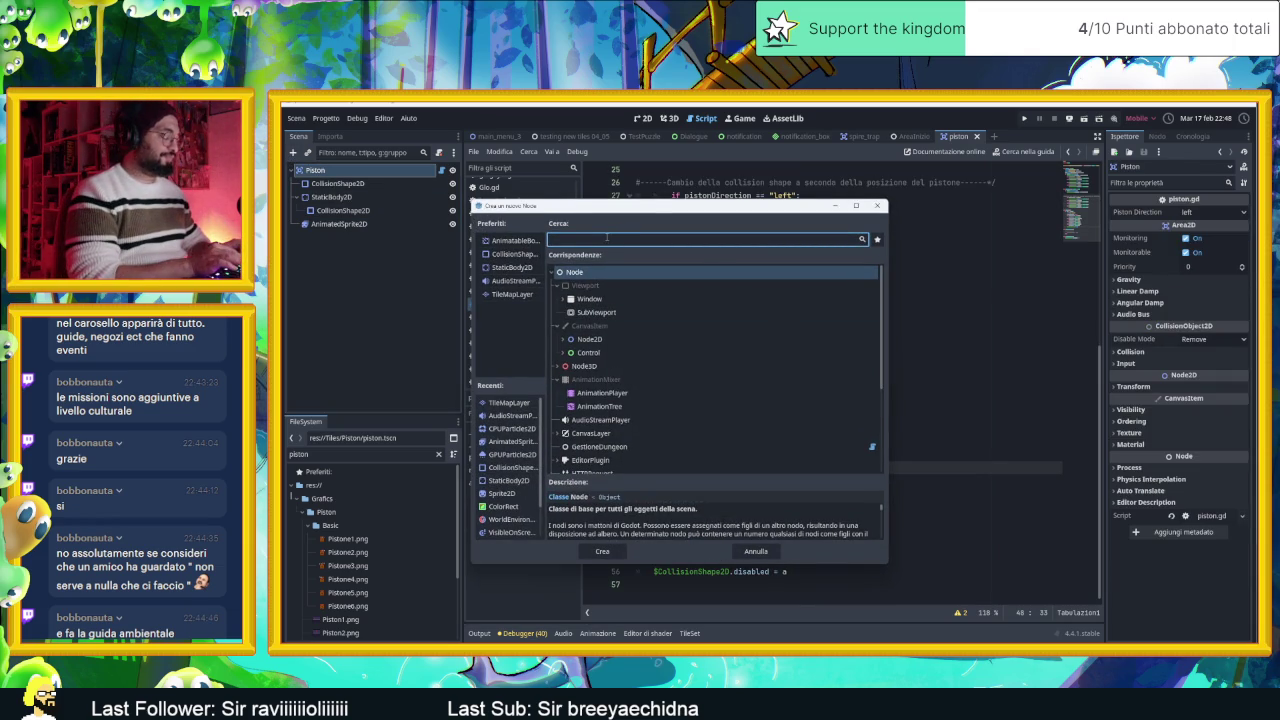
type("pöa")
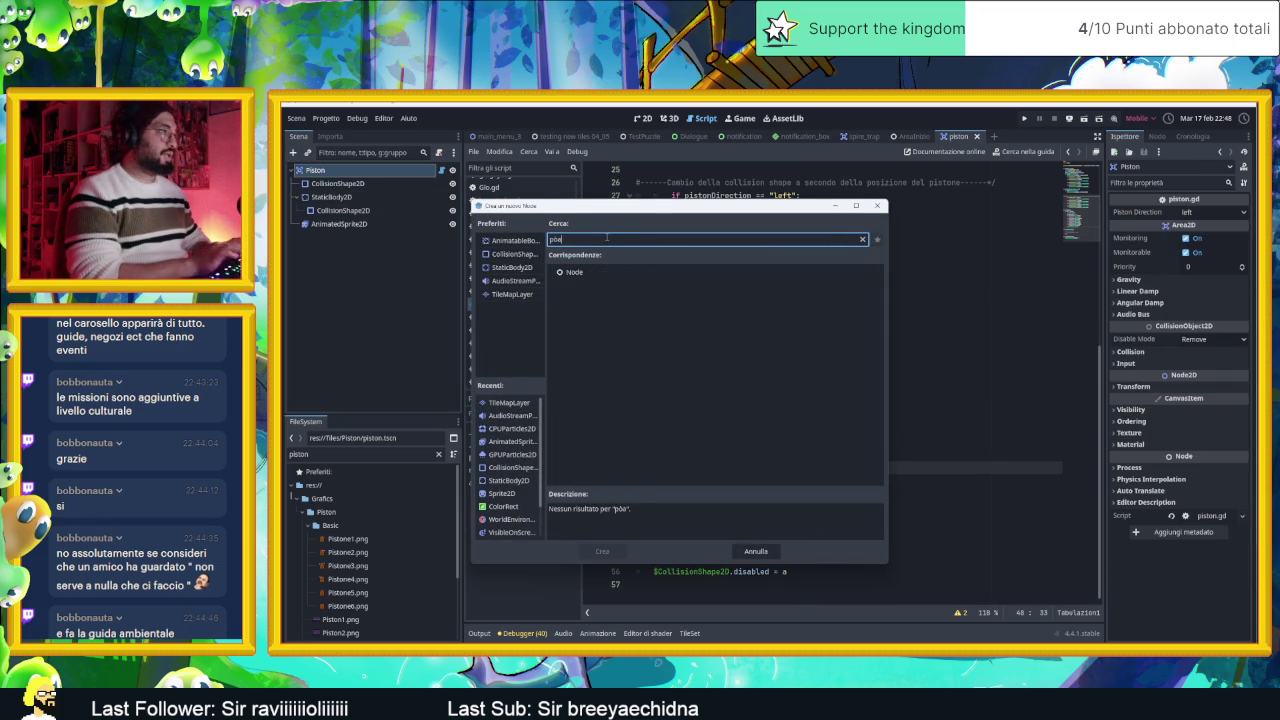
key("BackSpace")
key("BackSpace")
key("BackSpace")
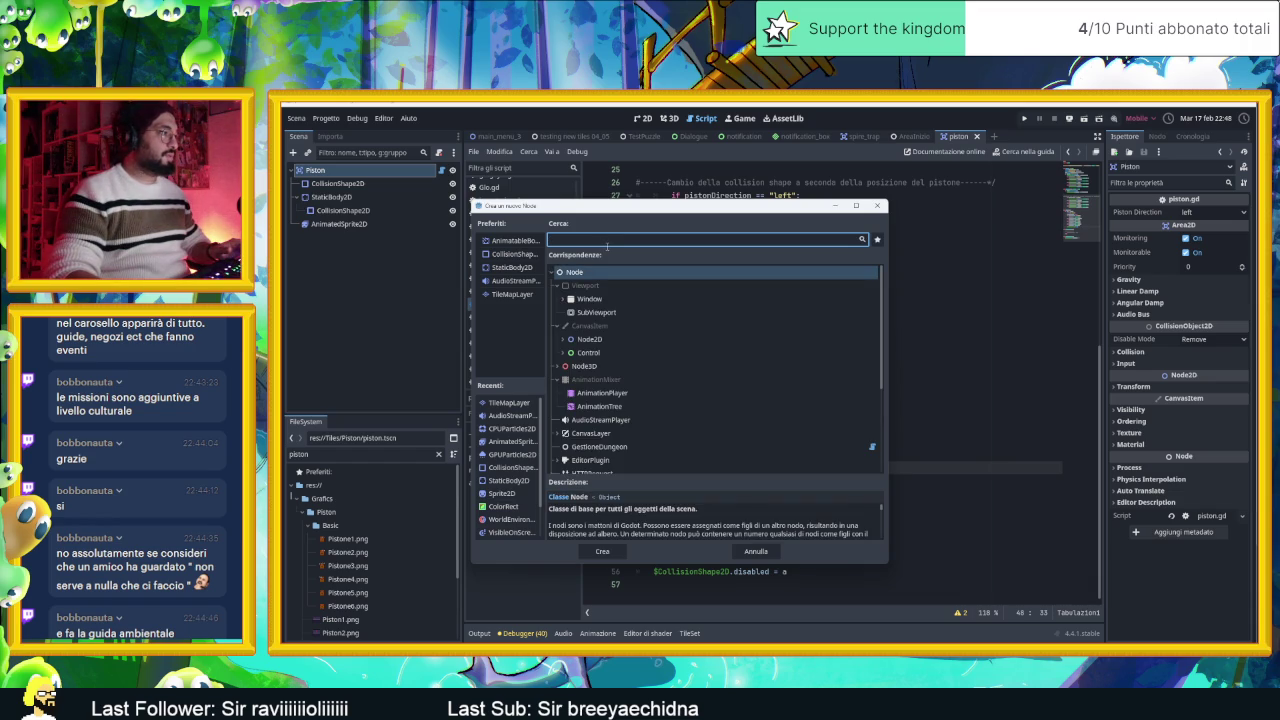
type("audio")
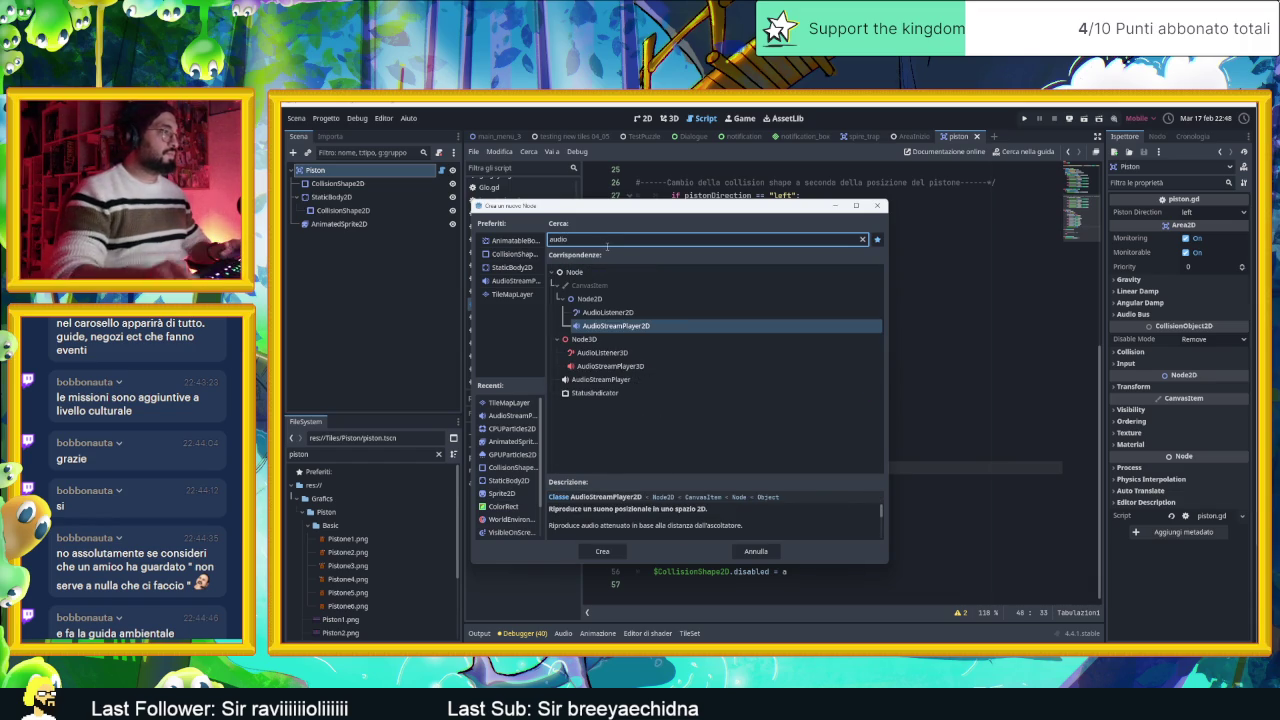
key("Return")
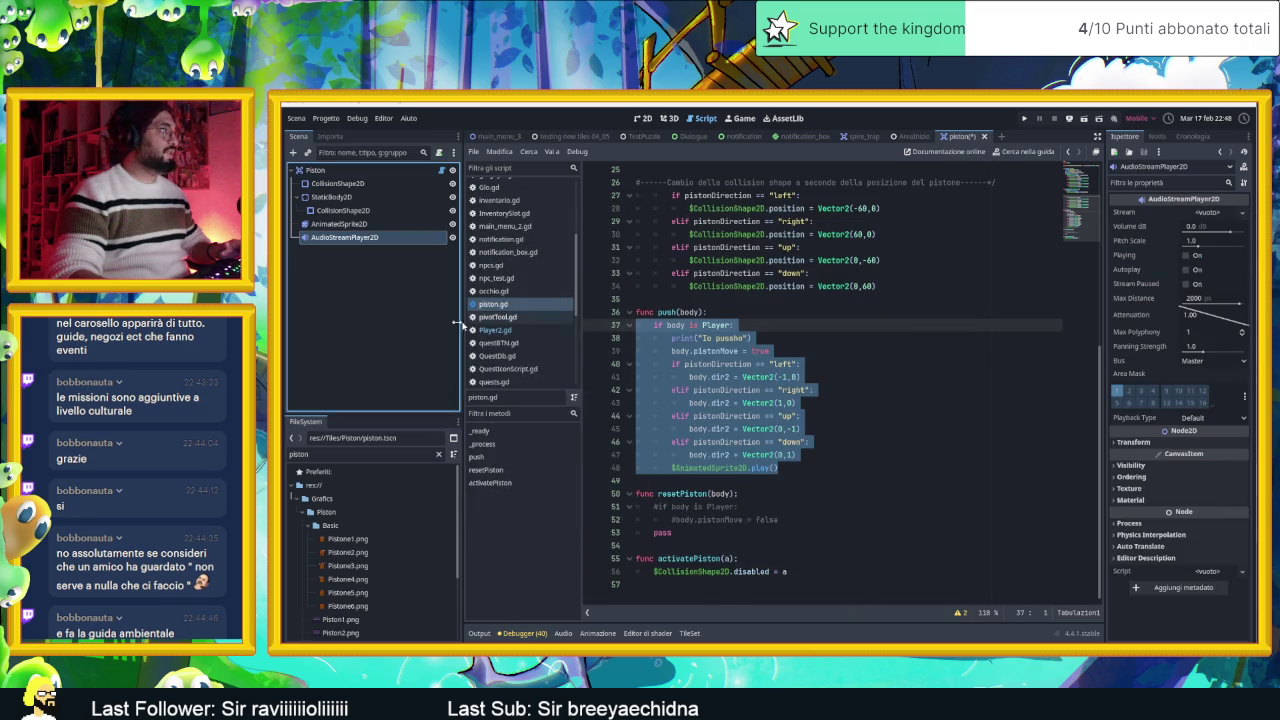
Step: Delete the $AnimatedSprite2D.play() call from line 48 and show the piston scene in 2D
left_click(860, 479)
left_click(808, 470)
left_click_drag(810, 470, 674, 468)
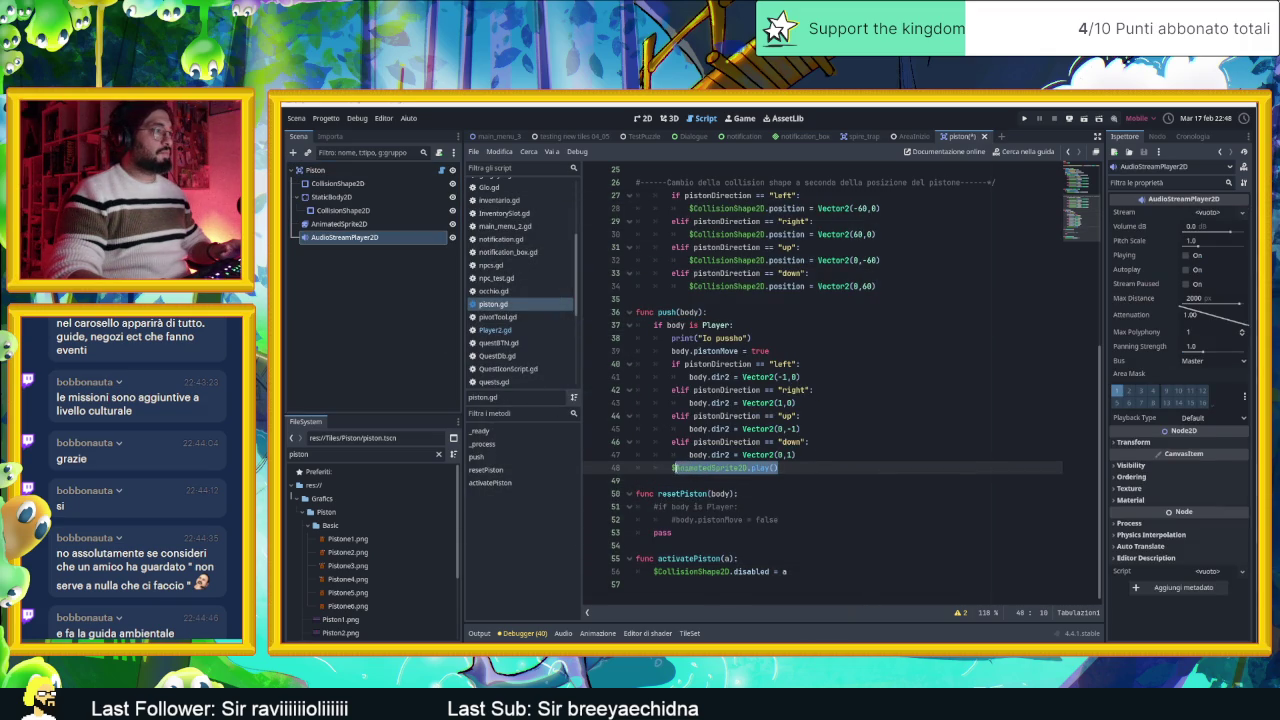
key("BackSpace")
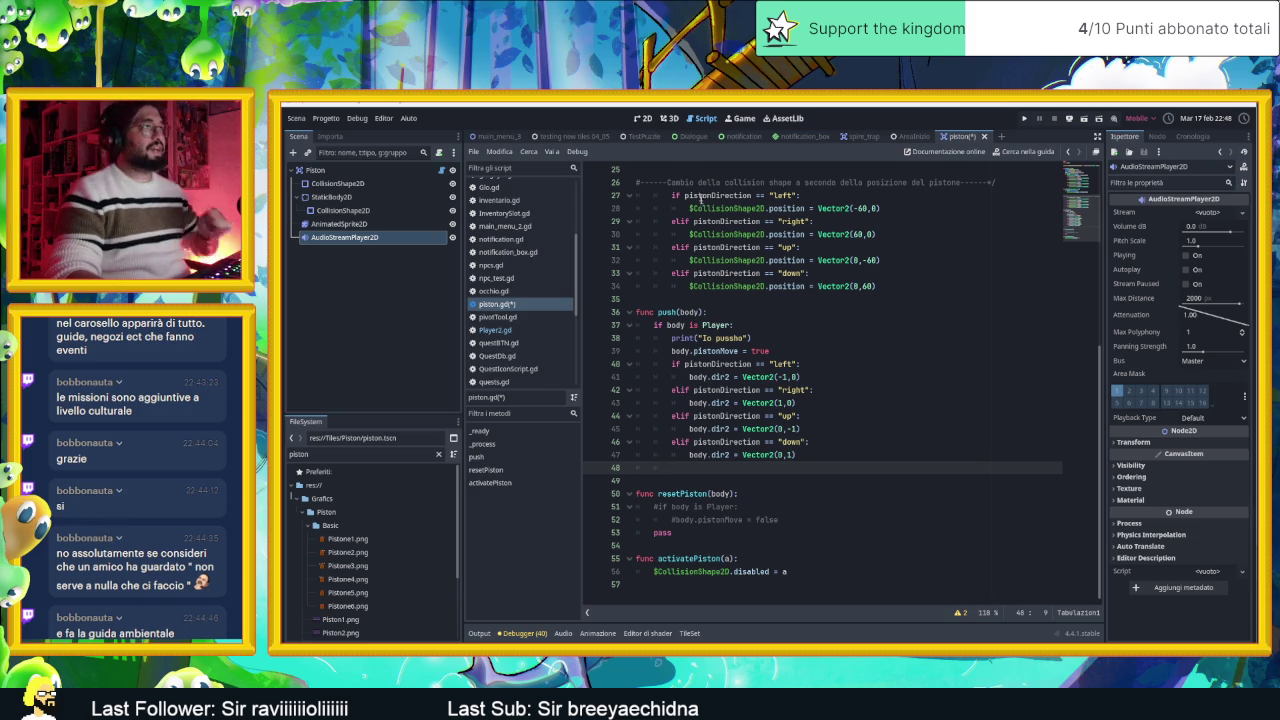
left_click(642, 118)
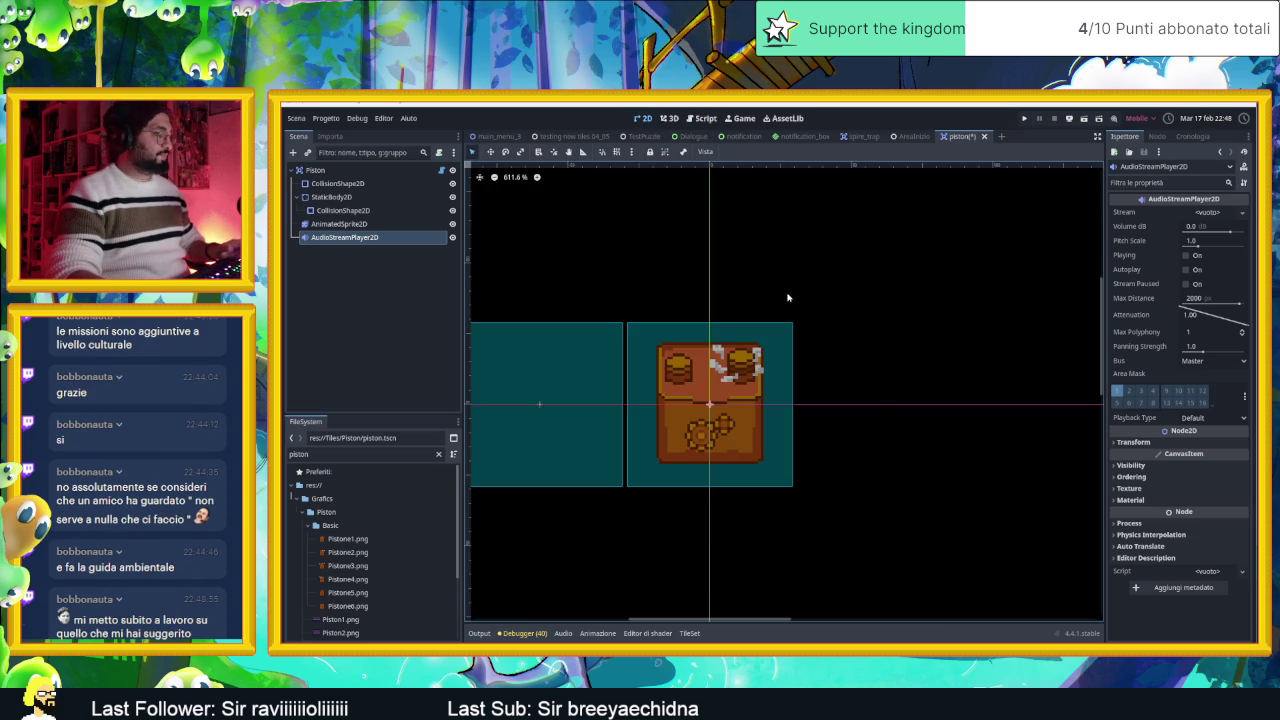
Step: Filter FileSystem for 'soundf', select Sounds, clear the filter, browse Sound Fx, then switch to the browser
left_click(321, 455)
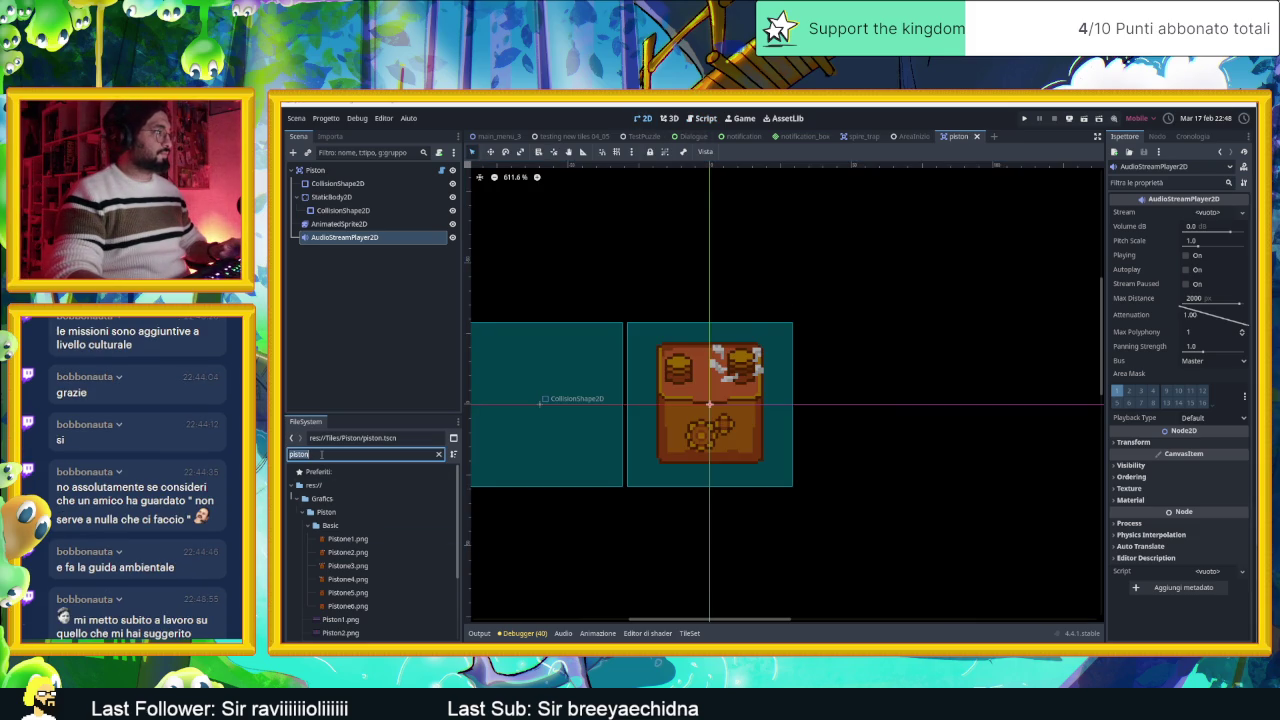
type("soundf")
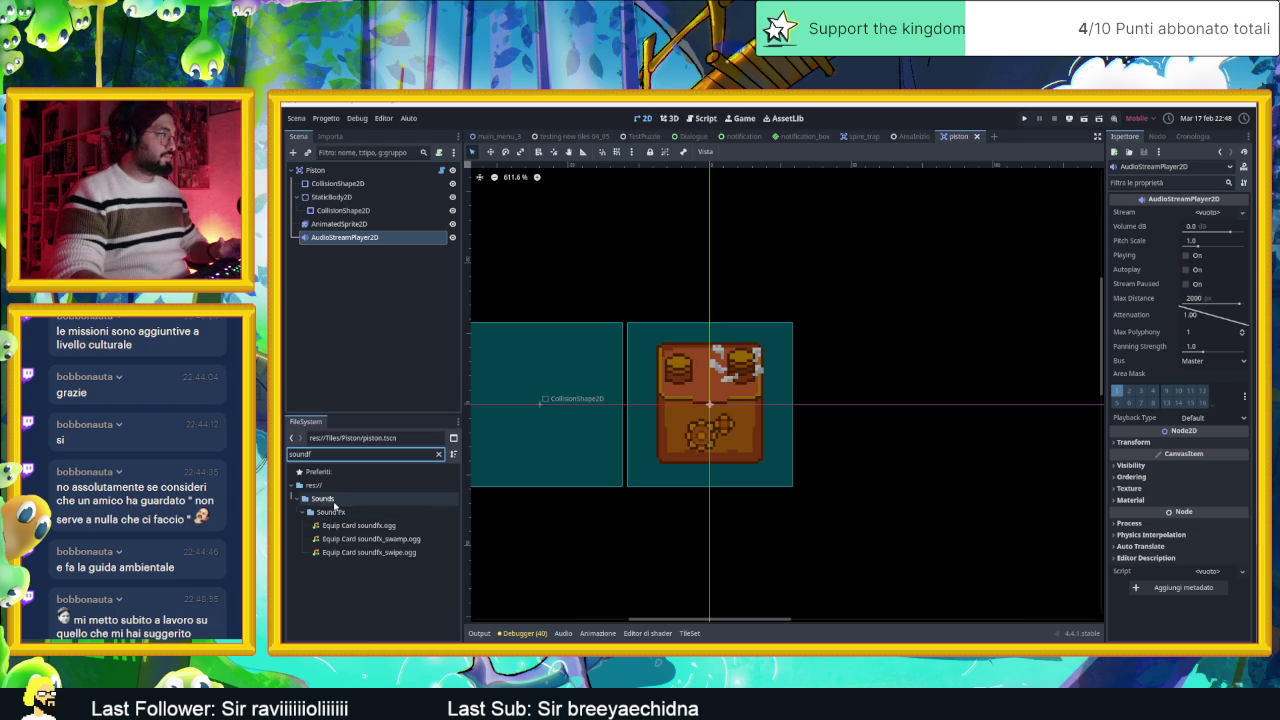
left_click(358, 497)
left_click(339, 458)
key("BackSpace")
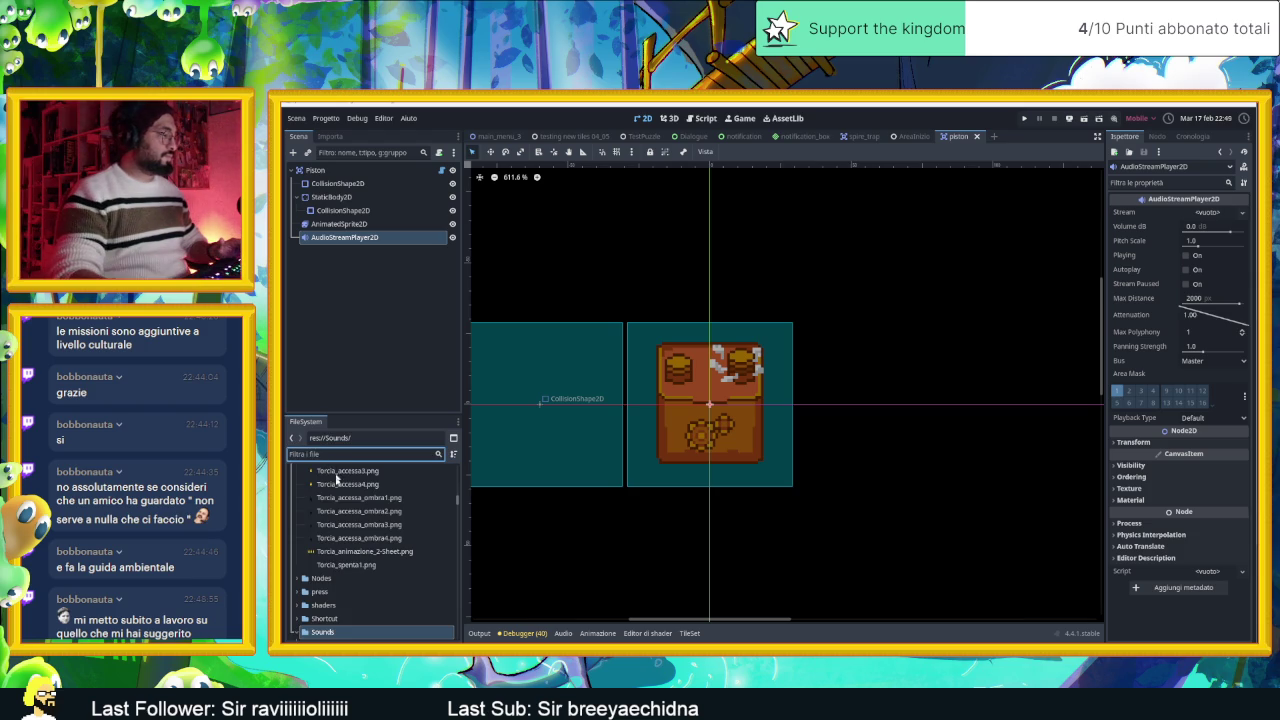
scroll(345, 560, "down", 5)
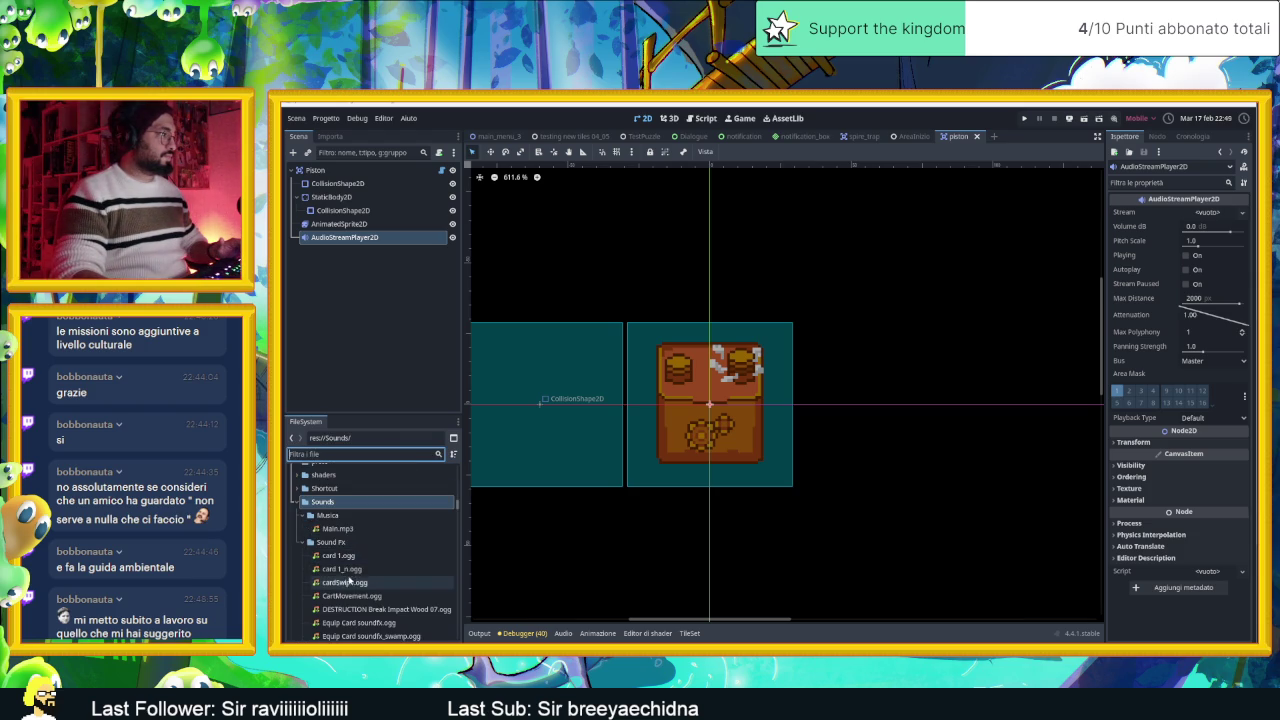
scroll(400, 555, "down", 3)
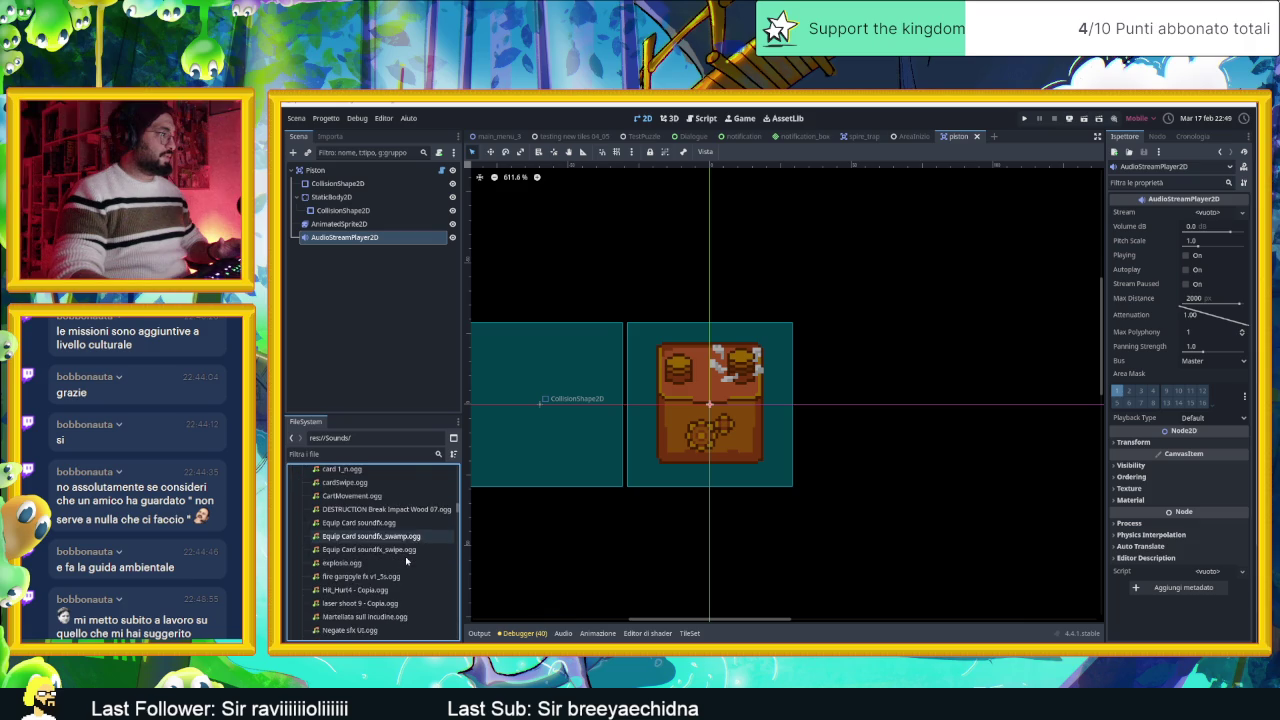
scroll(406, 561, "down", 5)
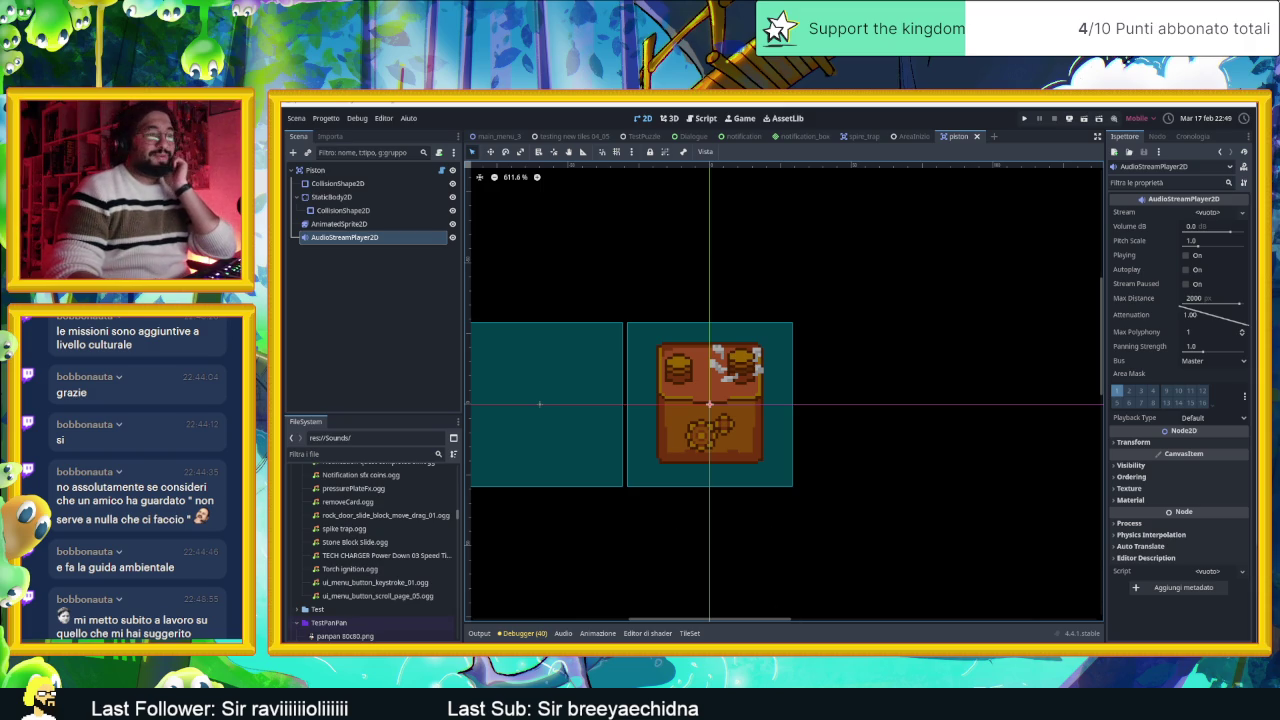
key("alt+Tab")
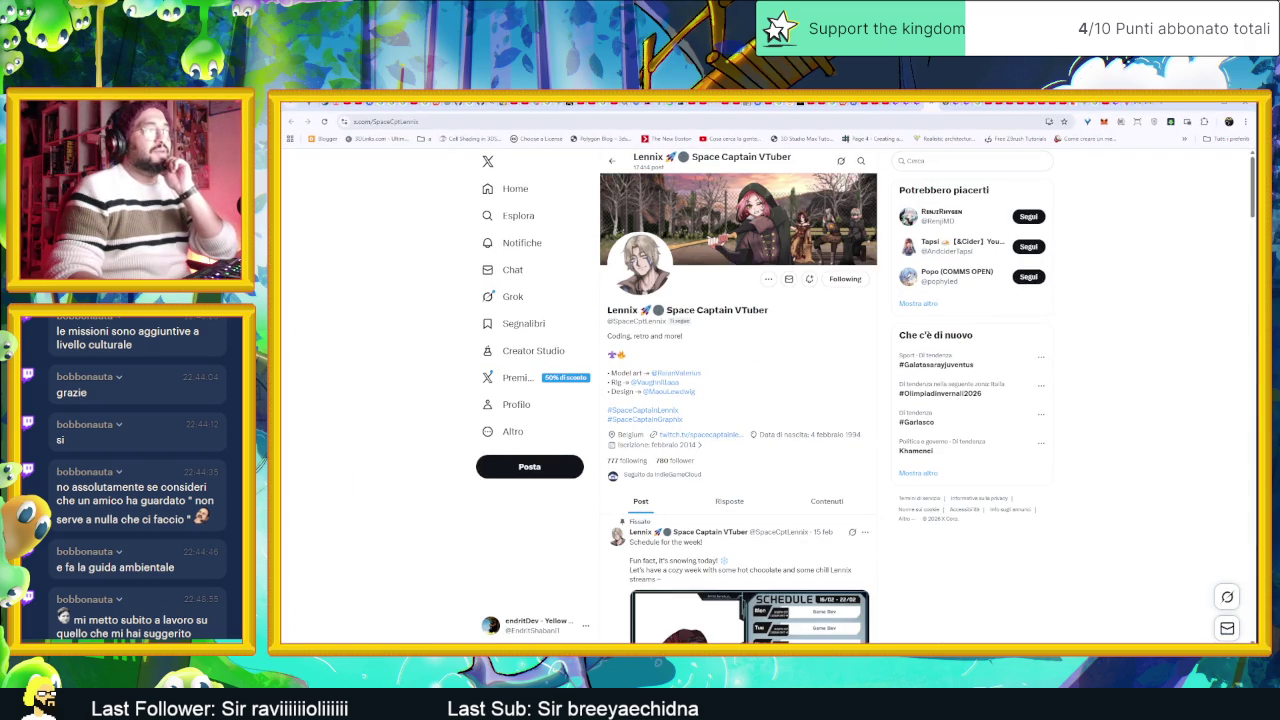
Step: Return to Godot, pan the 2D canvas, then switch to File Explorer's Telegram folder
key("alt+Tab")
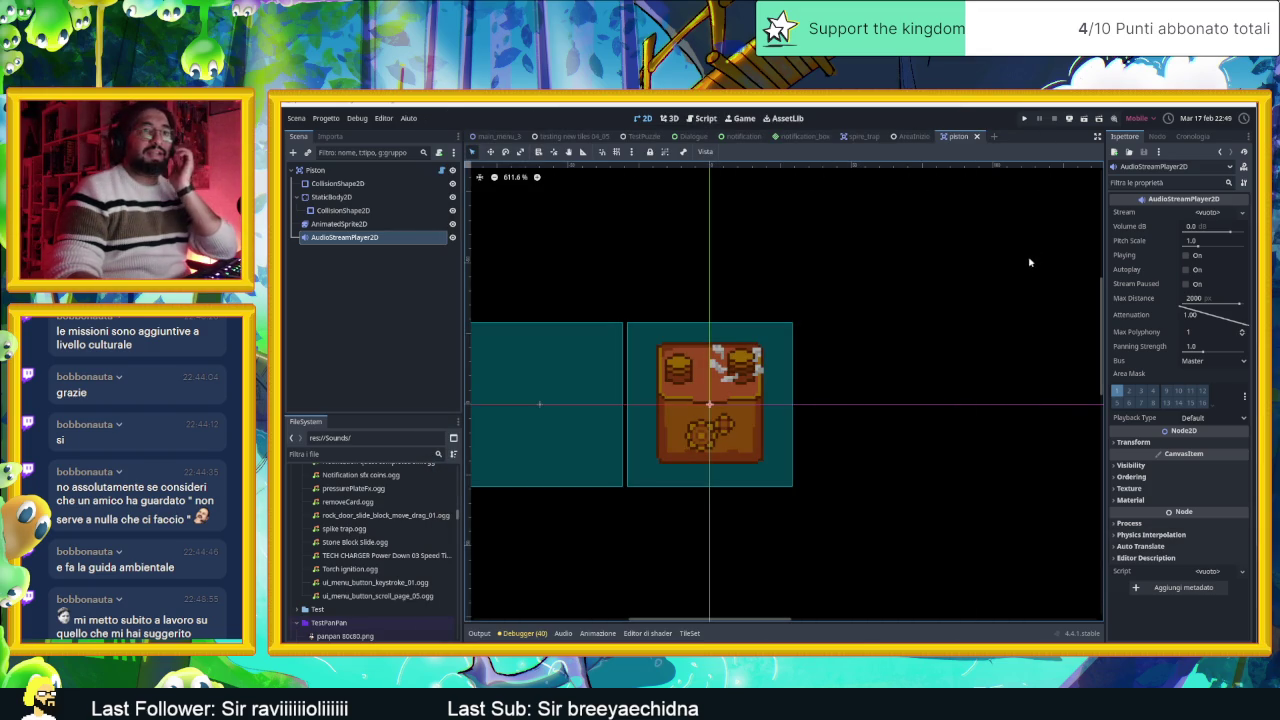
scroll(837, 394, "left", 3)
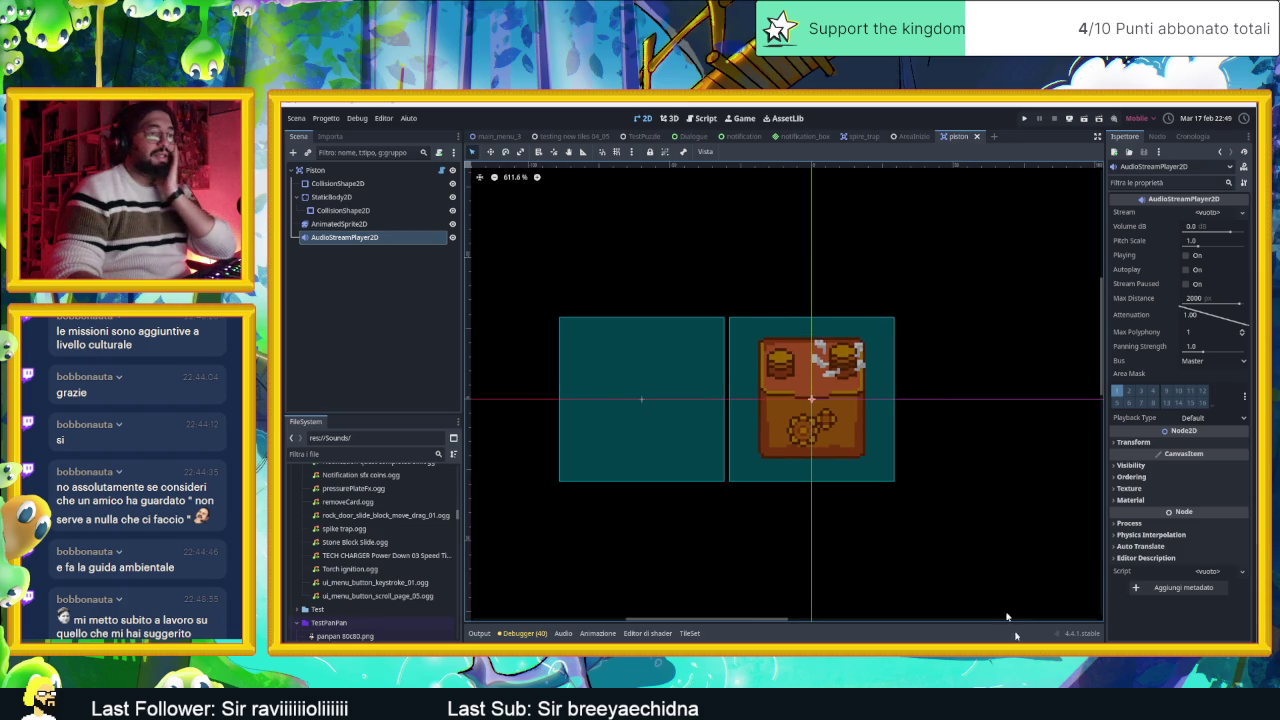
key("alt+Tab")
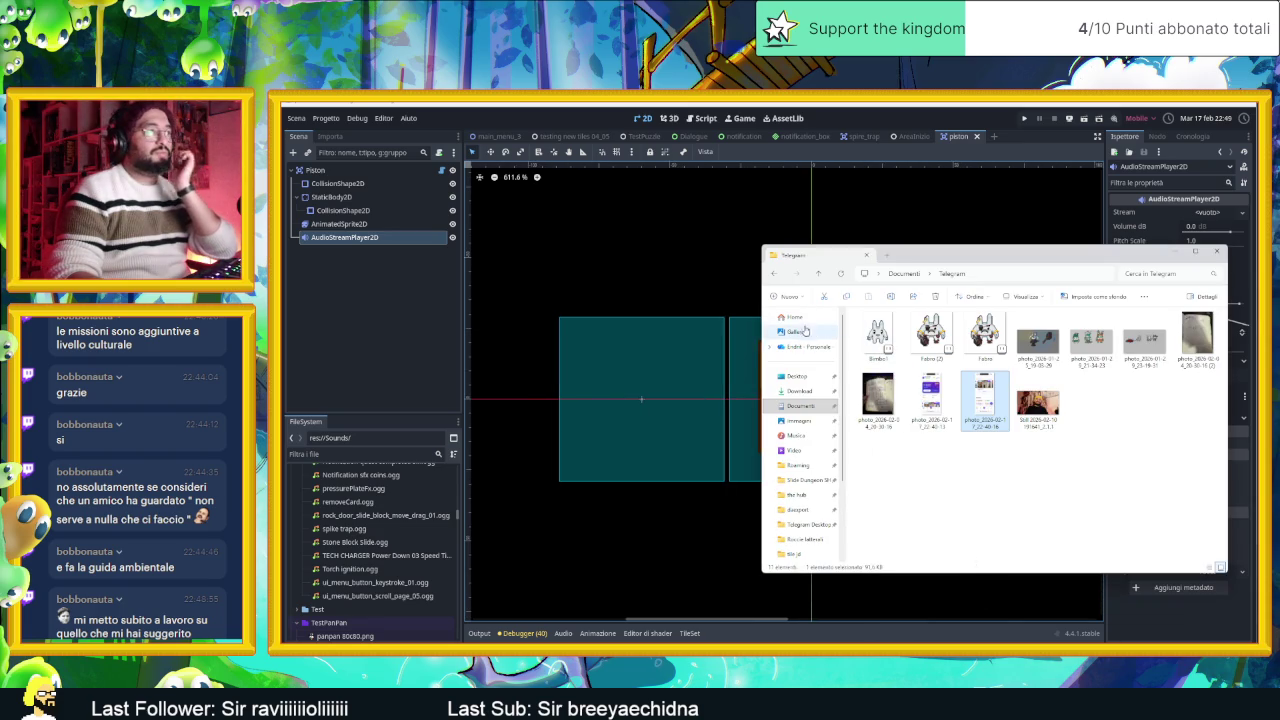
Step: Go to Desktop › Vecchio Pc › per il pc nuovo and select the Esp folder
left_click(806, 322)
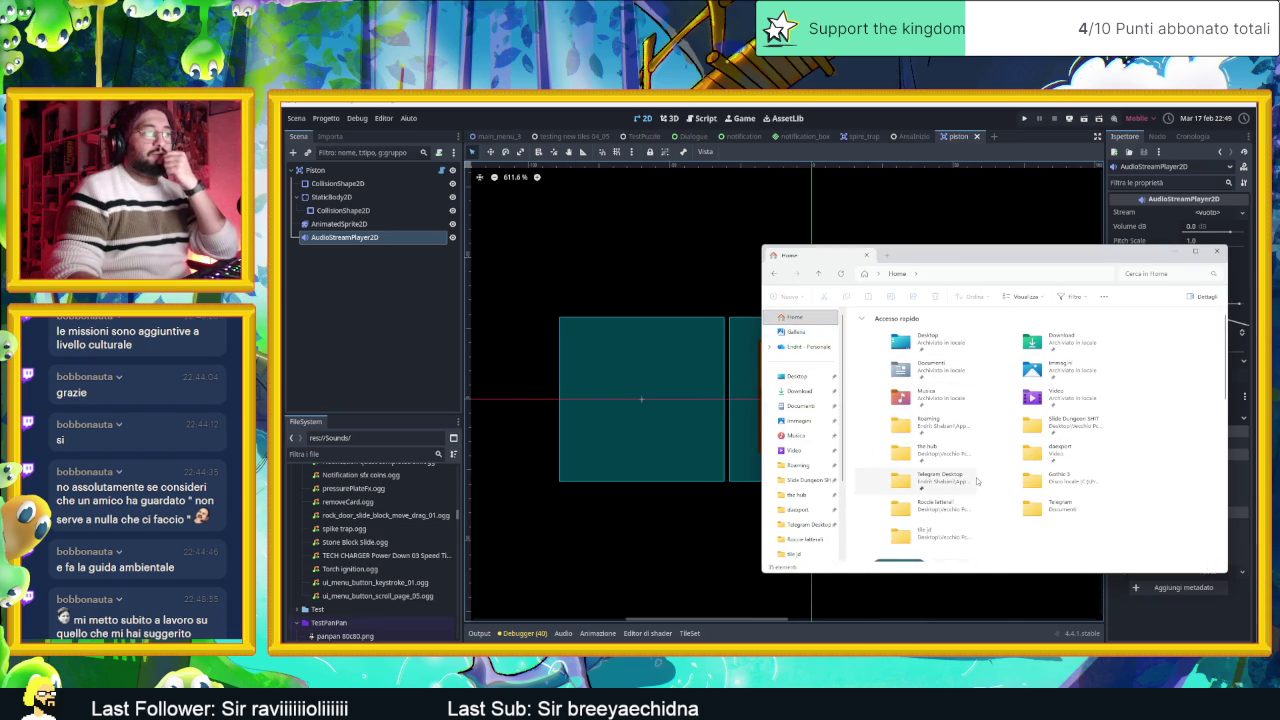
scroll(977, 482, "down", 2)
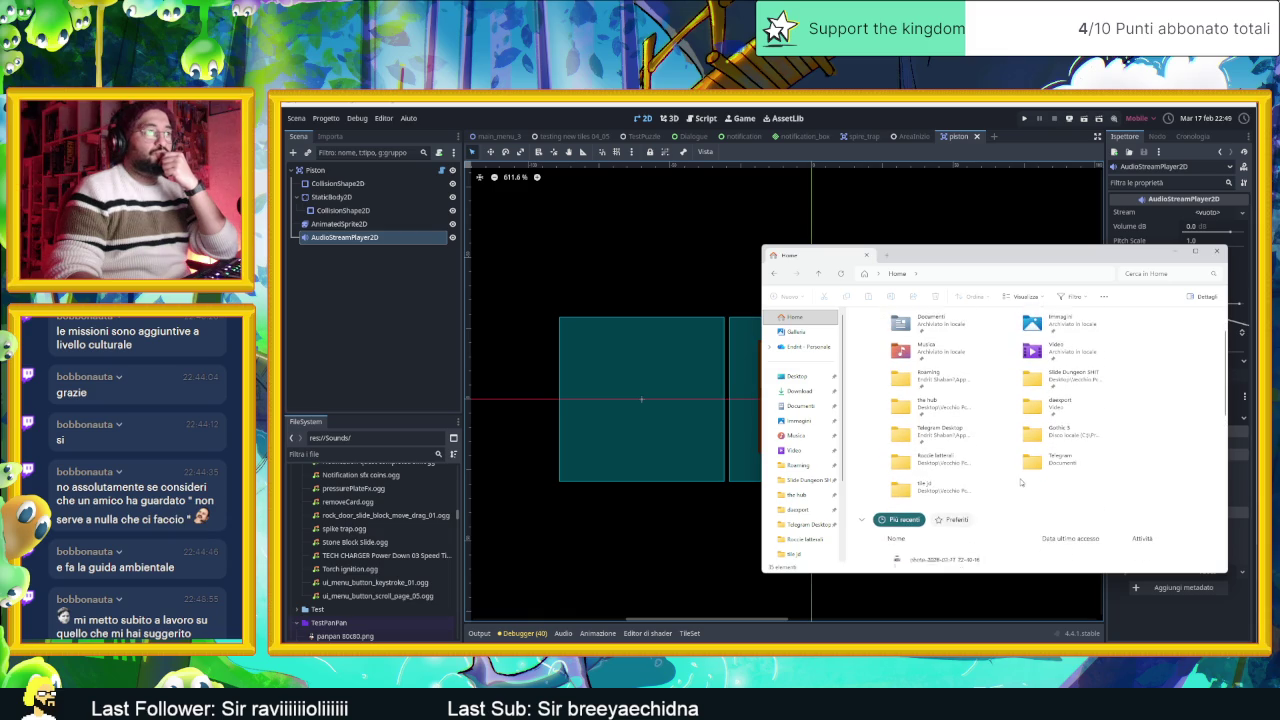
scroll(1021, 483, "up", 1)
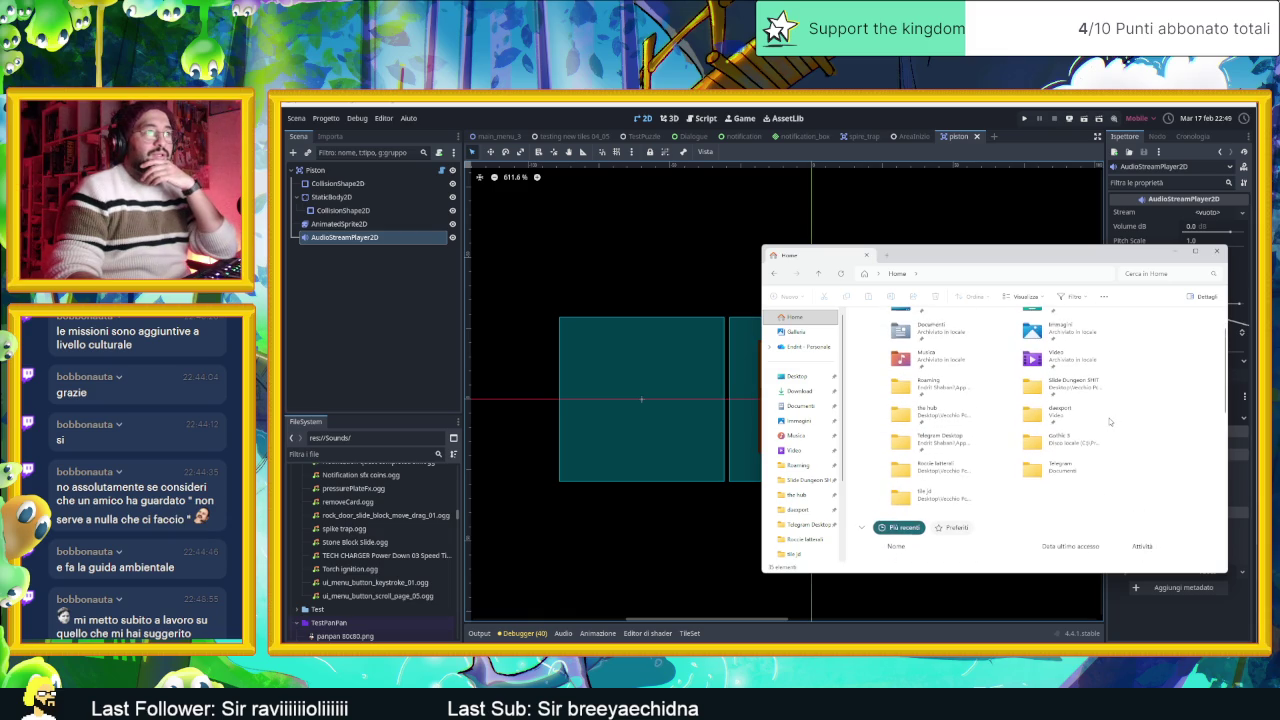
scroll(1107, 422, "up", 2)
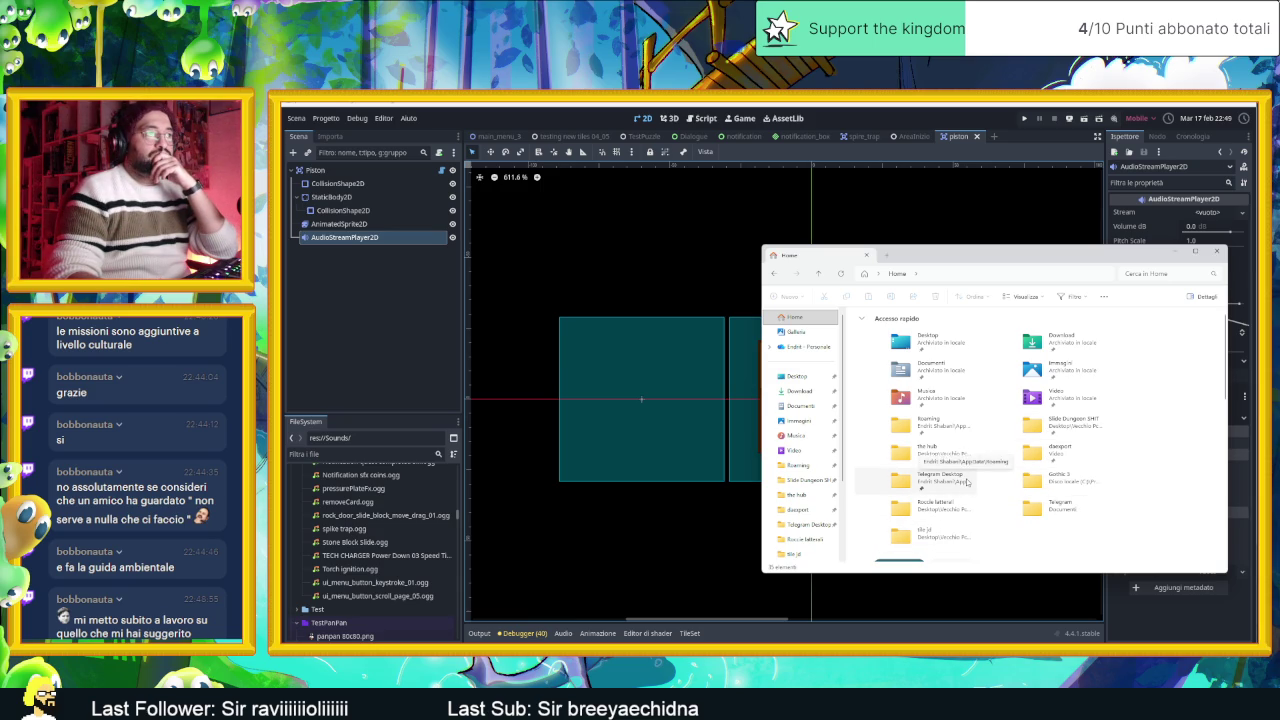
left_click(924, 336)
double_click(916, 327)
double_click(916, 328)
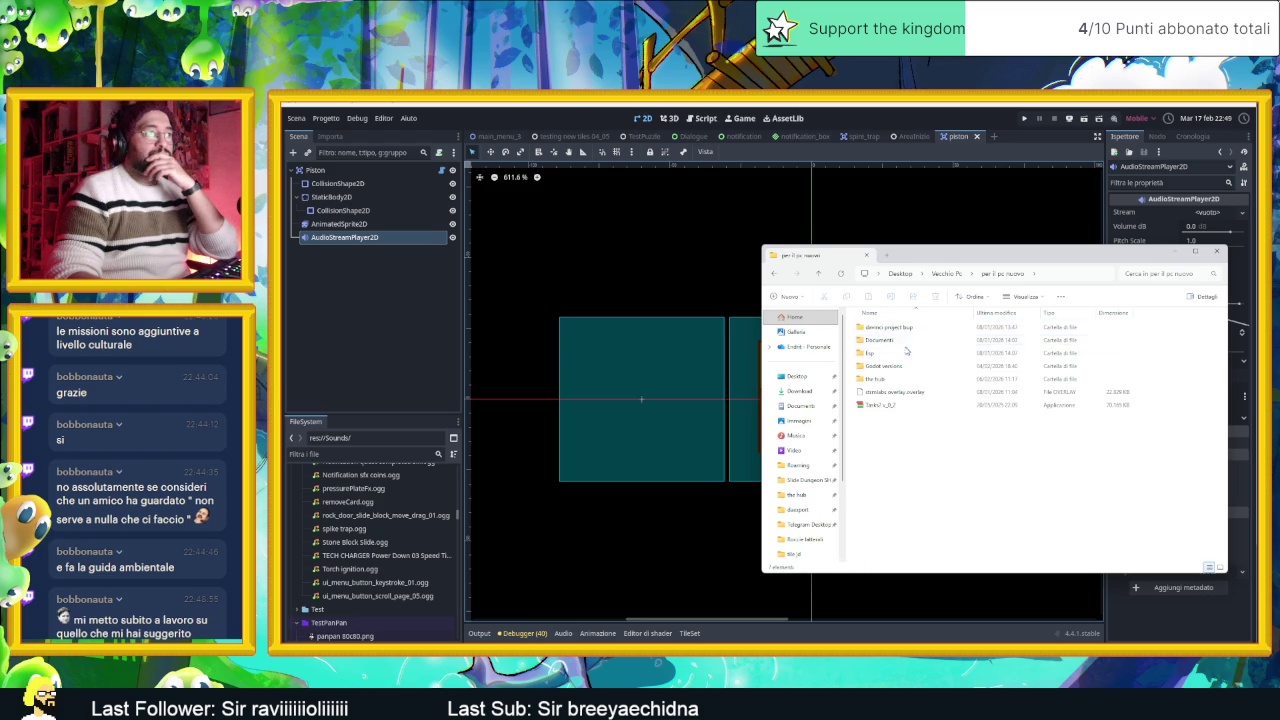
left_click(901, 355)
Step: Open Esp › Slide Dungeon SHIT › soundFX › 2000-game-sound-effects › GameBurp and its sound list PDF
double_click(901, 355)
scroll(801, 520, "down", 2)
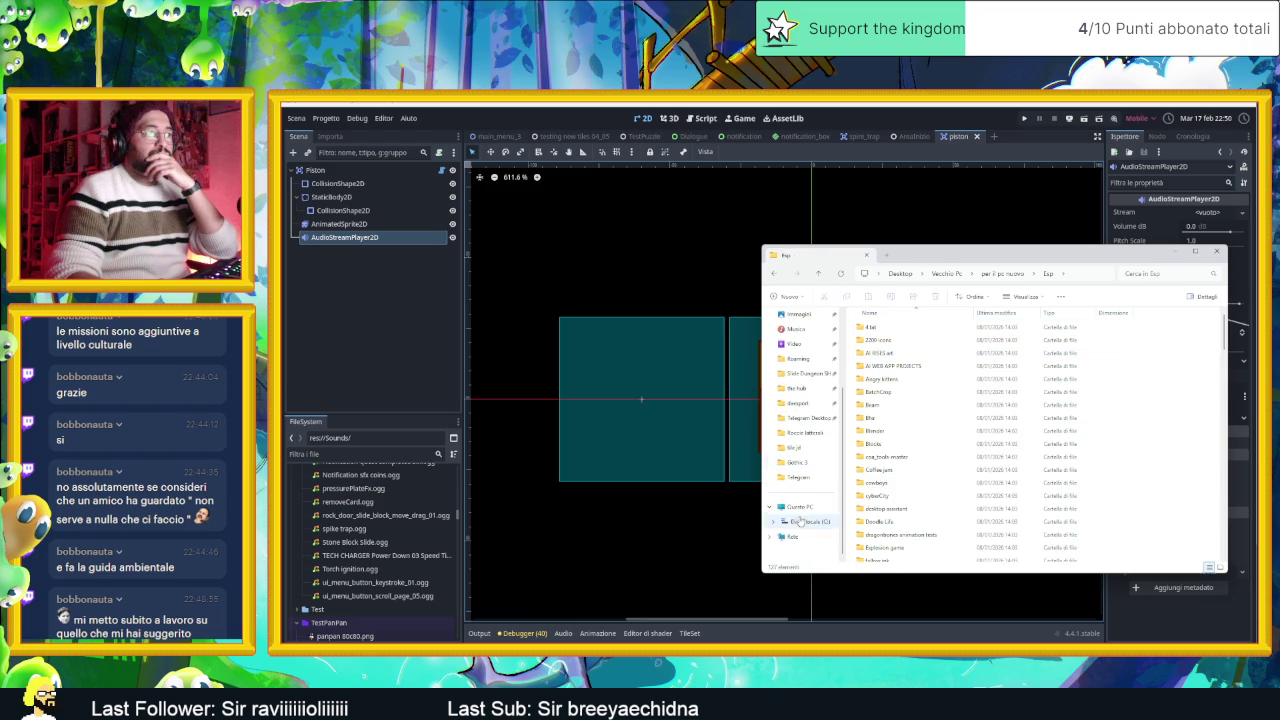
left_click(816, 447)
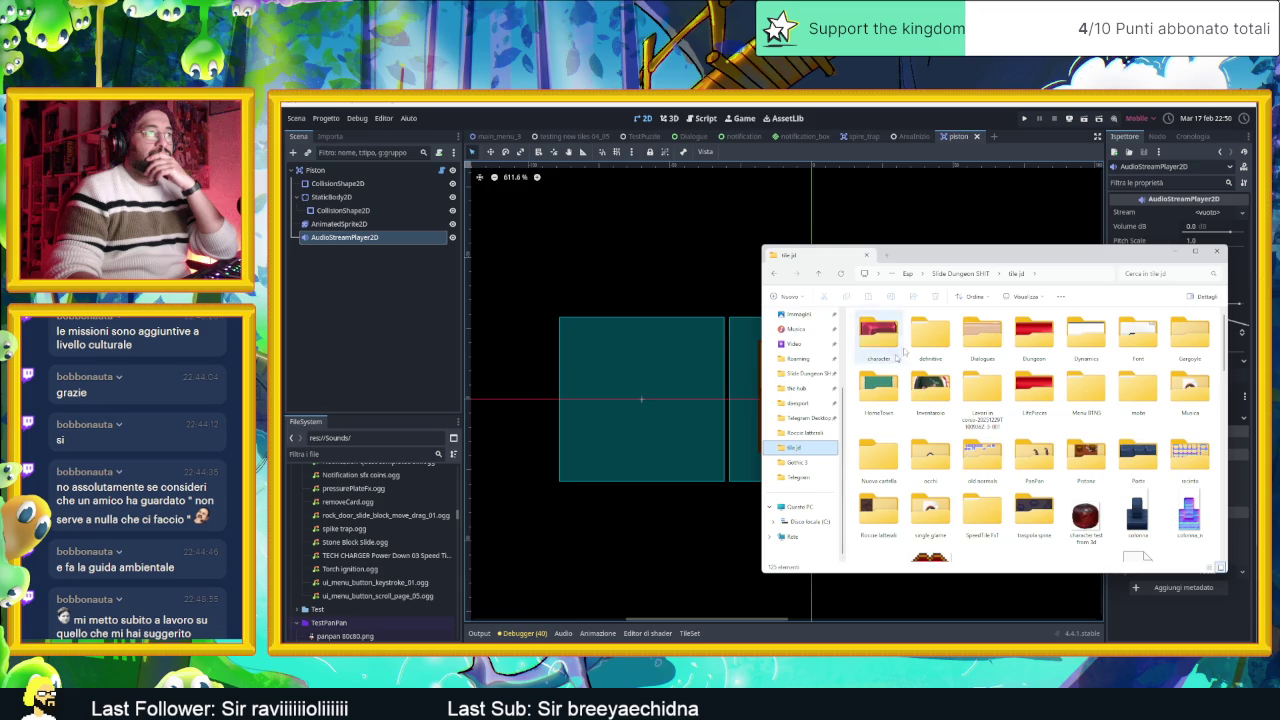
left_click(974, 274)
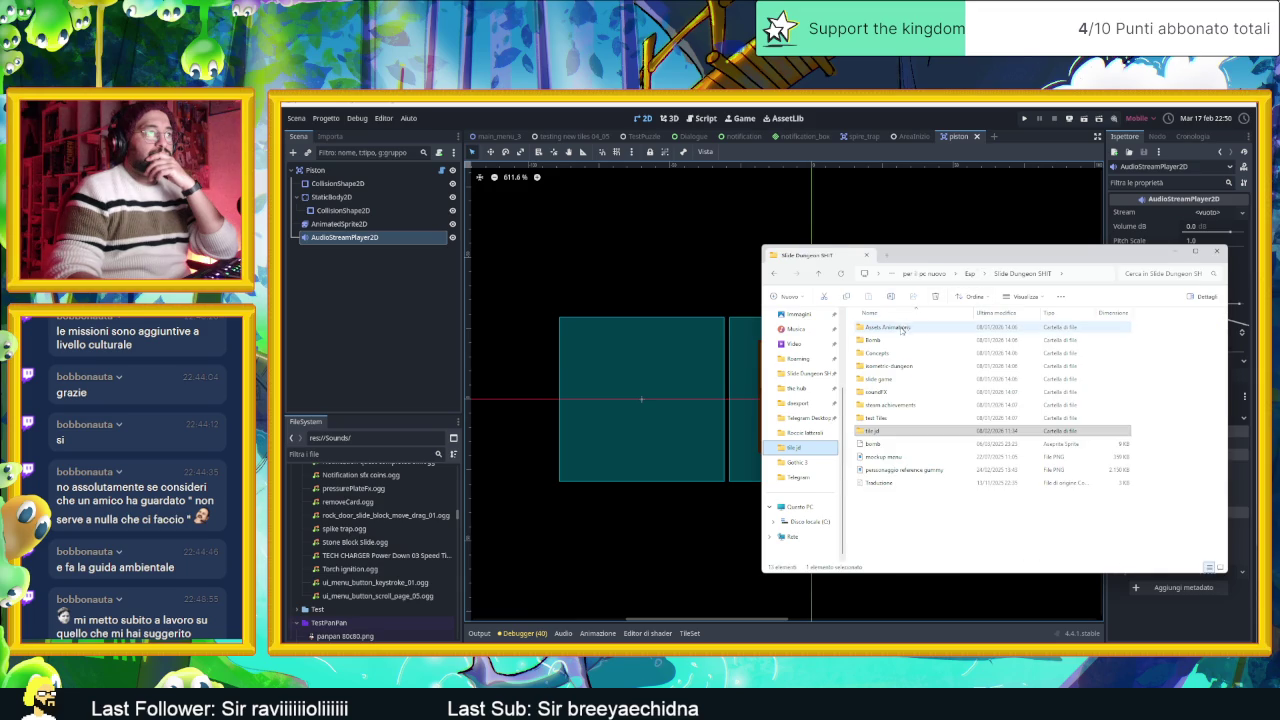
double_click(895, 391)
double_click(888, 327)
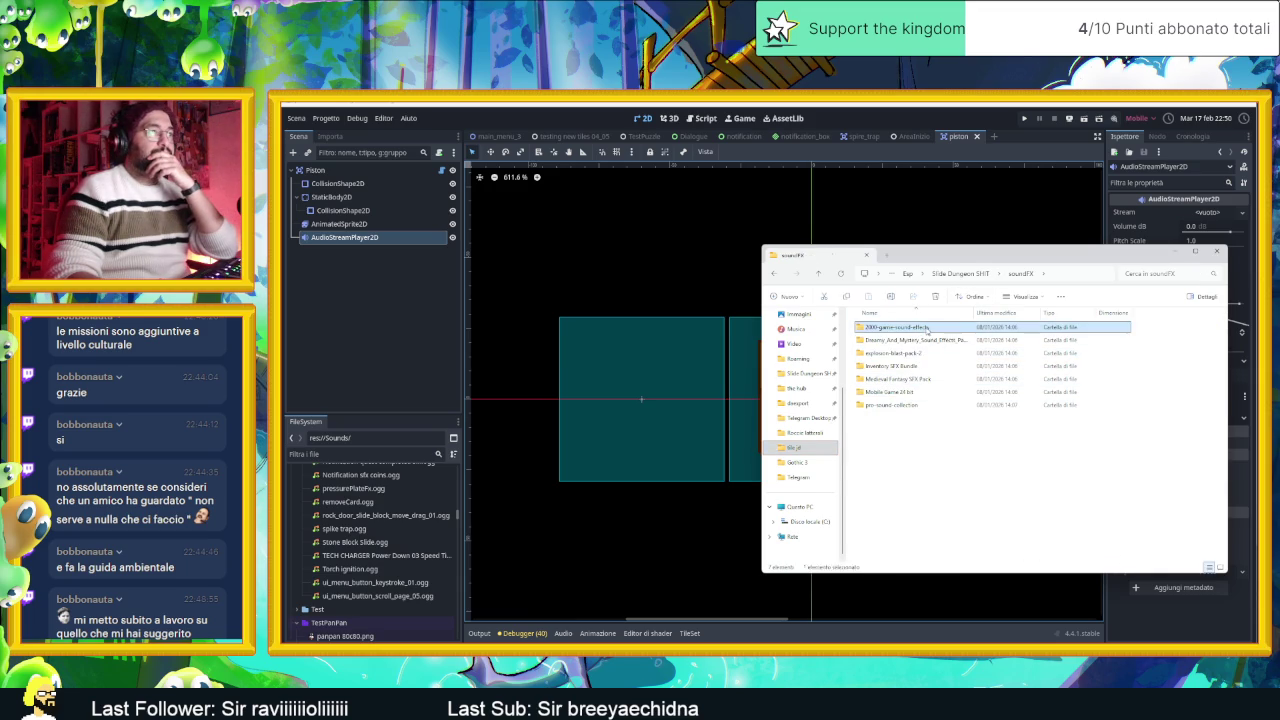
double_click(926, 328)
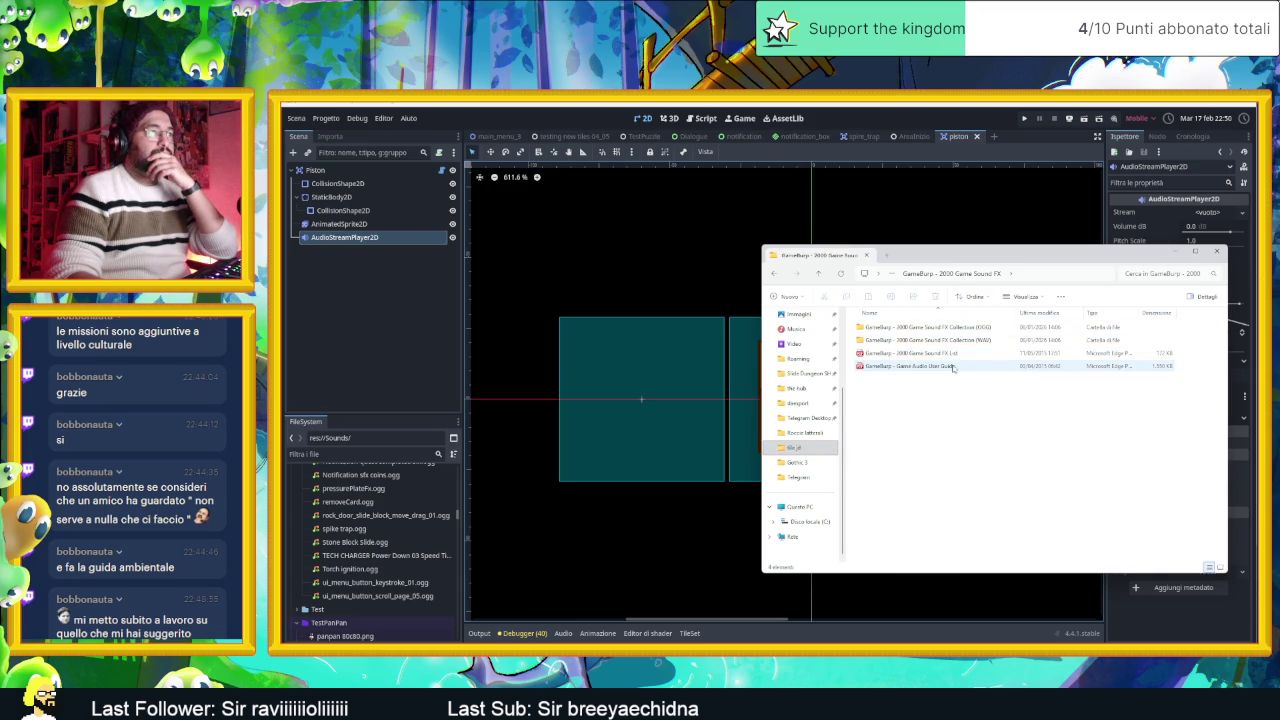
double_click(953, 367)
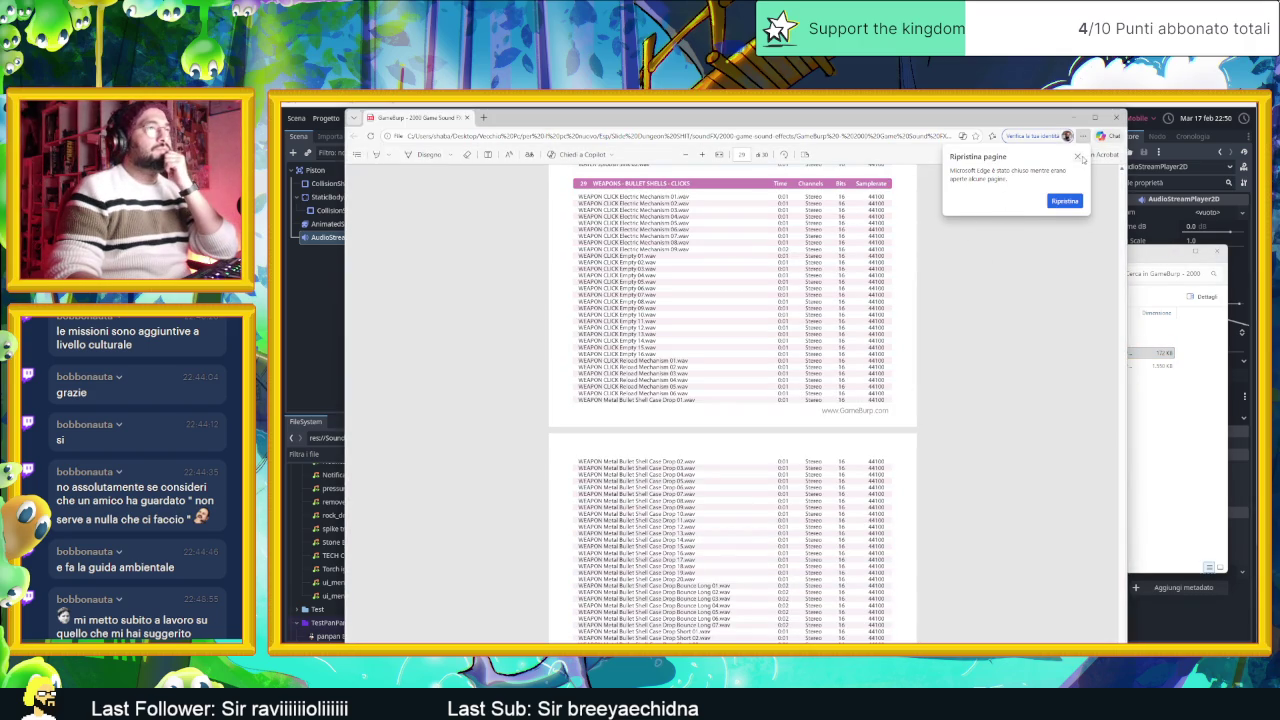
Step: Dismiss the restore-pages popup and search the PDF for 'piston', then 'mec', reviewing the Clock Mechanism matches
left_click(1078, 157)
key("ctrl+f")
type("piston")
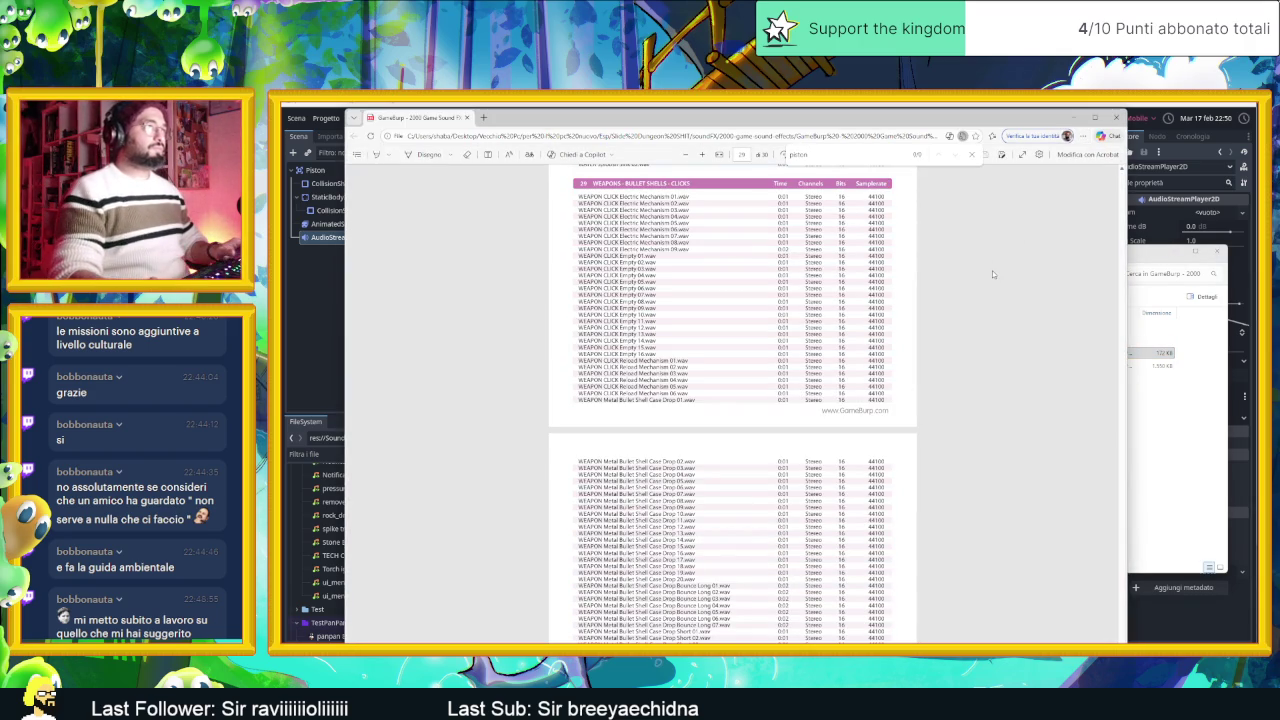
key("BackSpace")
key("BackSpace")
key("BackSpace")
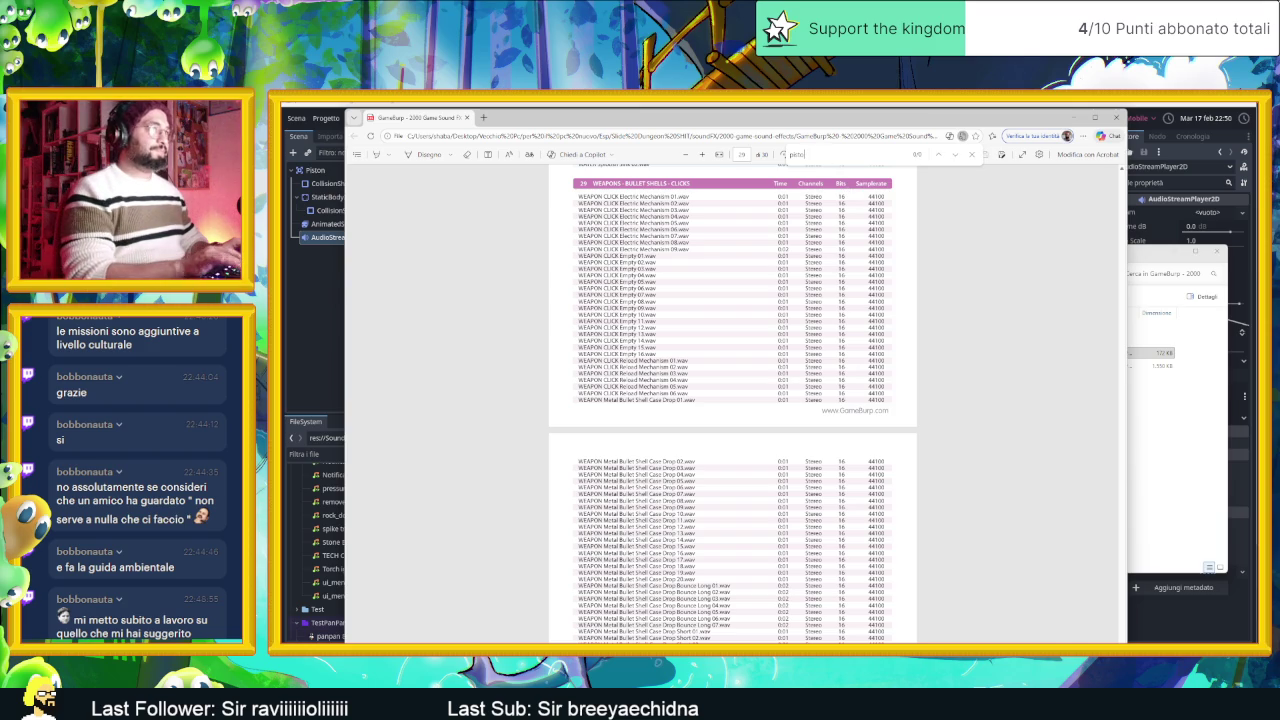
key("BackSpace")
key("BackSpace")
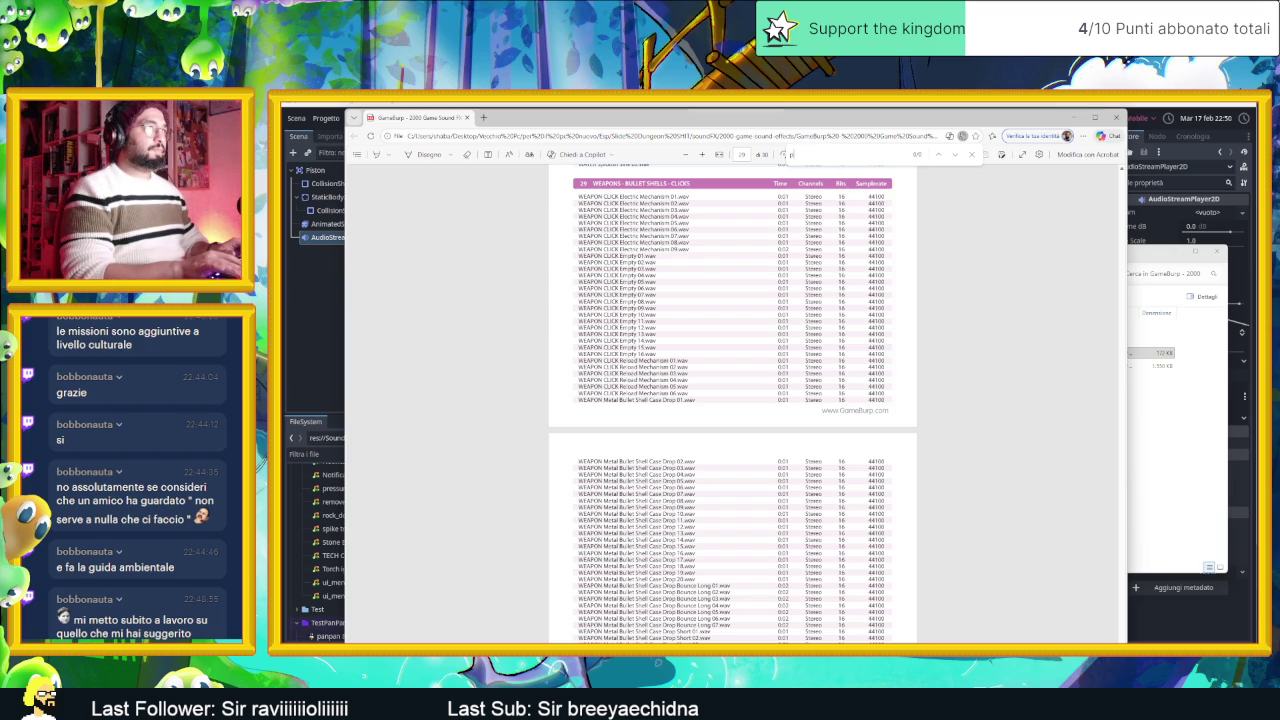
type("mec")
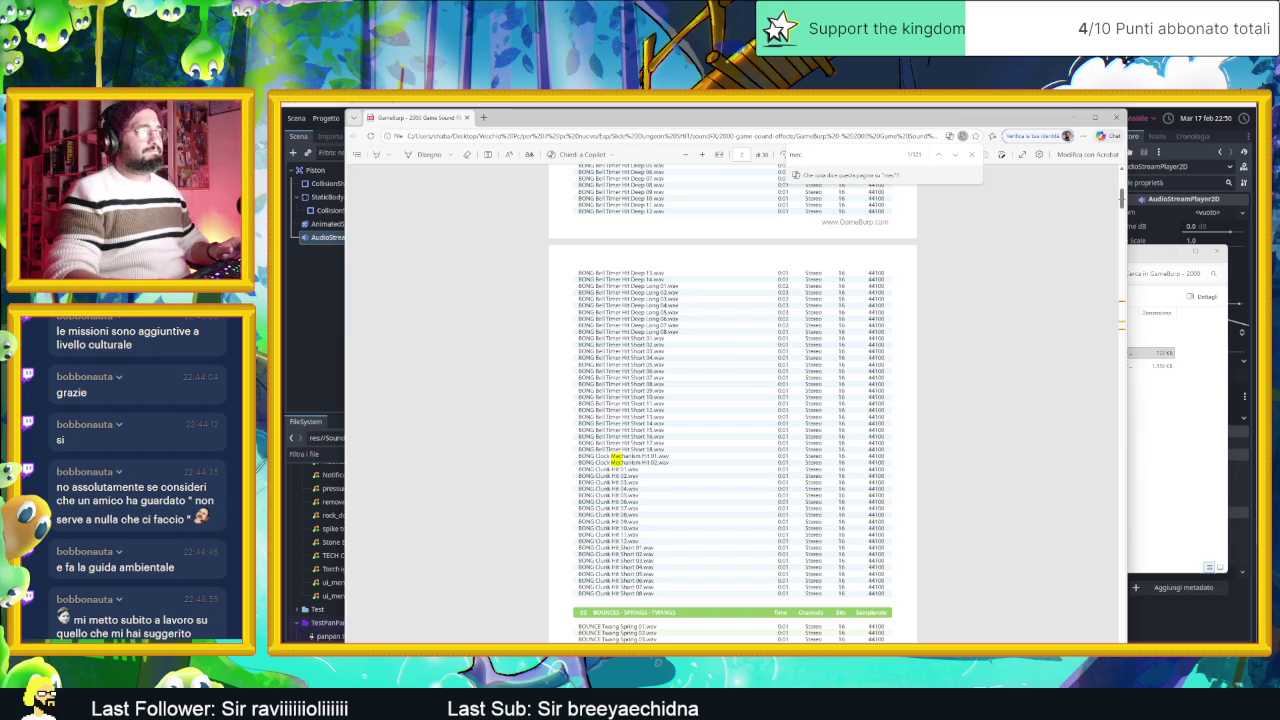
scroll(613, 460, "up", 5)
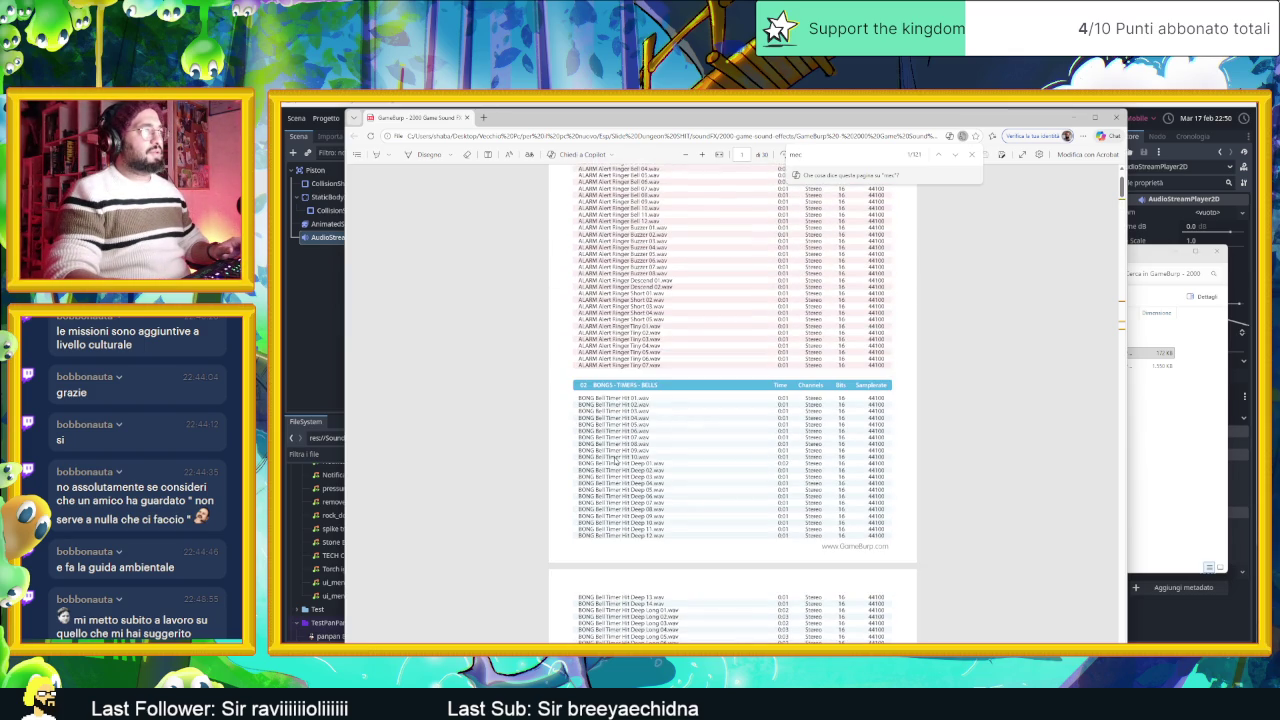
scroll(614, 460, "down", 2)
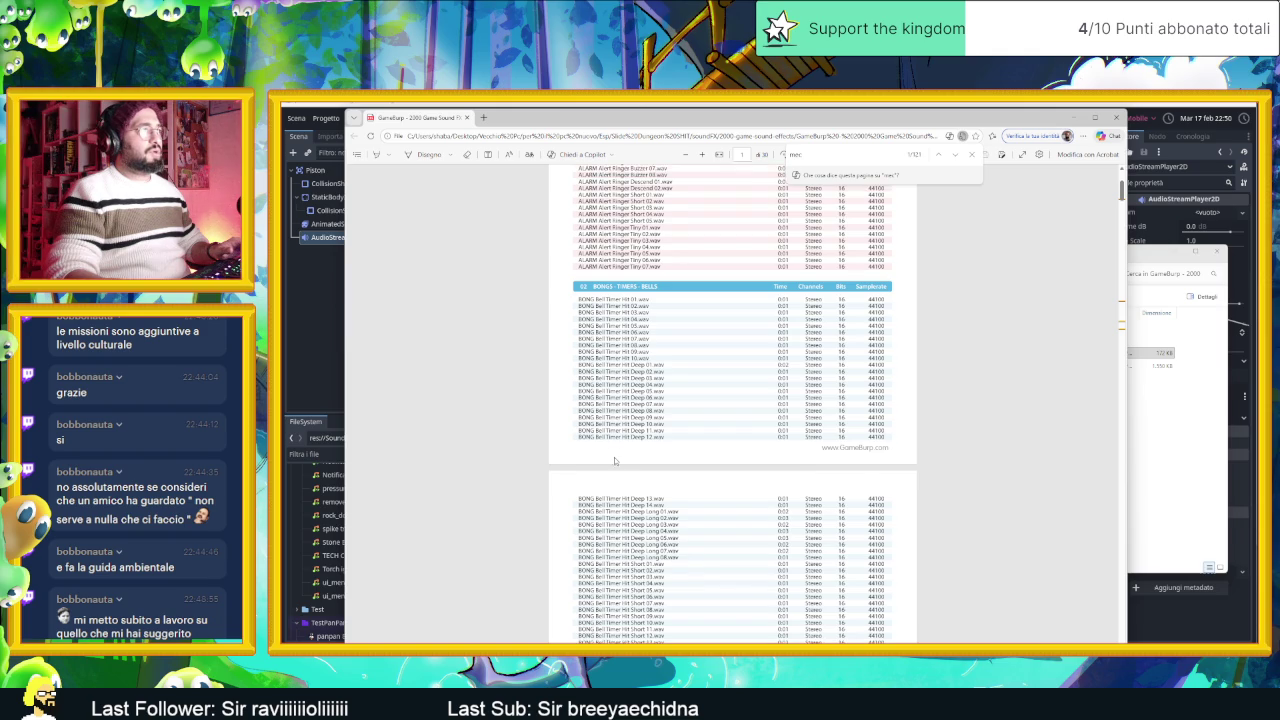
scroll(615, 460, "down", 2)
scroll(614, 460, "down", 2)
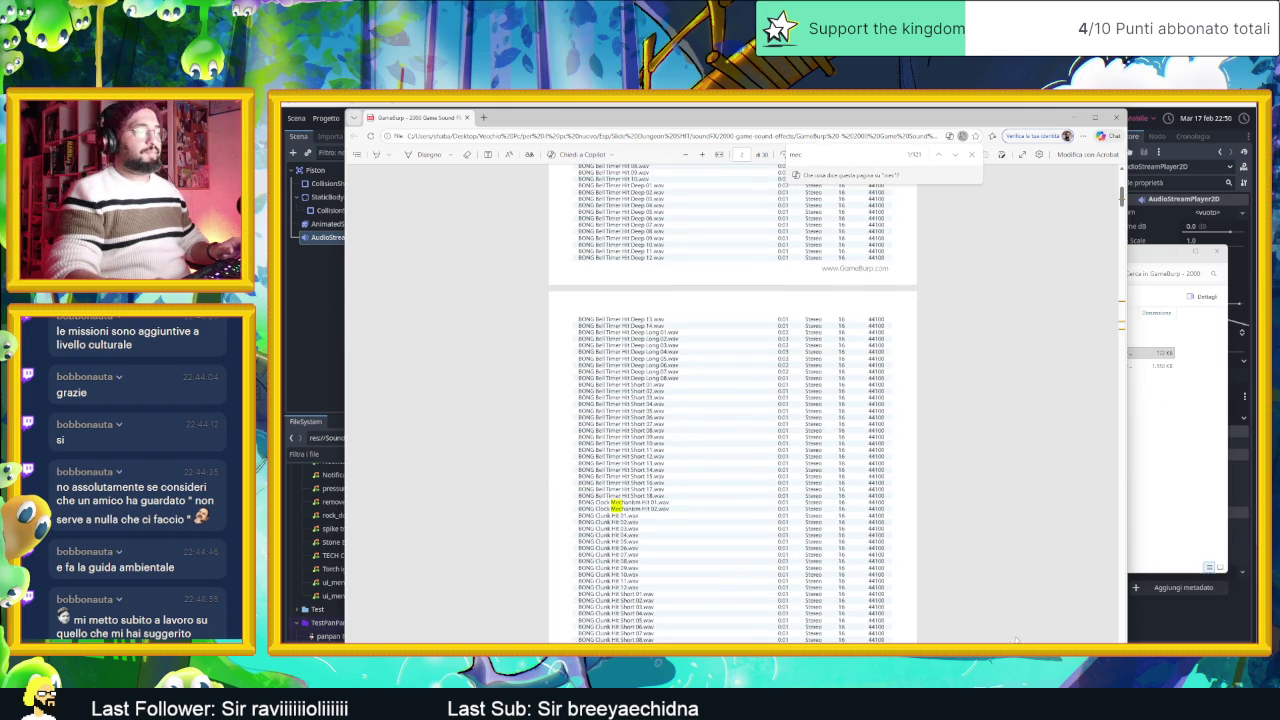
key("super")
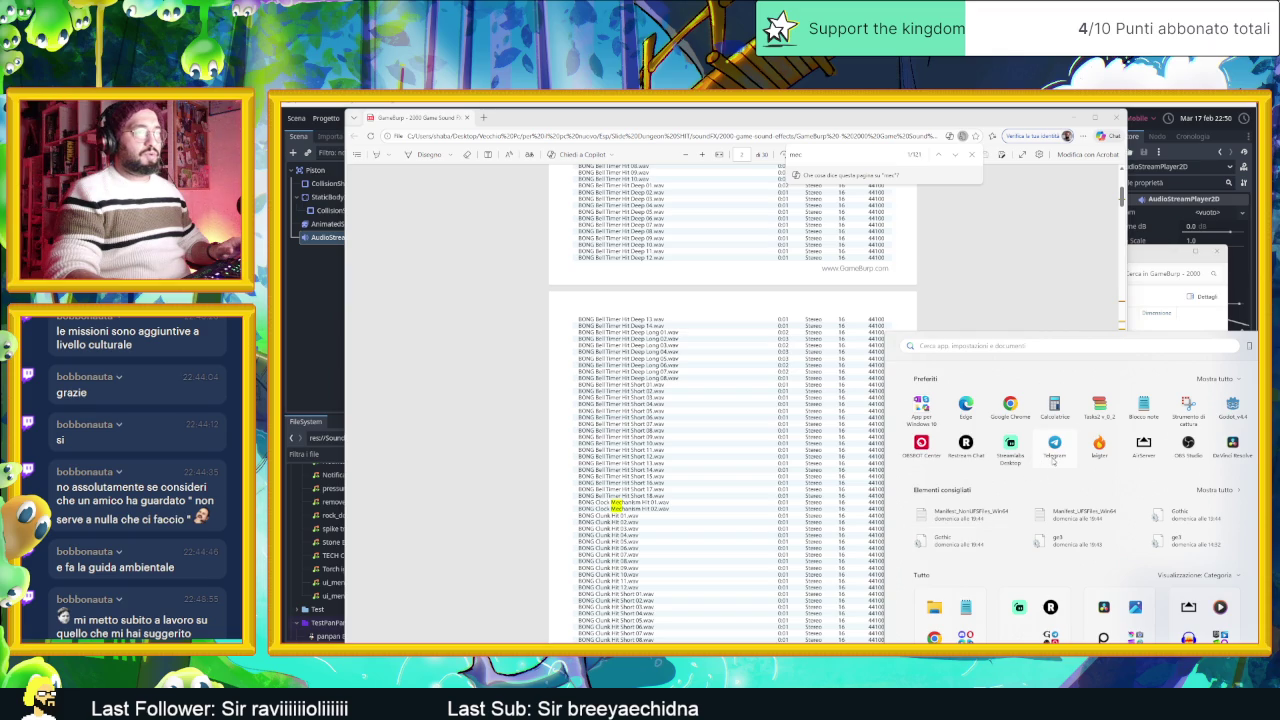
Step: Find VLC in the Start search and launch VLC media player skinned
type("audacity")
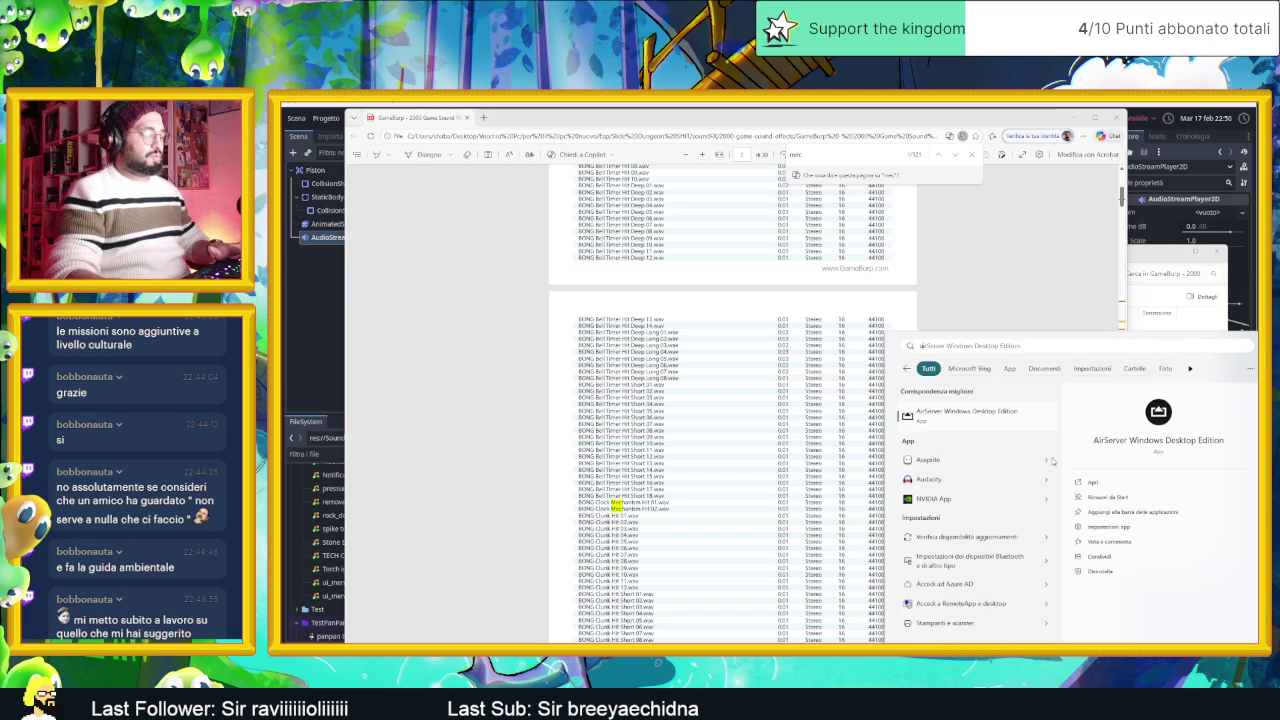
key("BackSpace")
key("BackSpace")
key("BackSpace")
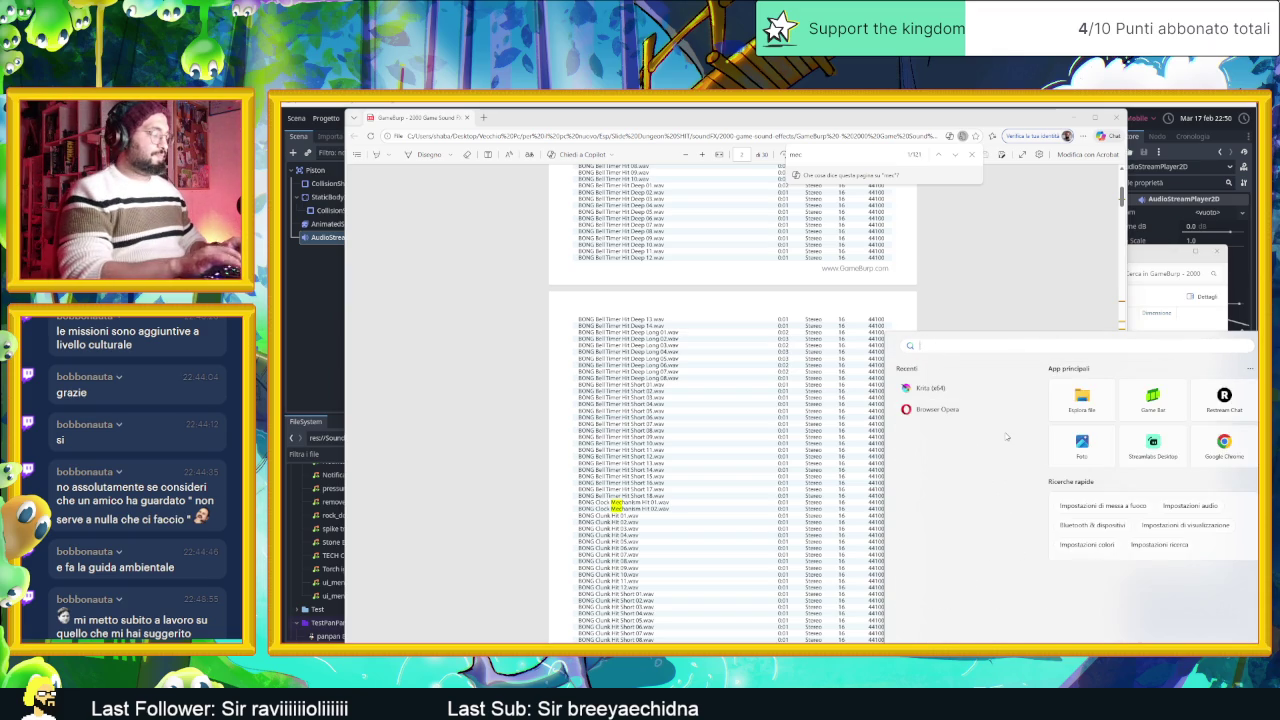
type("vlc media player skinned")
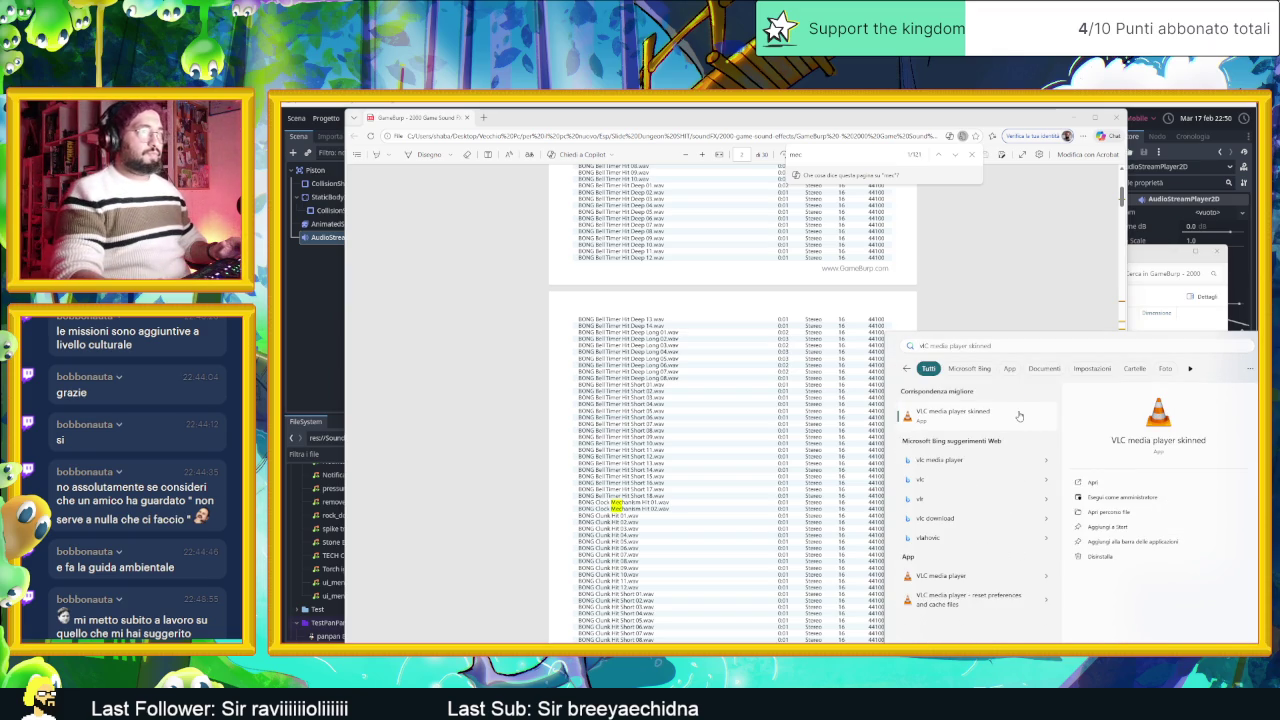
left_click(1019, 416)
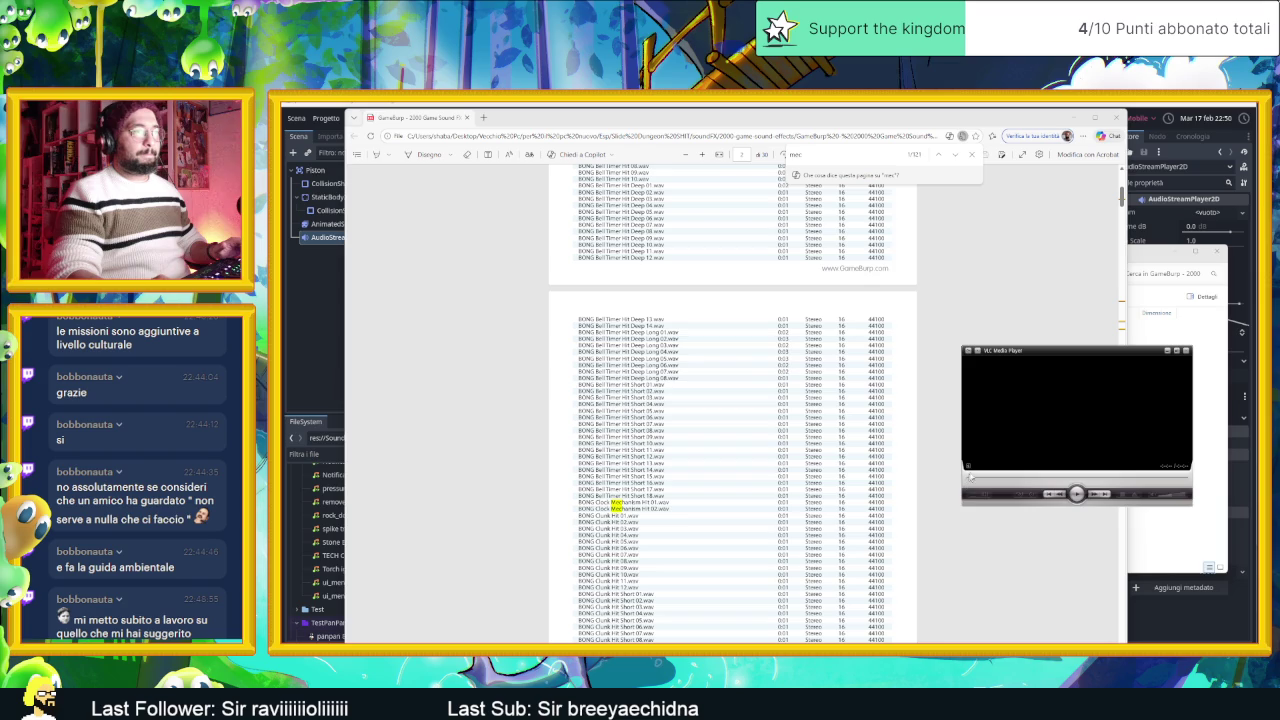
Step: Move the VLC window and make it taller and wider, then return to File Explorer
left_click_drag(1051, 361, 1007, 349)
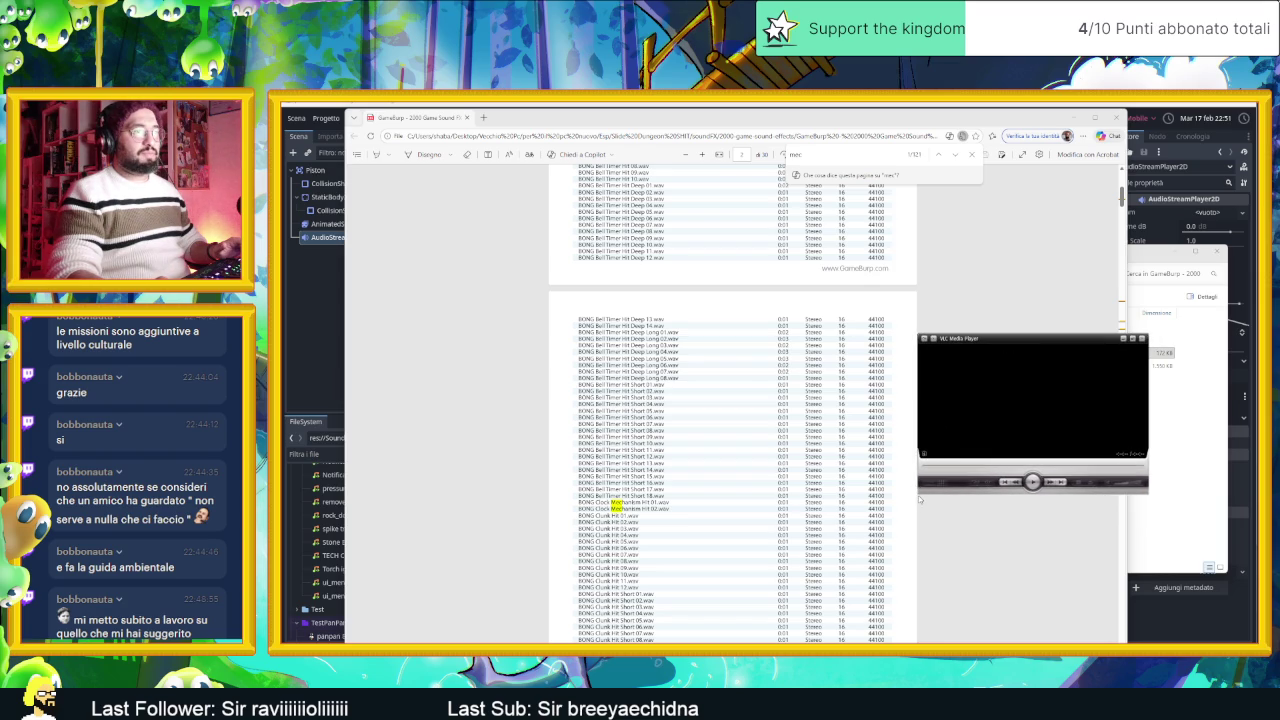
left_click_drag(911, 497, 912, 542)
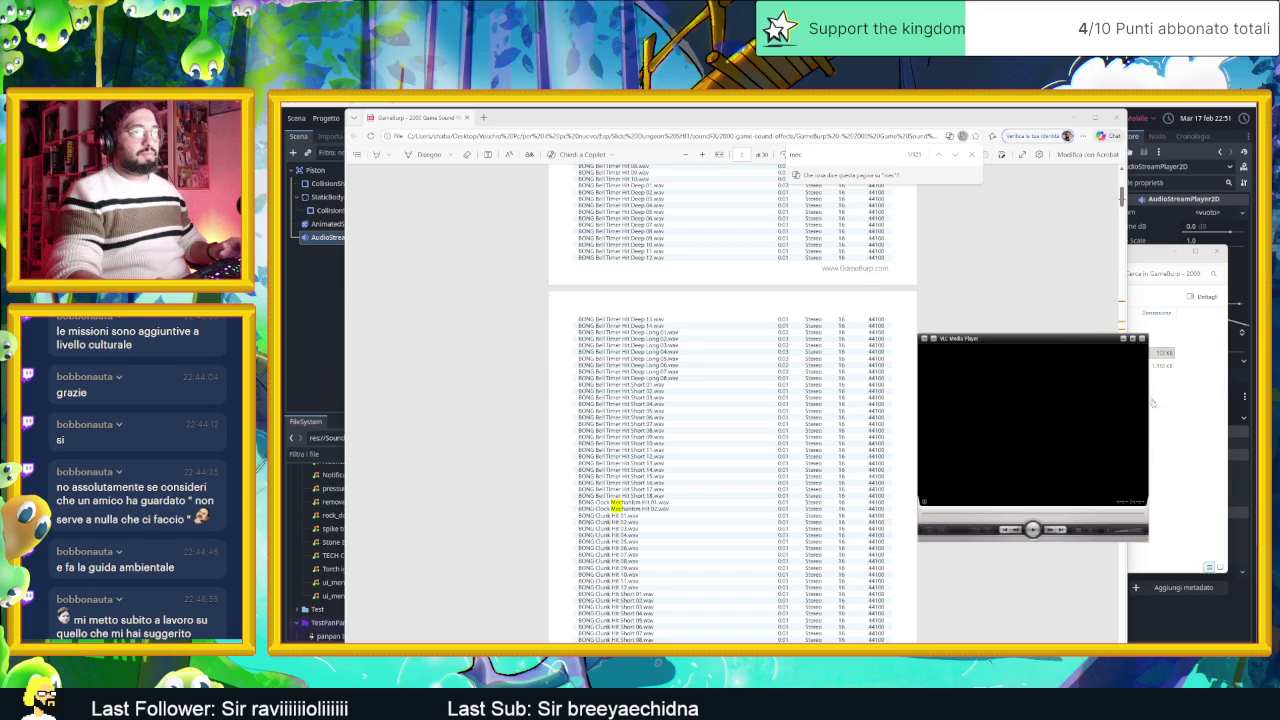
mouse_move(1148, 542)
left_mouse_down()
mouse_move(1208, 544)
mouse_move(1212, 571)
left_mouse_up()
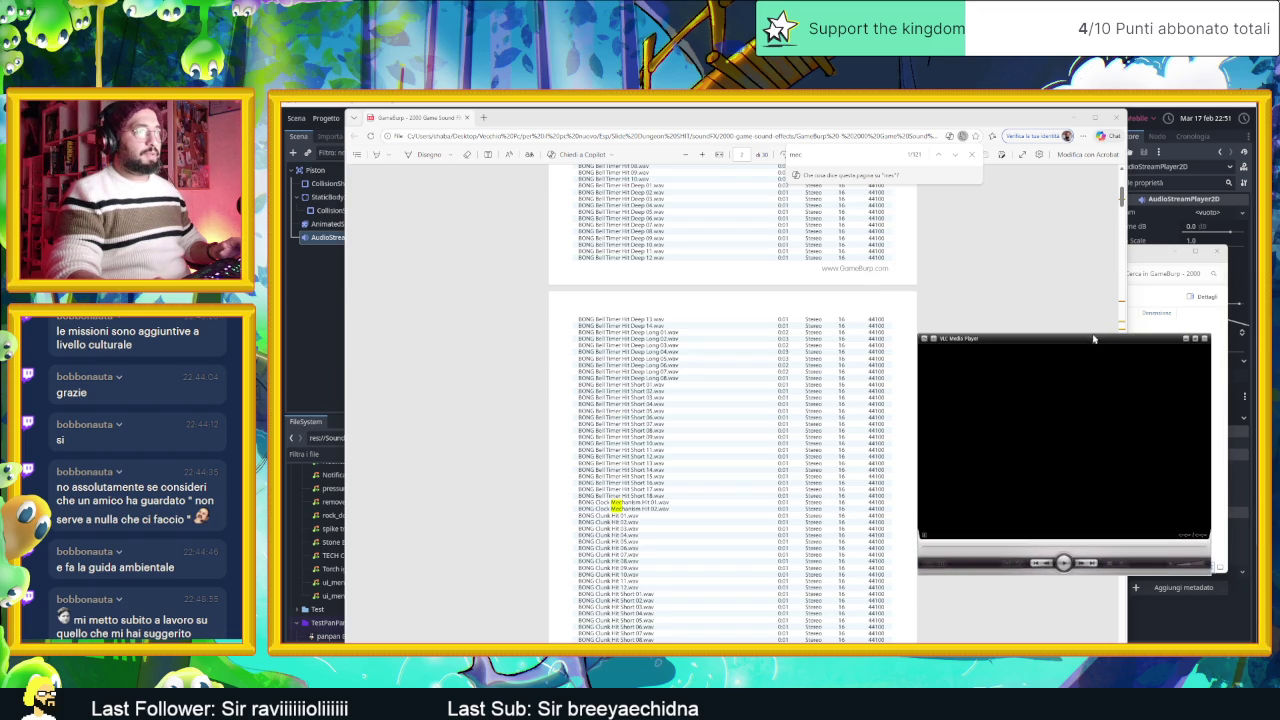
left_click(1217, 422)
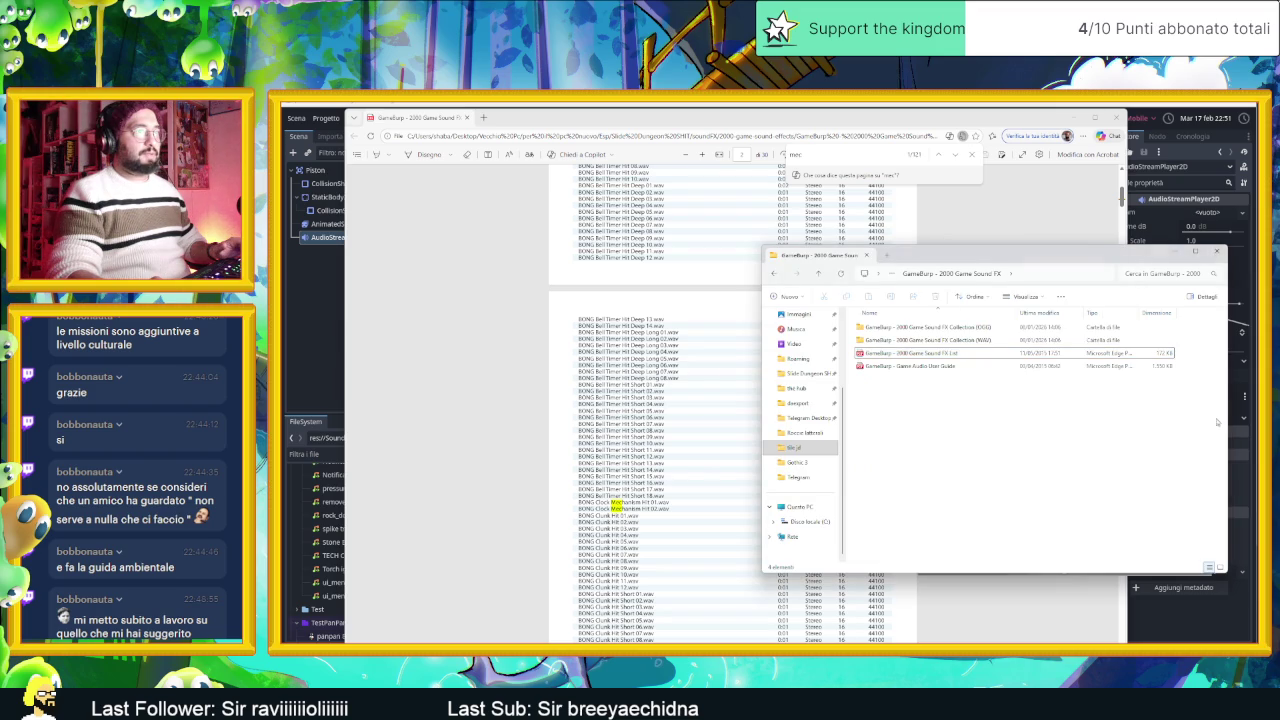
Step: In BONGS - TIMERS - BELLS, select Clock Mechanism Hit 01 and 02 and drag them into VLC
double_click(924, 334)
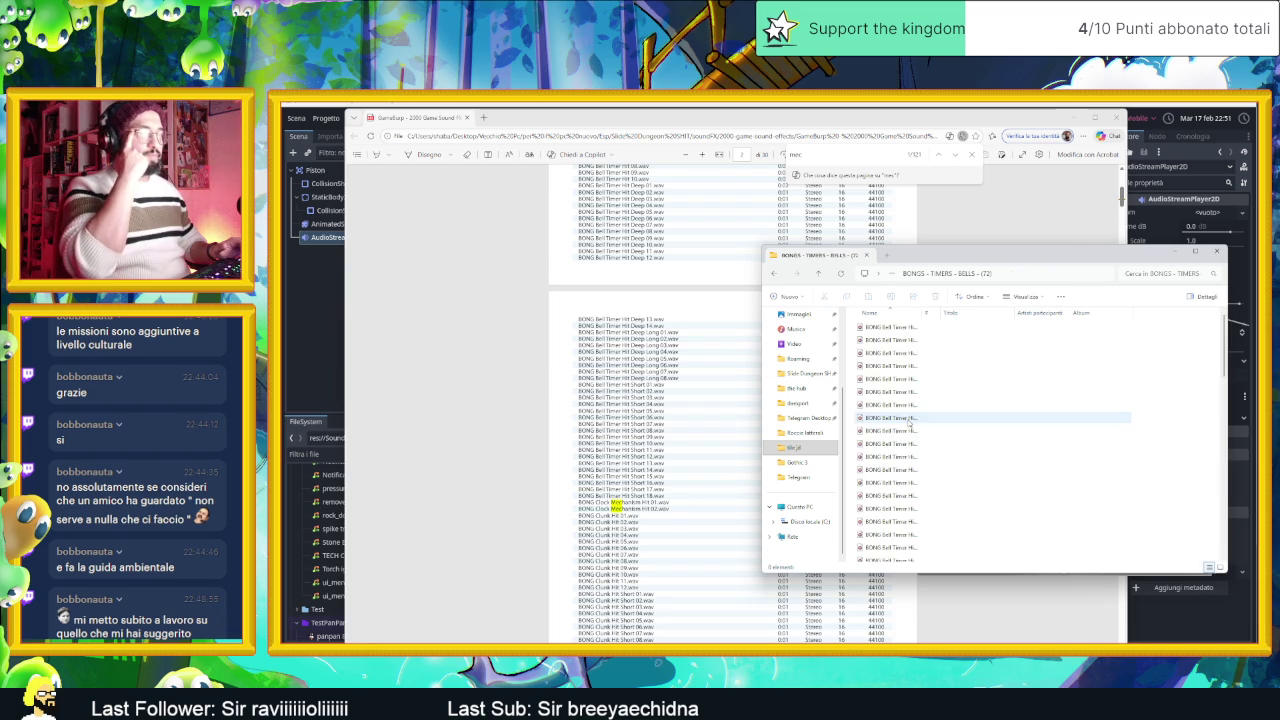
left_click_drag(924, 314, 1036, 314)
scroll(986, 443, "down", 10)
scroll(989, 443, "down", 5)
scroll(989, 443, "up", 9)
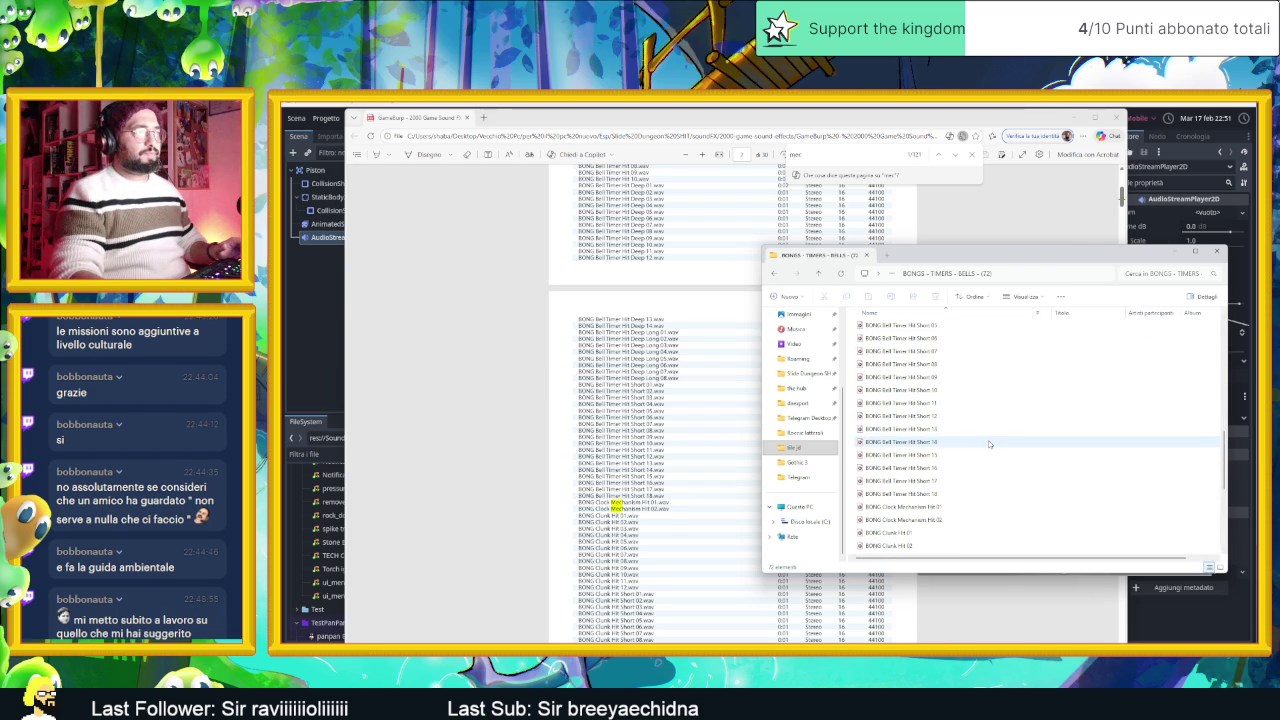
scroll(987, 442, "down", 5)
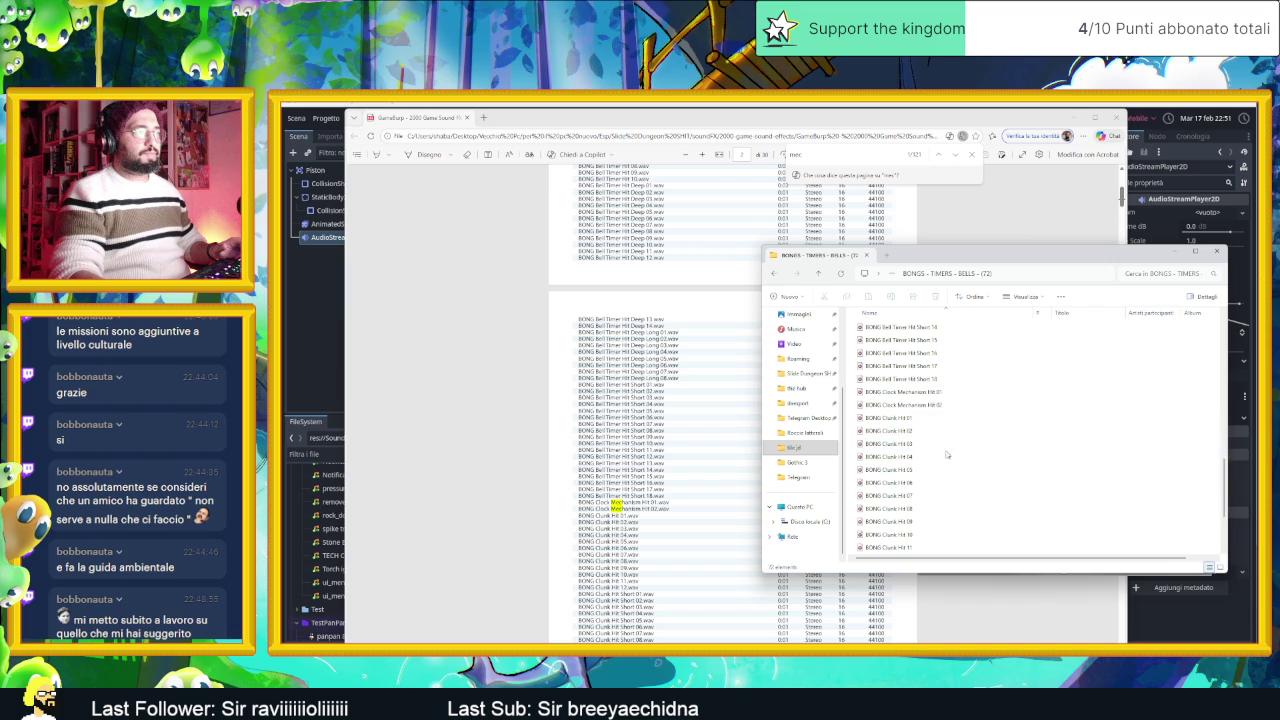
left_click(971, 405)
key("shift+Up")
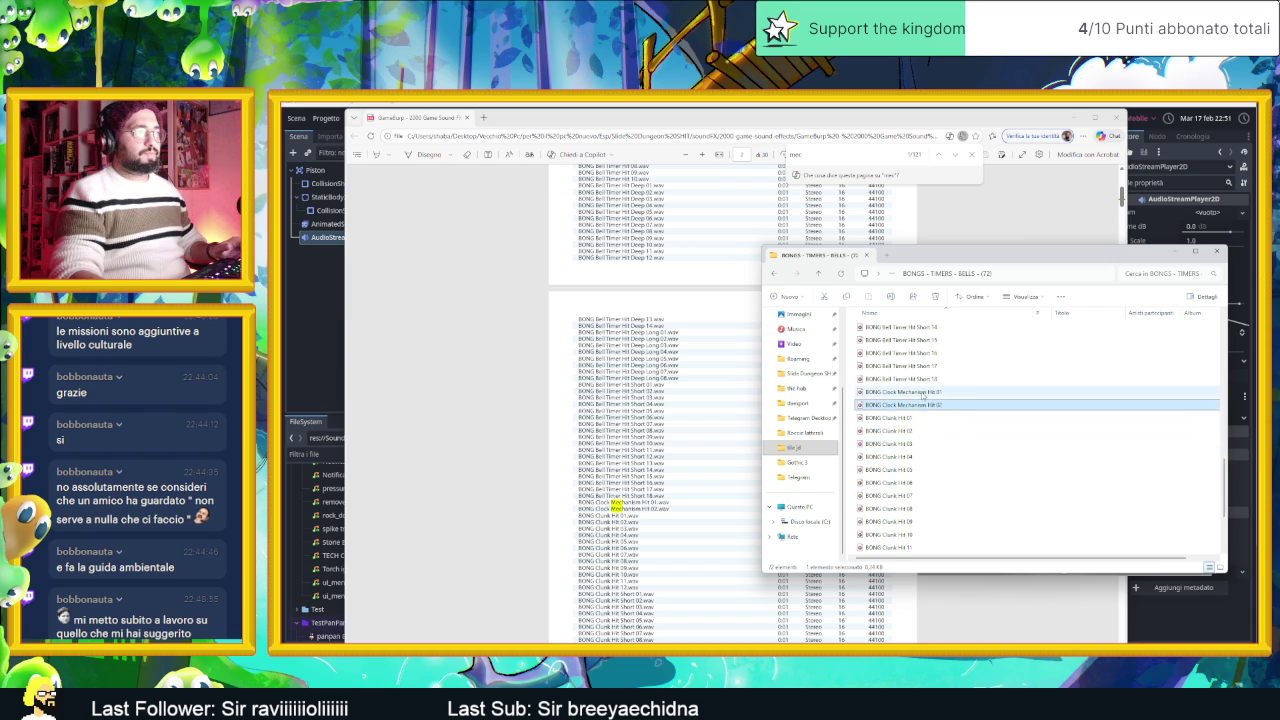
mouse_move(940, 405)
left_mouse_down()
mouse_move(1080, 505)
mouse_move(1258, 560)
left_mouse_up()
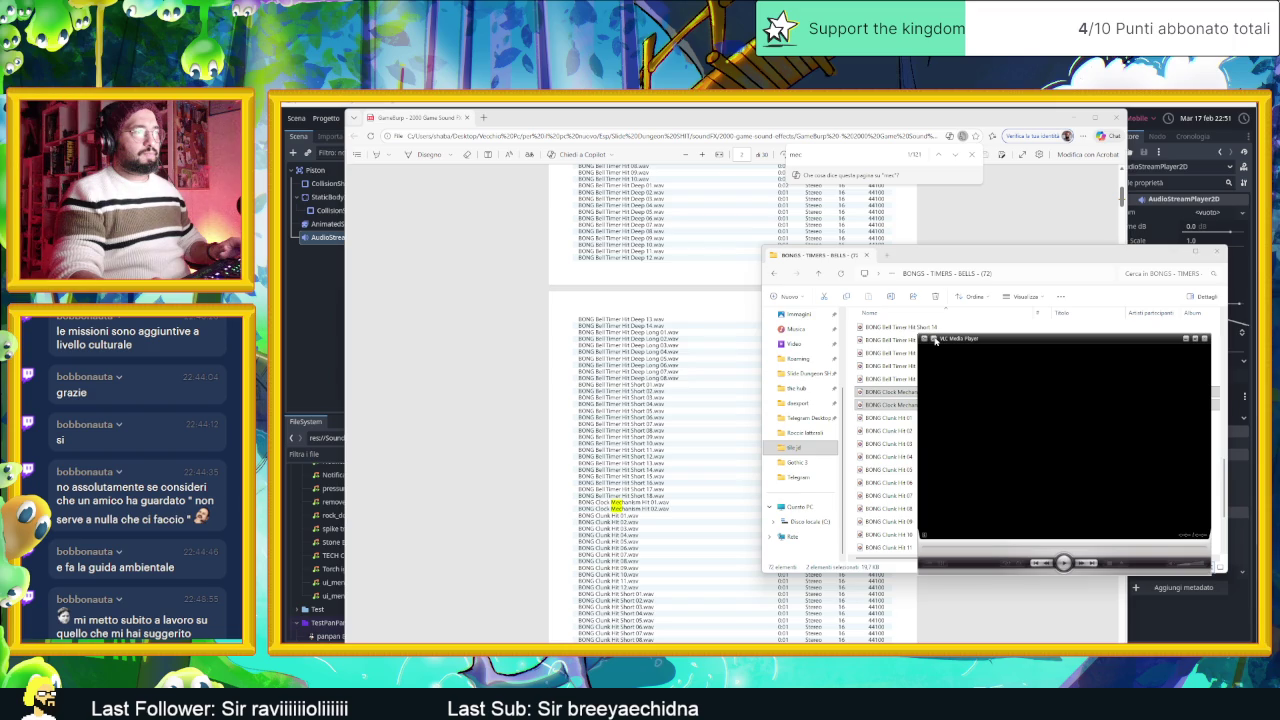
Step: Look through VLC's playback menu and Effects and Filters window, closing both unchanged
left_click(926, 341)
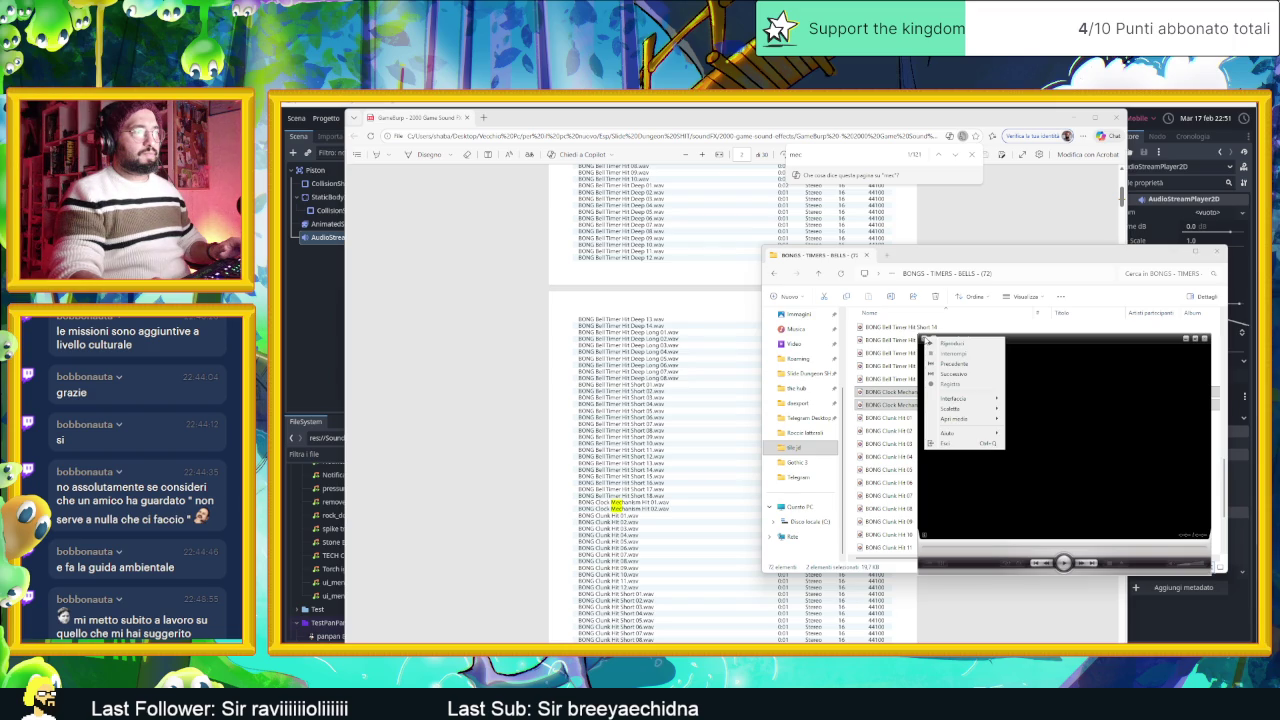
mouse_move(980, 398)
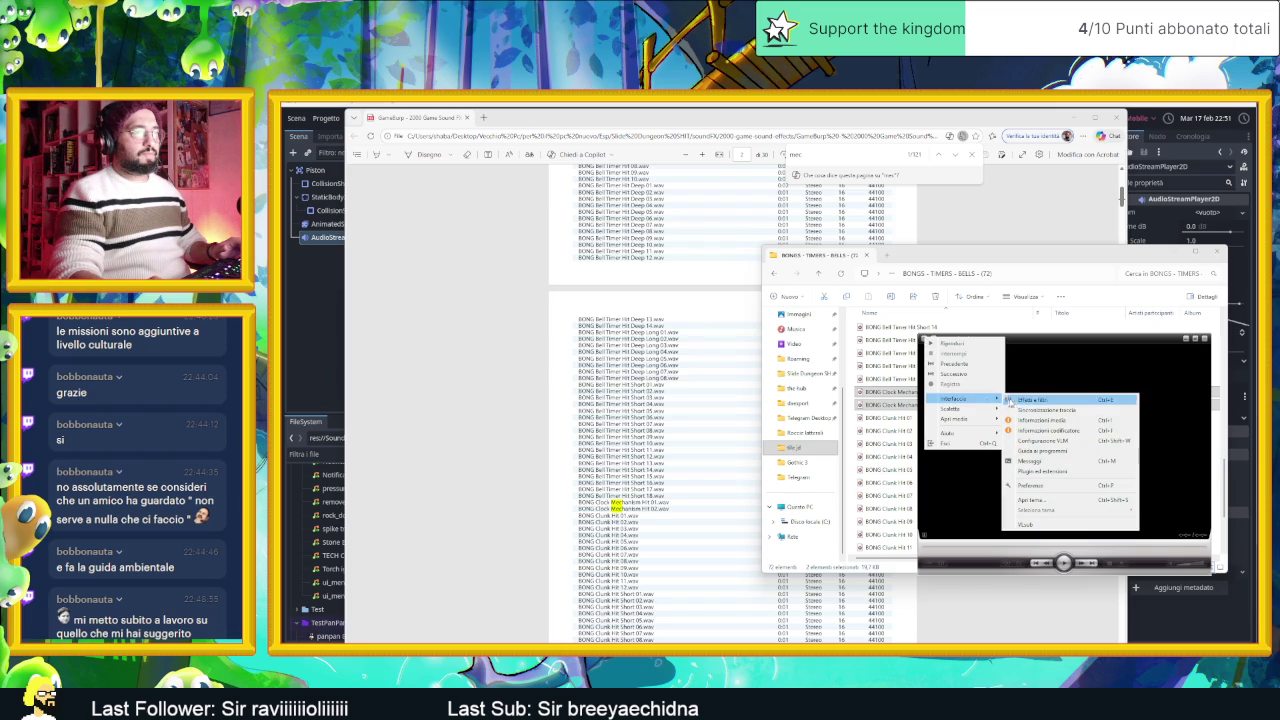
left_click(1040, 401)
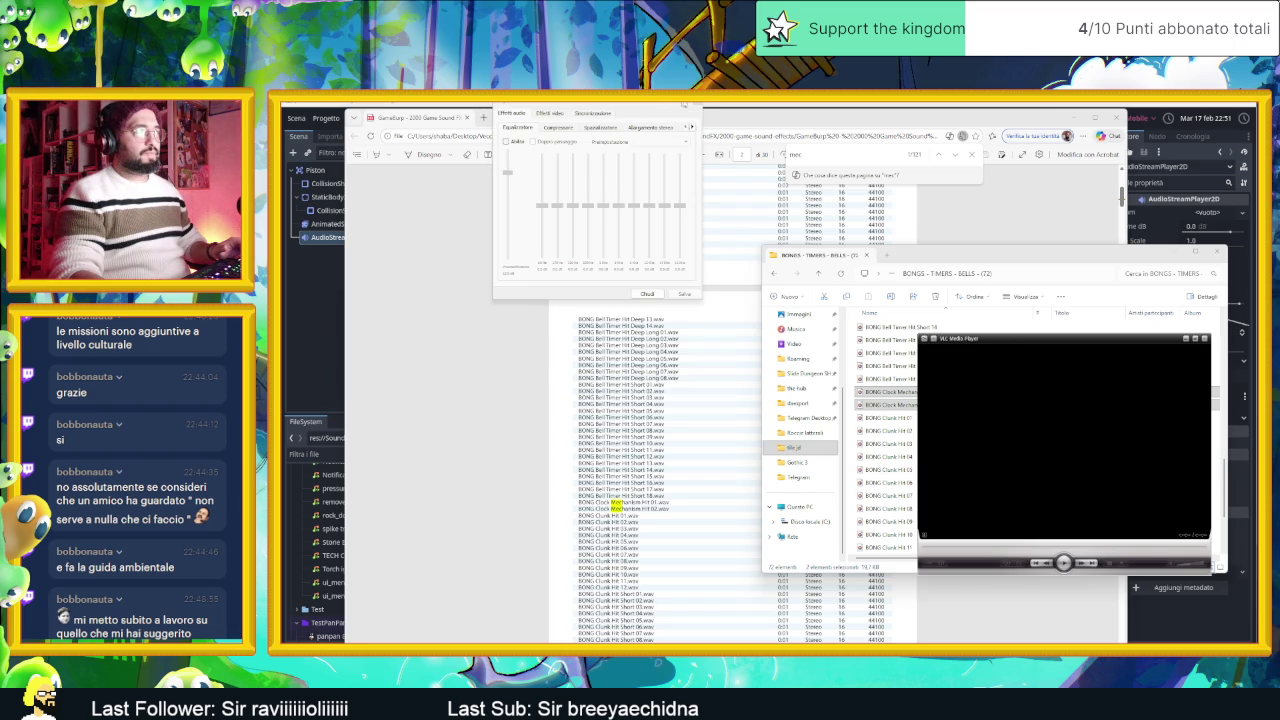
left_click(697, 106)
left_click(924, 341)
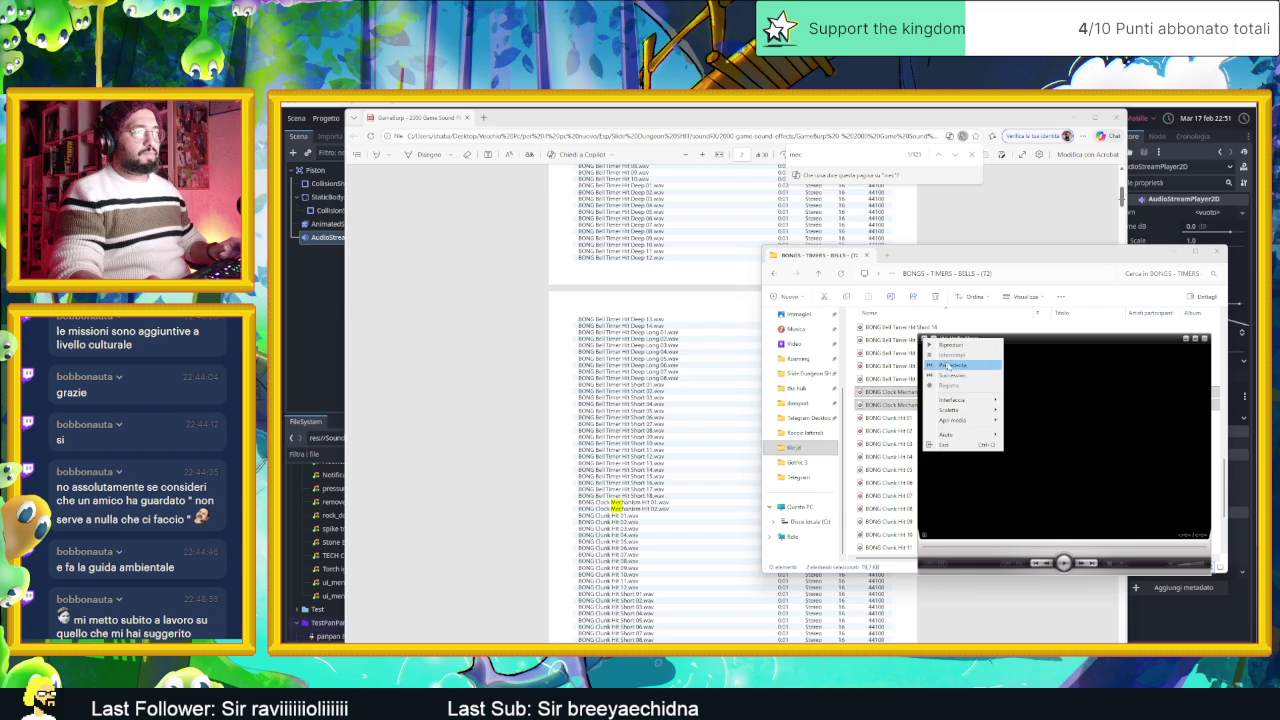
mouse_move(985, 411)
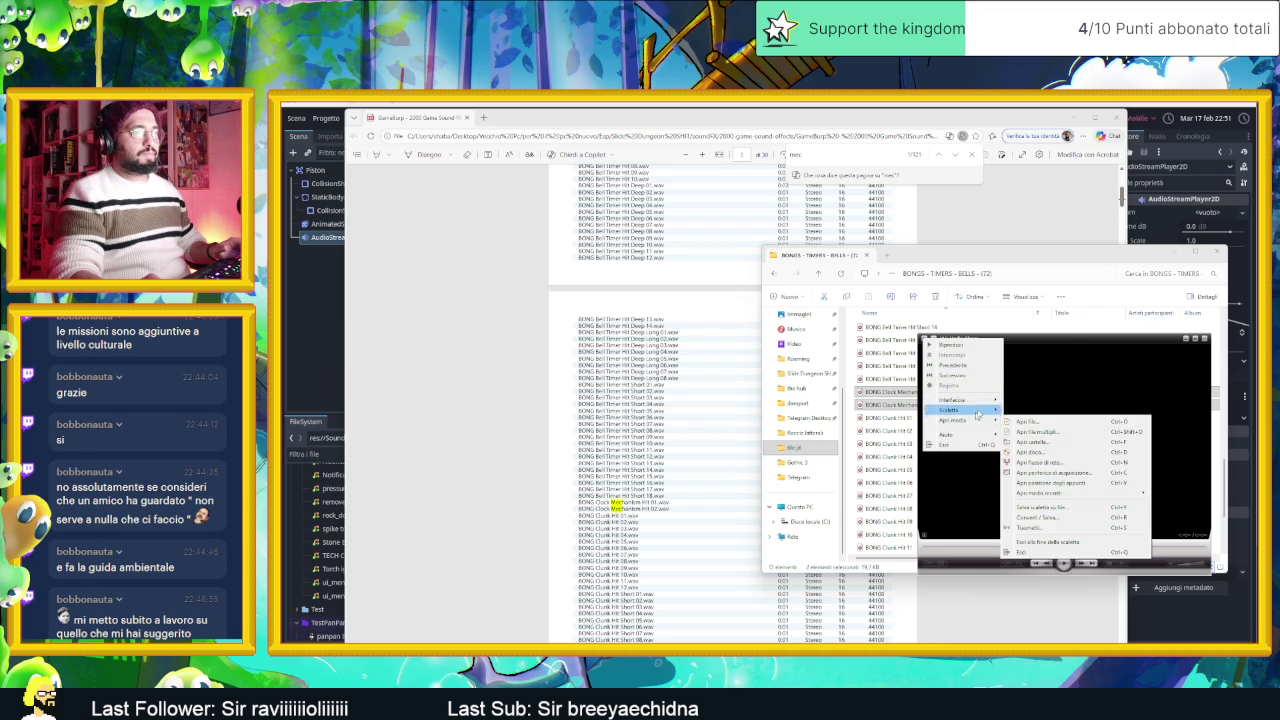
left_click(1091, 363)
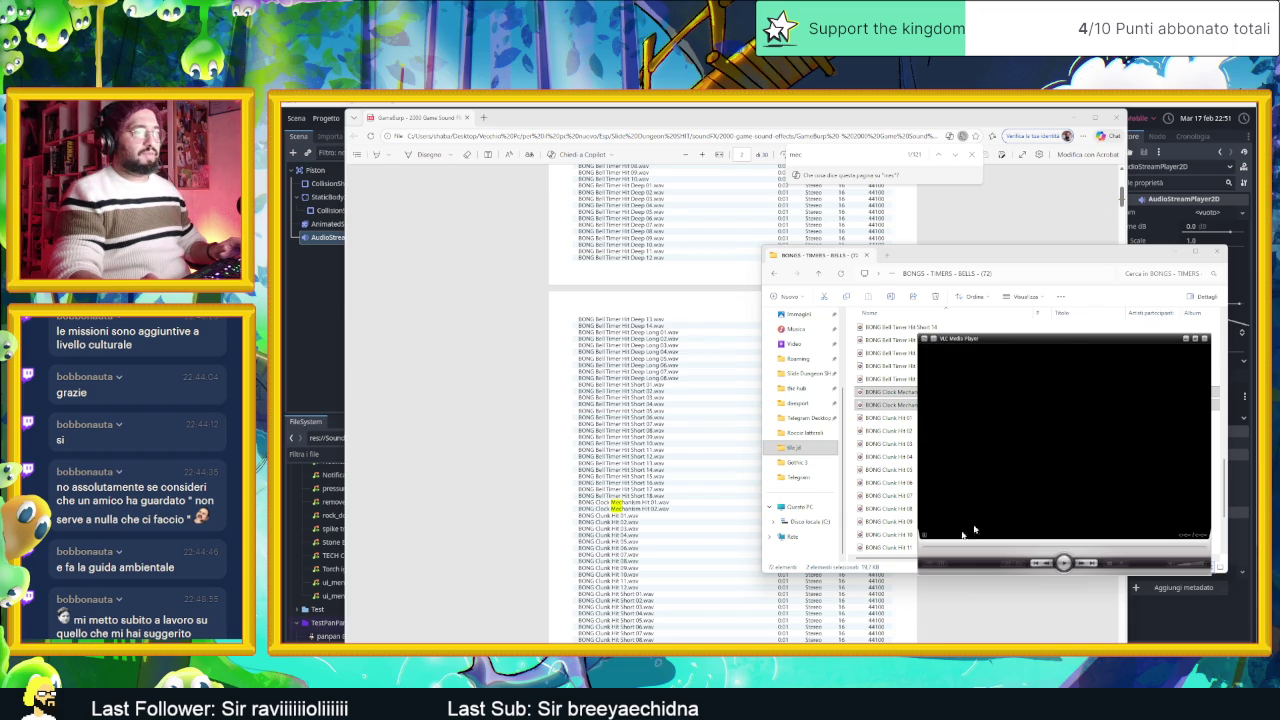
Step: Review the current clip's media information with the player moved aside, then close it
left_click(926, 538)
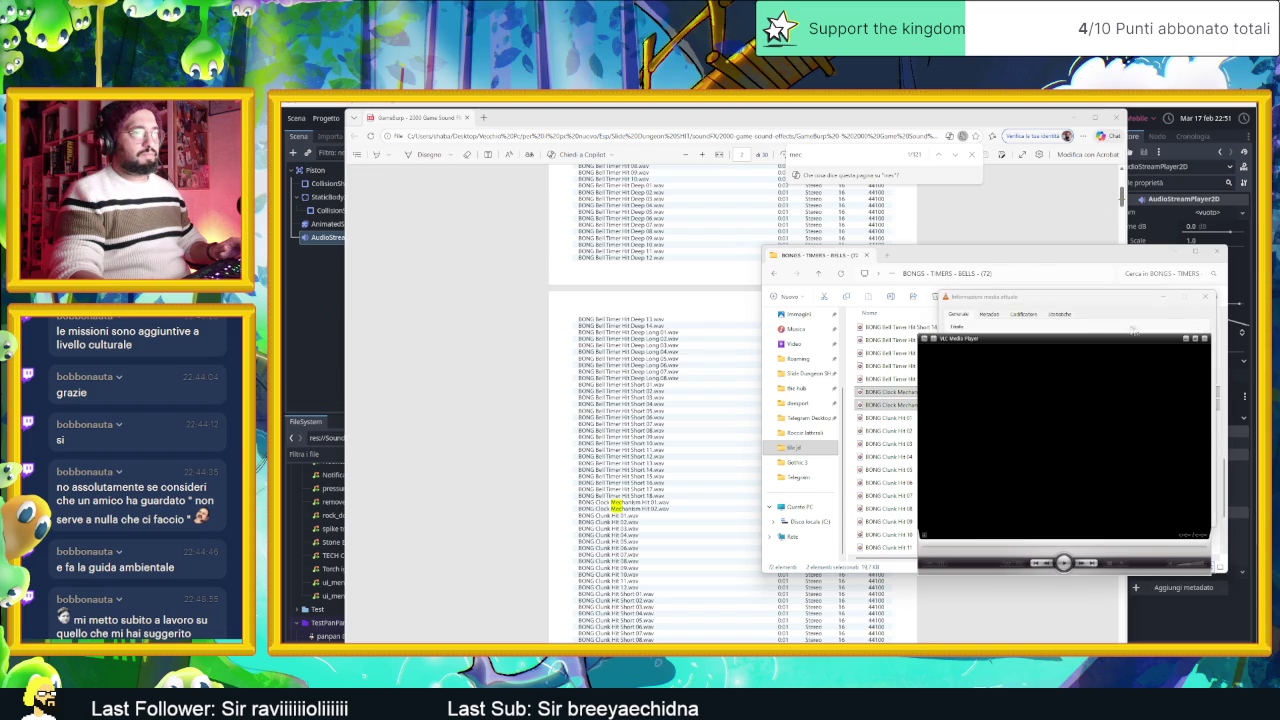
left_click_drag(1138, 338, 836, 338)
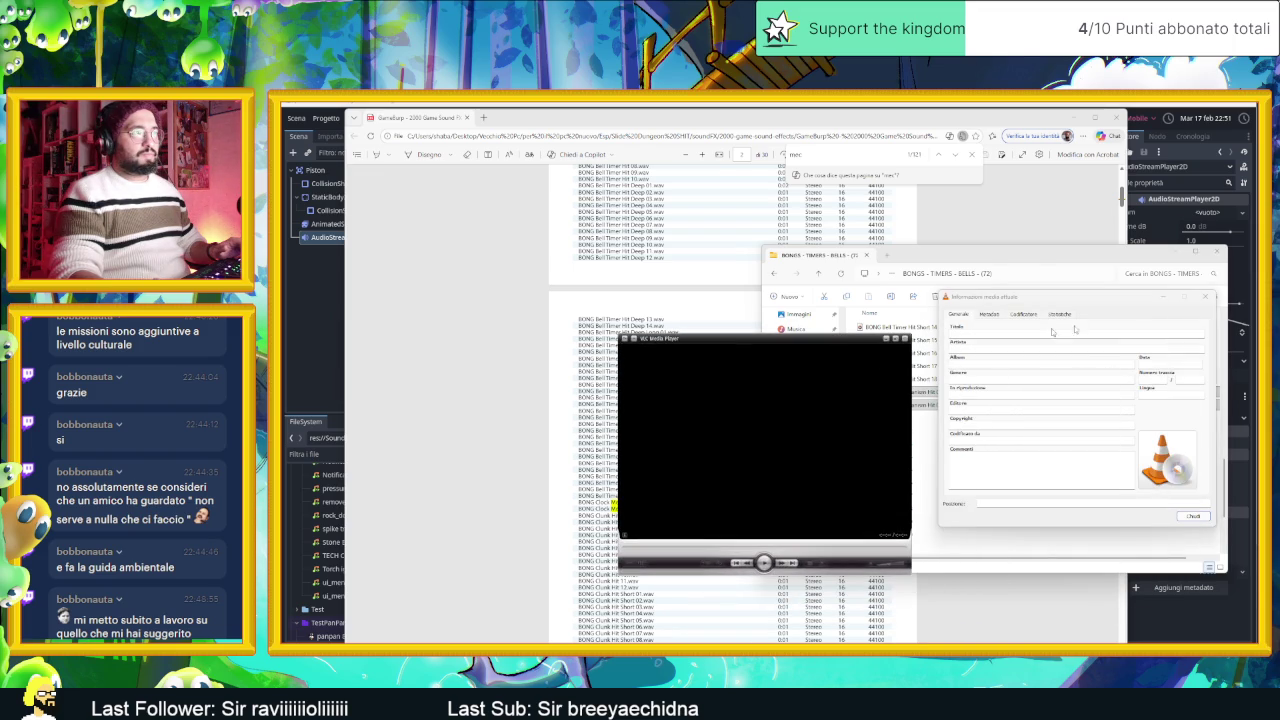
left_click(1205, 297)
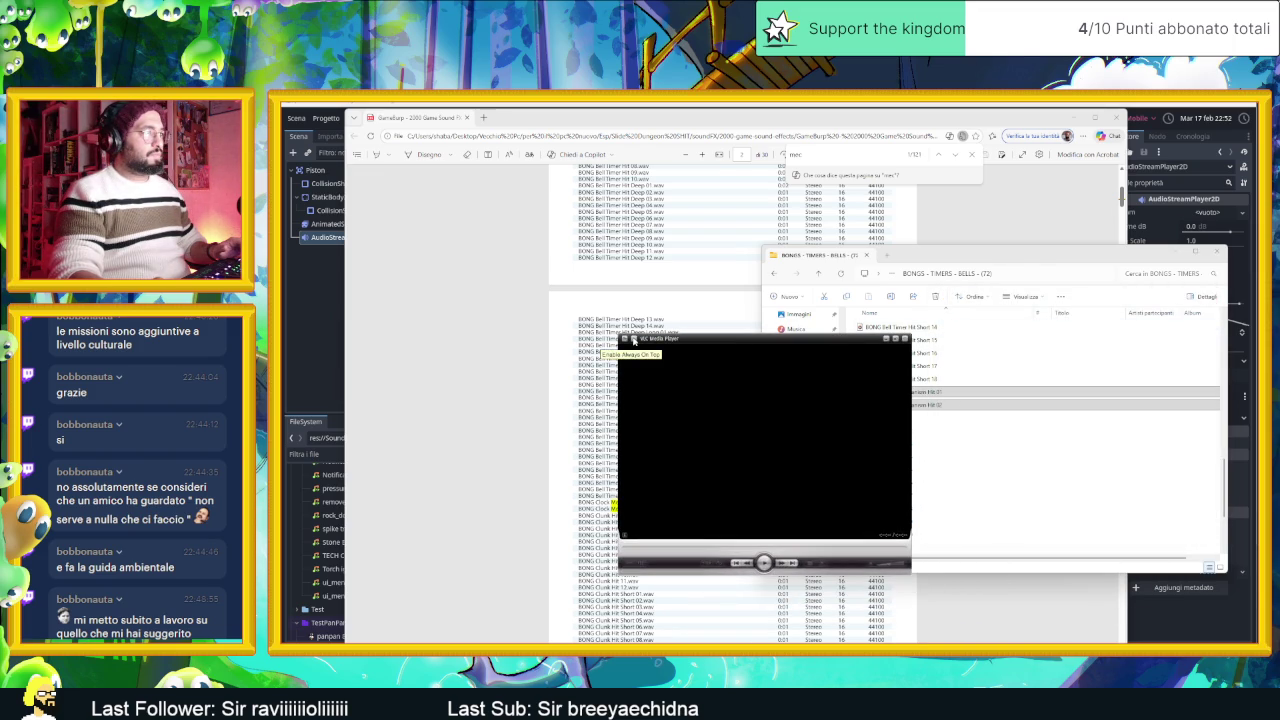
Step: Dismiss the custom skin chooser and open VLC Preferences from the player's context menu
left_click(624, 341)
mouse_move(690, 402)
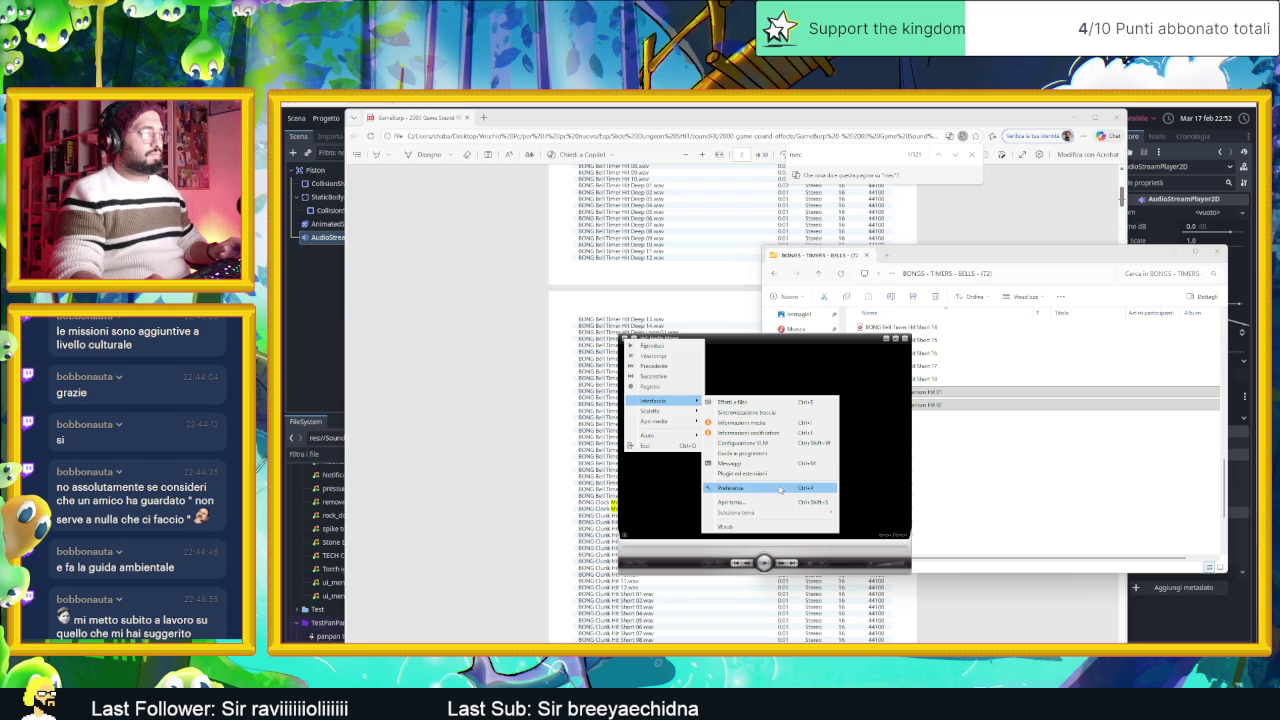
left_click(780, 502)
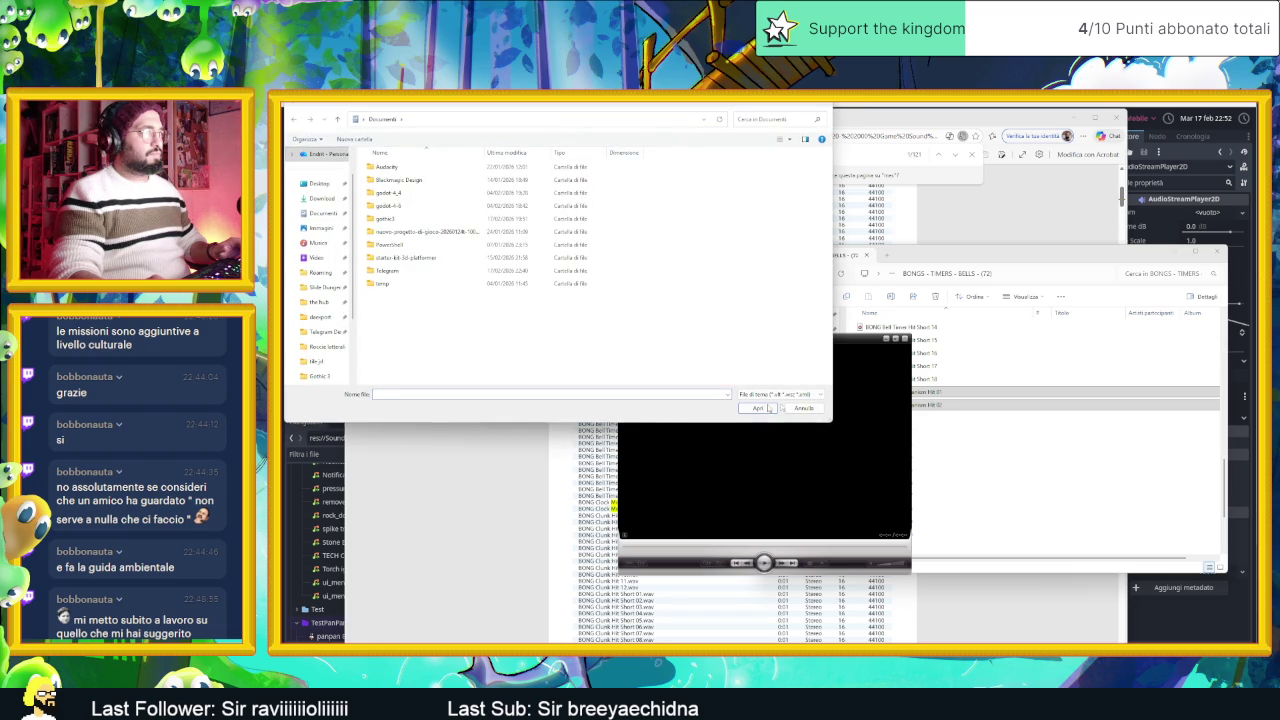
left_click(801, 408)
left_click(643, 357)
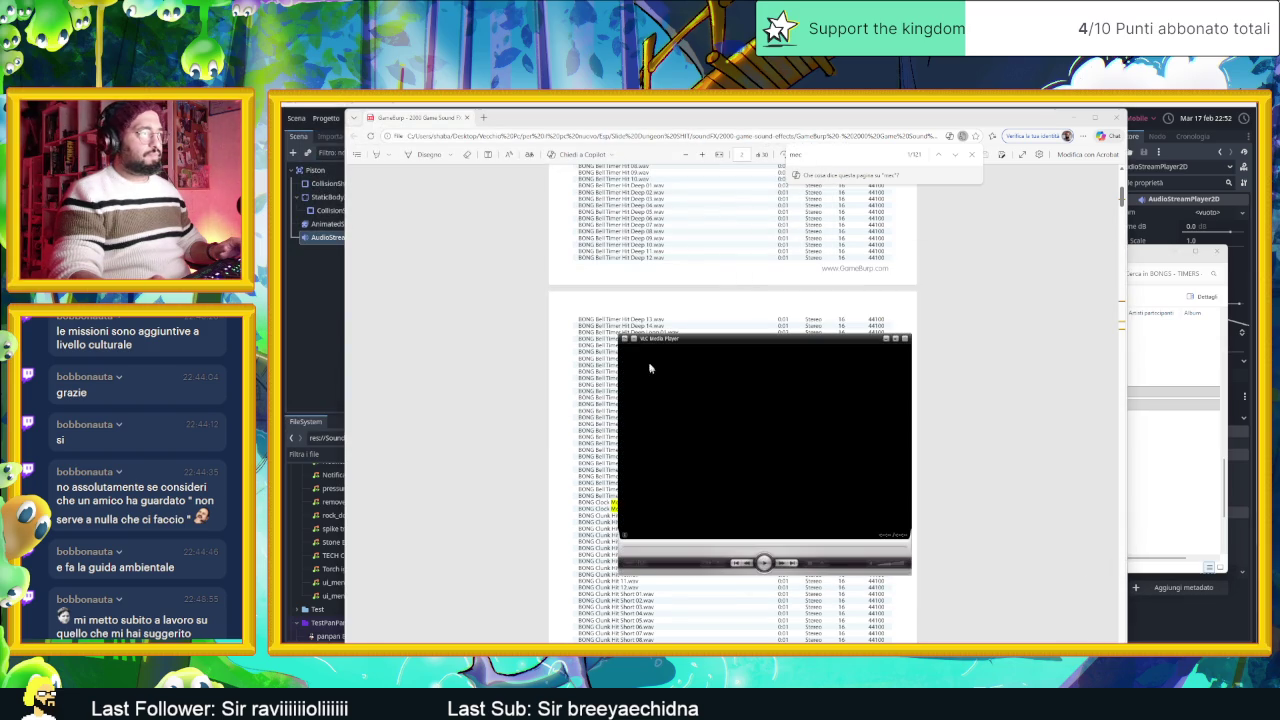
right_click(628, 344)
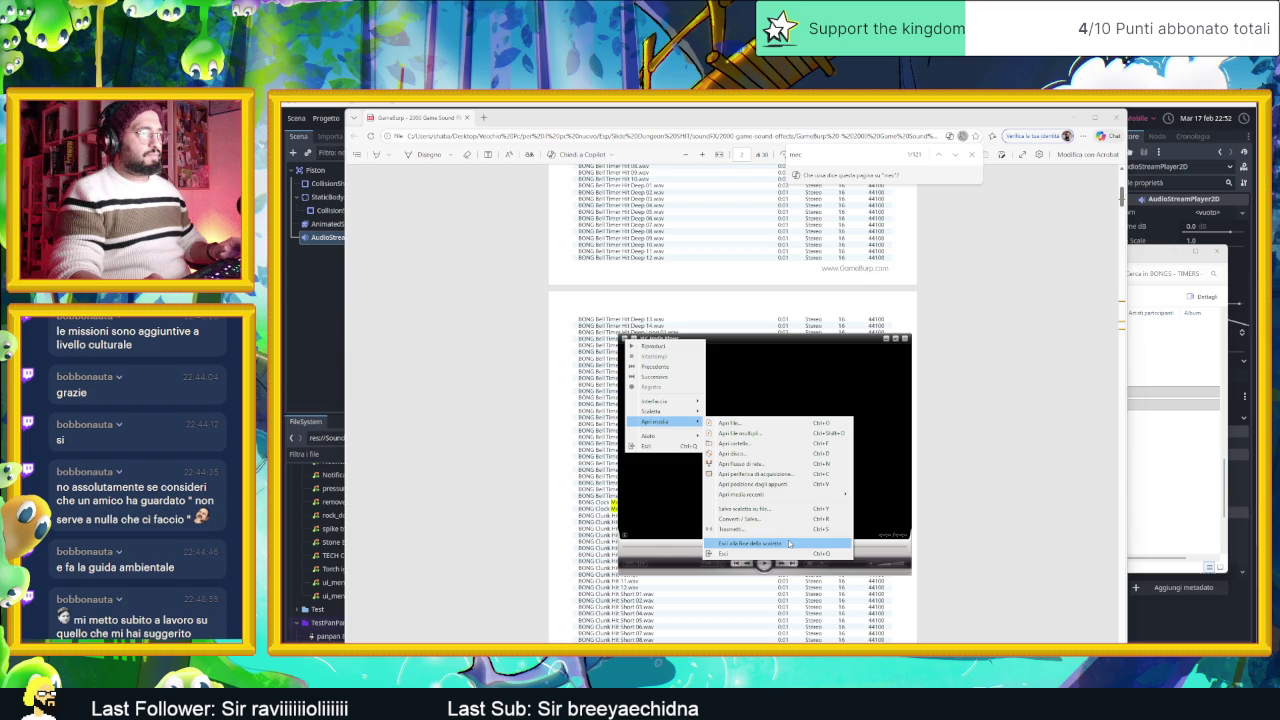
mouse_move(782, 496)
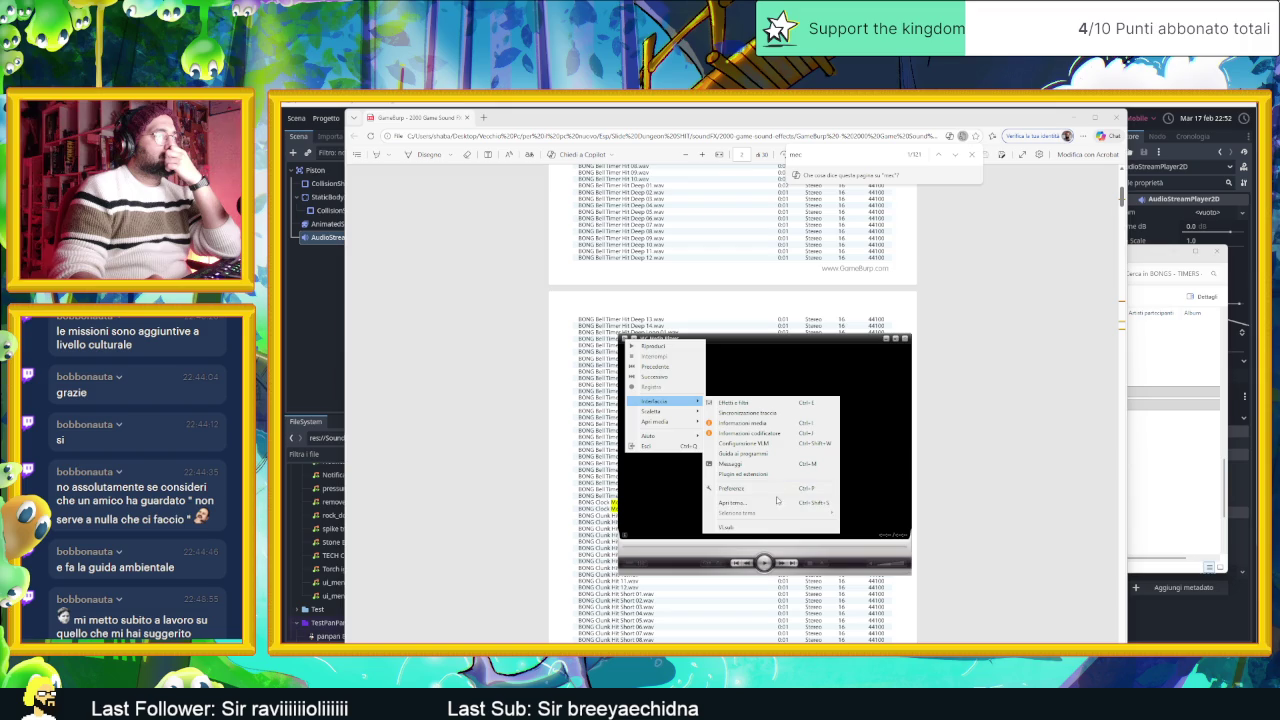
left_click(775, 488)
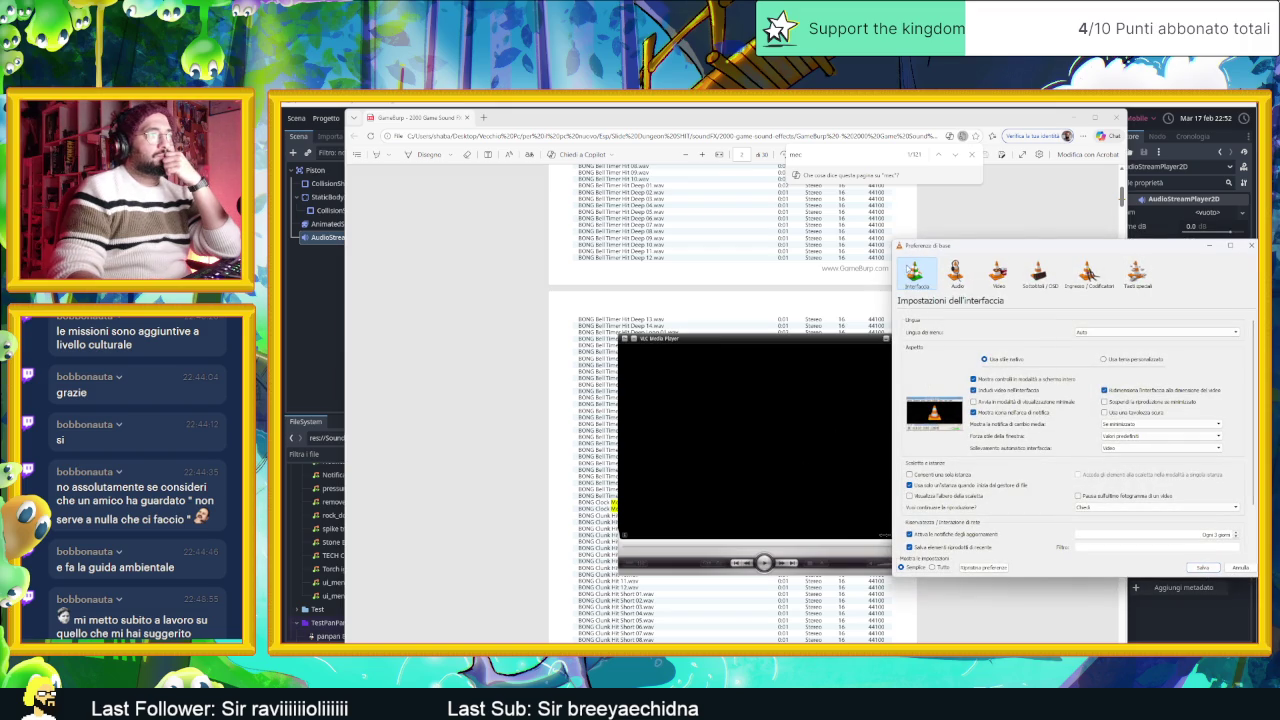
Step: Reset all VLC preferences to their defaults and confirm the reset
left_click(952, 275)
left_click(933, 280)
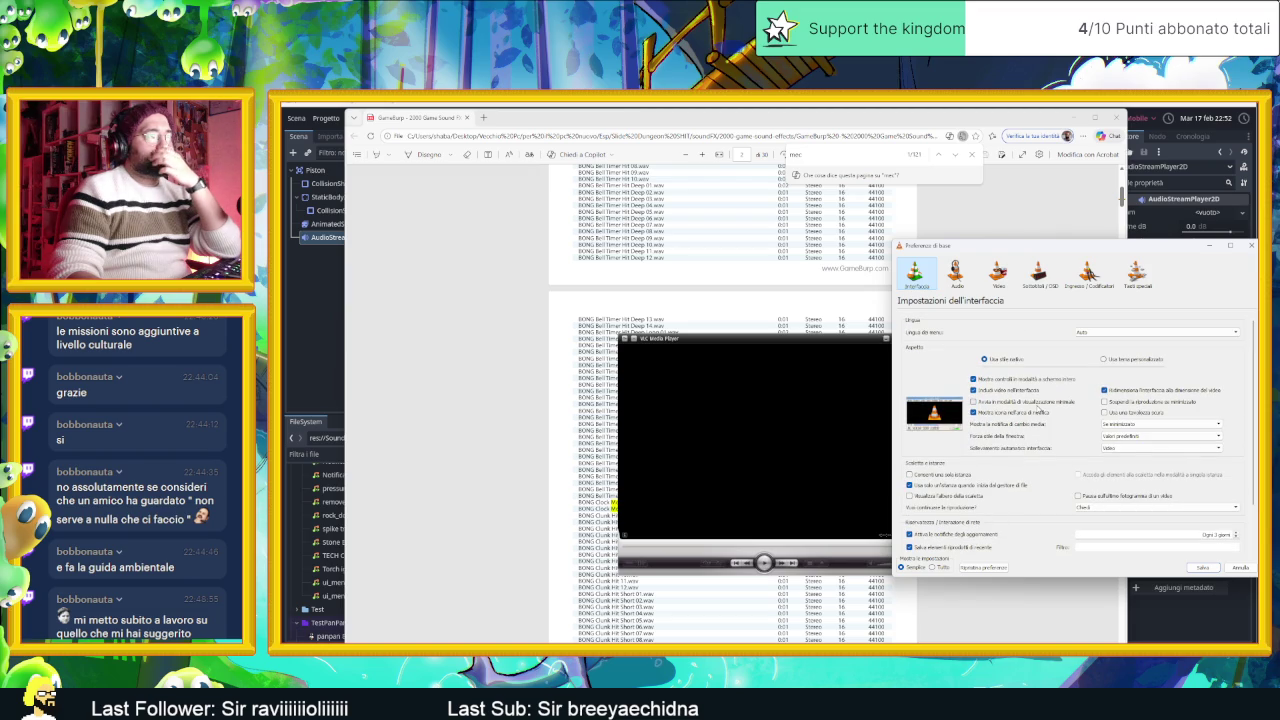
scroll(1013, 449, "down", 1)
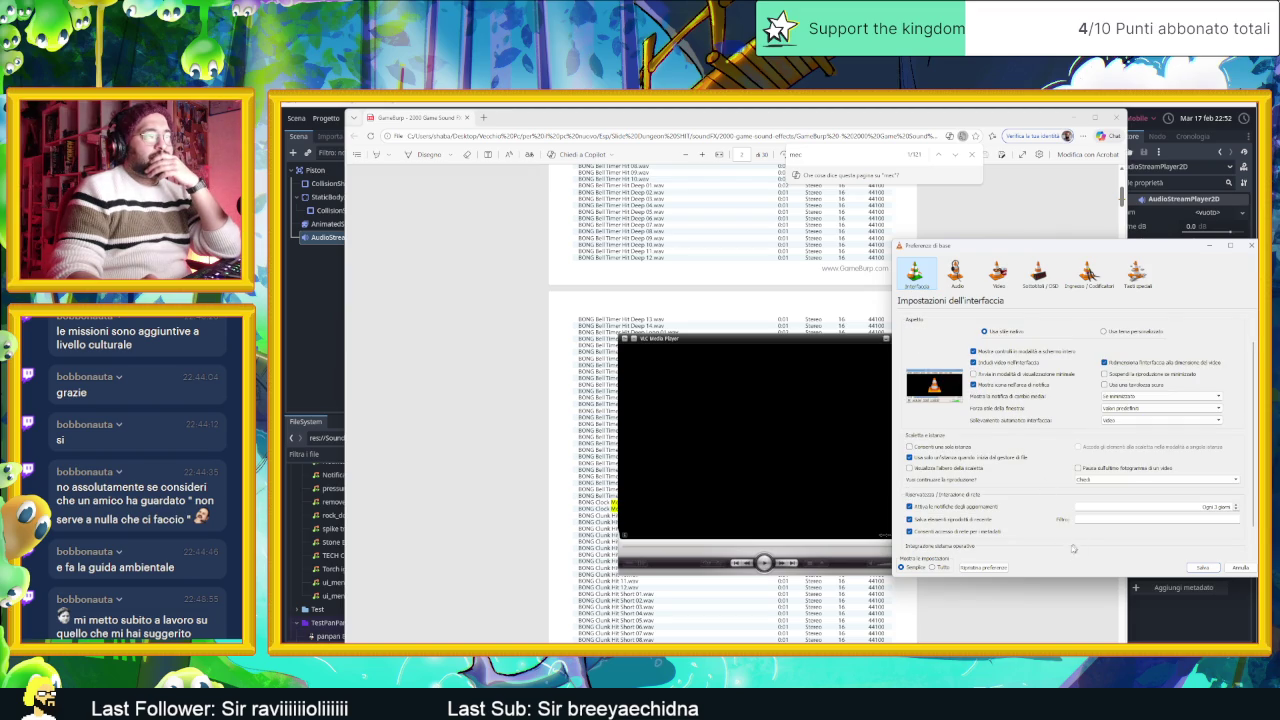
left_click(998, 570)
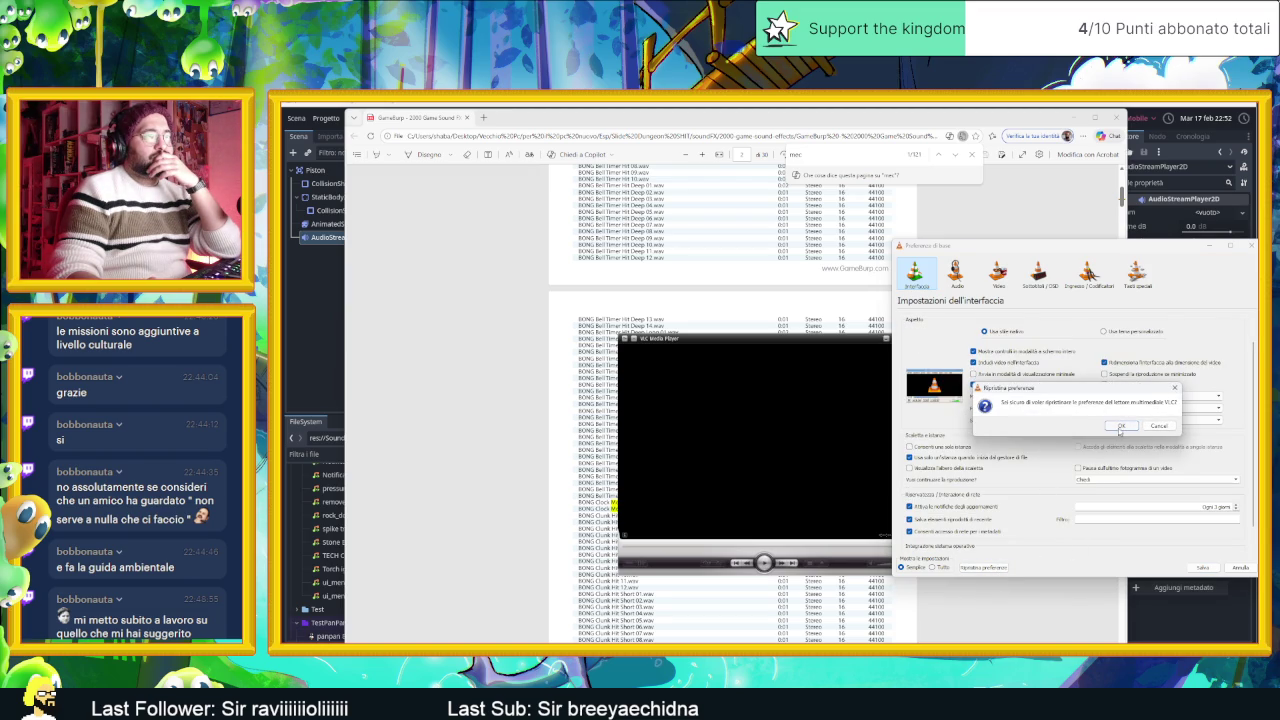
left_click(1121, 427)
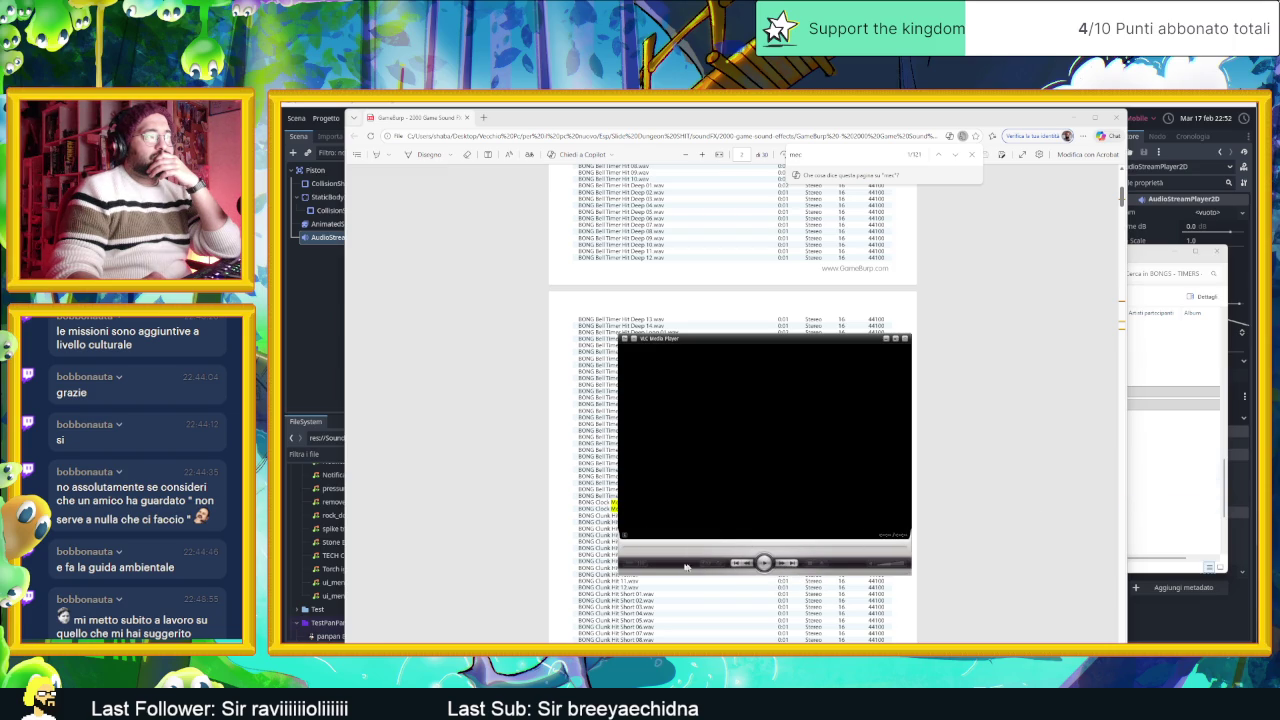
Step: Reopen Preferences, keep the native interface style, save, and close the player
left_click(632, 566)
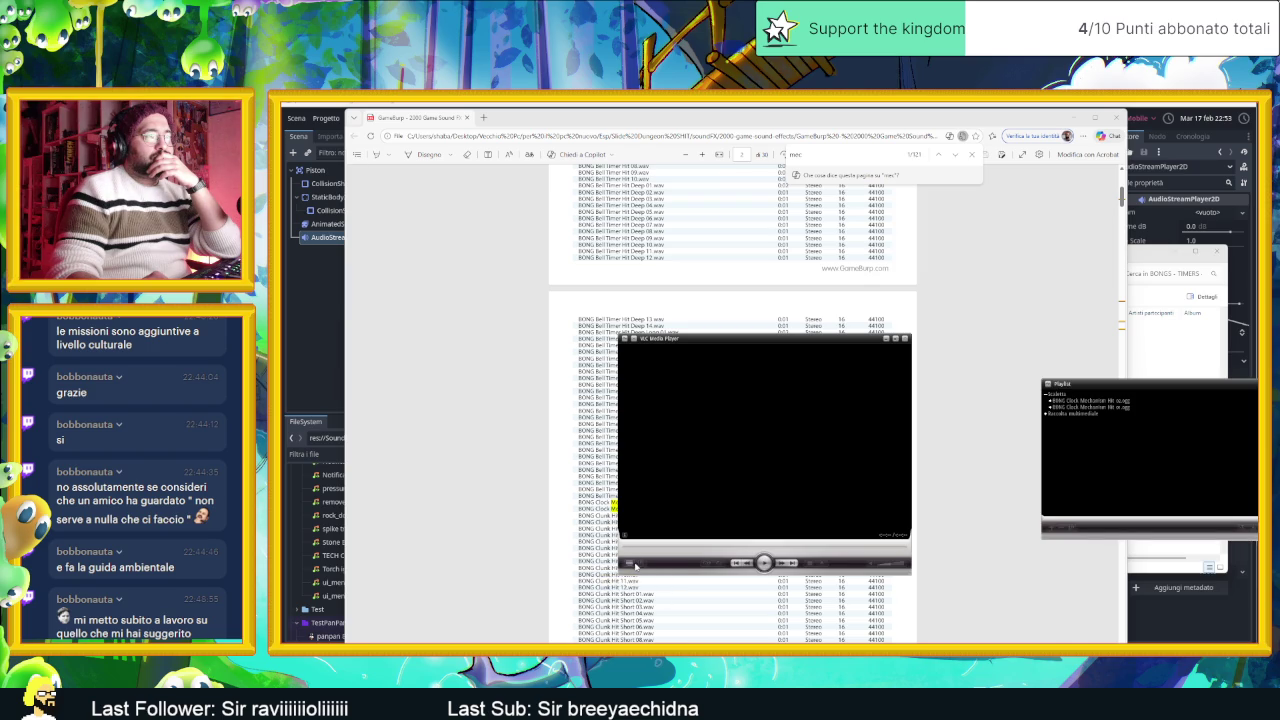
left_click(632, 566)
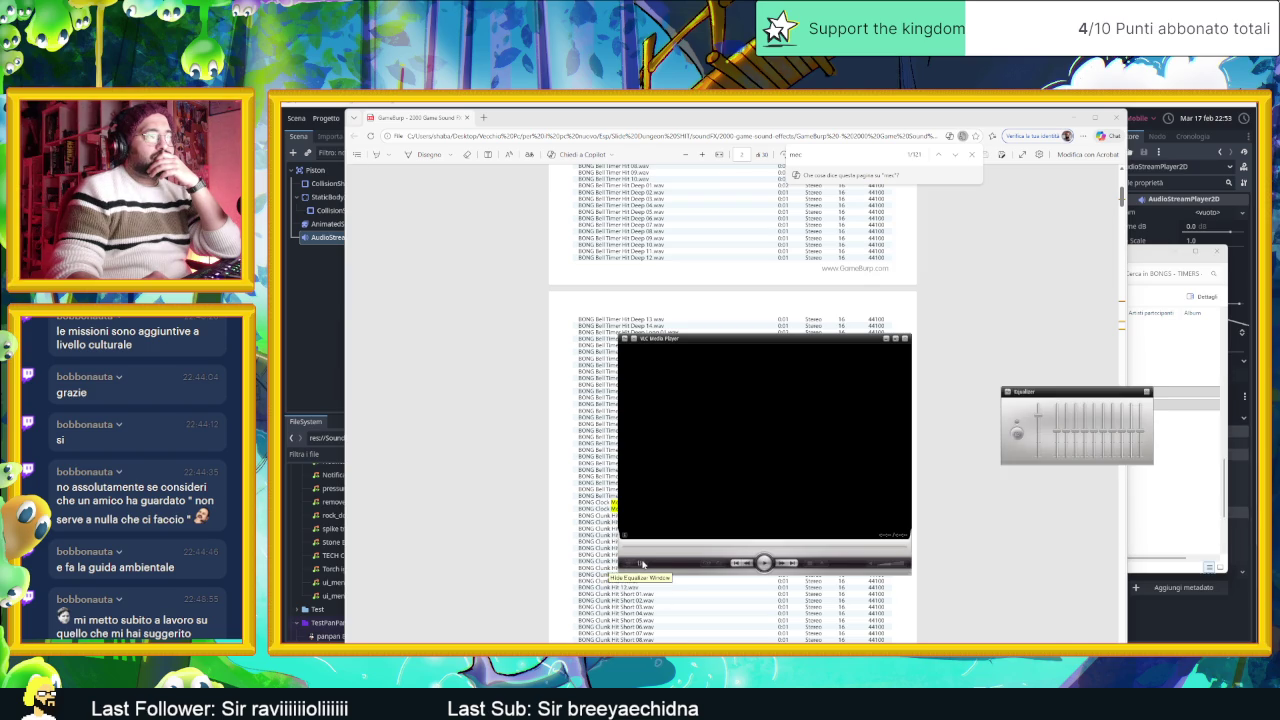
right_click(622, 337)
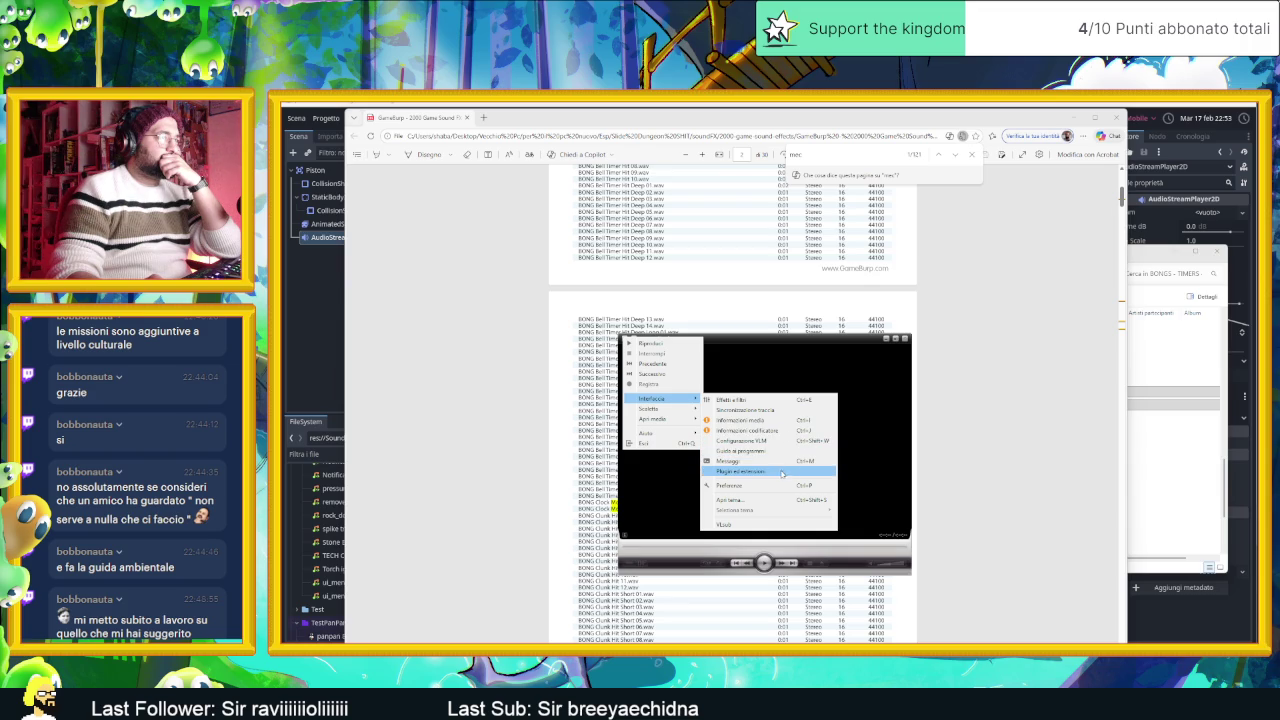
left_click(778, 485)
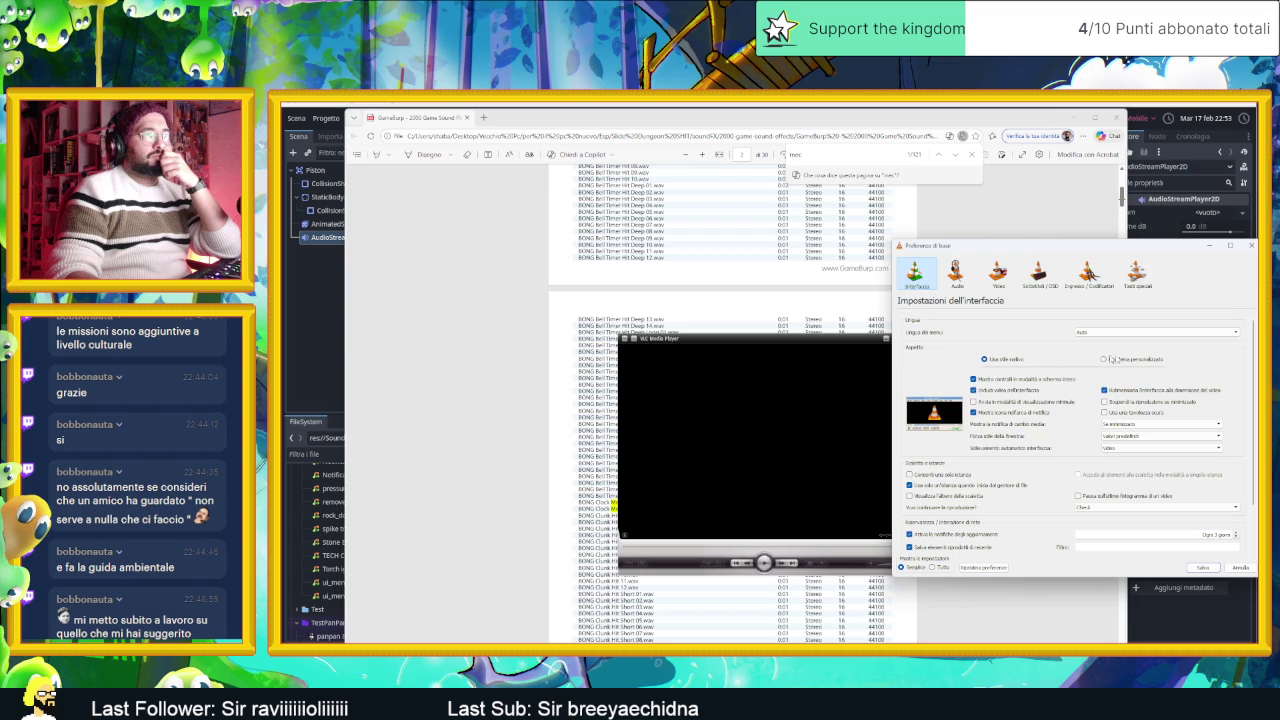
left_click(1106, 359)
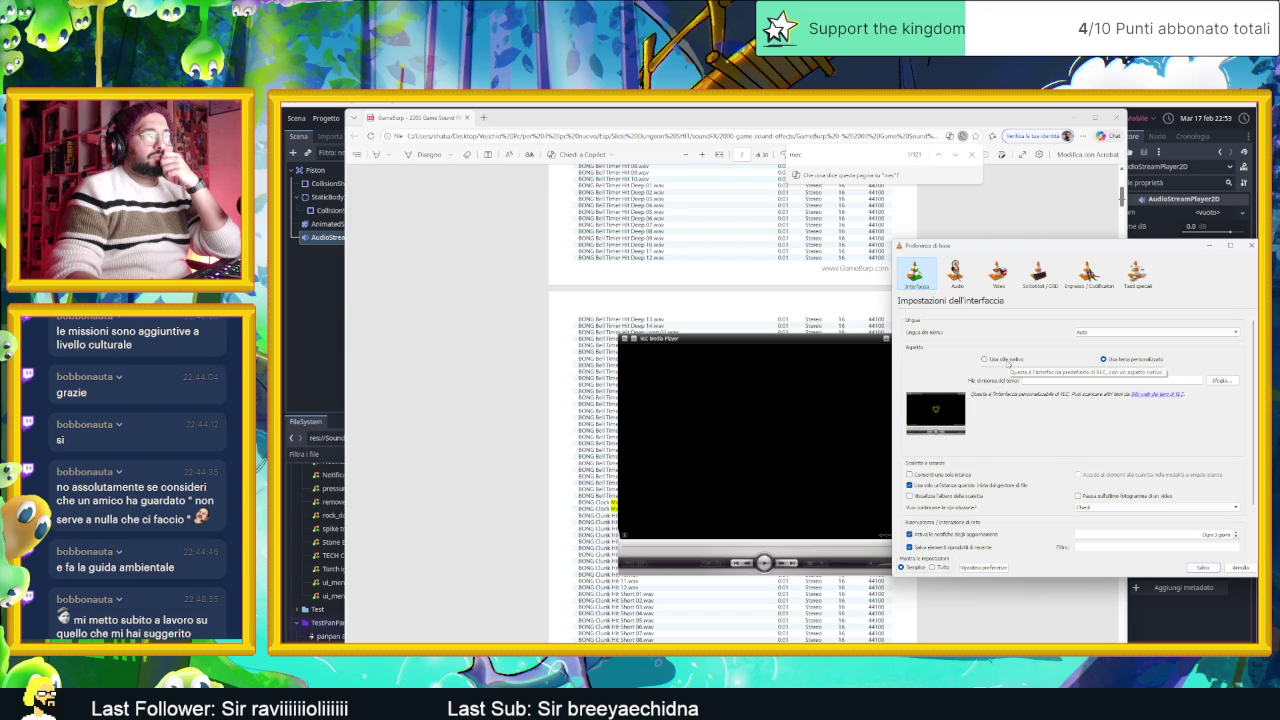
left_click(1008, 363)
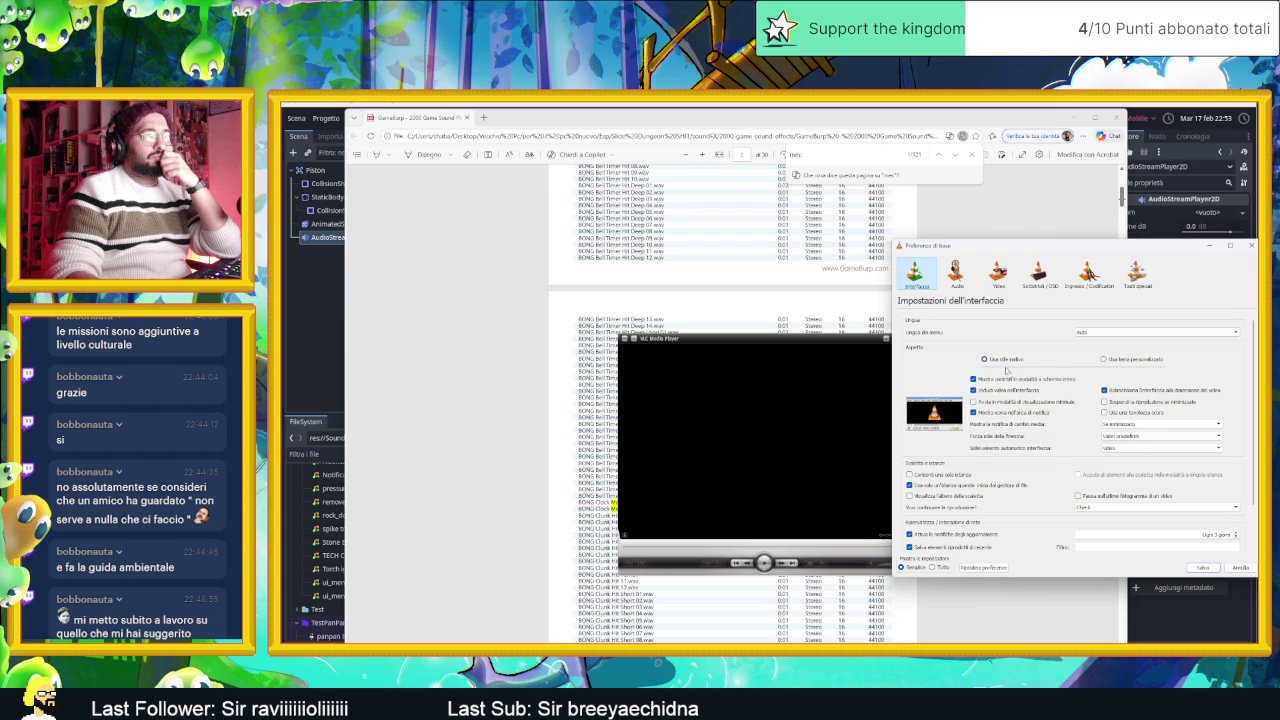
left_click(1204, 568)
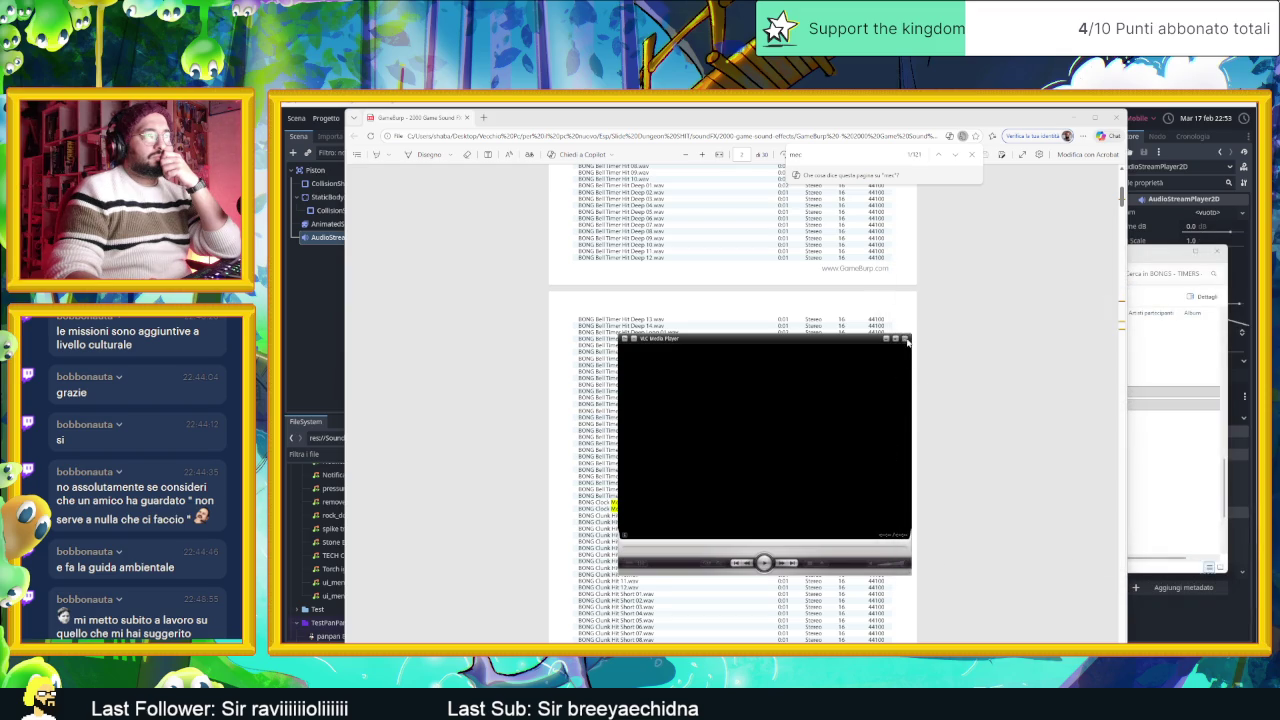
left_click(905, 340)
Step: Launch VLC from a Start menu search for 'vlc' and accept the network-access notice
key("super")
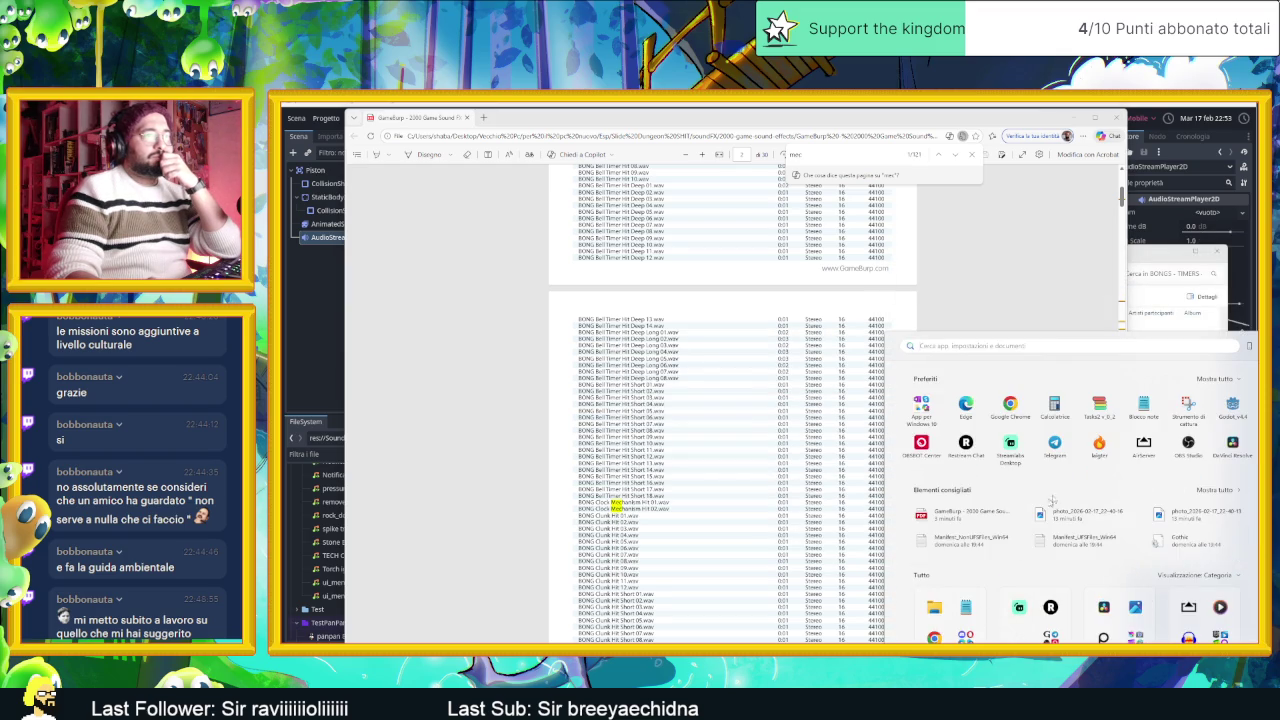
type("vl")
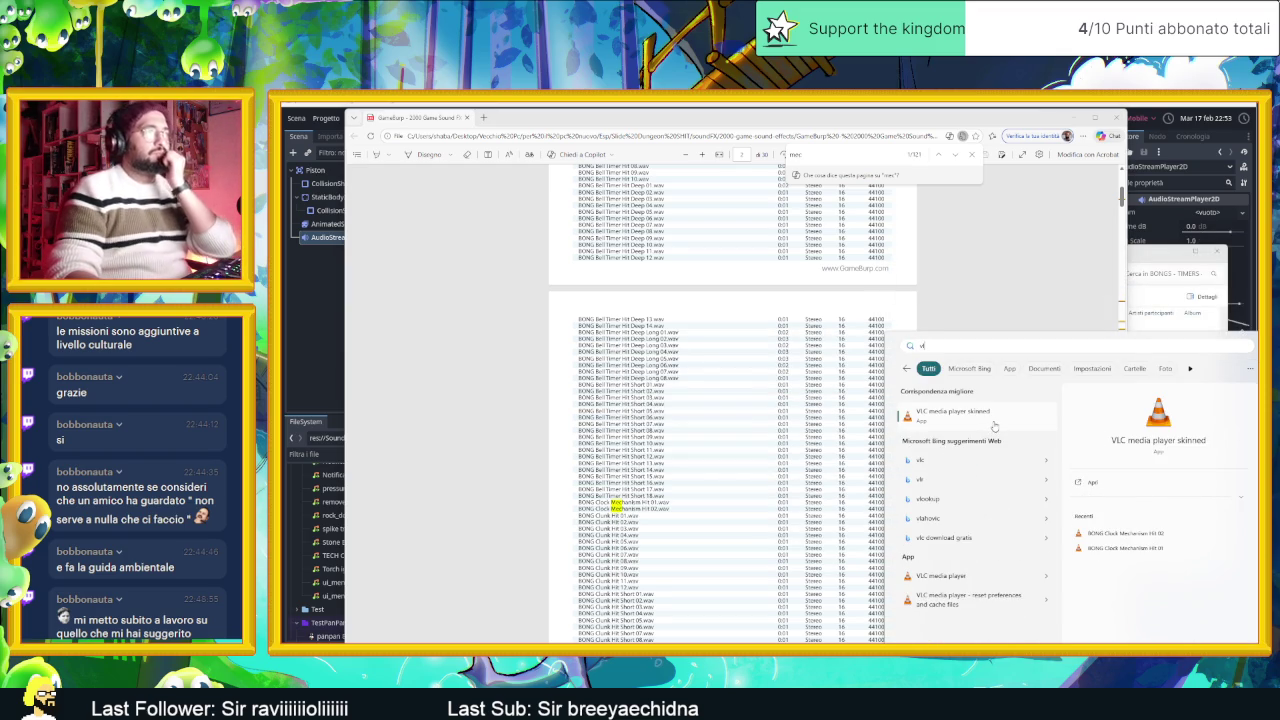
type("c")
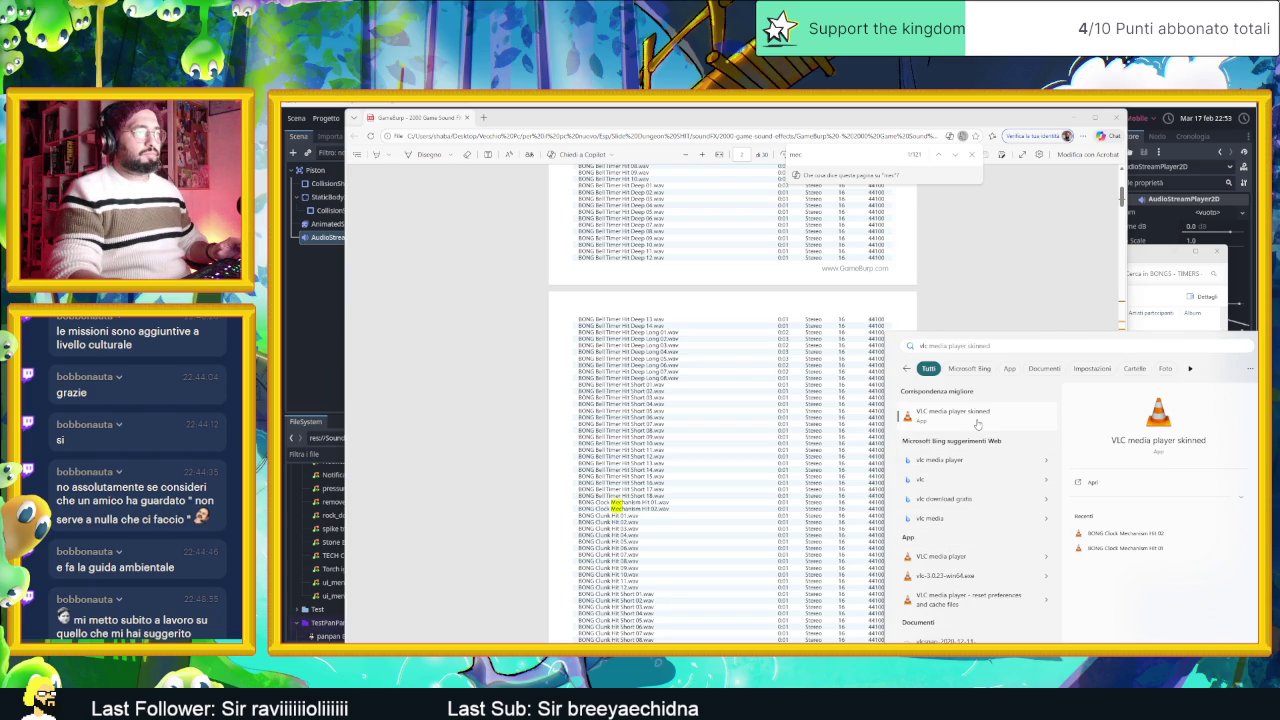
left_click(992, 563)
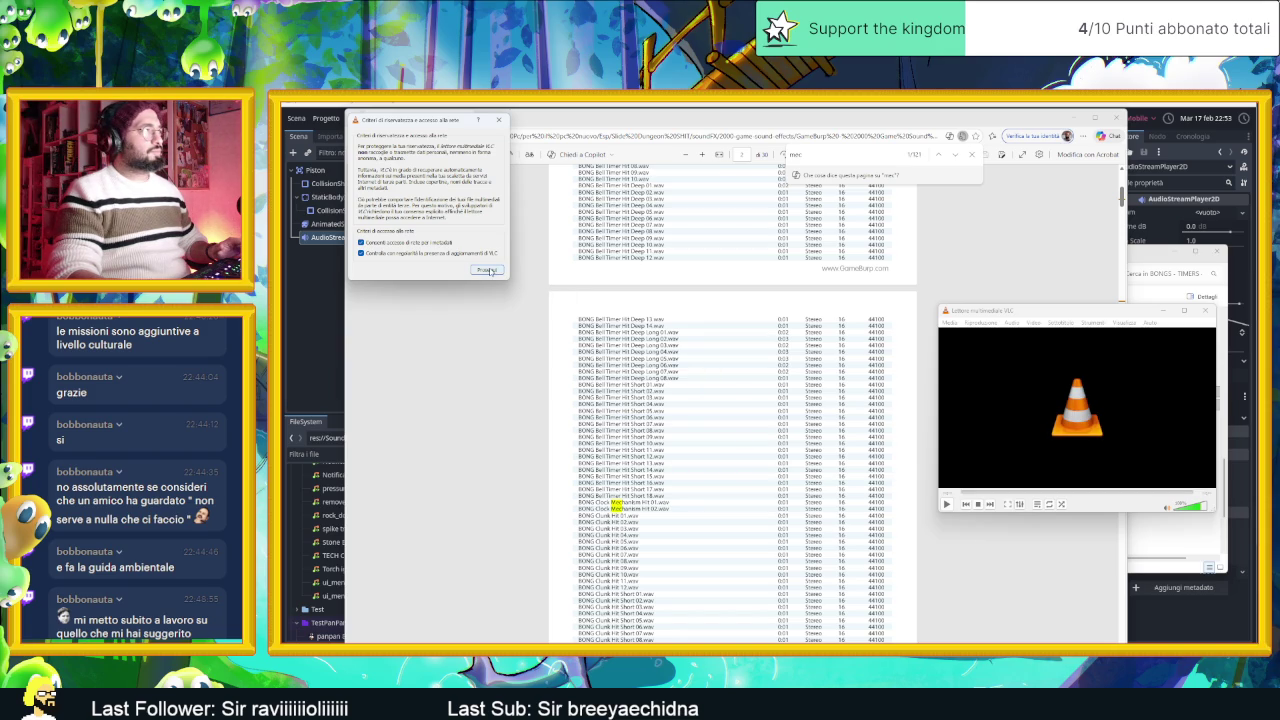
left_click(489, 270)
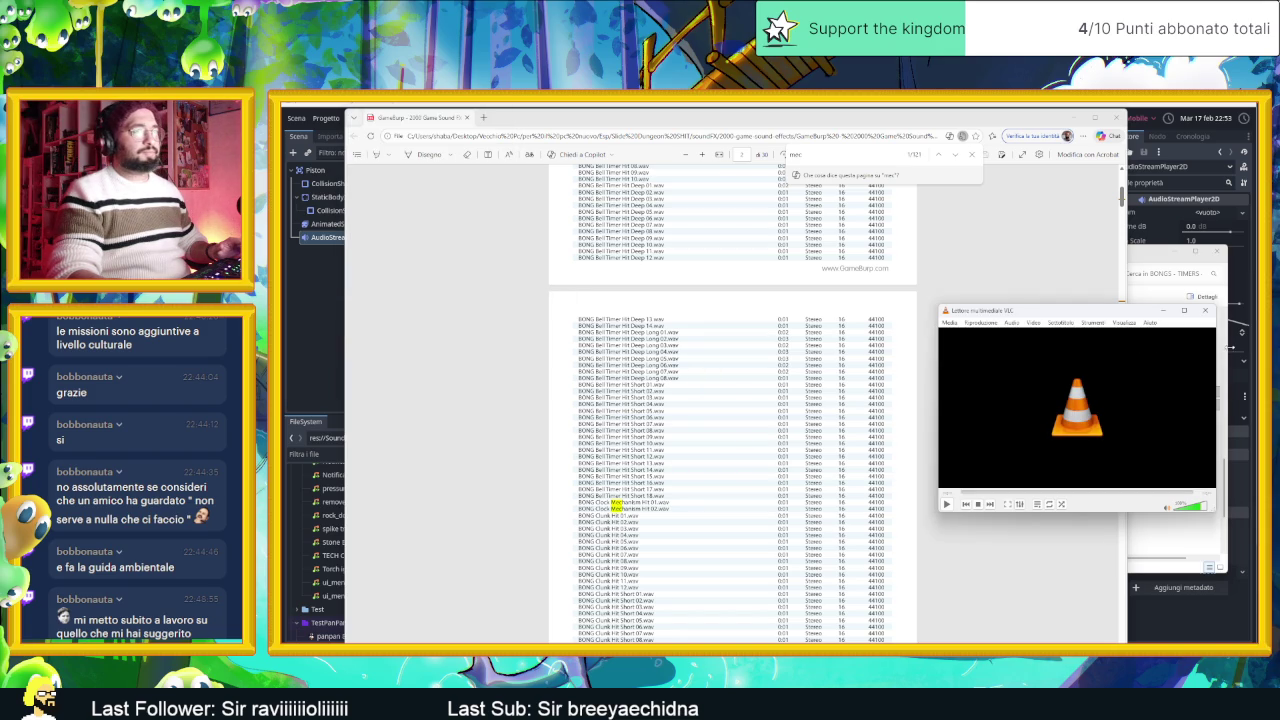
Step: Select BONG Clock Mechanism Hit 01 and 02 in the BONGS - TIMERS - BELLS folder
left_click_drag(1048, 304, 844, 304)
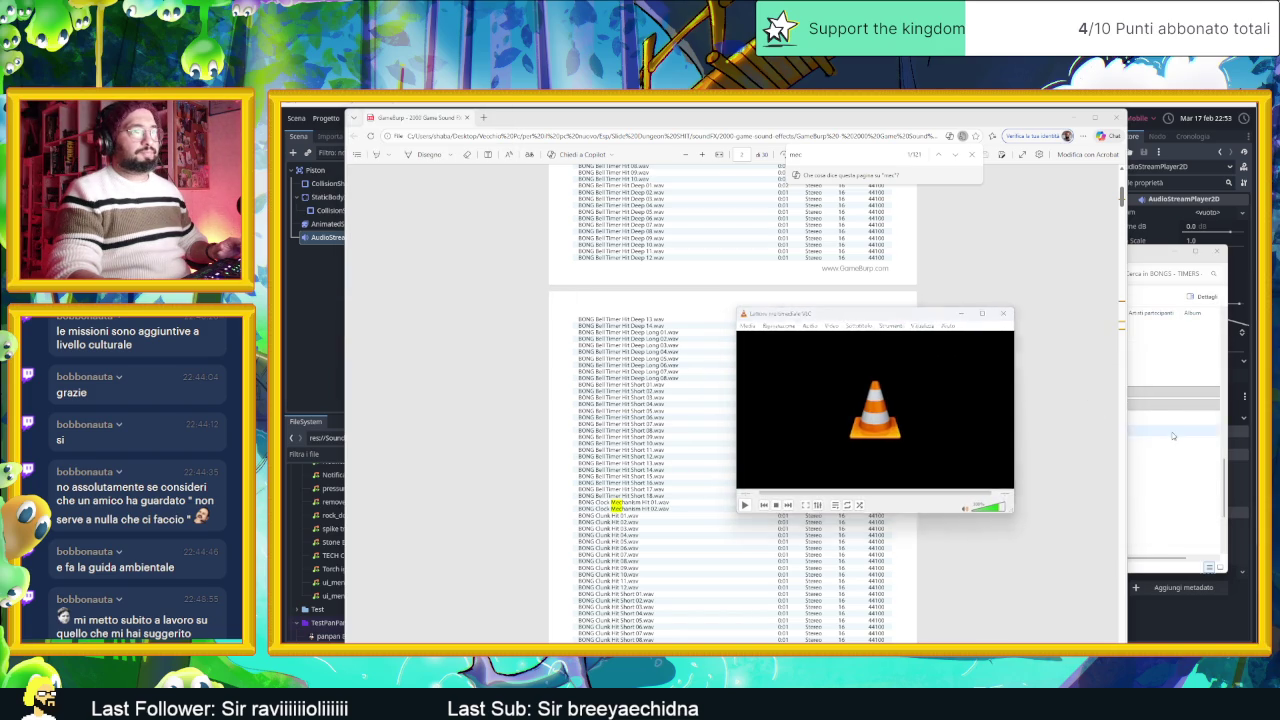
left_click(1010, 402)
left_click(1010, 404)
left_click(1010, 391, "shift")
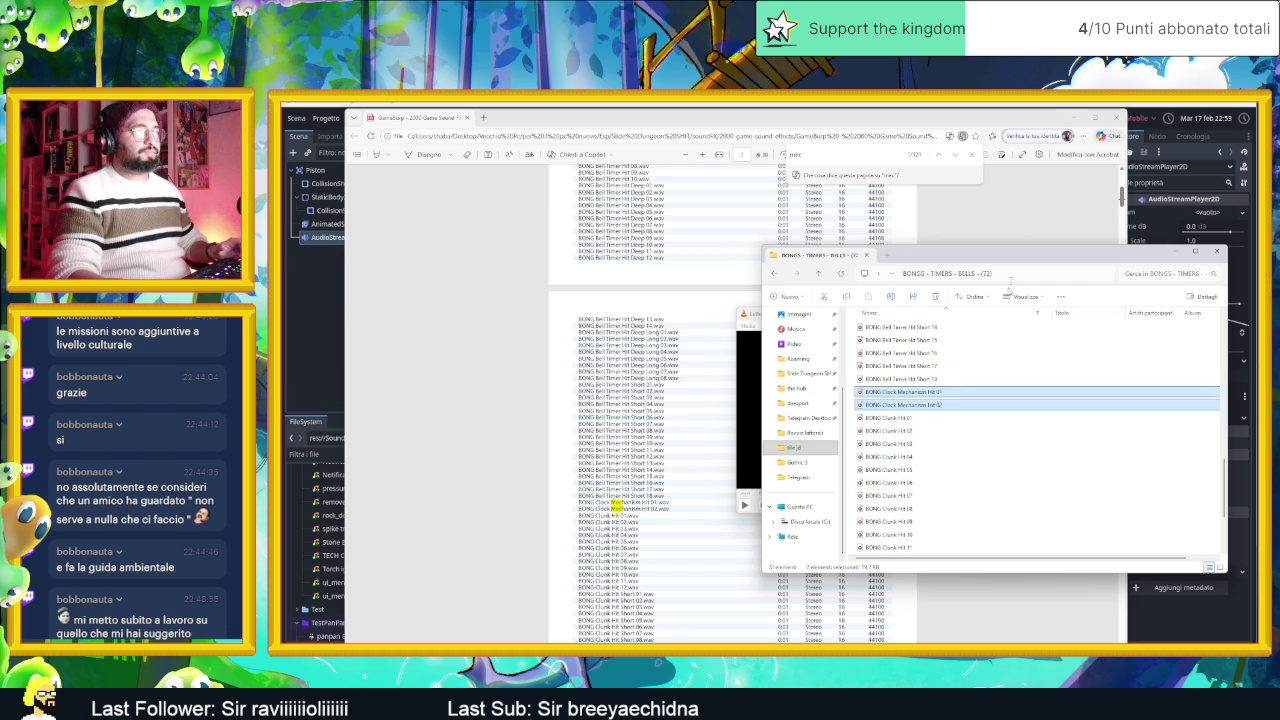
left_click_drag(1008, 263, 1256, 279)
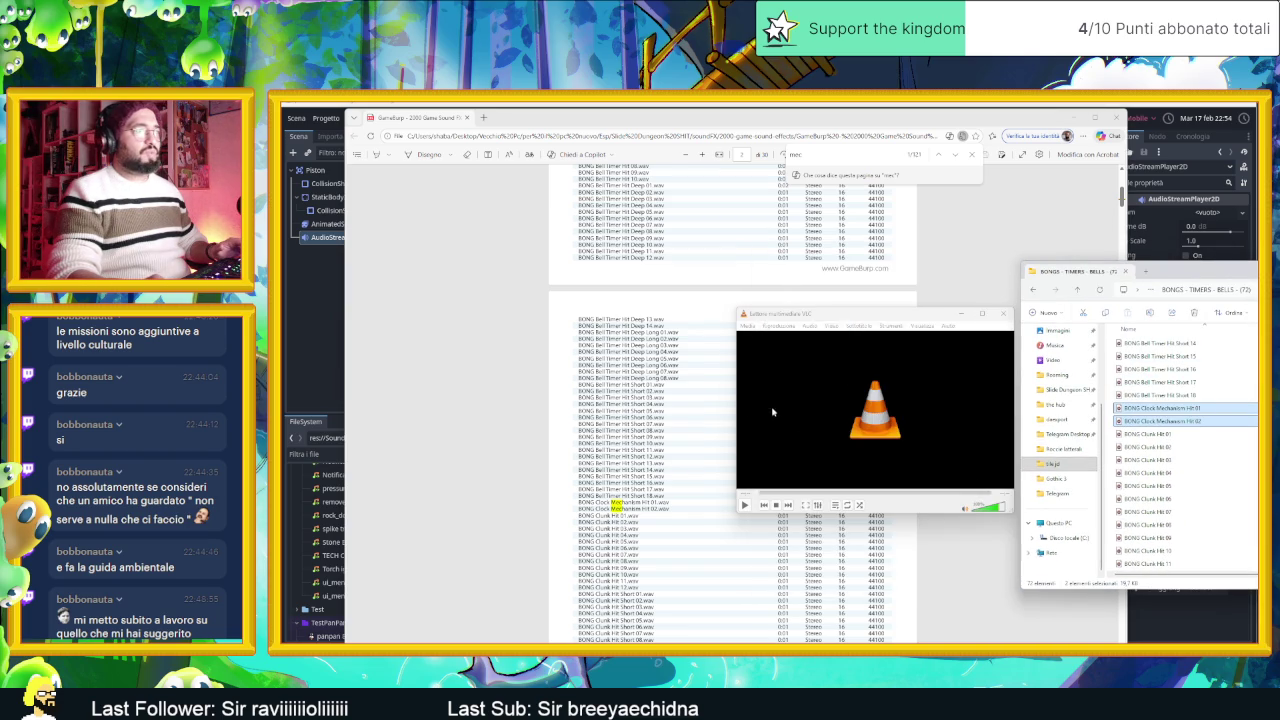
Step: Switch VLC to playlist view and play the first Clock Mechanism Hit sound
left_click(747, 326)
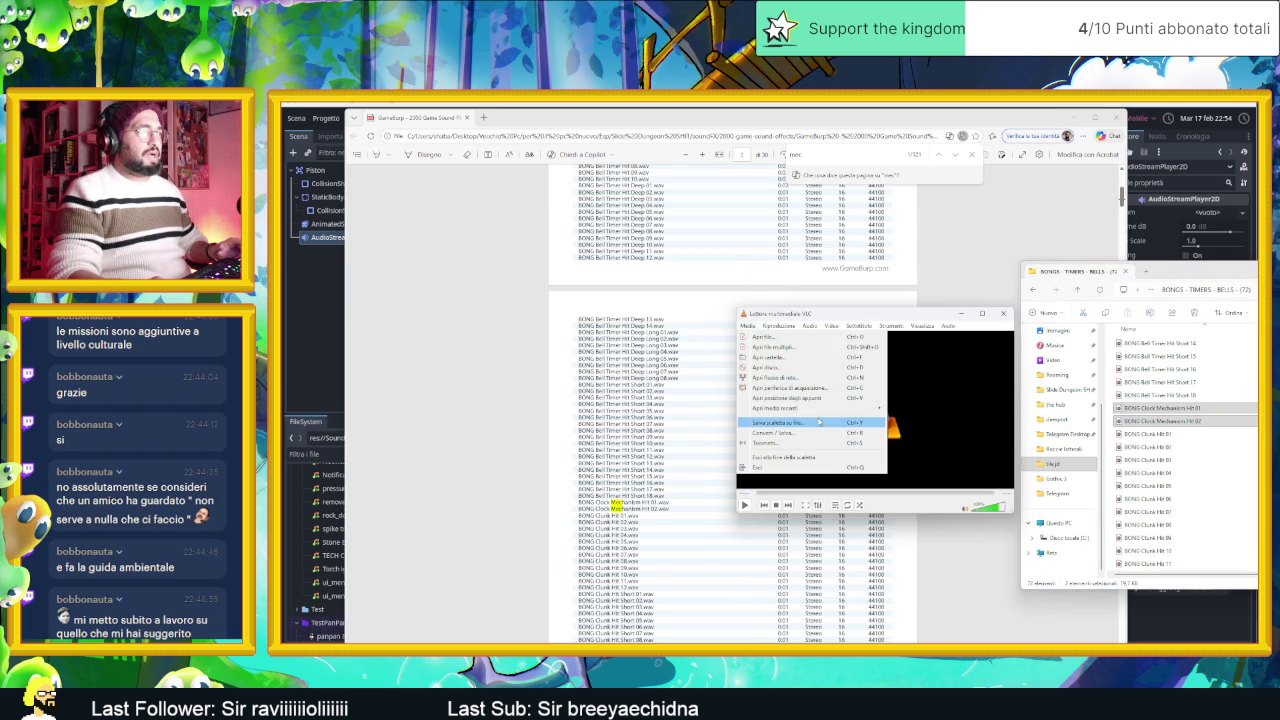
mouse_move(779, 328)
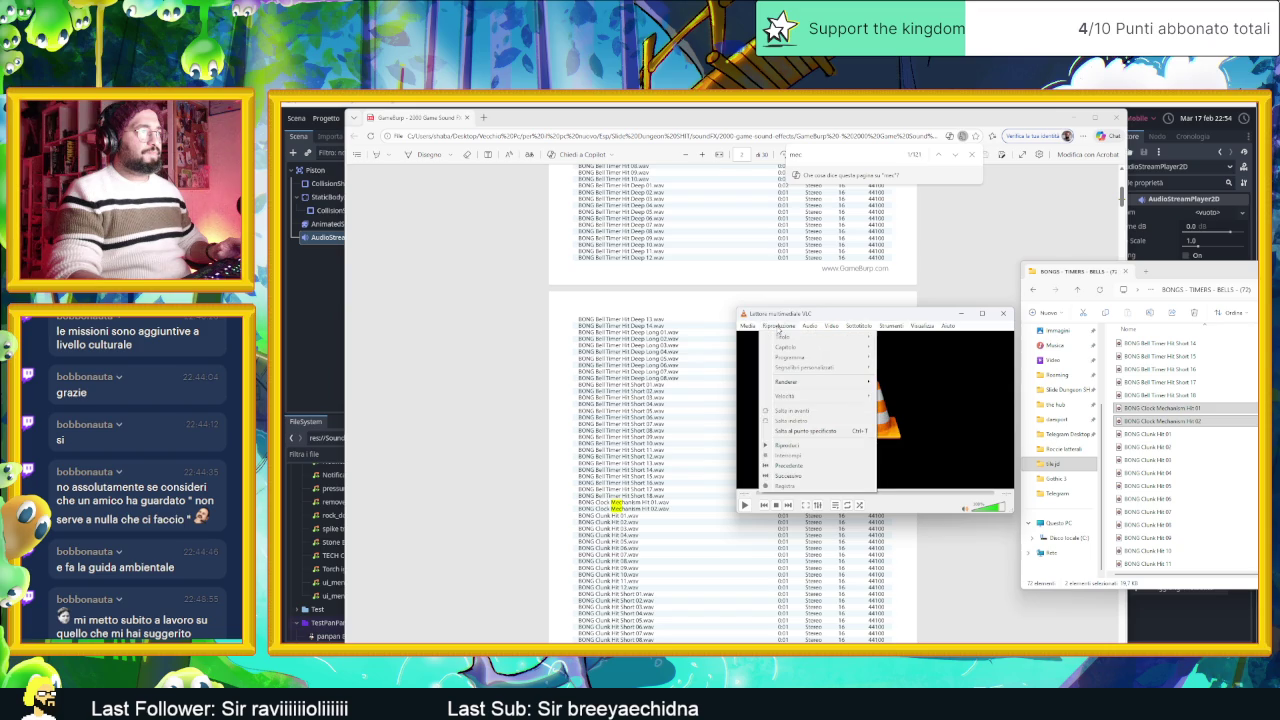
left_click(676, 307)
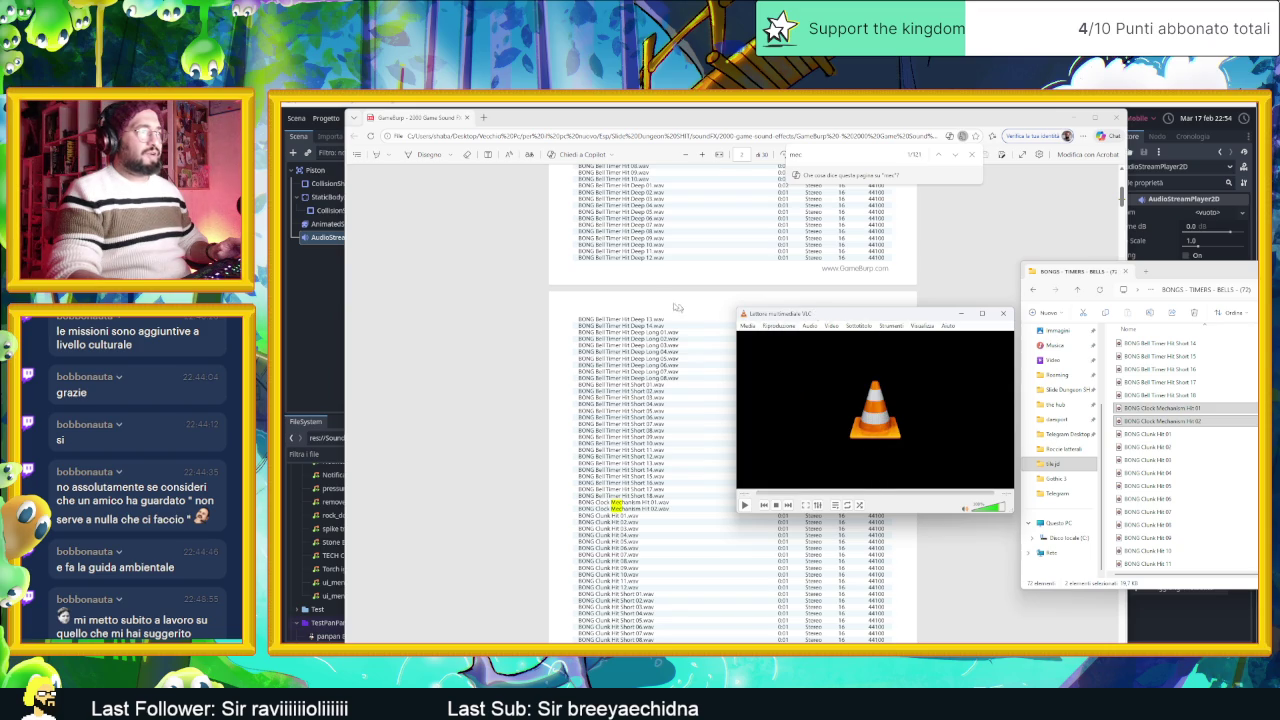
left_click(836, 506)
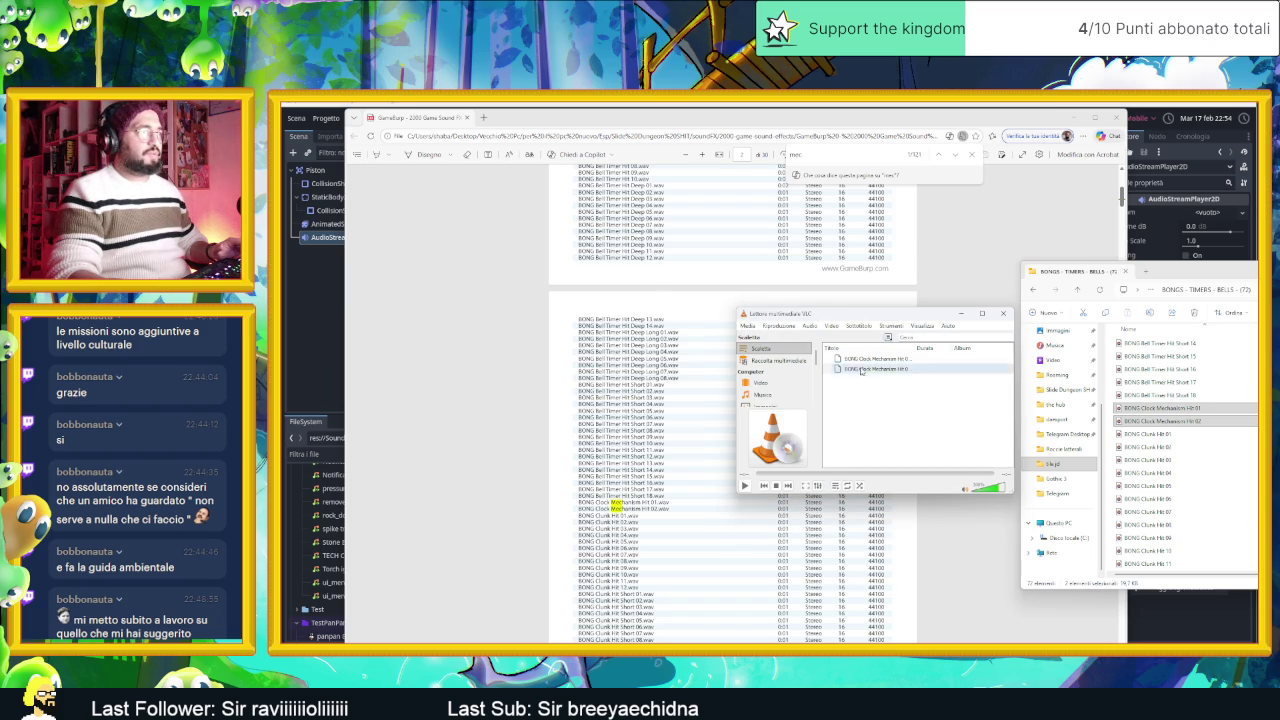
double_click(760, 356)
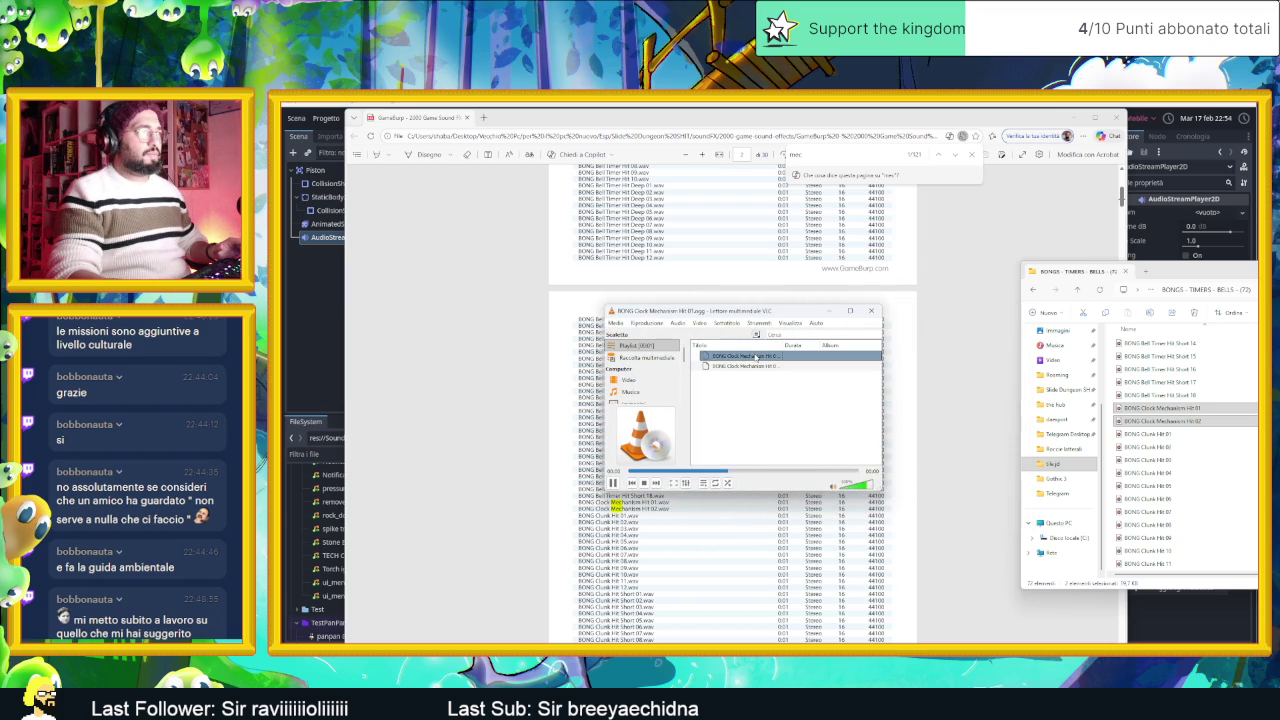
left_click(1150, 485)
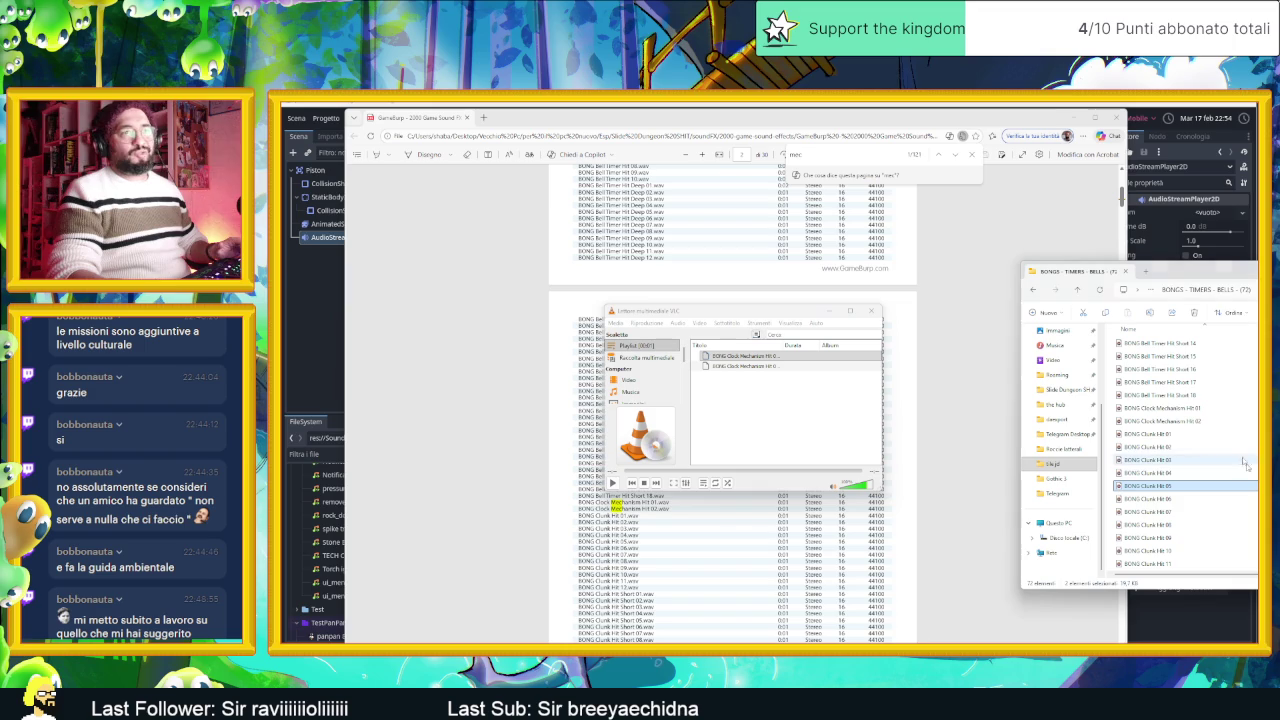
left_click_drag(1211, 278, 1002, 297)
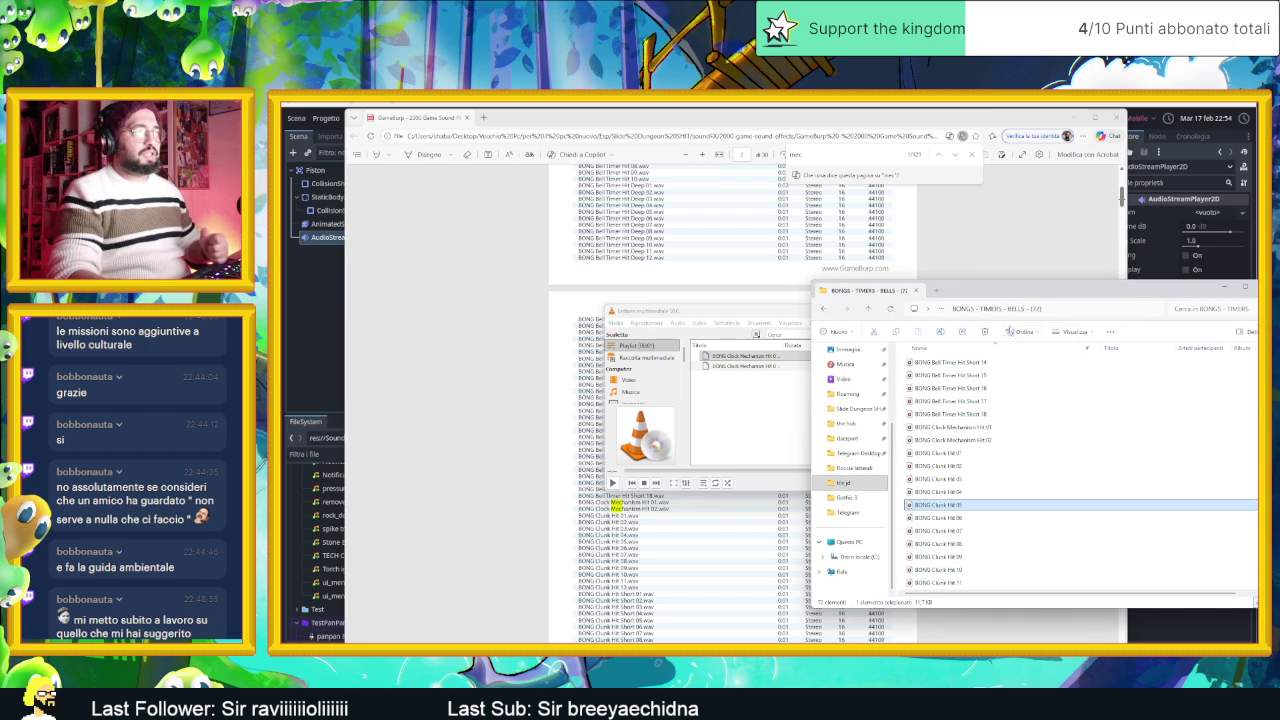
Step: Return to the GameBurp folder and step through the Mec matches in the PDF catalogue
key("BackSpace")
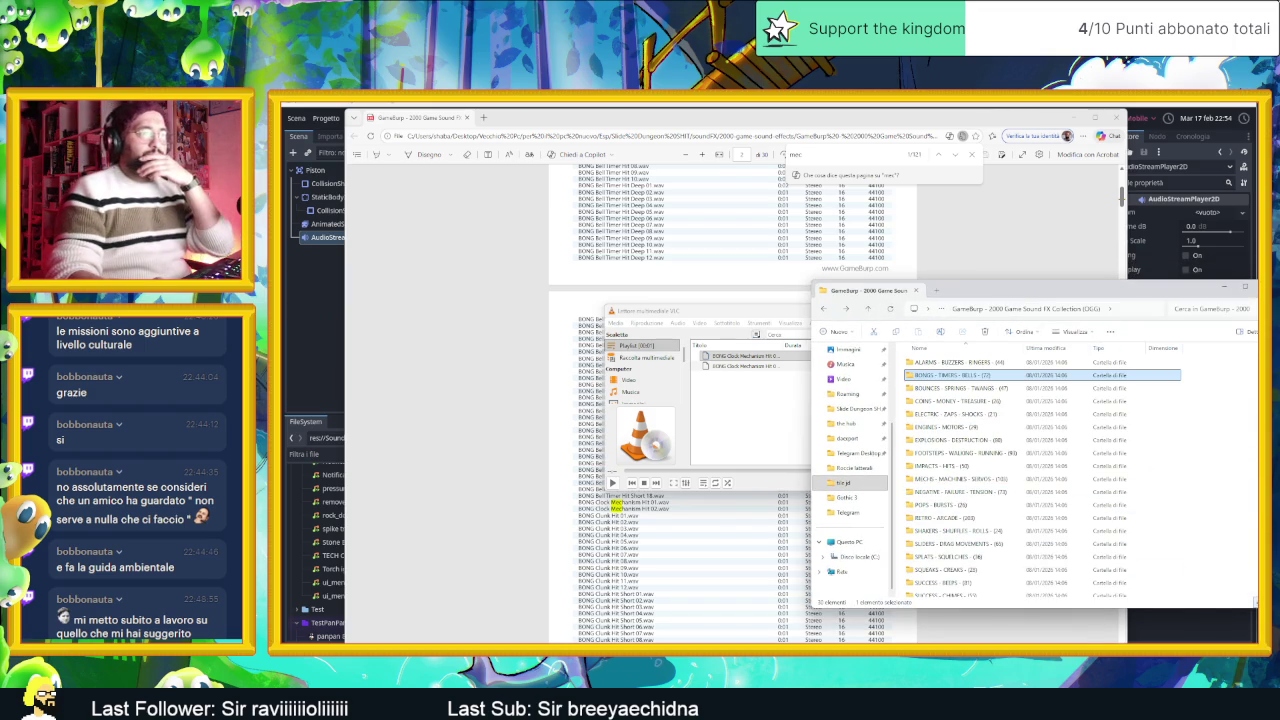
key("alt+Tab")
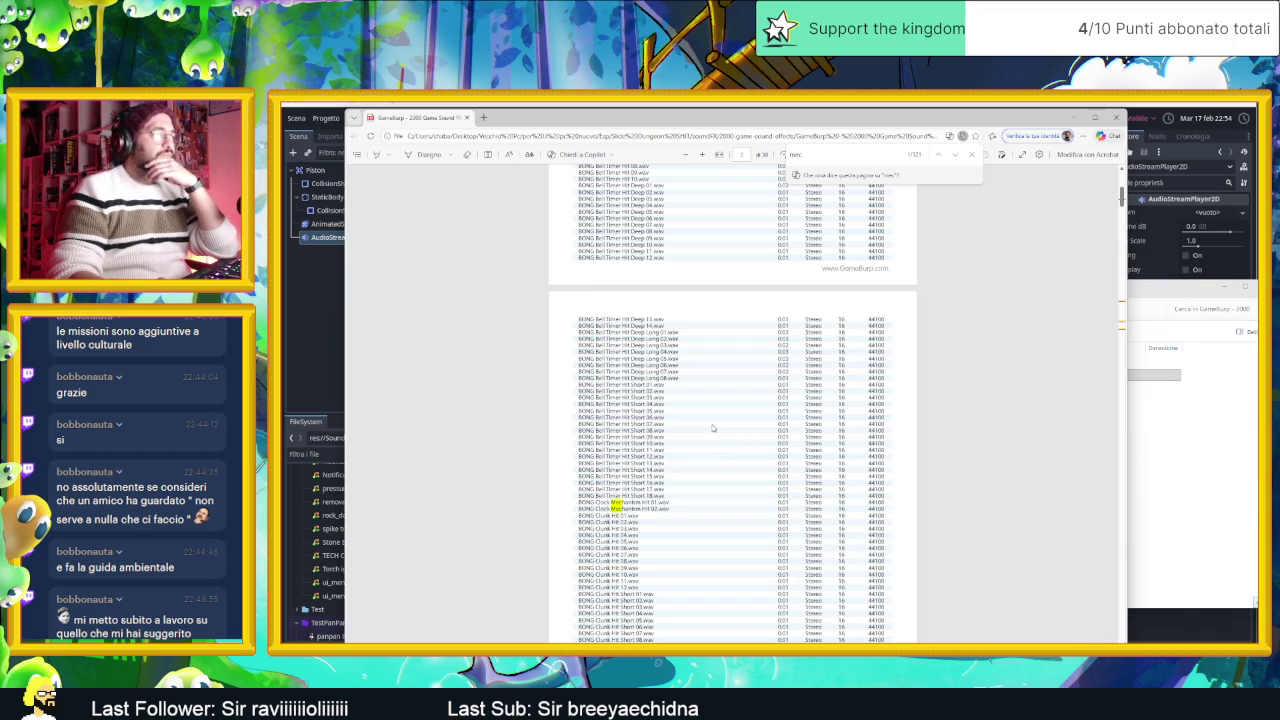
scroll(713, 428, "down", 10)
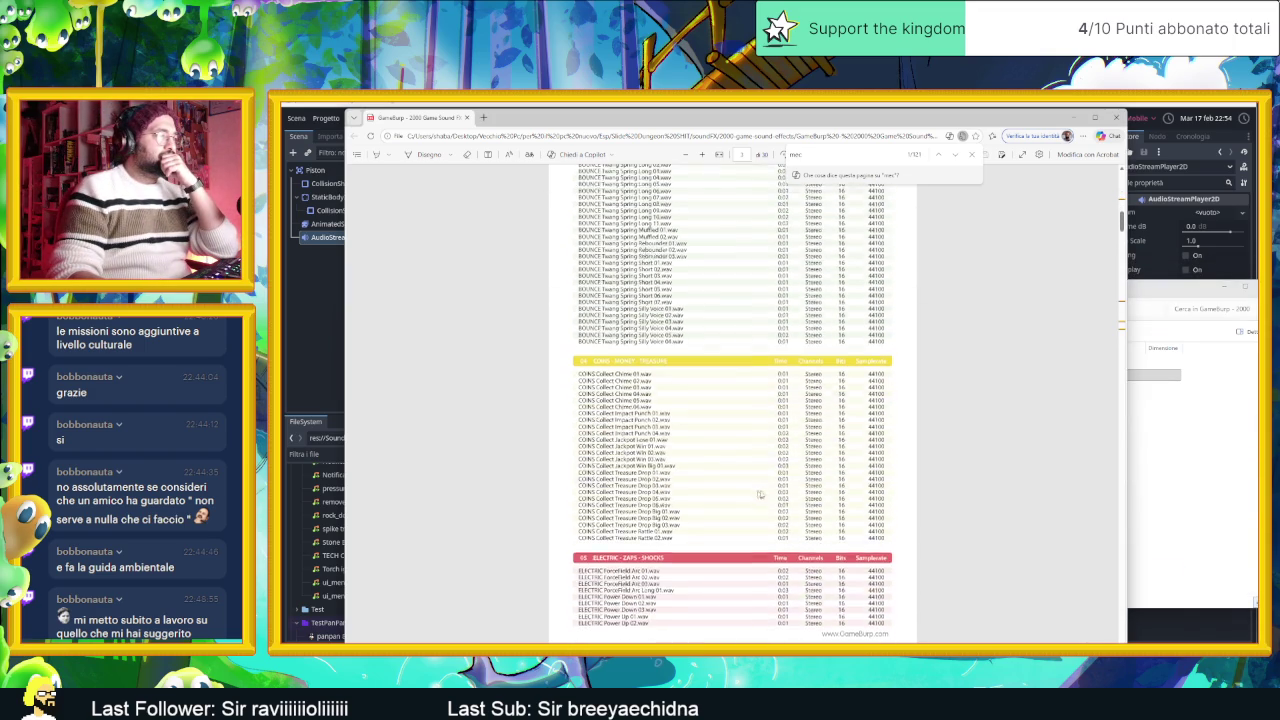
left_click(954, 155)
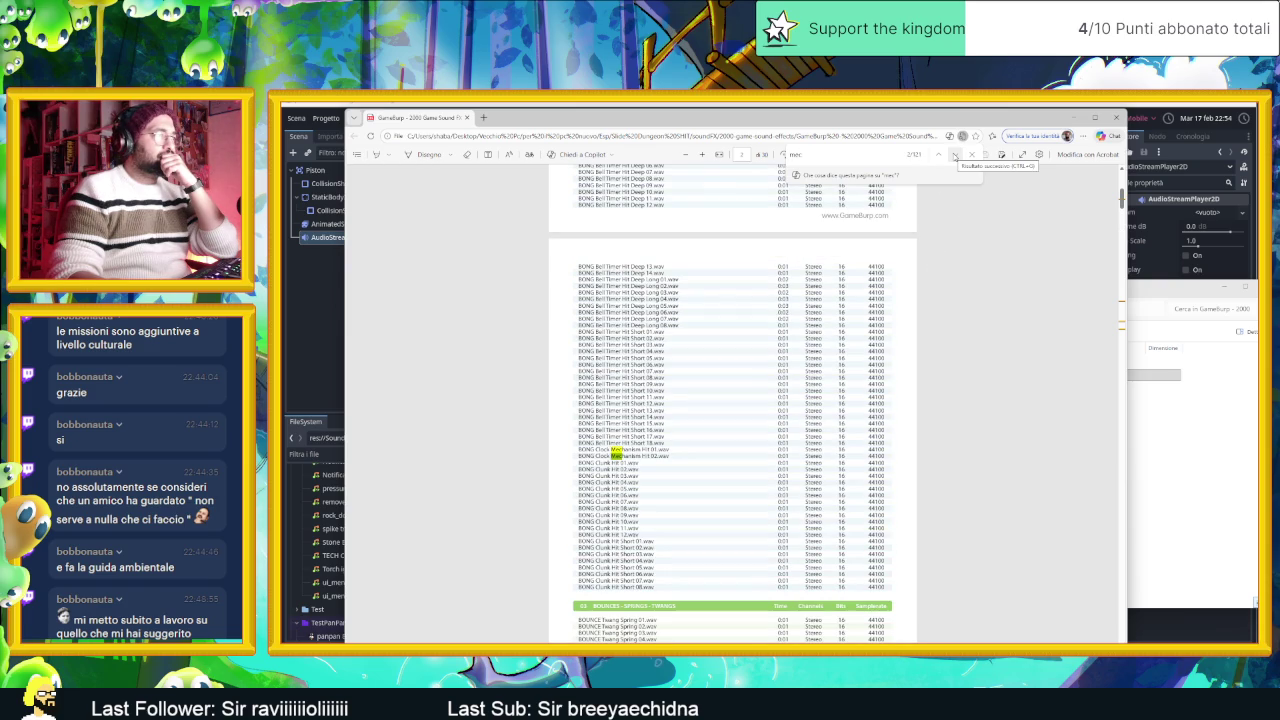
left_click(954, 155)
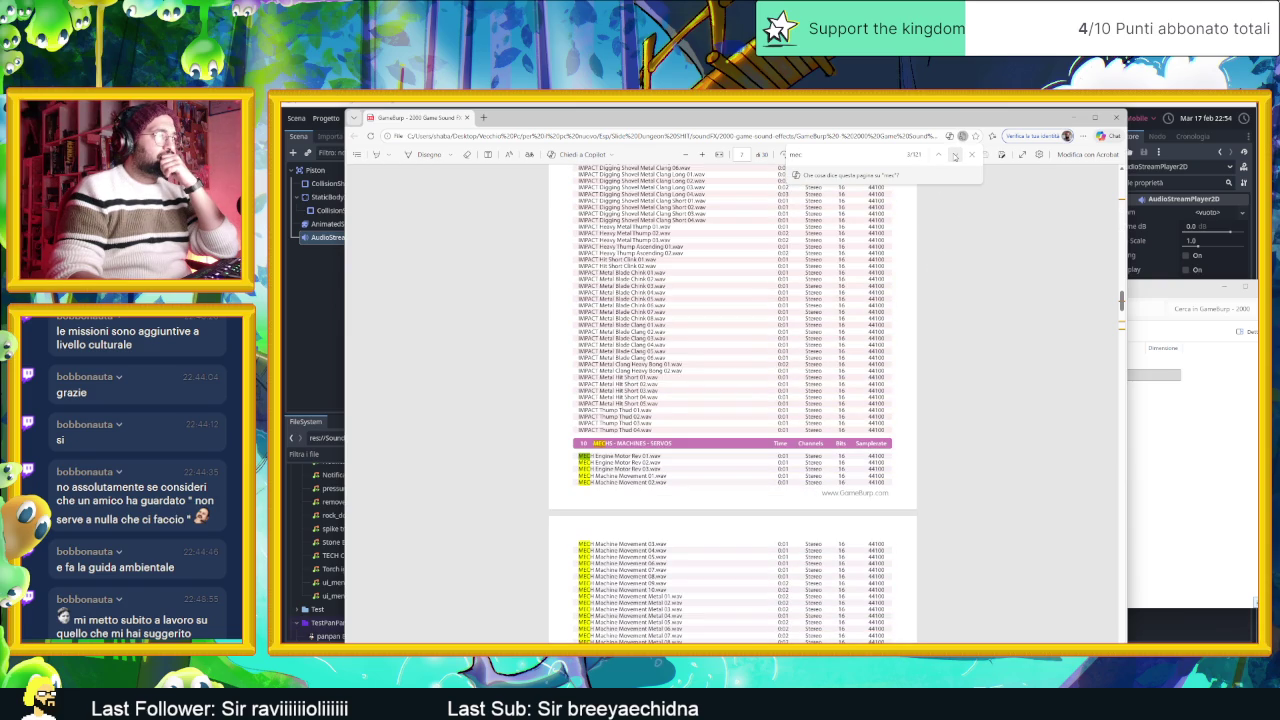
Step: Open the ENGINES - MOTORS folder and load a range of its engine files into VLC
left_click(1184, 475)
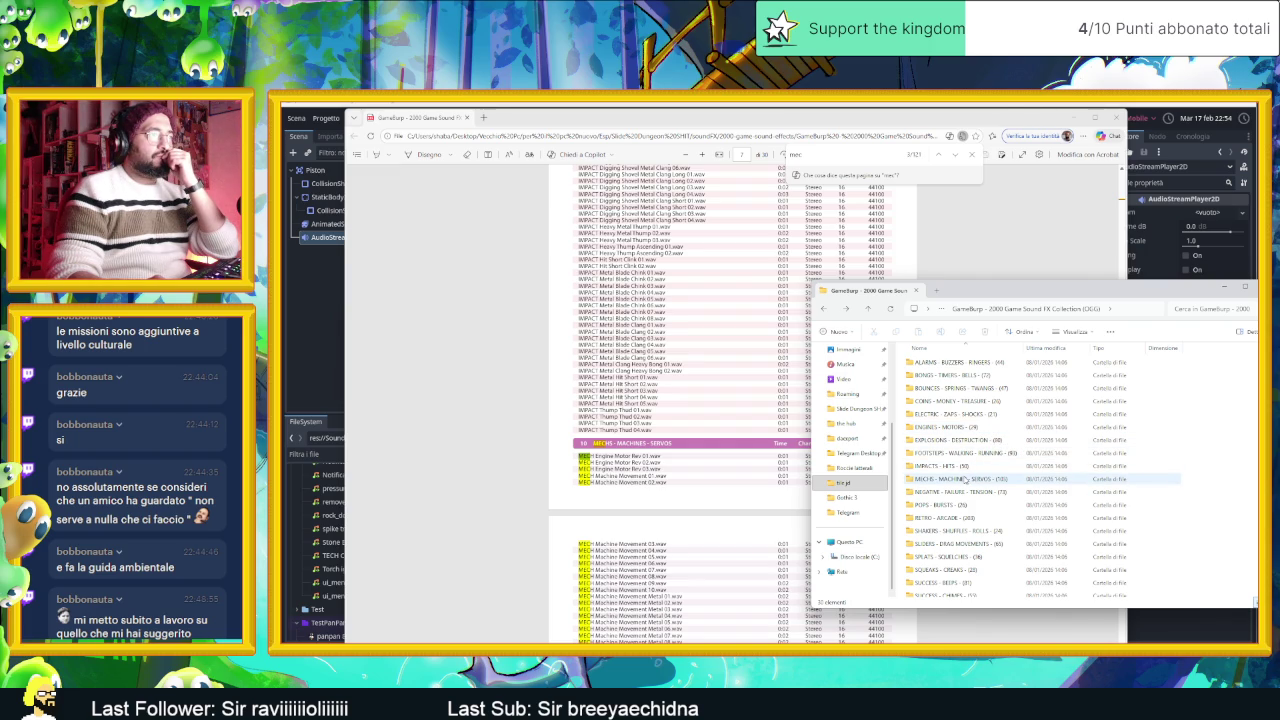
left_click(963, 479)
double_click(970, 427)
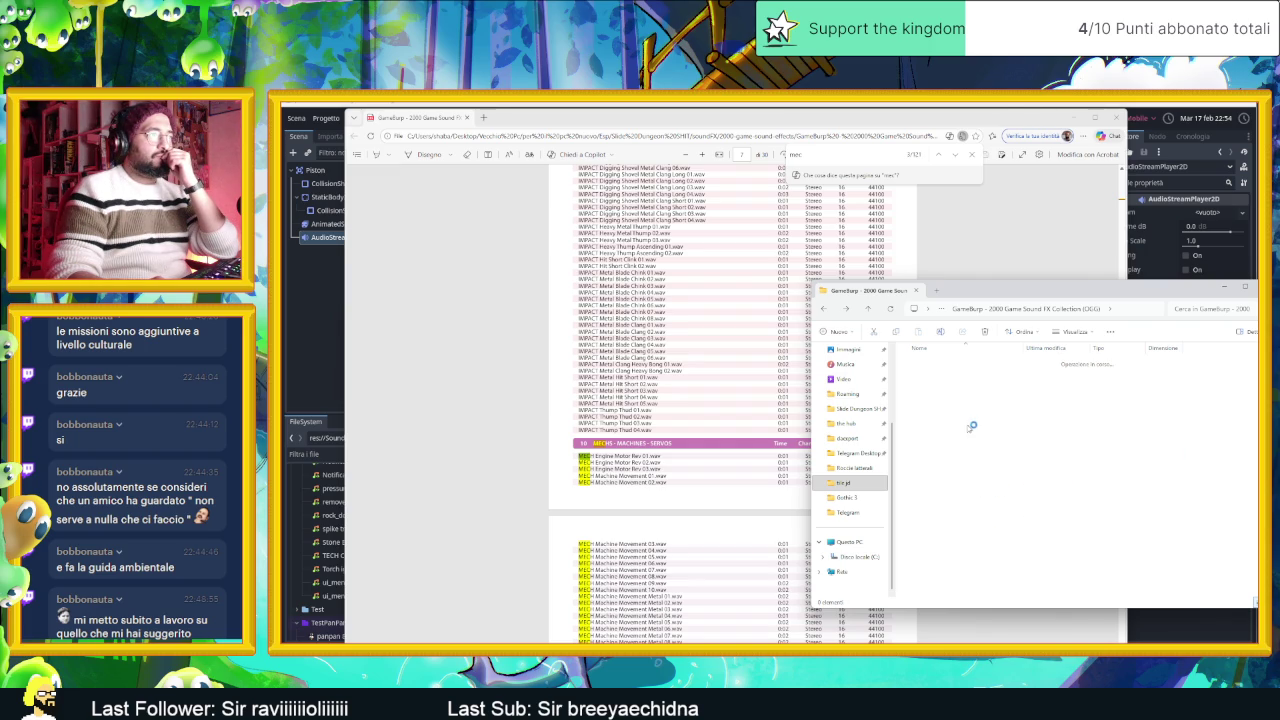
scroll(739, 379, "up", 5)
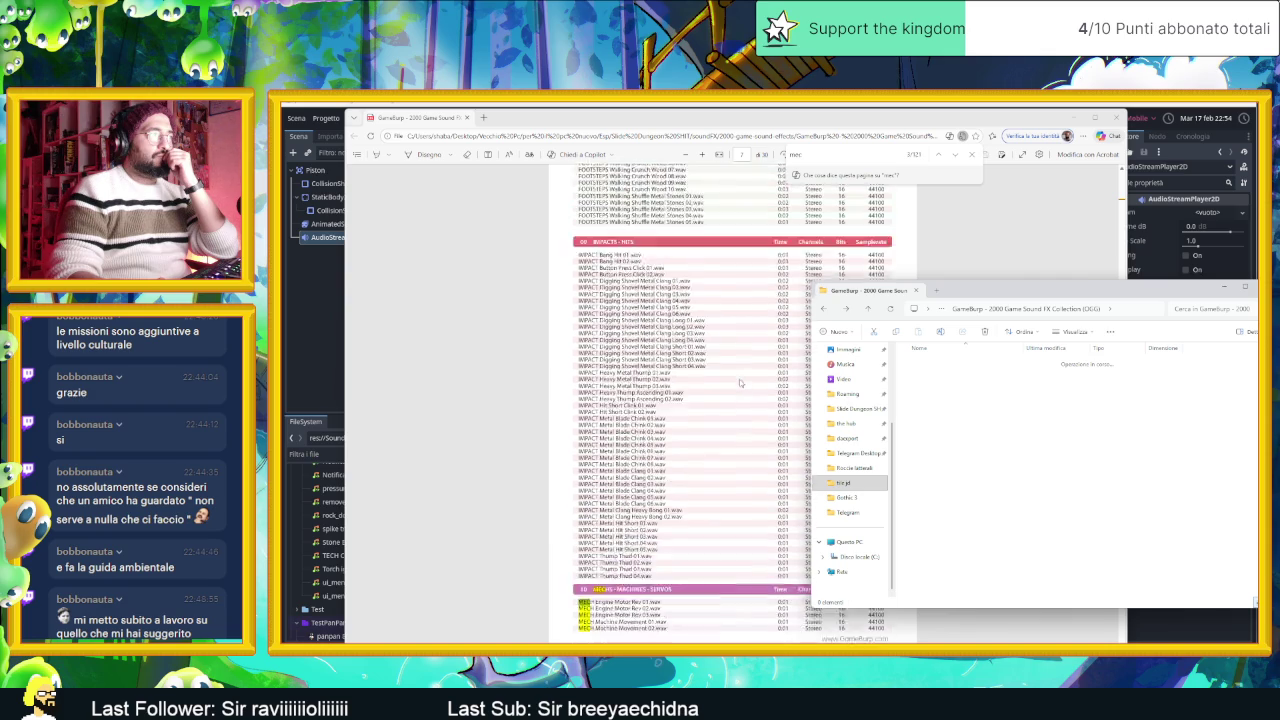
scroll(740, 383, "up", 10)
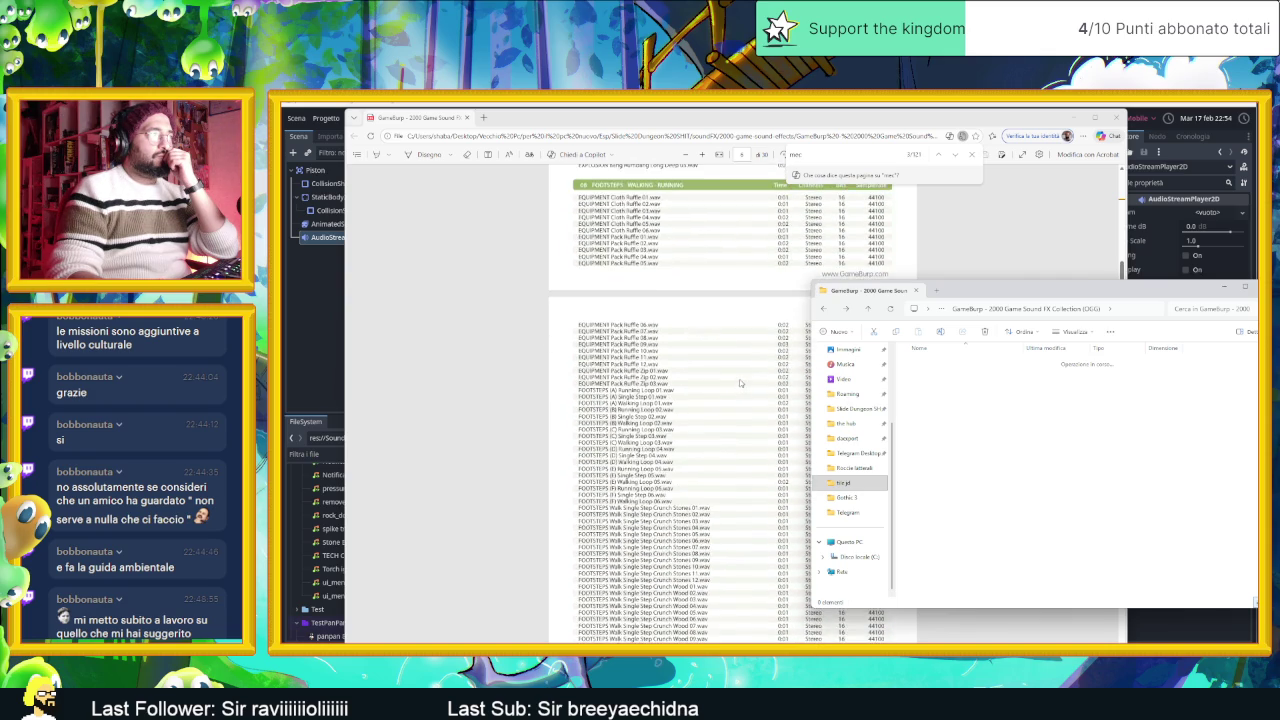
scroll(740, 383, "up", 8)
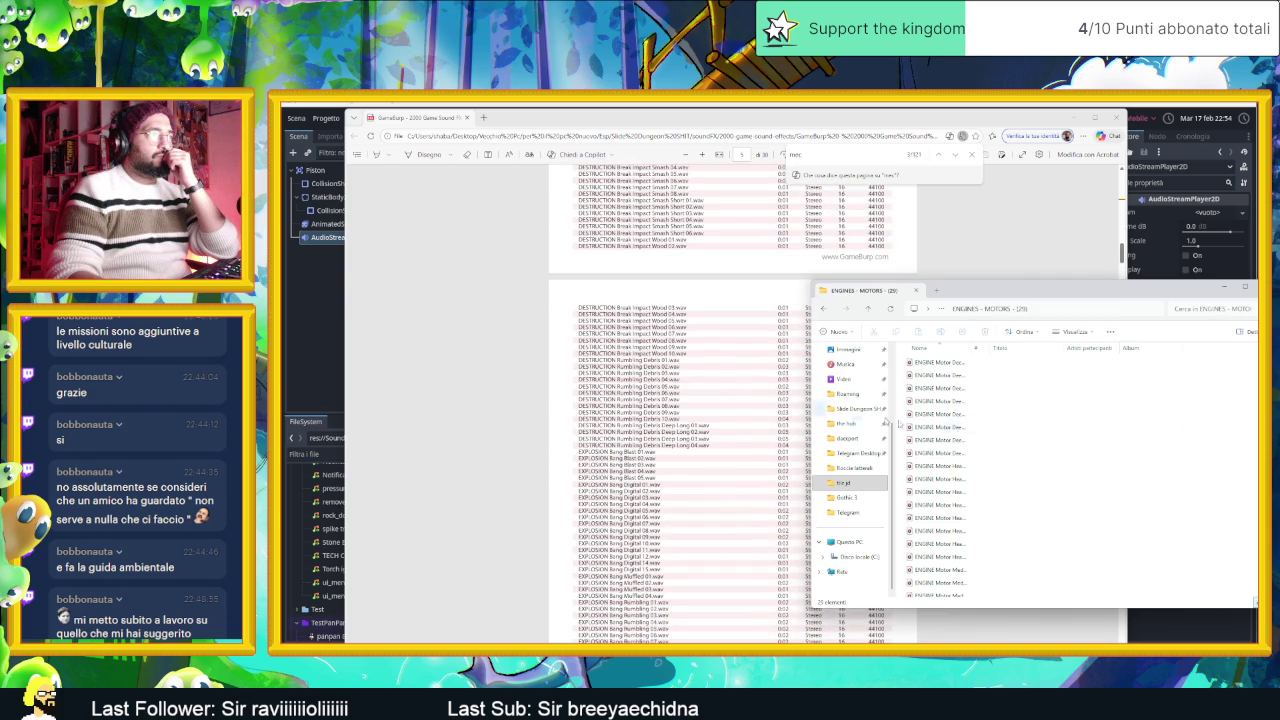
left_click_drag(972, 348, 1116, 348)
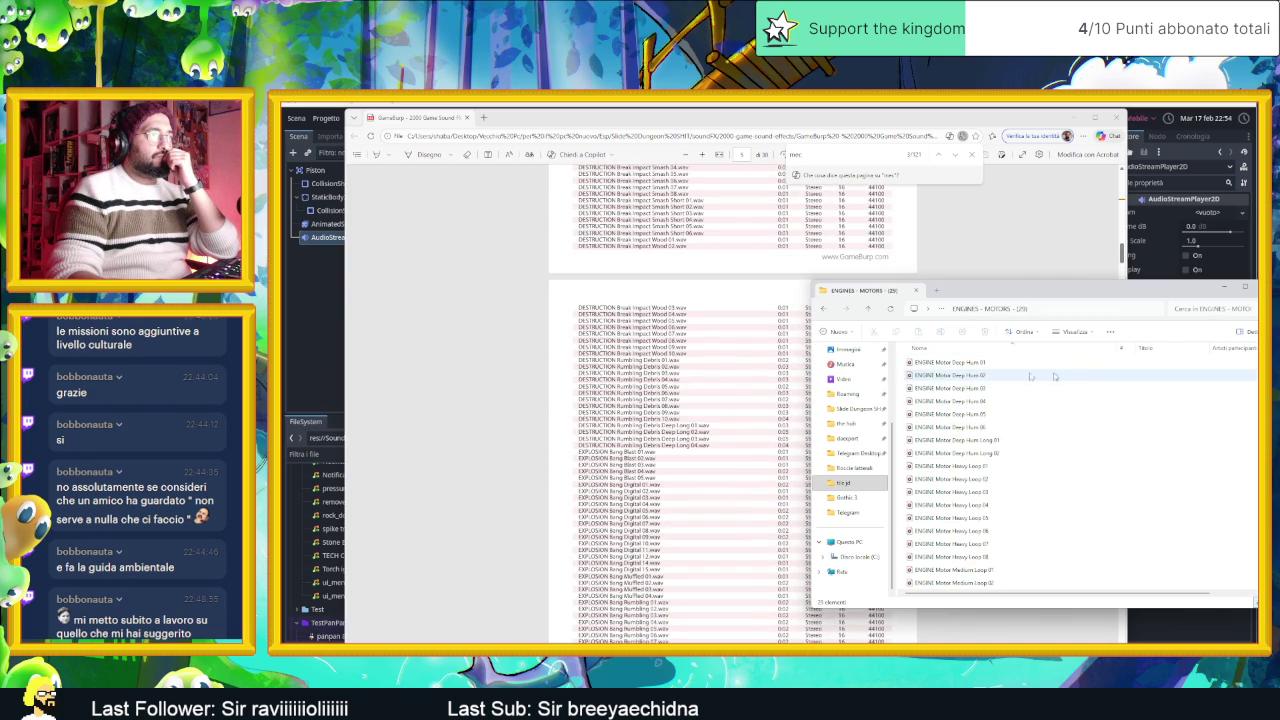
mouse_move(1055, 375)
left_mouse_down()
mouse_move(985, 549)
mouse_move(1000, 592)
left_mouse_up()
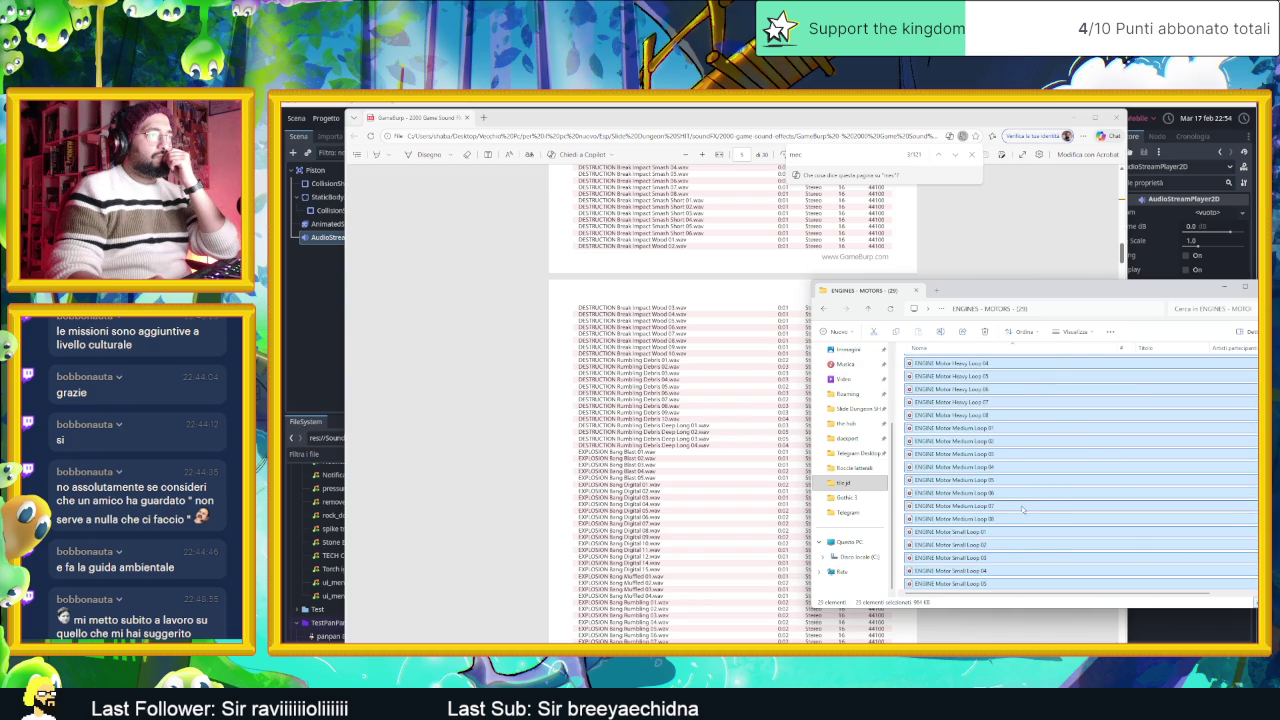
key("Return")
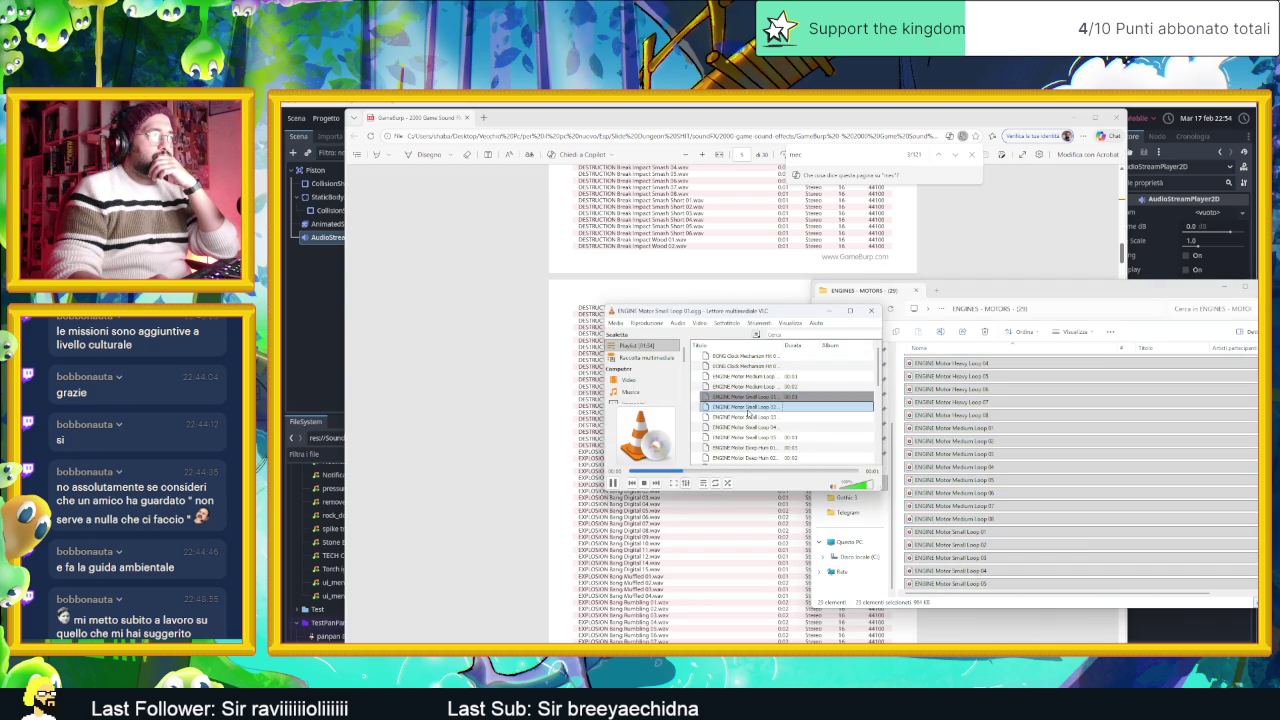
Step: Play ENGINE Motor Heavy Loop 08, then clear VLC's playlist
scroll(758, 428, "down", 3)
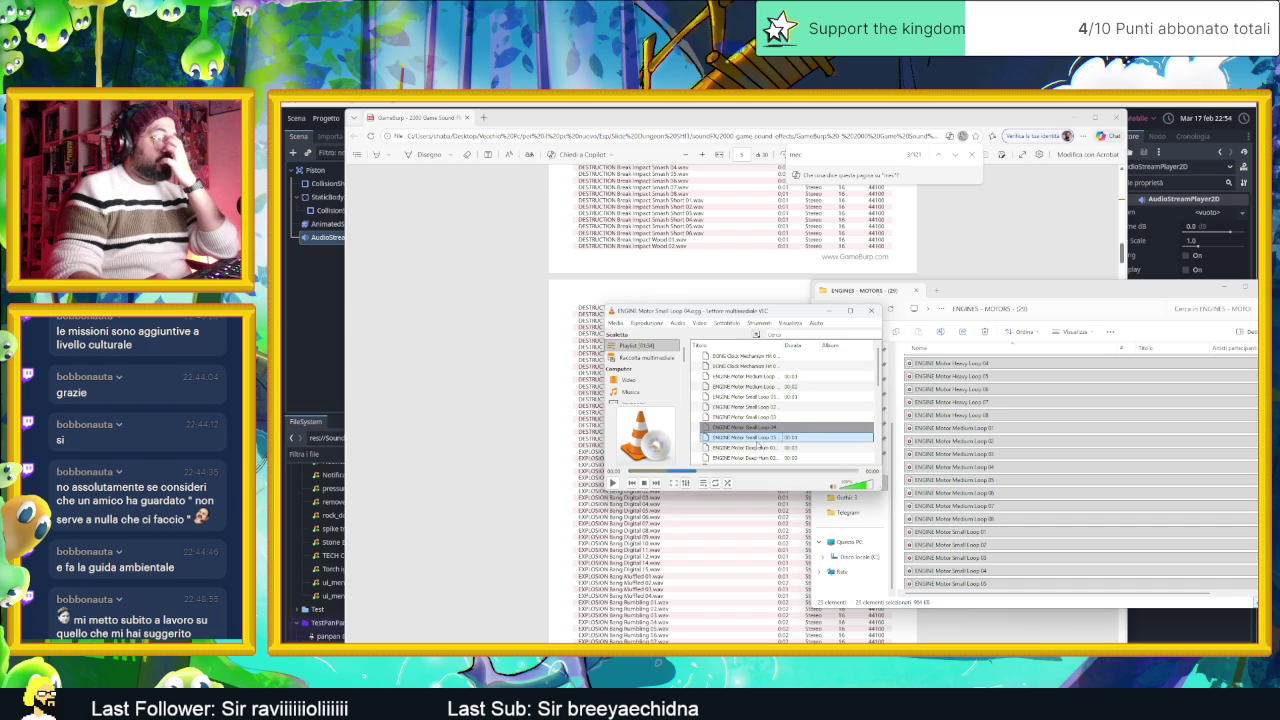
left_click(766, 440)
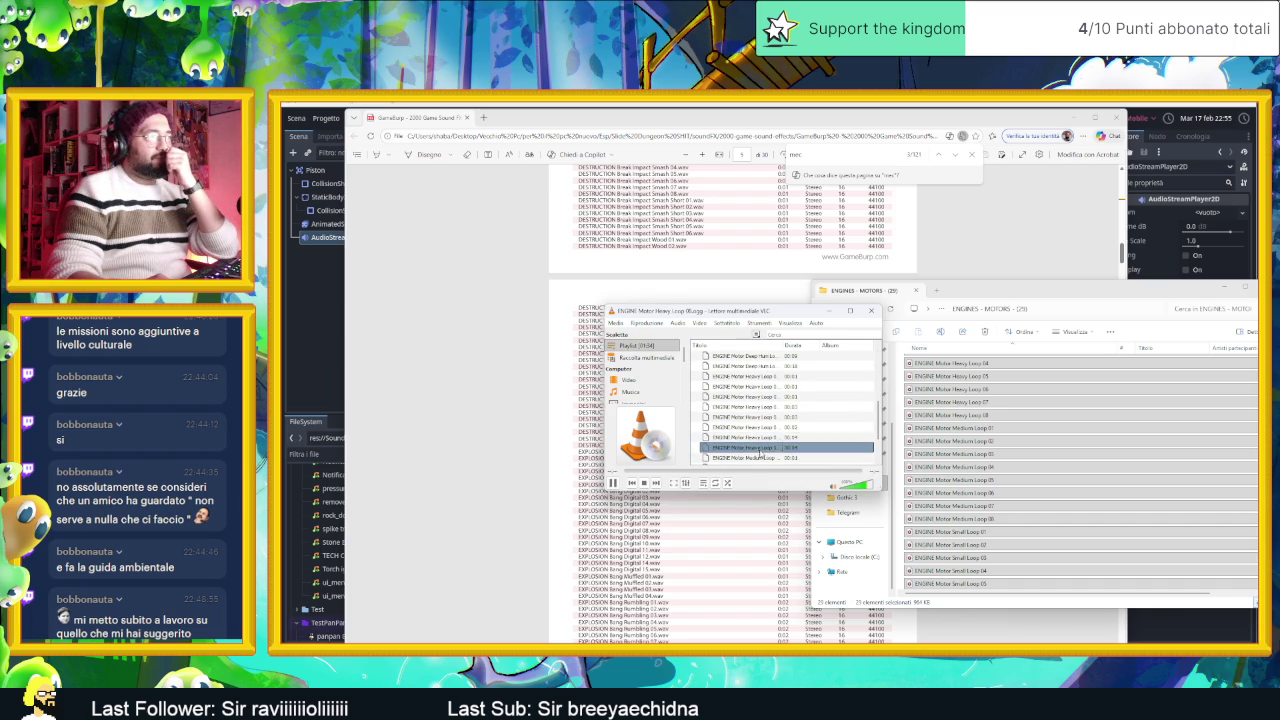
double_click(766, 438)
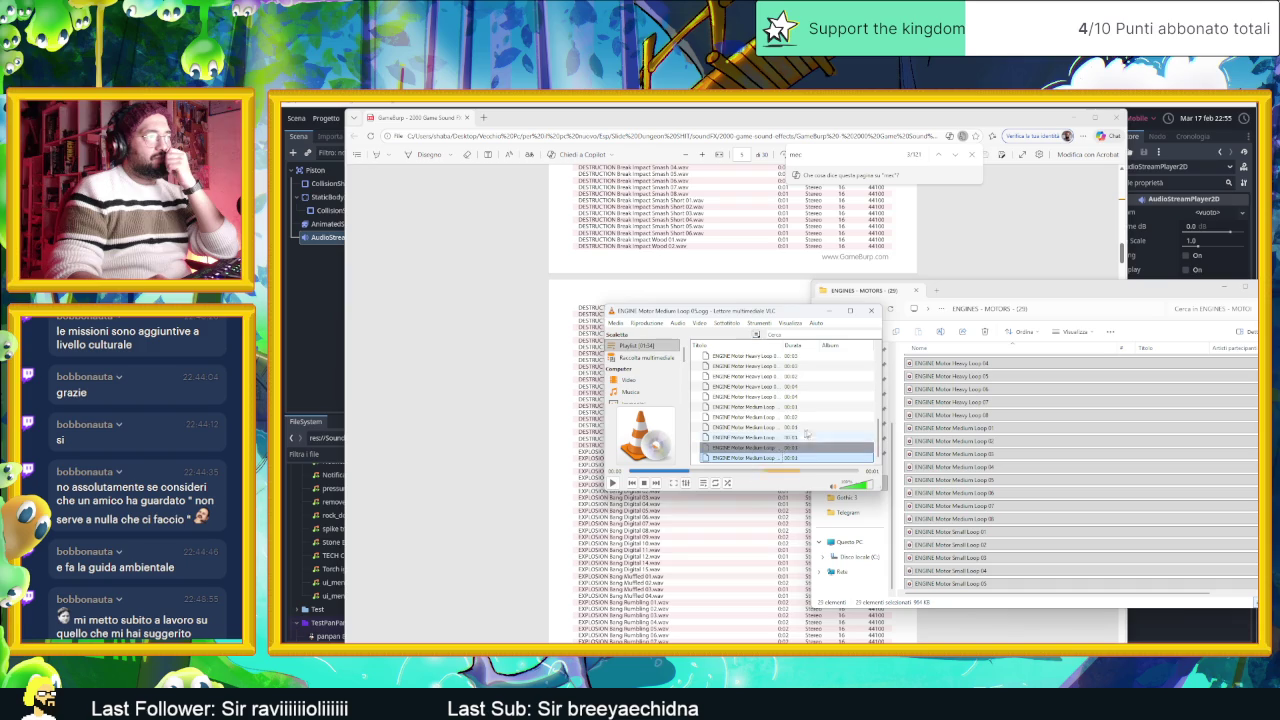
right_click(733, 419)
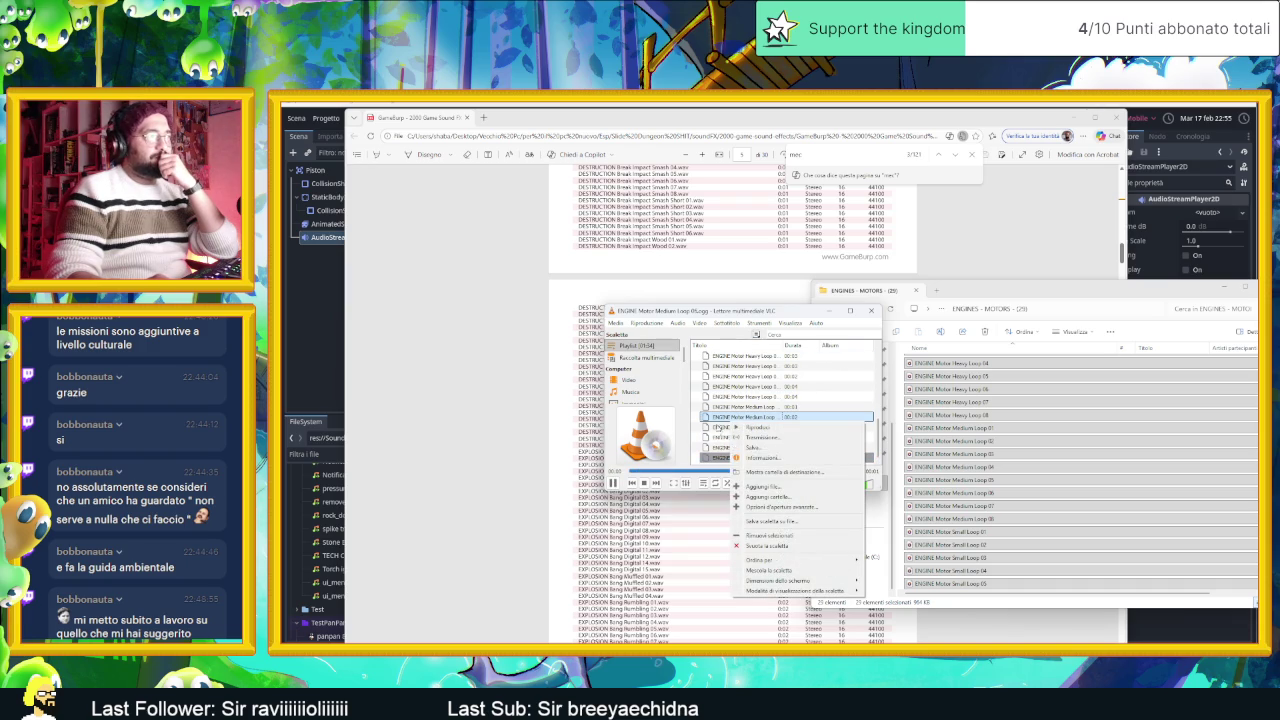
left_click(777, 546)
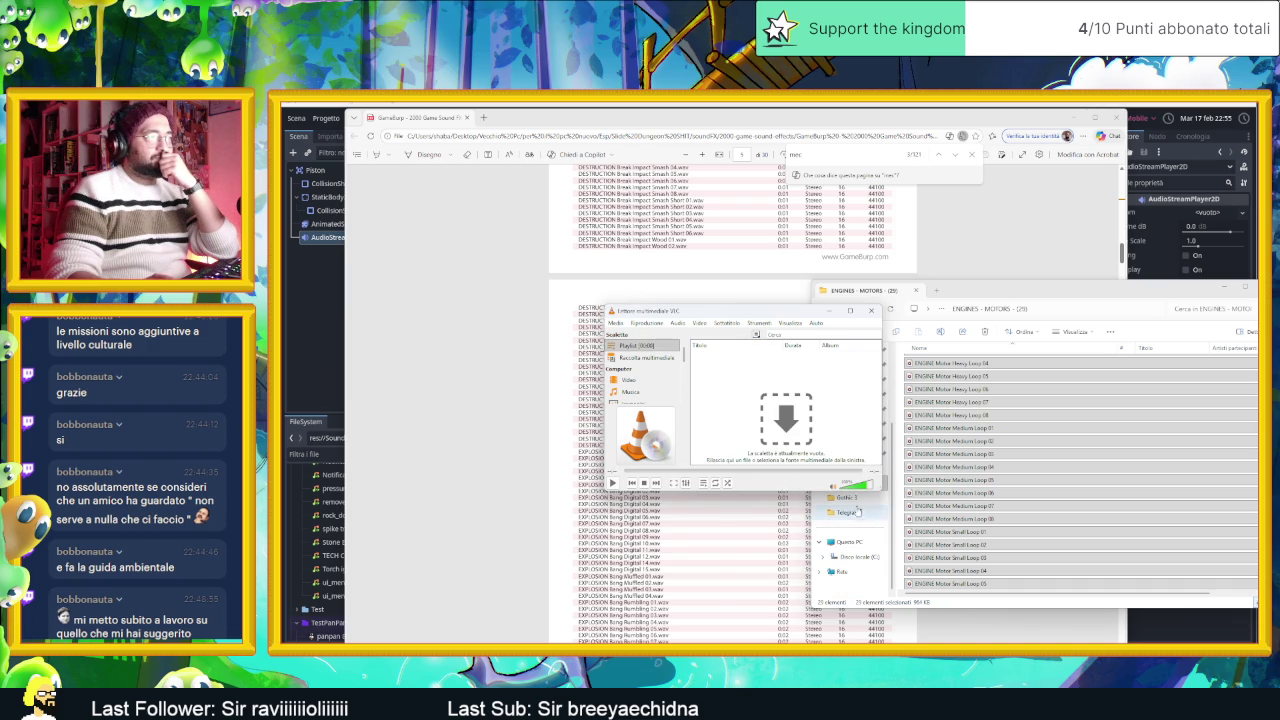
Step: Open the MECHS - MACHINES - SERVOS folder from the GameBurp collection
left_click(1161, 313)
key("alt+Up")
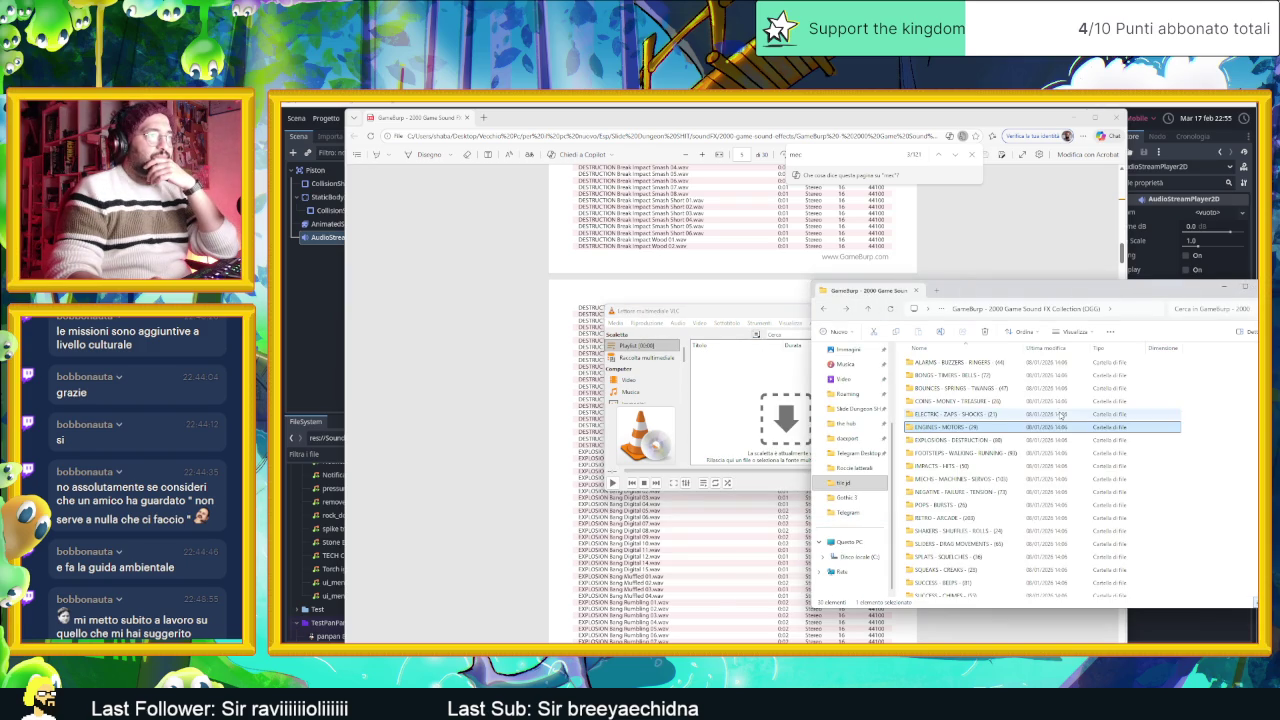
double_click(956, 481)
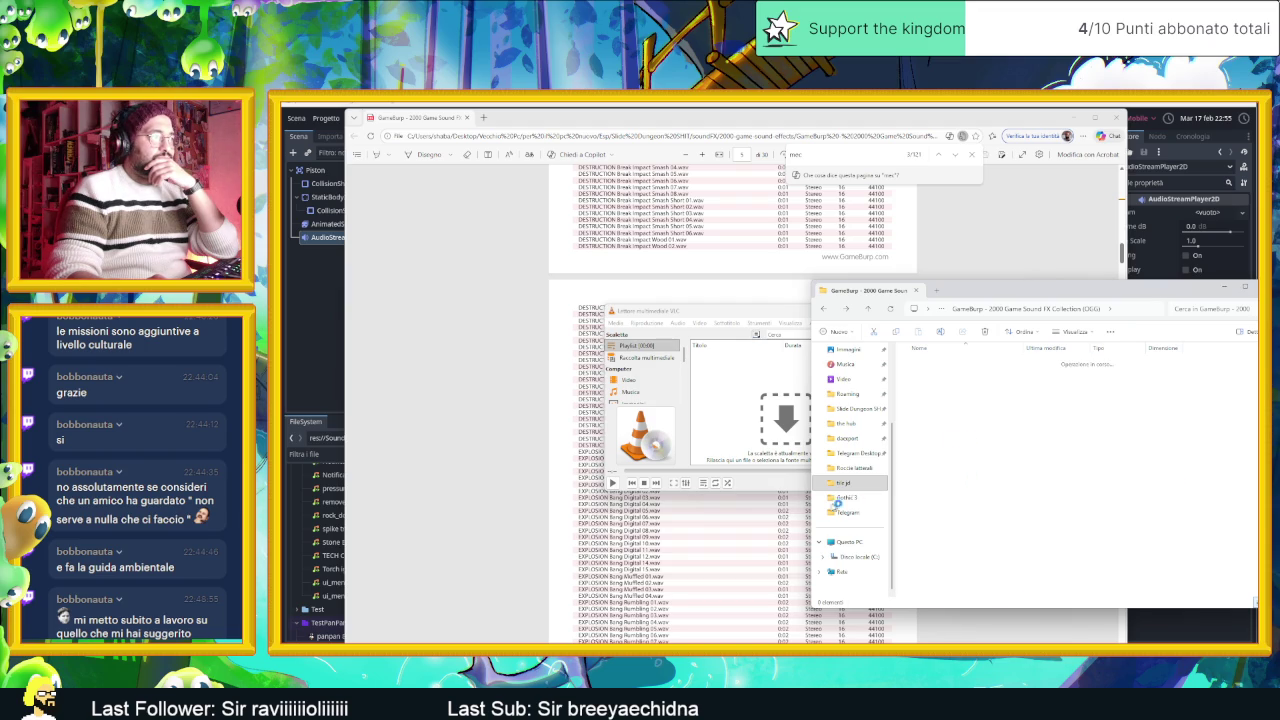
scroll(678, 588, "up", 2)
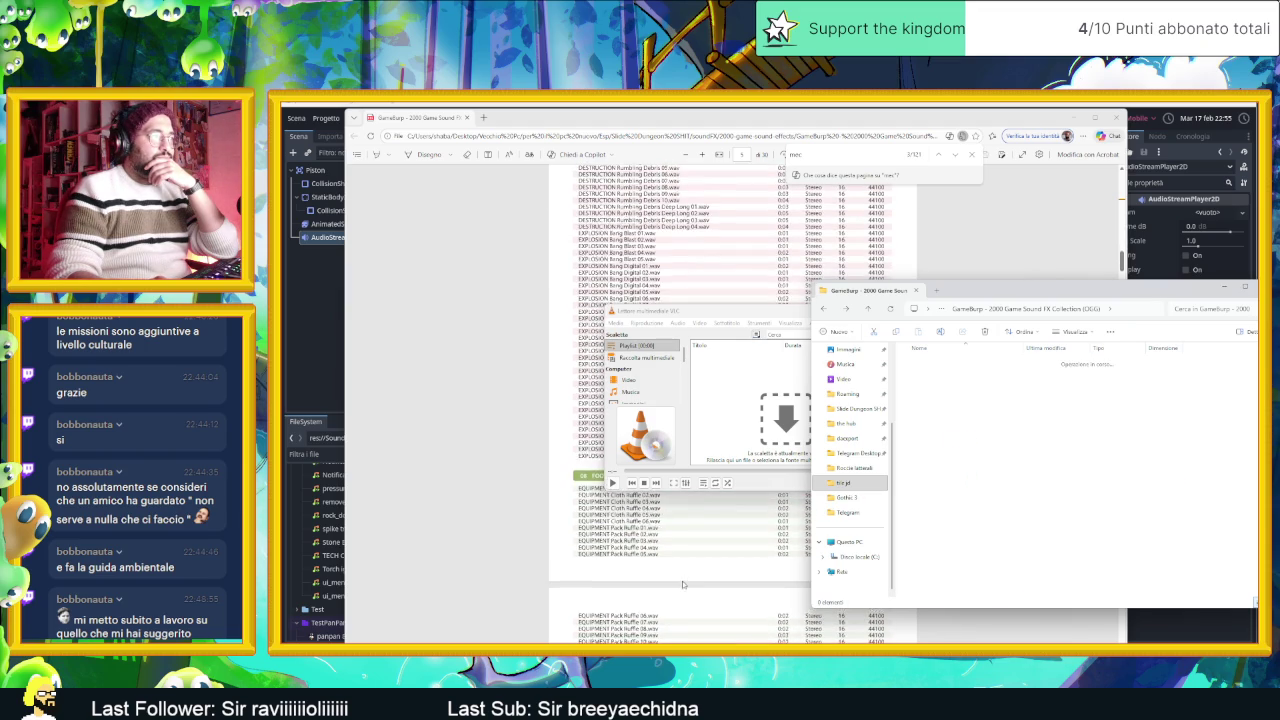
Step: Step through the mec matches in the PDF, then select all files in the servo folder
left_click(939, 156)
left_click(956, 156)
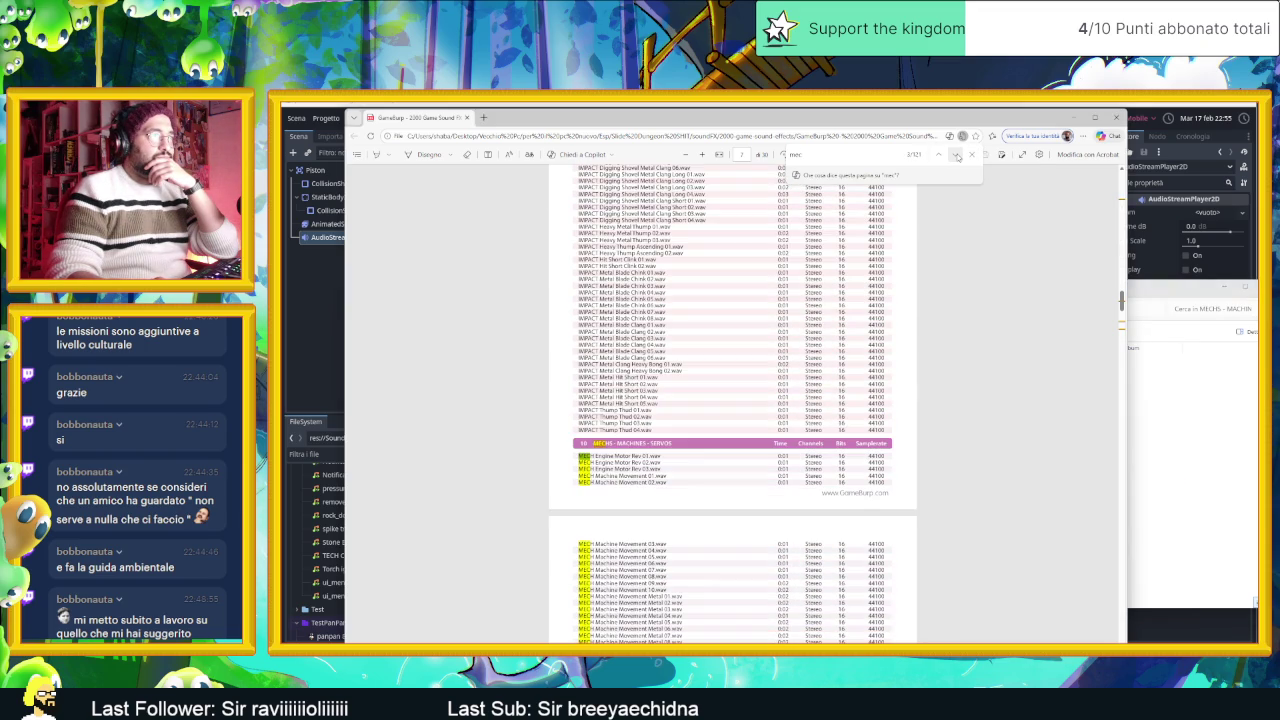
scroll(956, 539, "down", 3)
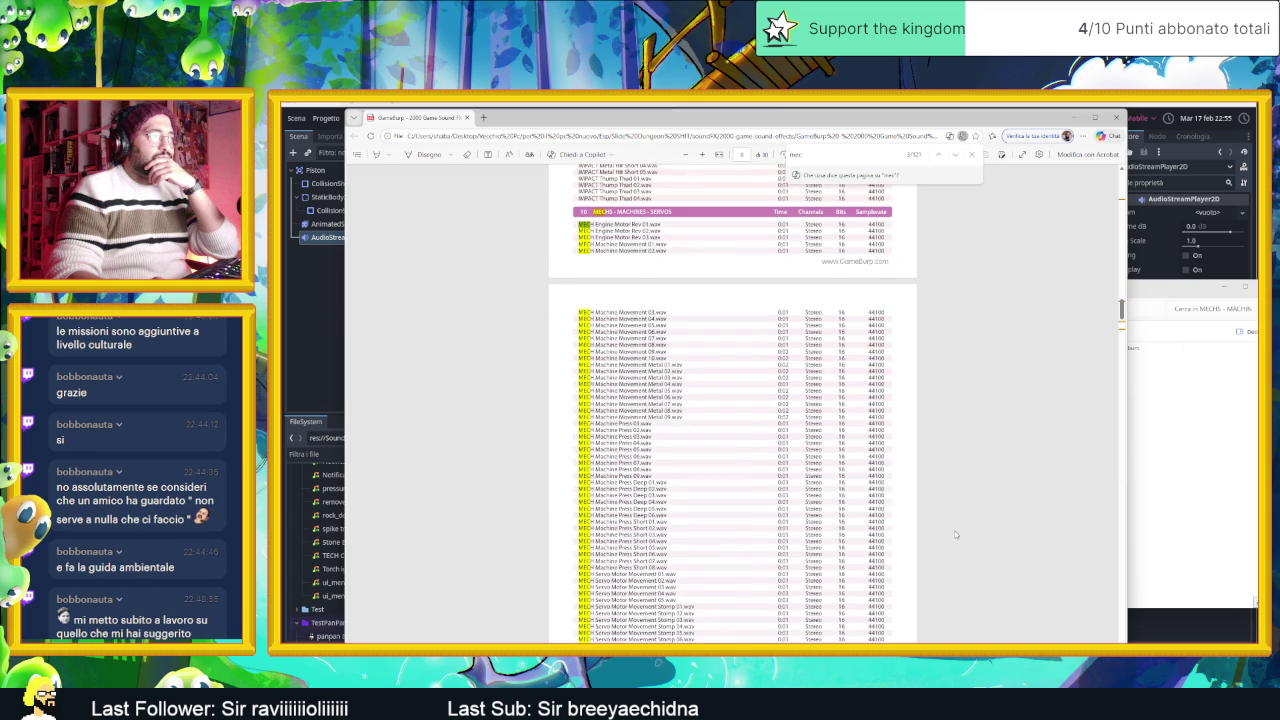
left_click(1197, 430)
left_click_drag(903, 366, 1005, 610)
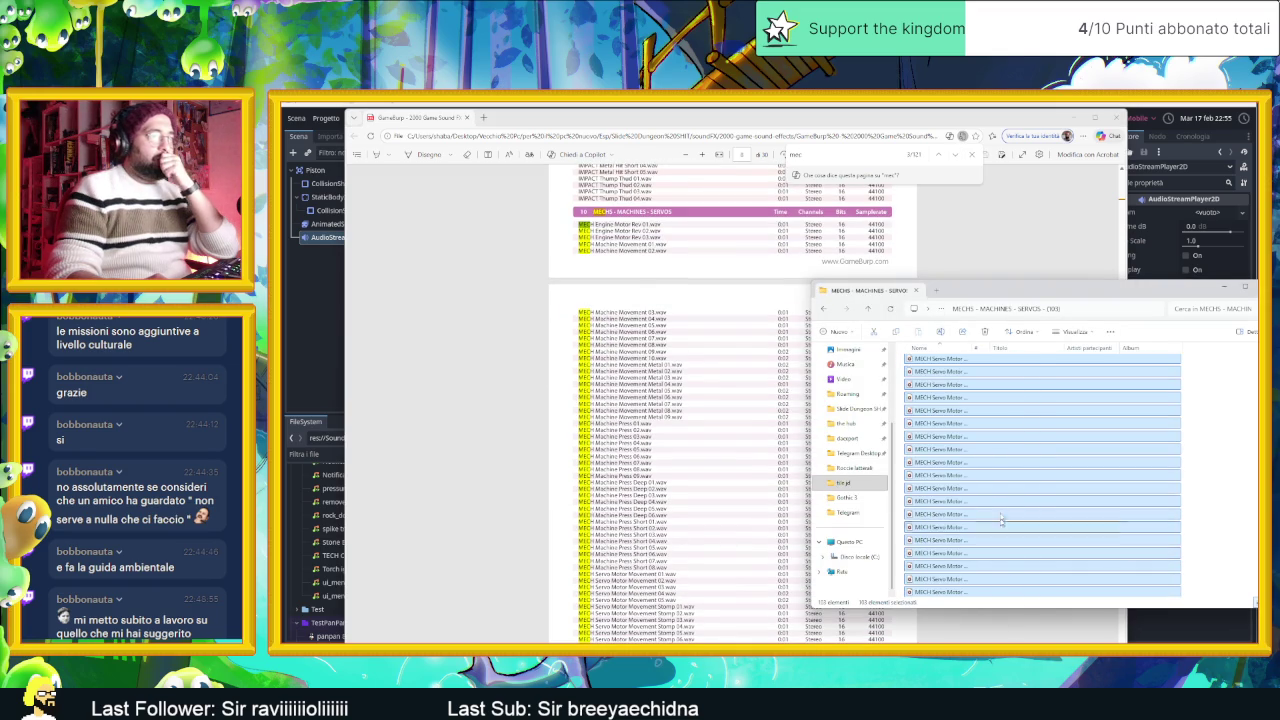
Step: Load the servo files into VLC, widen titles, play Servo Motor Rev Small 11, enlarge the window
key("Return")
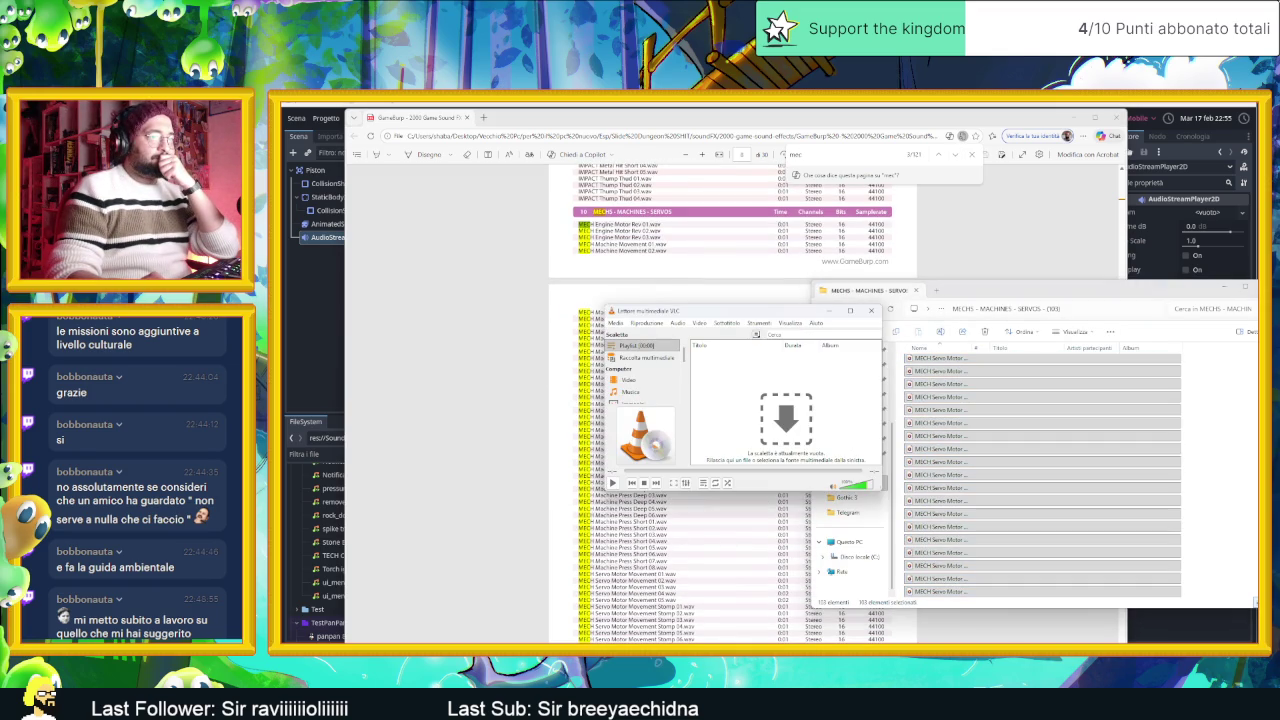
left_click(779, 345)
left_click(757, 347)
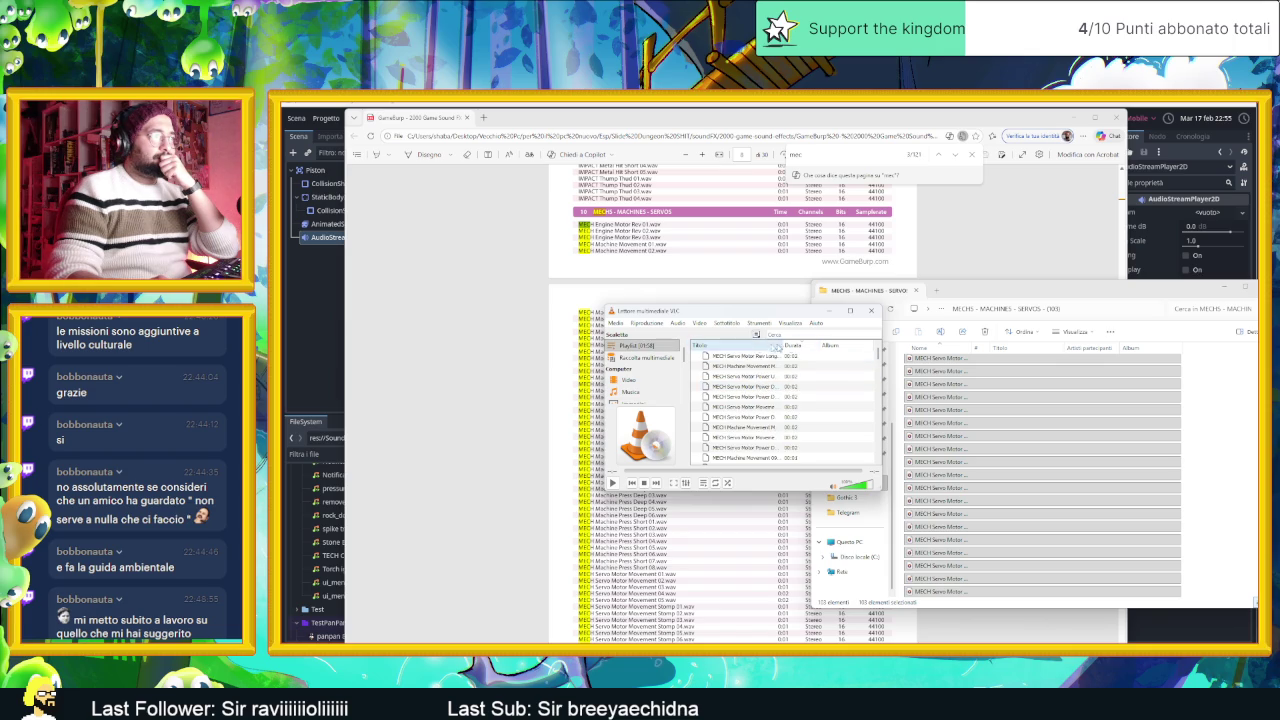
left_click_drag(782, 346, 826, 355)
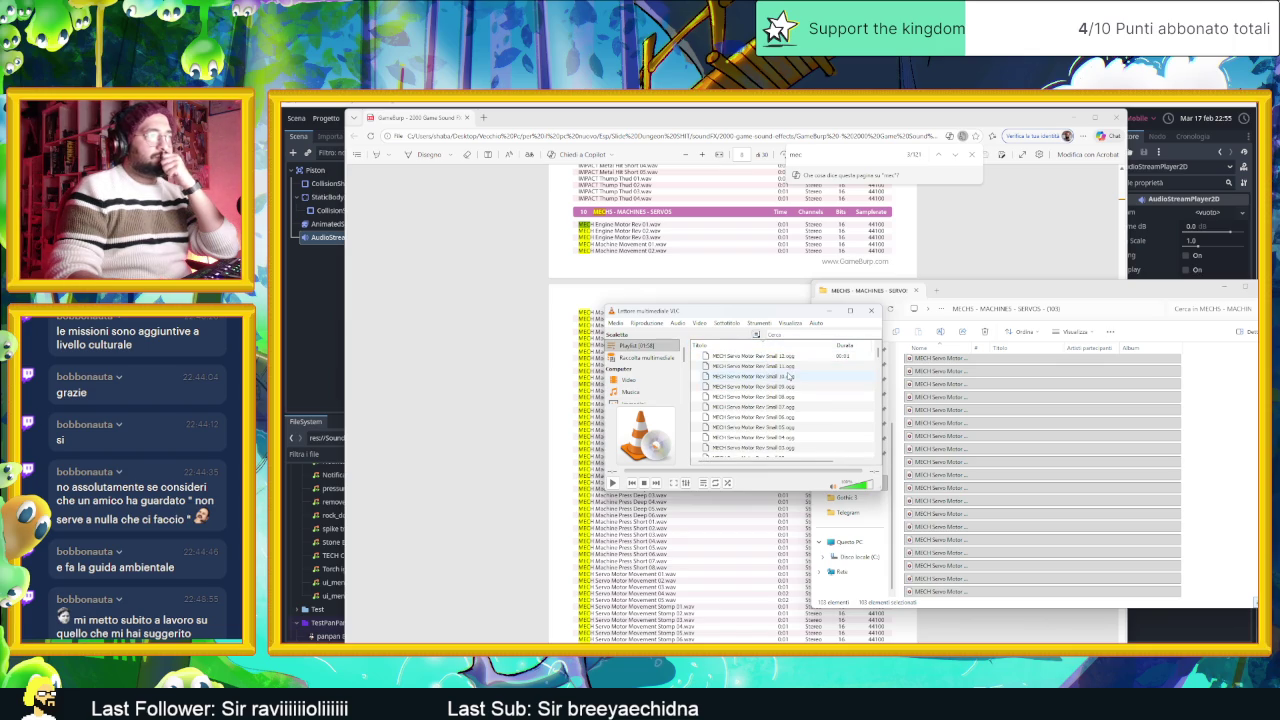
double_click(815, 356)
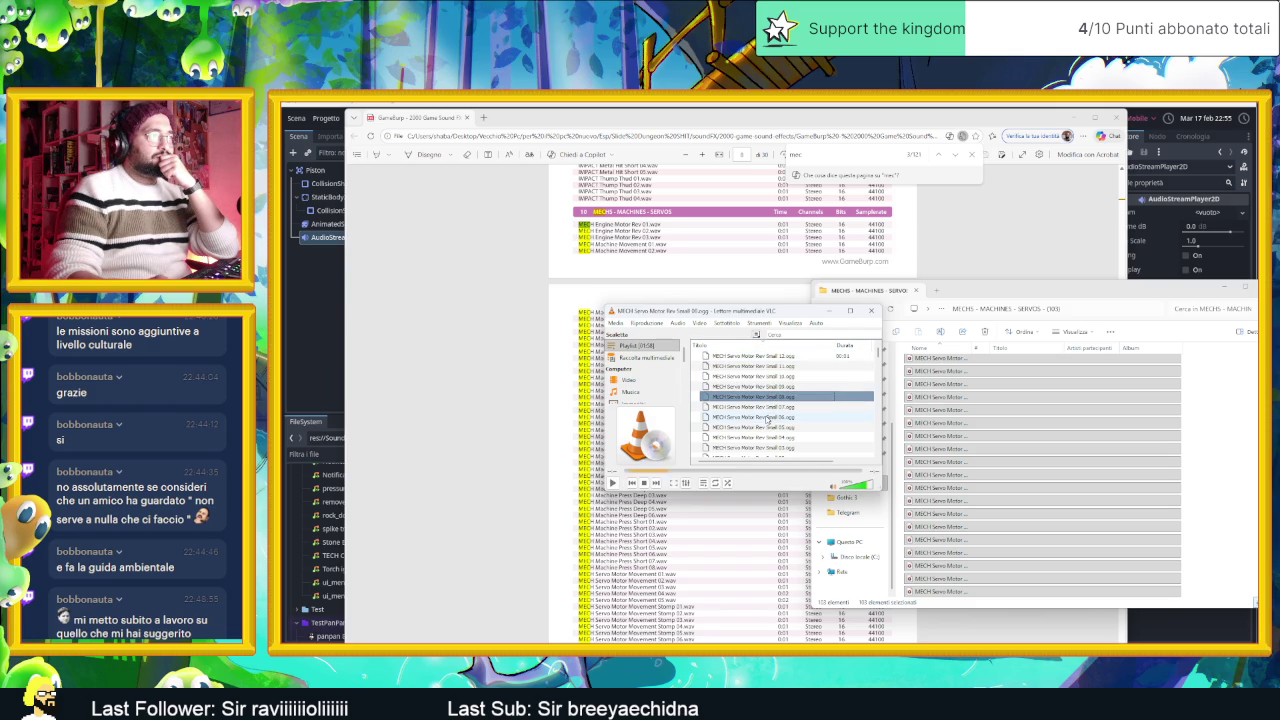
left_click_drag(881, 493, 965, 584)
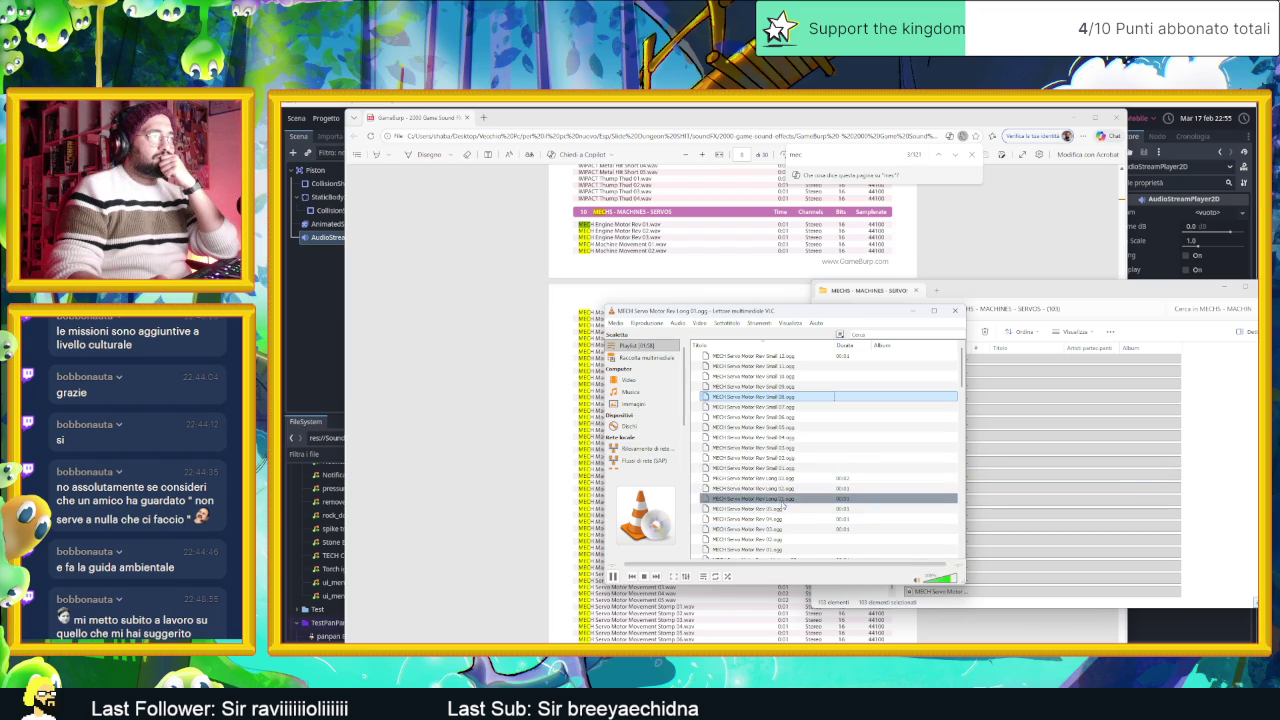
Step: Play MECH Servo Motor Power Up Long 01 twice
left_click(781, 509)
left_click(786, 520)
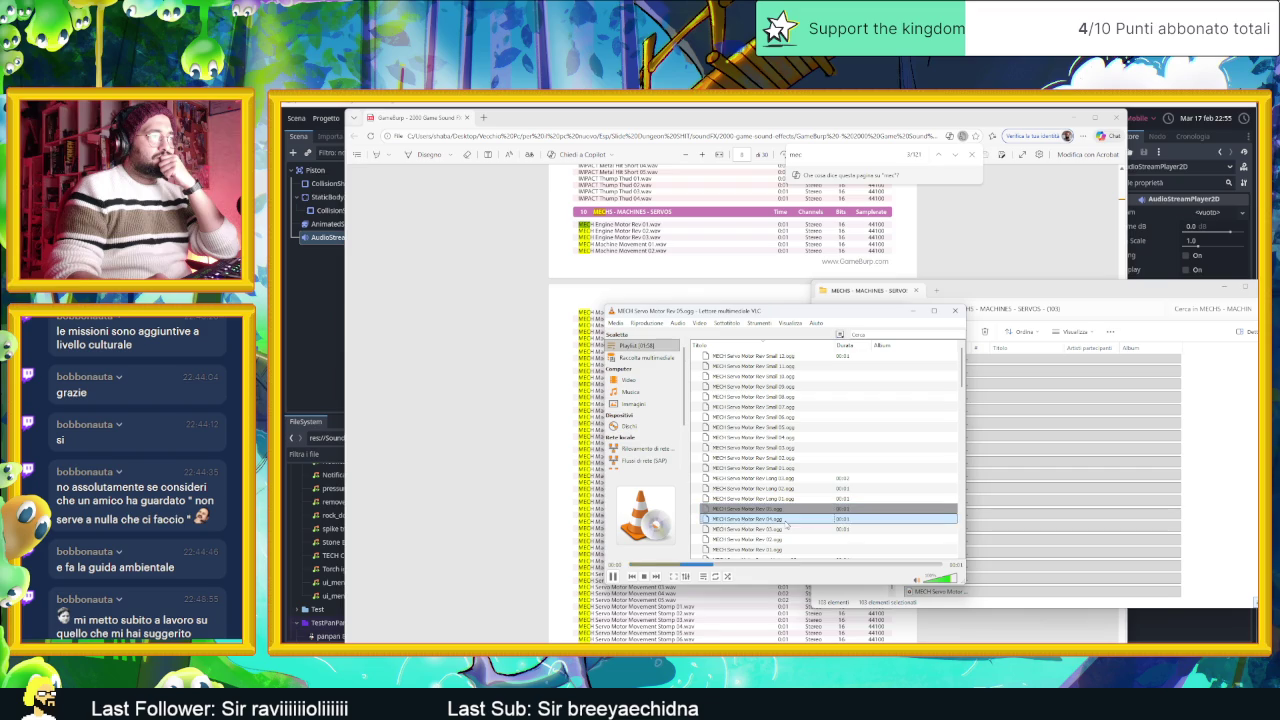
scroll(792, 524, "down", 2)
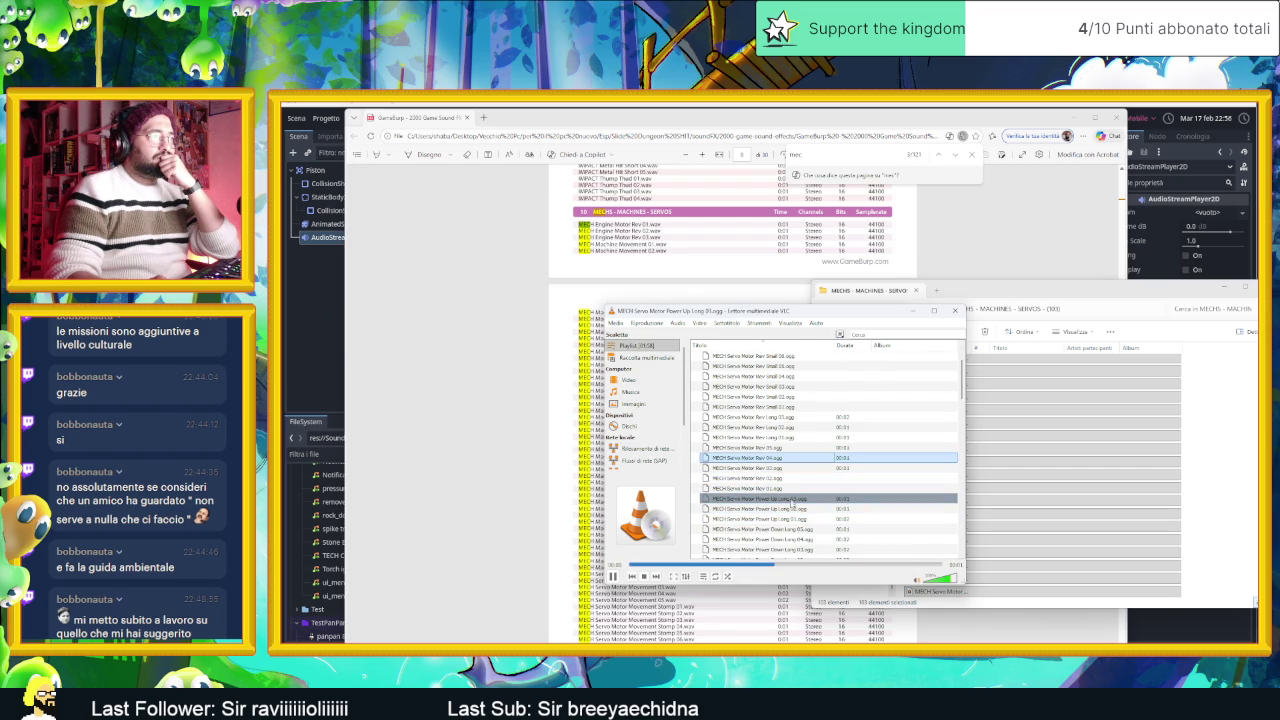
left_click(792, 508)
left_click(796, 519)
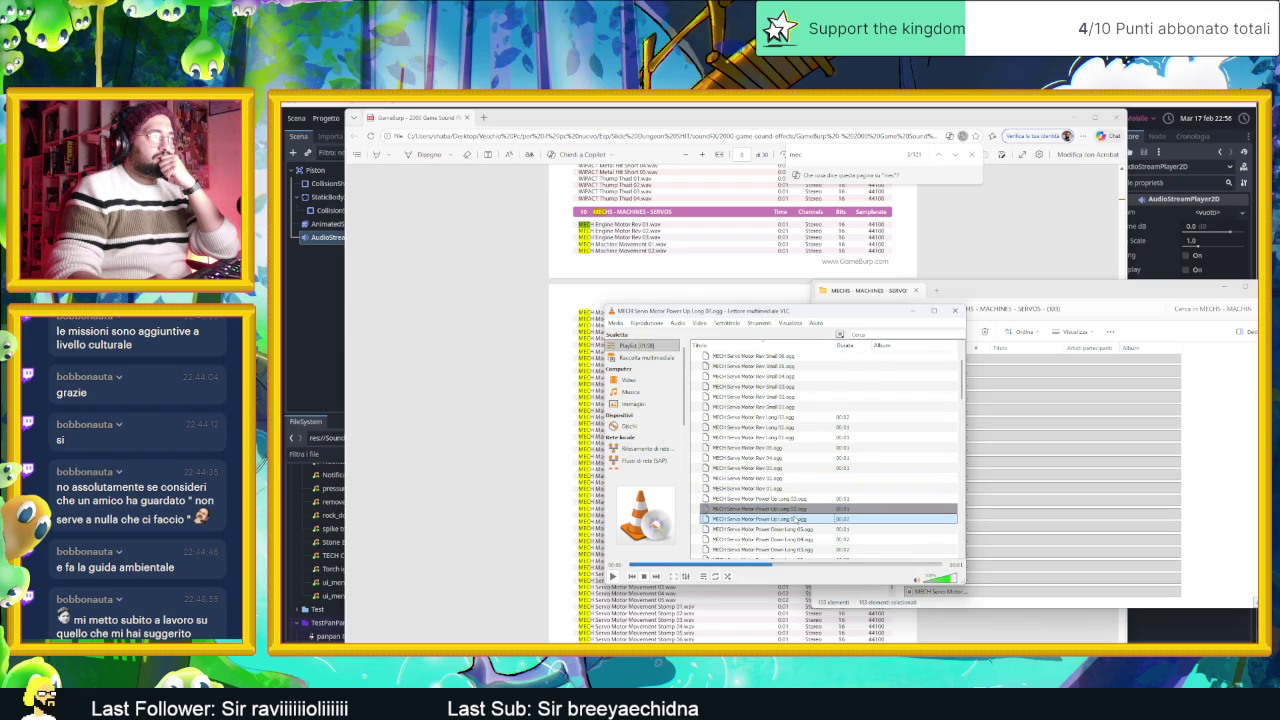
left_click(801, 529)
left_click(810, 520)
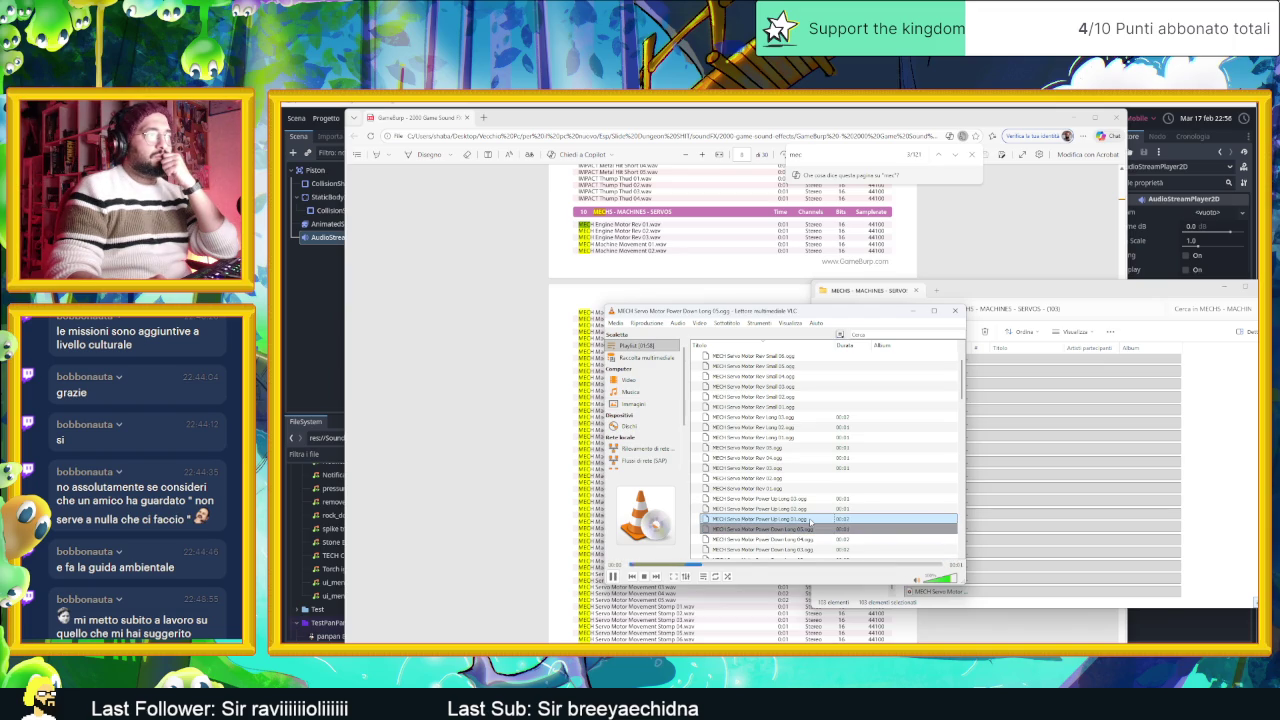
double_click(810, 520)
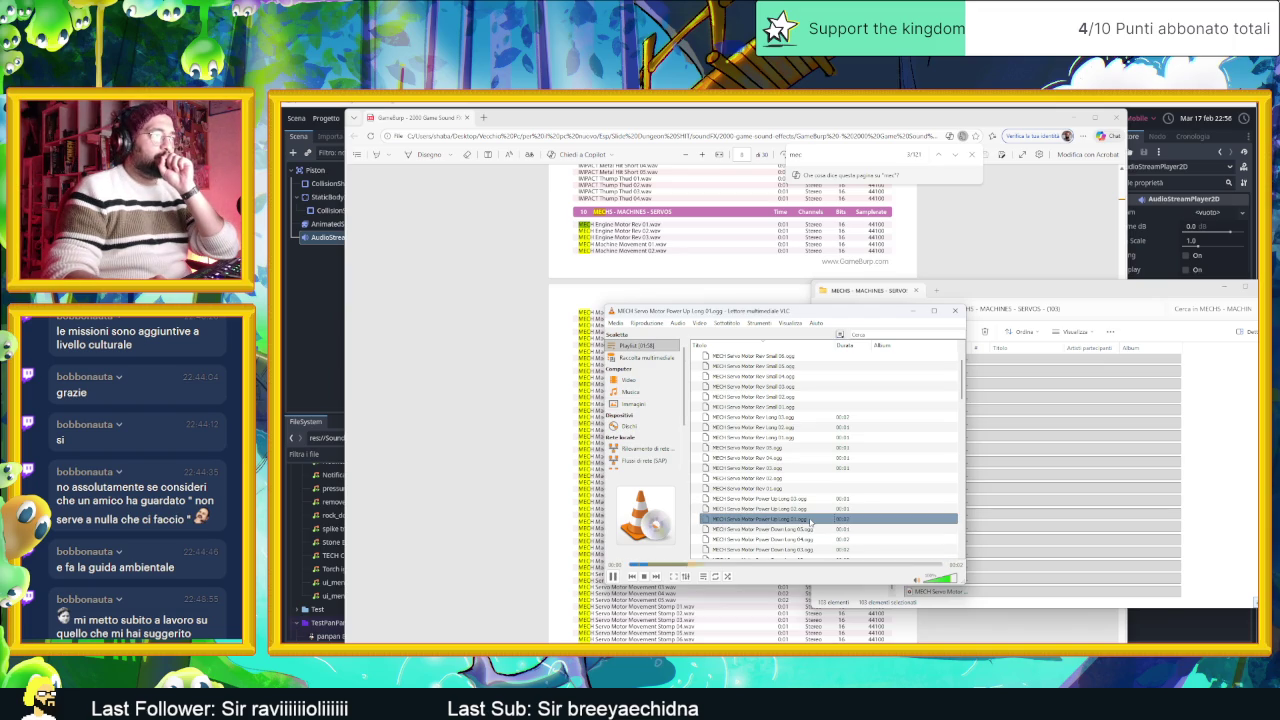
double_click(810, 520)
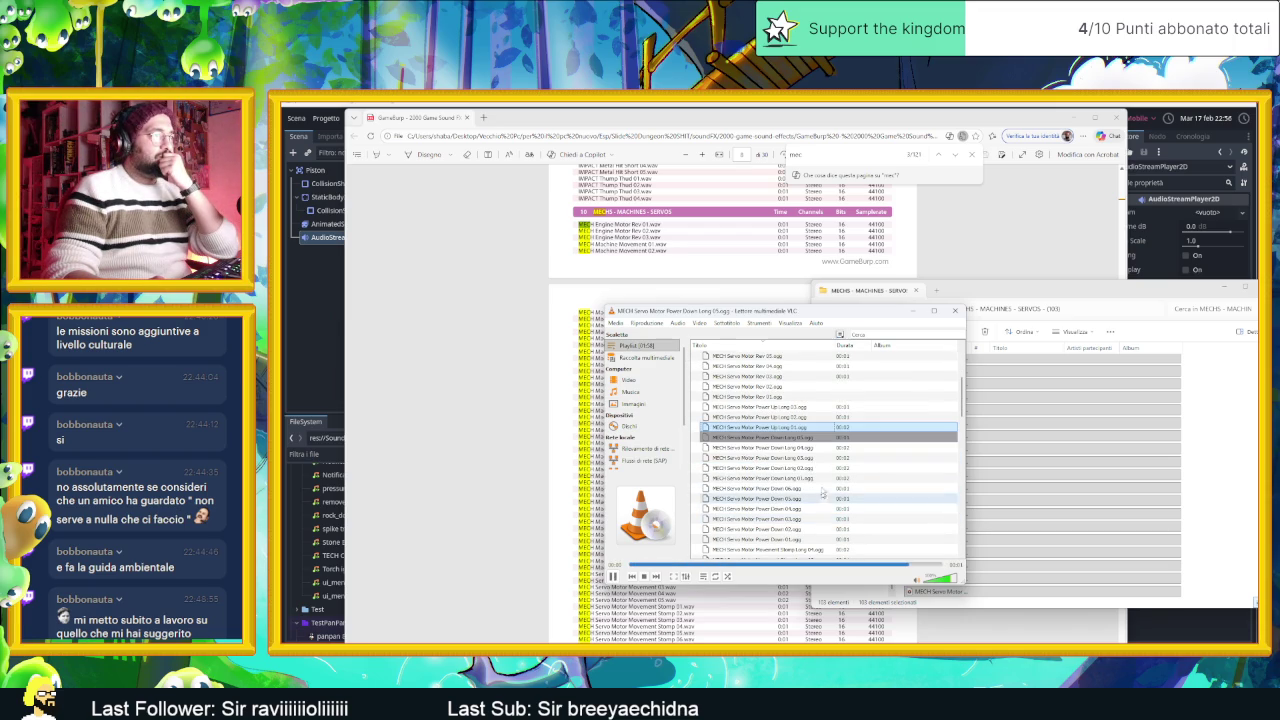
Step: Play the Servo Motor Power Down 06 and Power Down 02 clips
left_click(815, 468)
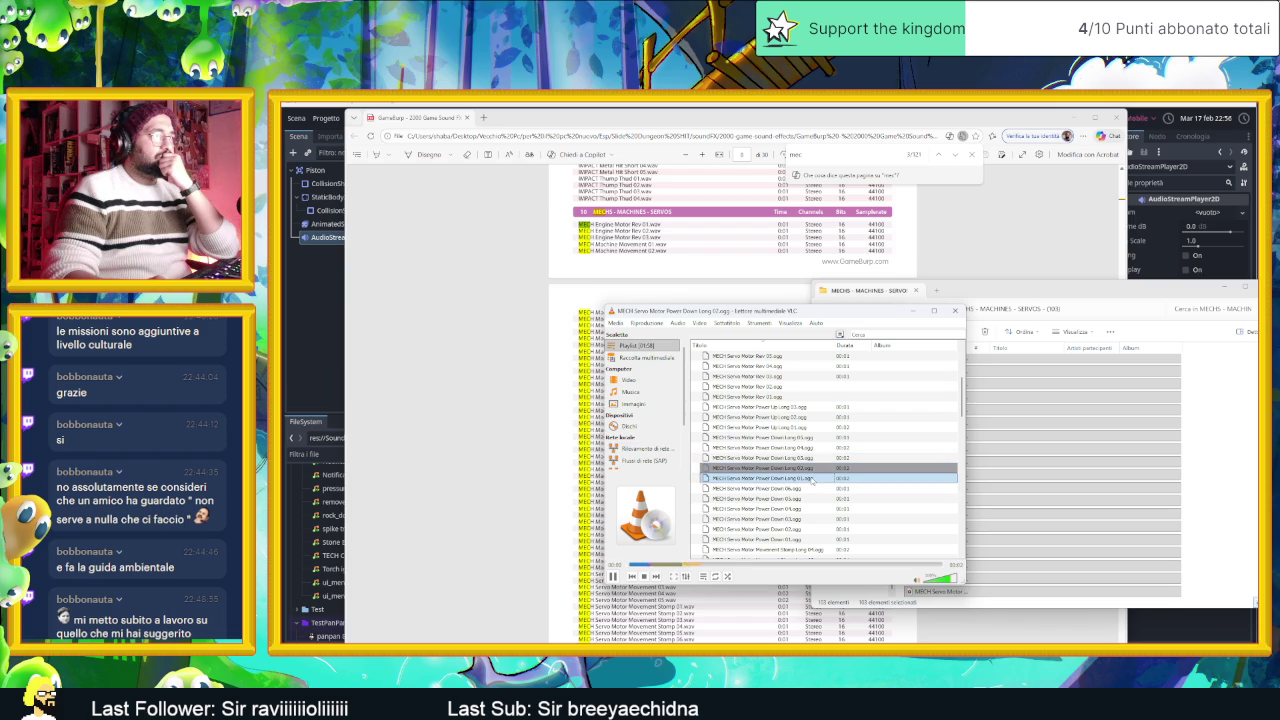
left_click(800, 488)
double_click(802, 490)
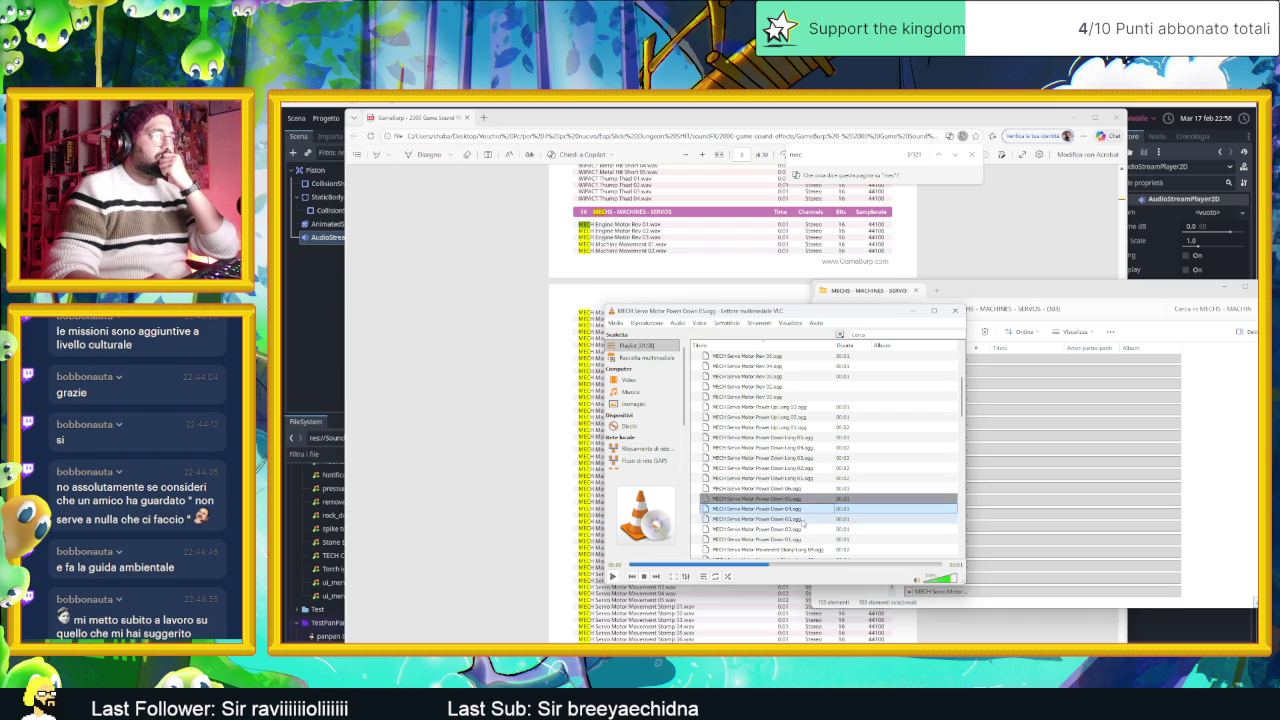
left_click(805, 530)
double_click(805, 530)
left_click(807, 540)
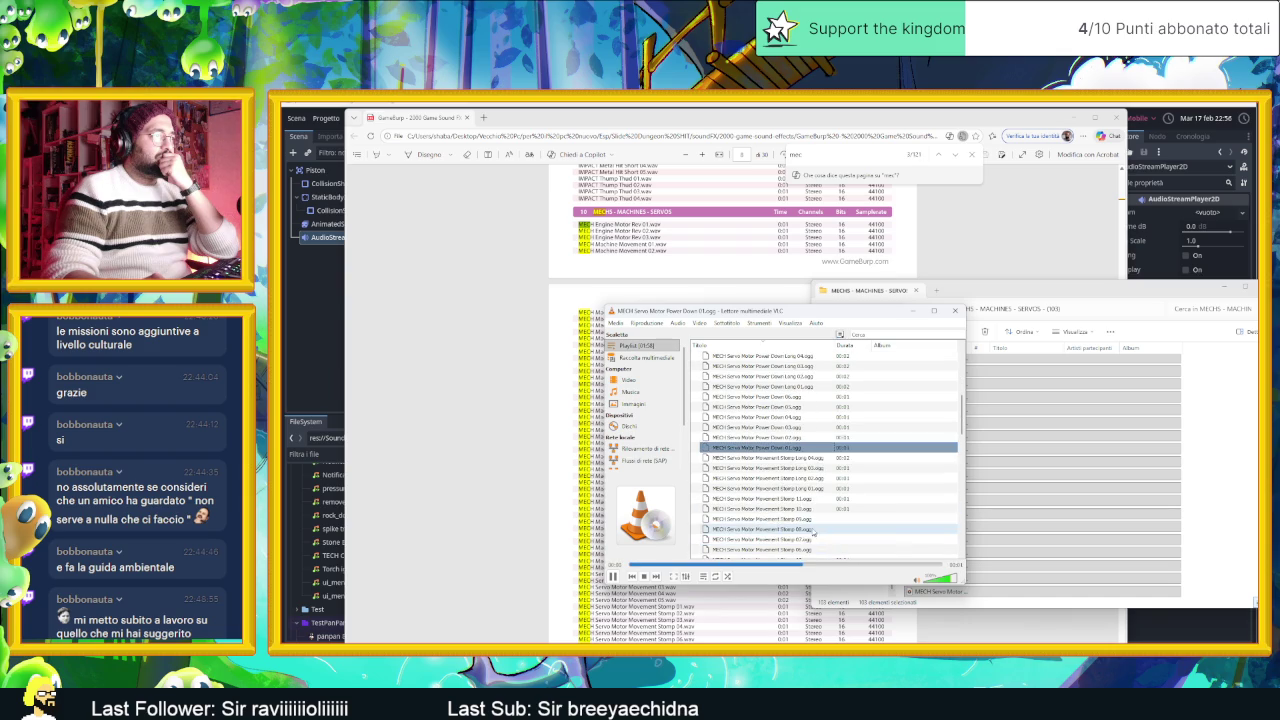
Step: Play Movement Stomp 10, Long 01, 11, 09 and 05 in turn
left_click(796, 499)
double_click(800, 509)
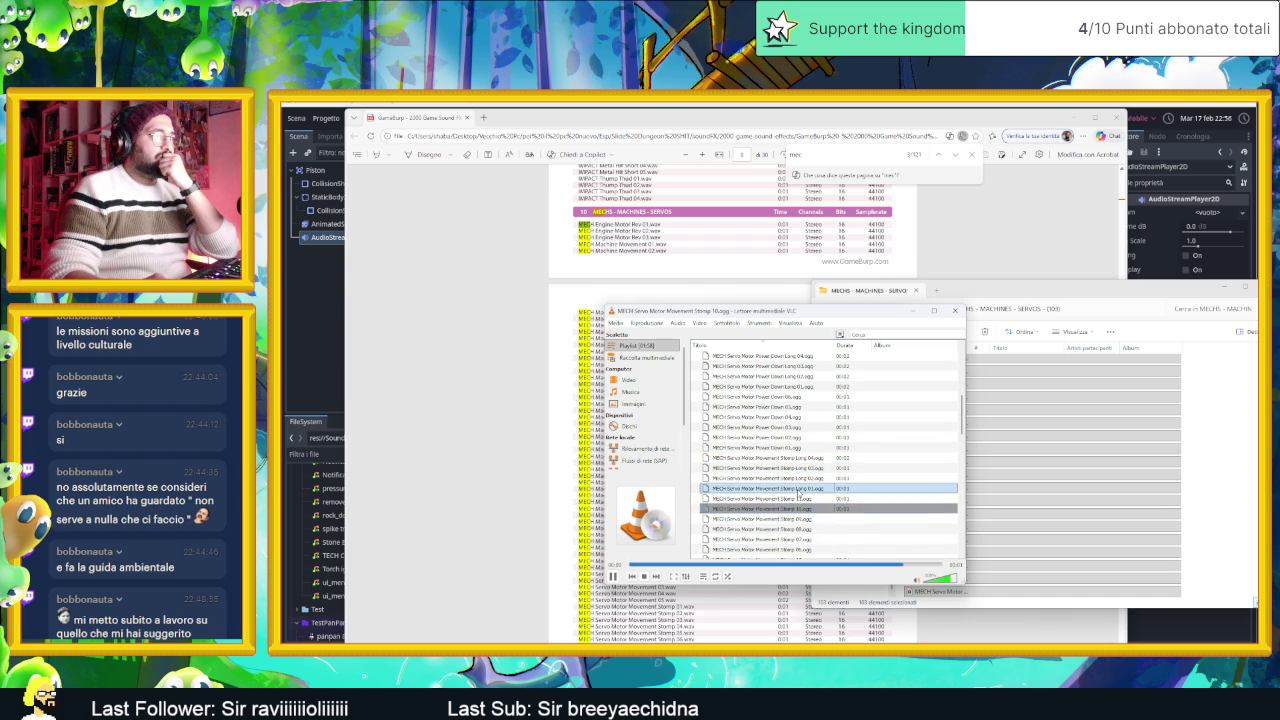
double_click(800, 489)
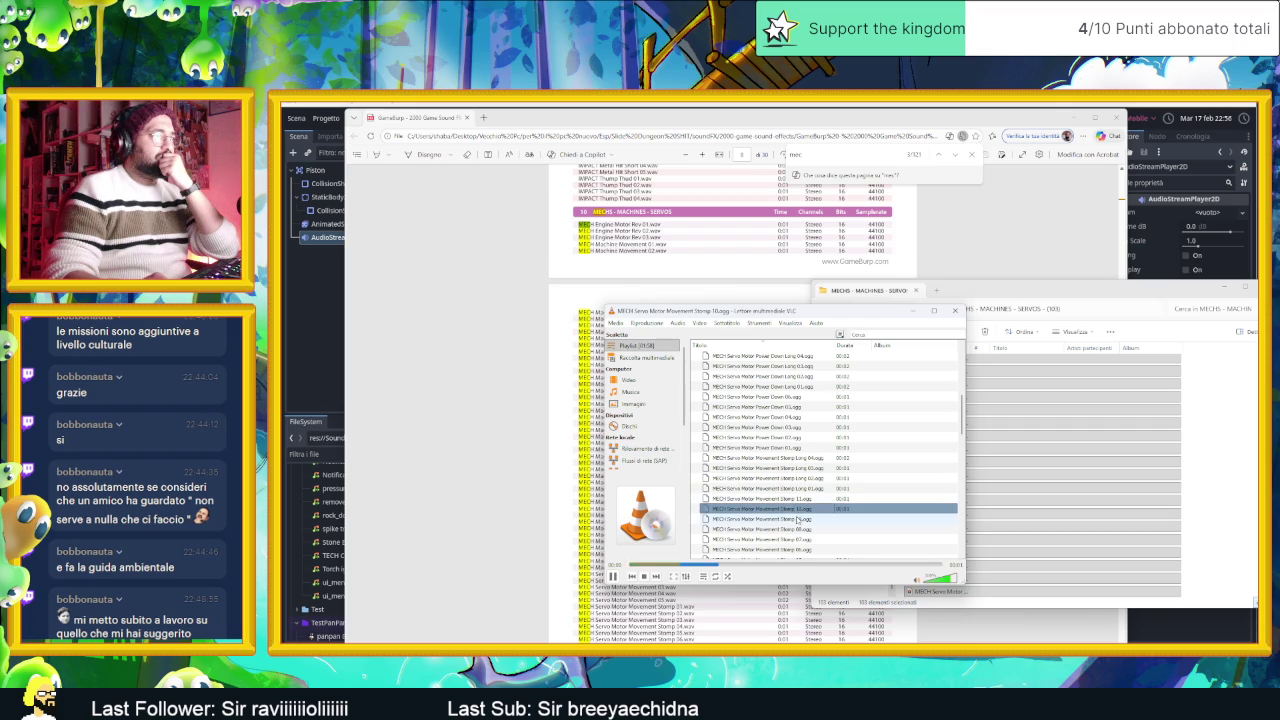
double_click(796, 499)
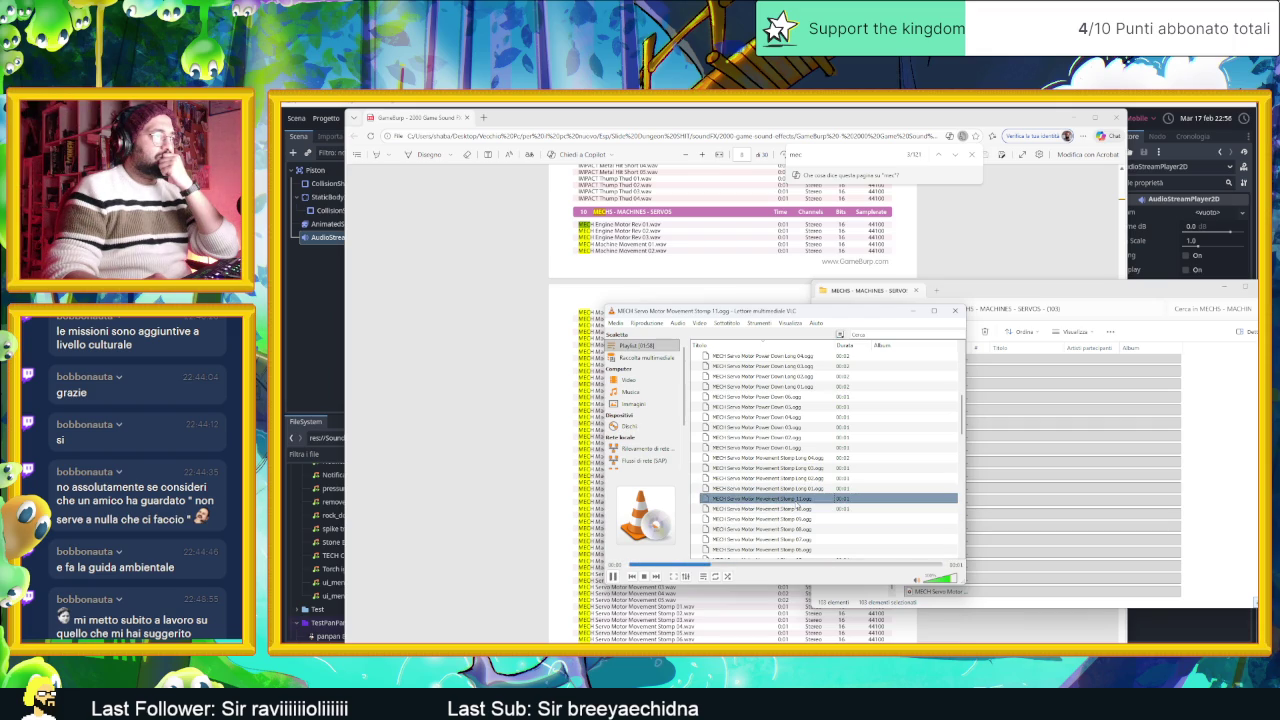
double_click(793, 520)
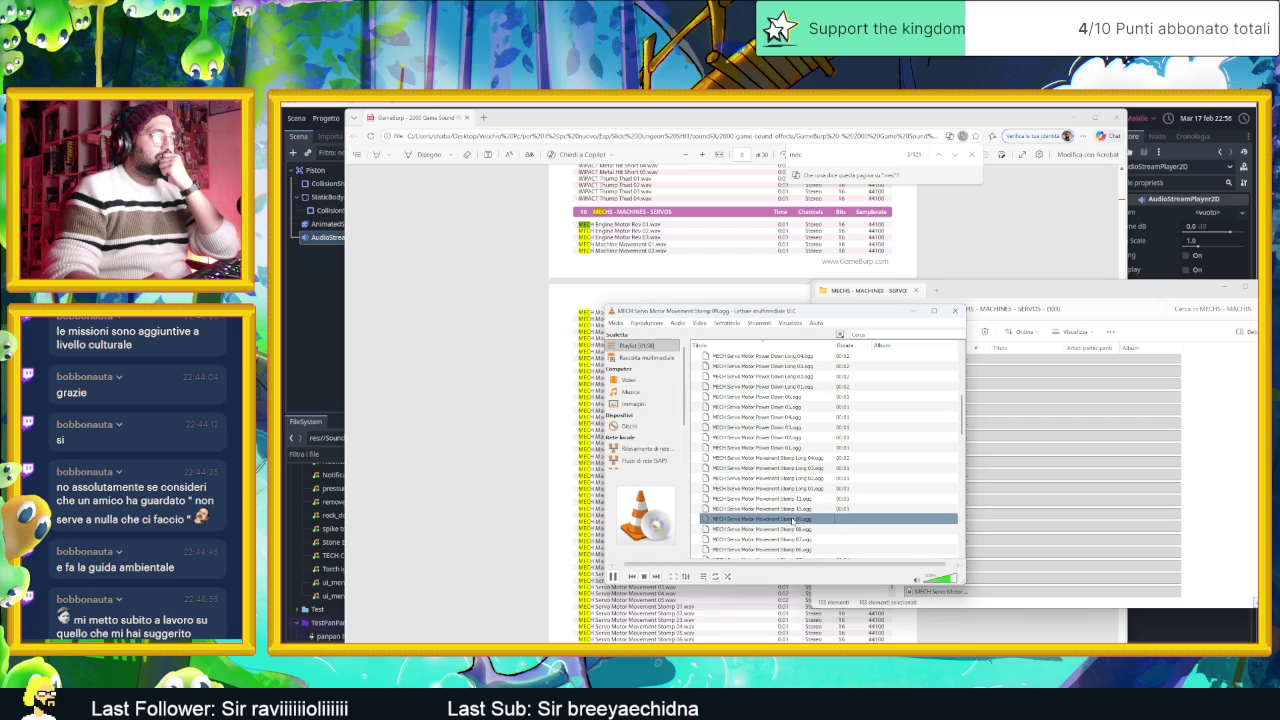
scroll(797, 541, "down", 3)
double_click(795, 469)
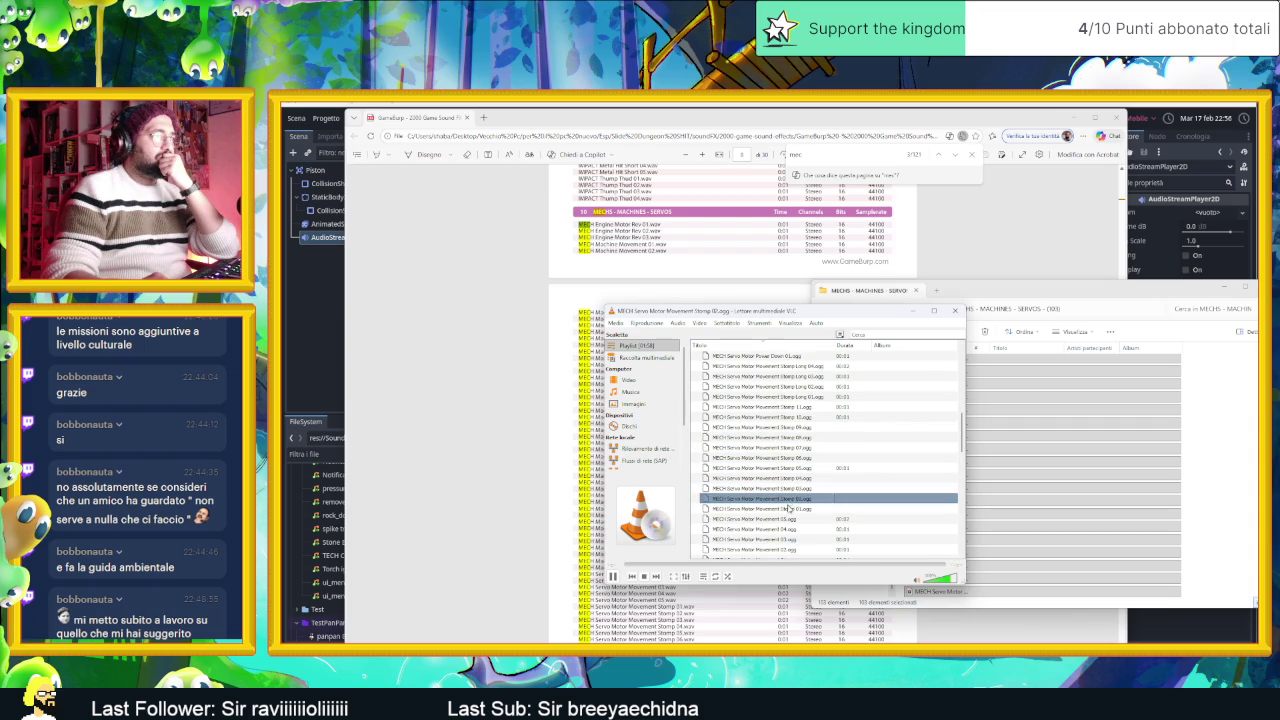
Step: Play Servo Motor Movement 03, 04 and 02, then select Machine Press Short 08
scroll(808, 495, "down", 2)
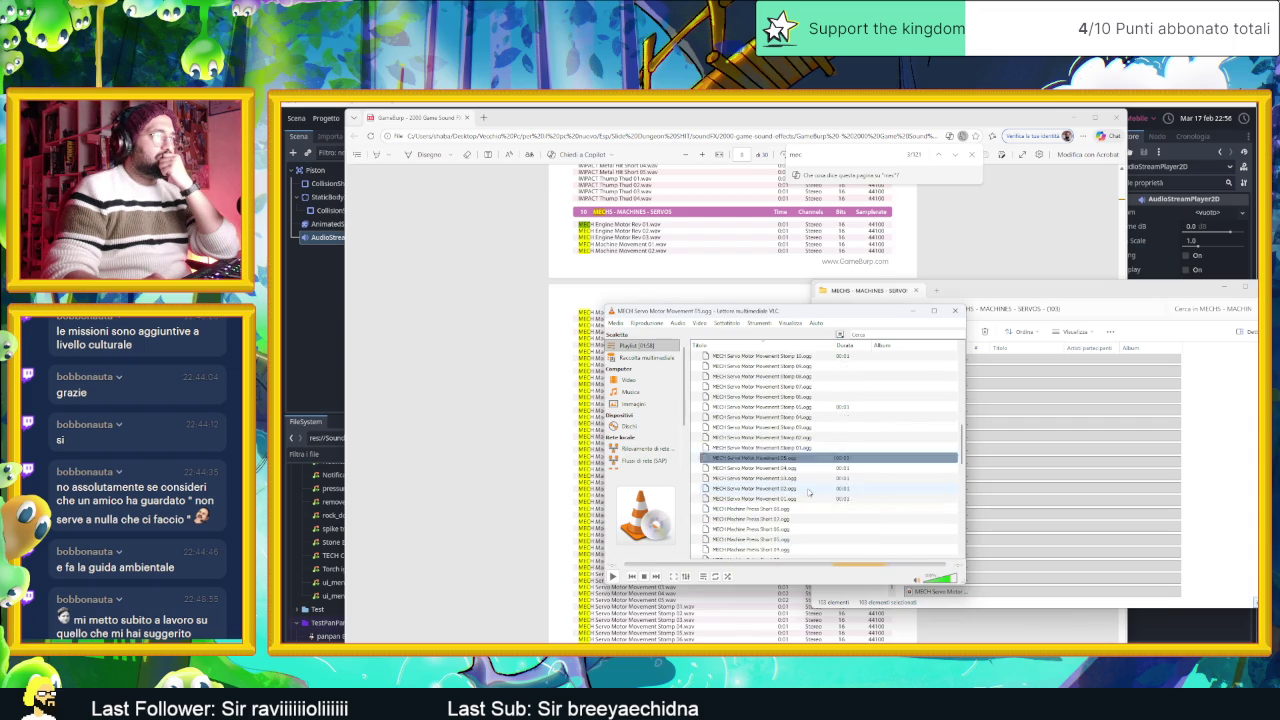
scroll(808, 492, "down", 1)
left_click(790, 448)
double_click(791, 447)
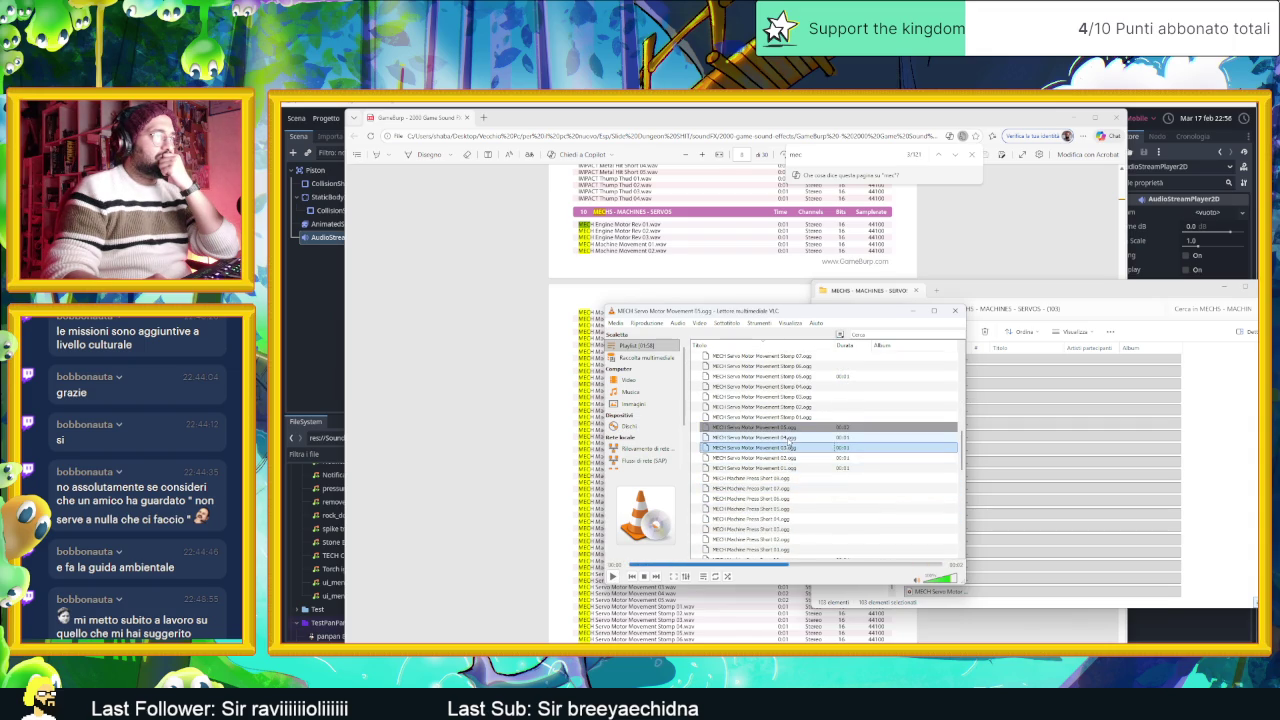
double_click(789, 437)
left_click(786, 457)
key("Return")
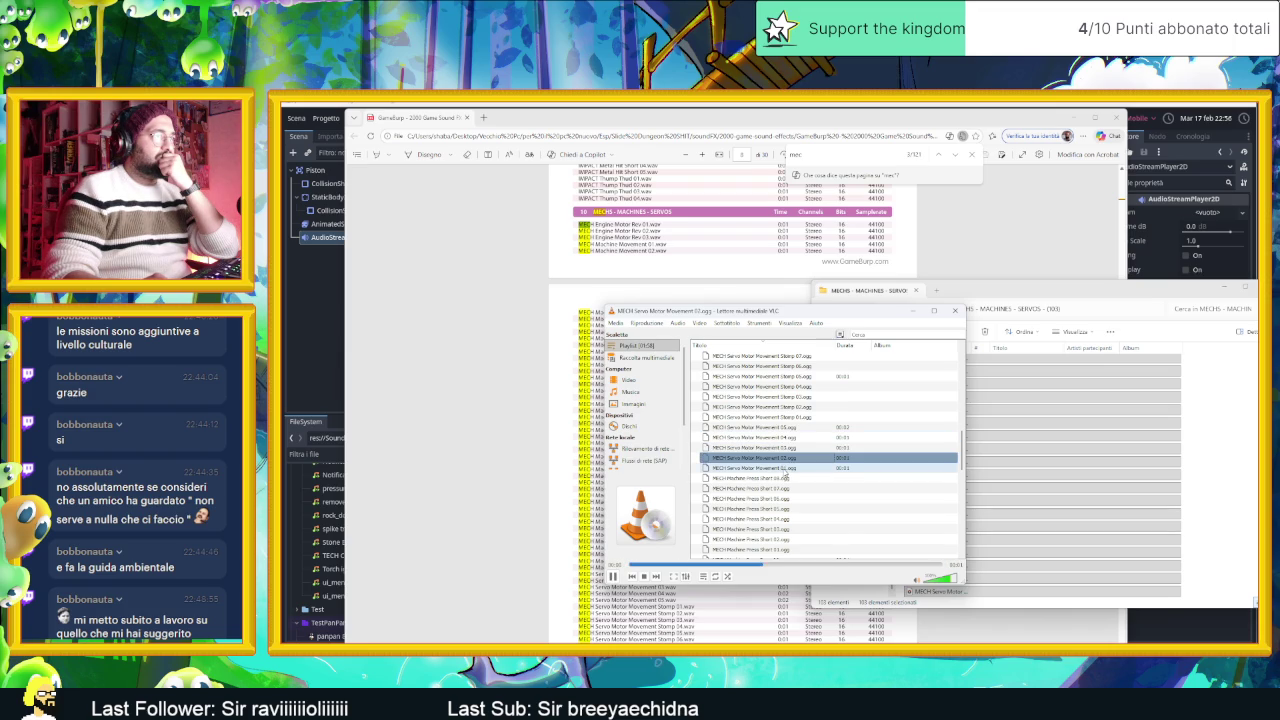
left_click(786, 477)
Step: Scroll down the playlist as the MECH Machine Movement clips play through
scroll(790, 474, "down", 1)
scroll(790, 470, "down", 2)
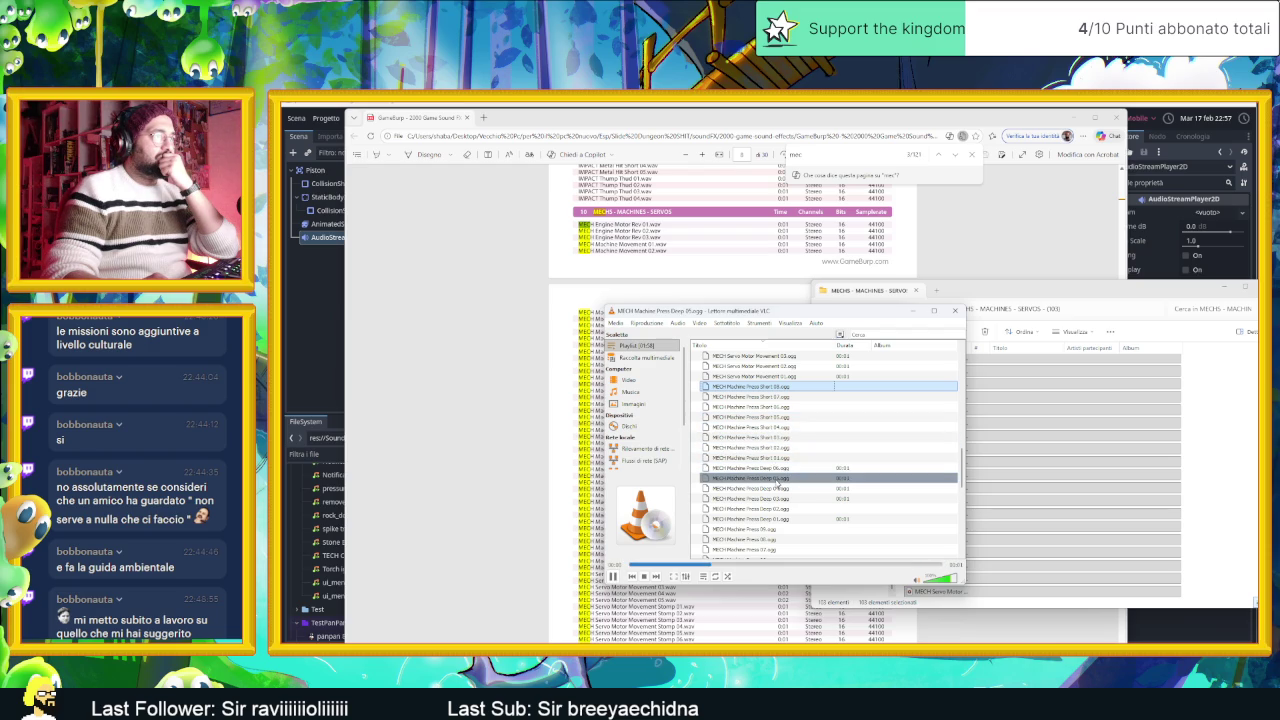
scroll(774, 468, "down", 2)
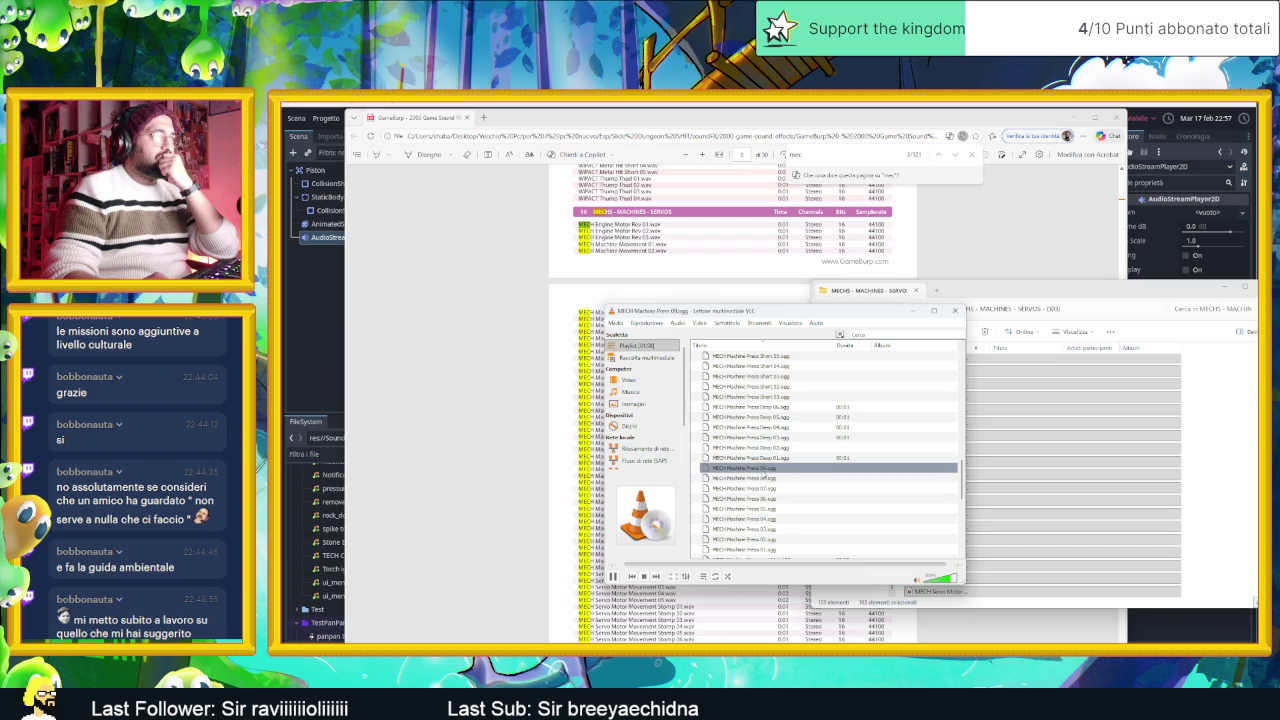
scroll(762, 475, "down", 2)
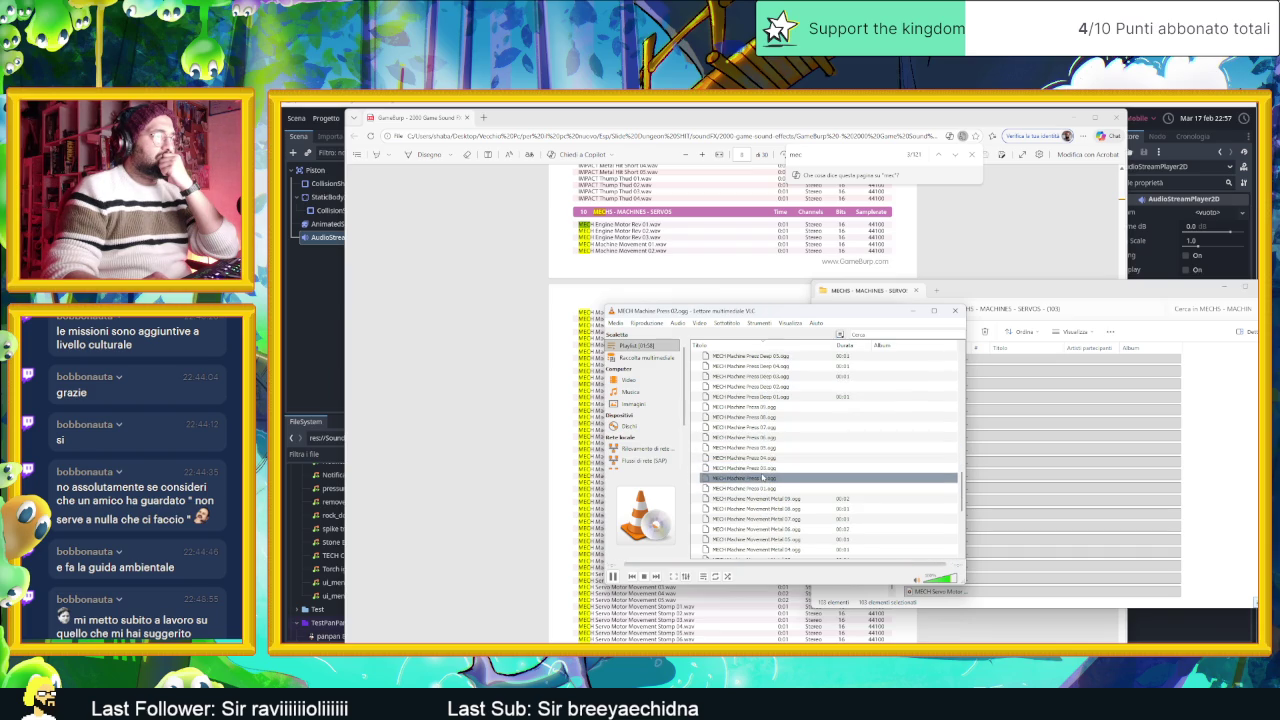
scroll(772, 487, "down", 1)
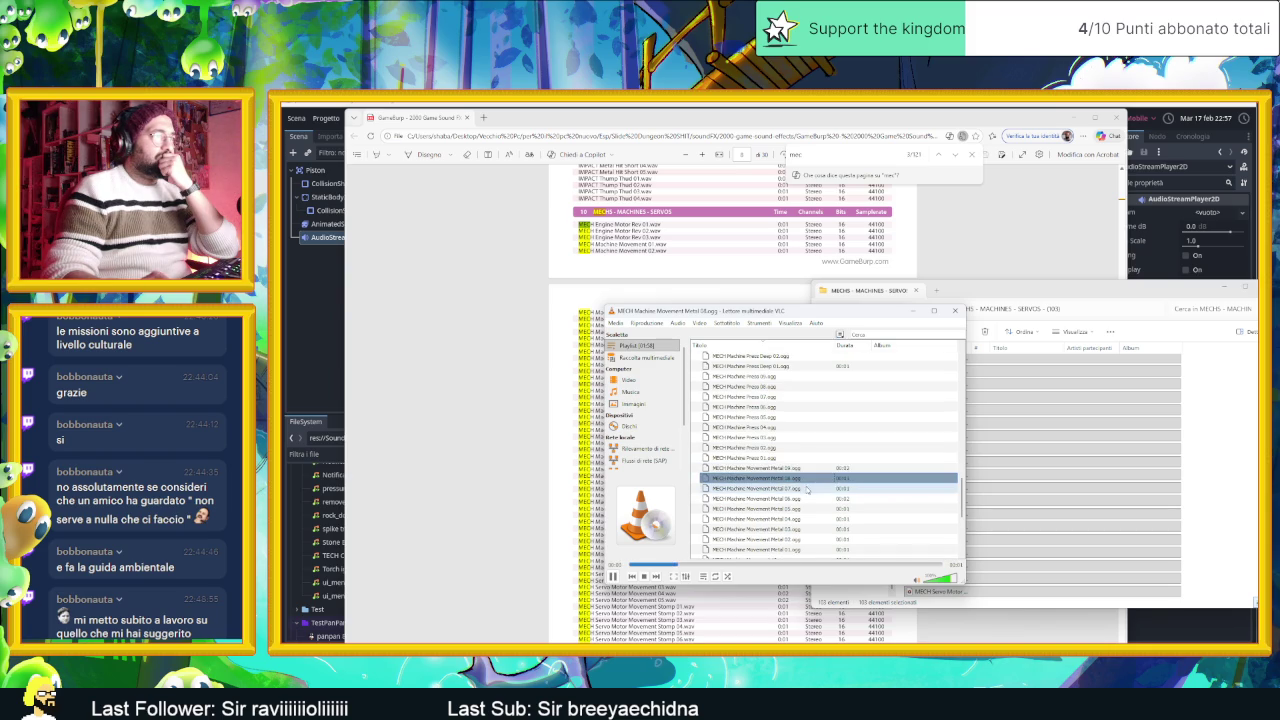
scroll(806, 487, "down", 2)
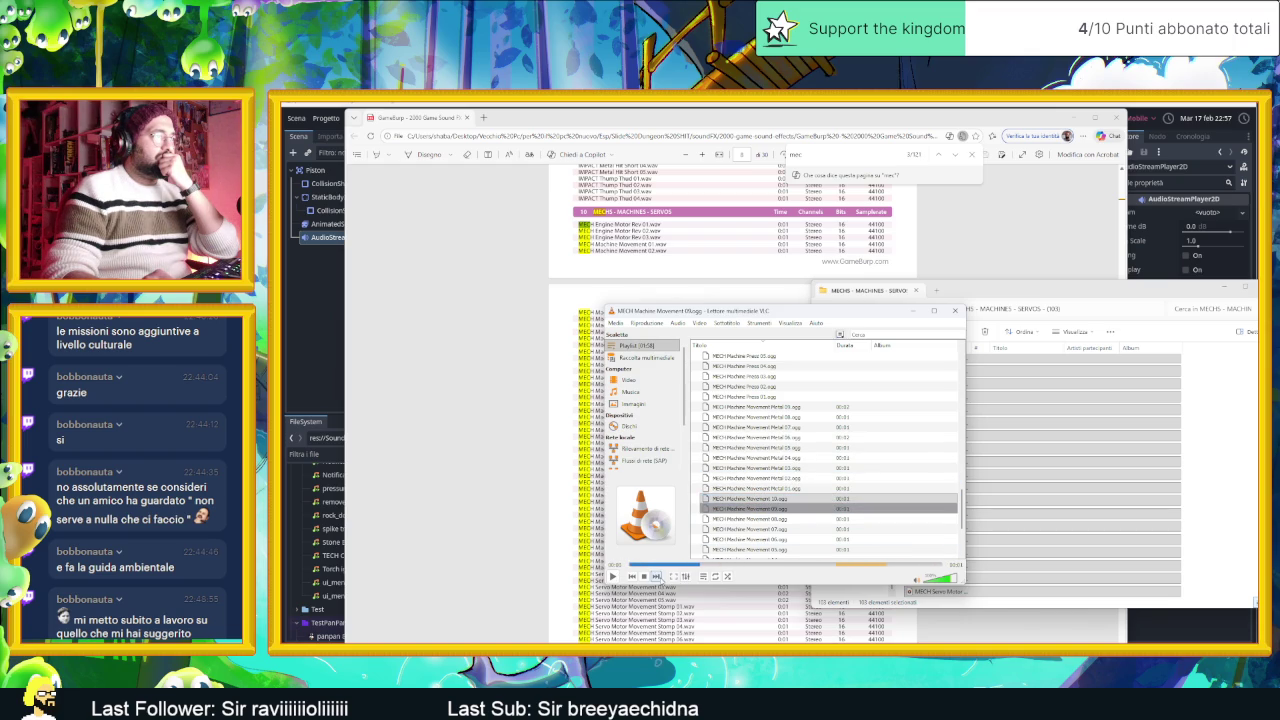
scroll(768, 476, "down", 4)
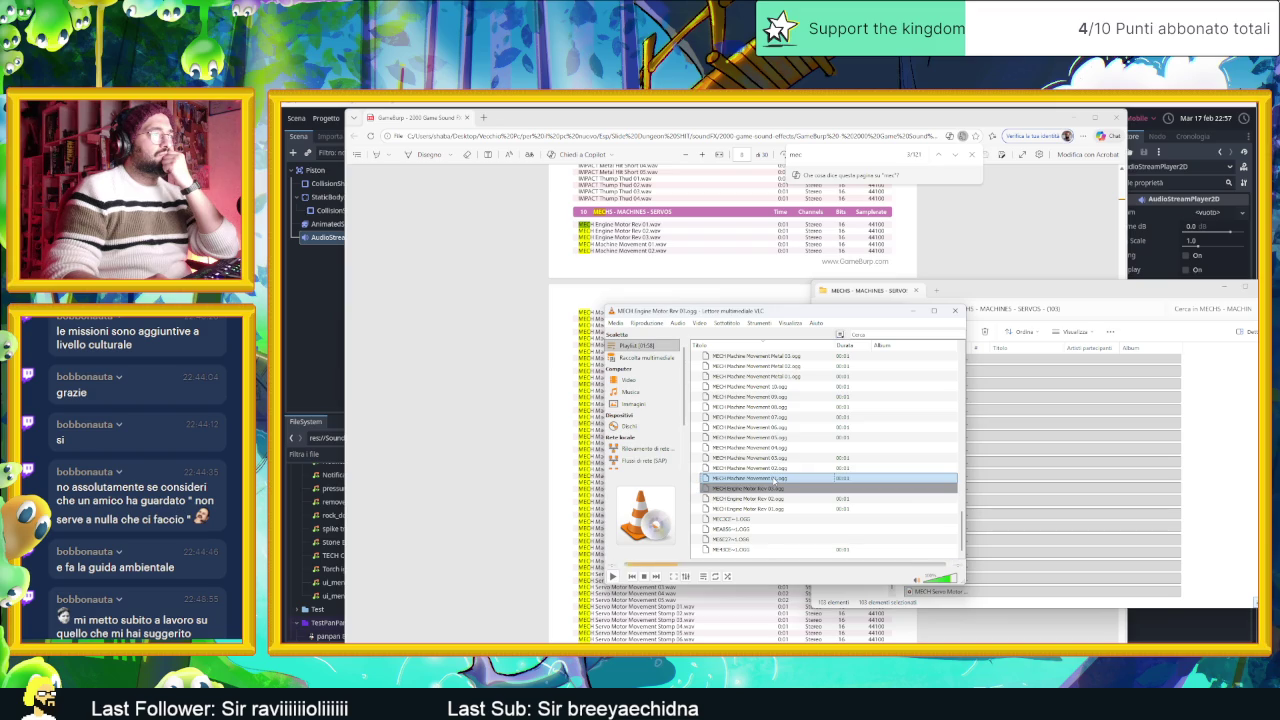
Step: Play an Engine Motor Rev sound, check the servo folder, then bring the sound-list PDF forward
double_click(776, 479)
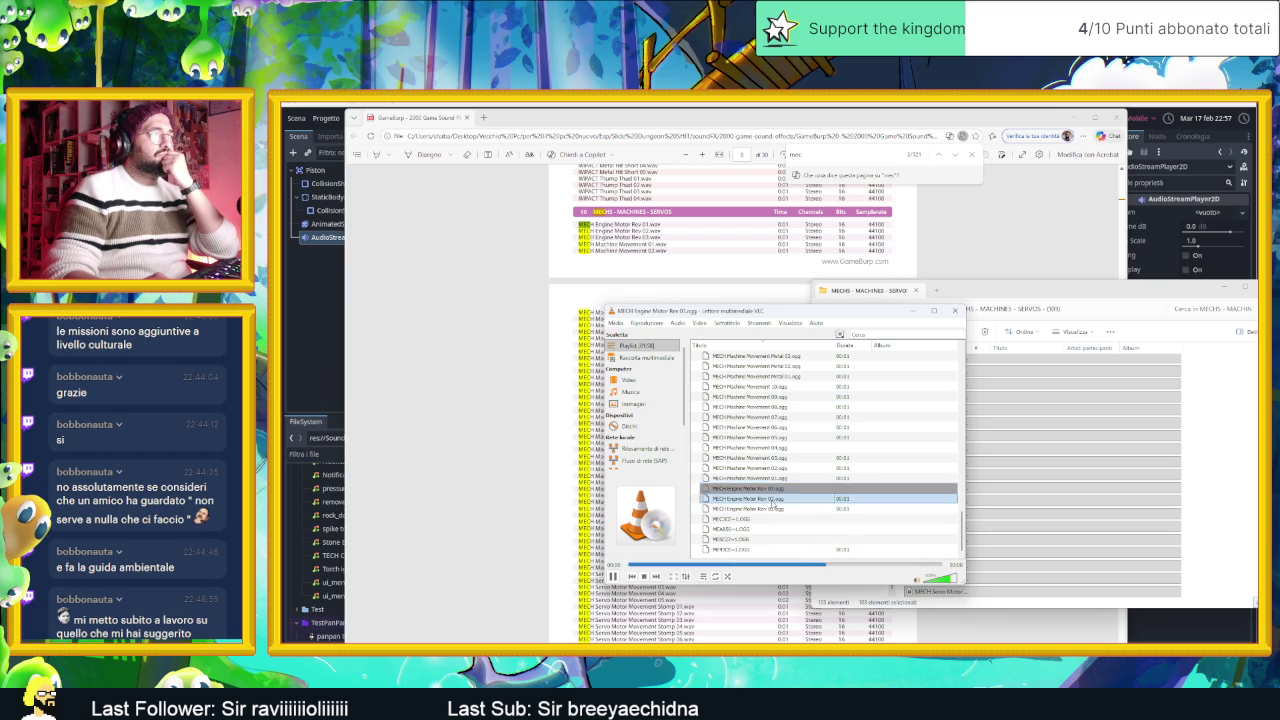
left_click(767, 519)
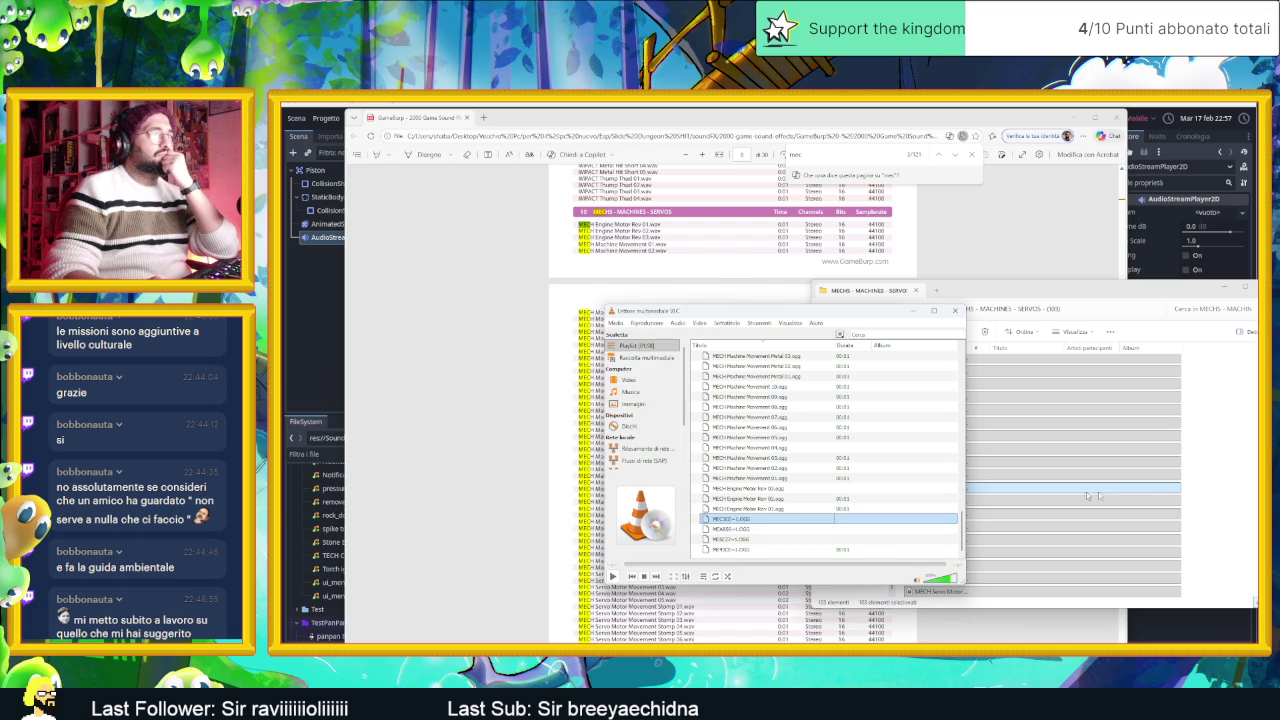
left_click(1190, 488)
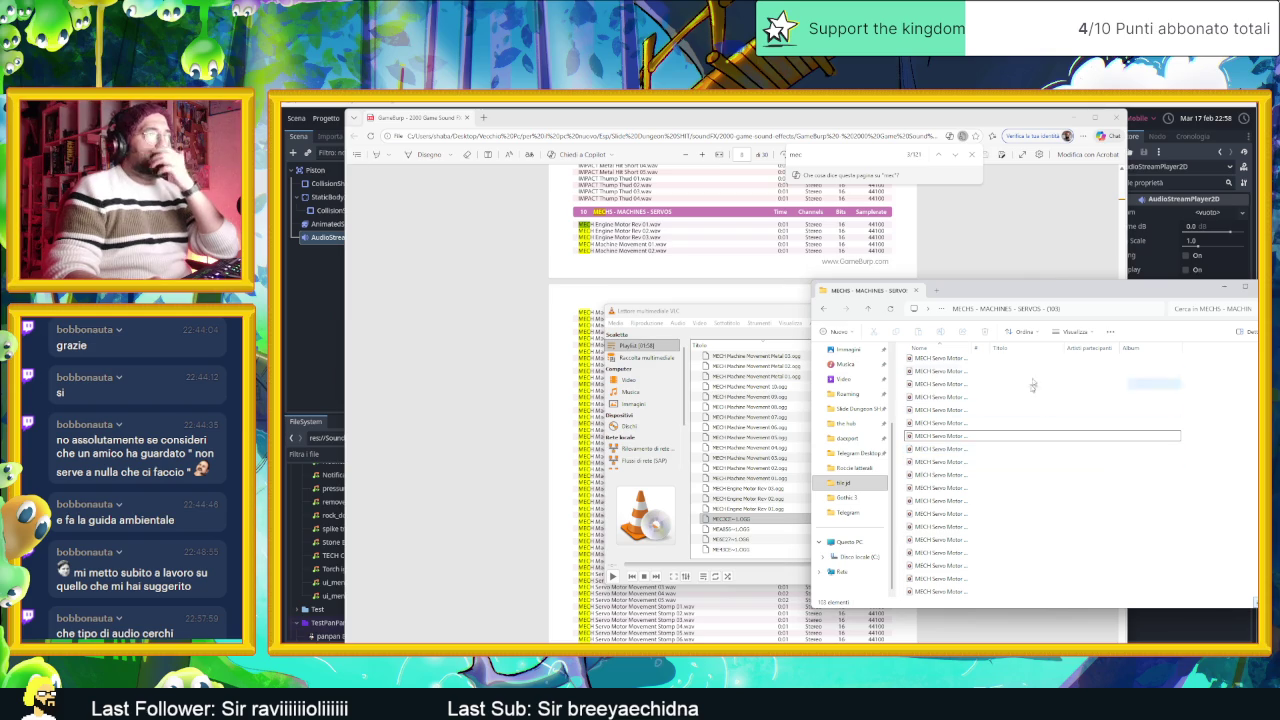
left_click(708, 612)
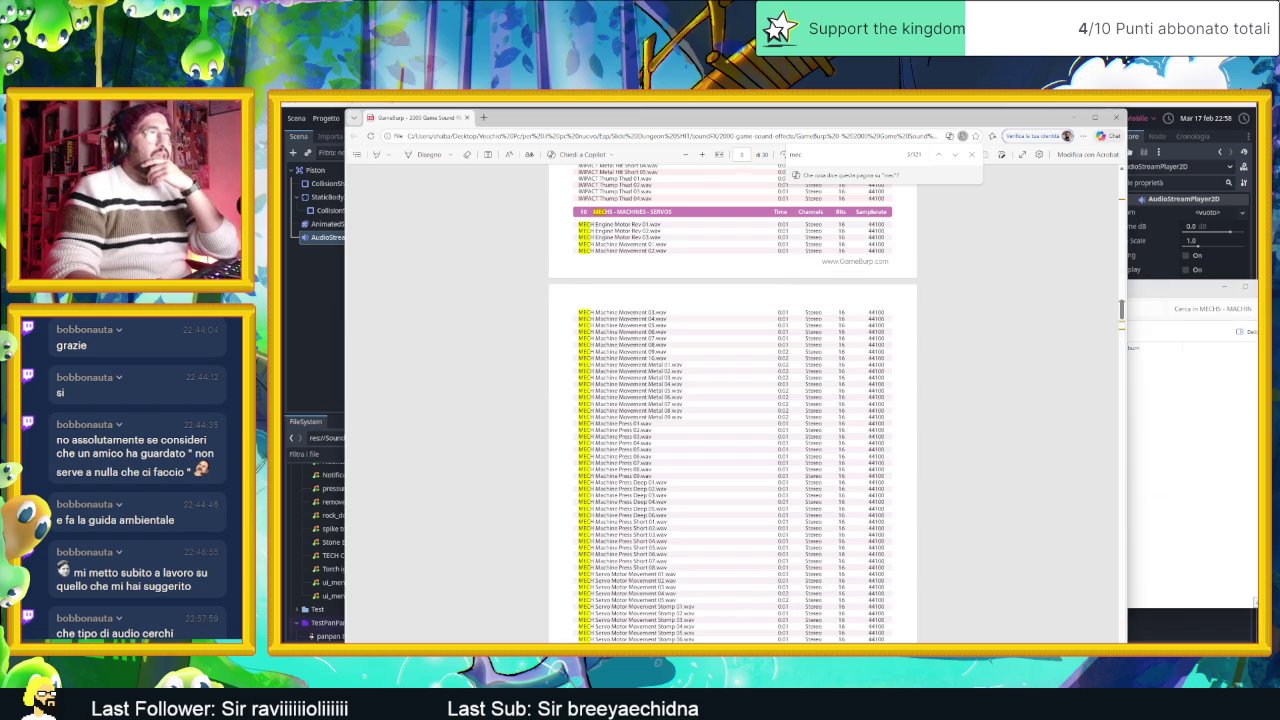
Step: Step to the next MECH match in the catalogue PDF and scroll through the following pages
scroll(733, 403, "down", 10)
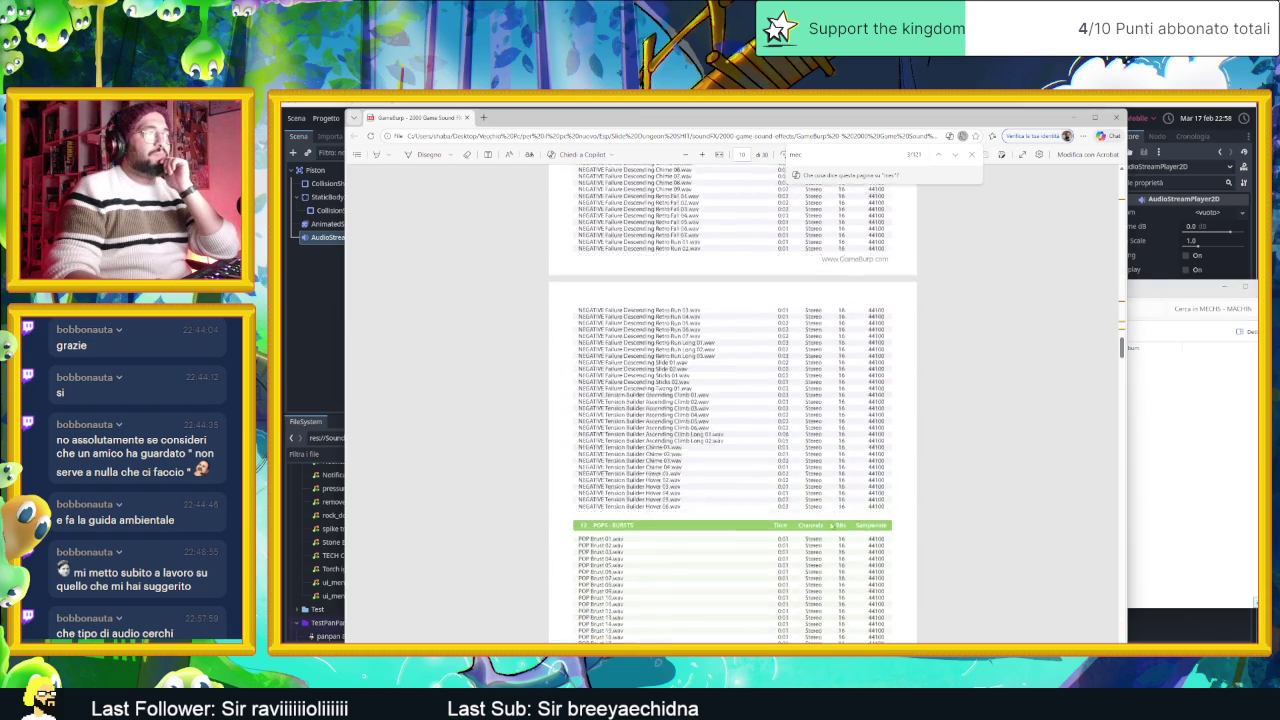
scroll(966, 253, "down", 3)
left_click(955, 156)
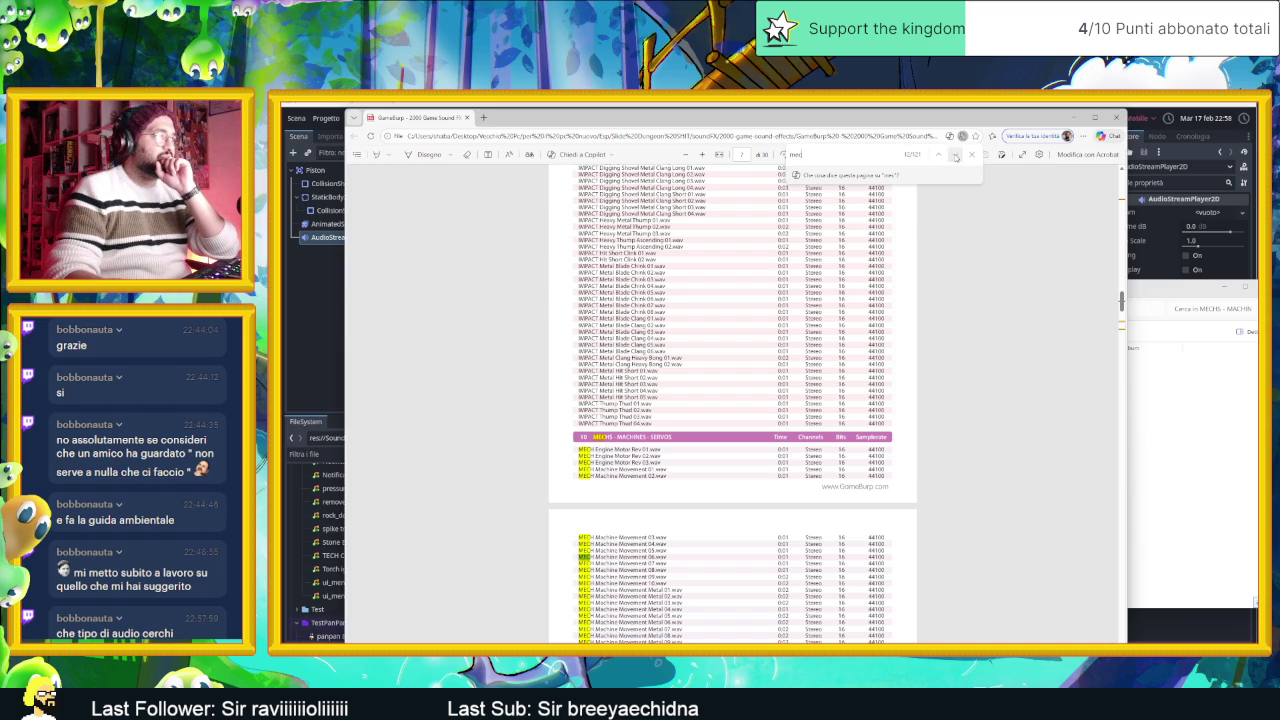
scroll(910, 427, "down", 15)
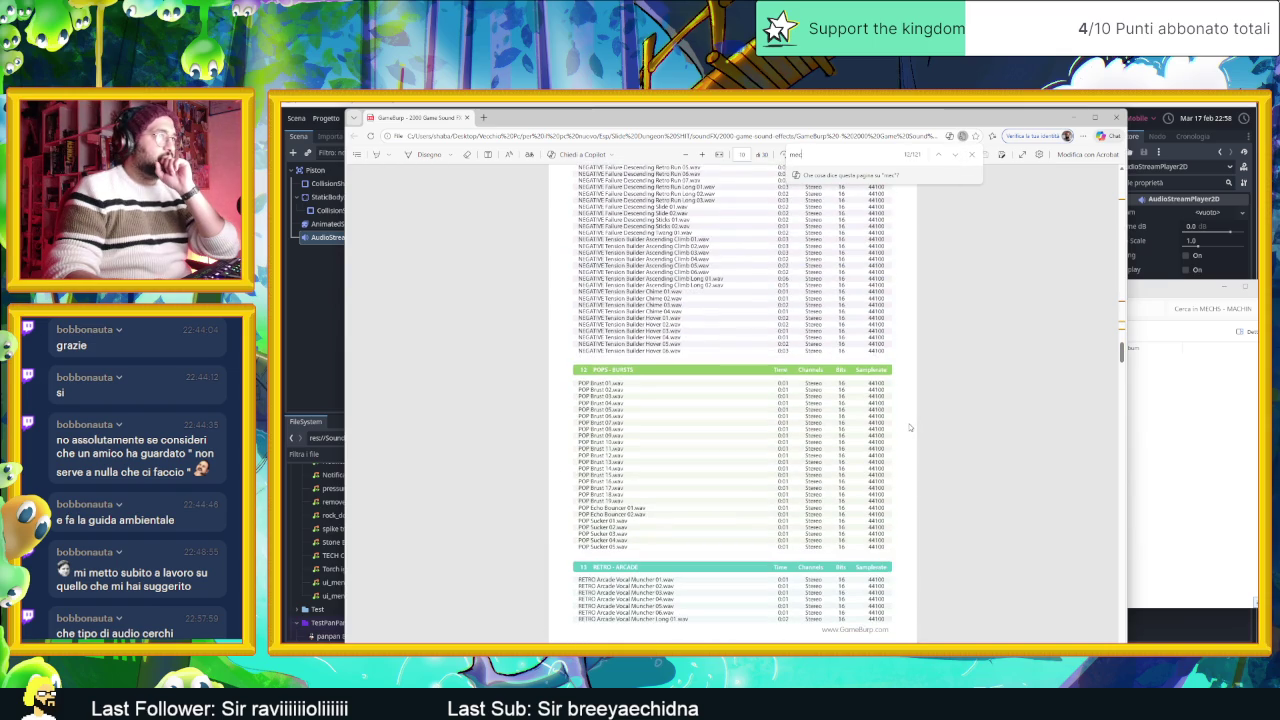
scroll(913, 404, "down", 10)
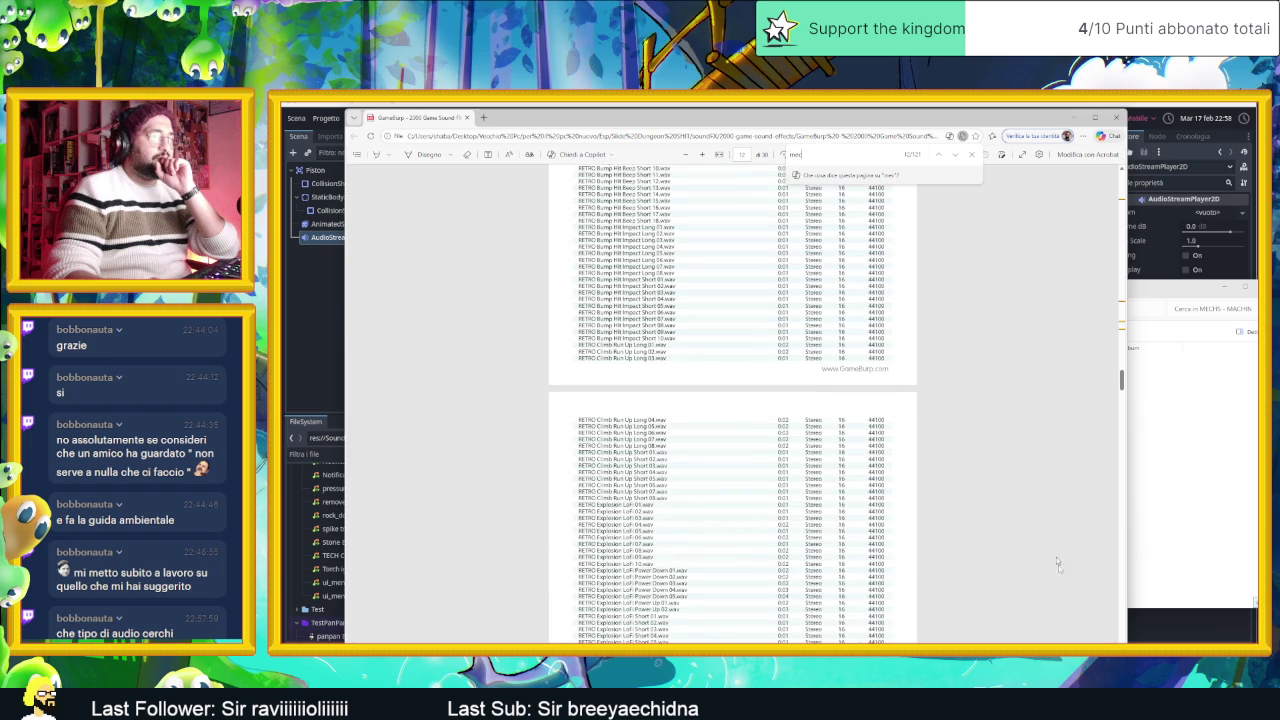
scroll(733, 400, "down", 2)
Step: Change the PDF search to 'heavy', then open the GameBurp IMPACTS - HITS folder
type("heavy")
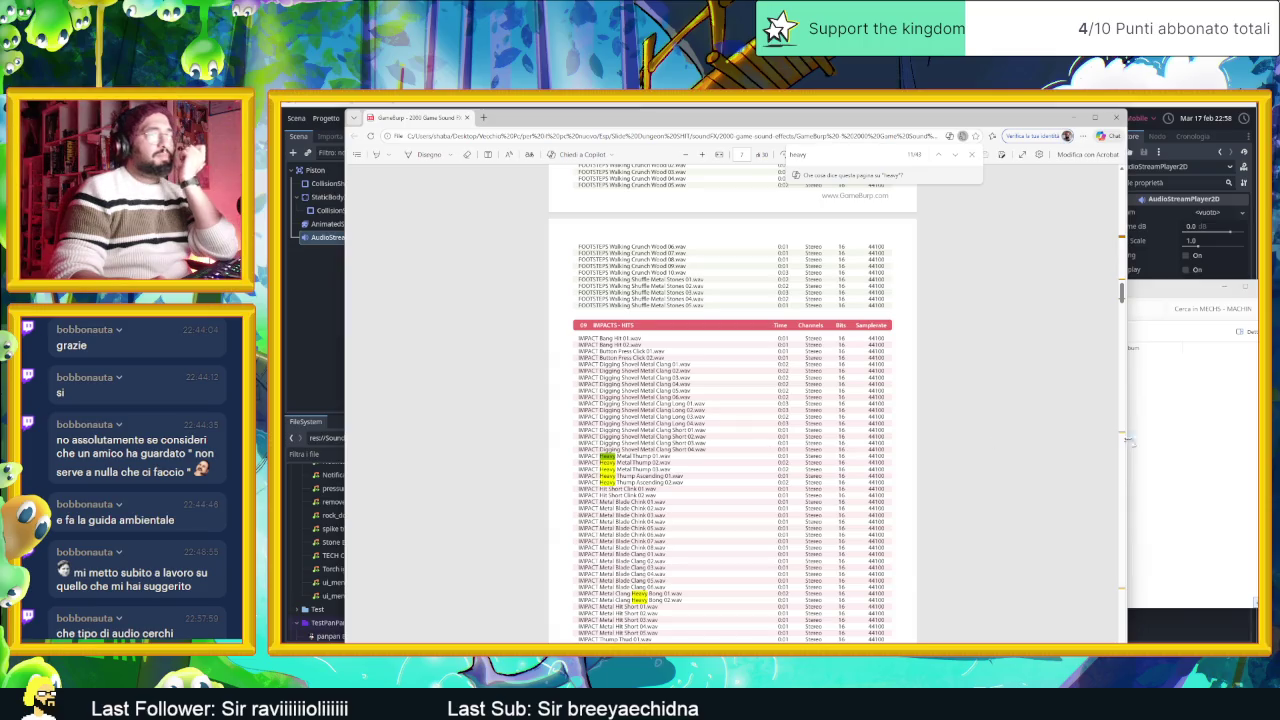
left_click(1180, 442)
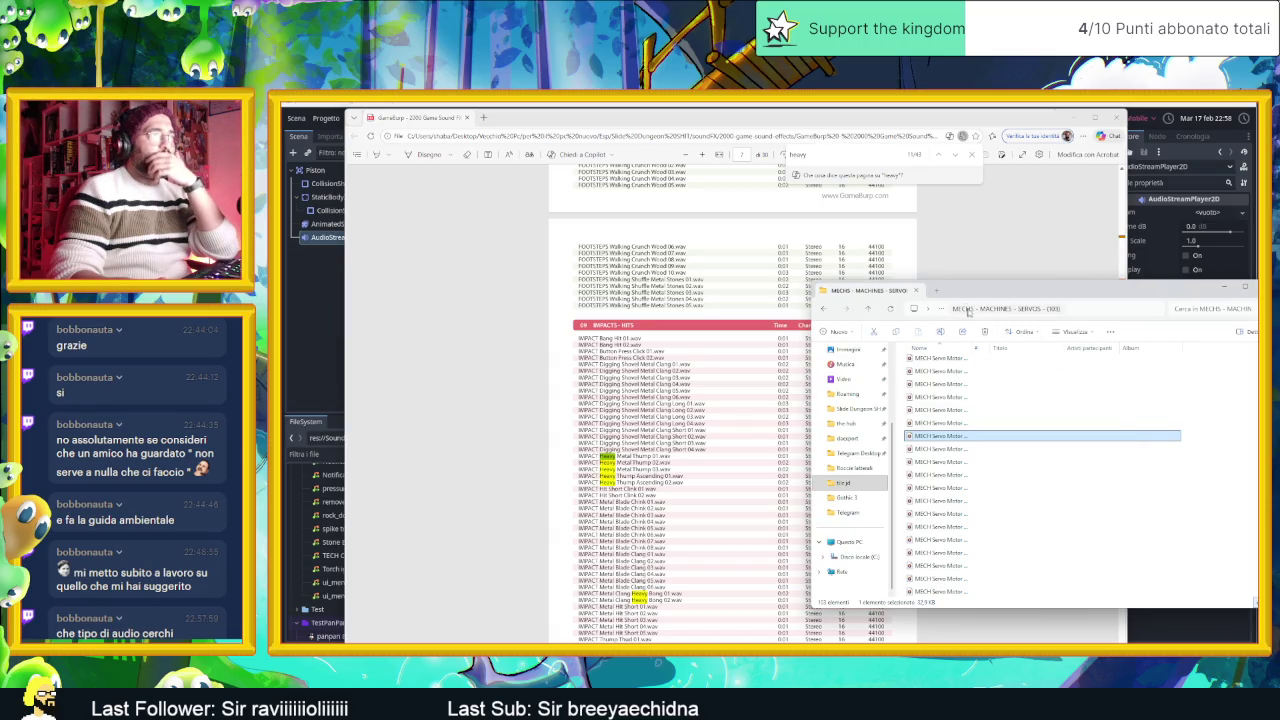
left_click(826, 309)
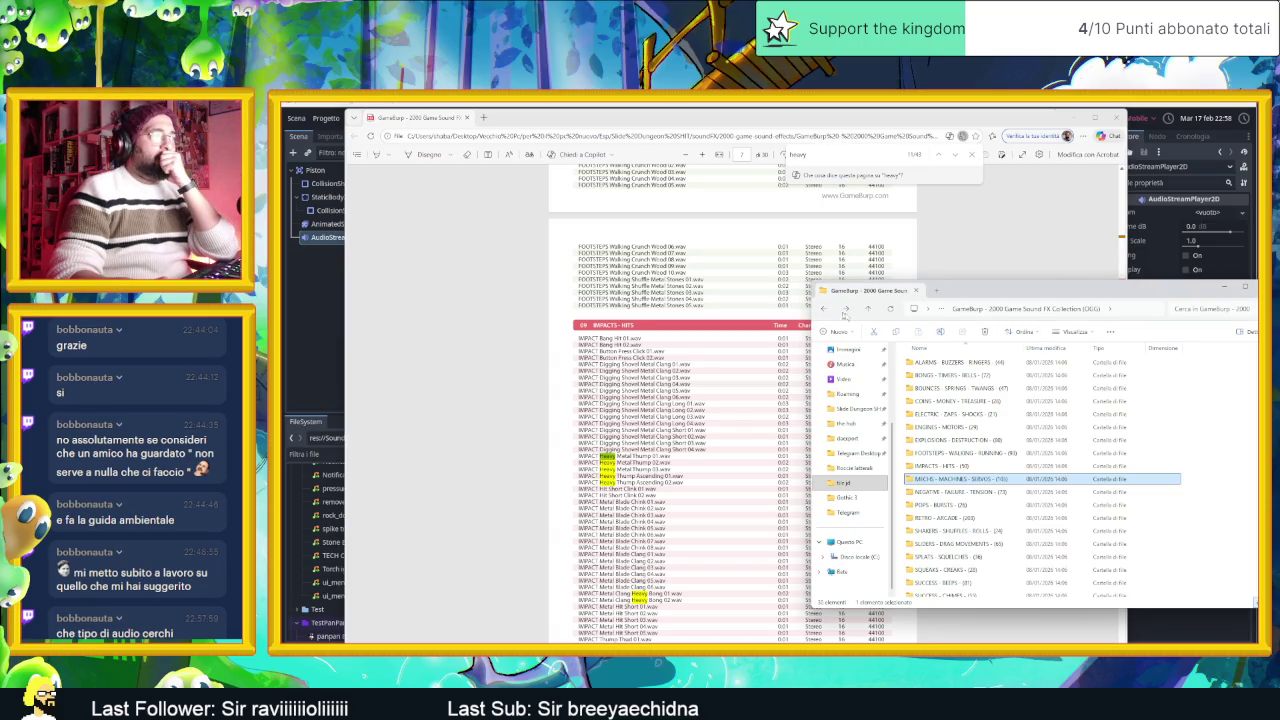
double_click(1024, 466)
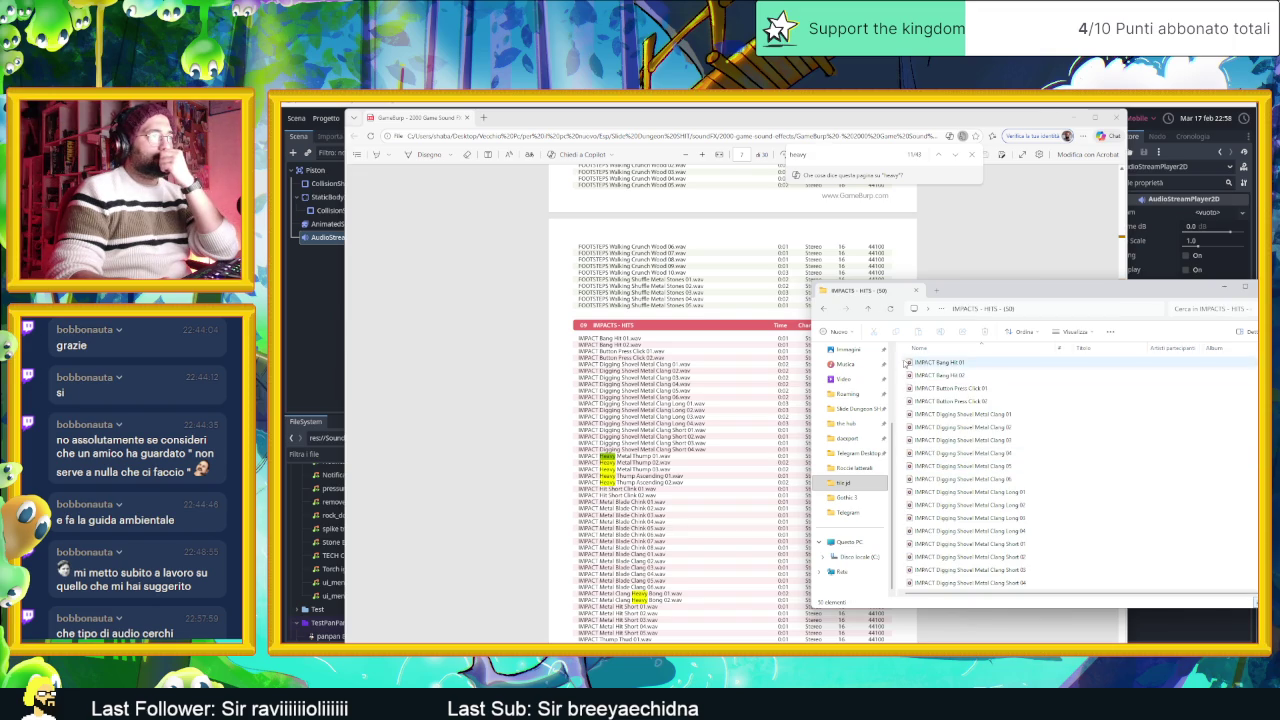
Step: Select all 50 impact sound files and bring up VLC's playlist menu
left_click_drag(930, 361, 942, 444)
key("ctrl+a")
scroll(942, 445, "down", 10)
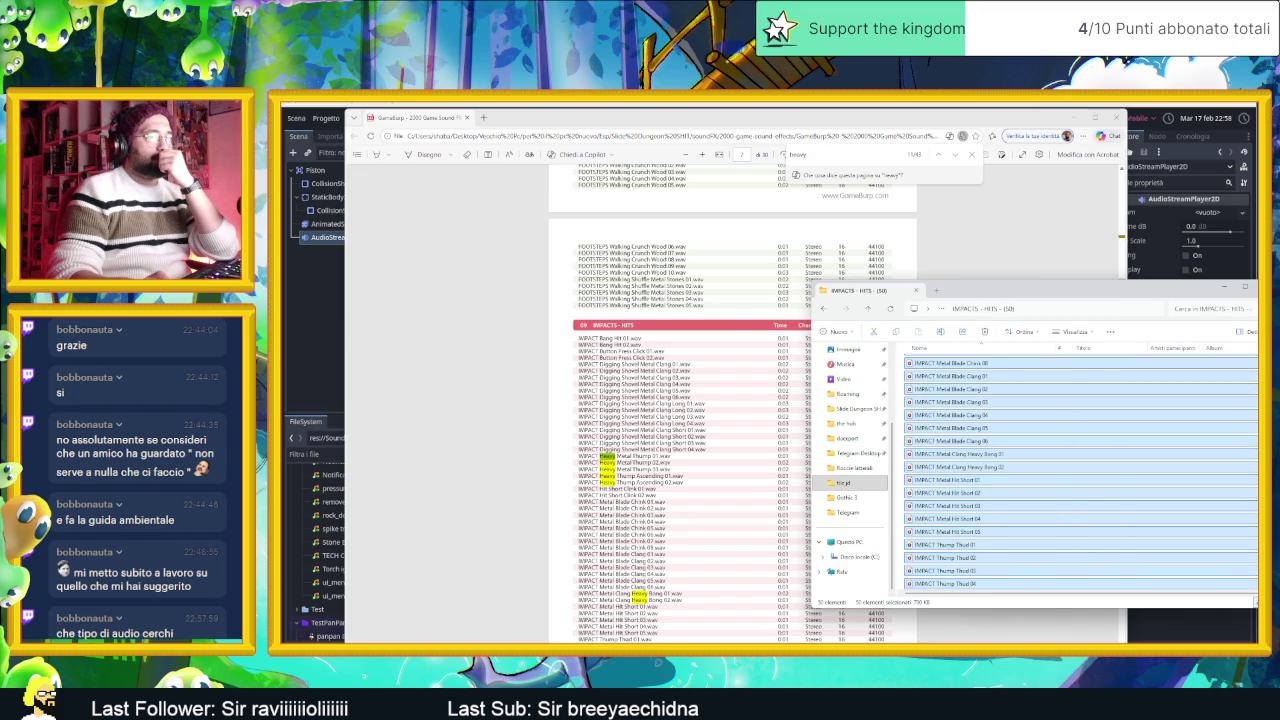
key("alt+Tab")
right_click(888, 459)
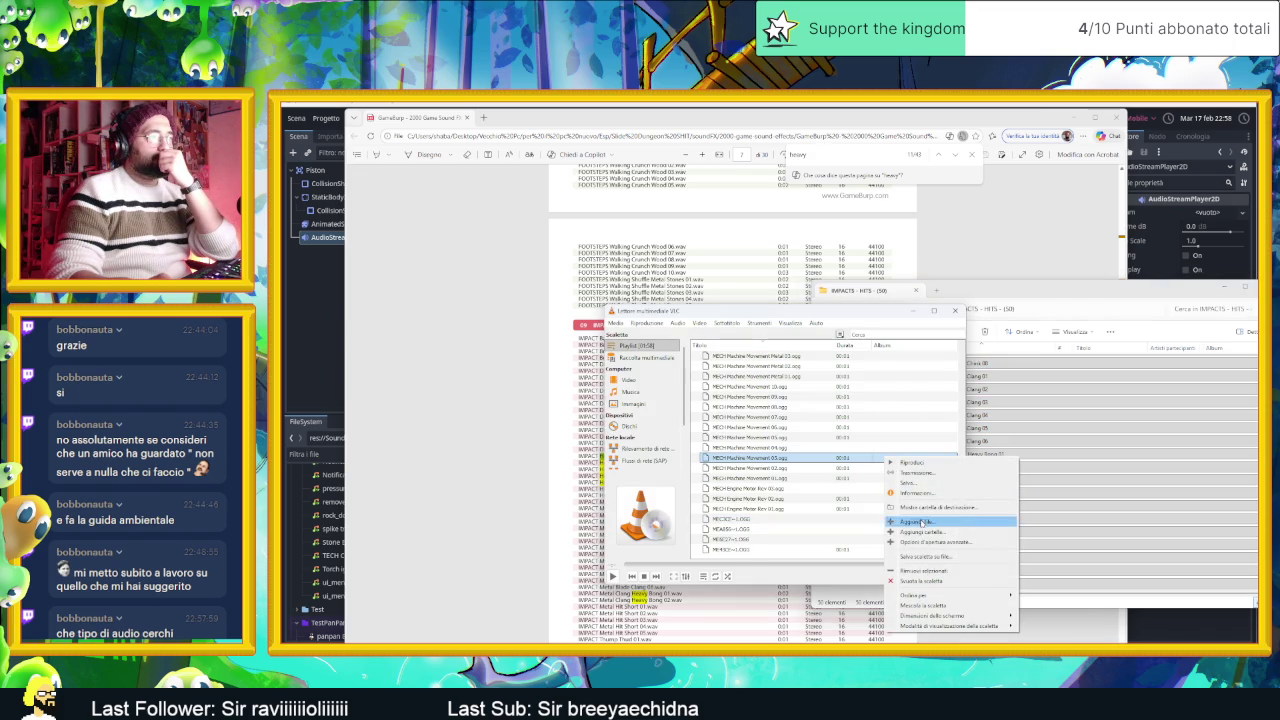
Step: Clear the VLC playlist, load the IMPACTS - HITS sounds, and audition the metal clang clips
left_click(920, 580)
left_click_drag(1055, 486, 848, 446)
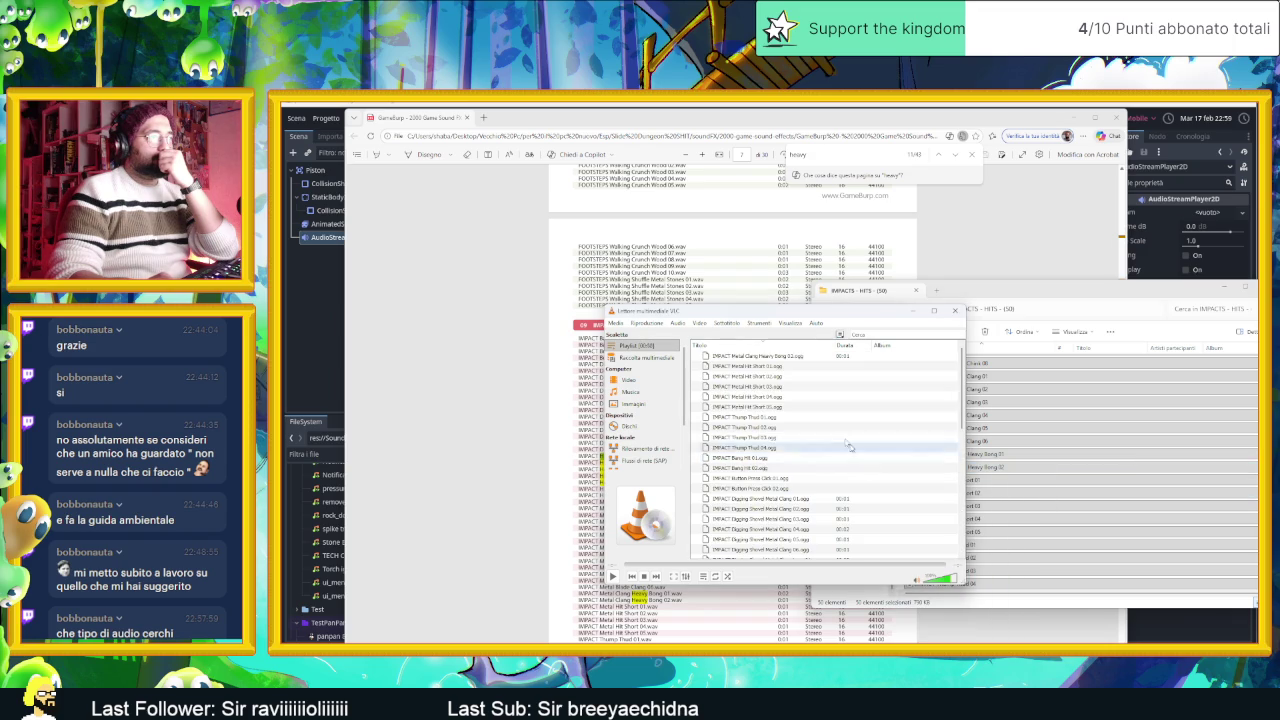
double_click(752, 356)
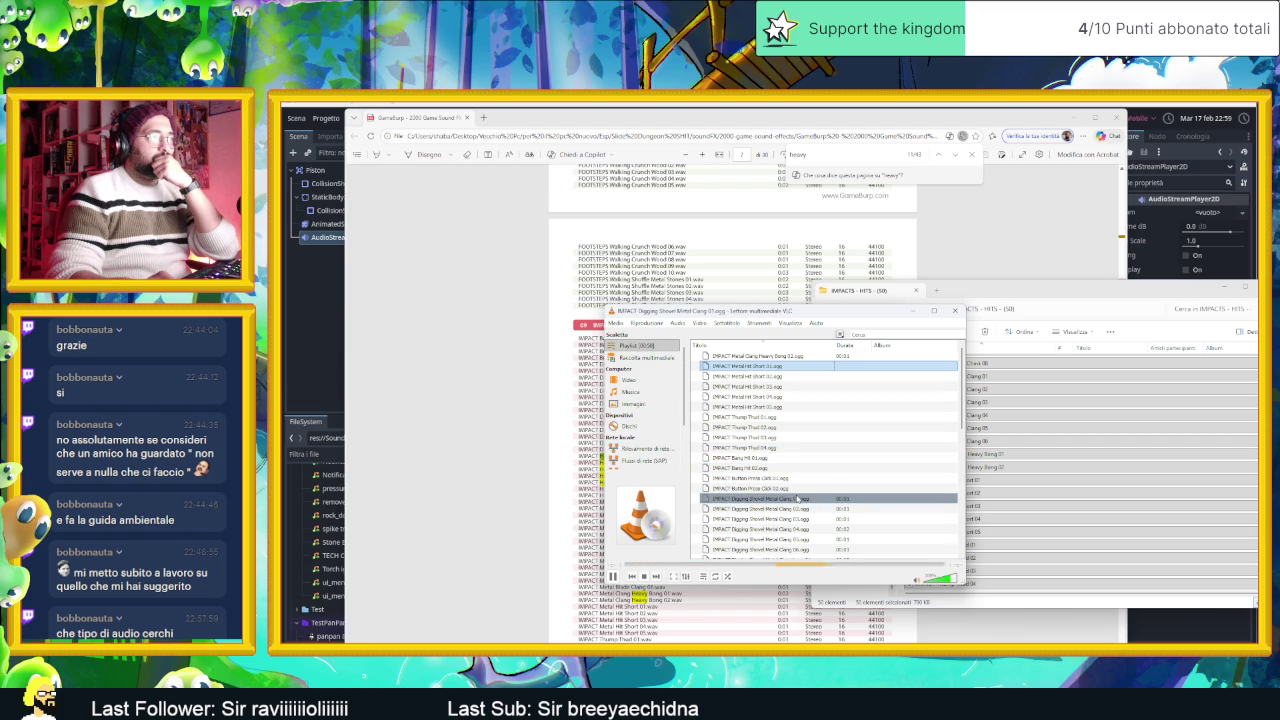
scroll(831, 509, "down", 3)
left_click(797, 478)
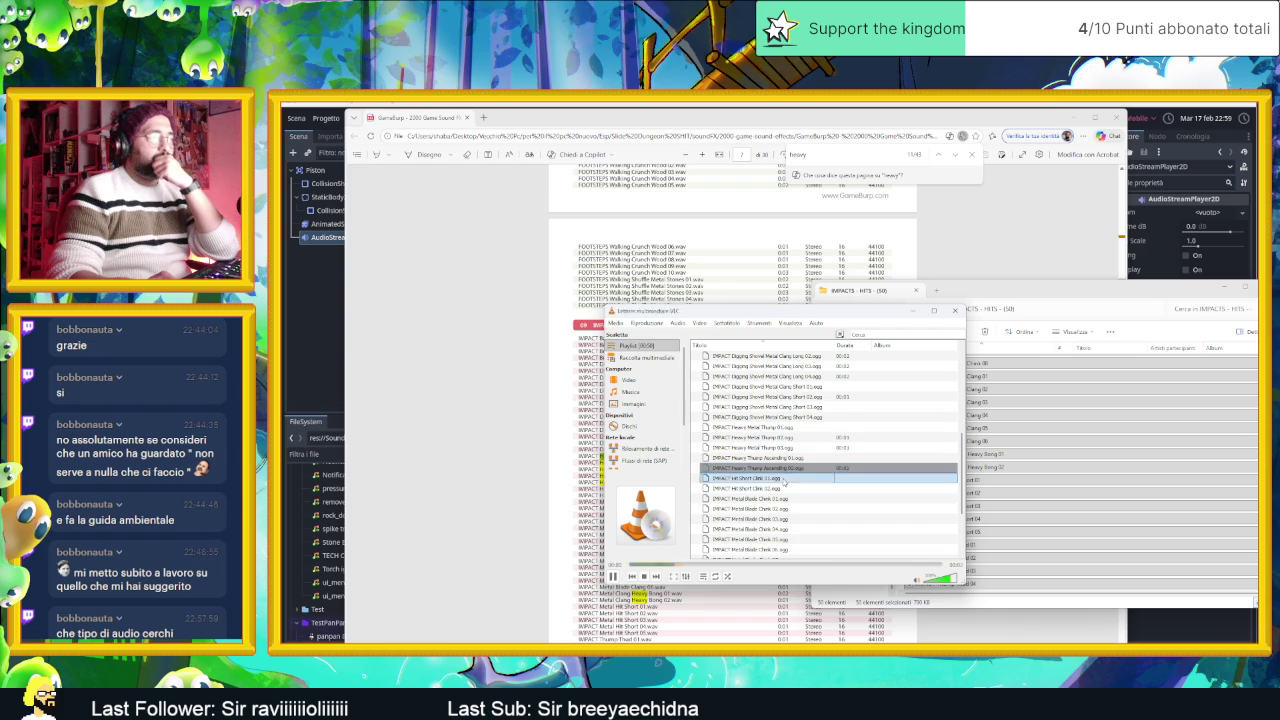
Step: Audition the metal hit group, including IMPACT Metal Hit Short 01, and the Thump Thud 03 impact
scroll(781, 494, "down", 1)
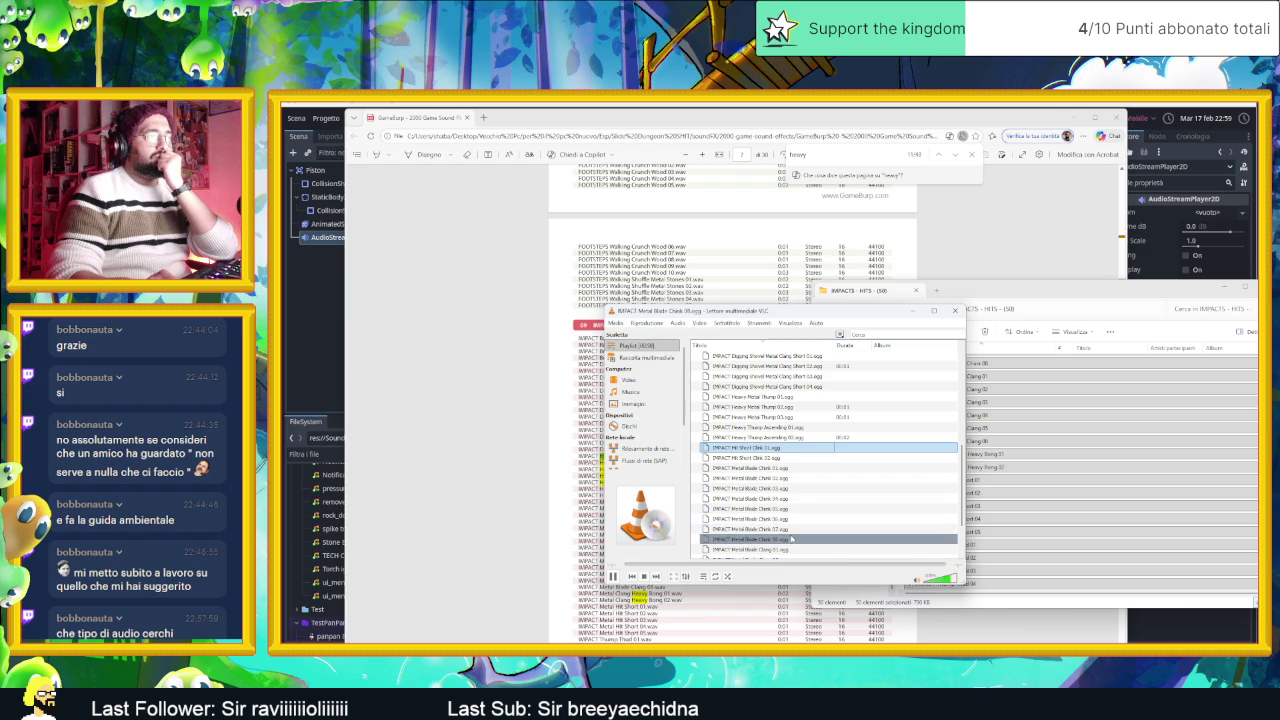
scroll(804, 523, "down", 1)
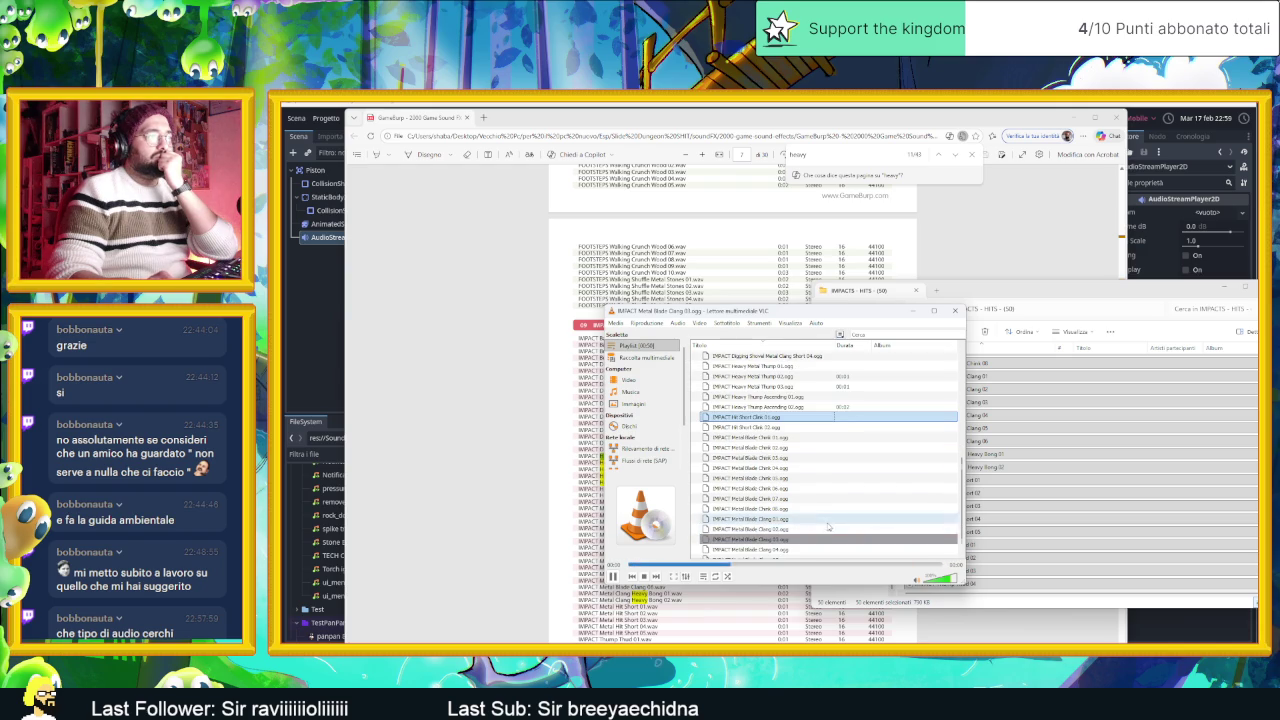
scroll(803, 526, "down", 1)
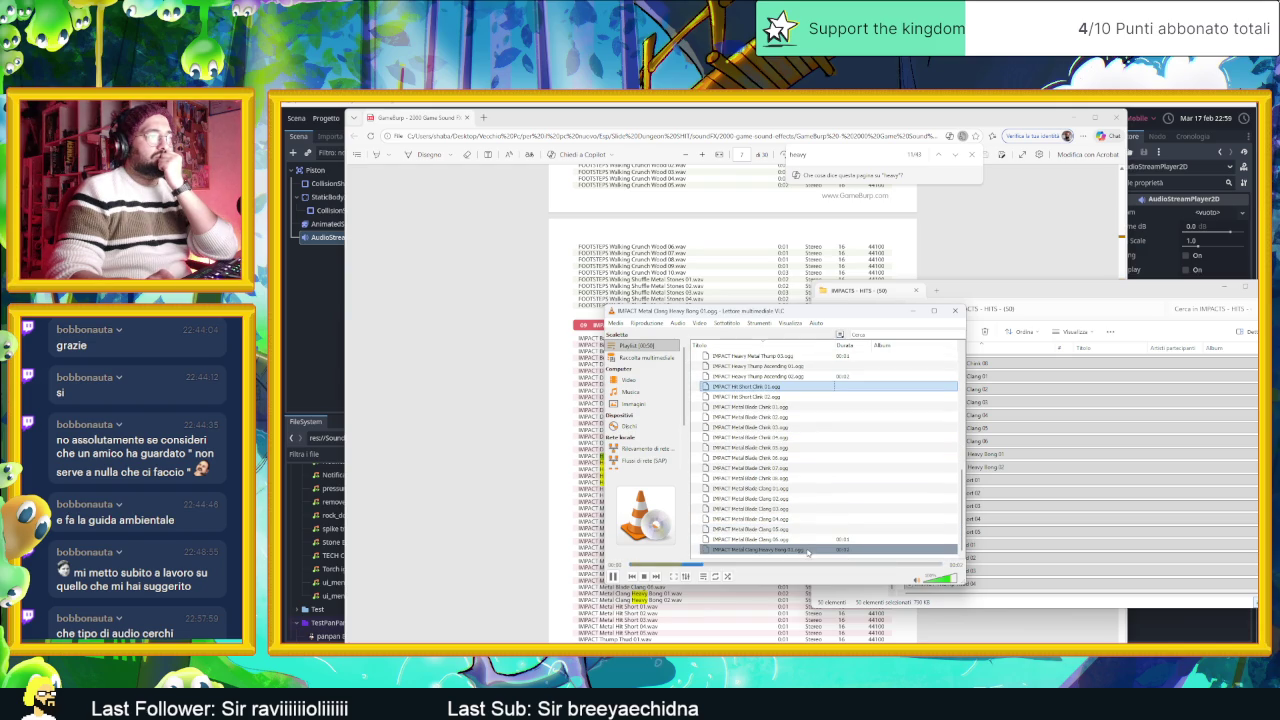
scroll(790, 490, "up", 7)
scroll(783, 469, "up", 3)
double_click(770, 386)
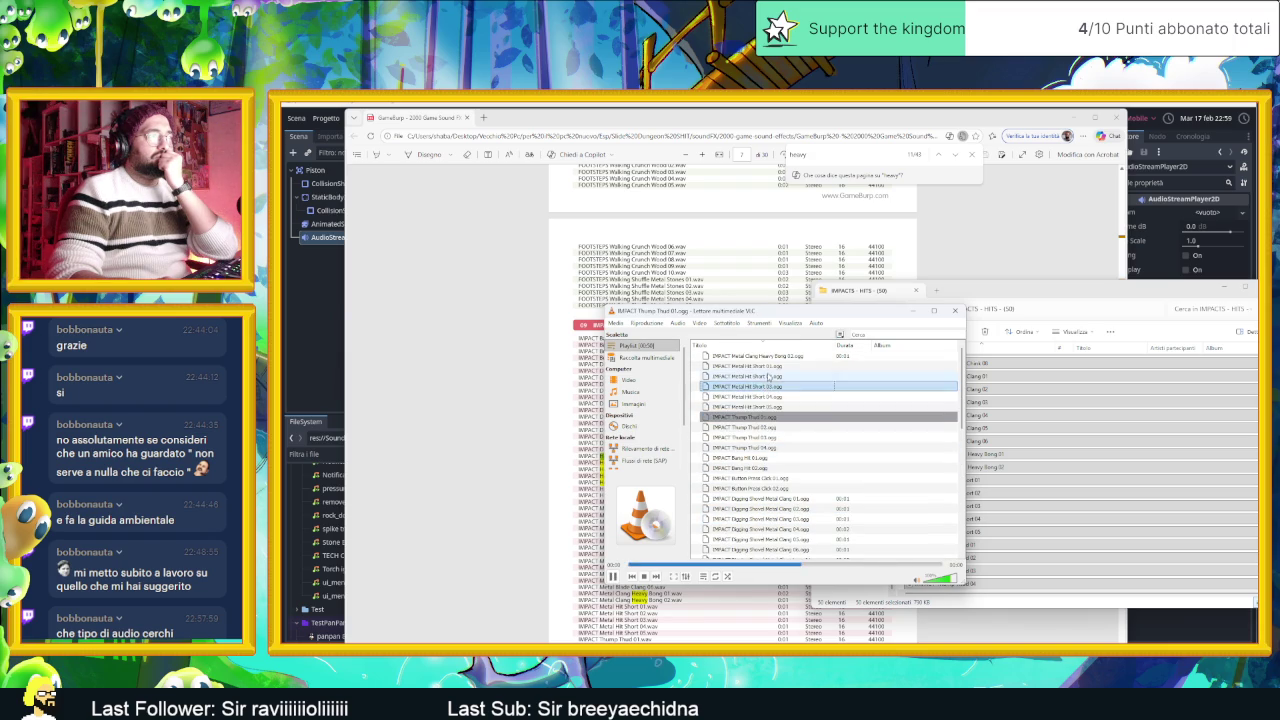
double_click(766, 366)
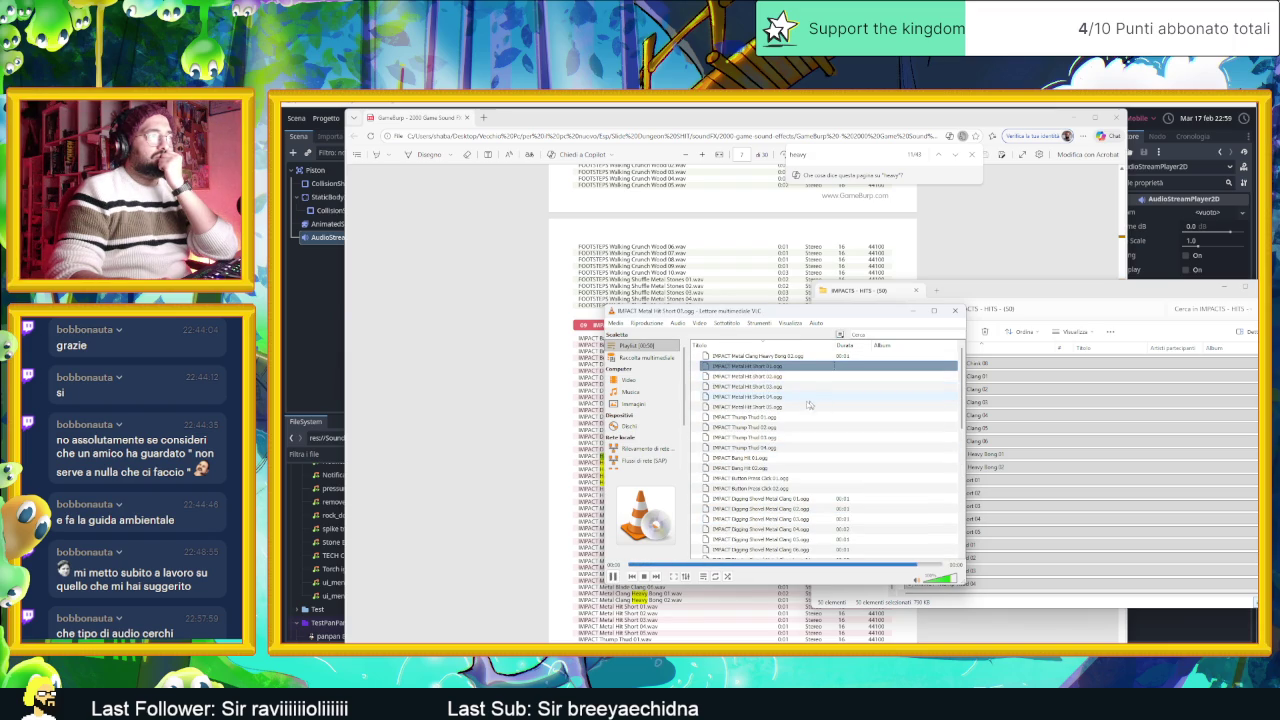
double_click(775, 438)
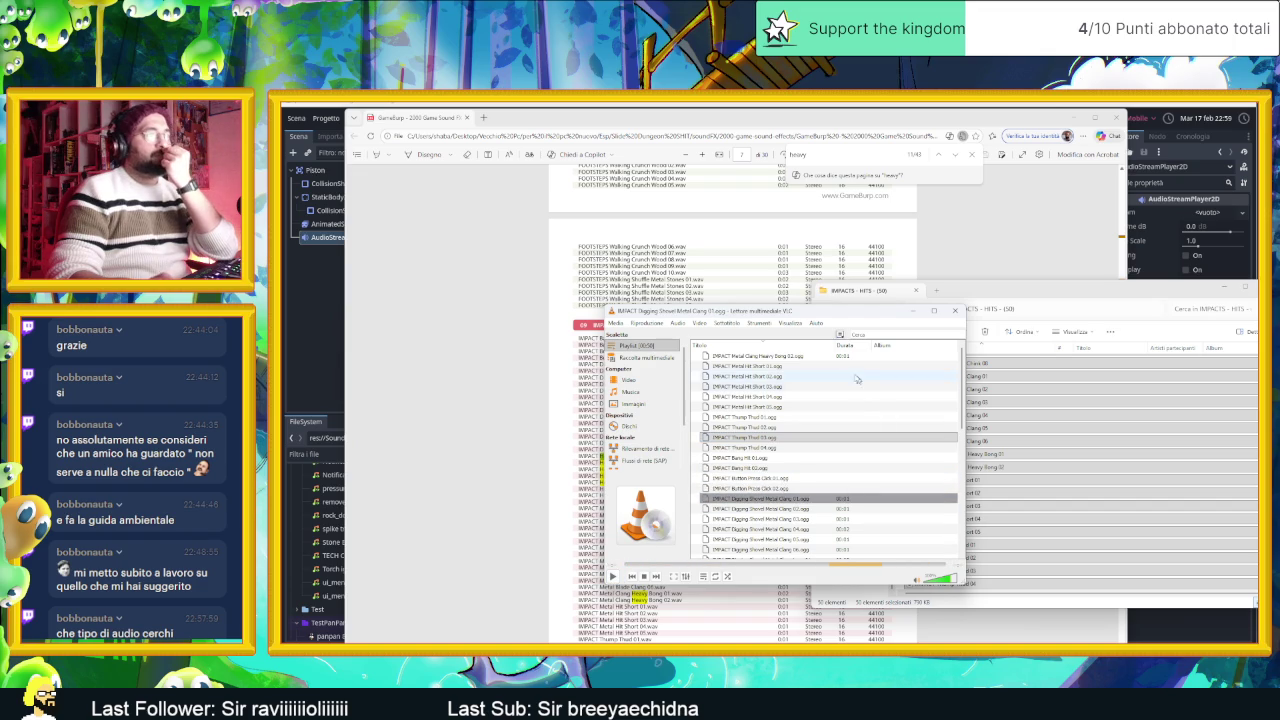
left_click(1020, 292)
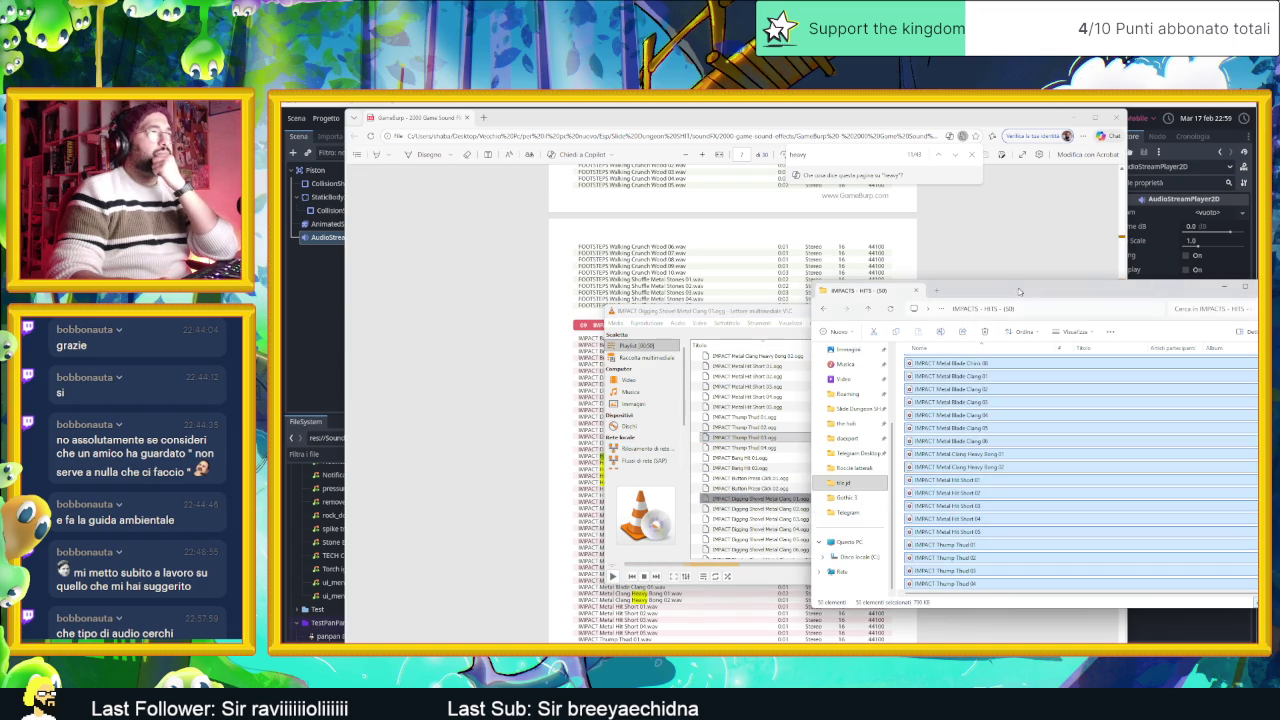
Step: Look up the BONG Clock Mechanism sounds in the catalogue PDF, then clear the search text
key("alt+Tab")
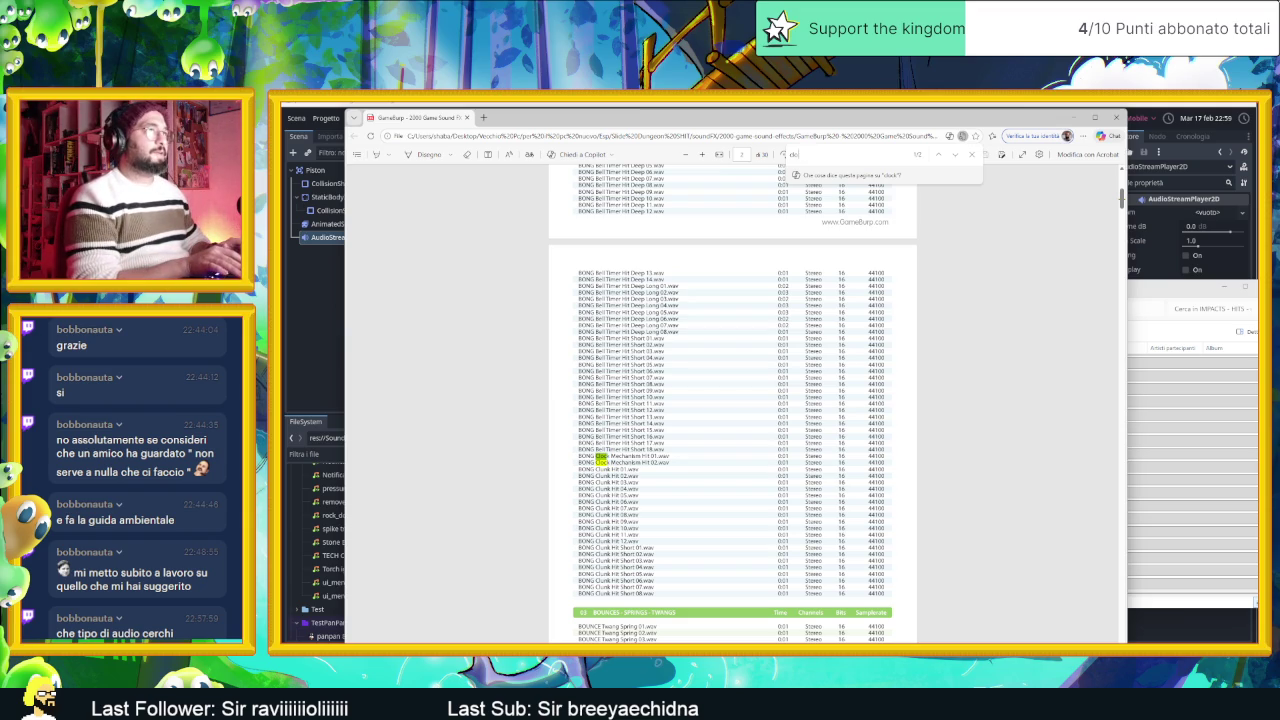
key("BackSpace")
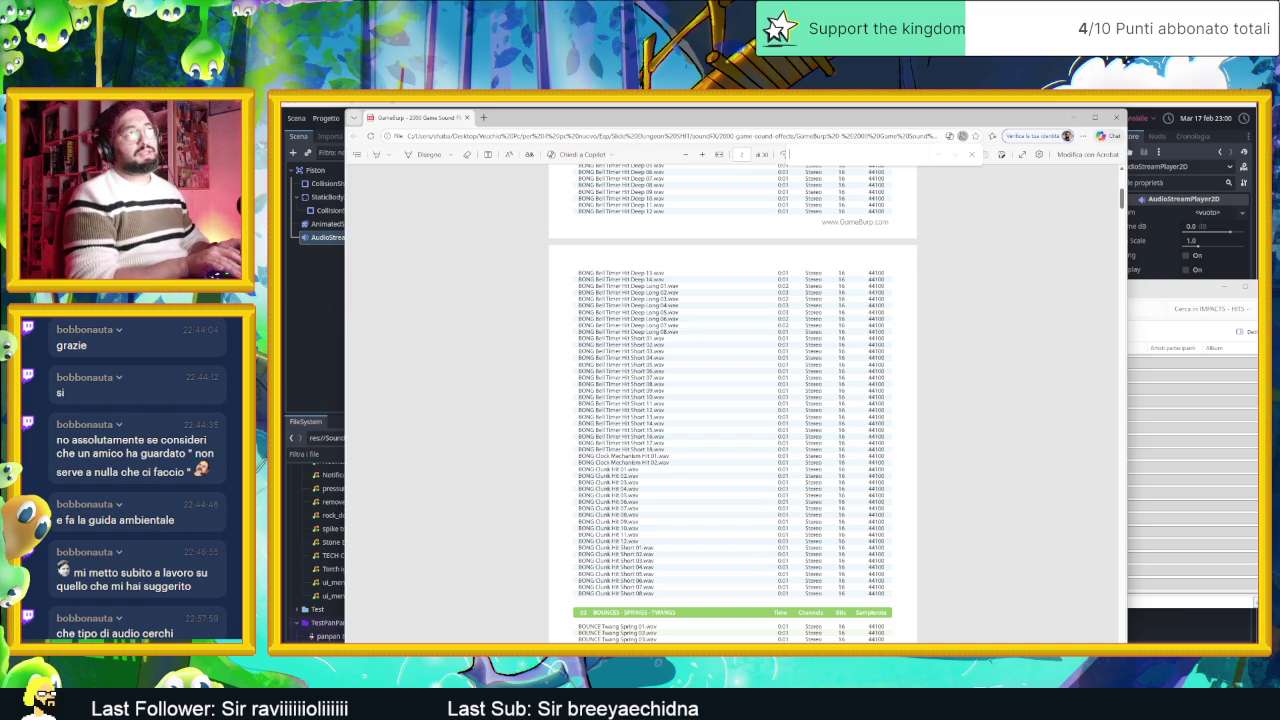
left_click(1140, 458)
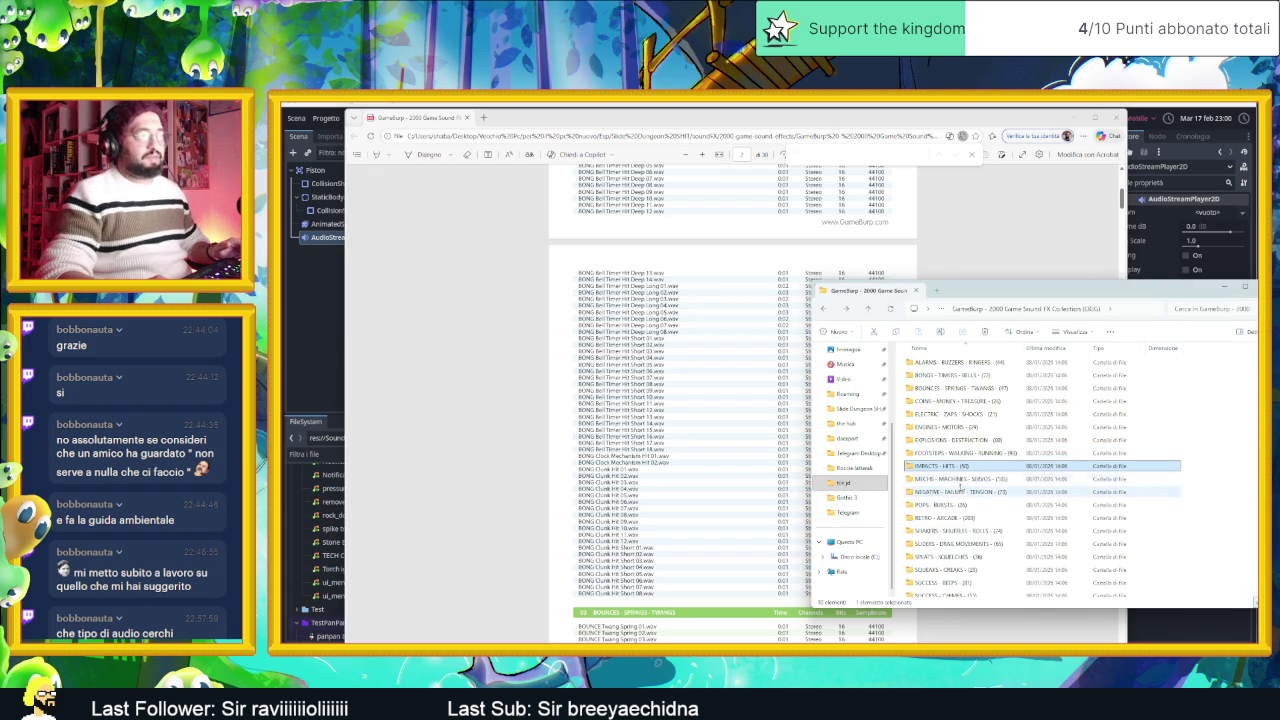
Step: Navigate from GameBurp to the pro-sound-collection's Gamemaster Audio Pro Sound Collection folder
key("alt+Up")
key("alt+Up")
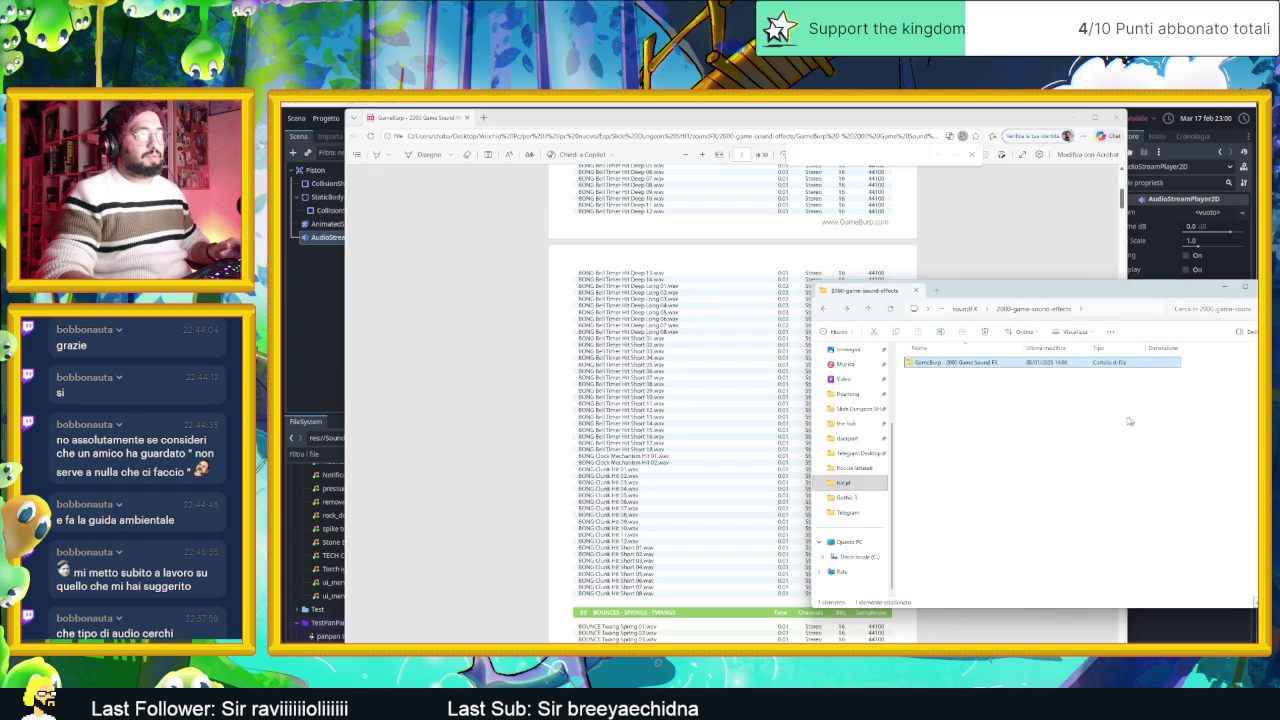
key("alt+Up")
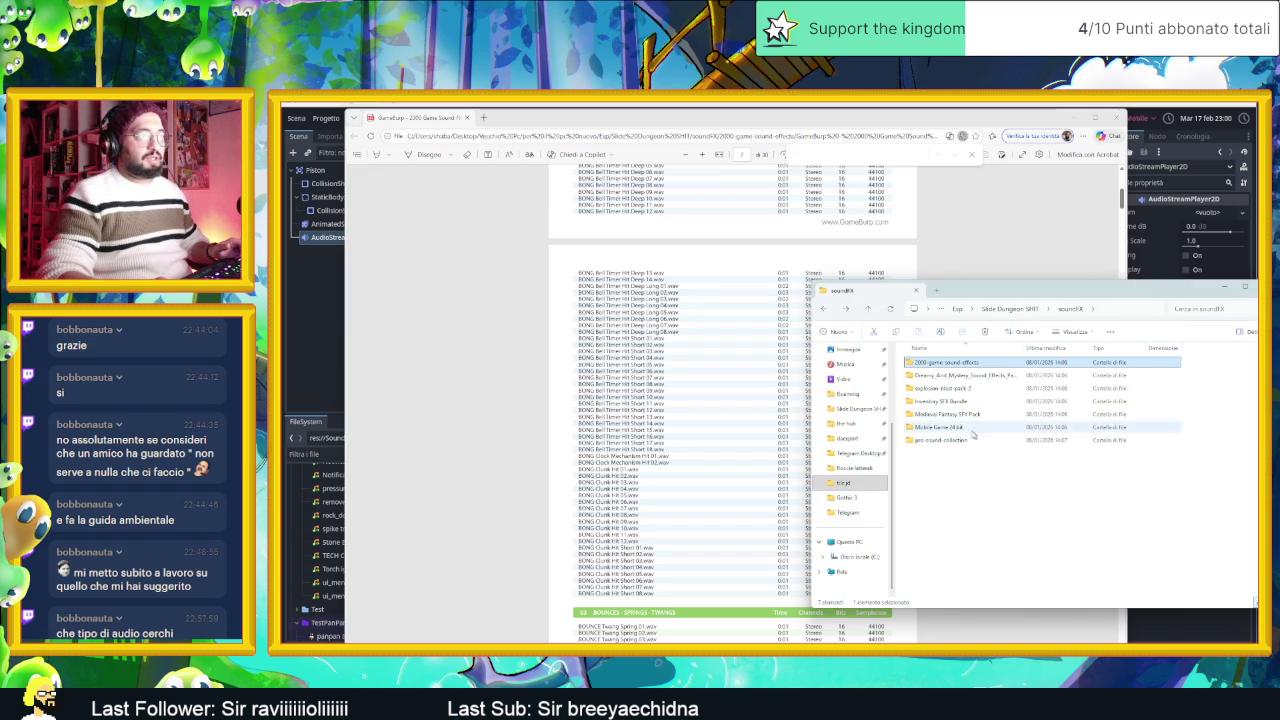
left_click(969, 430)
double_click(958, 440)
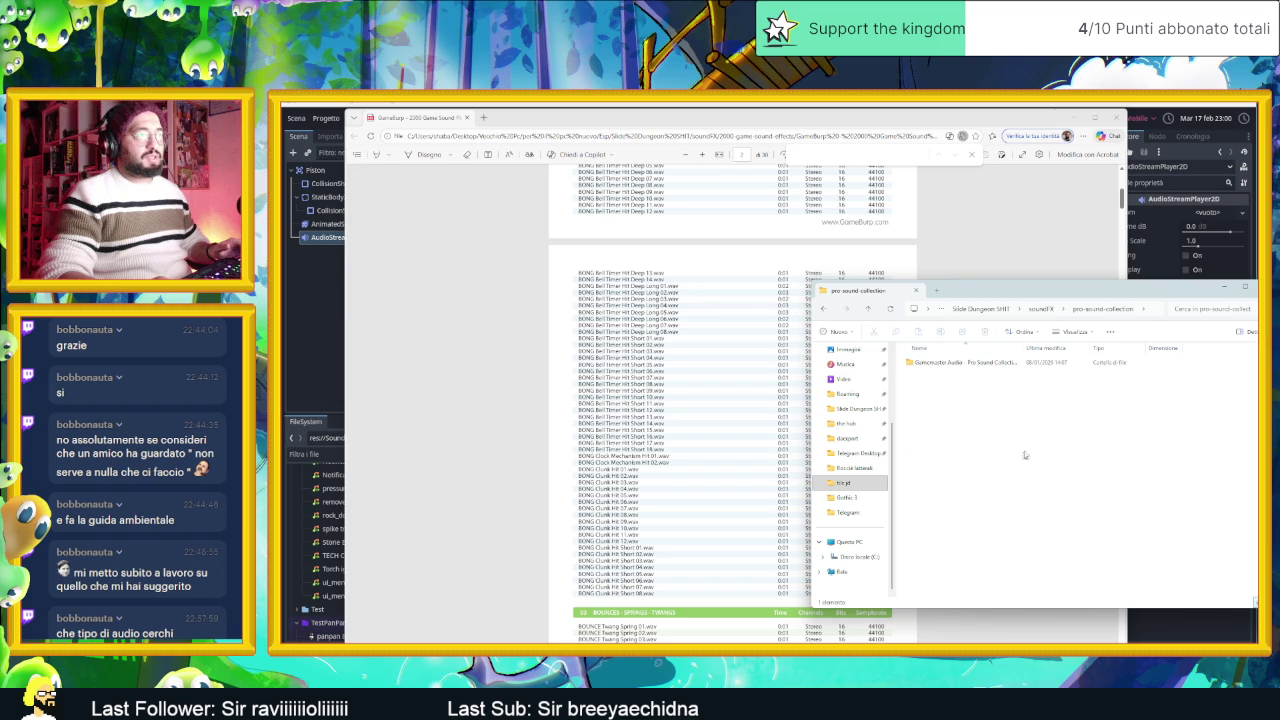
double_click(982, 362)
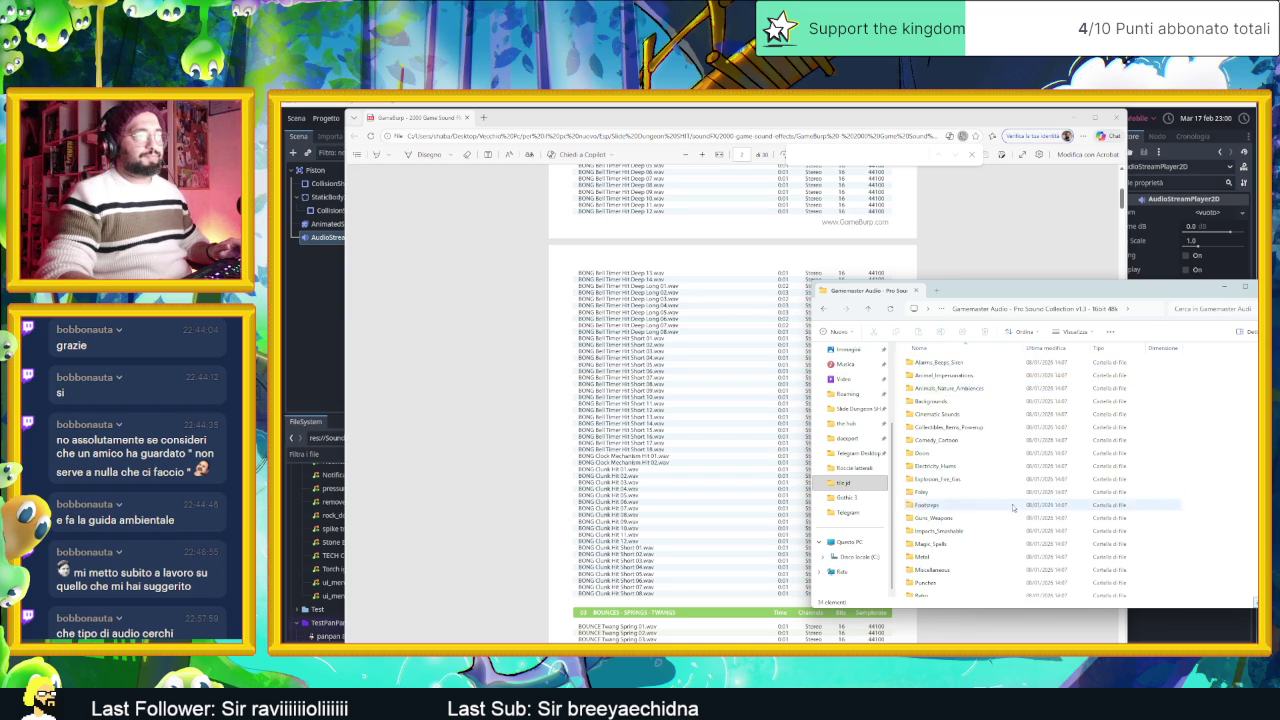
Step: Open the Pro Sound Collection v1.3 sound list PDF and search it for 'gear'
scroll(1000, 506, "down", 5)
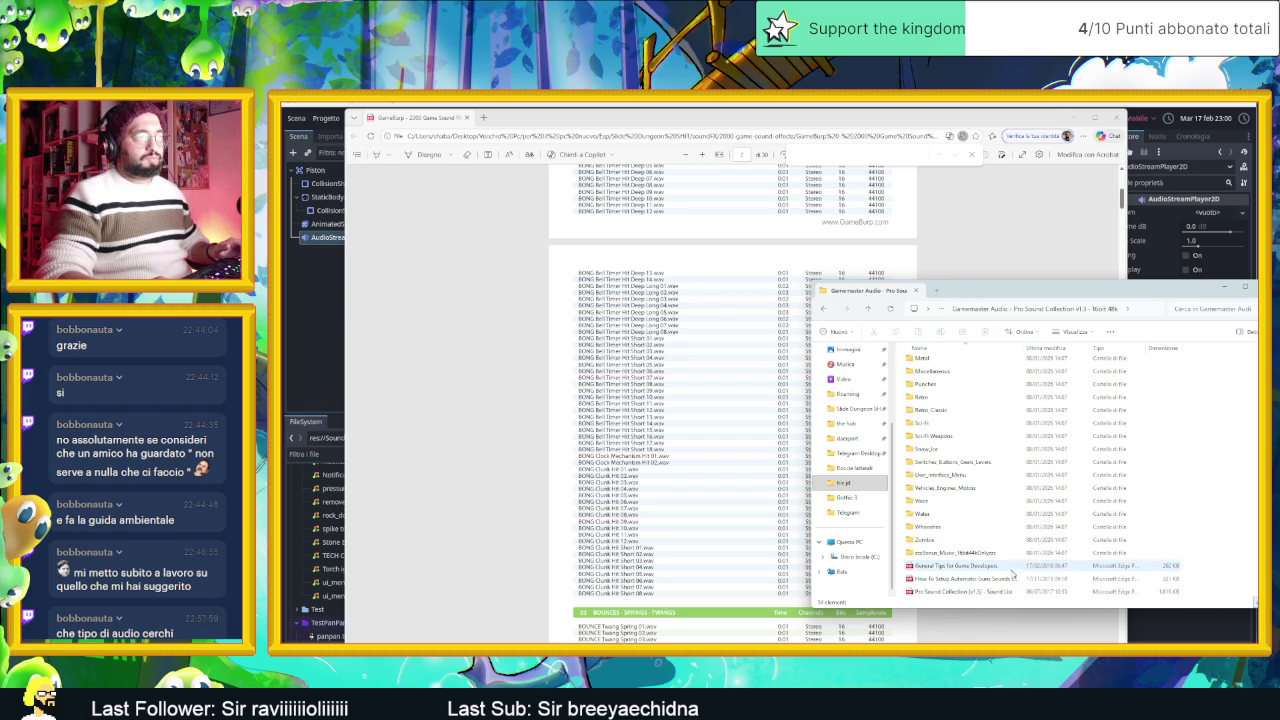
left_click(1012, 593)
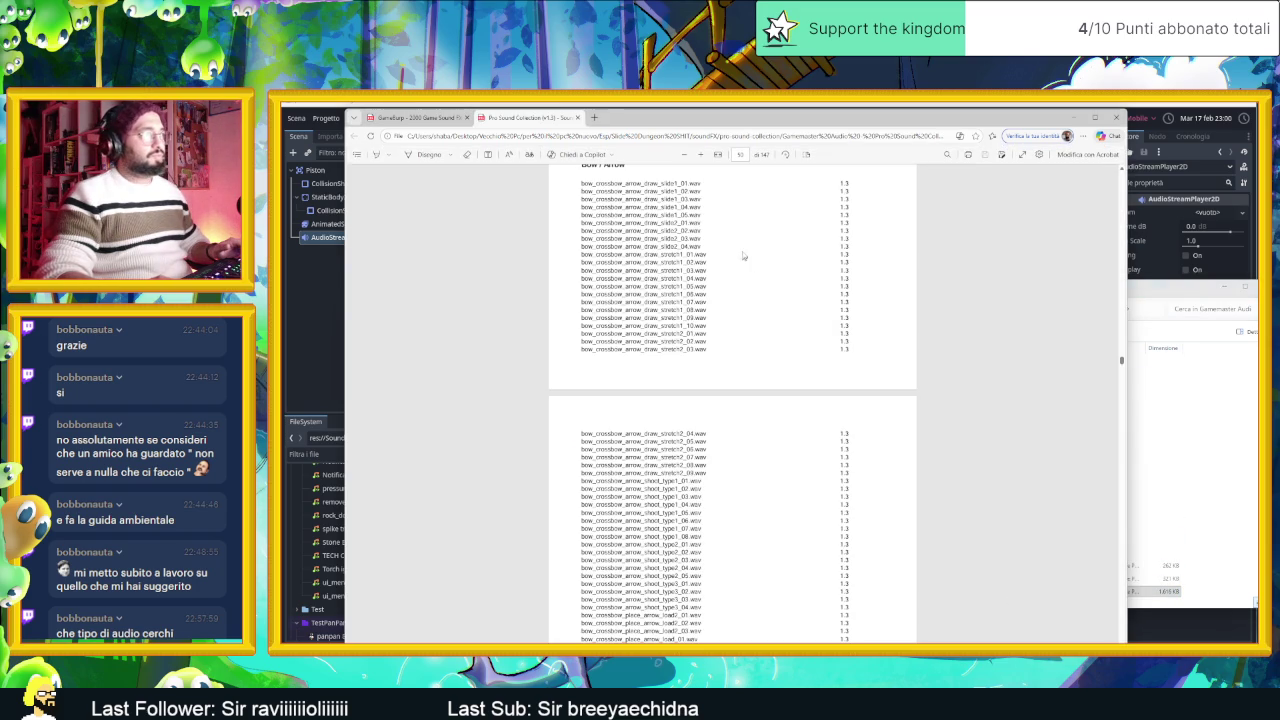
key("ctrl+f")
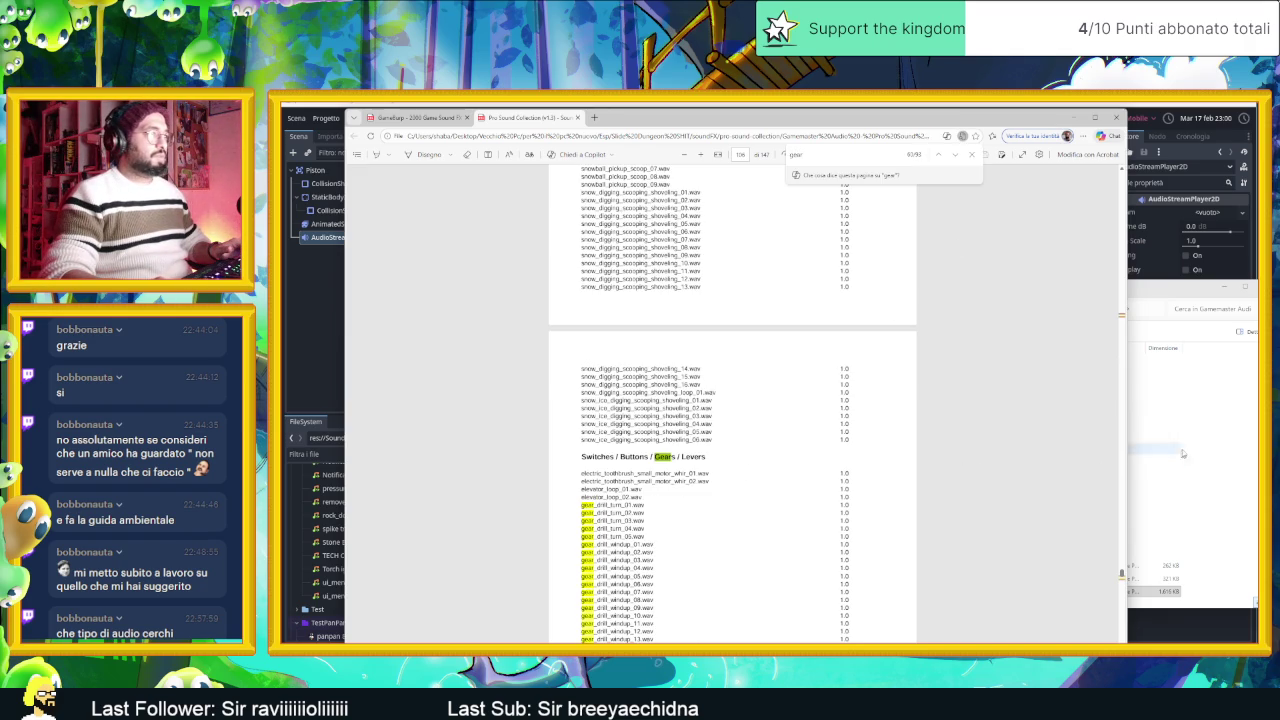
left_click(1232, 412)
scroll(1037, 514, "up", 5)
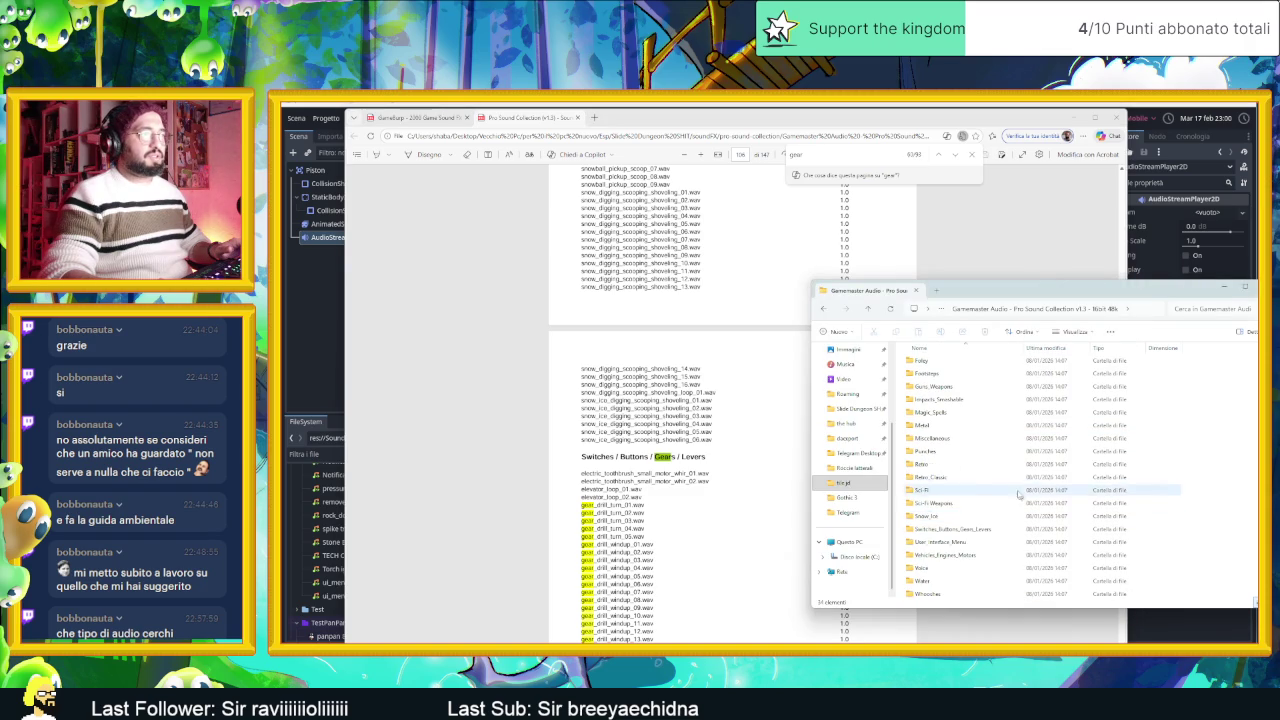
Step: Open Switches_Buttons_Gears_Levers, select its 107 sounds, and load them into a cleared VLC playlist
scroll(952, 414, "down", 5)
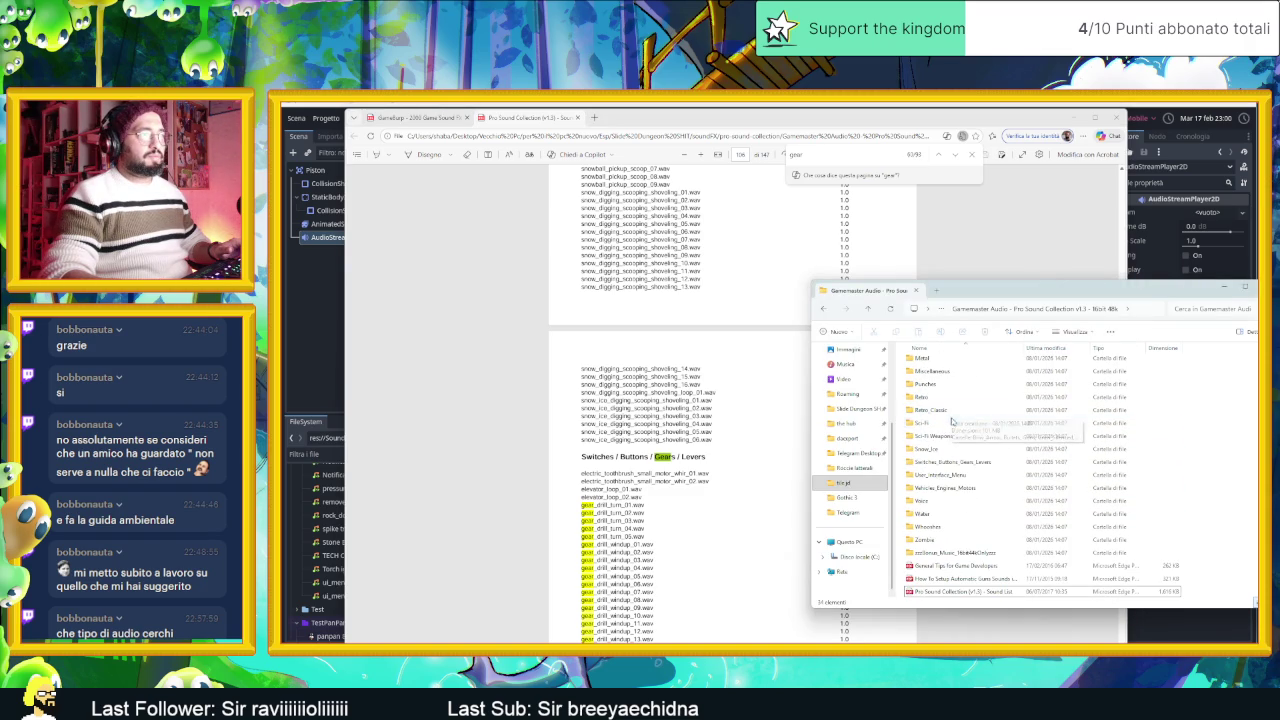
double_click(950, 461)
mouse_move(905, 362)
left_mouse_down()
mouse_move(1000, 600)
mouse_move(998, 520)
left_mouse_up()
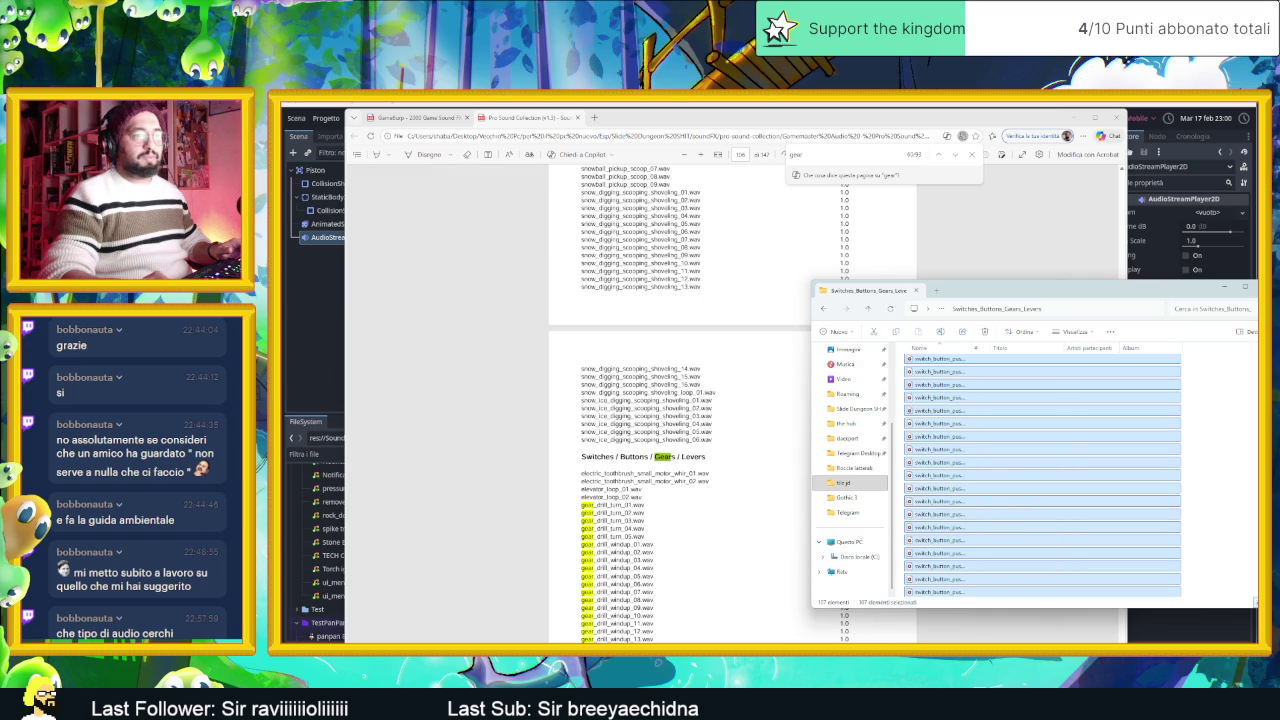
key("Return")
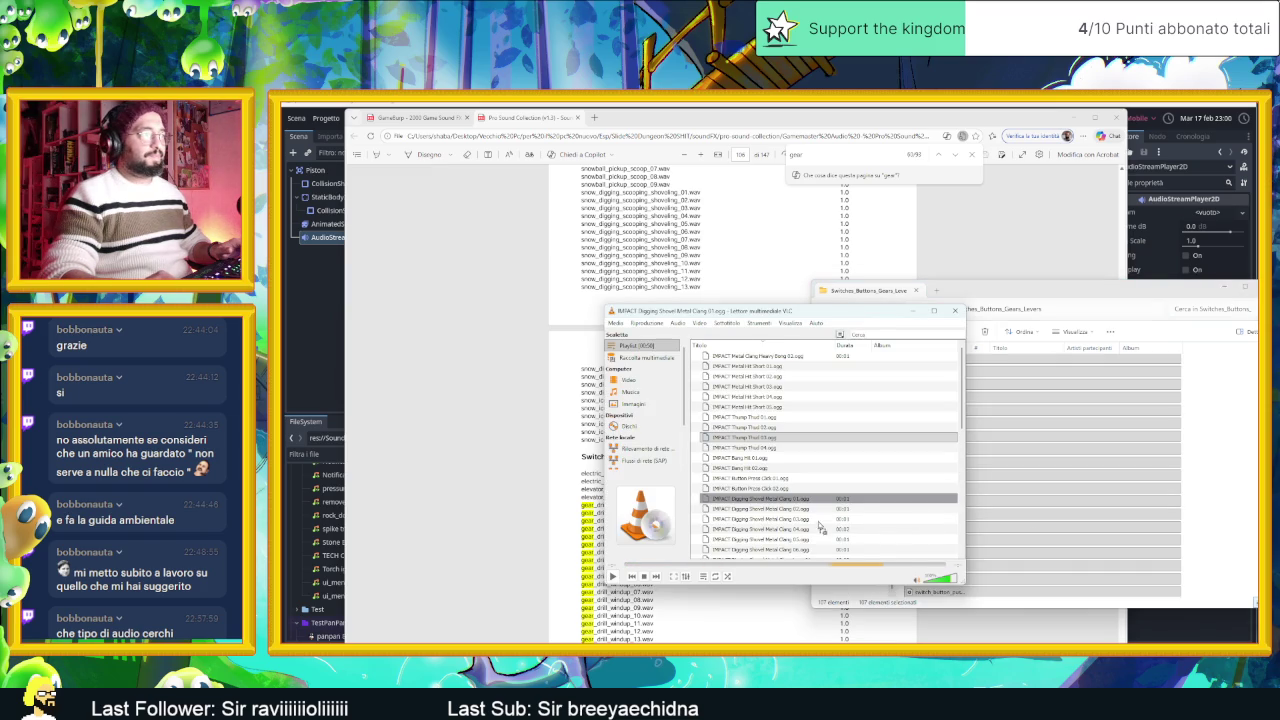
right_click(752, 449)
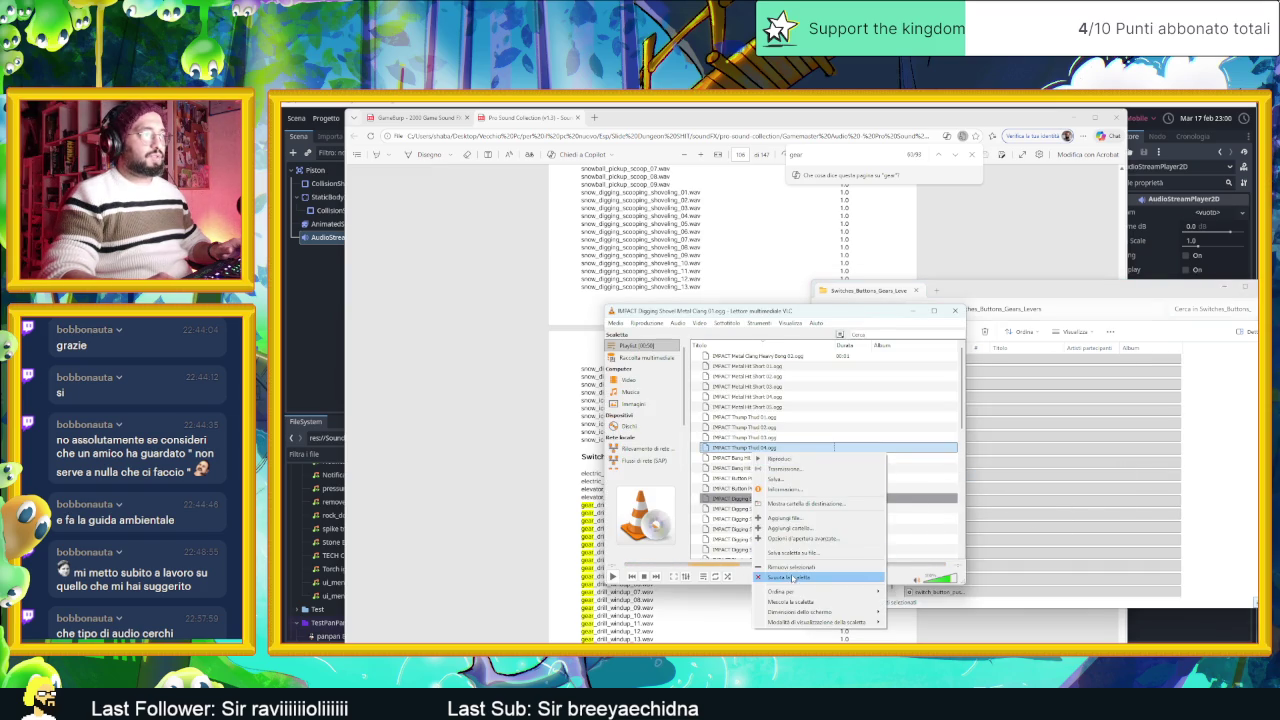
left_click(792, 578)
left_click_drag(1000, 437, 820, 432)
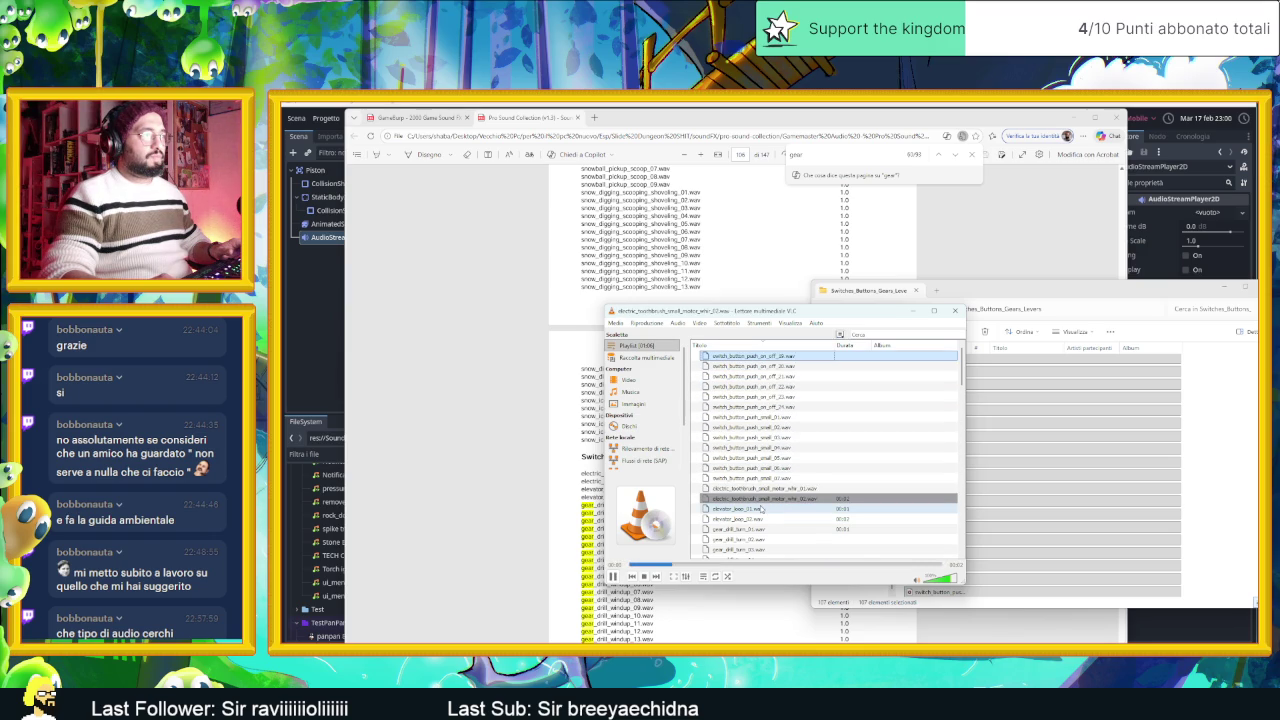
Step: Audition gear_drill_turn clips 01 to 05 and the first gear_drill_windup clips
left_click(762, 509)
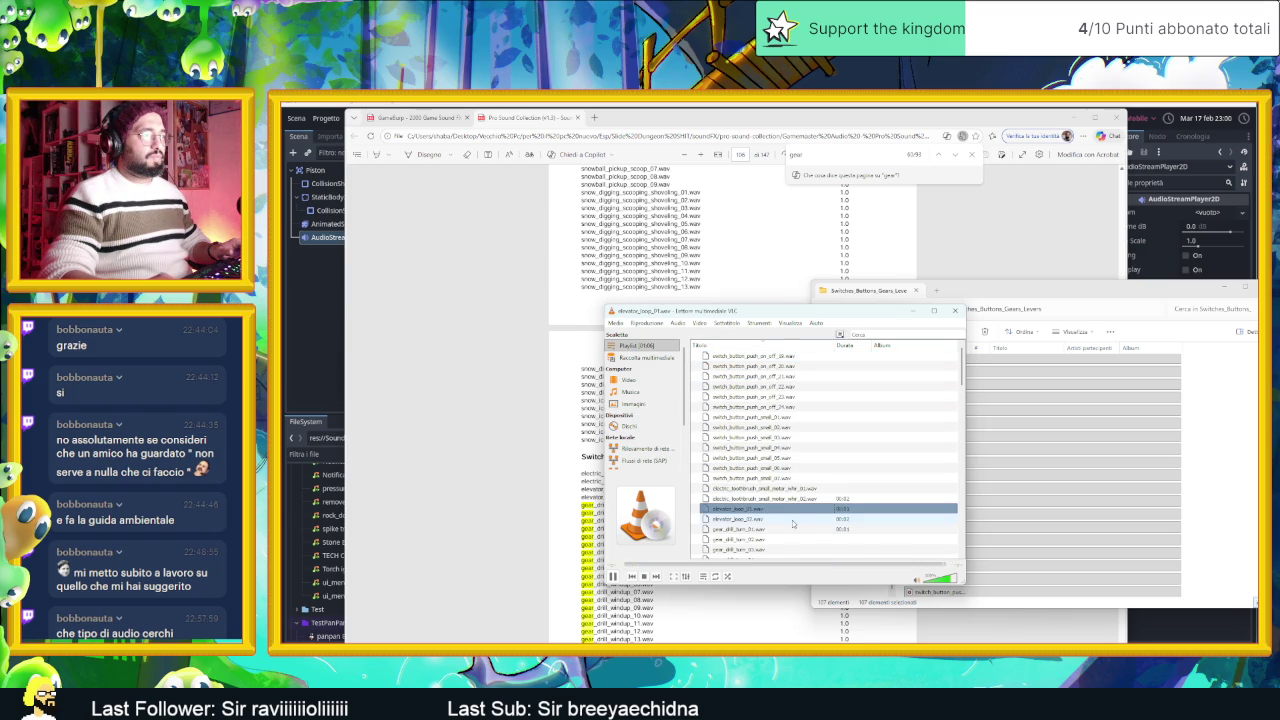
scroll(789, 522, "down", 4)
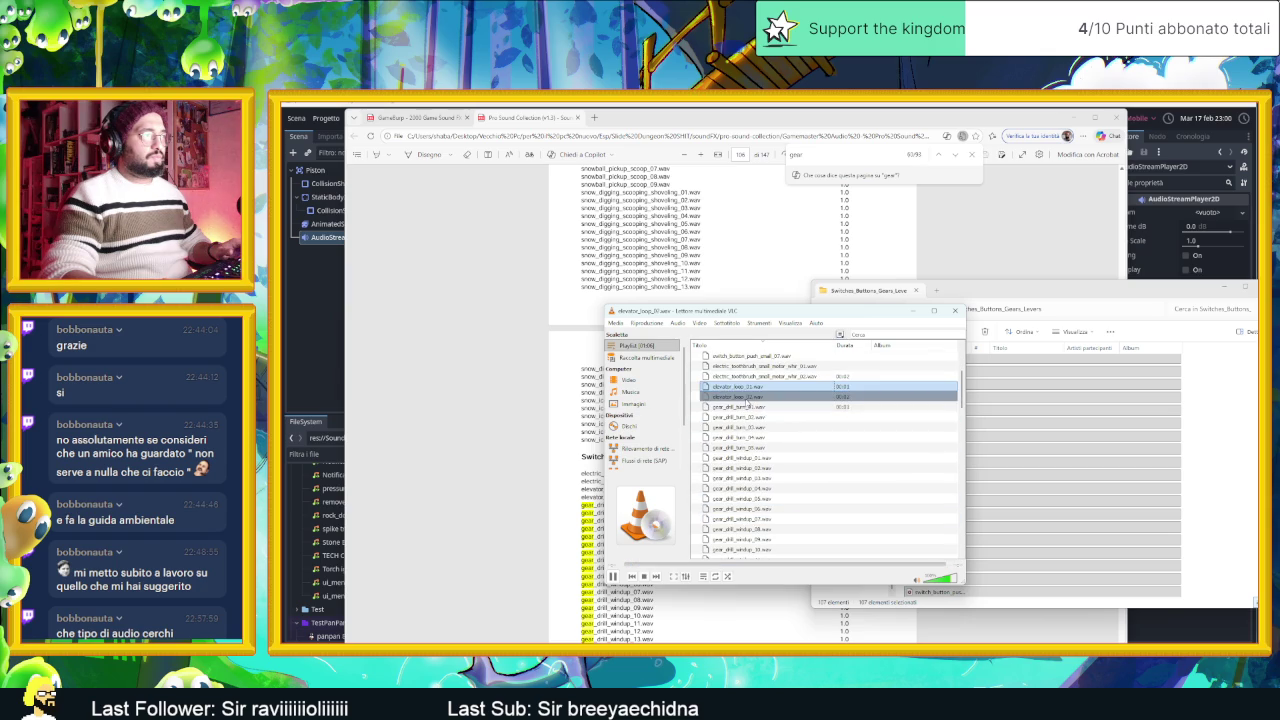
double_click(757, 408)
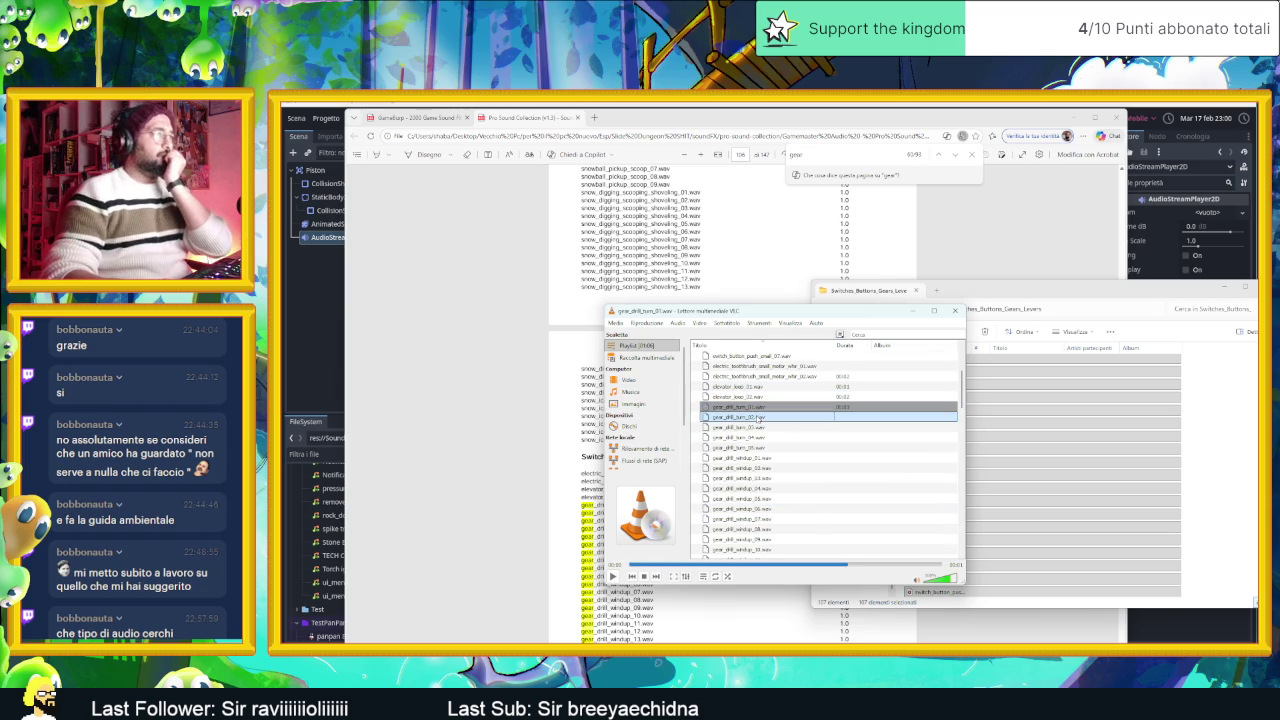
double_click(760, 417)
double_click(762, 427)
double_click(763, 437)
double_click(765, 447)
double_click(763, 457)
double_click(767, 478)
double_click(767, 488)
Step: Audition gear_drill_windup clips 05 through 10 and windup_17
scroll(767, 485, "down", 2)
double_click(767, 438)
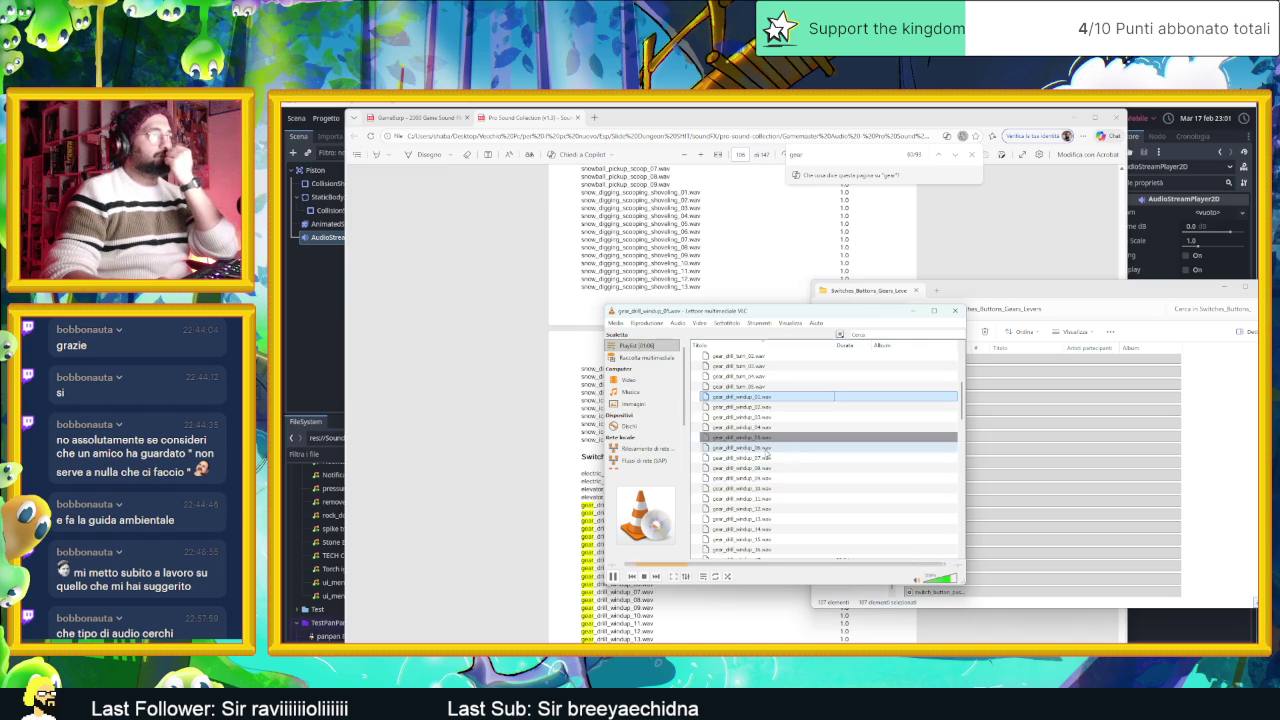
double_click(767, 447)
double_click(768, 457)
double_click(768, 467)
left_click(770, 488)
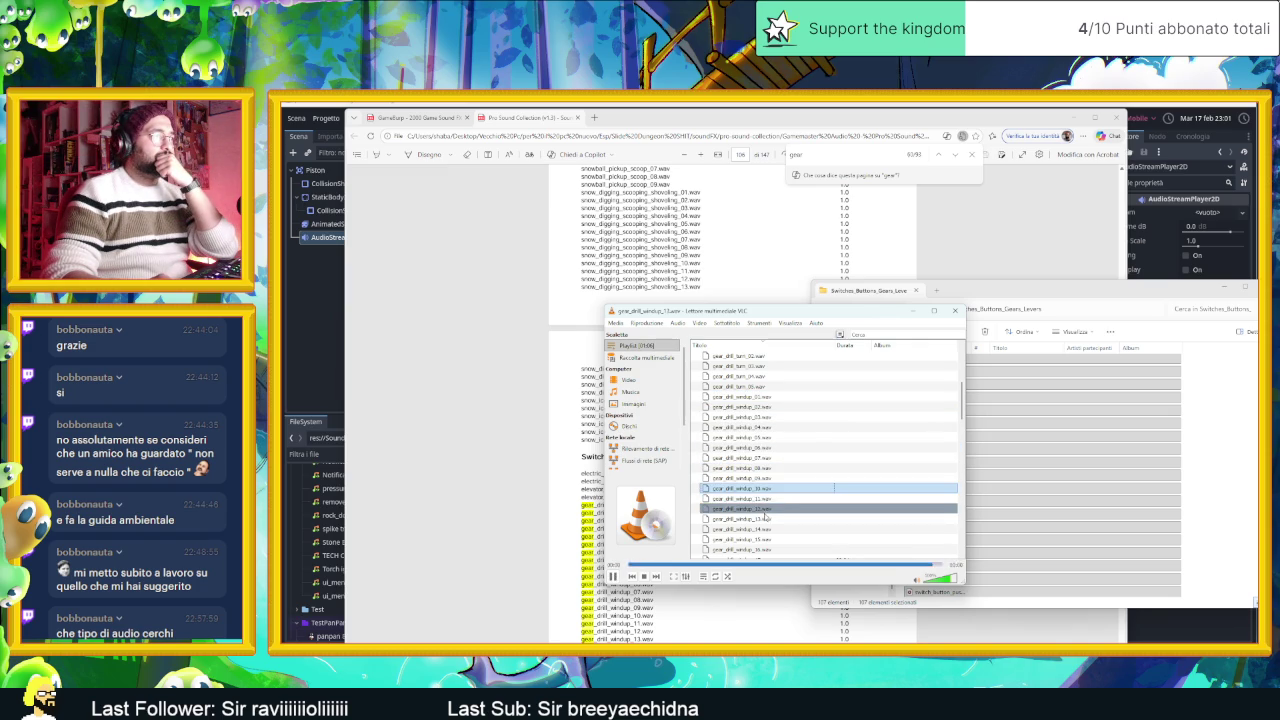
scroll(766, 517, "down", 2)
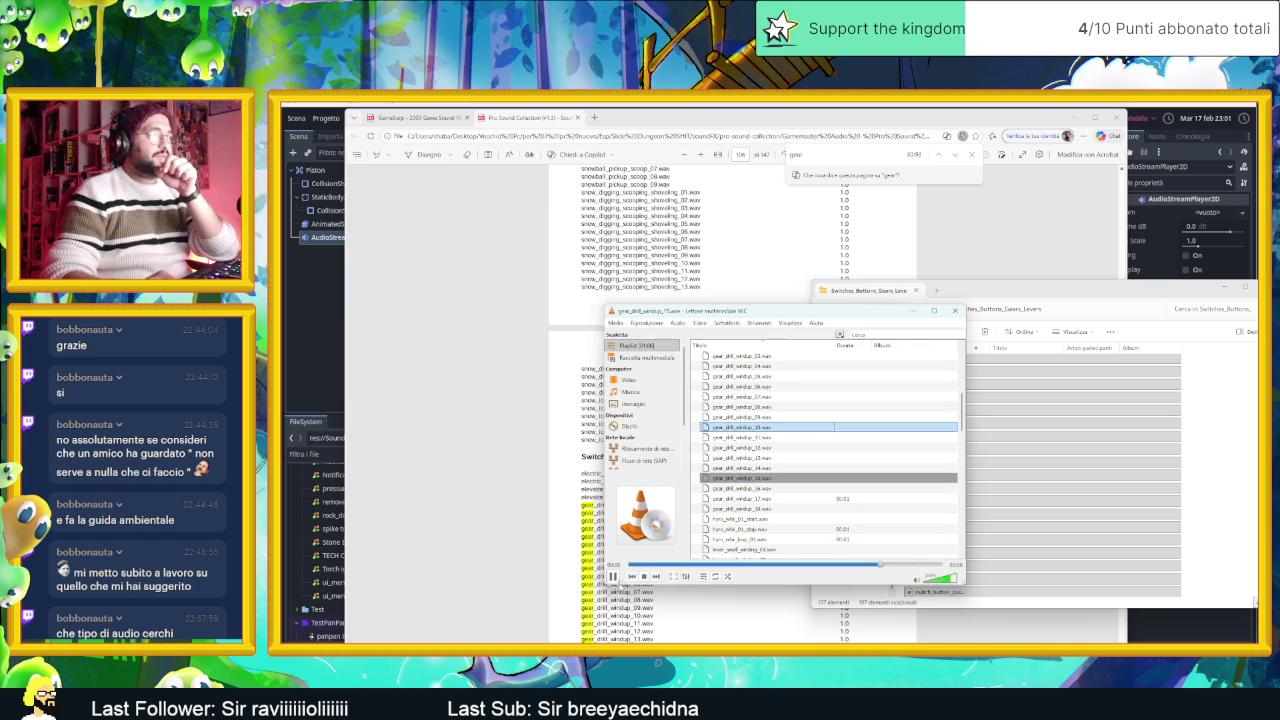
left_click(613, 577)
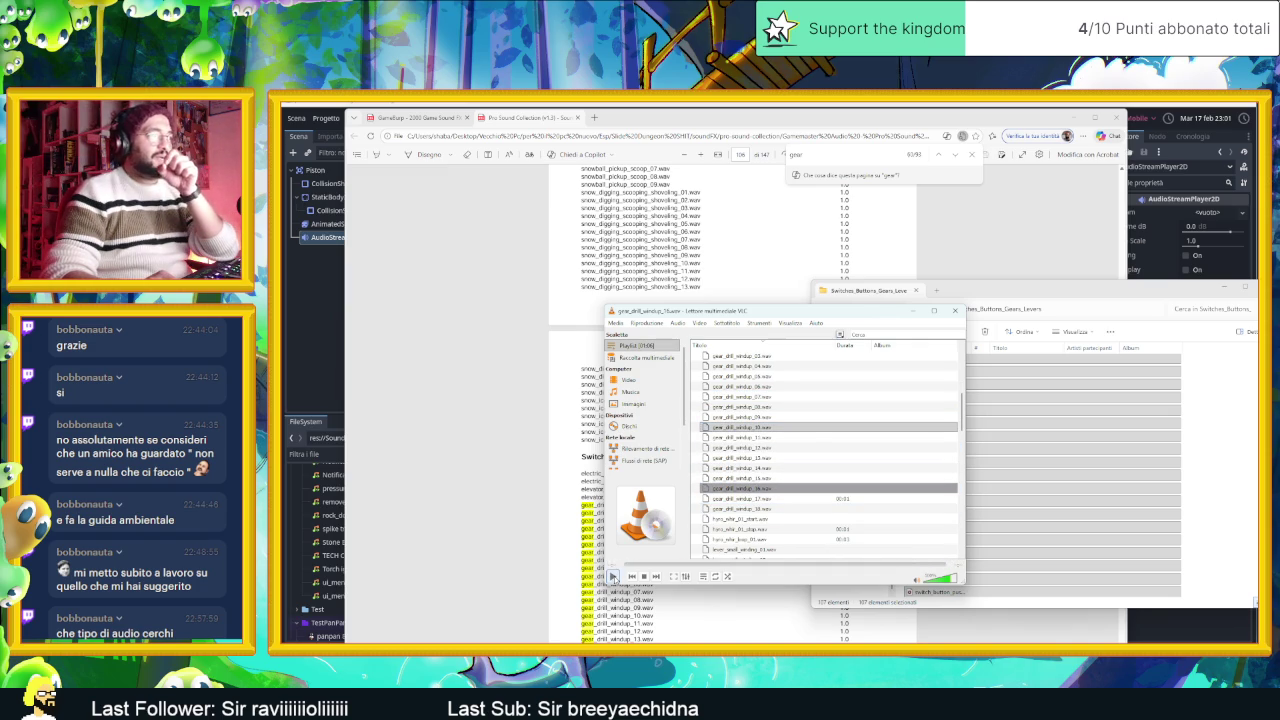
double_click(740, 498)
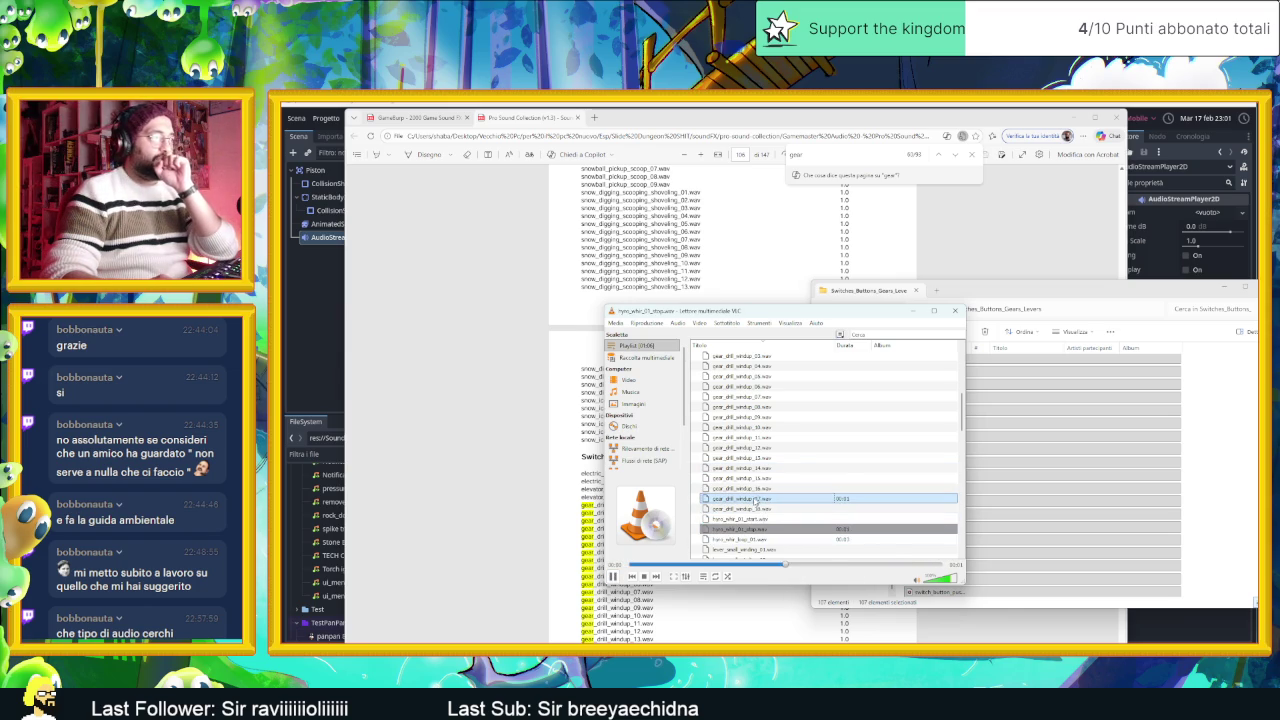
Step: Audition lever_small_winding_02, the crank_handle sounds, and metal_small_gear_lever_winding 02, 04 and 06
scroll(770, 505, "down", 2)
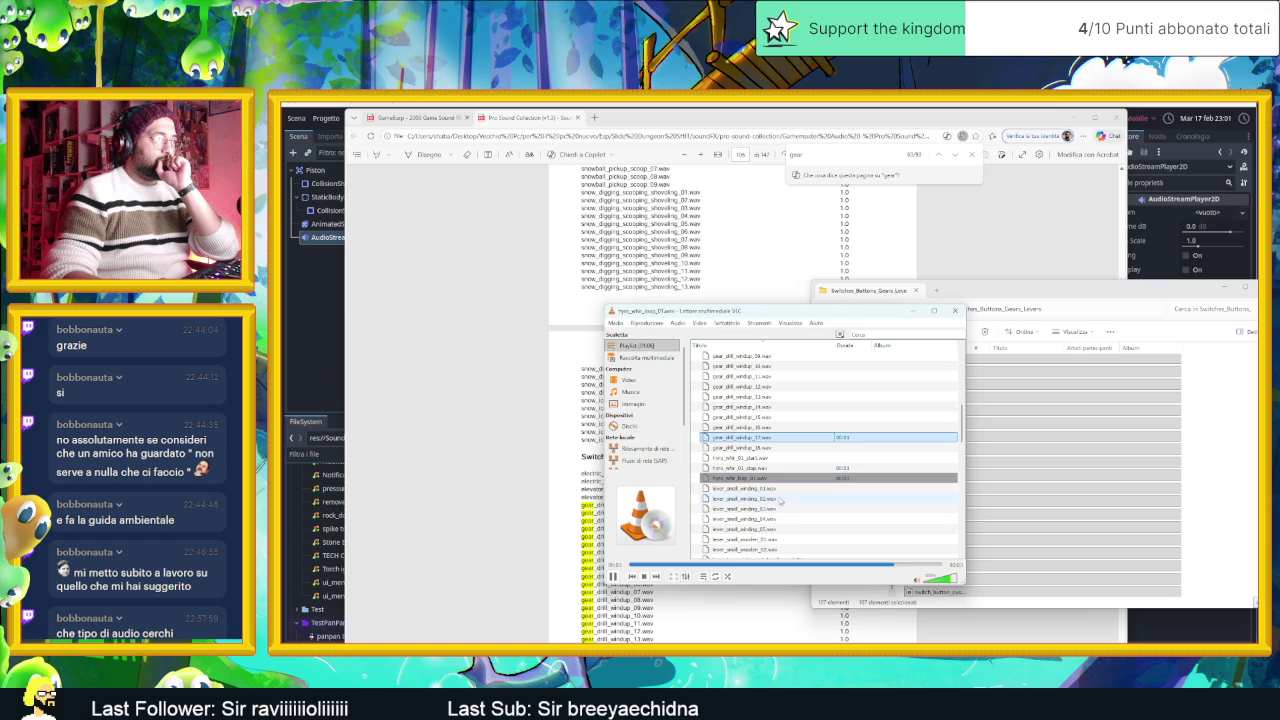
double_click(779, 499)
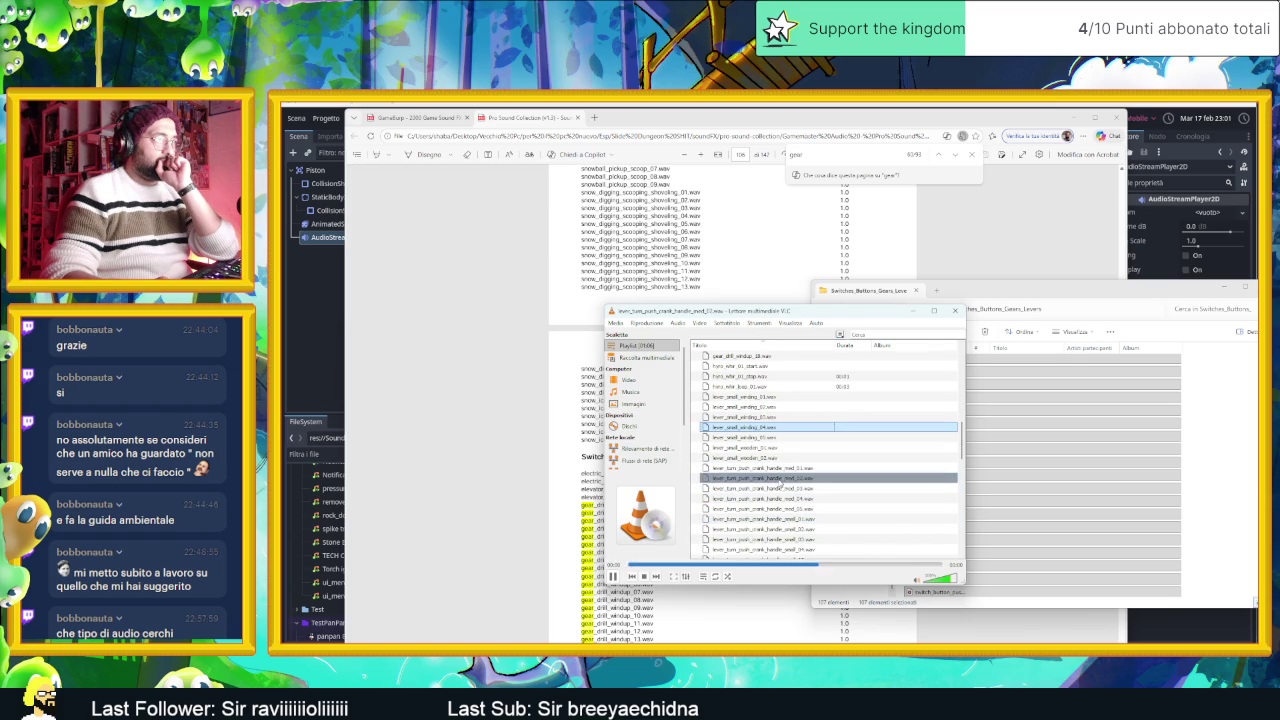
double_click(785, 478)
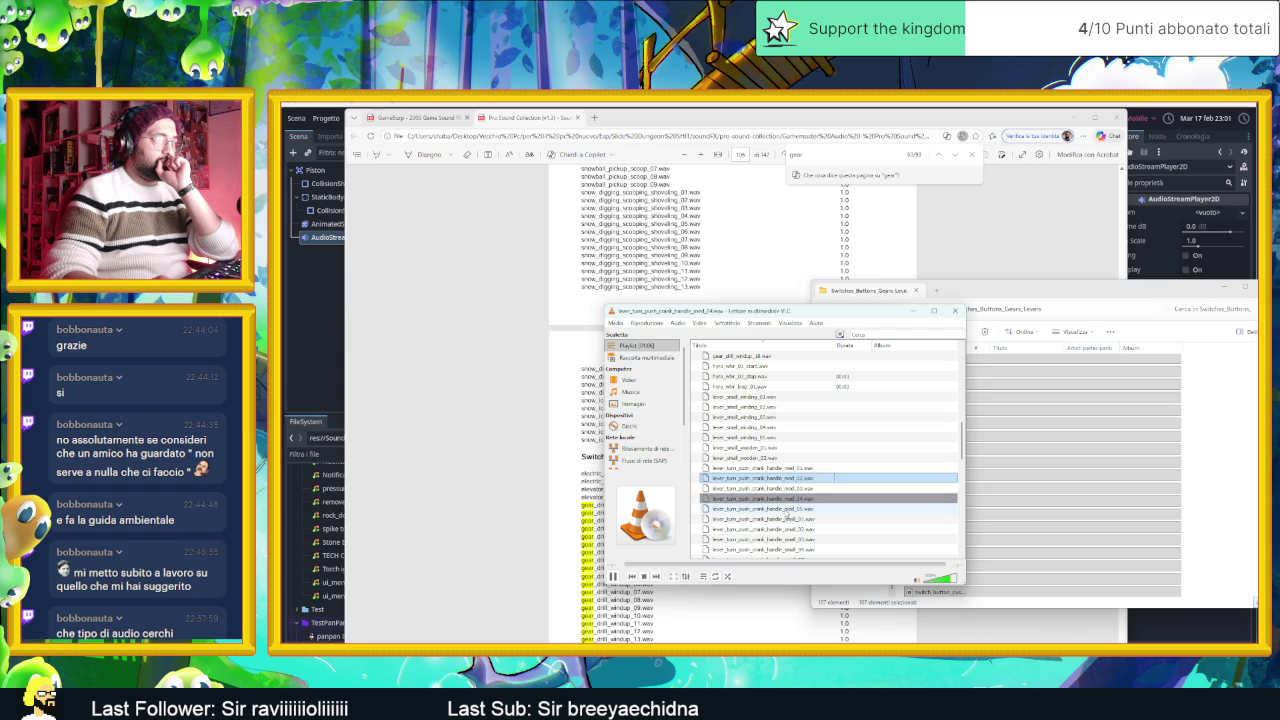
double_click(795, 520)
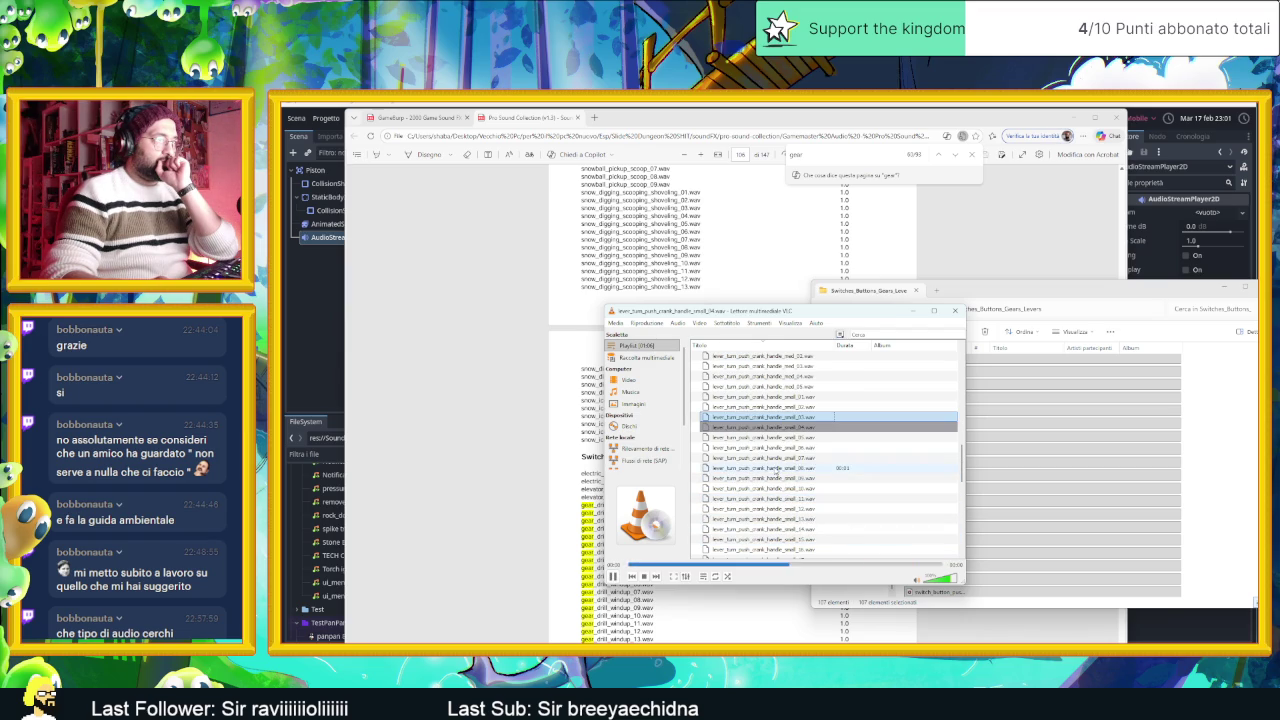
double_click(777, 468)
scroll(785, 490, "down", 3)
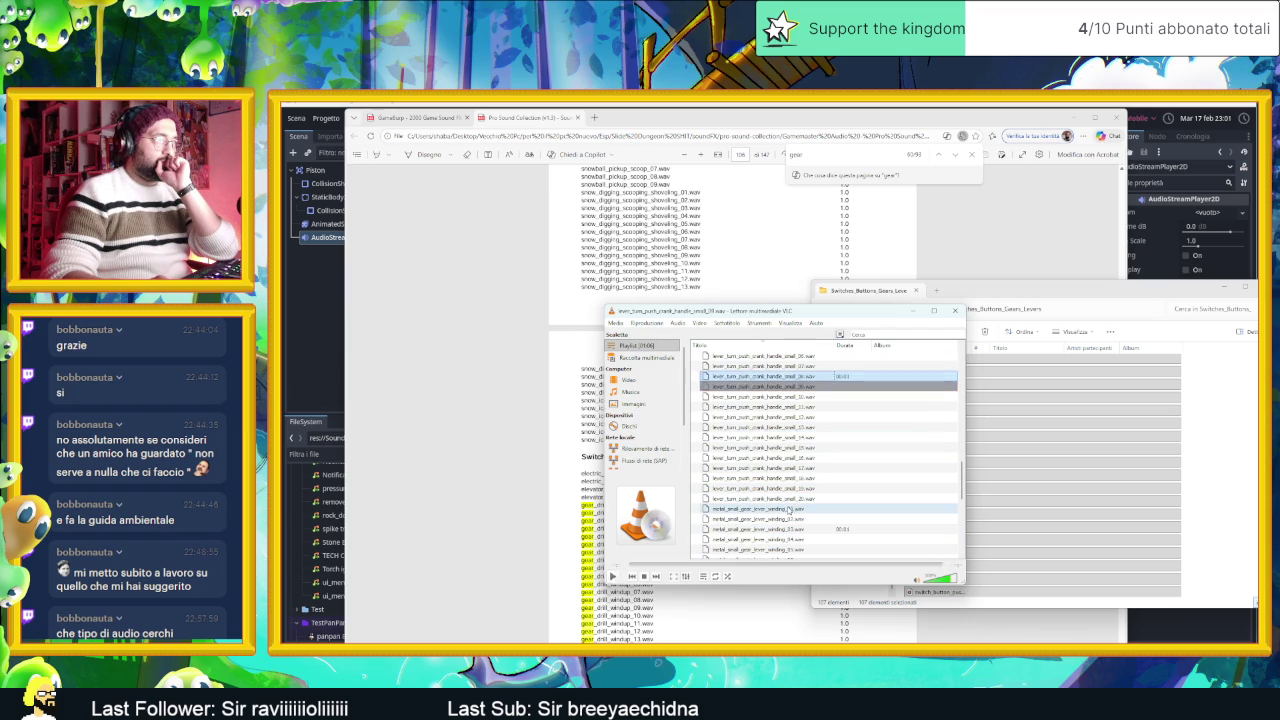
double_click(789, 510)
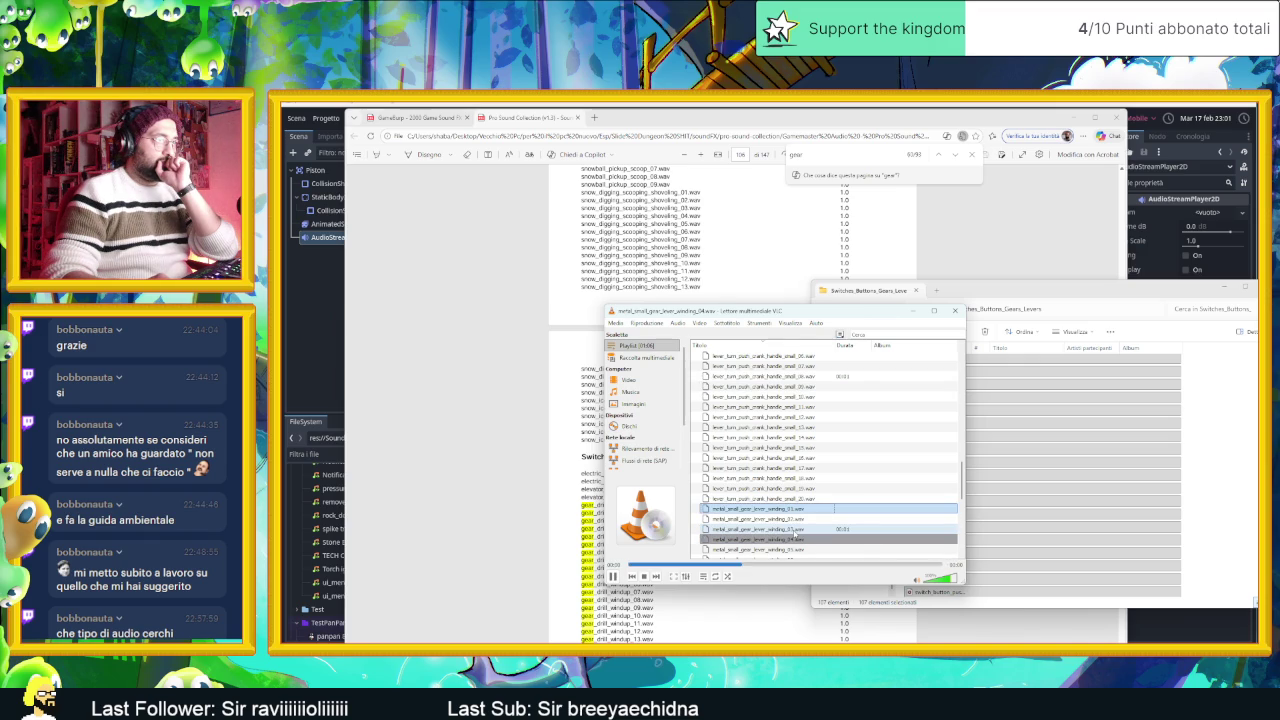
scroll(805, 518, "down", 2)
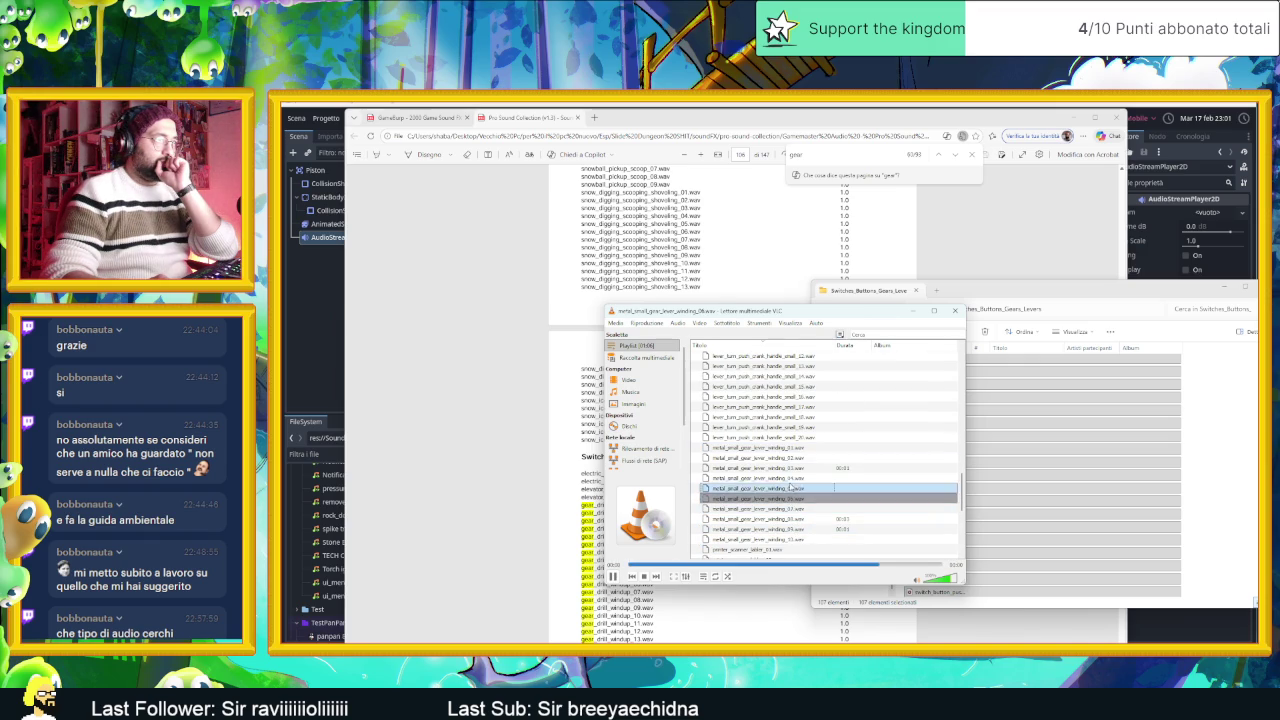
left_click(797, 479)
double_click(797, 481)
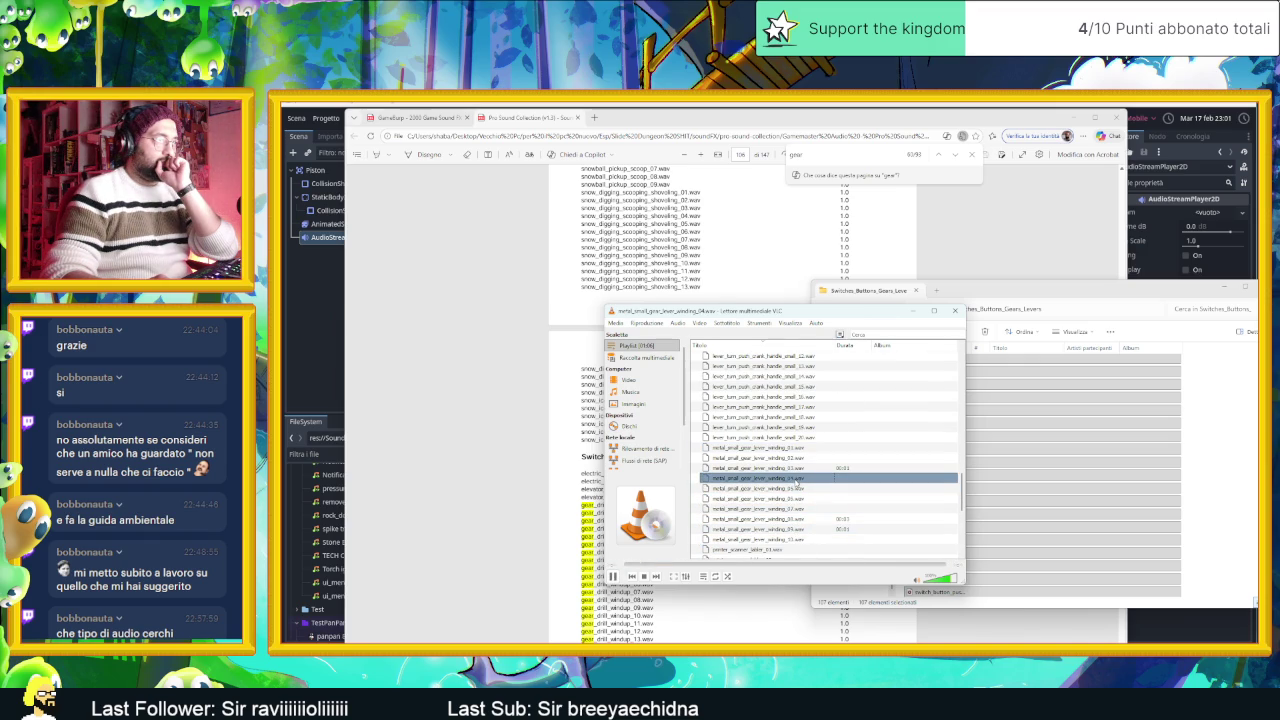
double_click(793, 498)
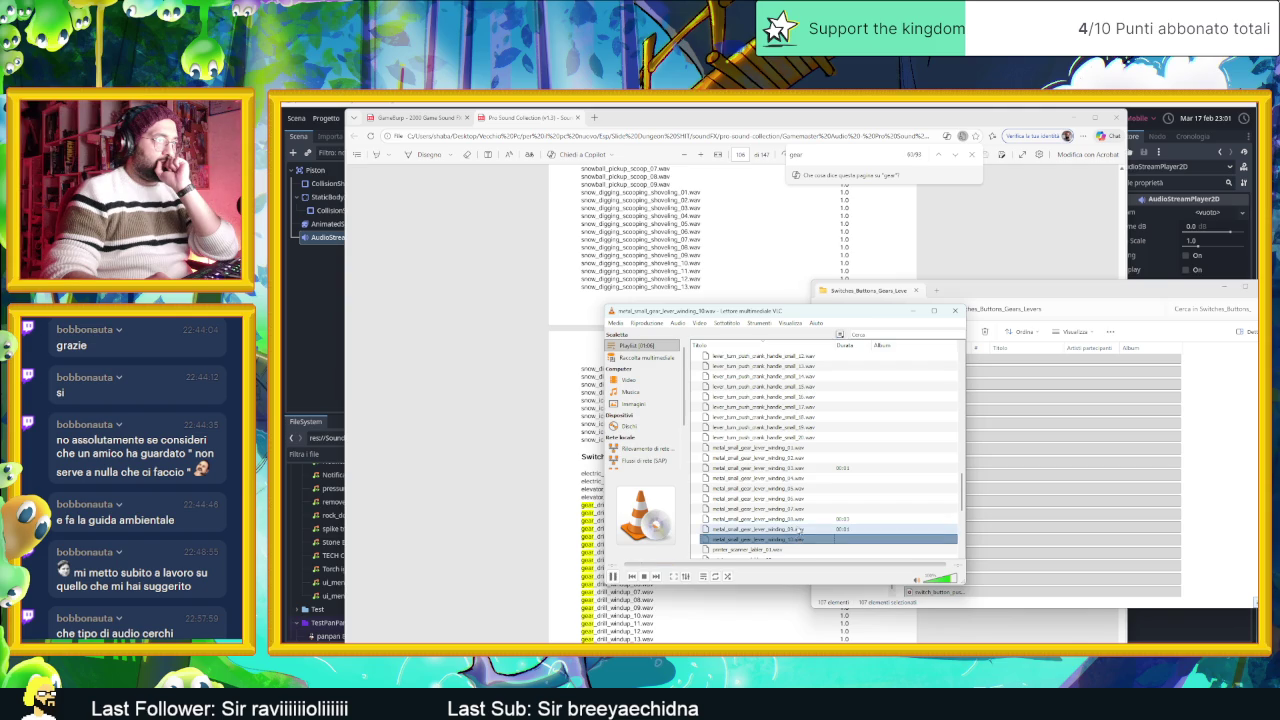
Step: Compare metal_small_gear_lever_winding 09, 08, 07 and 06, replay 09, then pause playback
scroll(799, 520, "down", 3)
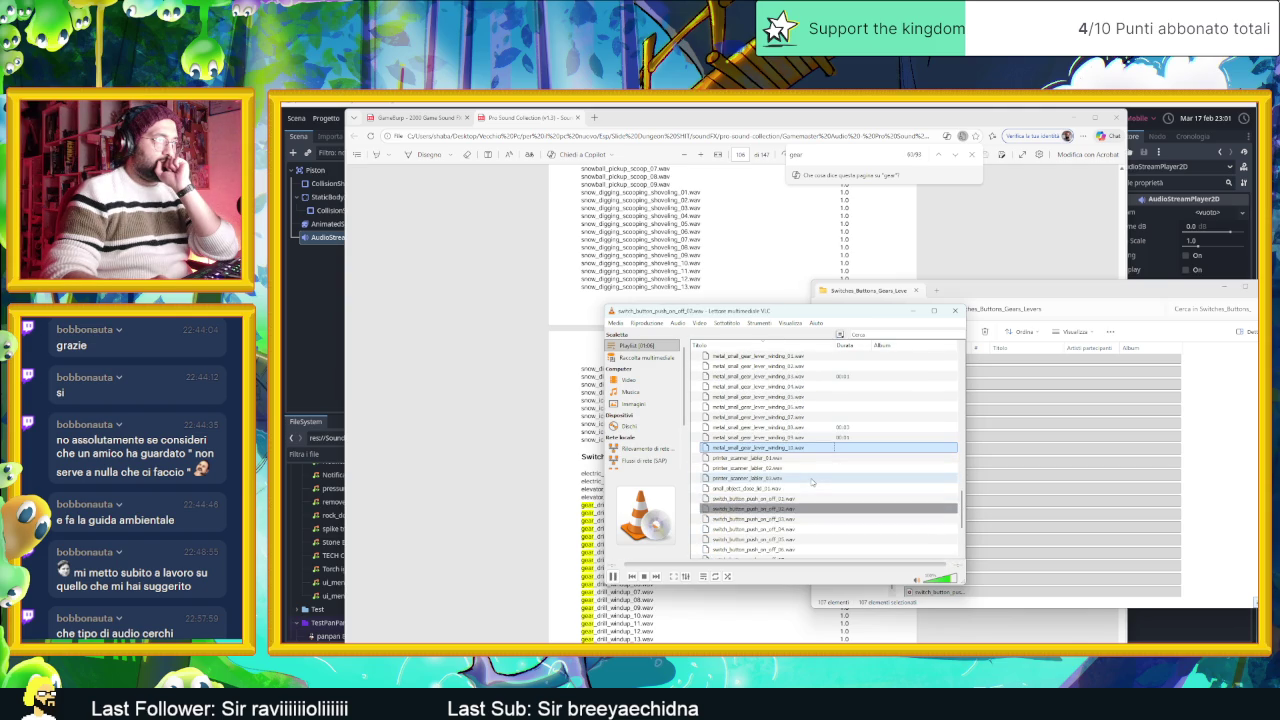
scroll(812, 482, "down", 3)
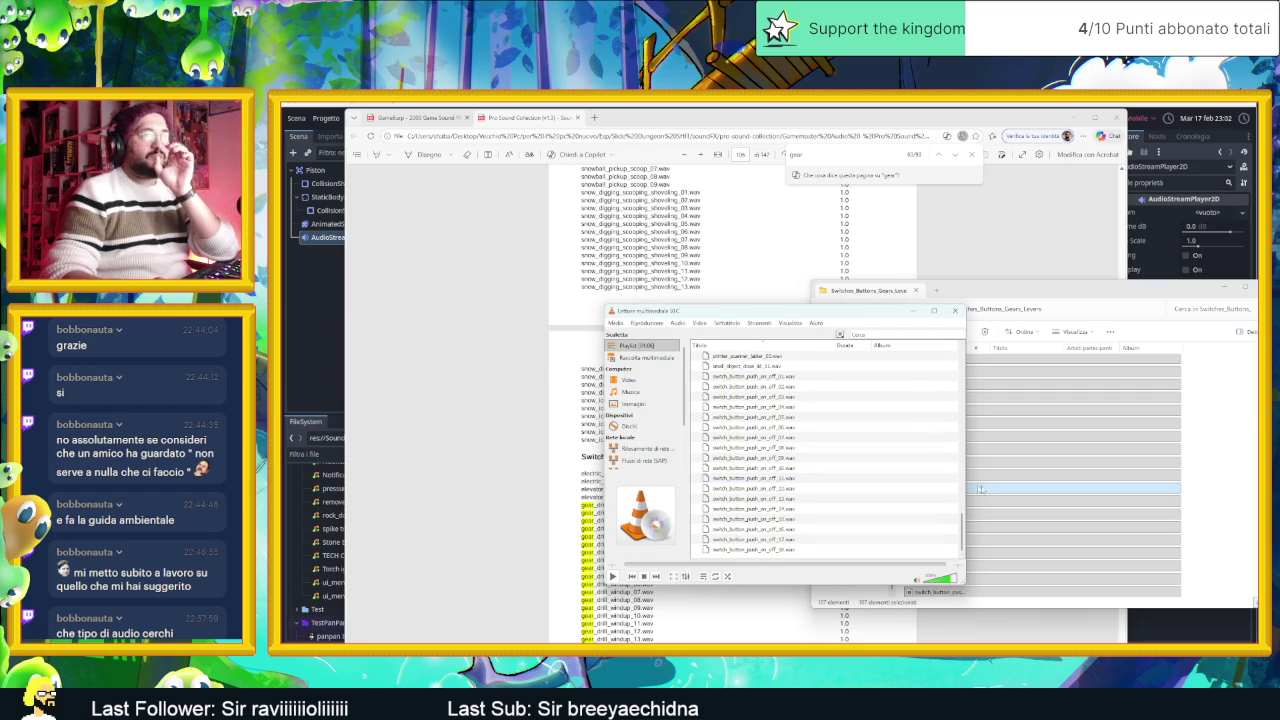
scroll(789, 480, "up", 5)
double_click(792, 498)
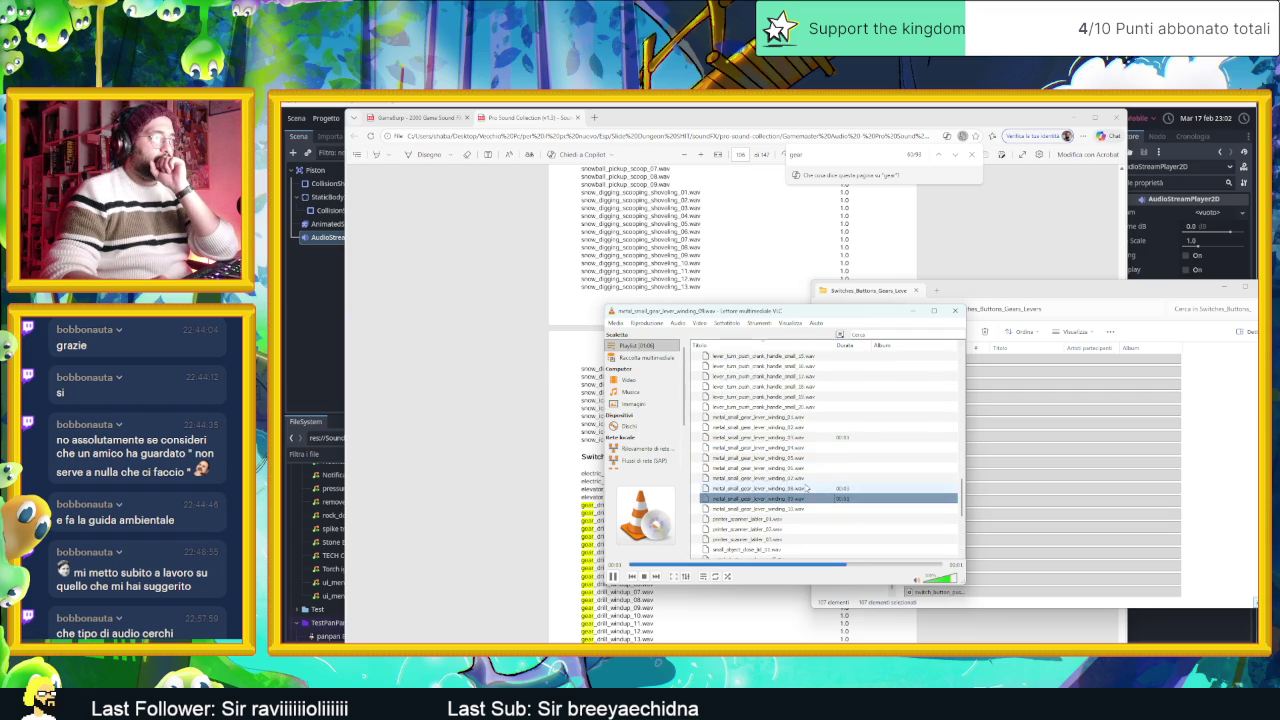
double_click(805, 499)
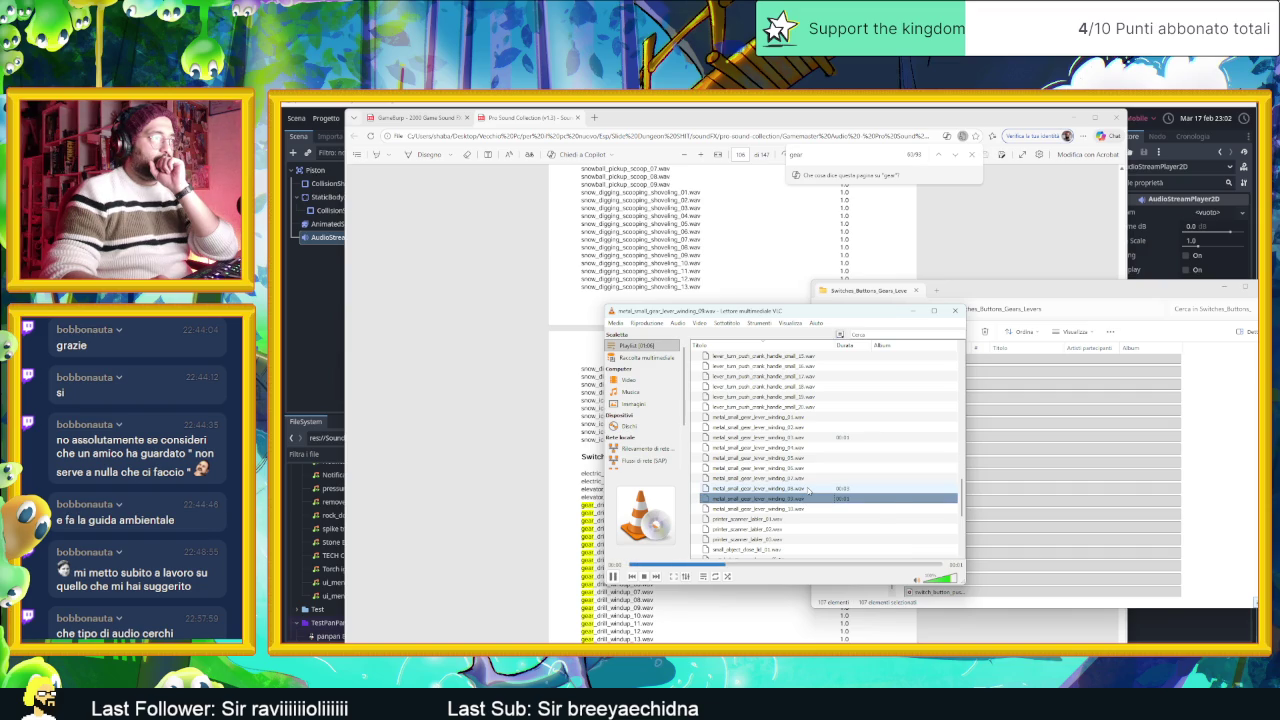
double_click(810, 488)
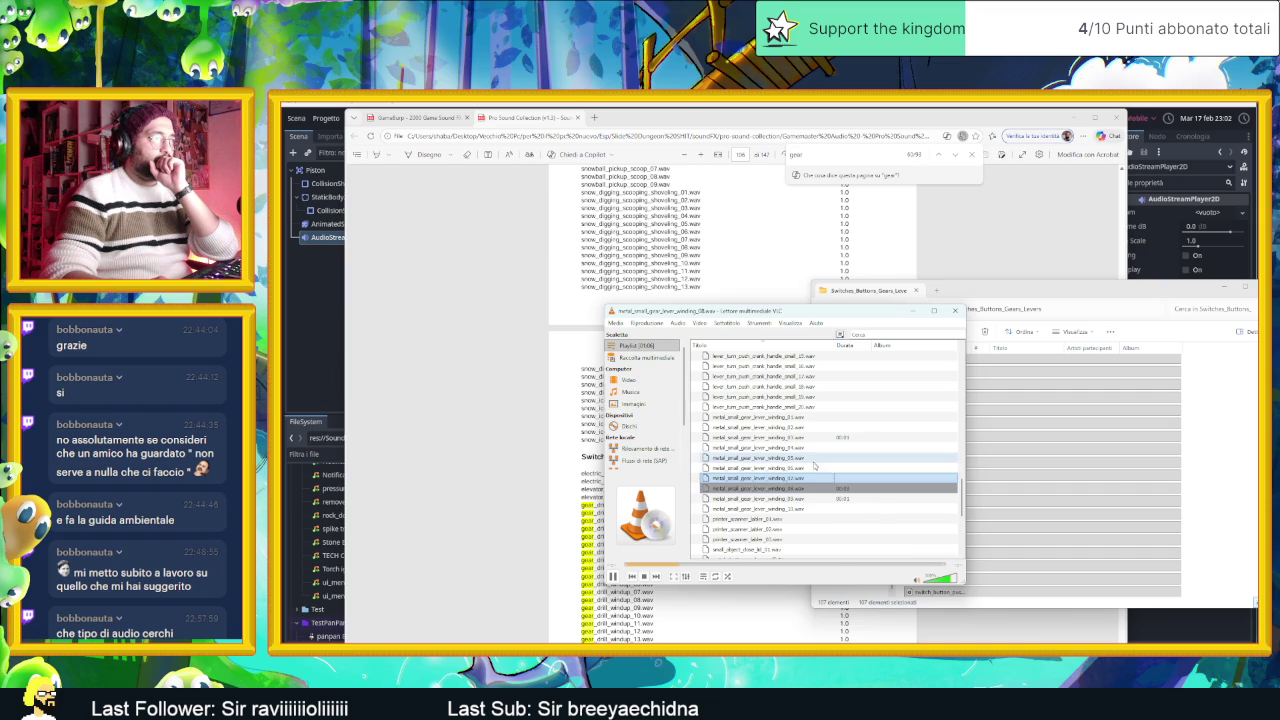
double_click(813, 478)
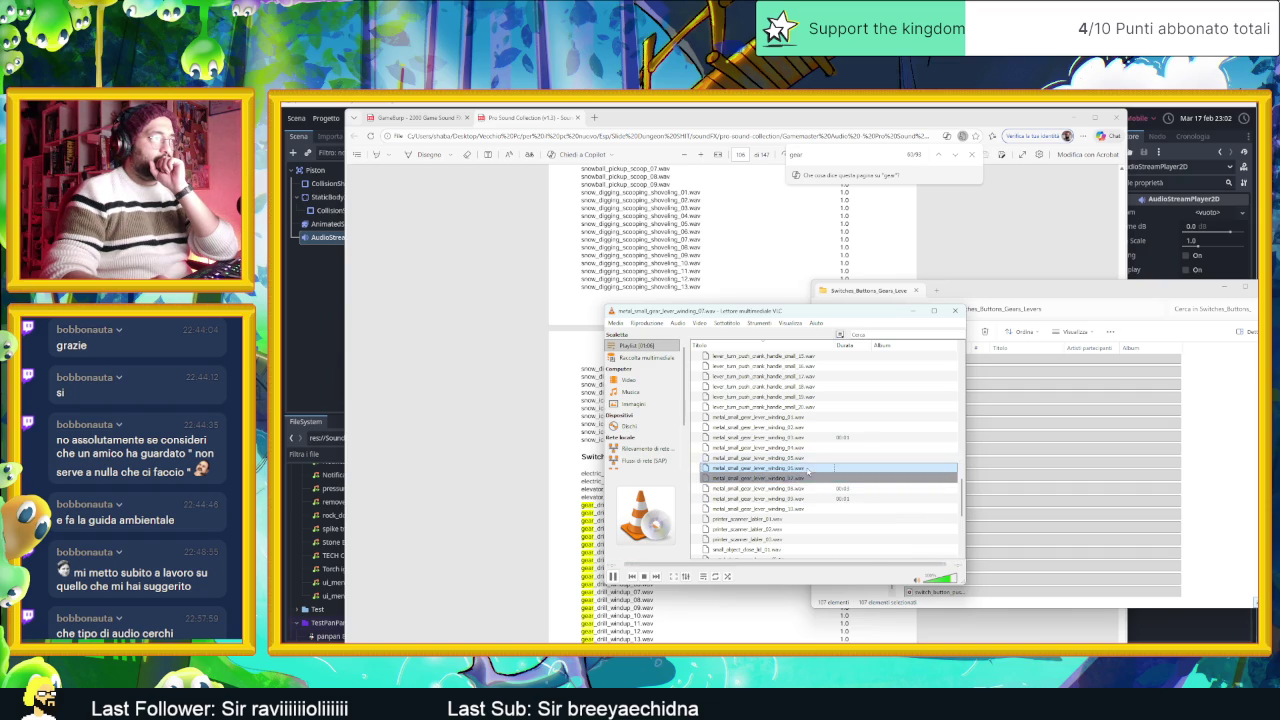
double_click(812, 467)
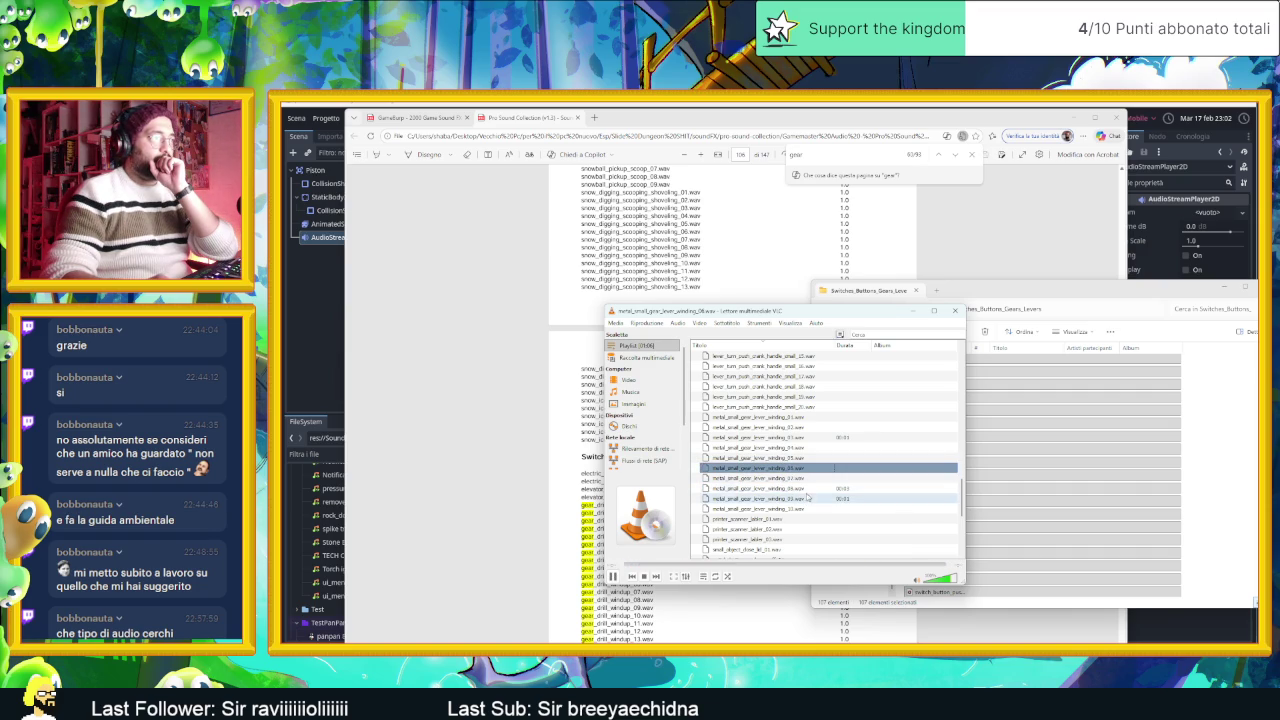
double_click(806, 497)
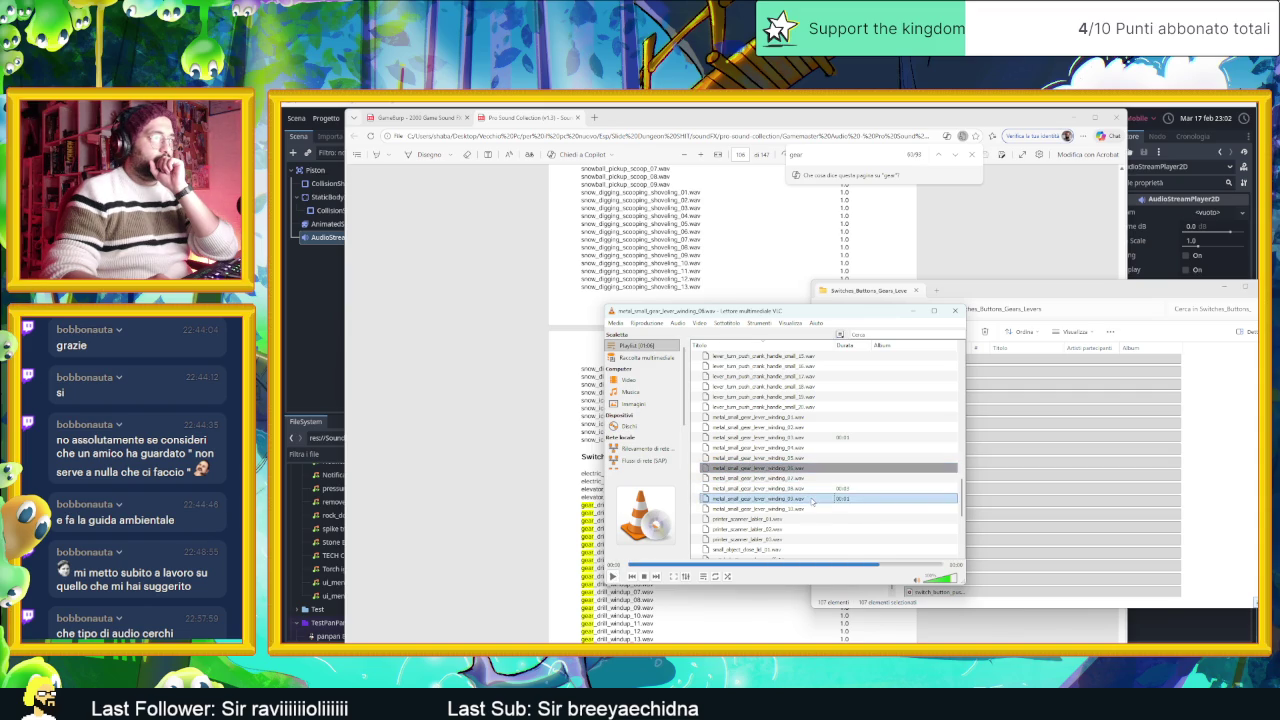
double_click(812, 498)
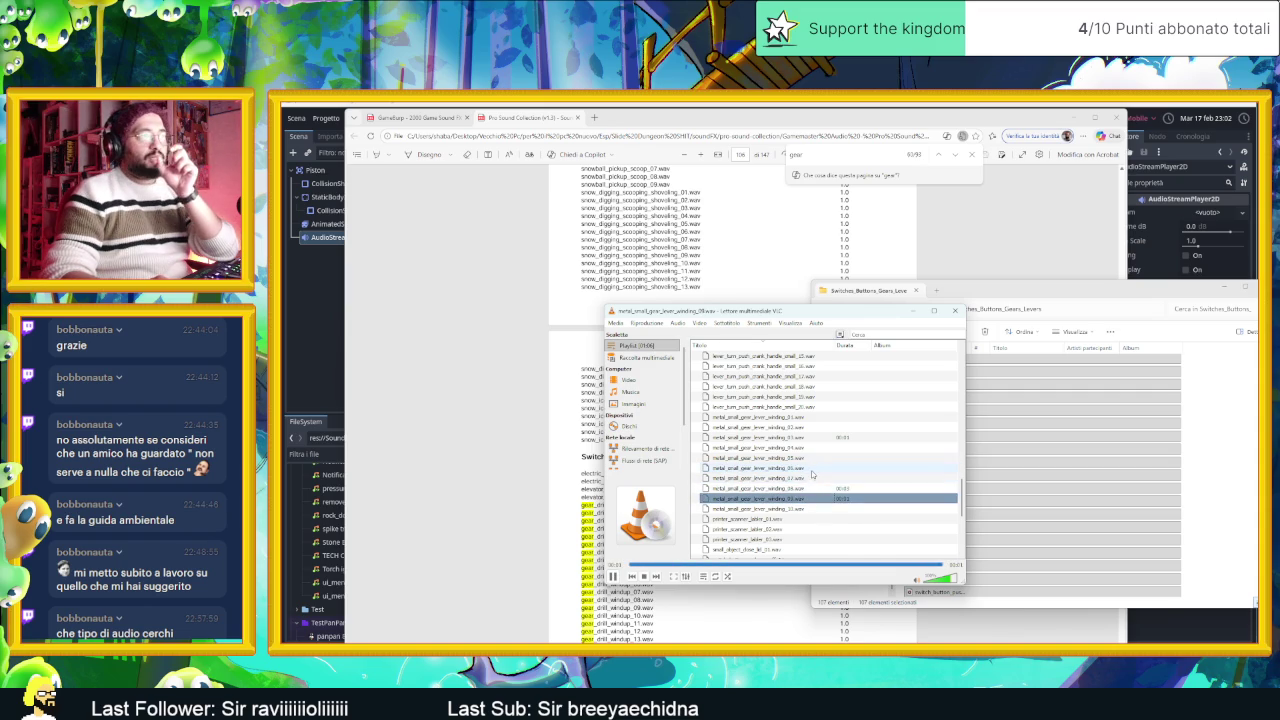
left_click(614, 577)
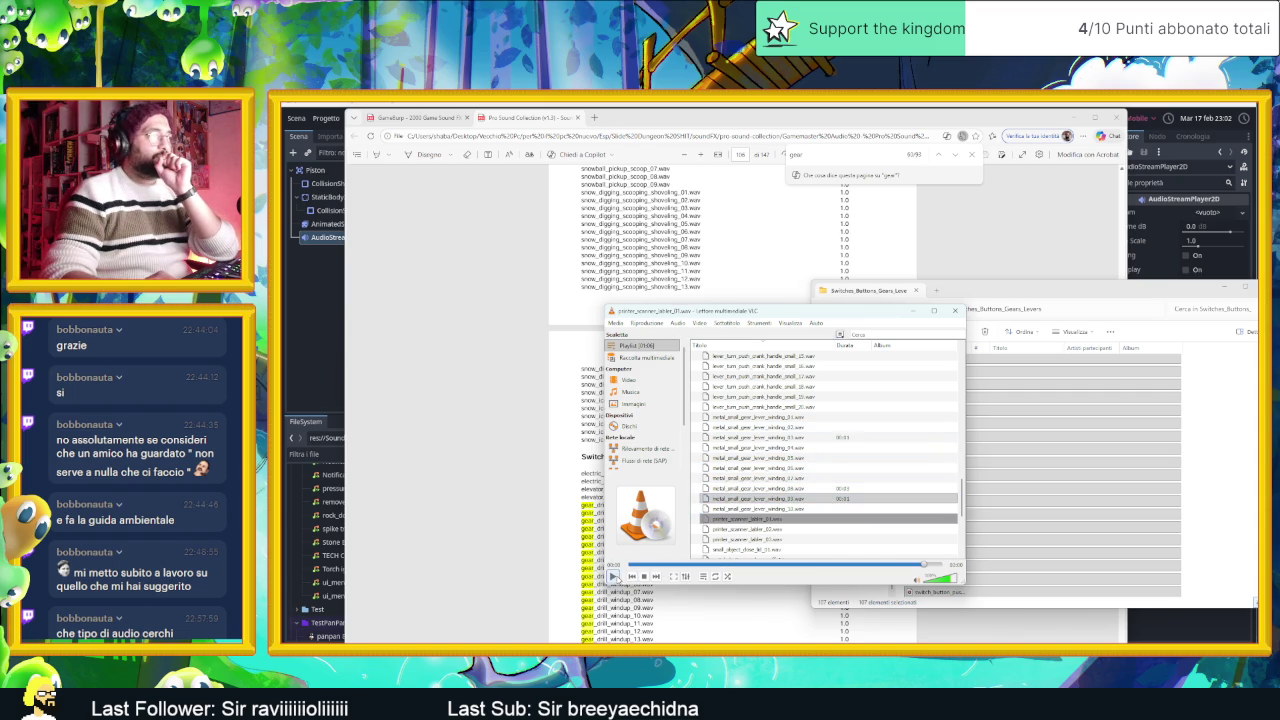
Step: Search the PDF for 'mech' to find movie_camera_vintage_mechanism entries, then go up one folder in Explorer
left_click(815, 205)
type("mec")
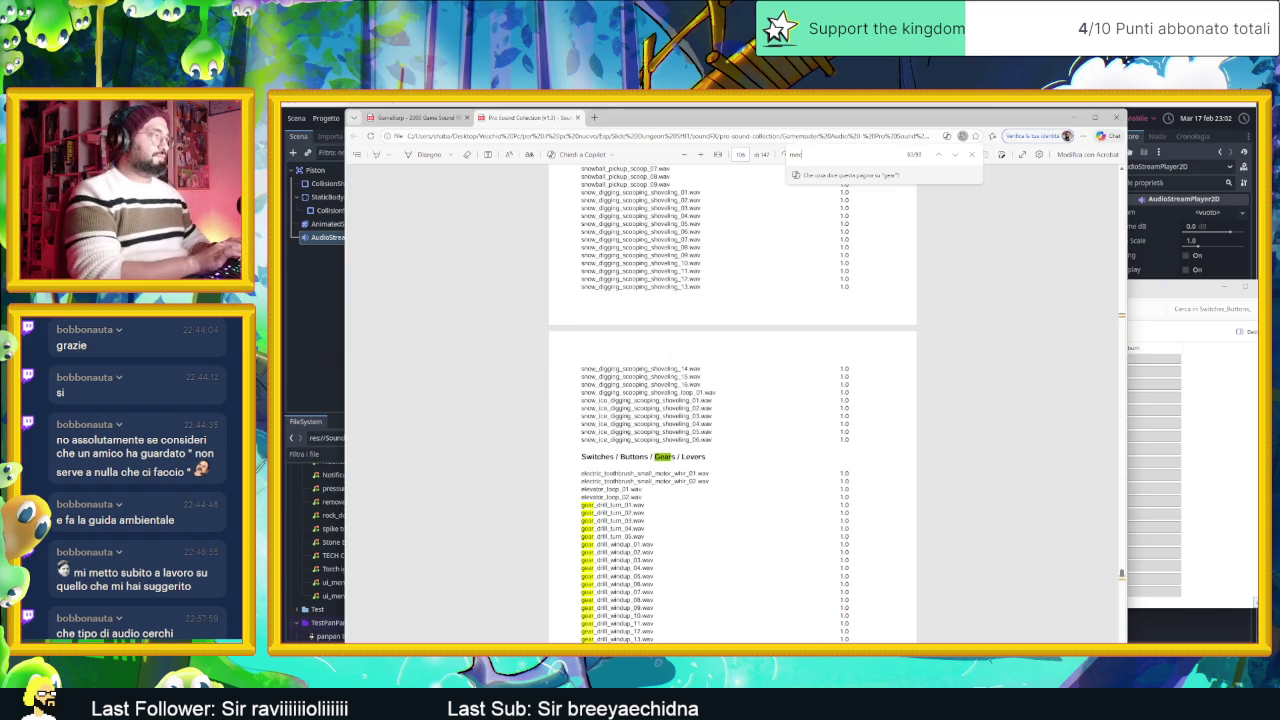
type("h")
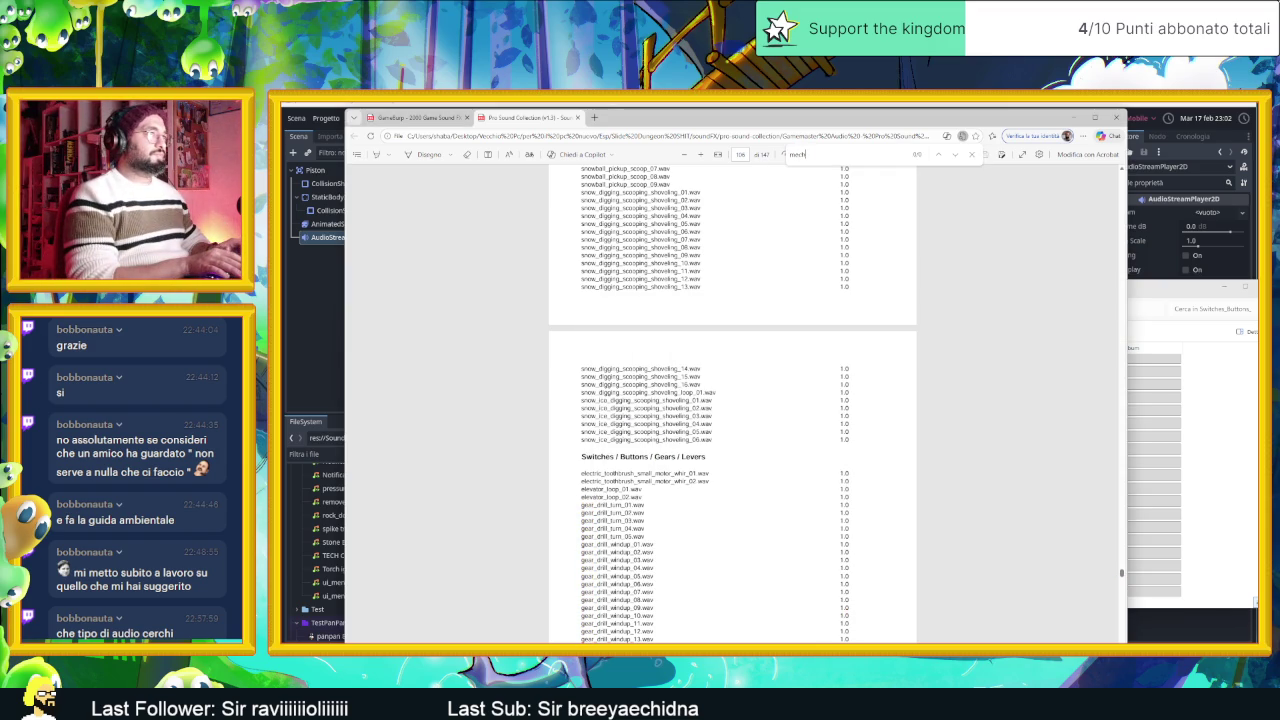
key("Return")
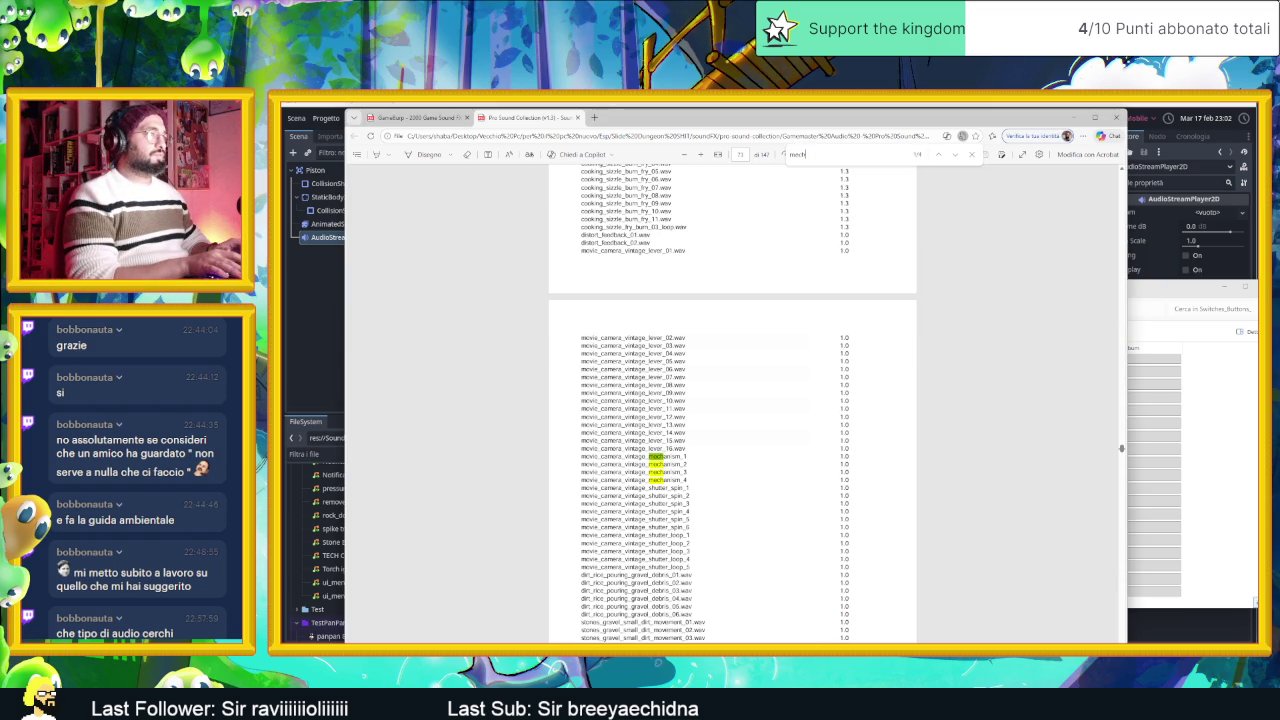
left_click(805, 155)
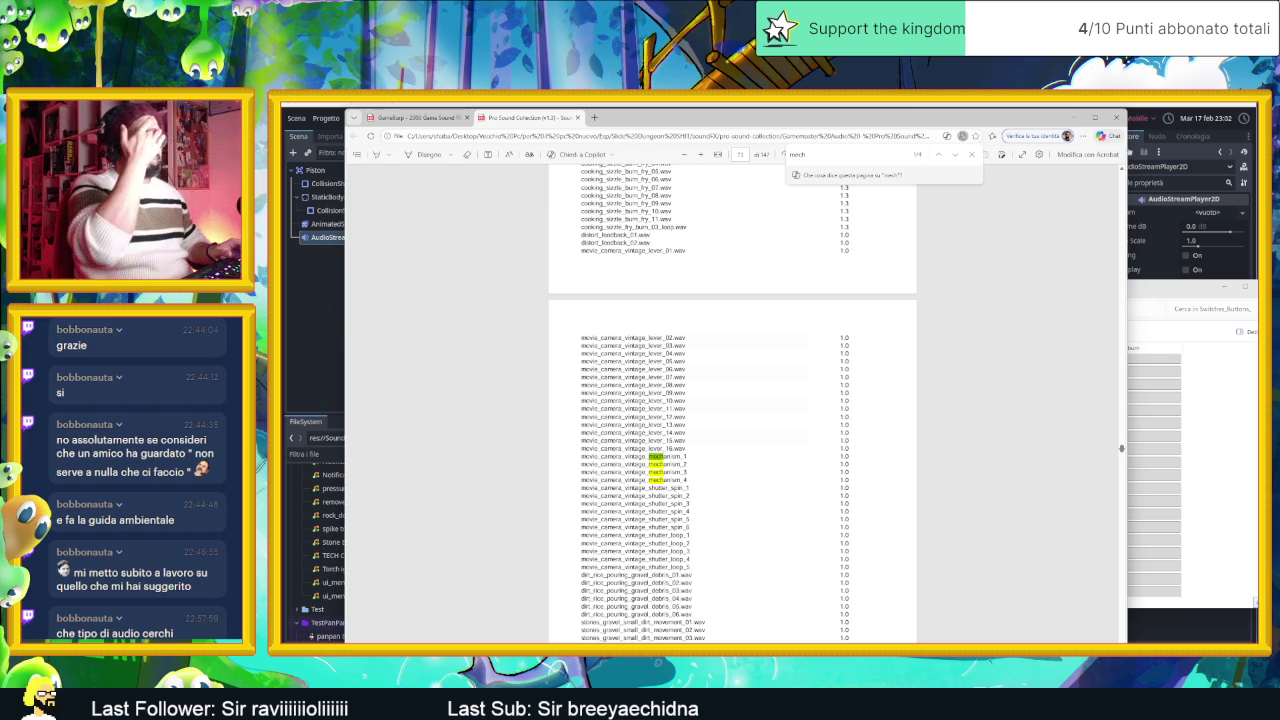
scroll(732, 400, "up", 15)
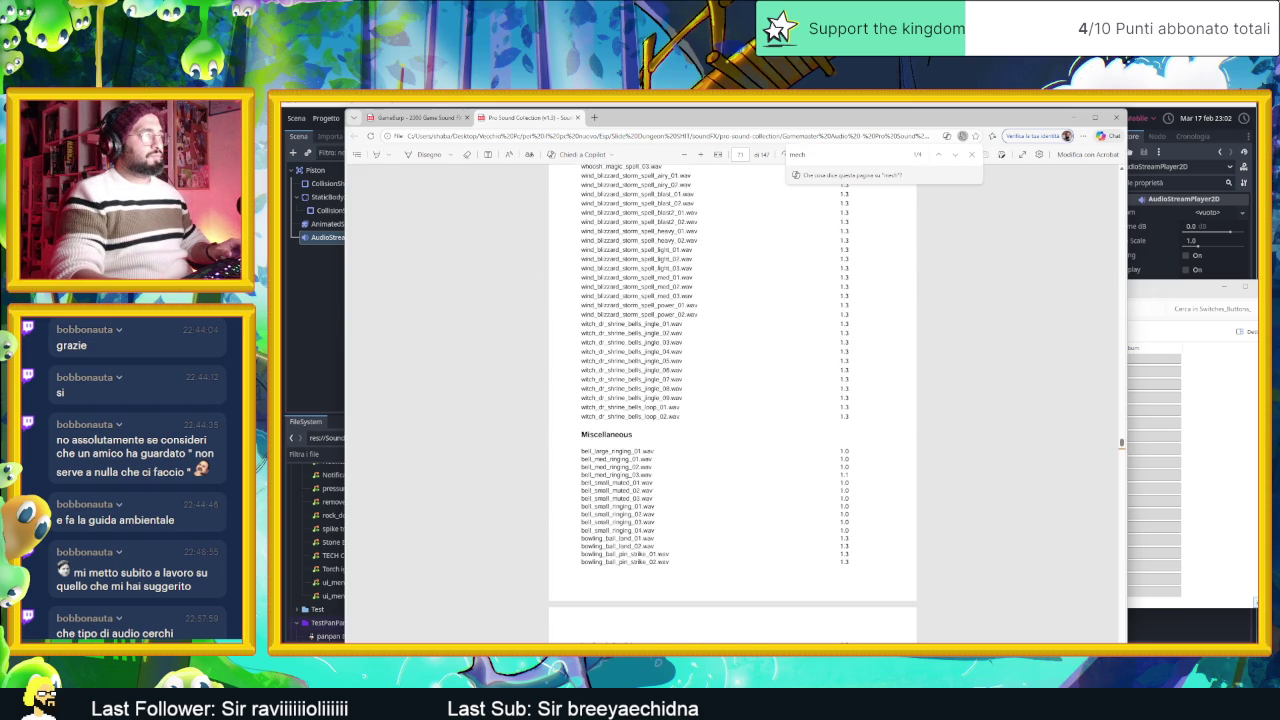
scroll(732, 400, "down", 10)
scroll(732, 400, "down", 5)
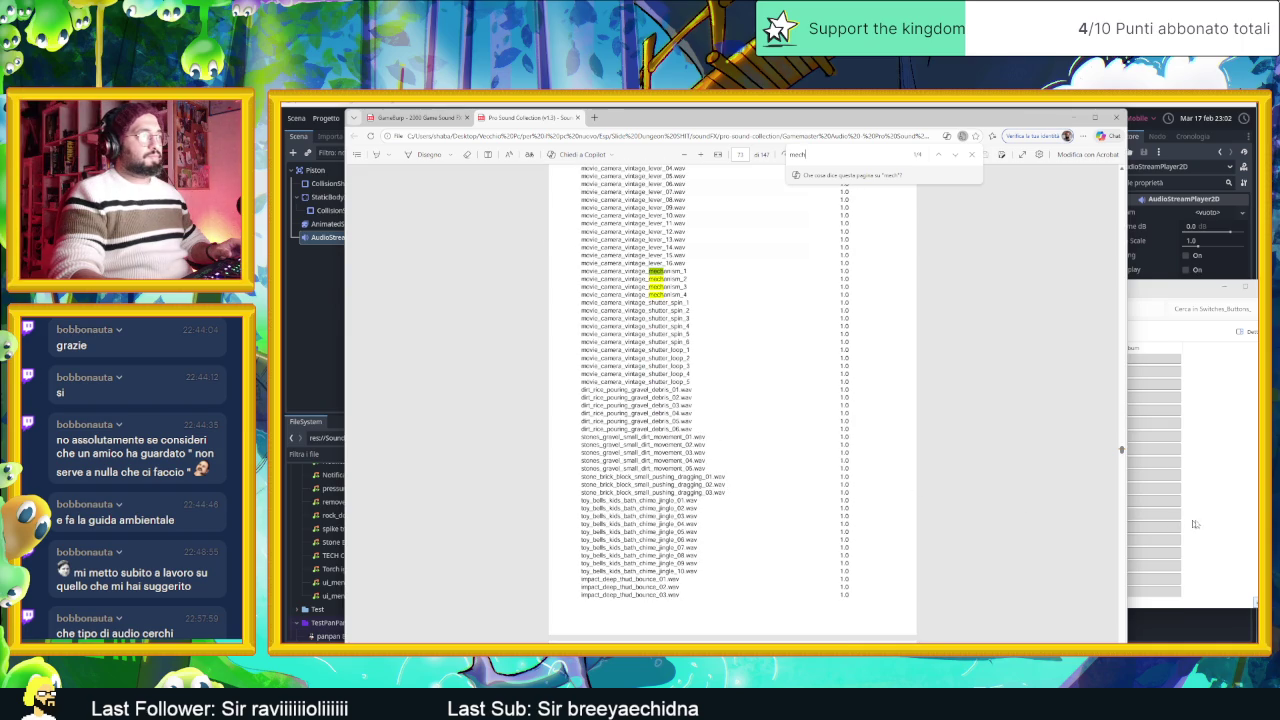
left_click(1194, 524)
key("alt+Up")
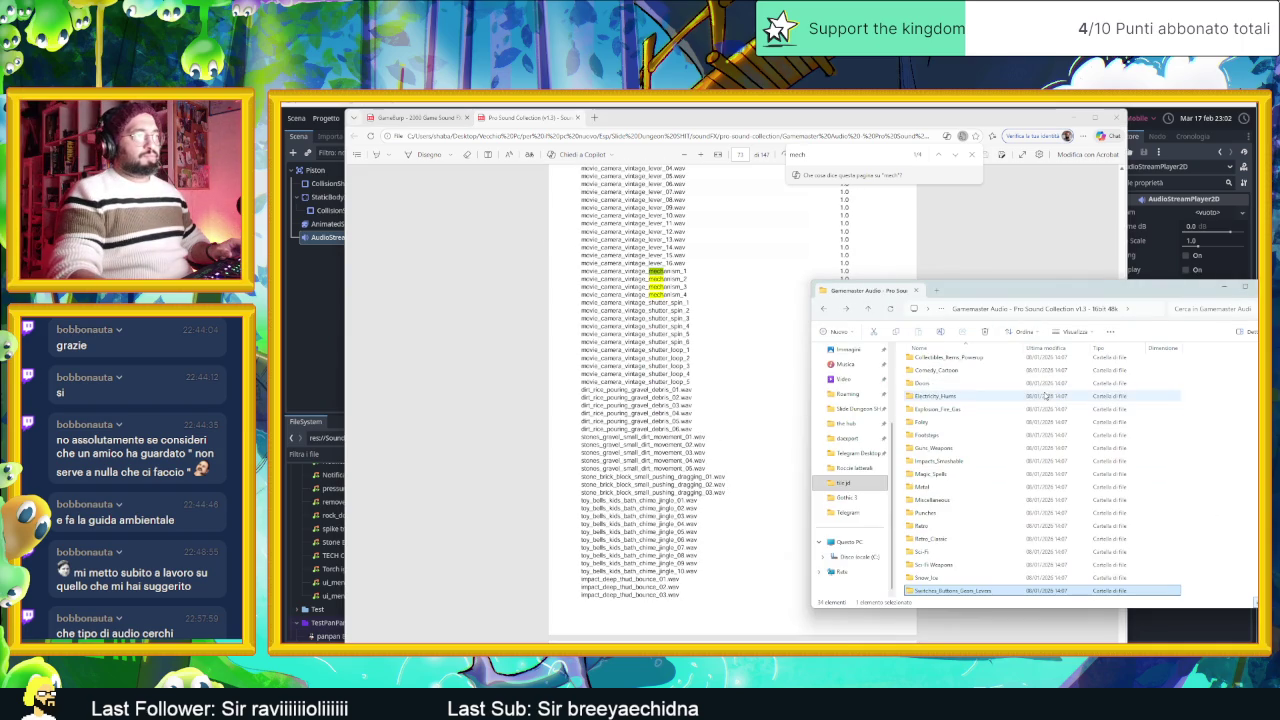
Step: Open the Pro Sound Collection's Miscellaneous folder
scroll(980, 562, "down", 3)
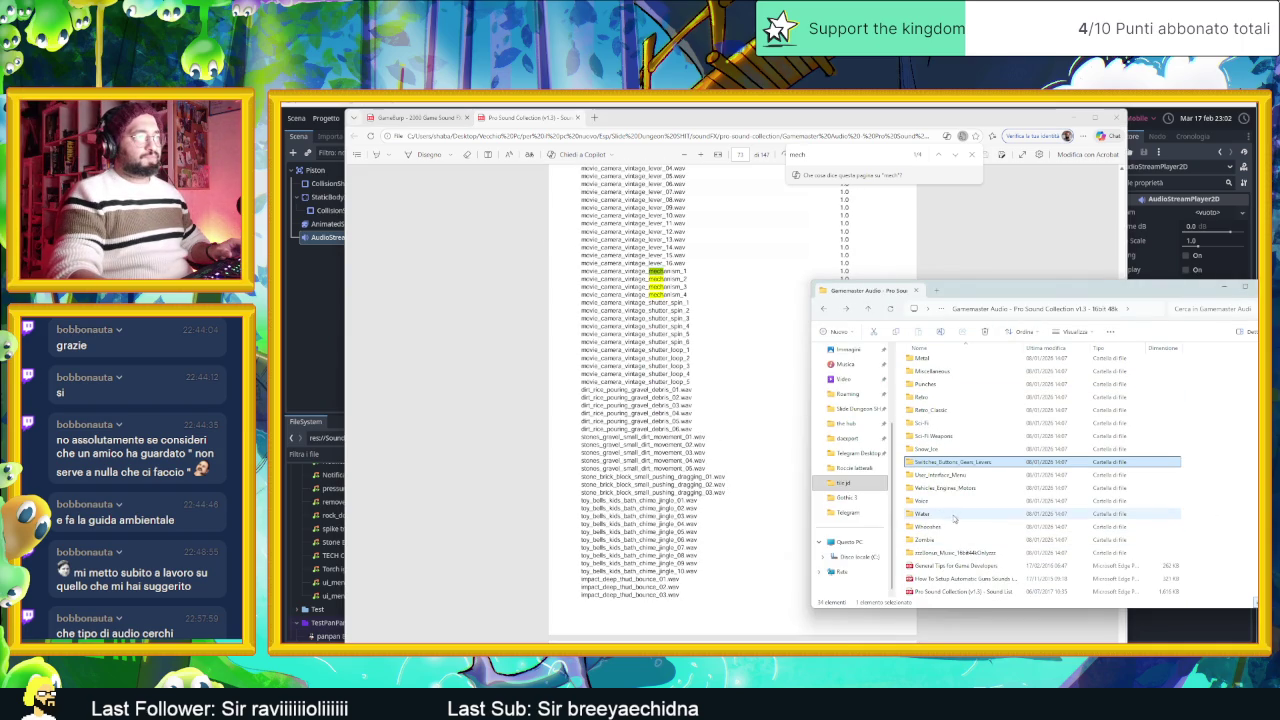
scroll(950, 522, "up", 5)
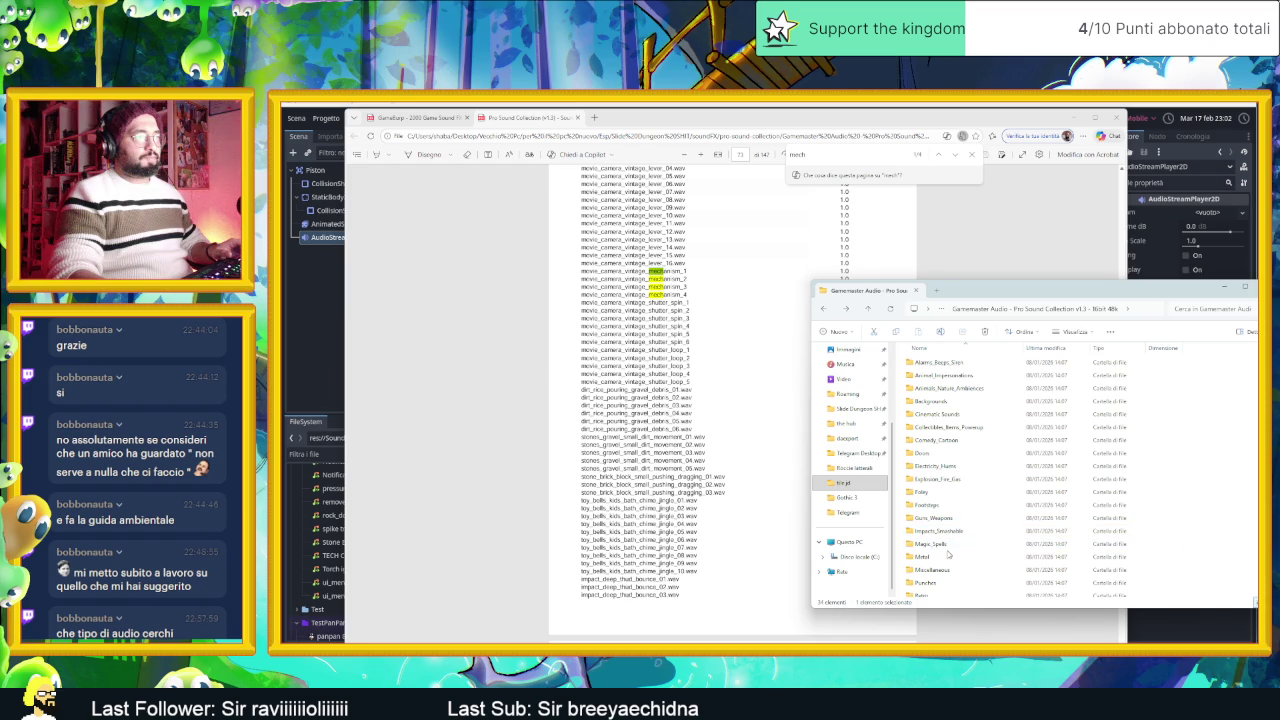
left_click(948, 570)
double_click(948, 570)
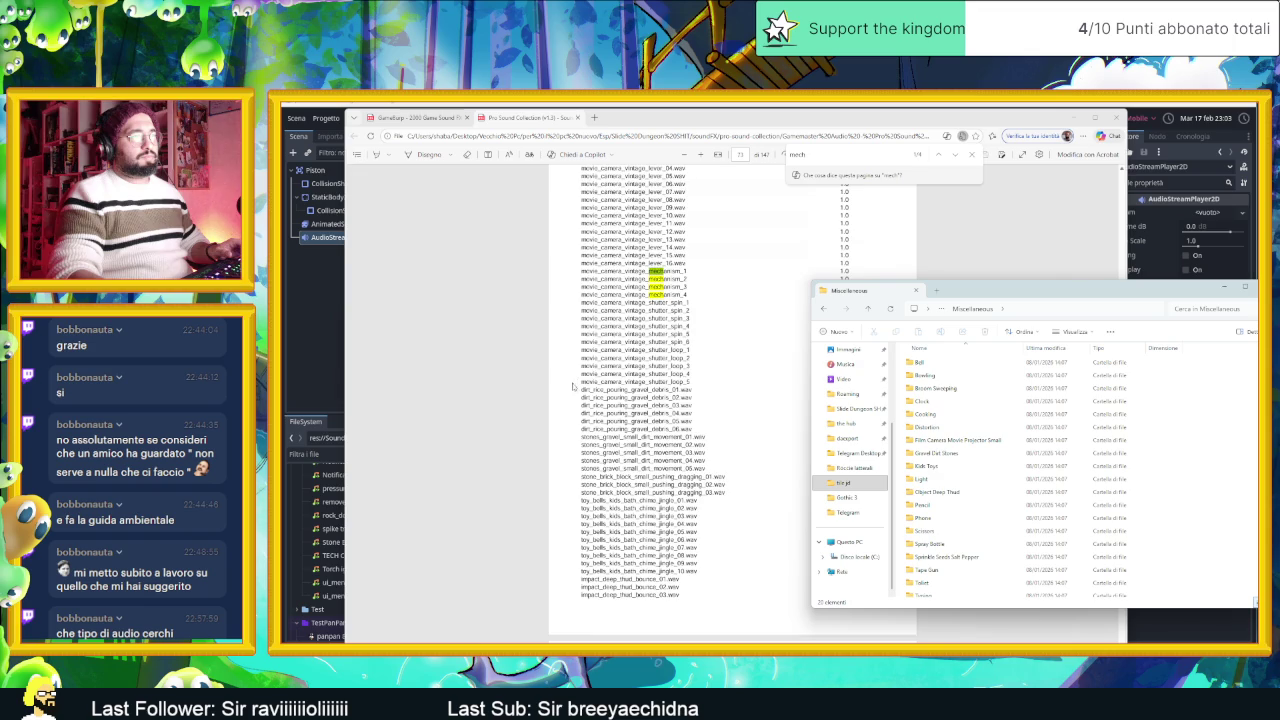
Step: Scroll the PDF sound list alongside the Miscellaneous subfolders to compare them
scroll(730, 400, "up", 5)
scroll(650, 417, "up", 5)
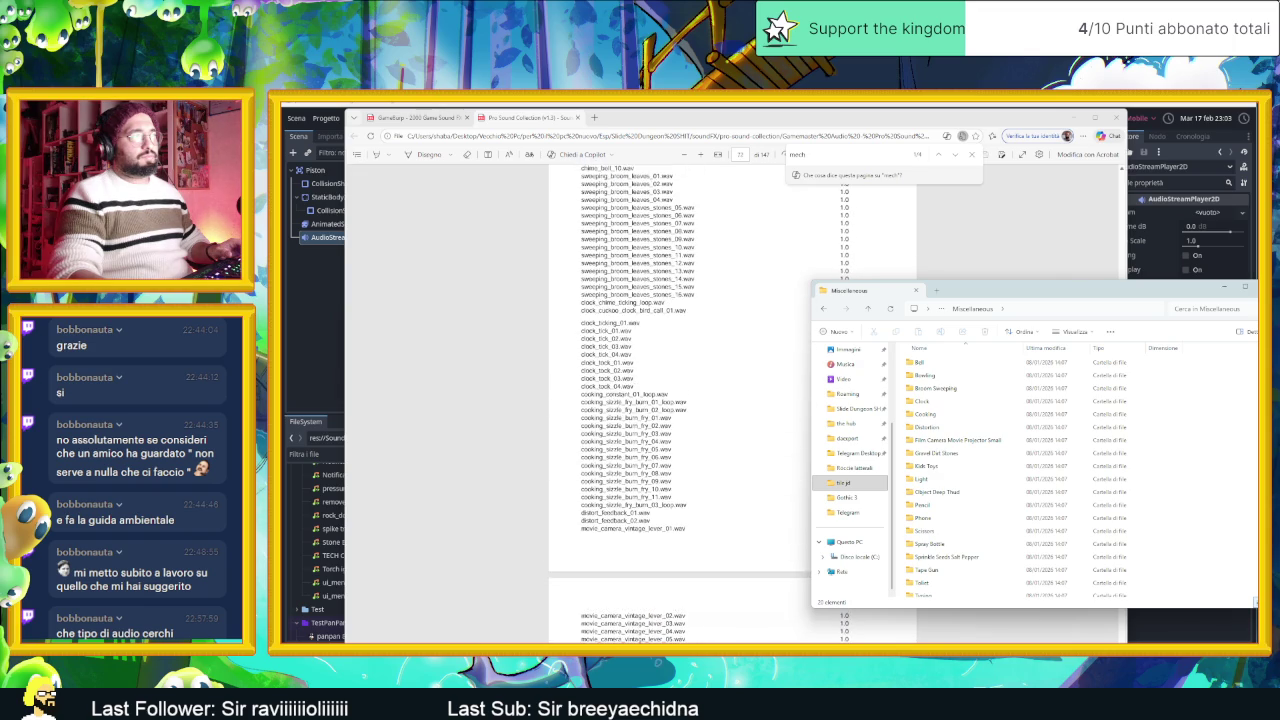
scroll(650, 417, "up", 2)
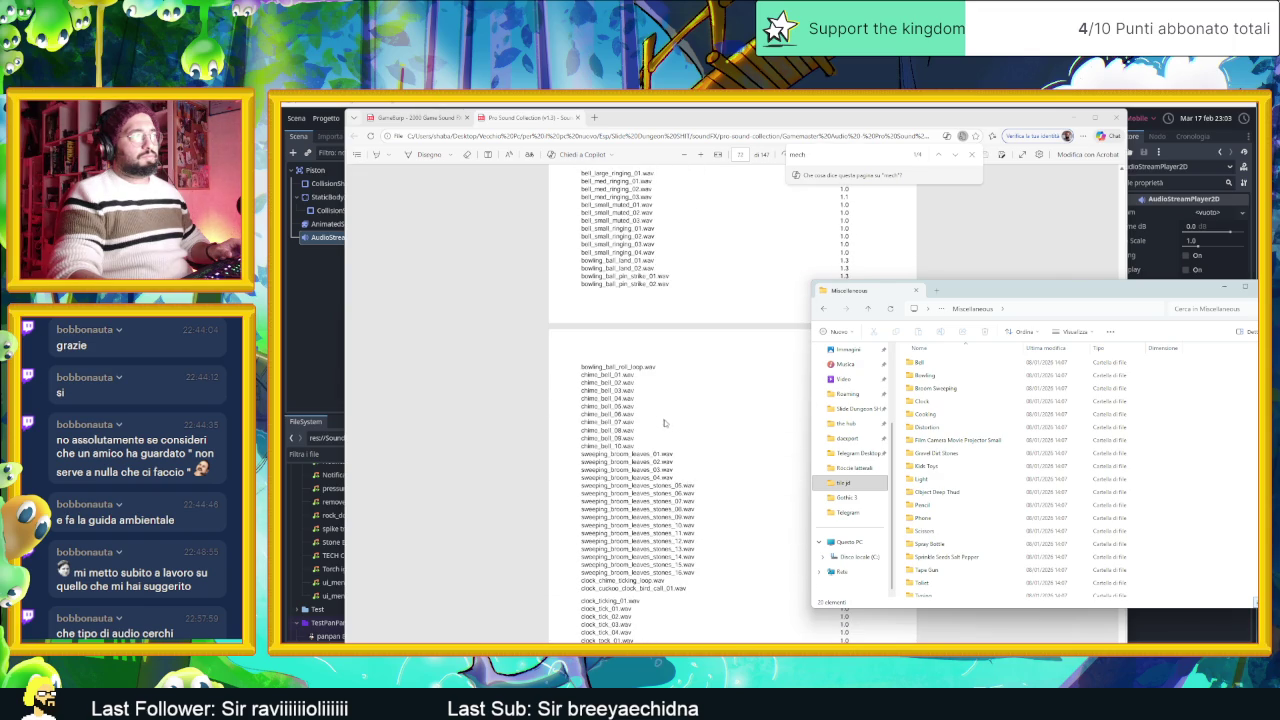
scroll(686, 432, "up", 5)
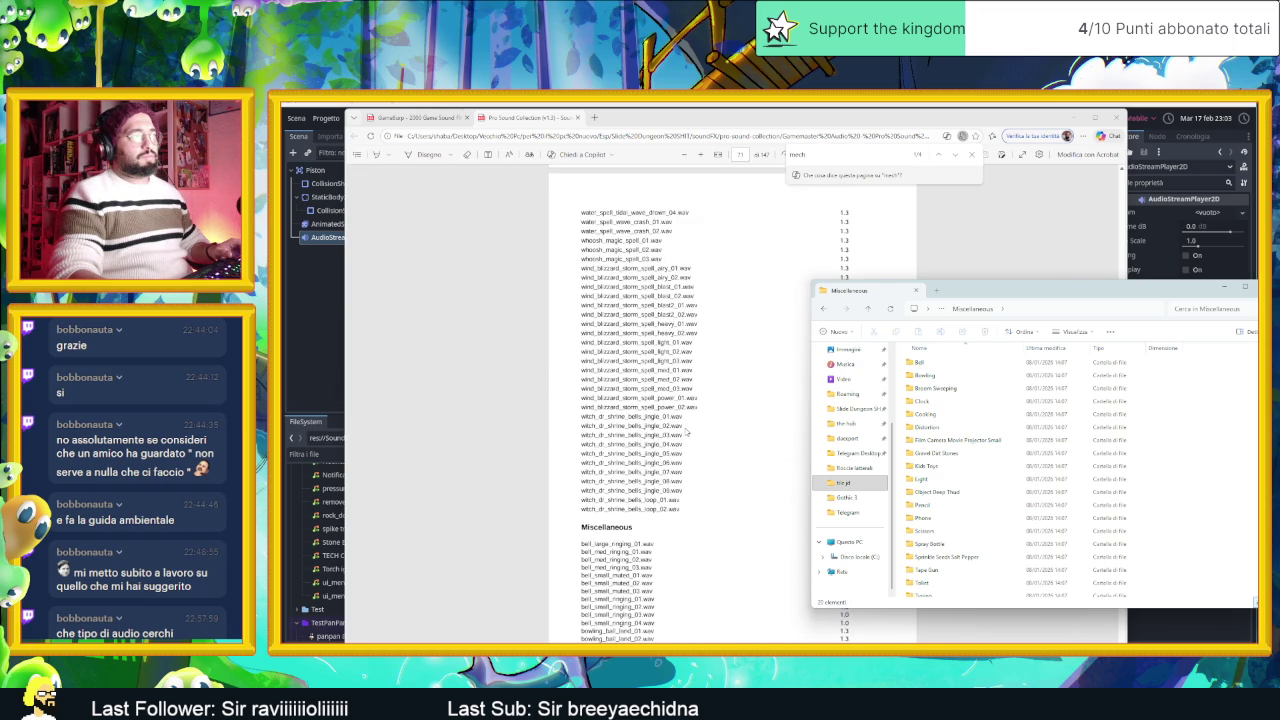
scroll(700, 430, "down", 3)
scroll(1030, 538, "down", 1)
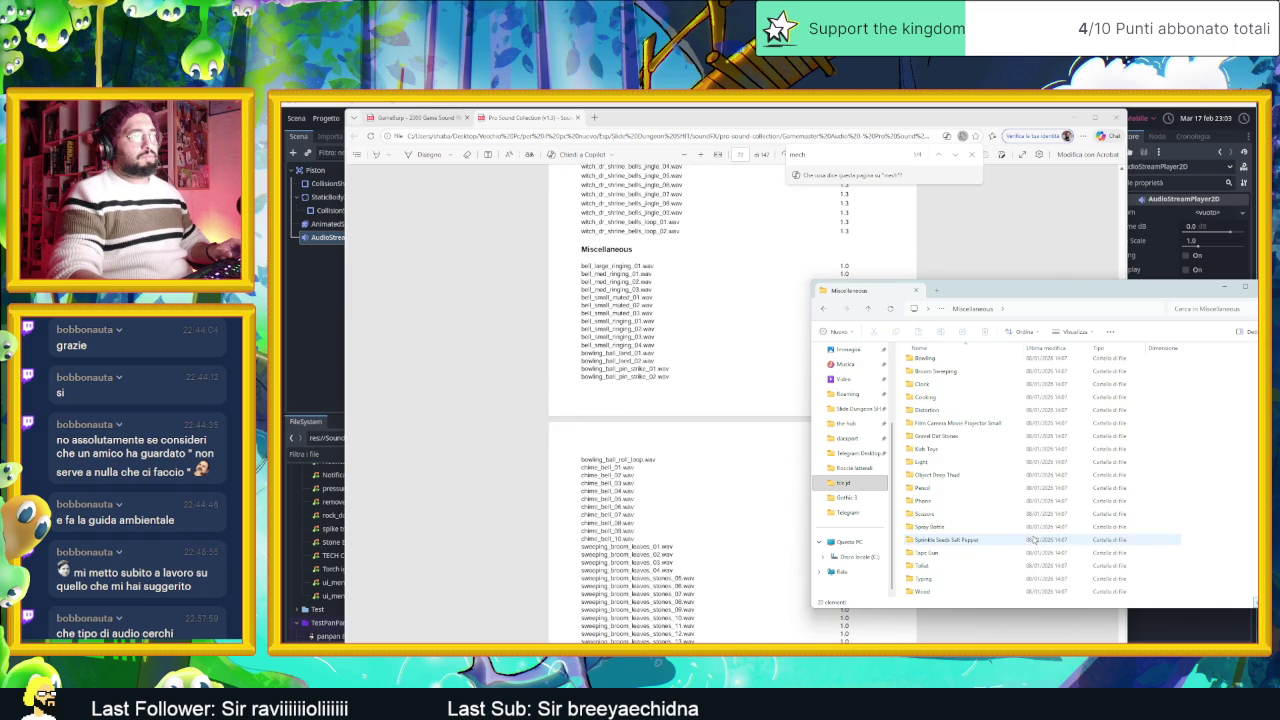
scroll(761, 552, "down", 5)
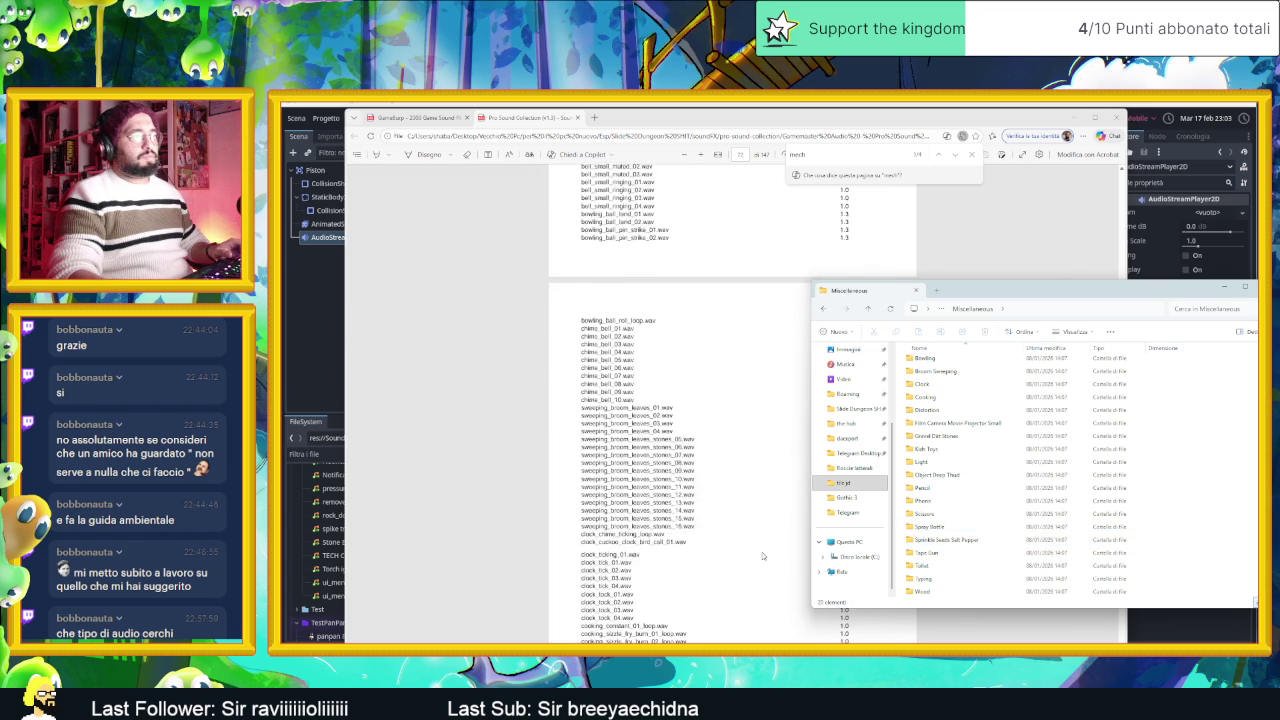
scroll(761, 552, "down", 2)
scroll(761, 552, "down", 3)
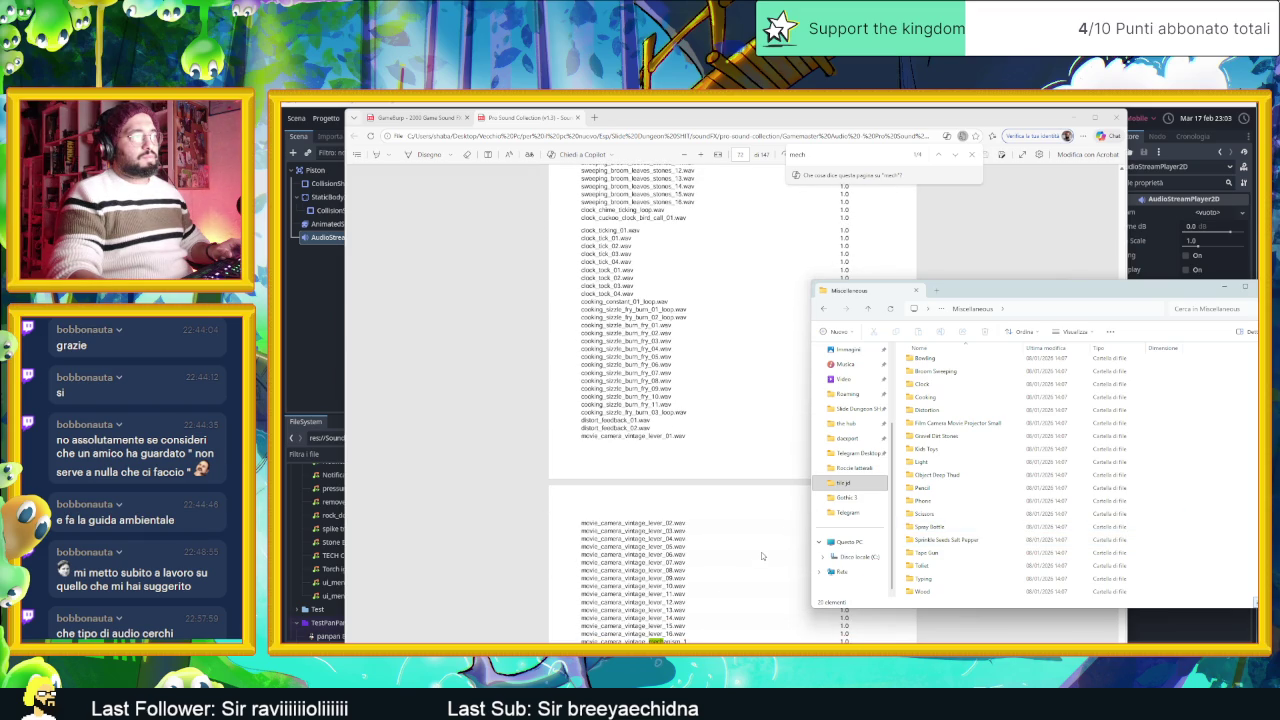
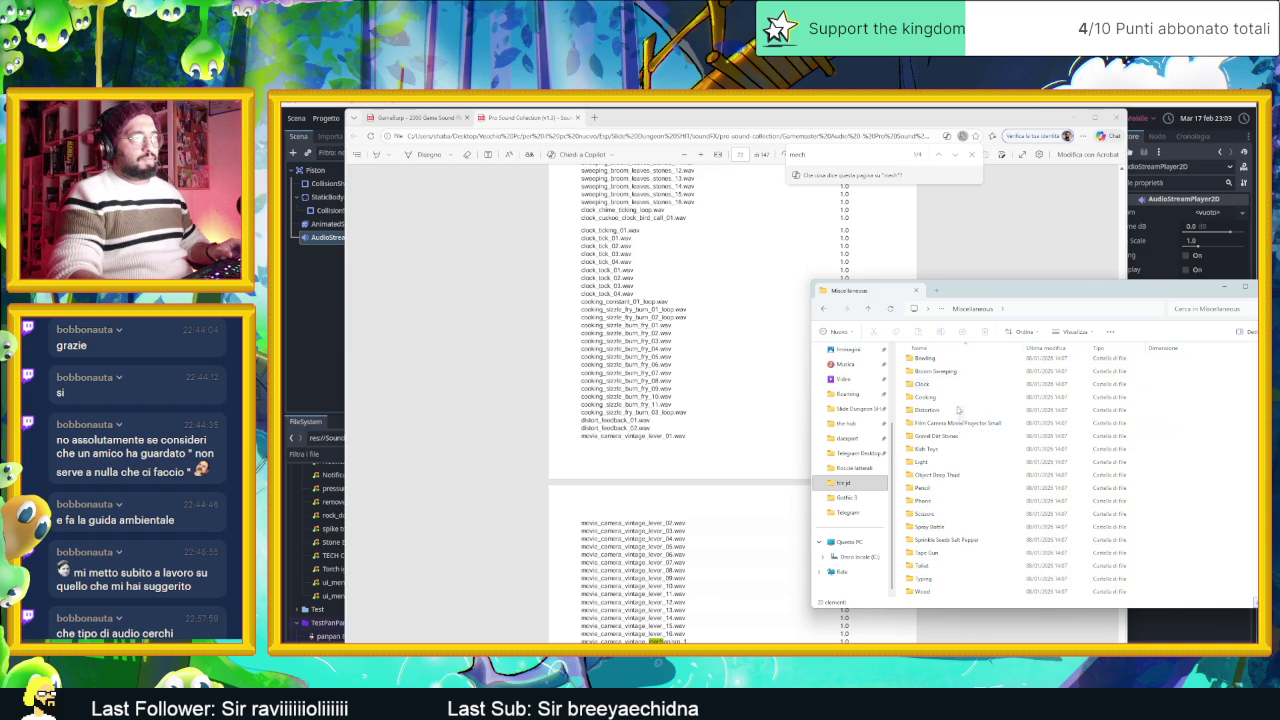
Step: Play all 31 movie_camera clips from the Film Camera Movie Projector Small folder as a VLC playlist
scroll(960, 410, "up", 1)
double_click(987, 443)
left_click_drag(901, 361, 971, 591)
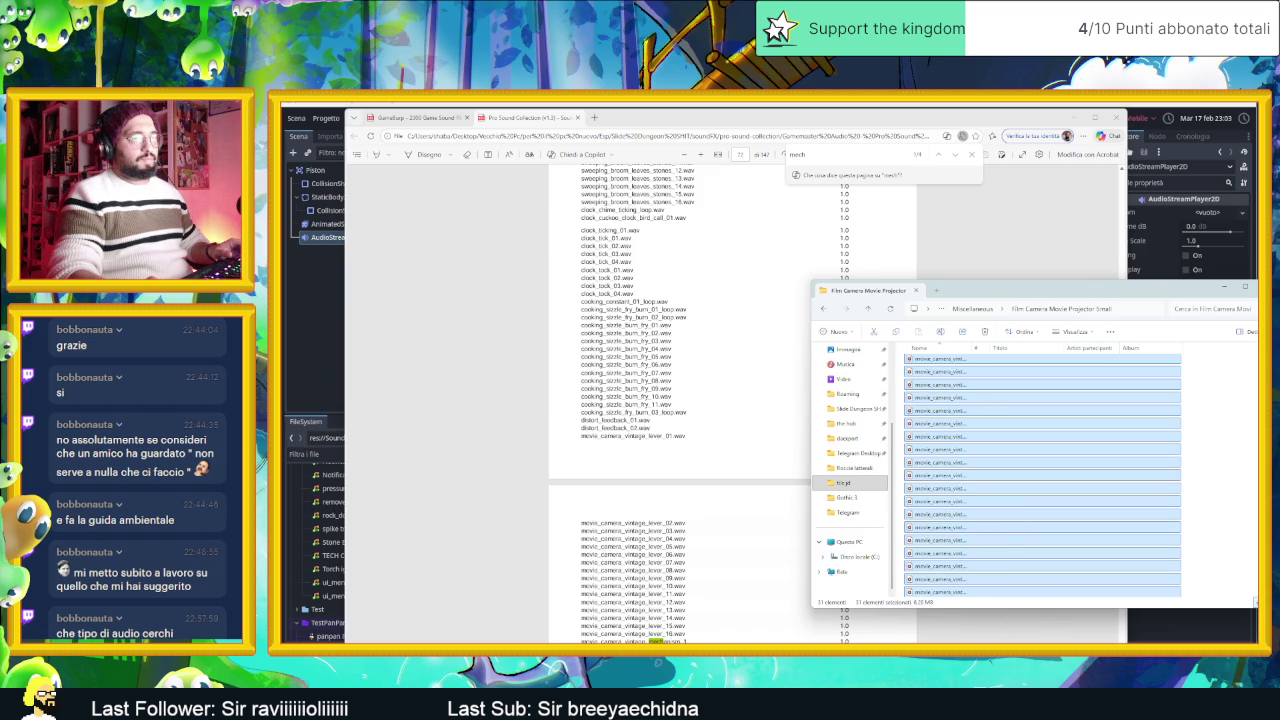
key("Return")
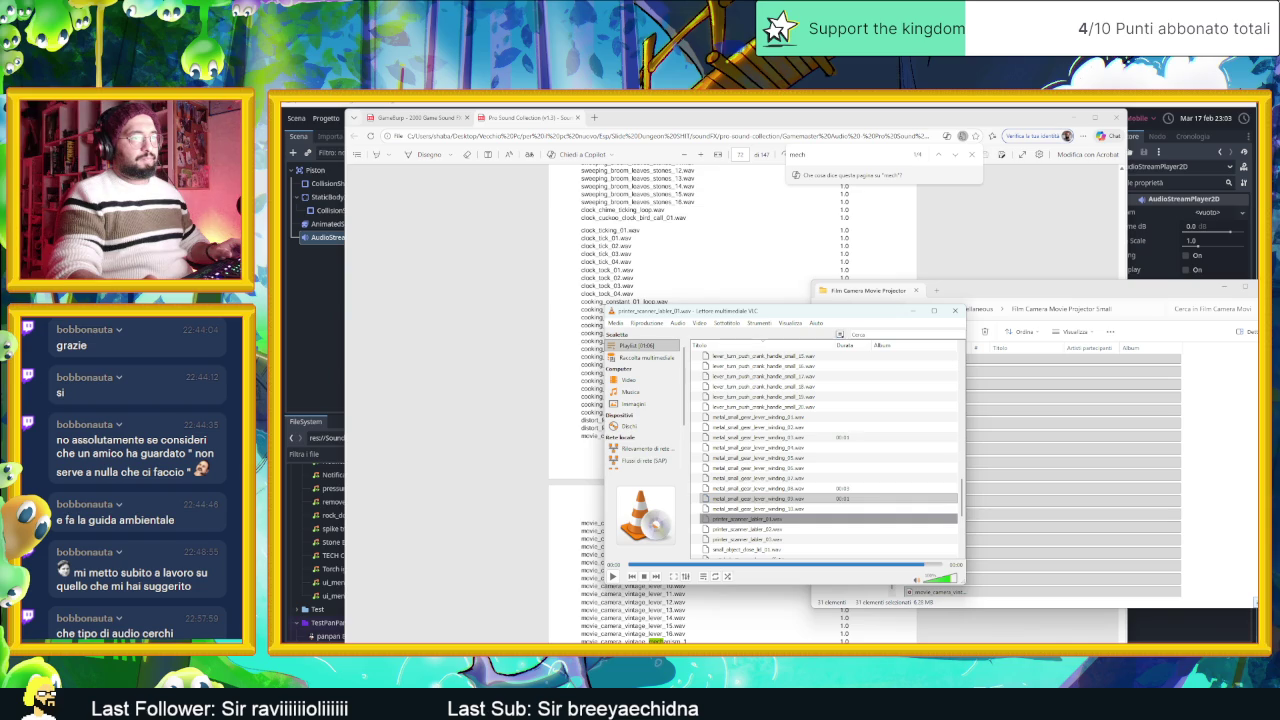
Step: Audition the movie_camera_vintage shutter_loop clips 2–4 and shutter_spin clips 2–5
scroll(790, 482, "down", 5)
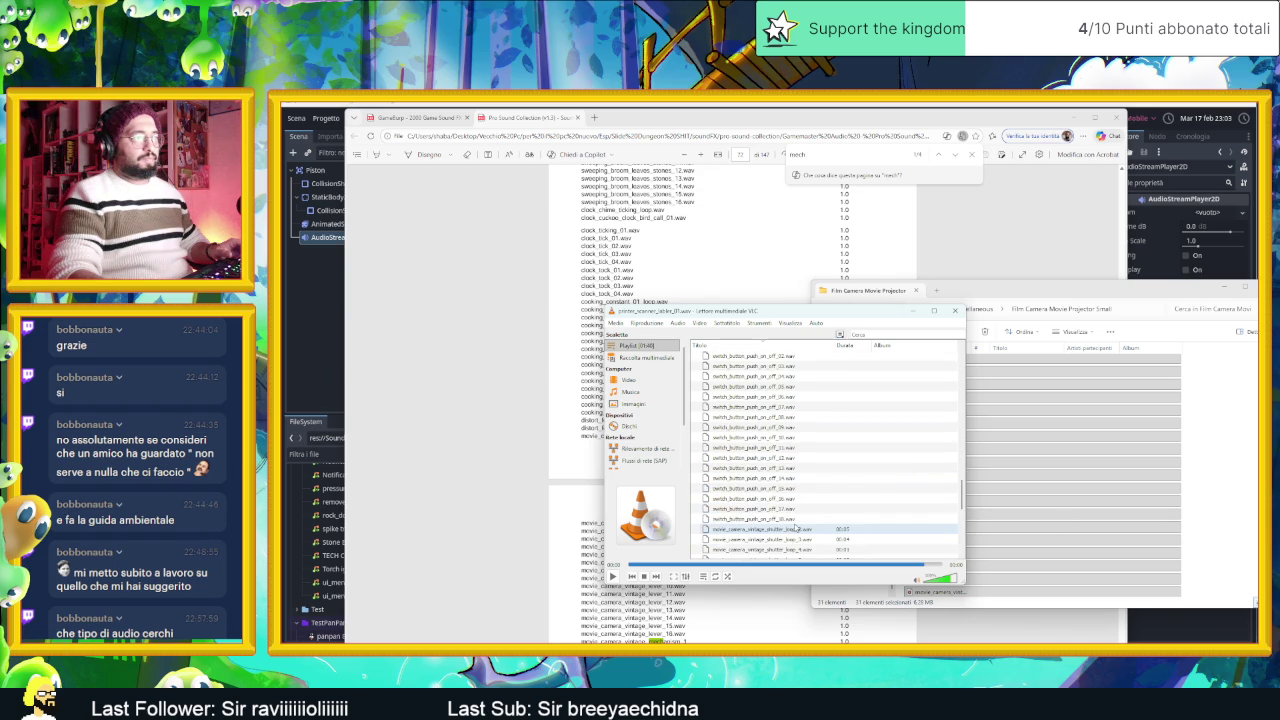
scroll(768, 478, "up", 4)
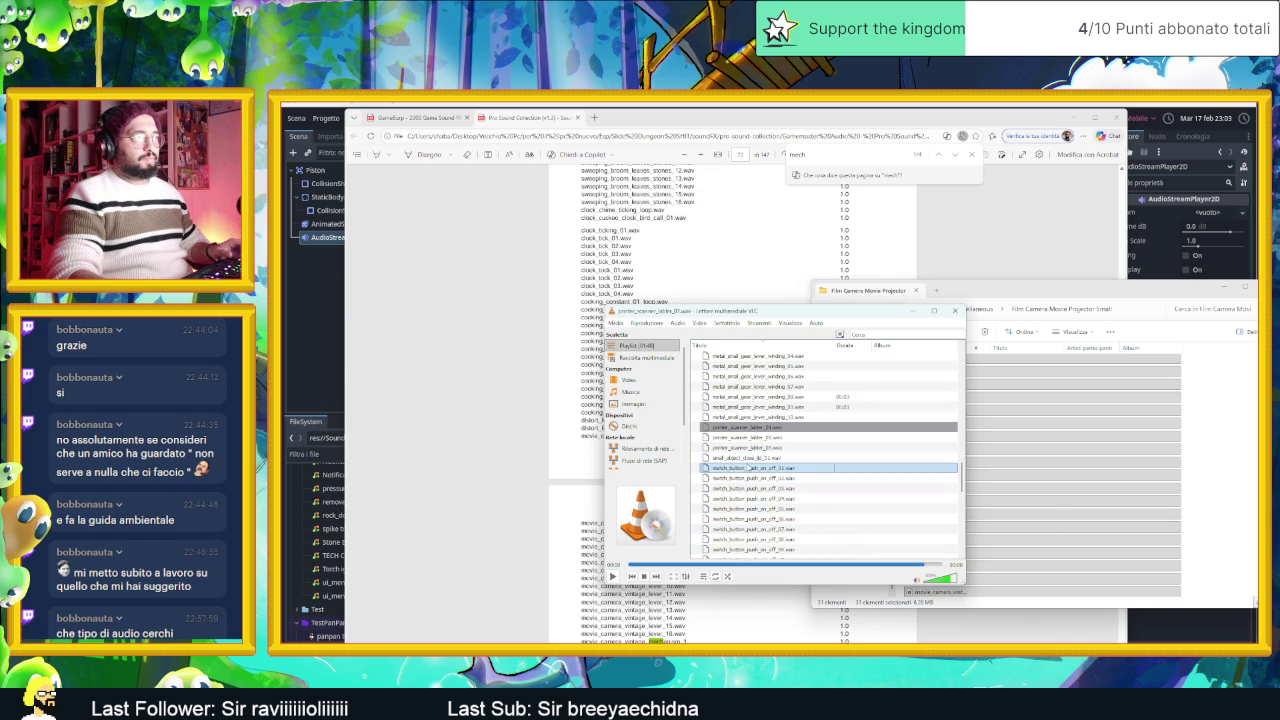
scroll(782, 499, "down", 4)
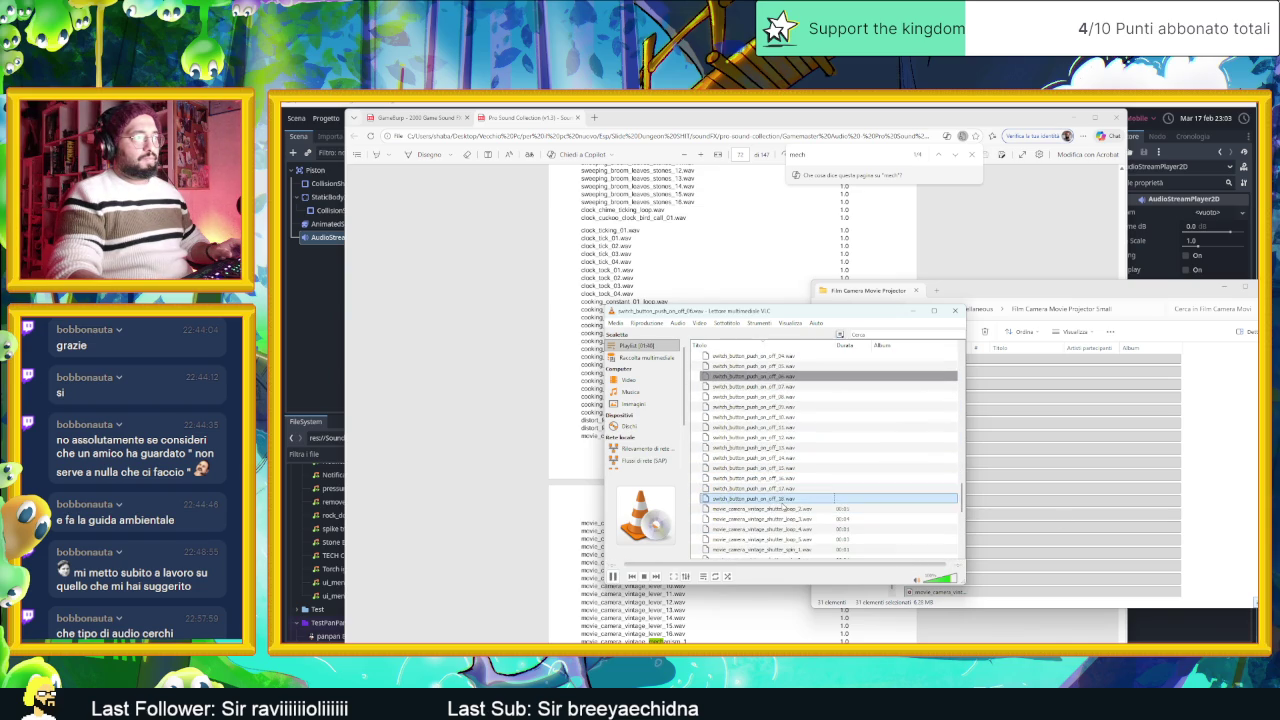
double_click(790, 509)
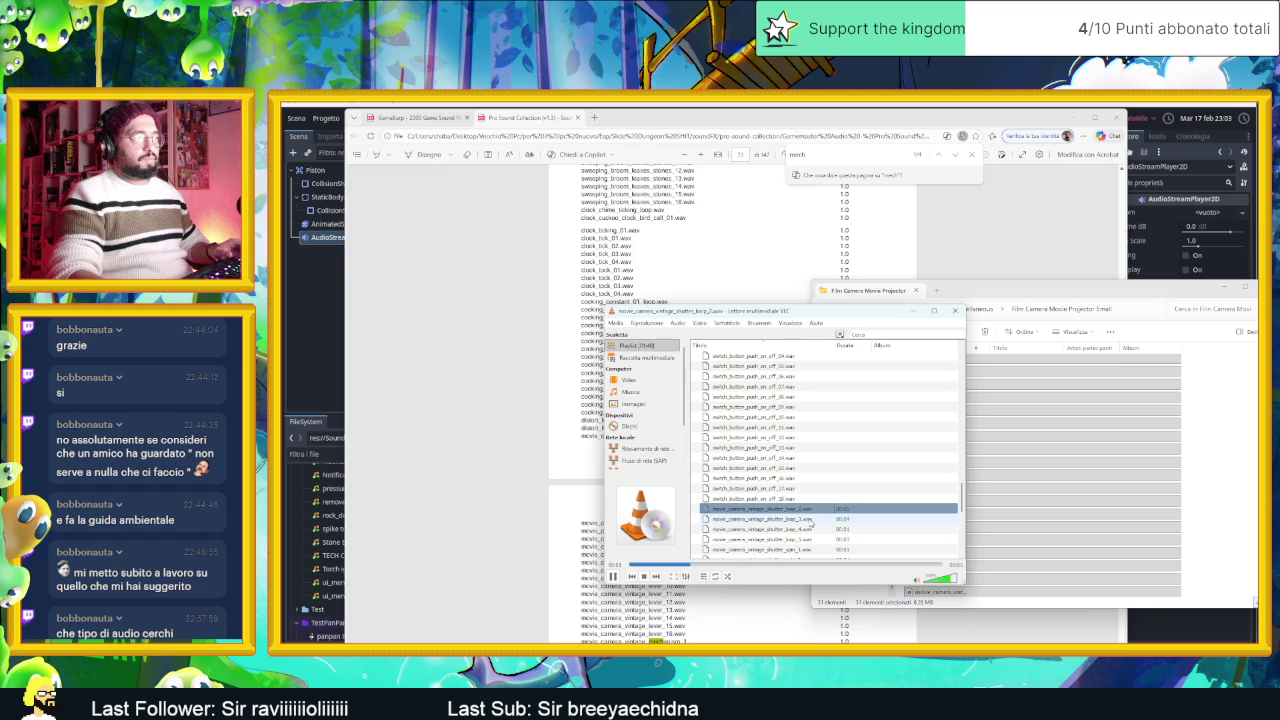
double_click(804, 519)
double_click(804, 529)
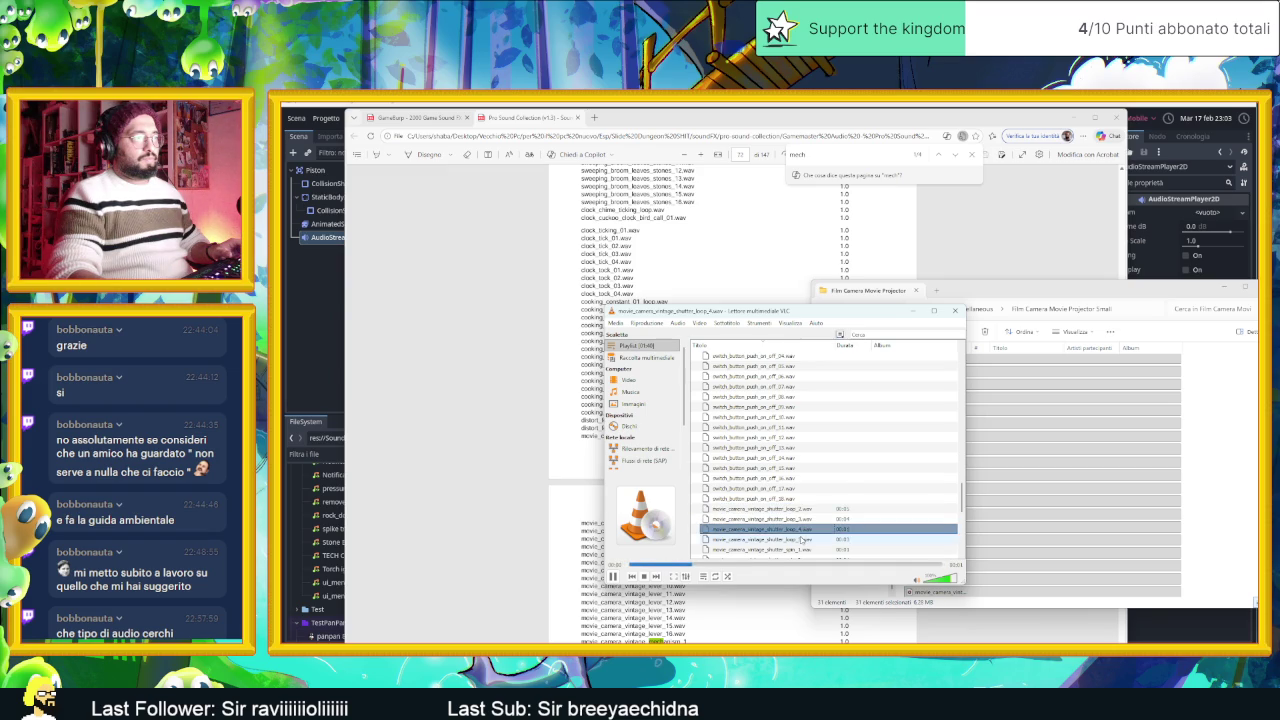
scroll(802, 540, "down", 4)
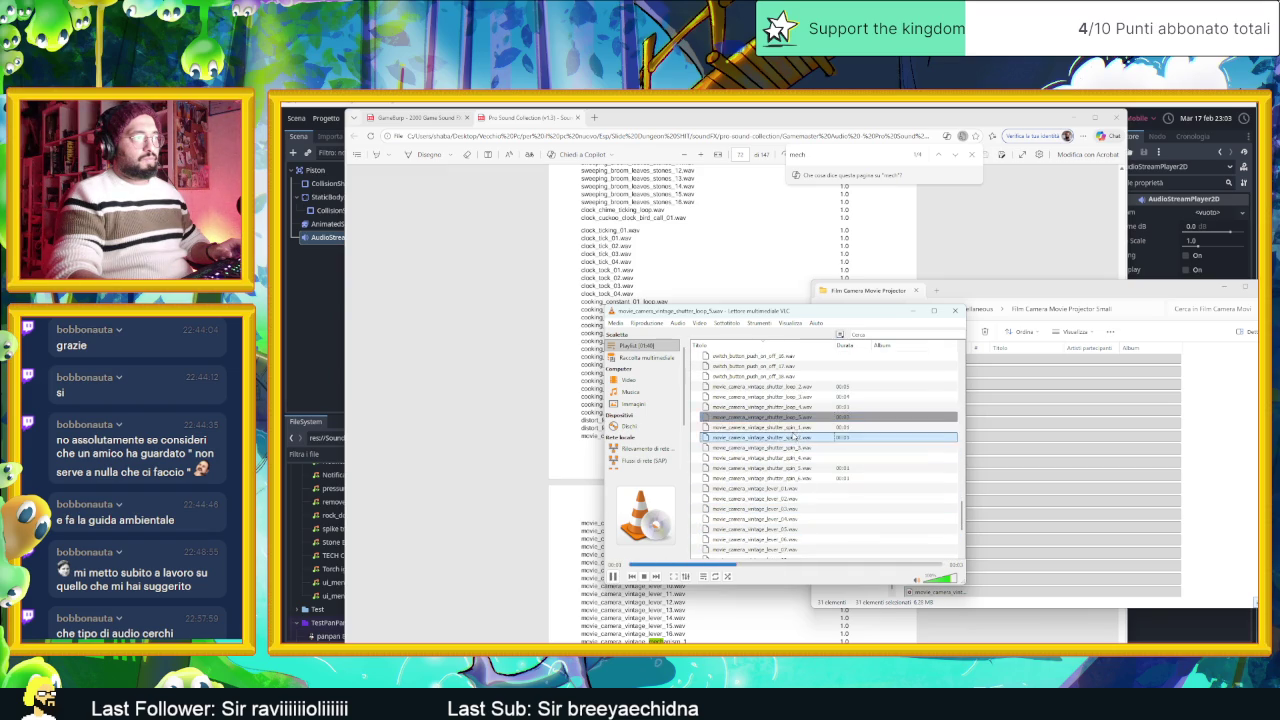
double_click(788, 438)
double_click(788, 447)
double_click(786, 457)
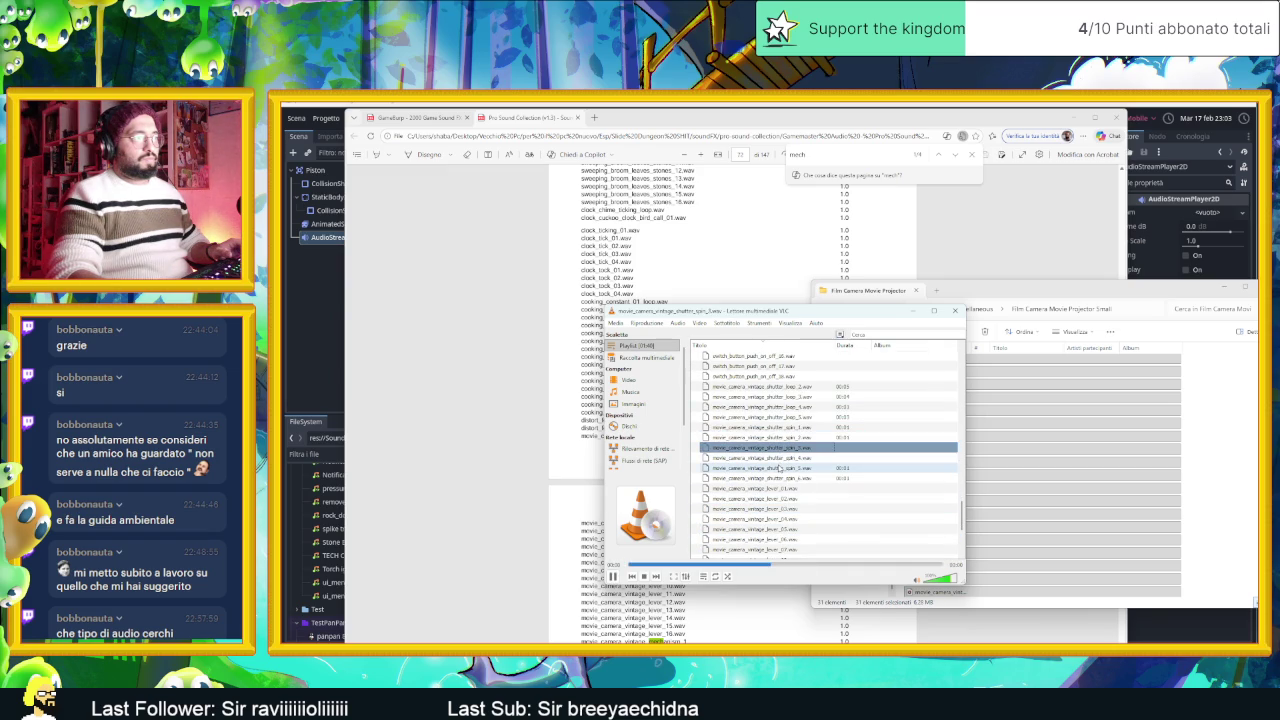
double_click(786, 467)
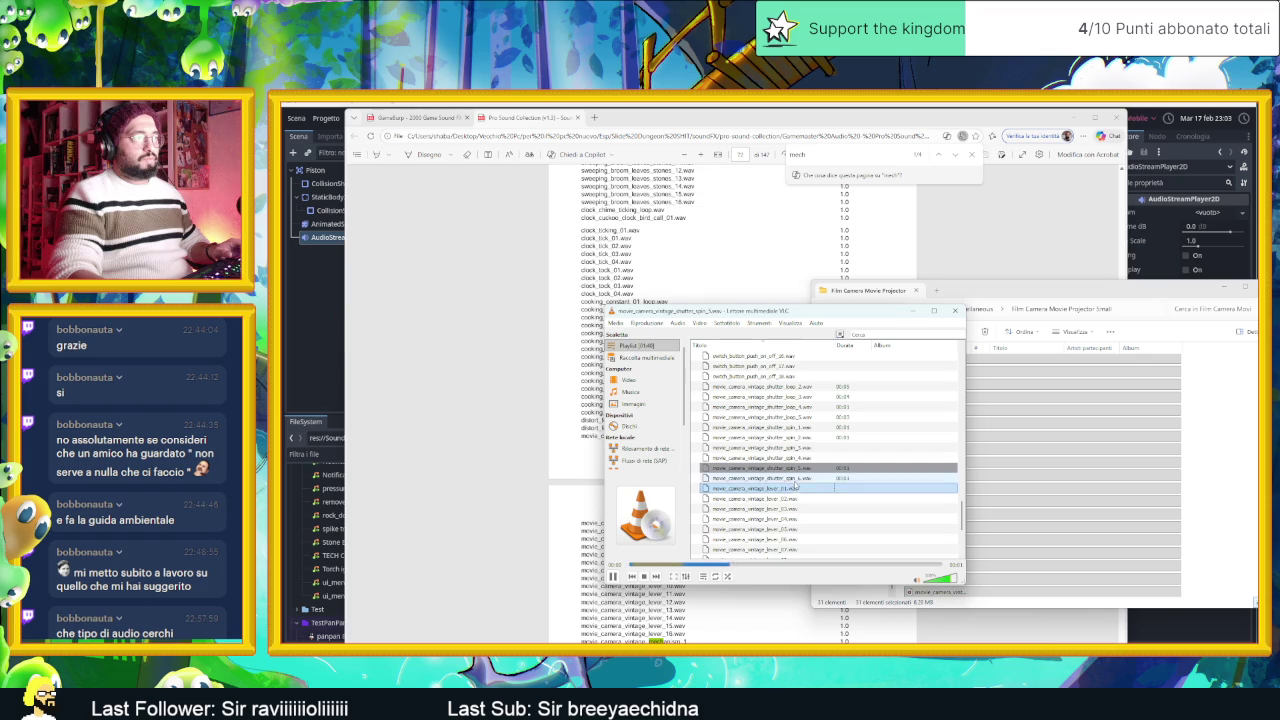
Step: Play the first lever clip and mechanism_1, 4 and 2, then pause on mechanism_2
double_click(786, 488)
scroll(790, 493, "down", 3)
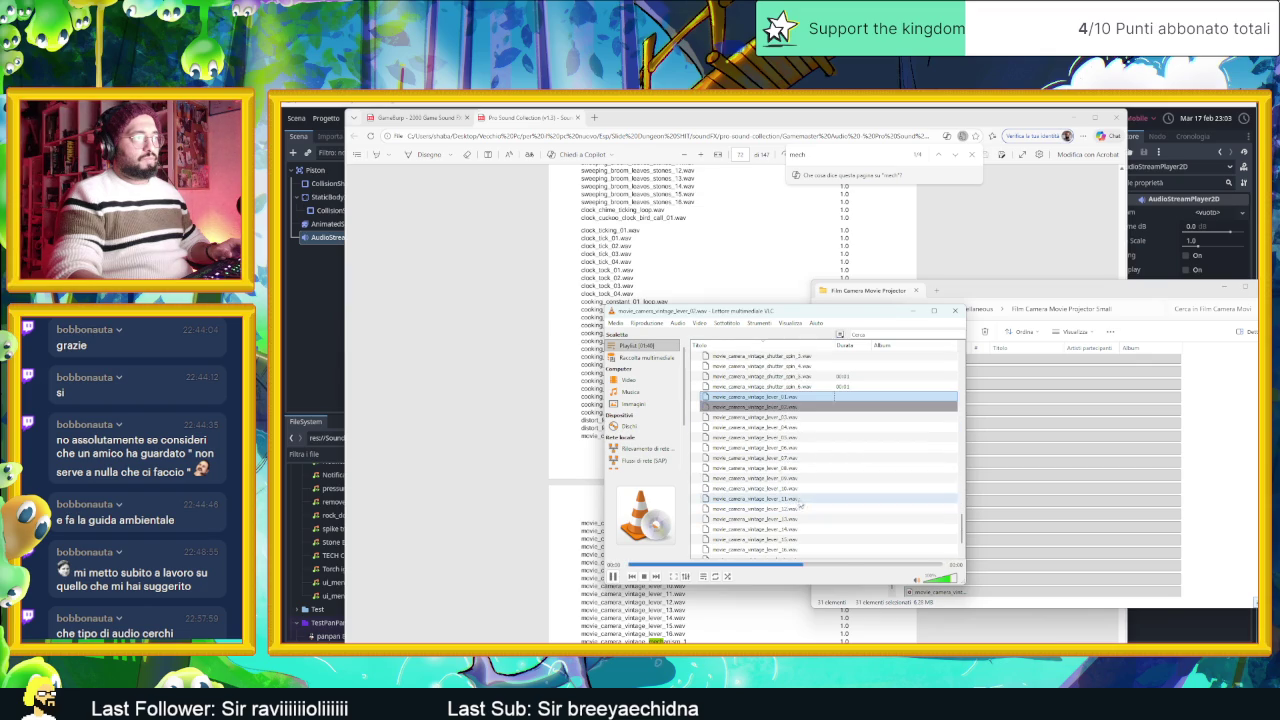
scroll(797, 500, "down", 2)
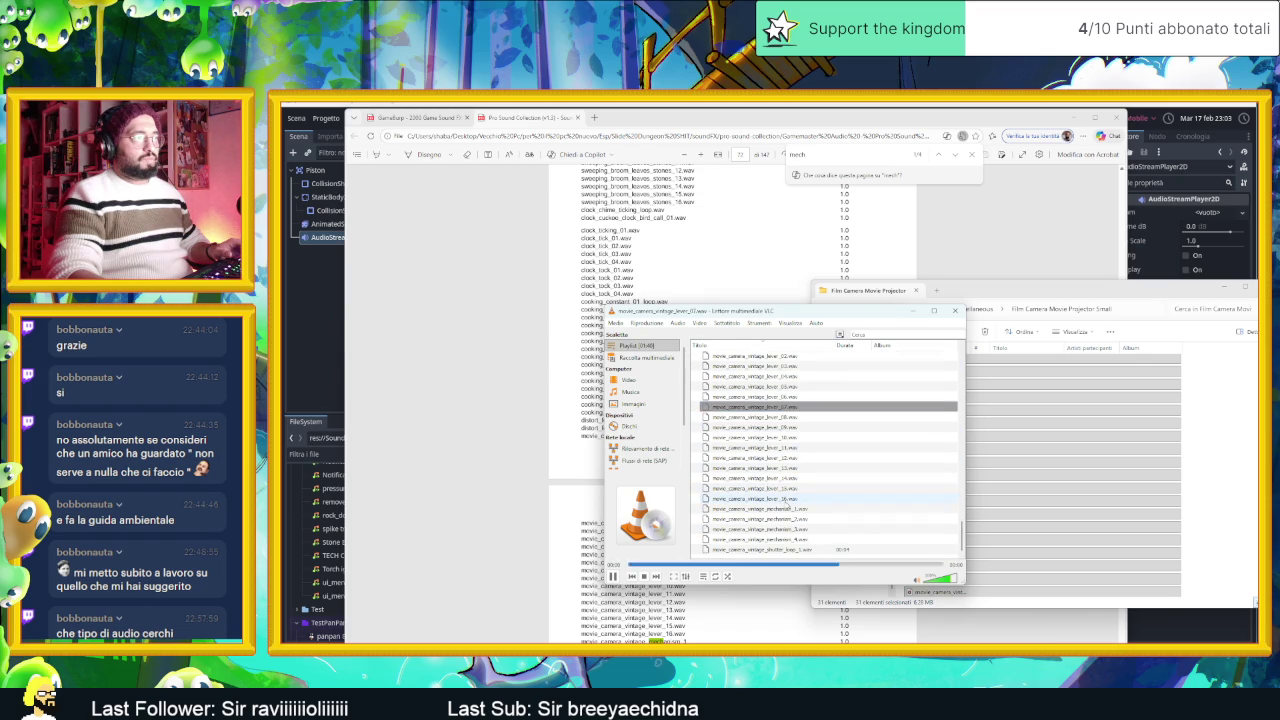
left_click(801, 512)
double_click(801, 512)
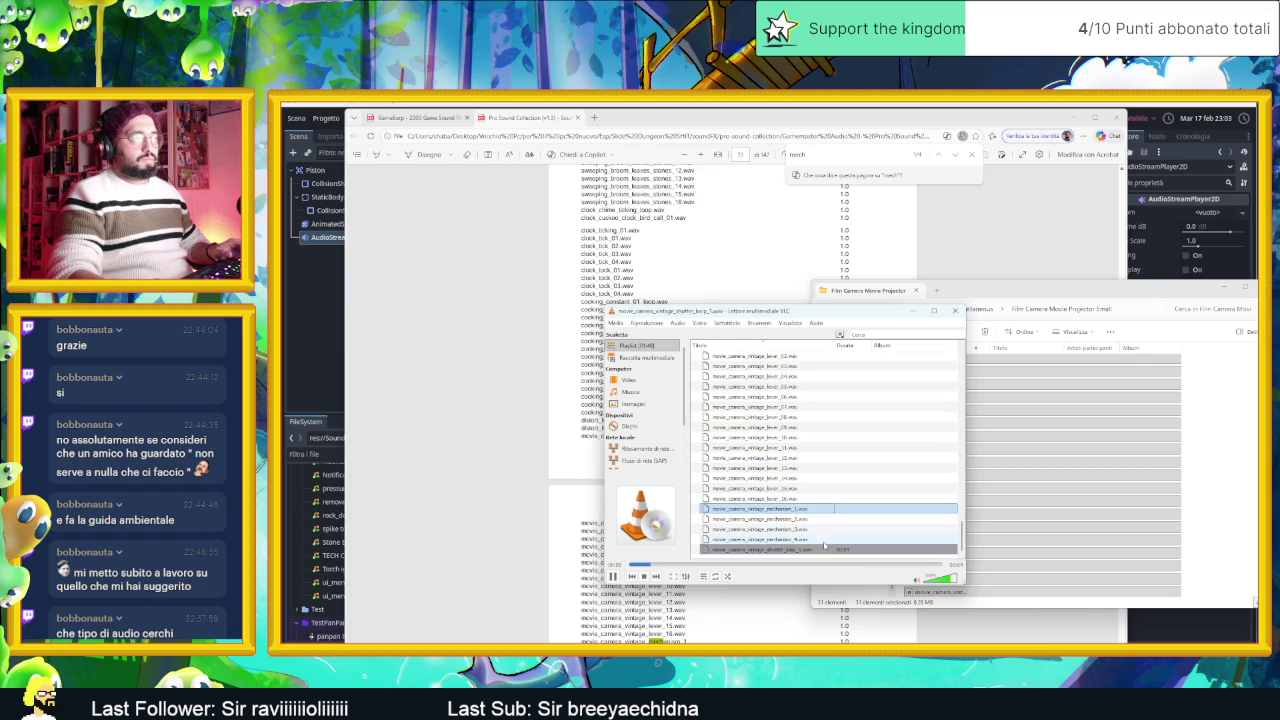
double_click(771, 539)
double_click(821, 520)
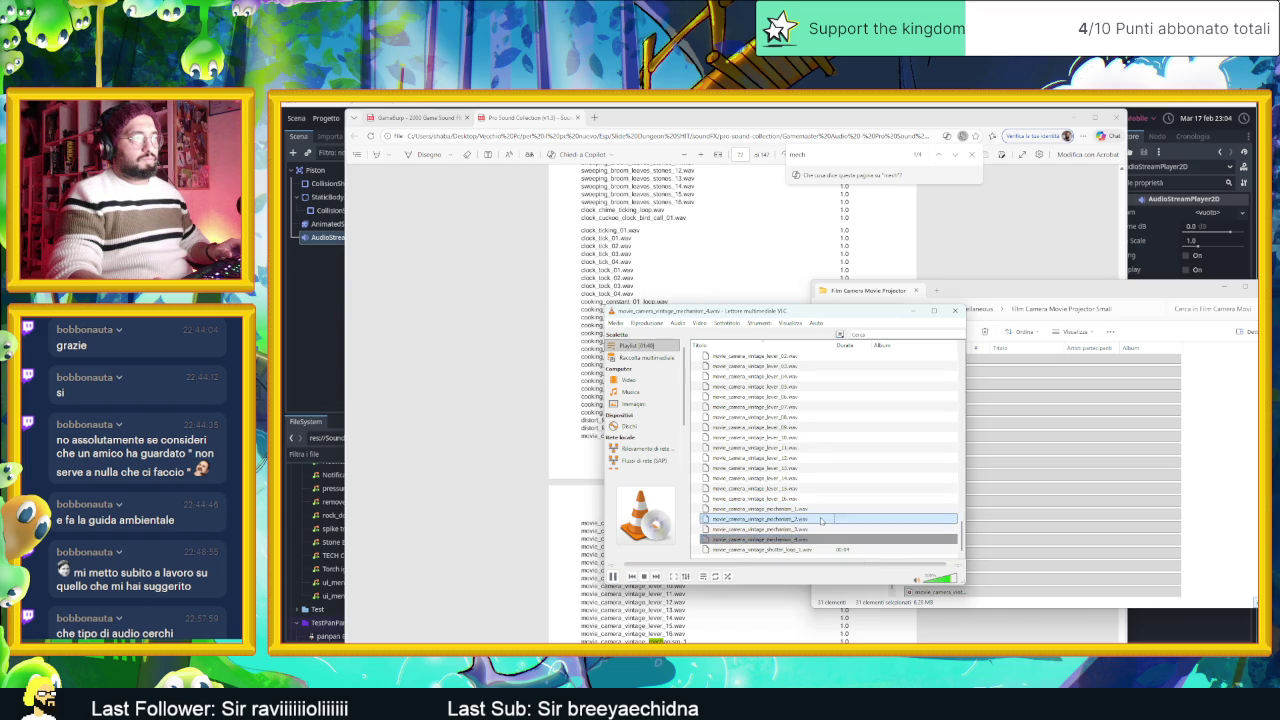
left_click(613, 577)
left_click(590, 600)
Step: Find the first 'steam' match in the sound collection PDF
scroll(1035, 503, "down", 15)
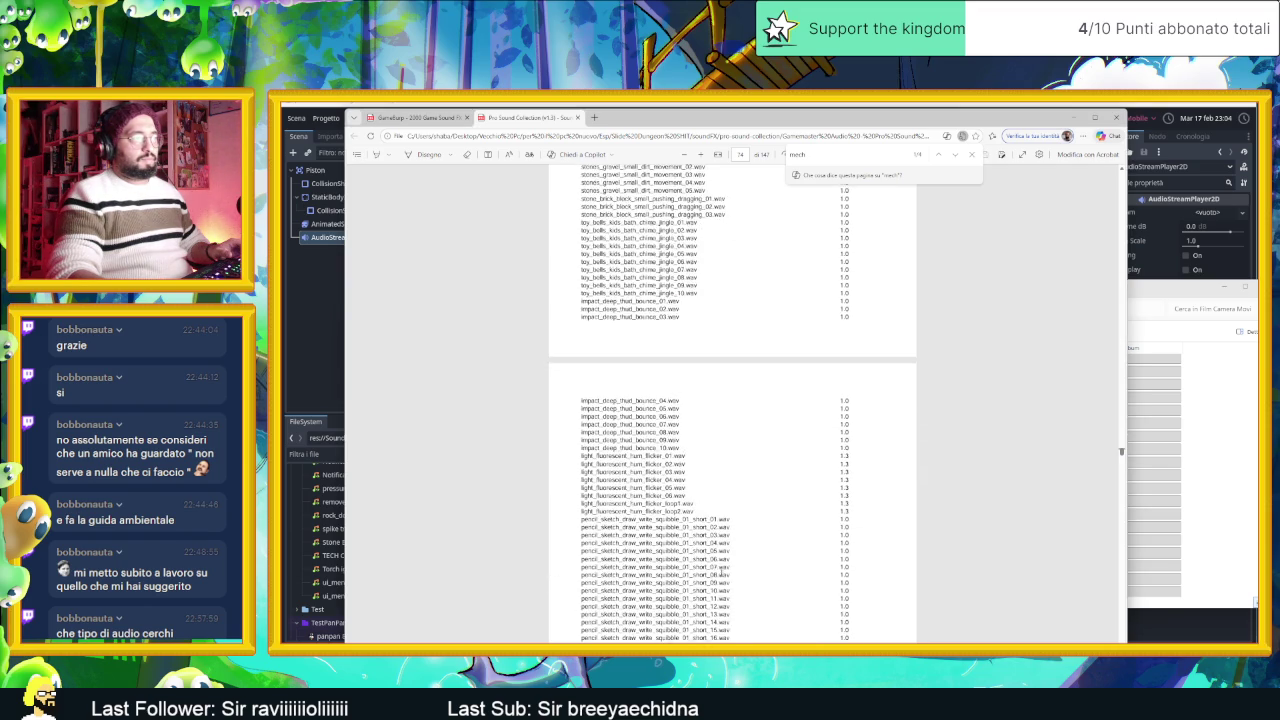
scroll(1121, 453, "down", 20)
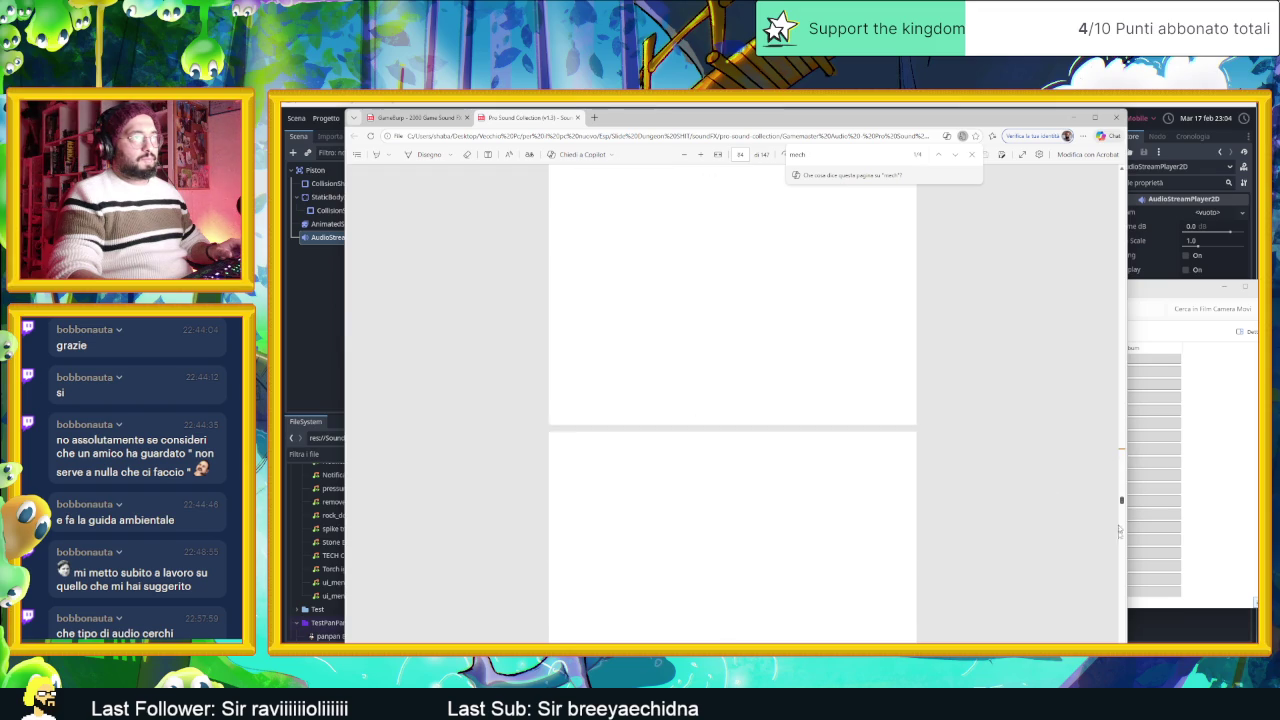
scroll(837, 205, "up", 20)
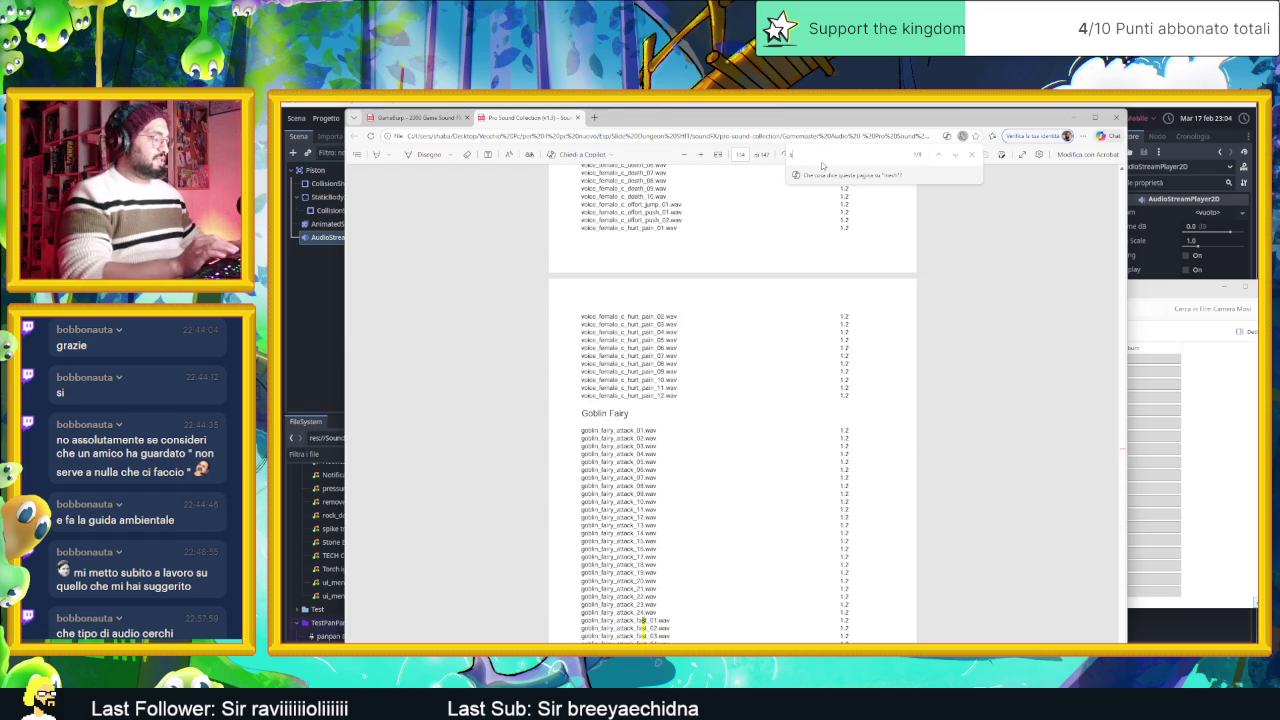
key("Return")
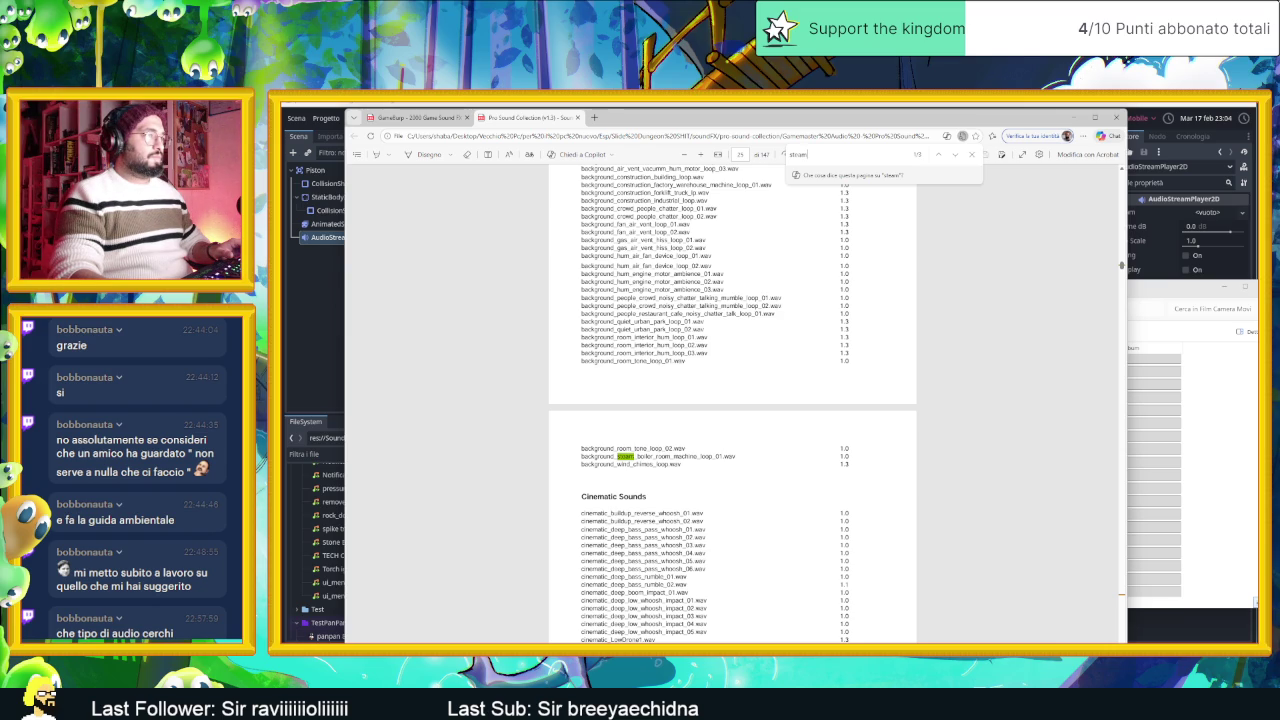
scroll(900, 371, "up", 5)
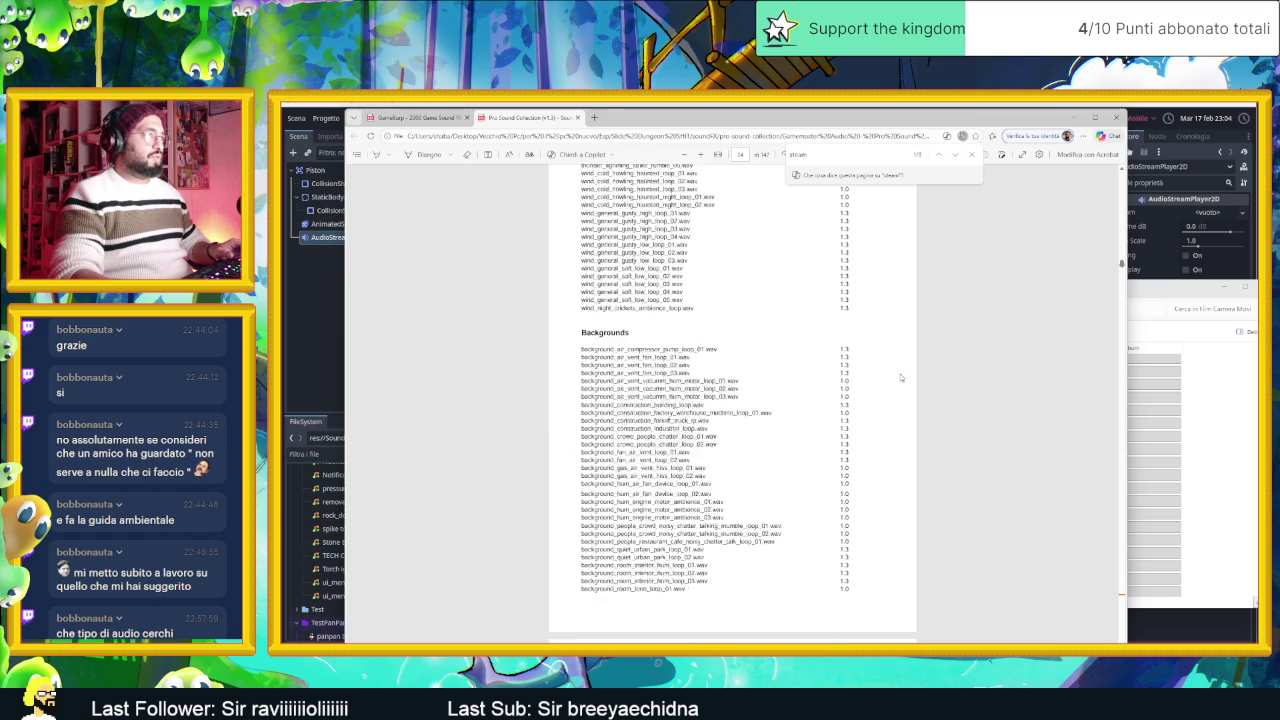
scroll(898, 381, "down", 2)
scroll(898, 381, "down", 1)
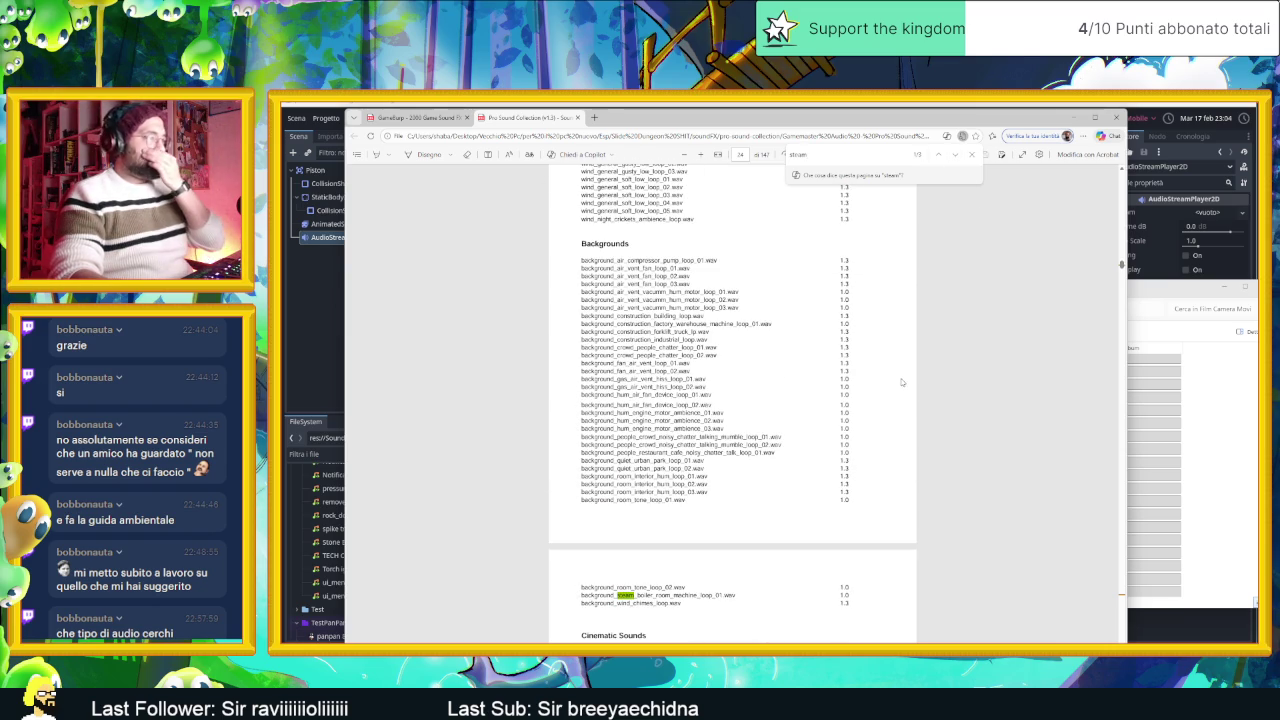
Step: Go to the next match, steam_engine_loop_01 under Vehicles / Engines / Motors, and return to File Explorer
left_click(952, 155)
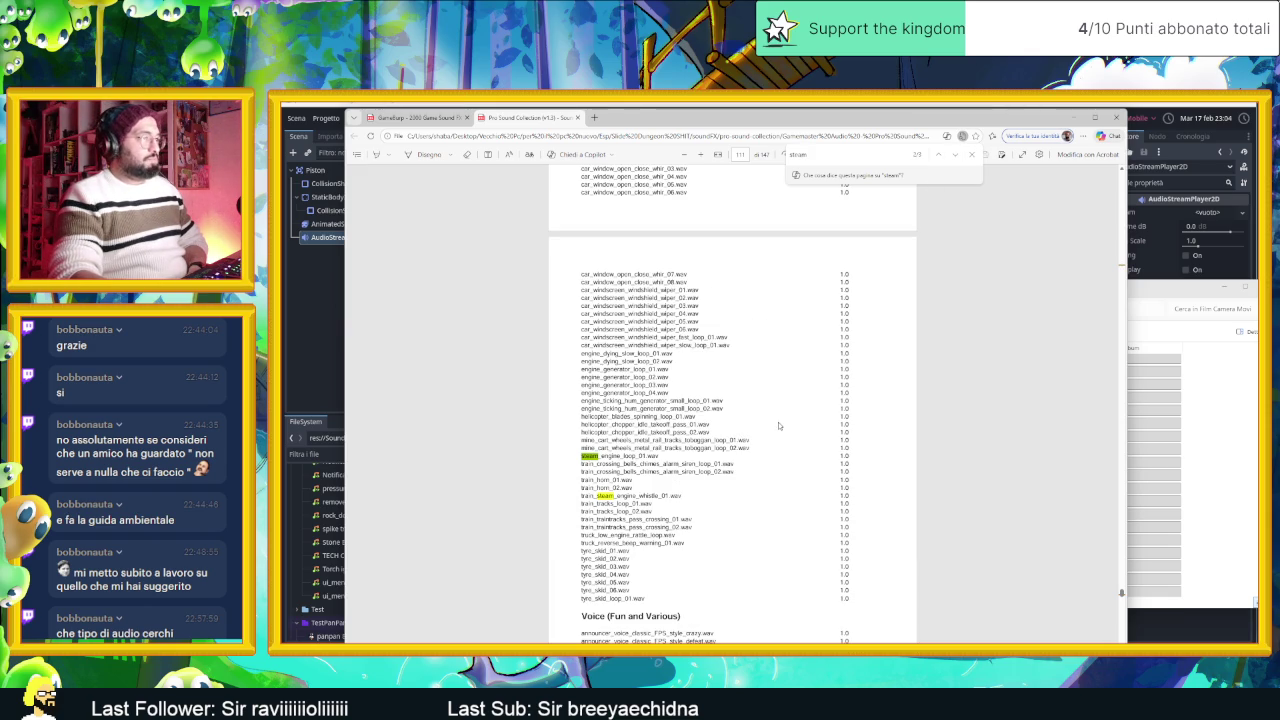
scroll(778, 425, "up", 2)
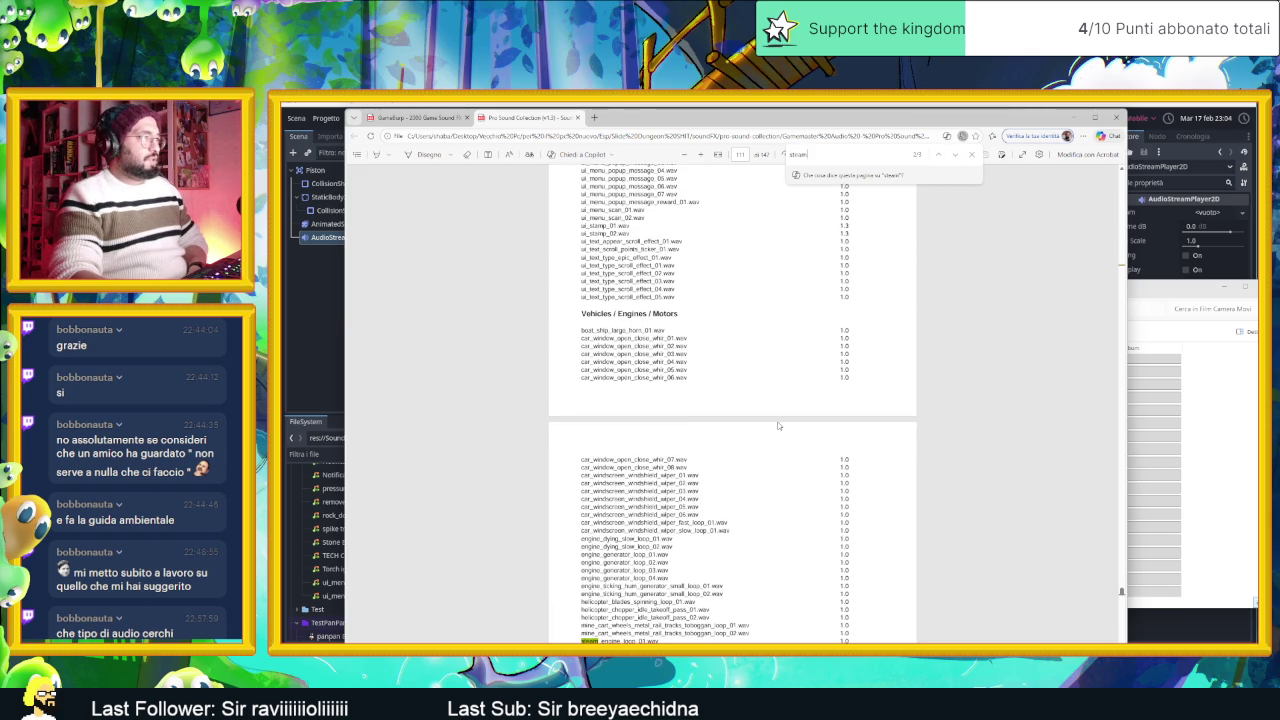
scroll(778, 425, "down", 2)
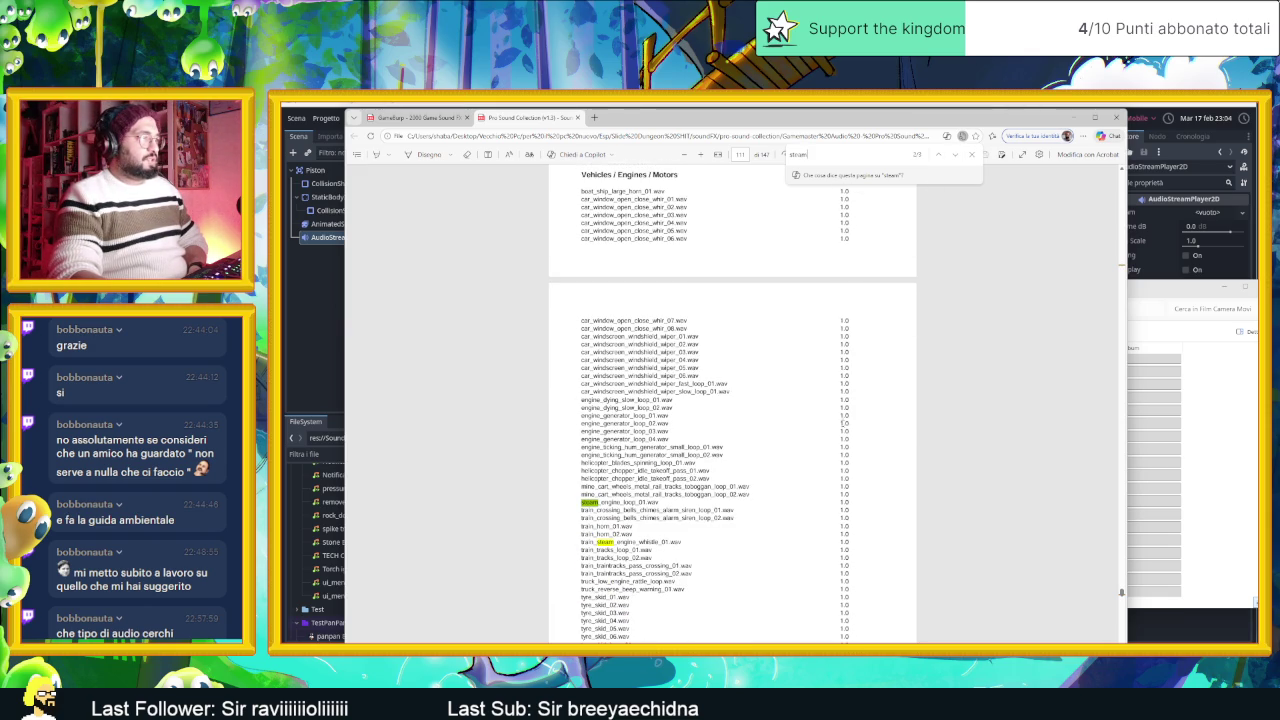
scroll(858, 424, "down", 1)
left_click(1140, 560)
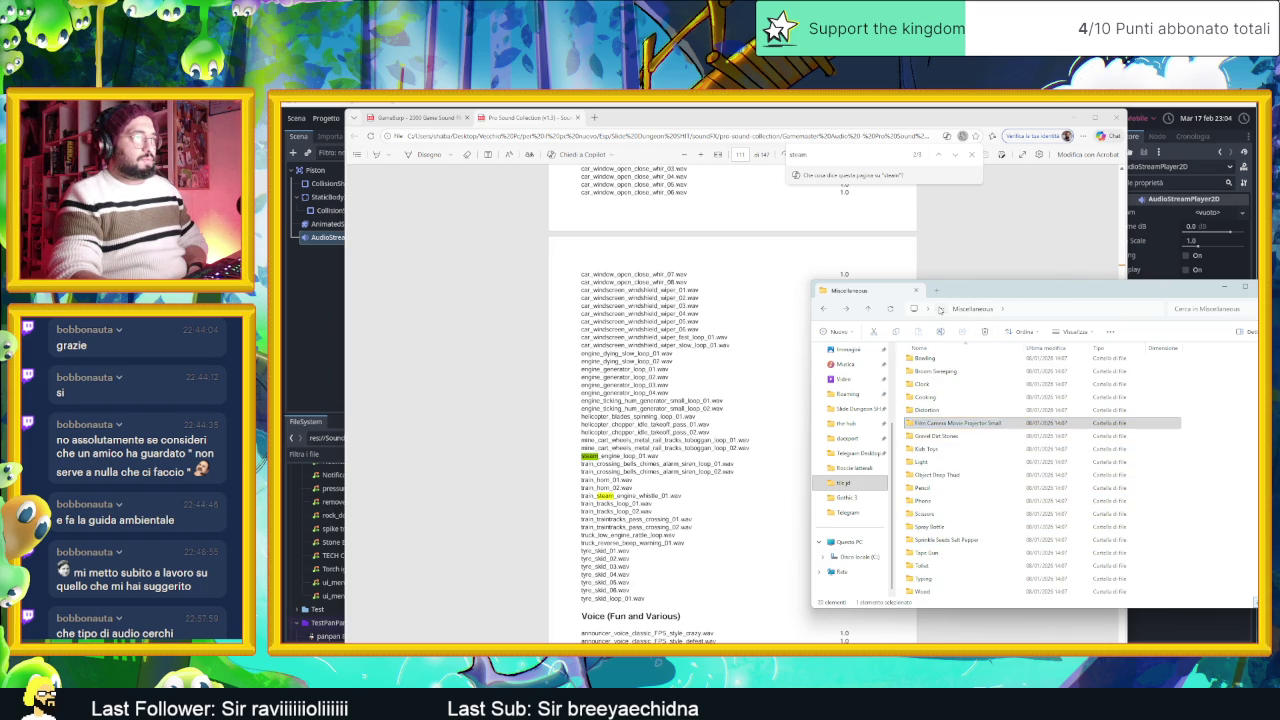
Step: Go up to the sound collection folder and open Vehicles_Engines_Motors
left_click(940, 310)
left_click(970, 309)
left_click(931, 309)
left_click(1051, 316)
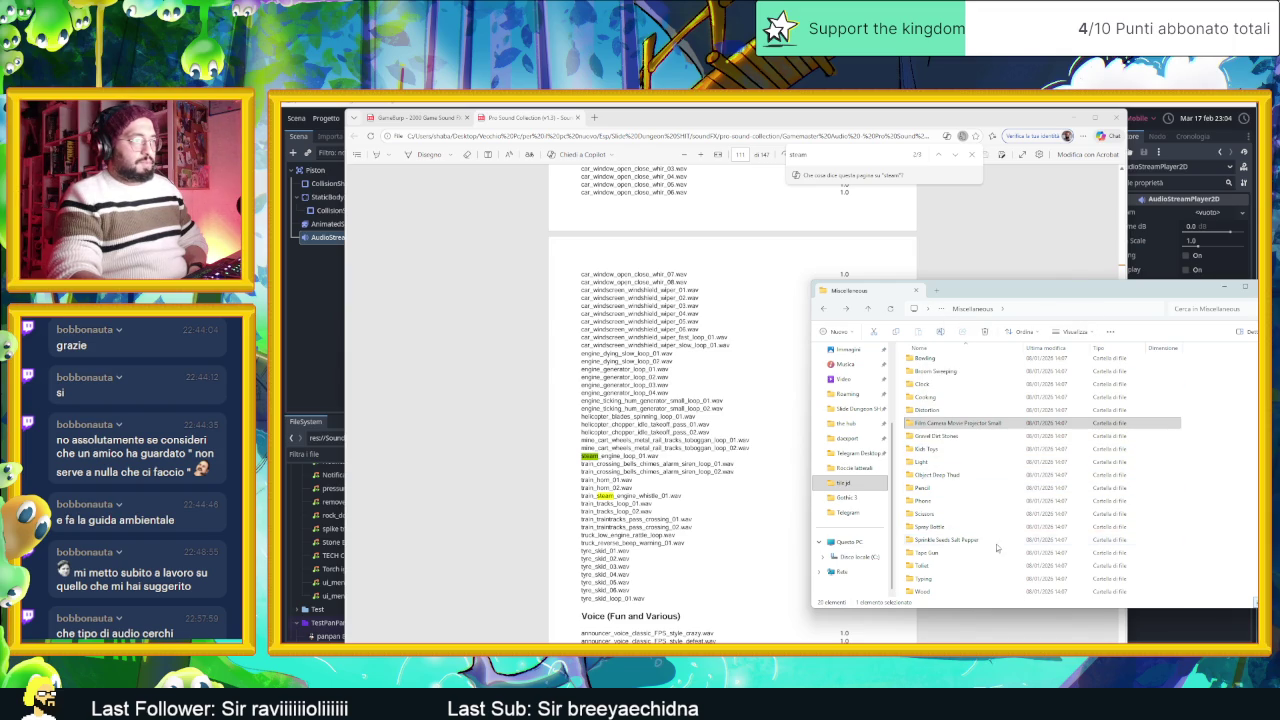
key("alt+Up")
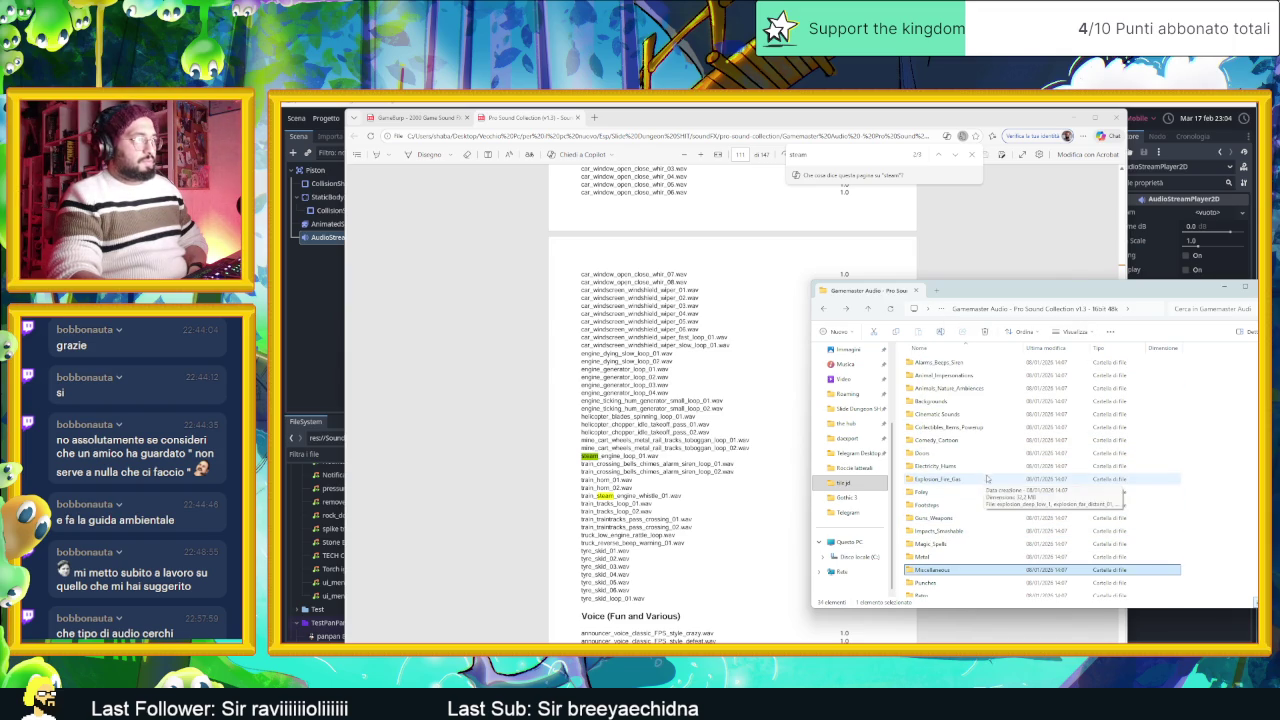
scroll(979, 474, "down", 1)
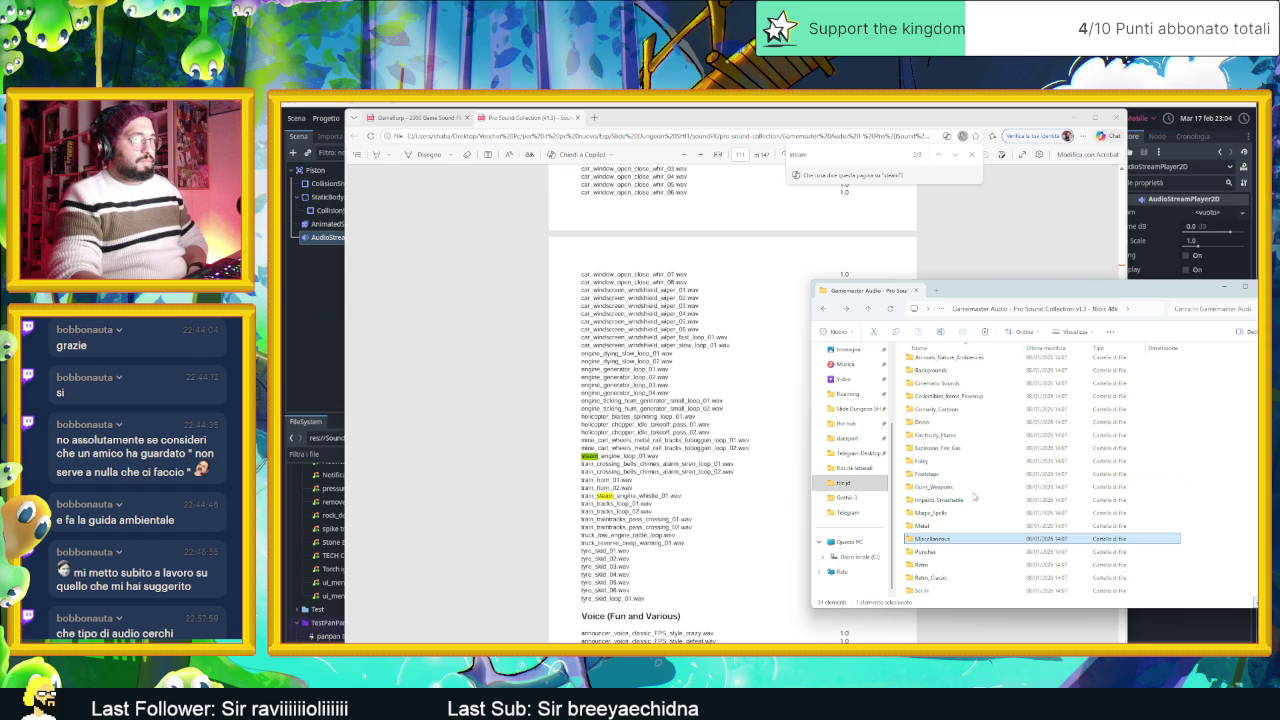
scroll(974, 497, "down", 2)
scroll(974, 497, "down", 1)
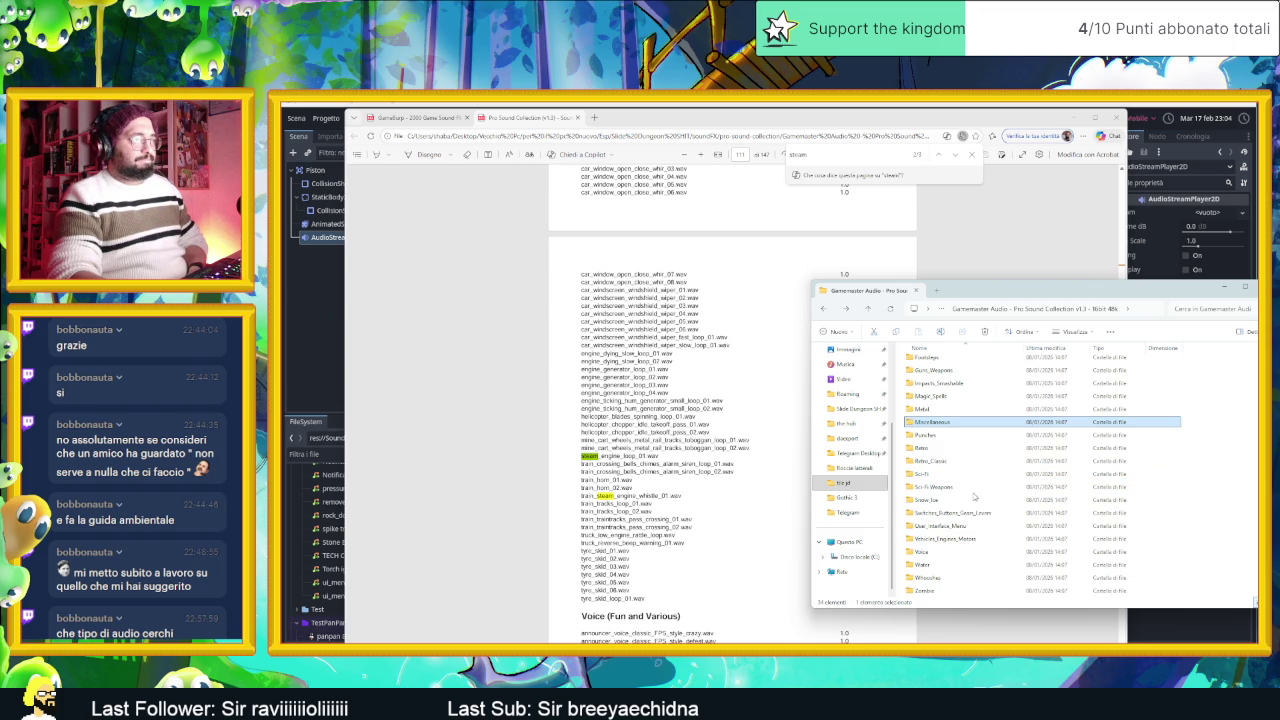
left_click(978, 539)
double_click(978, 540)
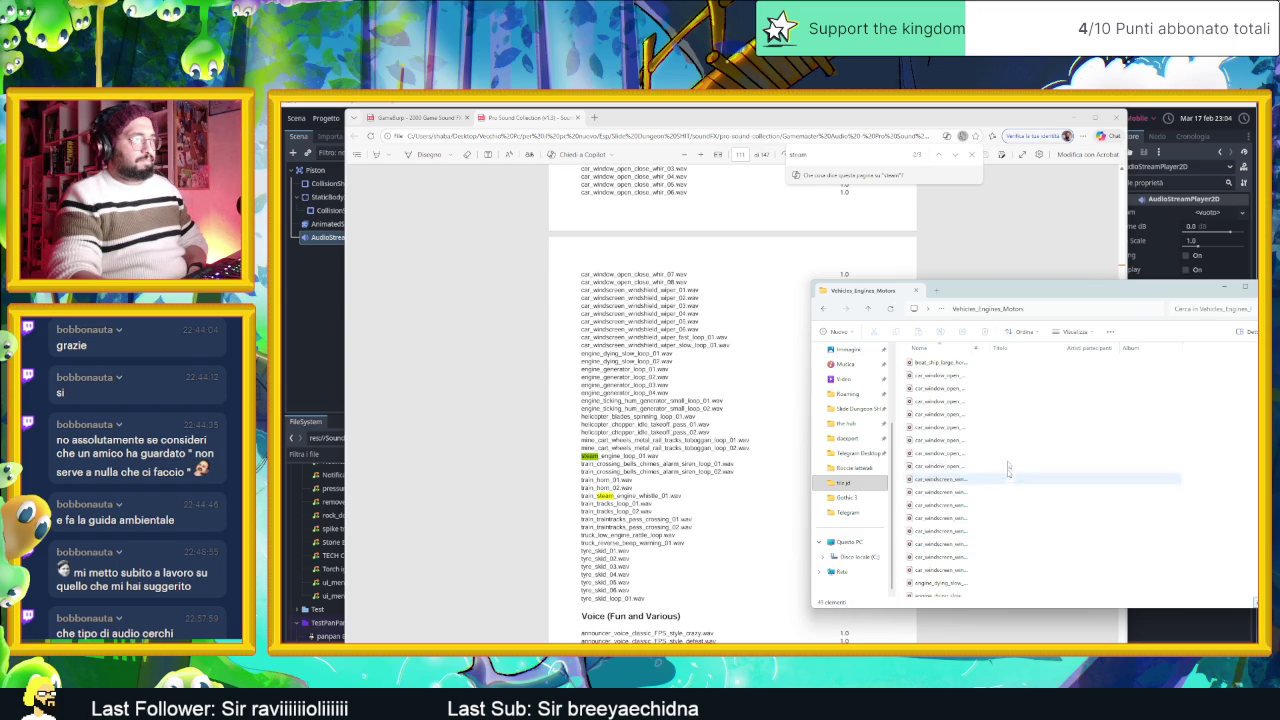
Step: Select all 43 files, including steam_engine_loop_01, and play them as a VLC playlist
left_click_drag(971, 347, 1142, 347)
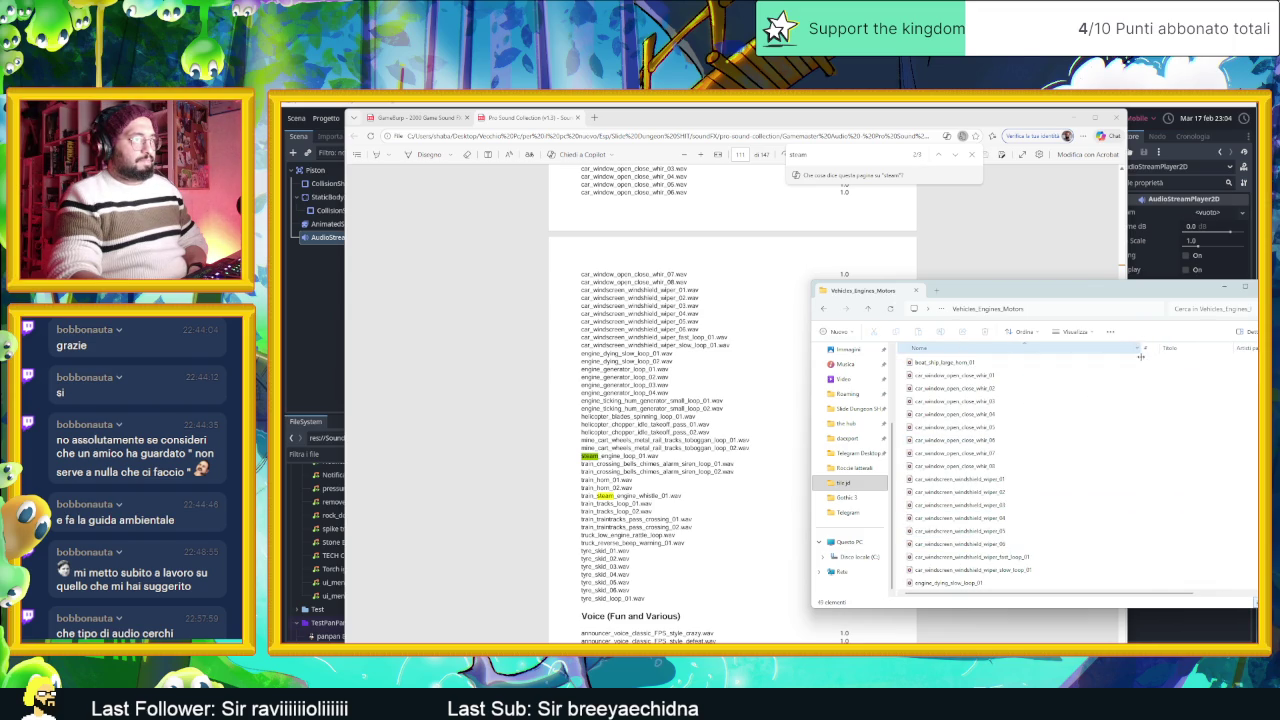
scroll(1084, 459, "down", 4)
scroll(1065, 470, "down", 1)
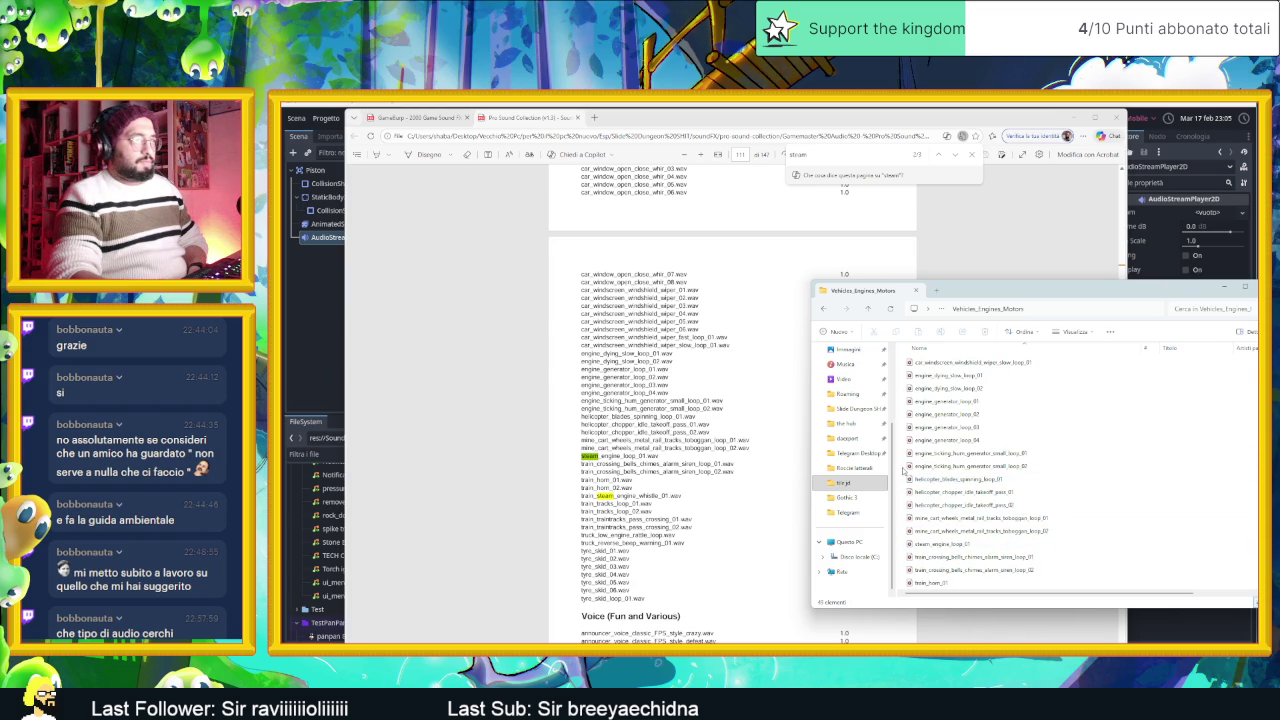
left_click(940, 545)
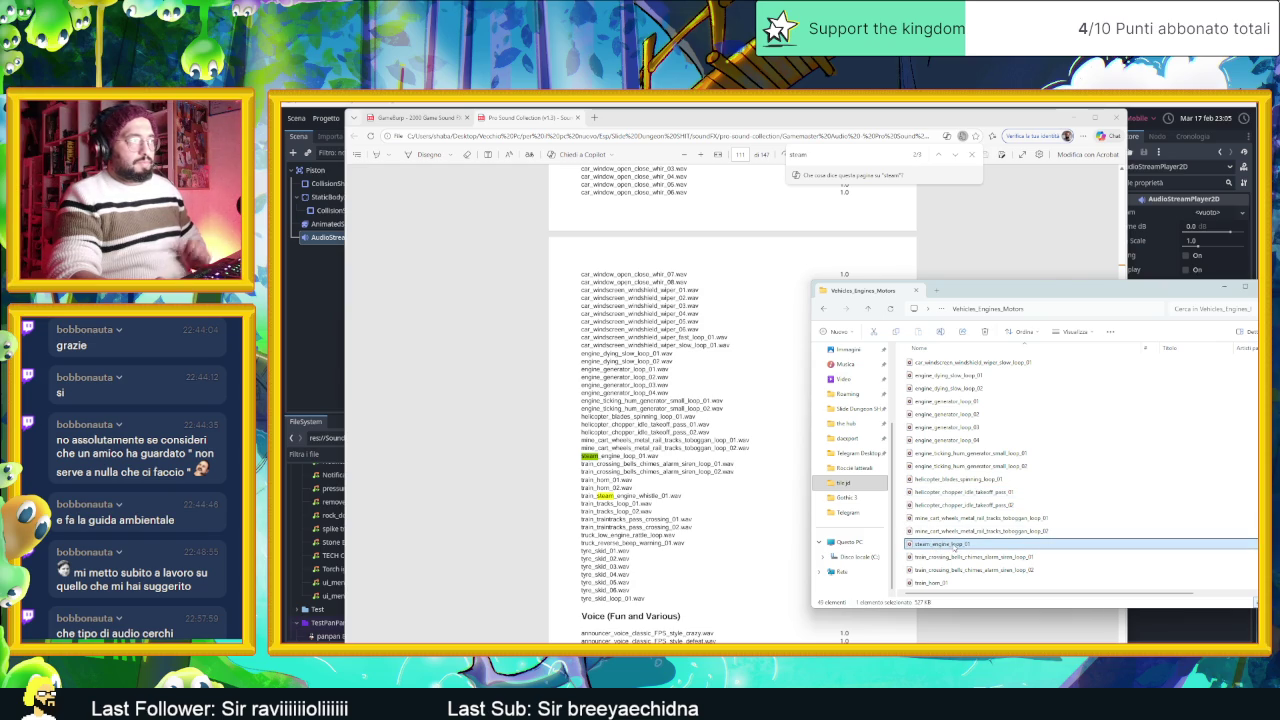
scroll(1028, 548, "down", 2)
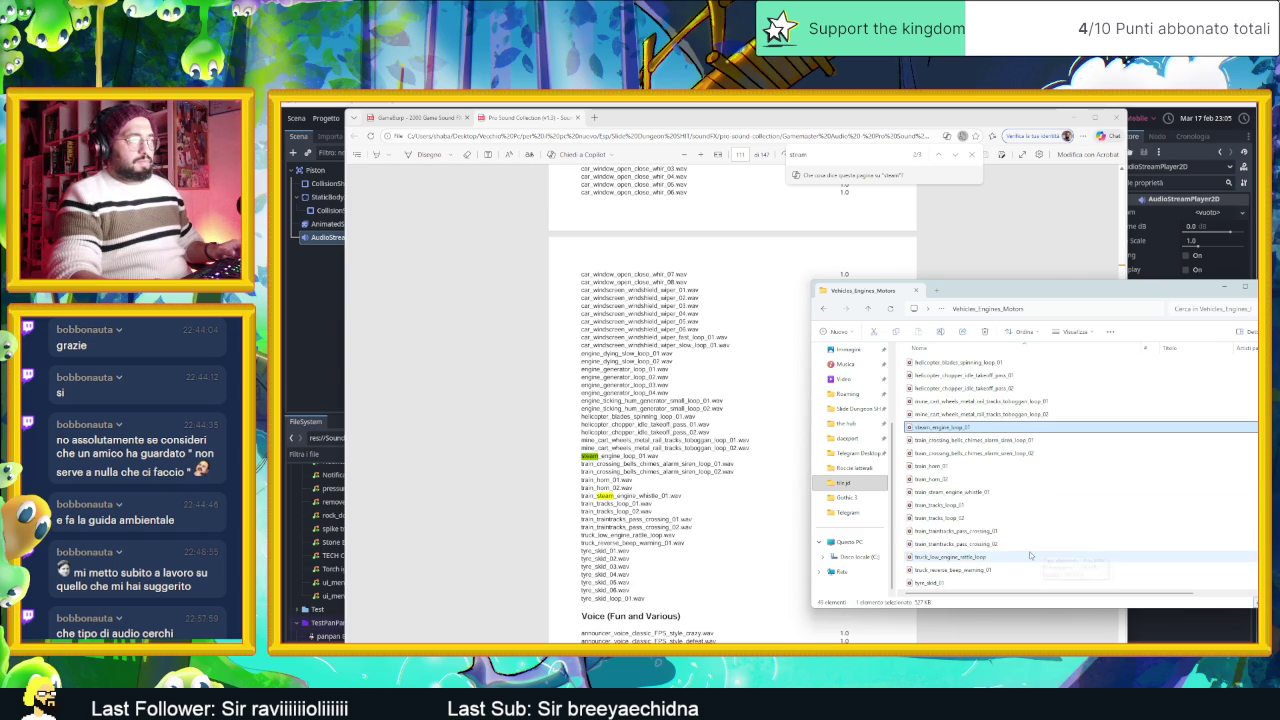
scroll(1030, 540, "up", 7)
mouse_move(916, 375)
left_mouse_down()
mouse_move(1000, 382)
mouse_move(1100, 590)
mouse_move(1163, 619)
left_mouse_up()
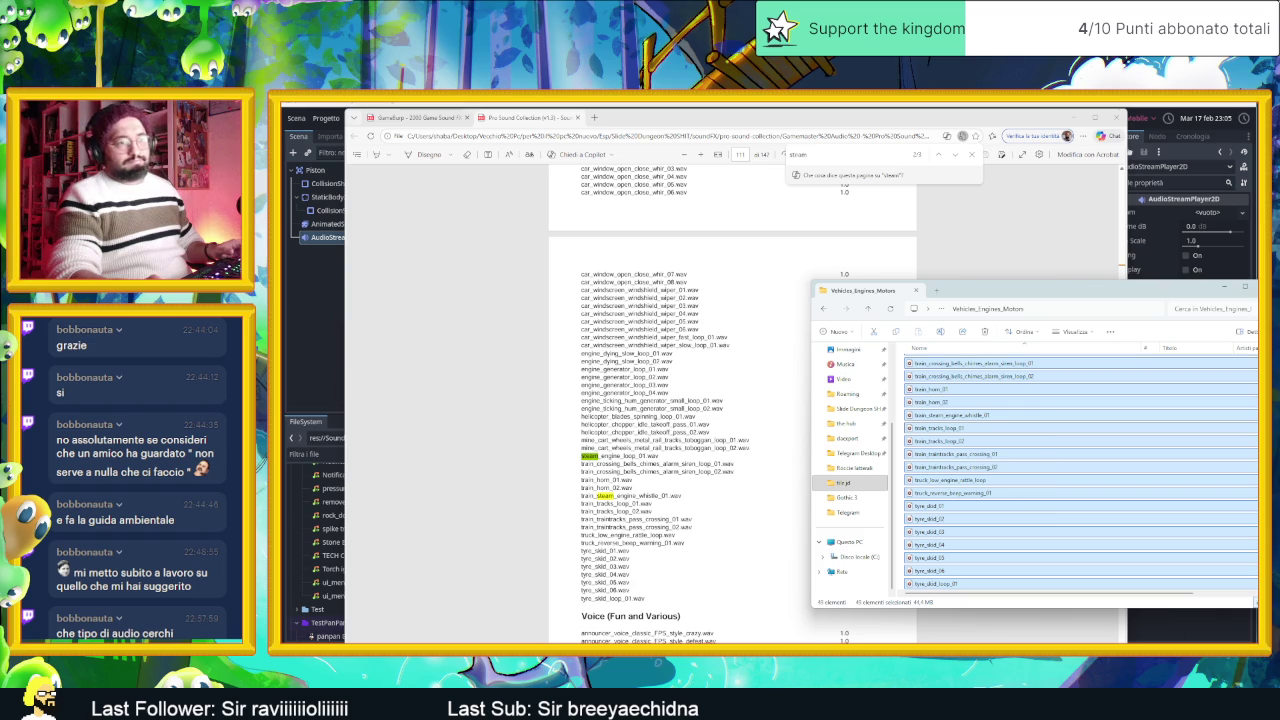
key("Return")
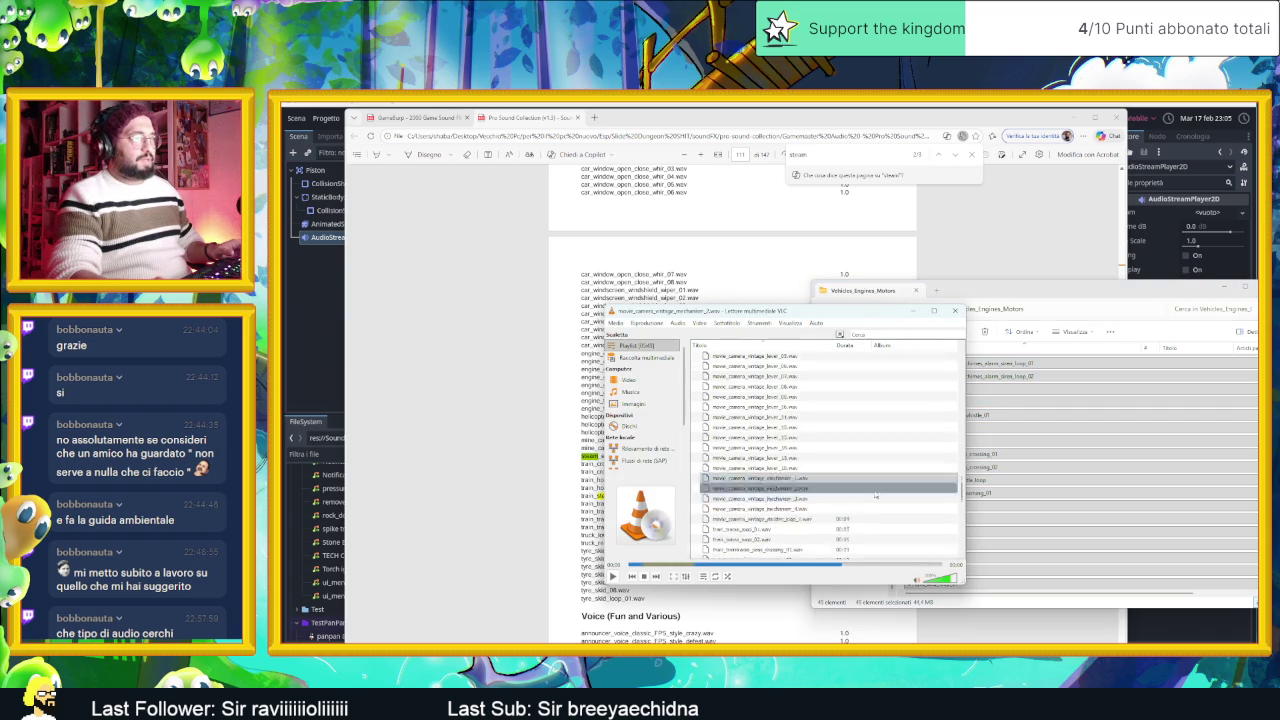
Step: Audition the train tracks, truck engine rattle, reverse beep and tyre_skid 01 and 06 clips
scroll(875, 496, "down", 3)
double_click(765, 457)
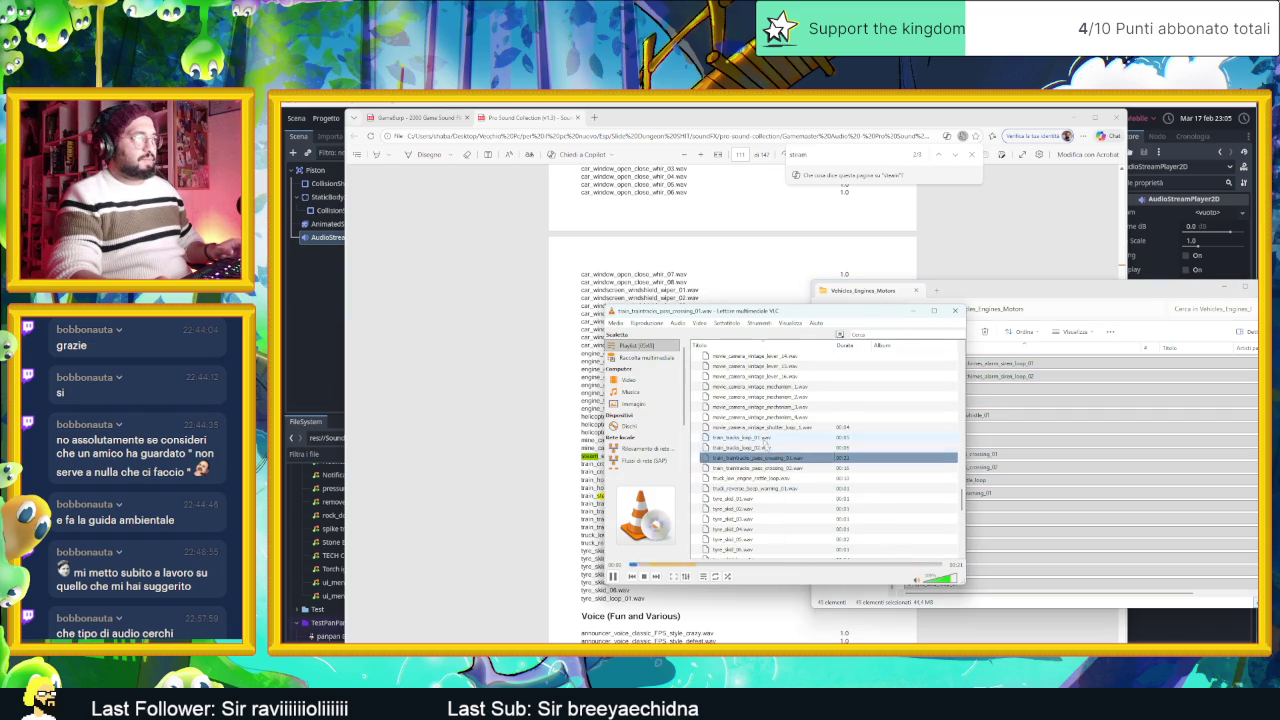
double_click(765, 438)
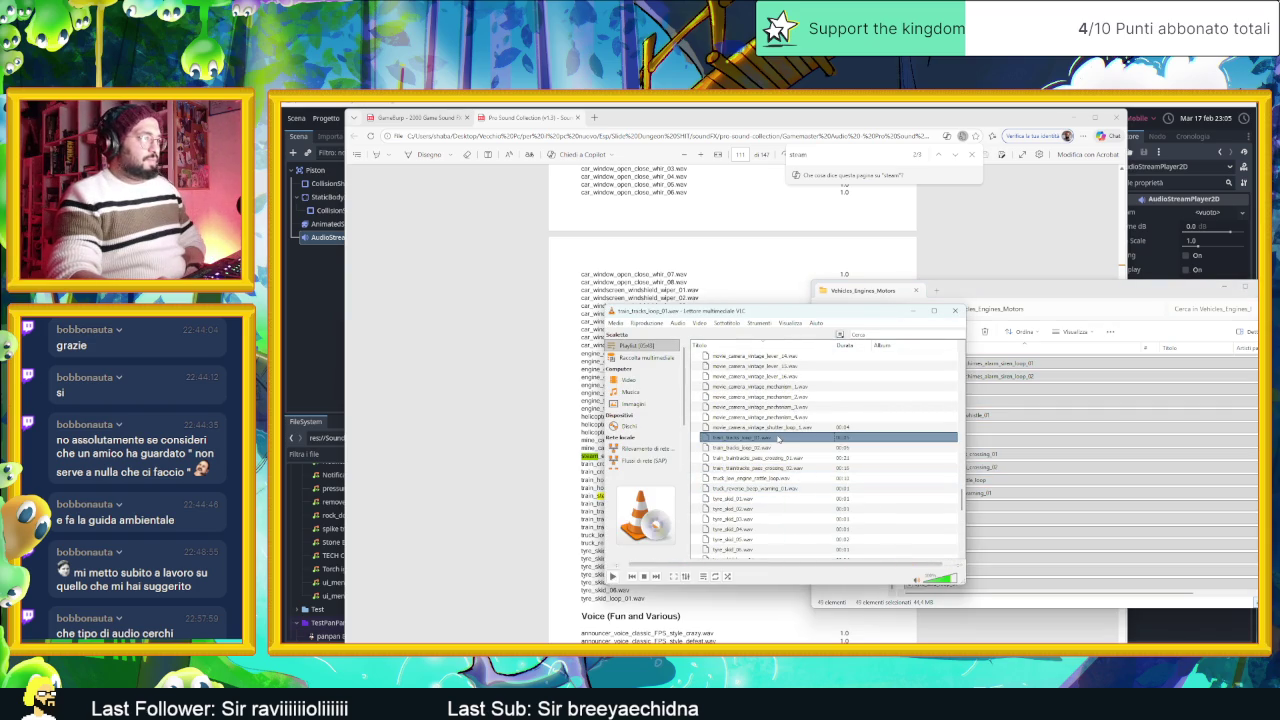
double_click(776, 440)
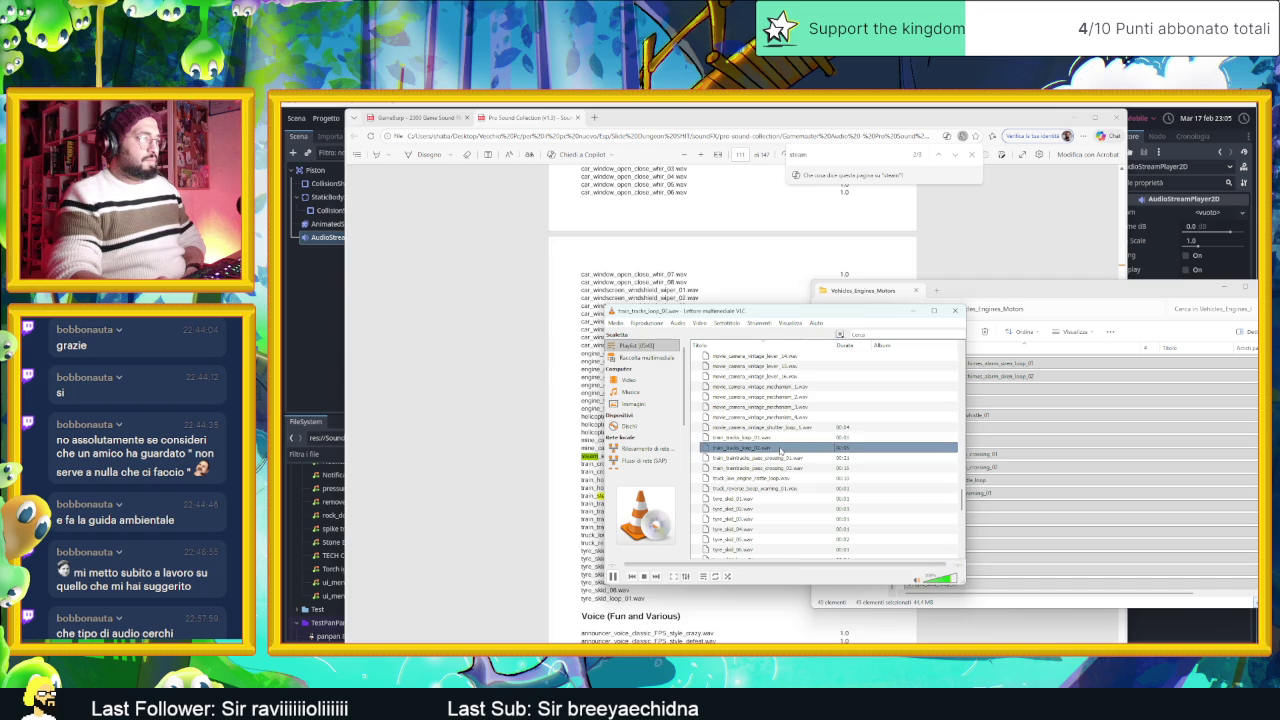
double_click(785, 457)
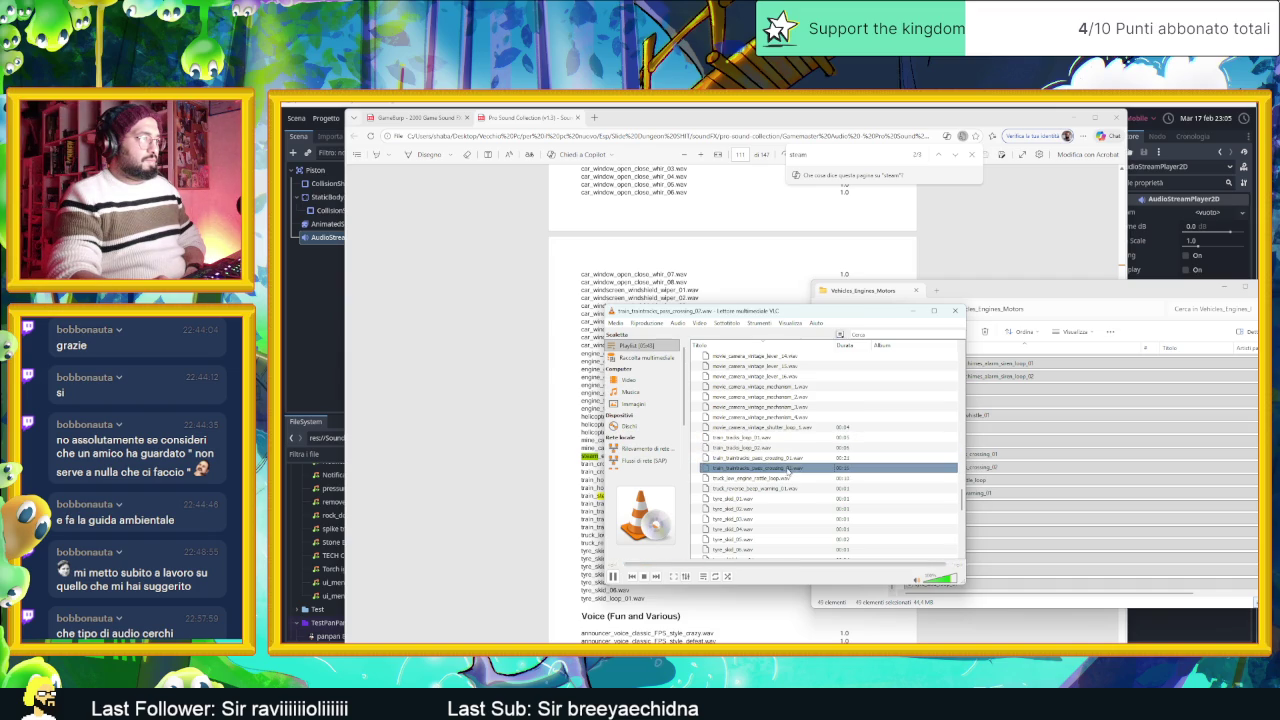
double_click(787, 478)
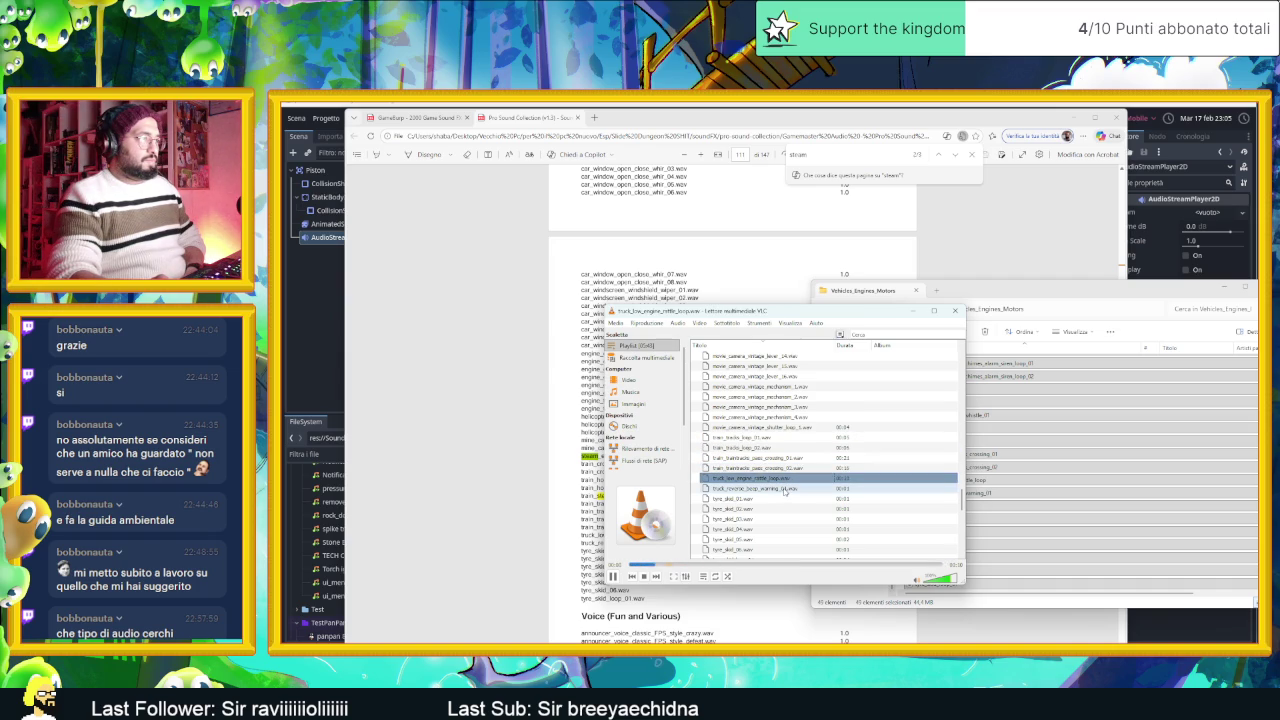
double_click(785, 488)
double_click(779, 500)
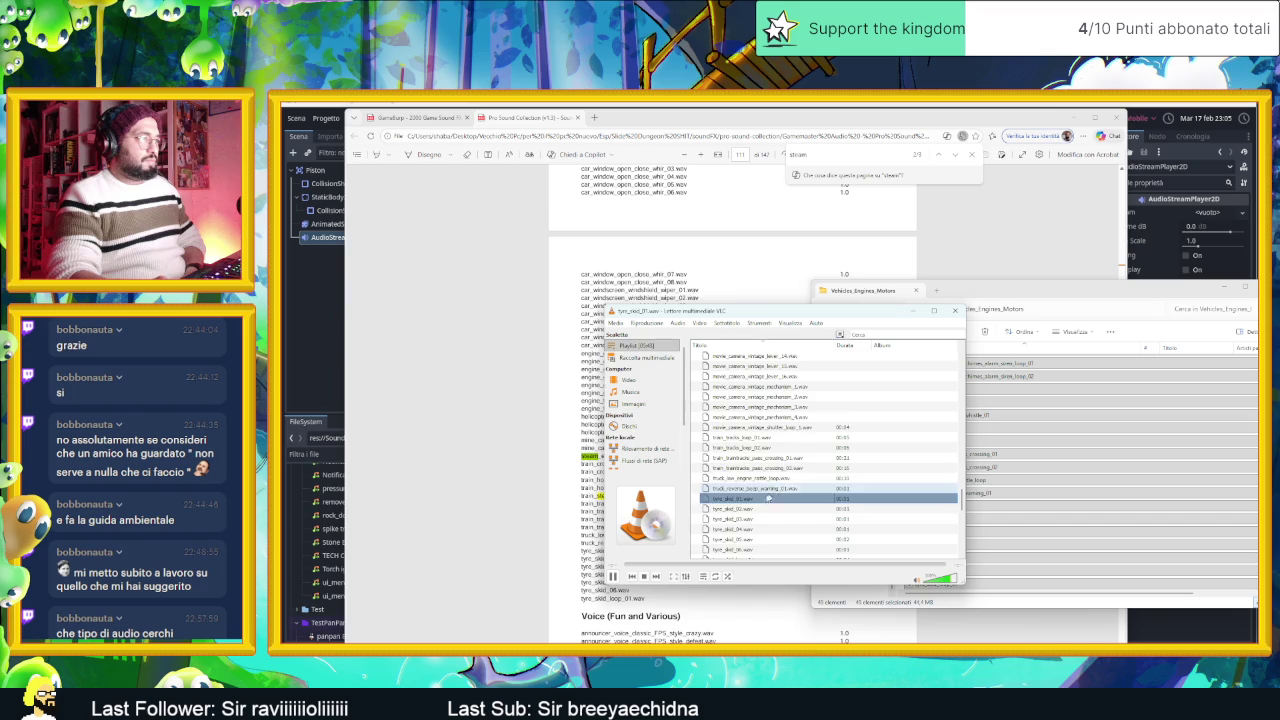
scroll(770, 470, "down", 3)
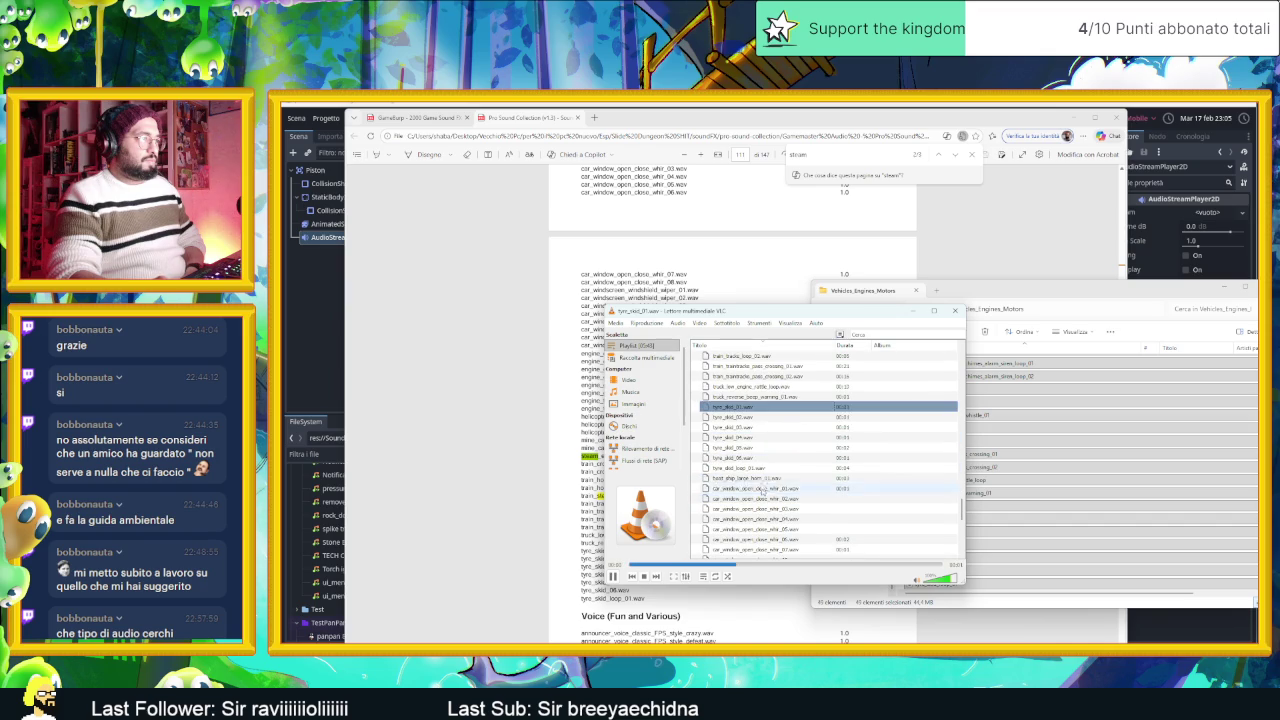
double_click(760, 460)
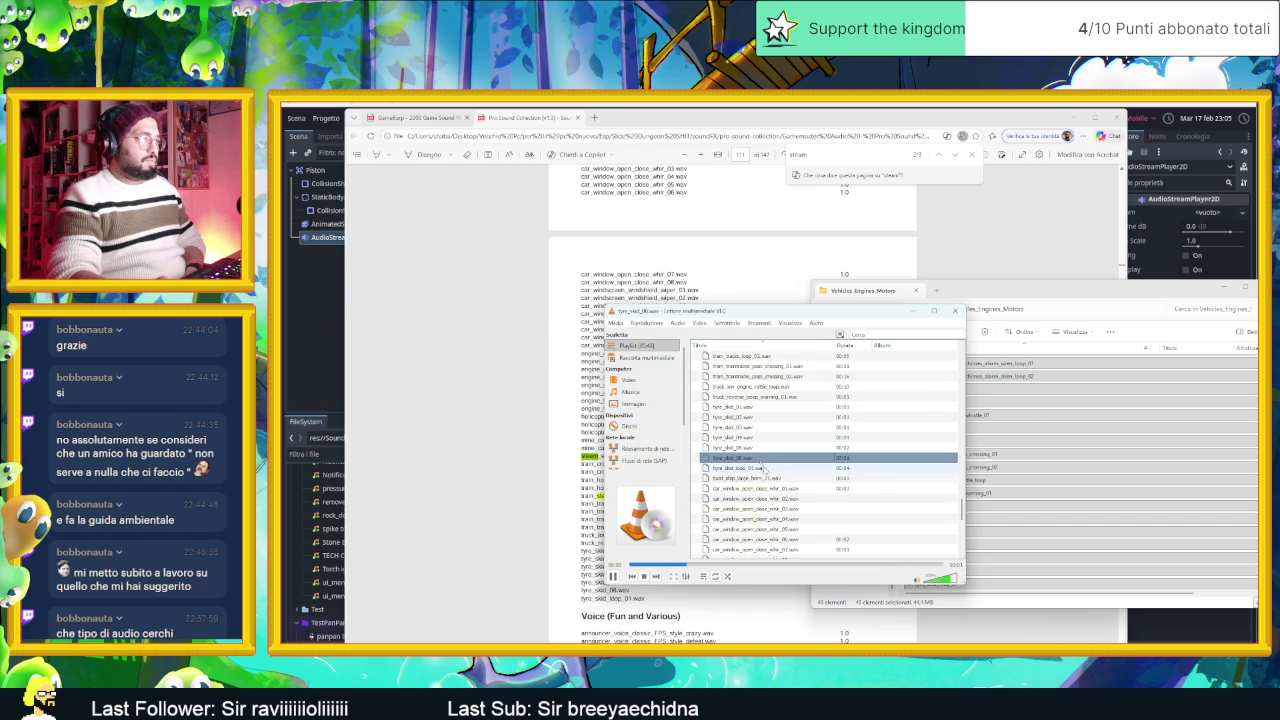
Step: Audition the car window open/close whir clips, ending on car_window_open_close_whir_08
double_click(775, 479)
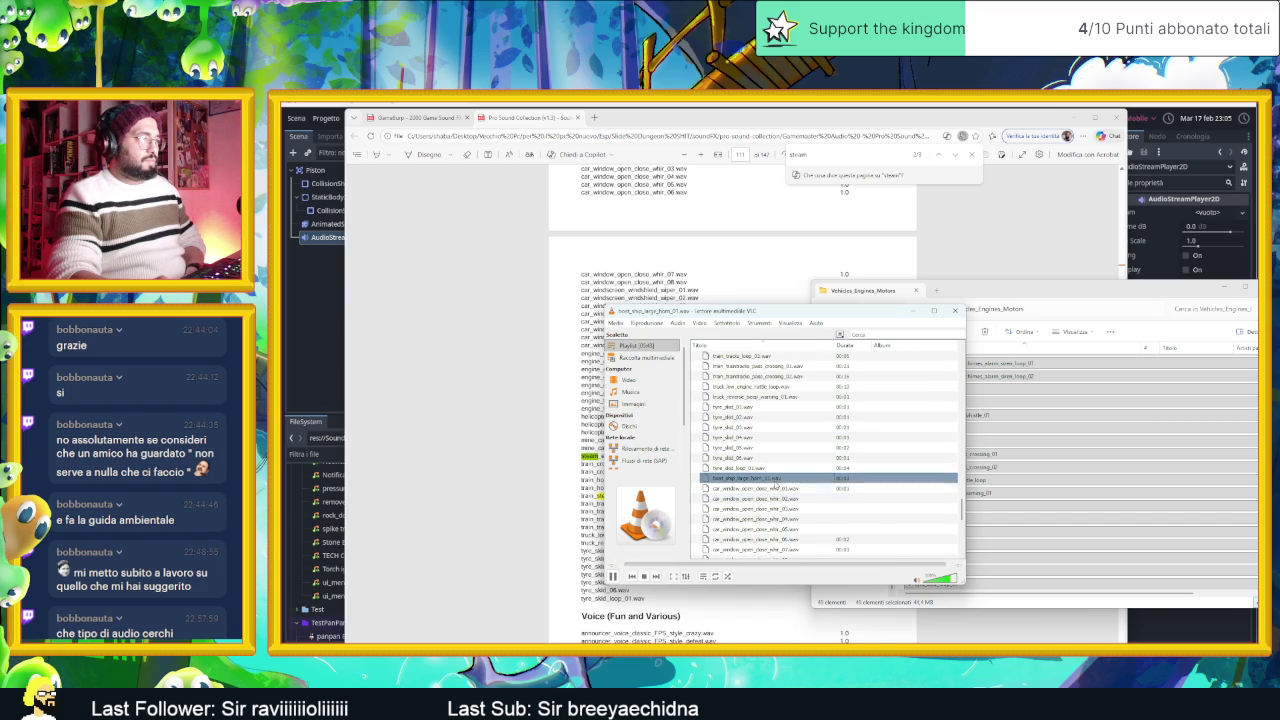
double_click(777, 490)
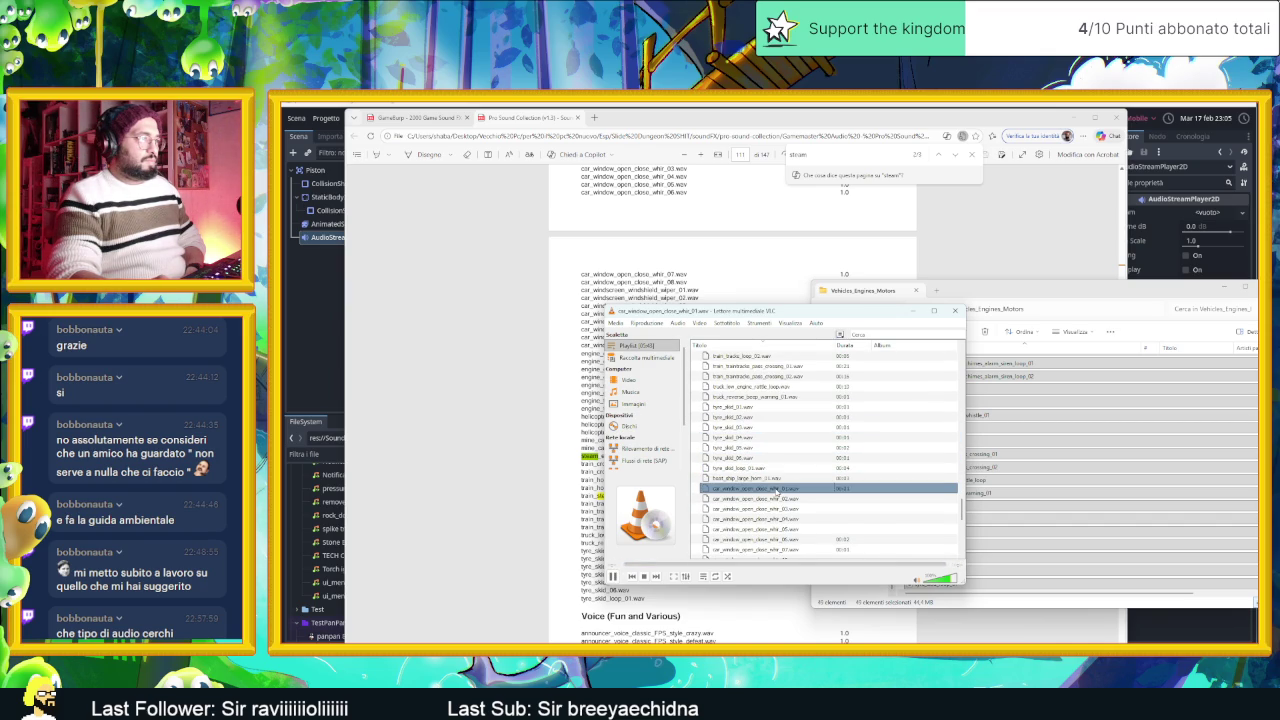
left_click(789, 498)
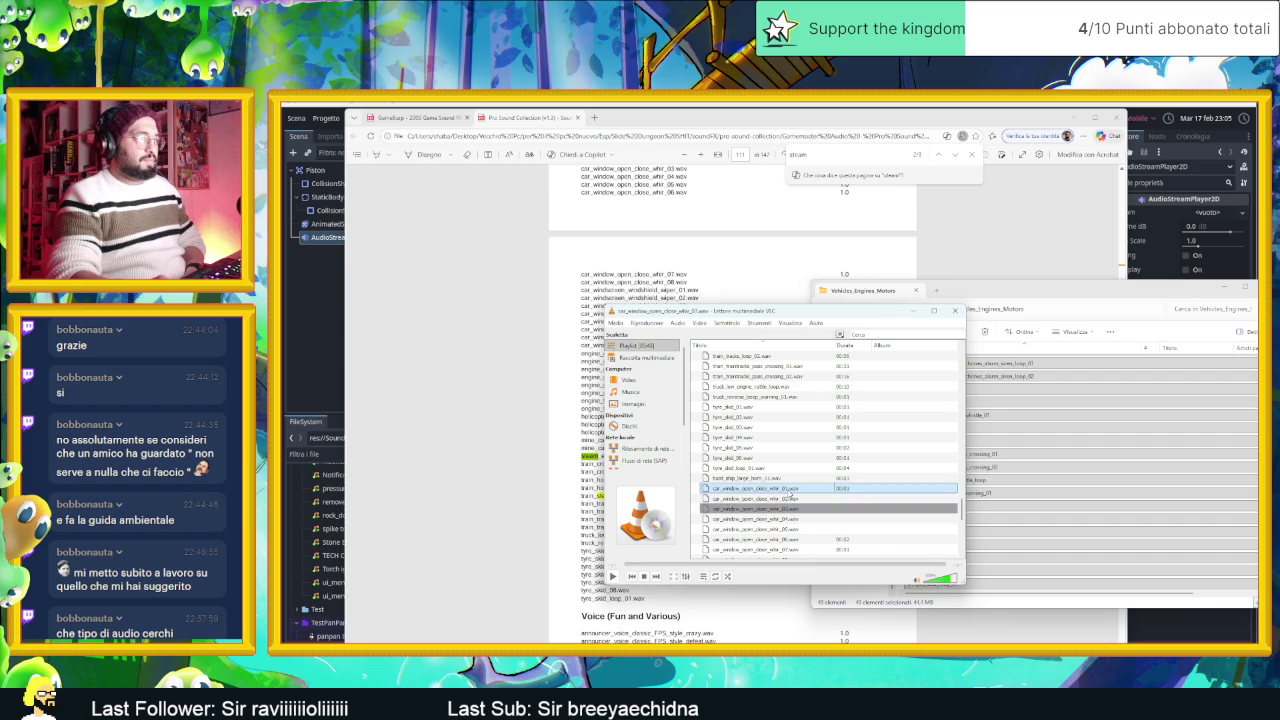
left_click(789, 490)
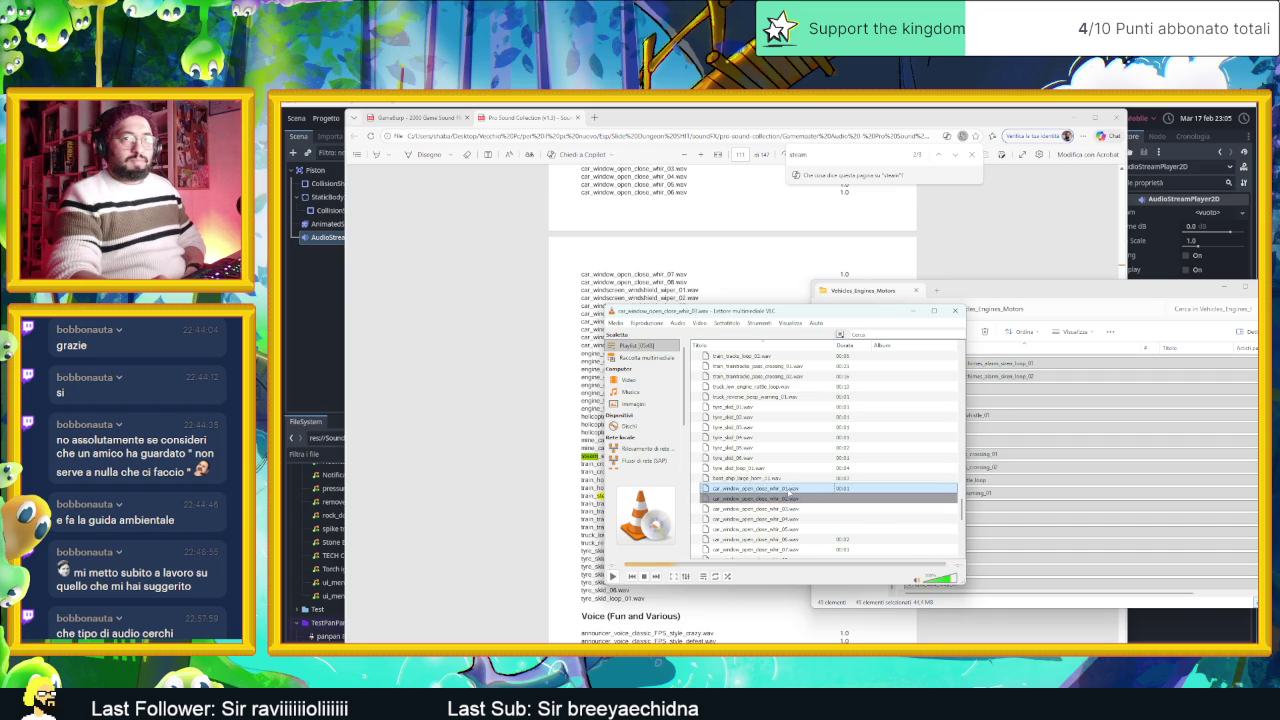
double_click(790, 491)
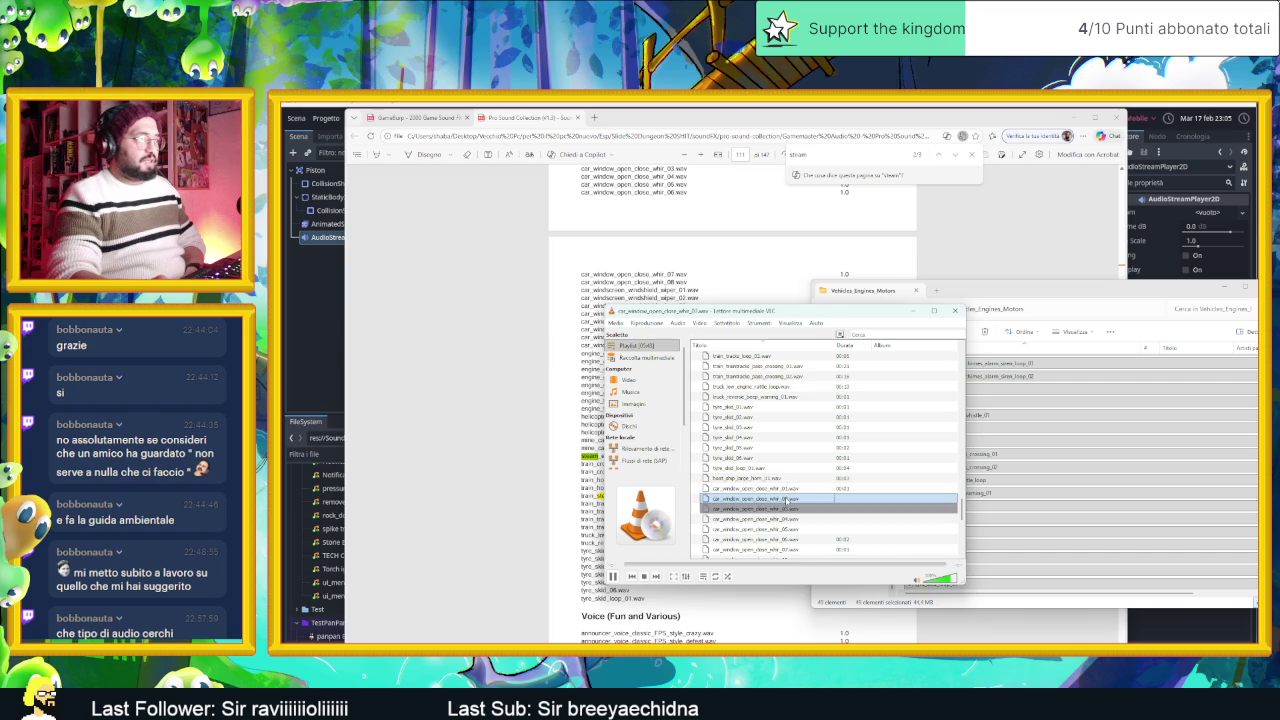
scroll(787, 500, "down", 2)
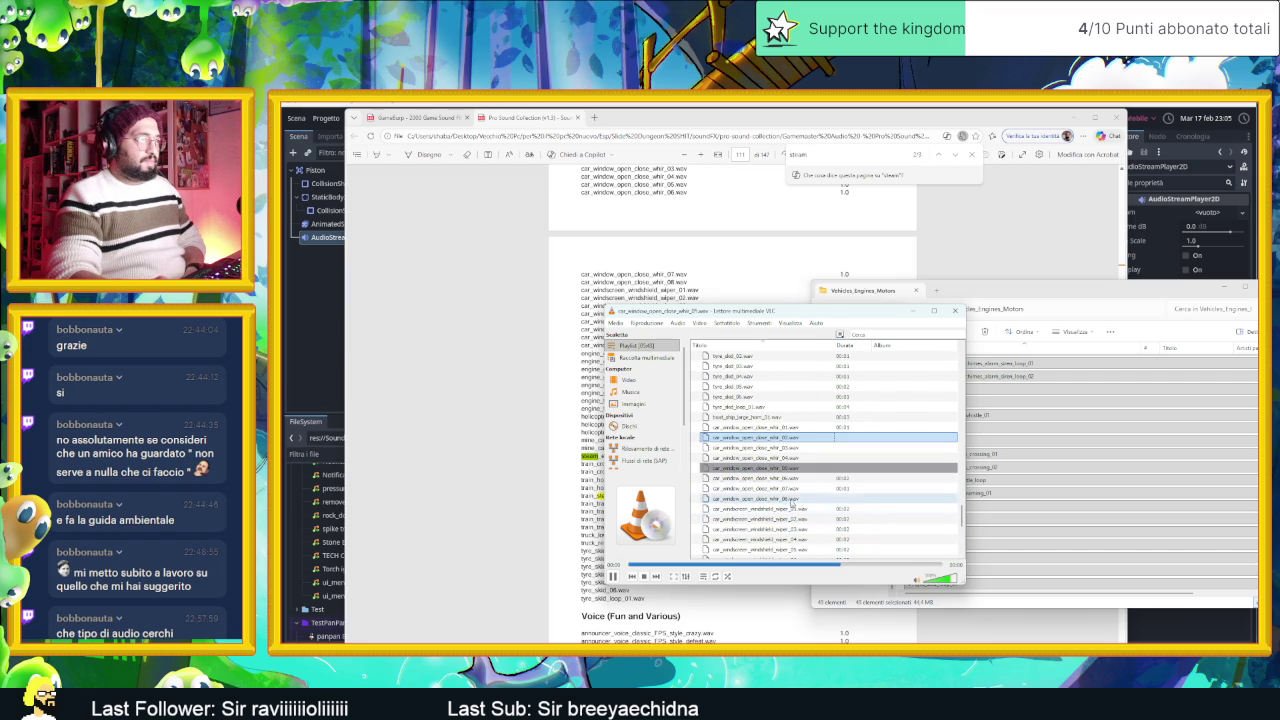
left_click(797, 490)
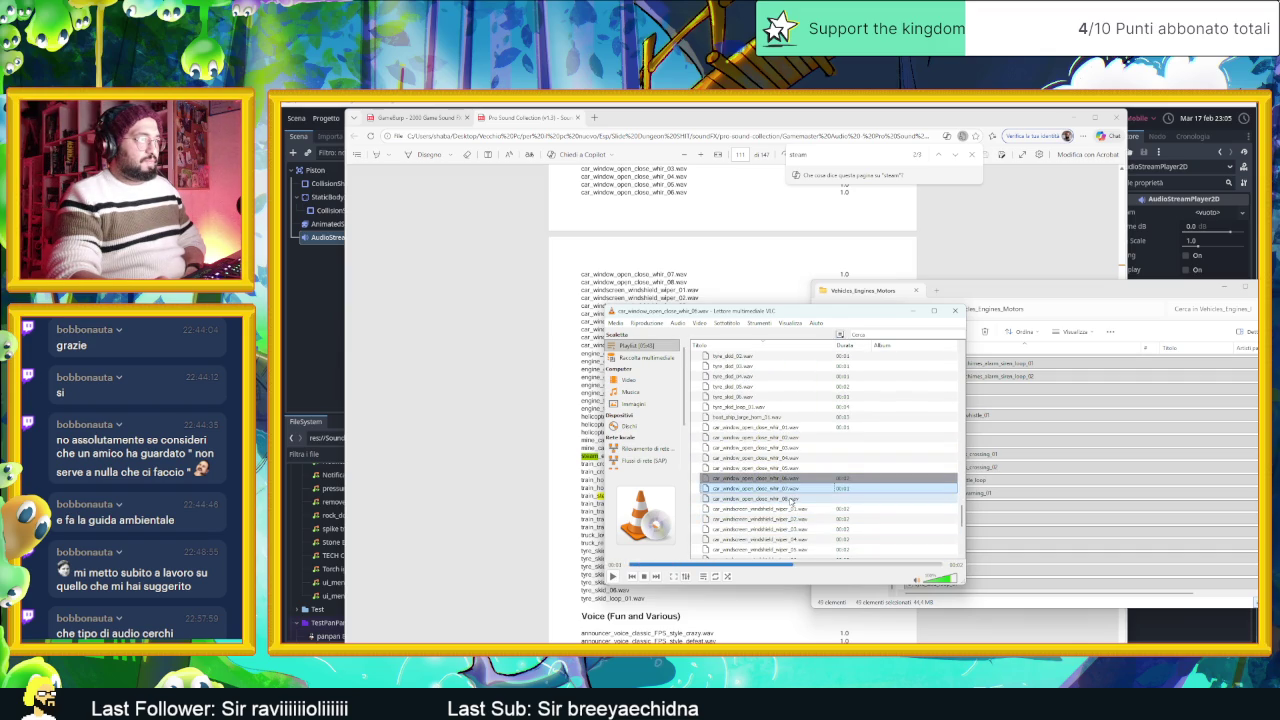
double_click(792, 499)
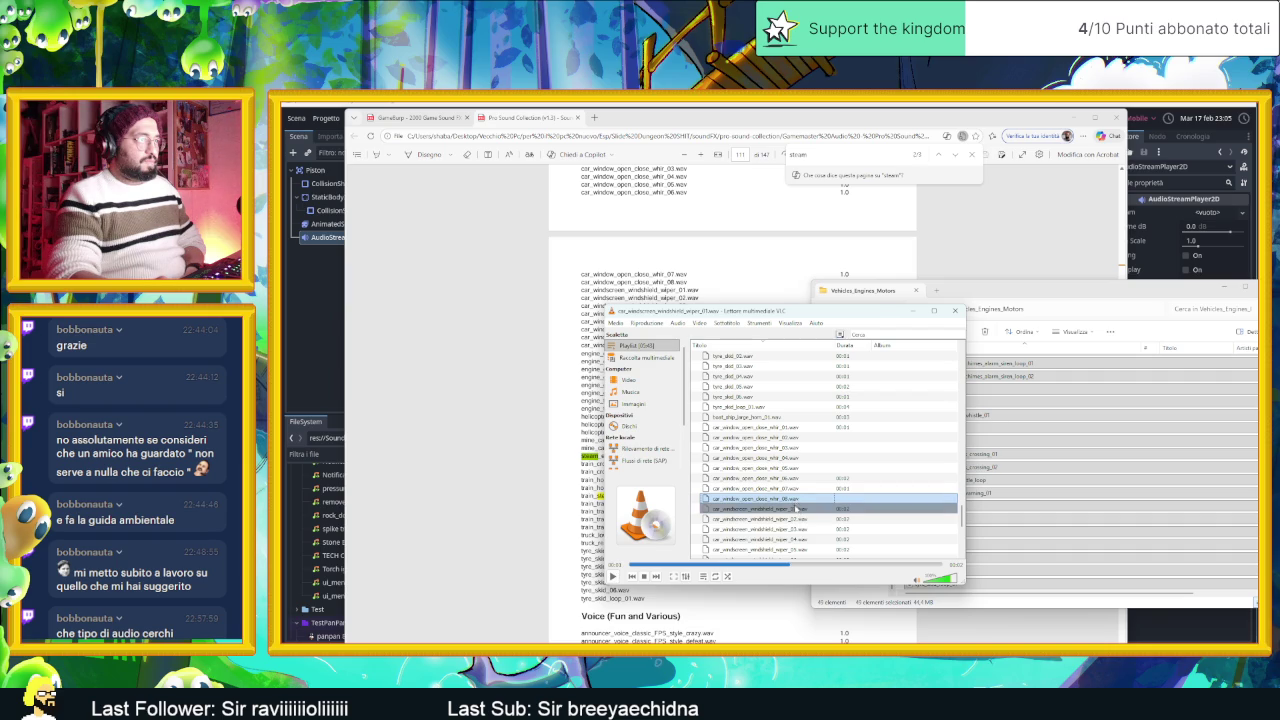
Step: Play the windshield wiper slow loop, engine generator loops and helicopter clips
scroll(797, 519, "down", 2)
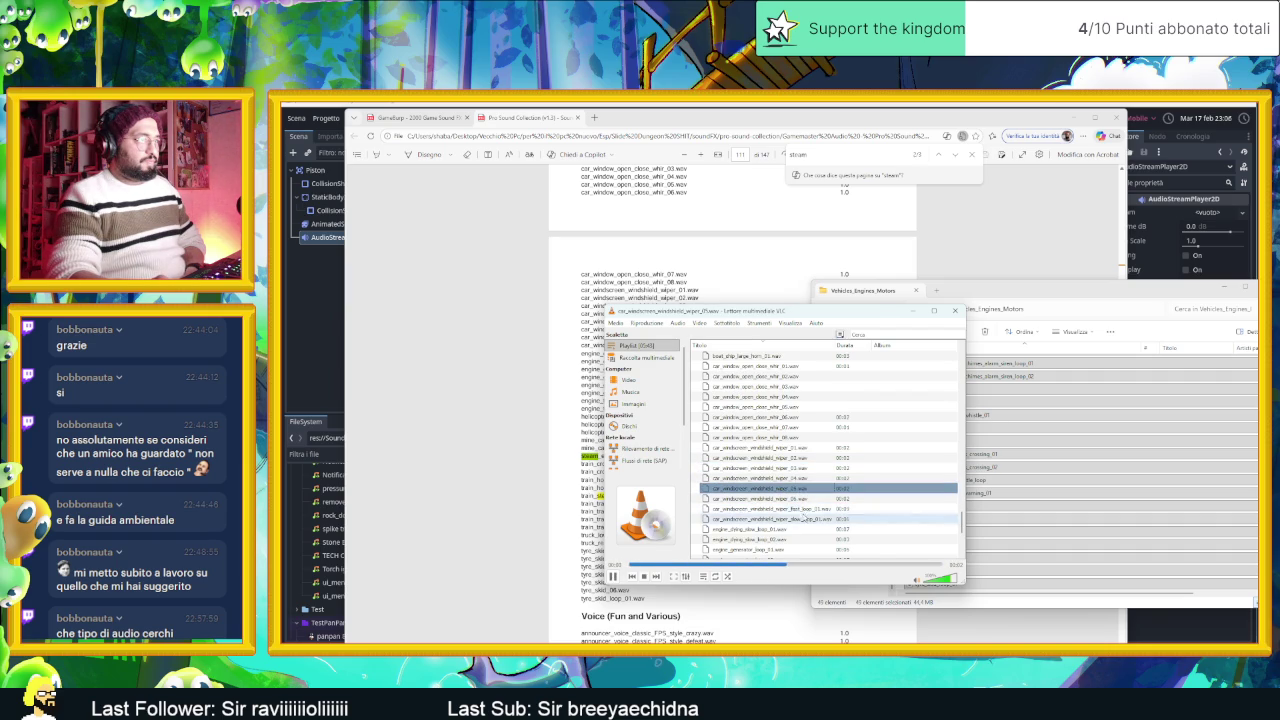
key("Return")
scroll(797, 534, "down", 2)
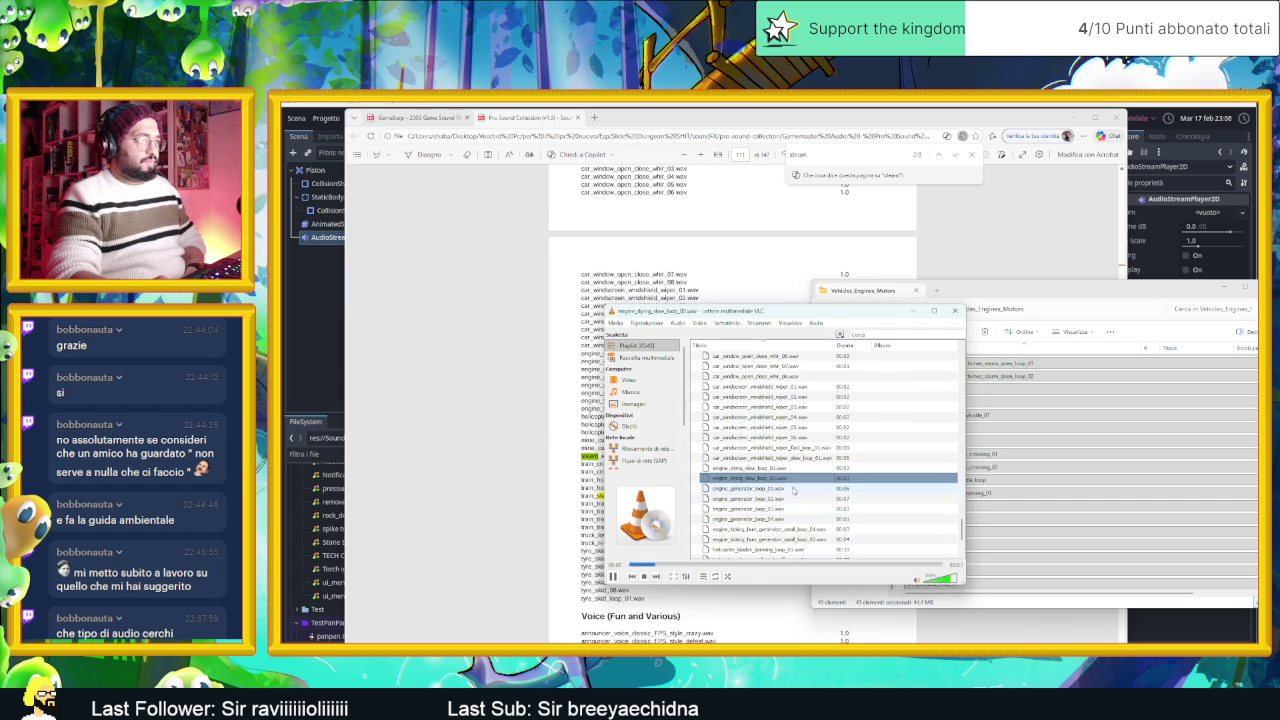
double_click(797, 518)
scroll(795, 510, "down", 2)
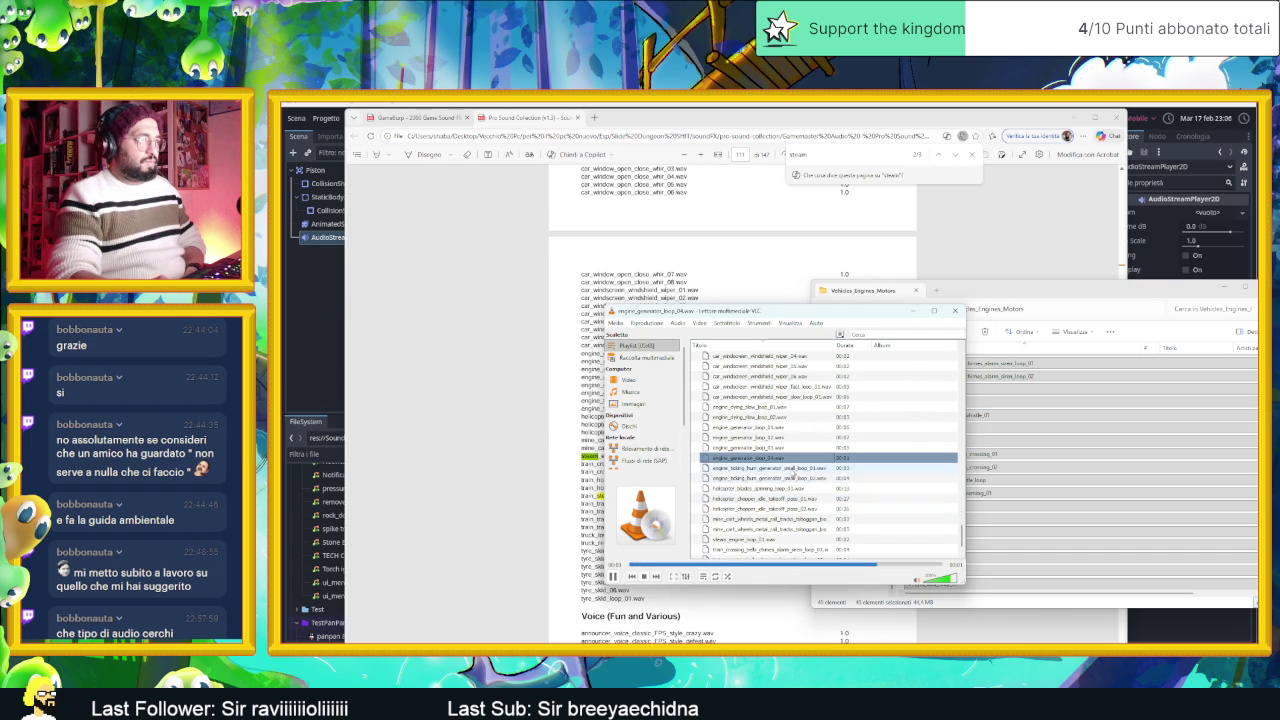
double_click(791, 479)
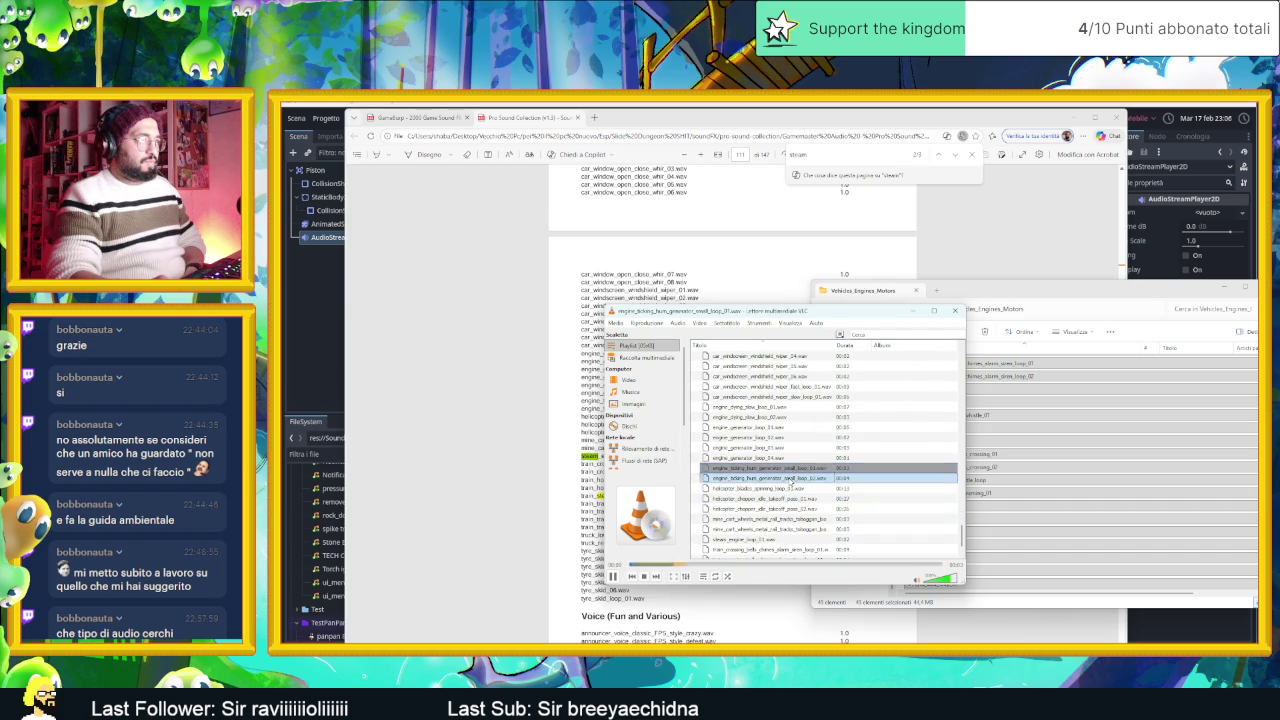
double_click(797, 489)
double_click(800, 498)
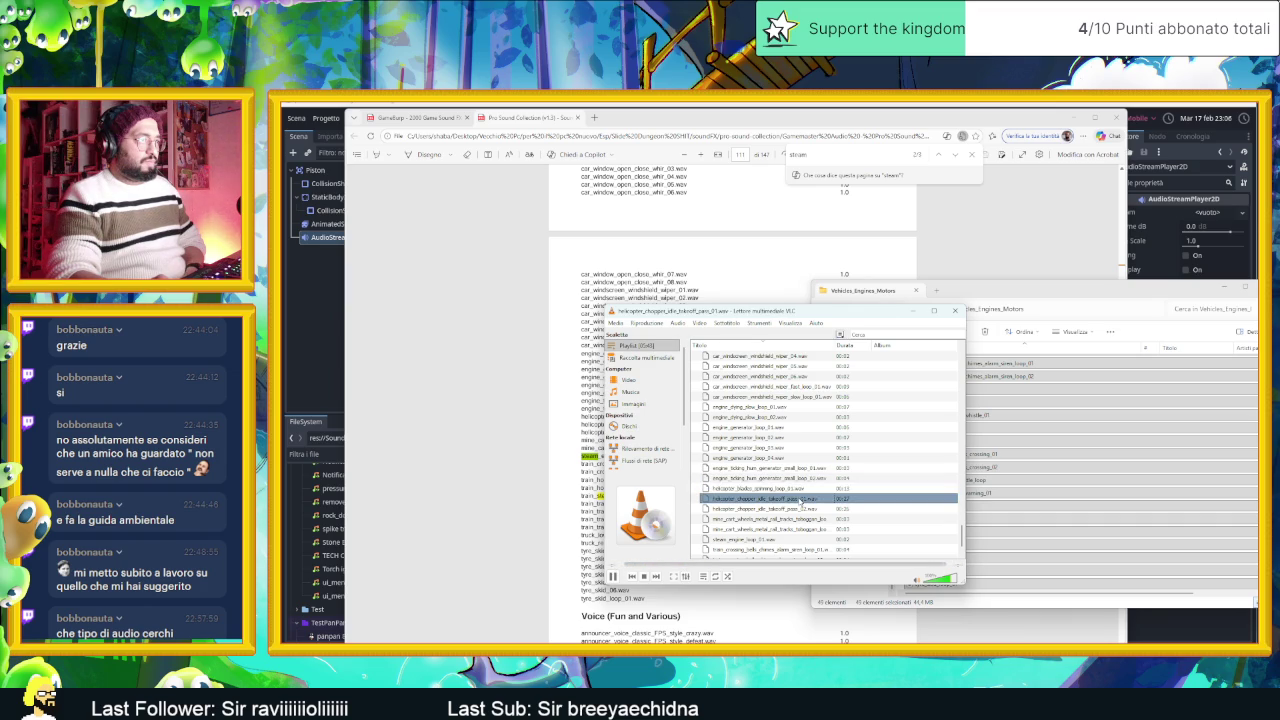
double_click(800, 509)
Step: Play the mini cart toboggan rail loop, train crossing bells loop and train_horn_01
double_click(808, 529)
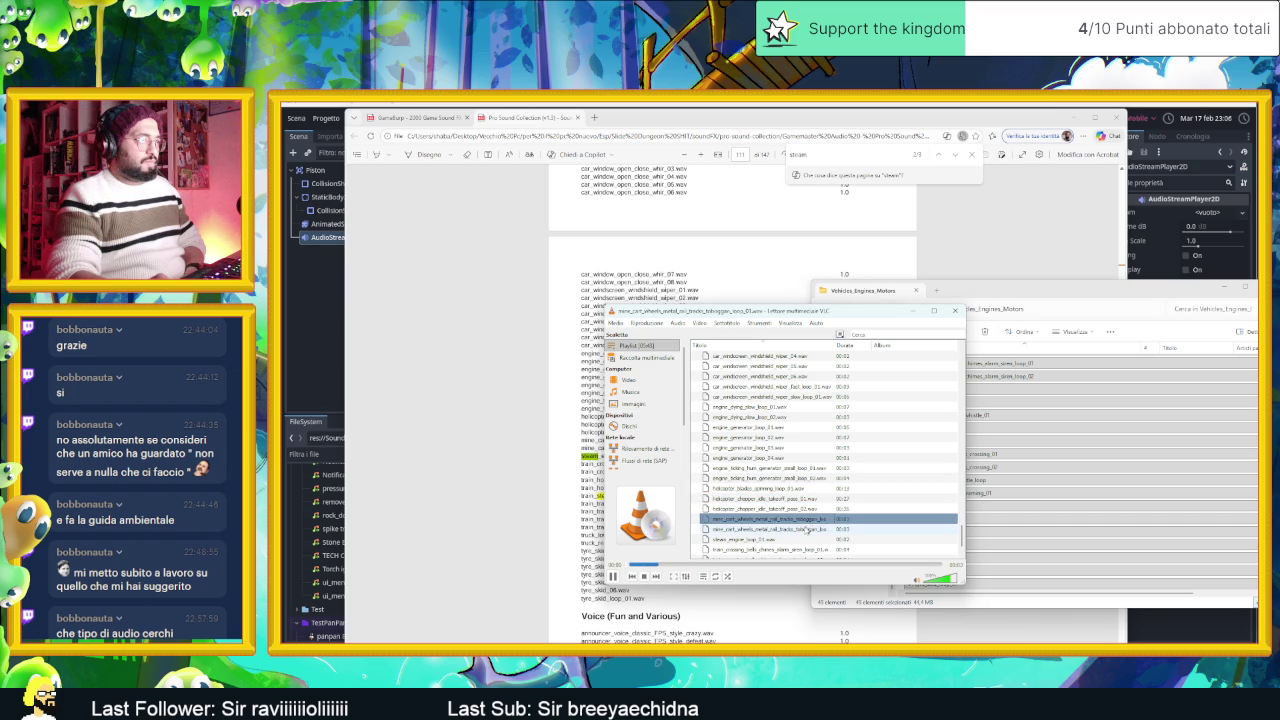
scroll(800, 510, "down", 1)
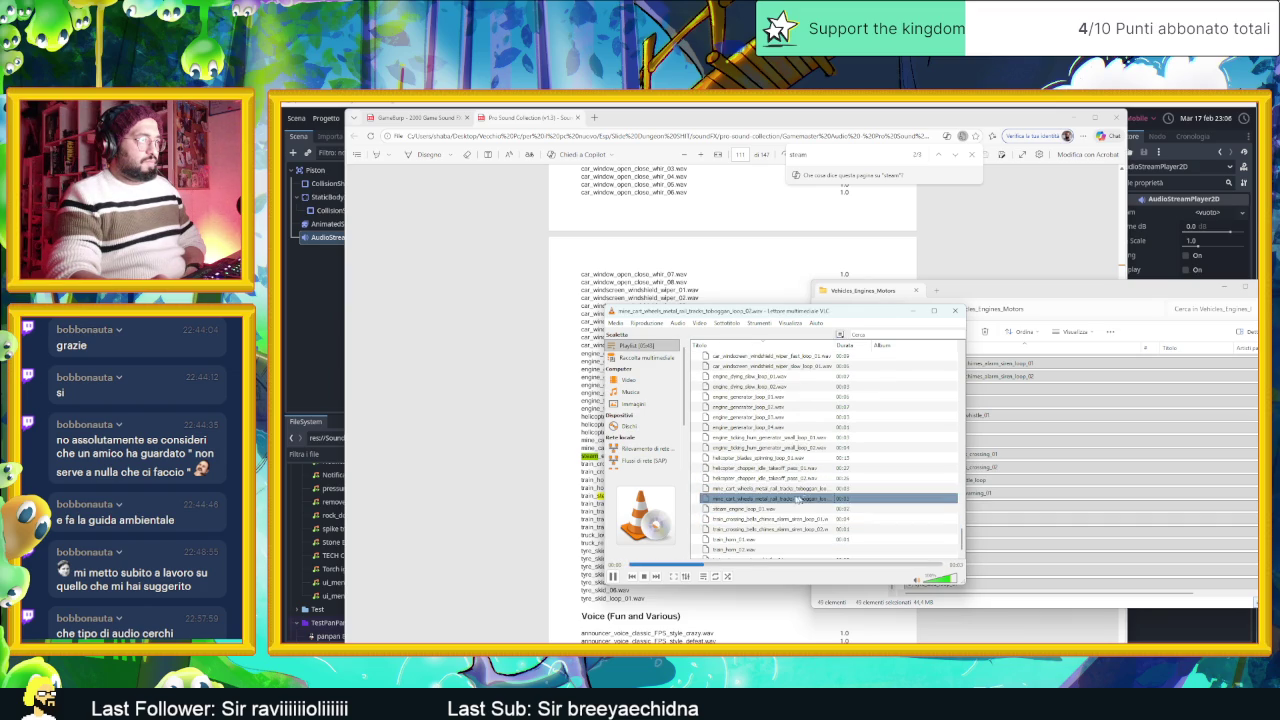
double_click(790, 519)
double_click(788, 538)
scroll(797, 488, "down", 1)
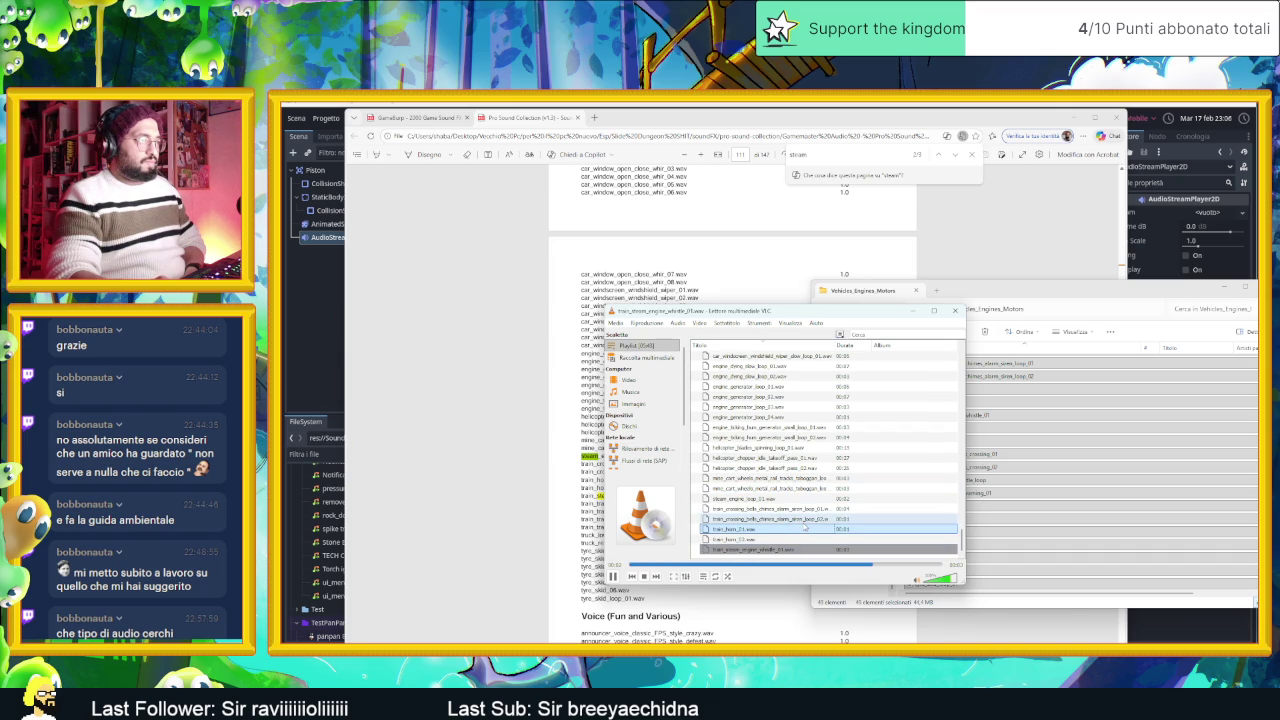
scroll(767, 448, "up", 3)
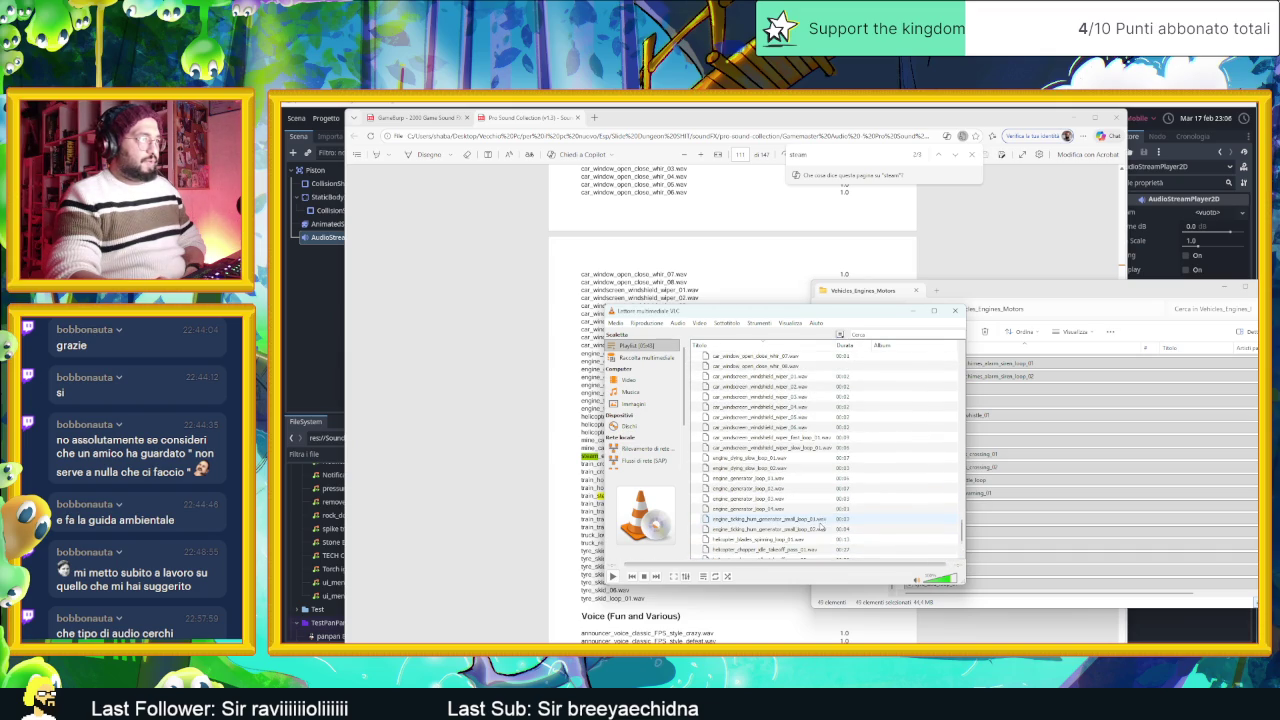
Step: Move the VLC window right, play gear_drill_turn_01.wav, then pause it
left_click_drag(785, 311, 952, 311)
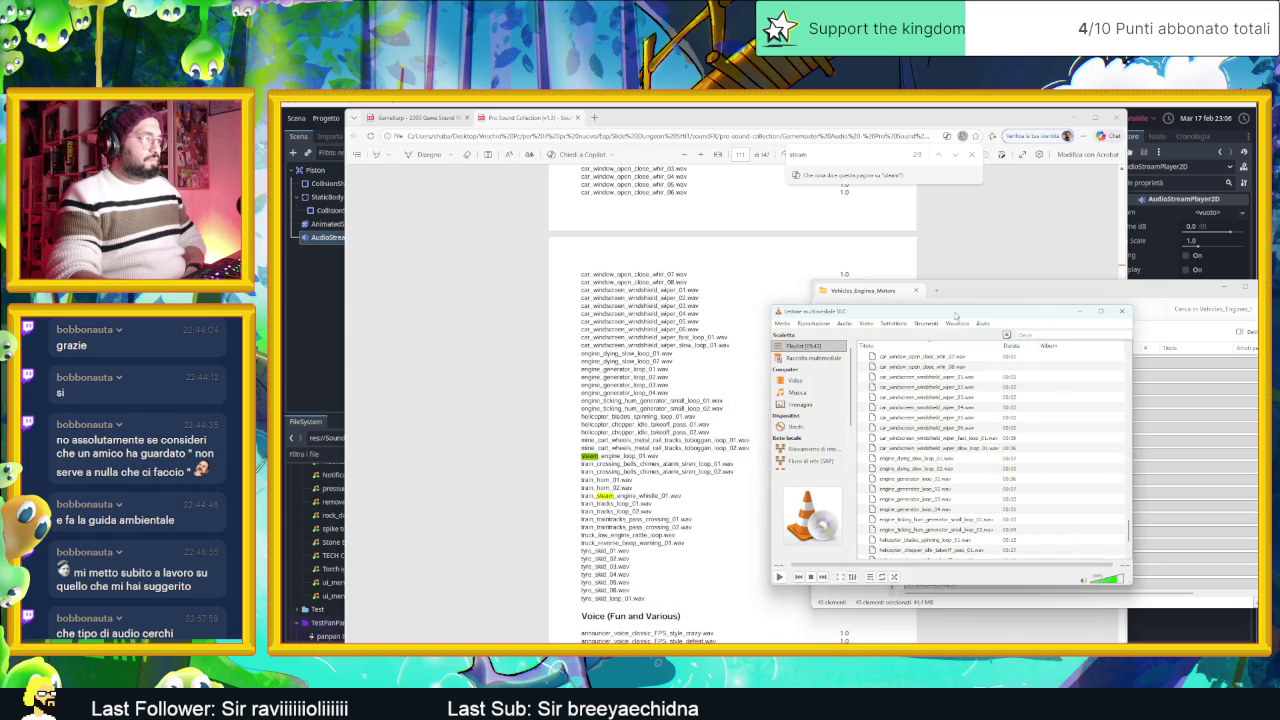
scroll(1005, 513, "up", 2)
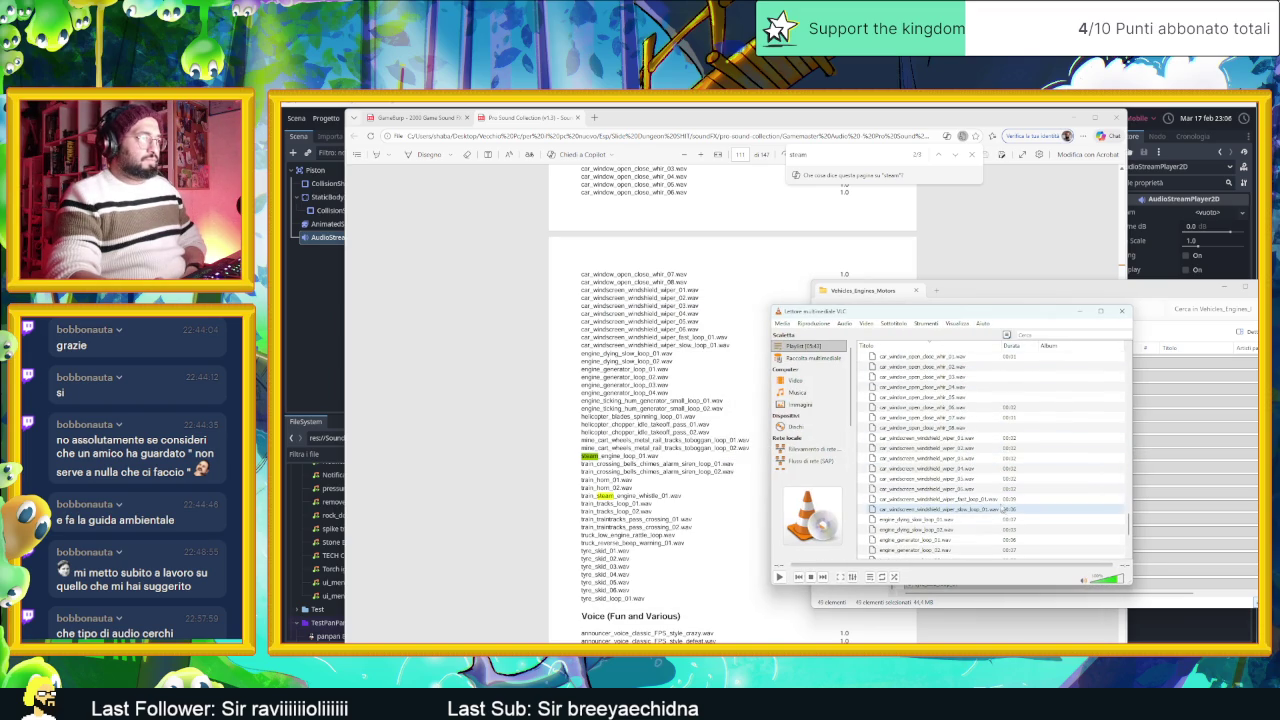
scroll(1001, 508, "down", 10)
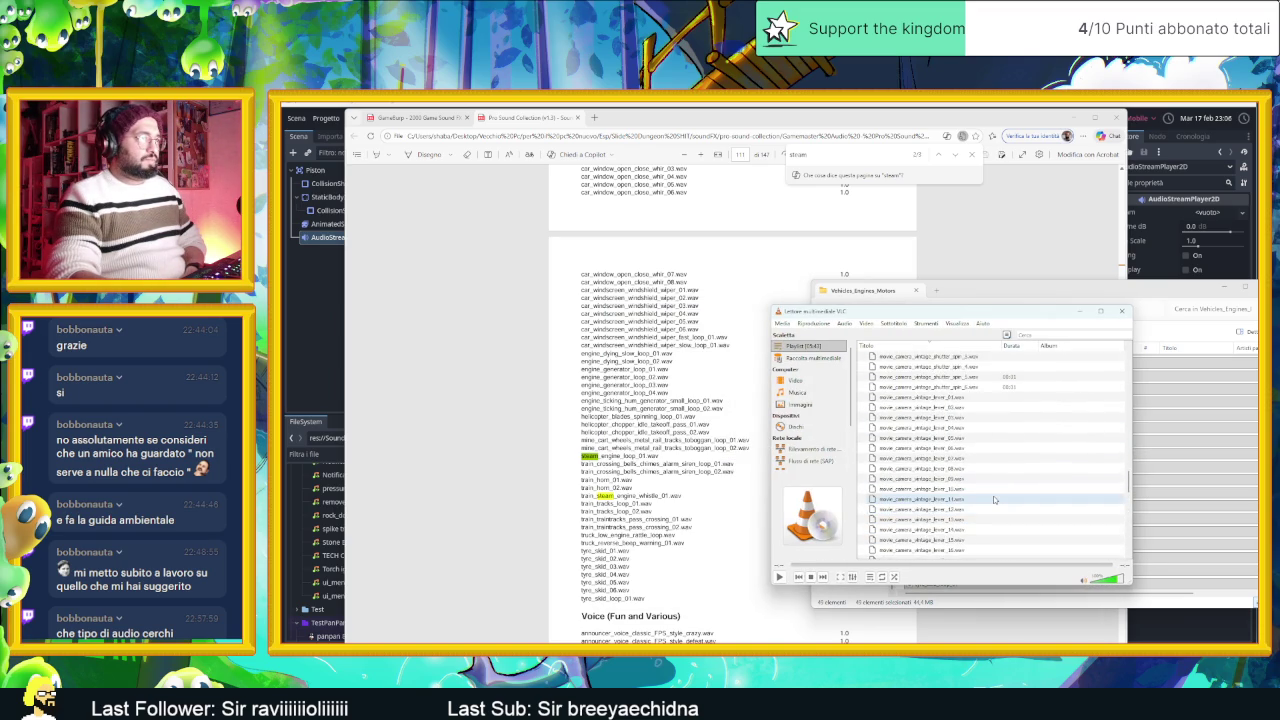
scroll(993, 498, "up", 5)
scroll(993, 499, "up", 7)
scroll(993, 498, "up", 5)
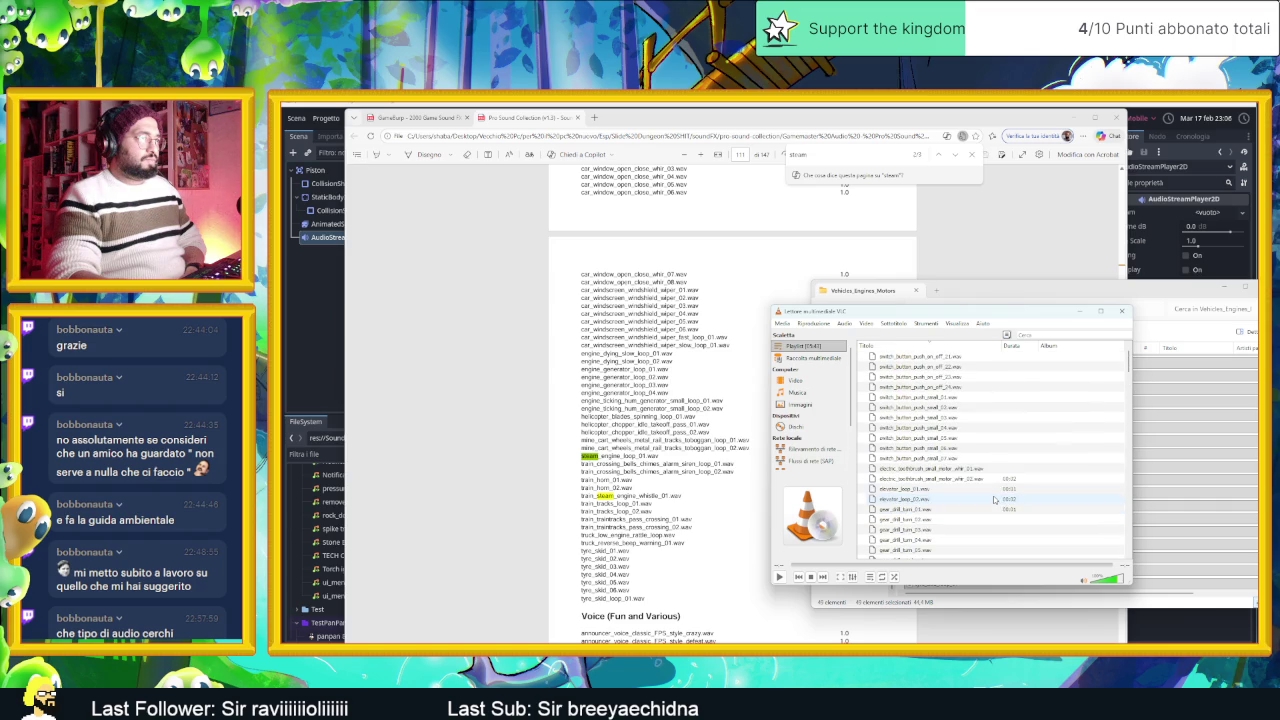
double_click(926, 511)
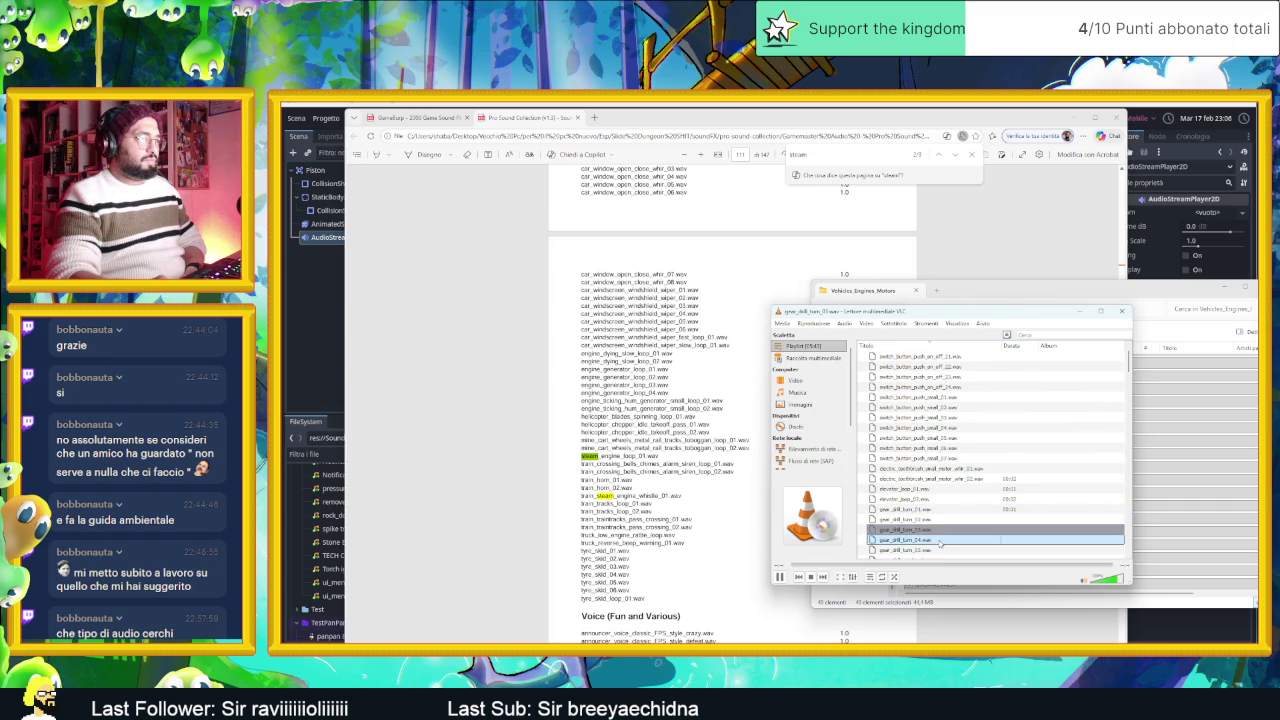
scroll(940, 538, "down", 6)
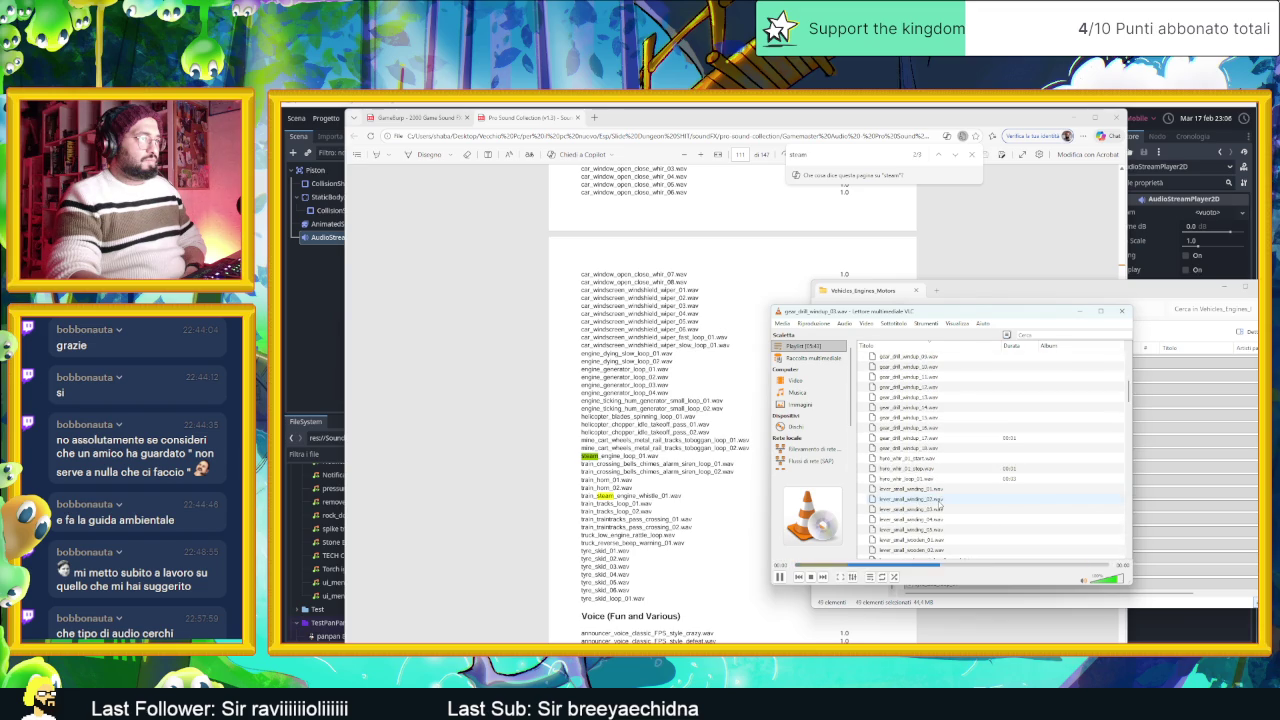
left_click(779, 577)
Step: Switch to the GameBurp sound list PDF, close its search bar and minimize Edge
scroll(945, 488, "down", 8)
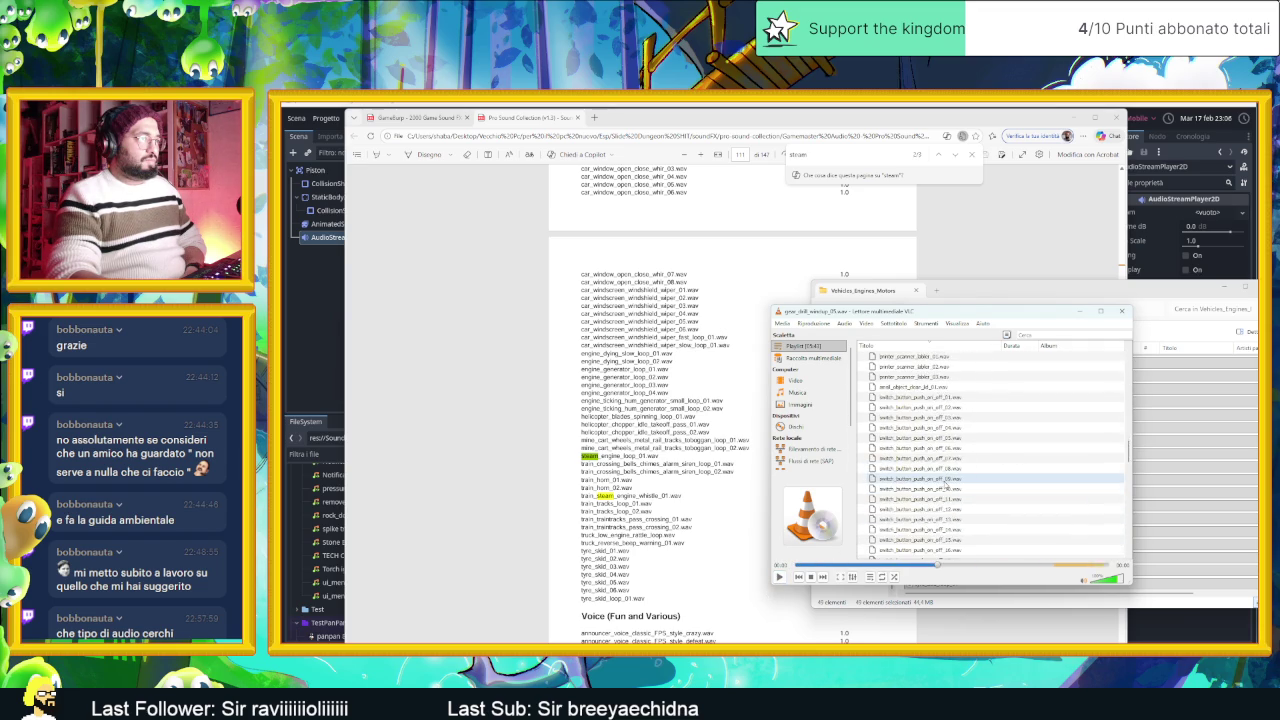
scroll(945, 488, "down", 10)
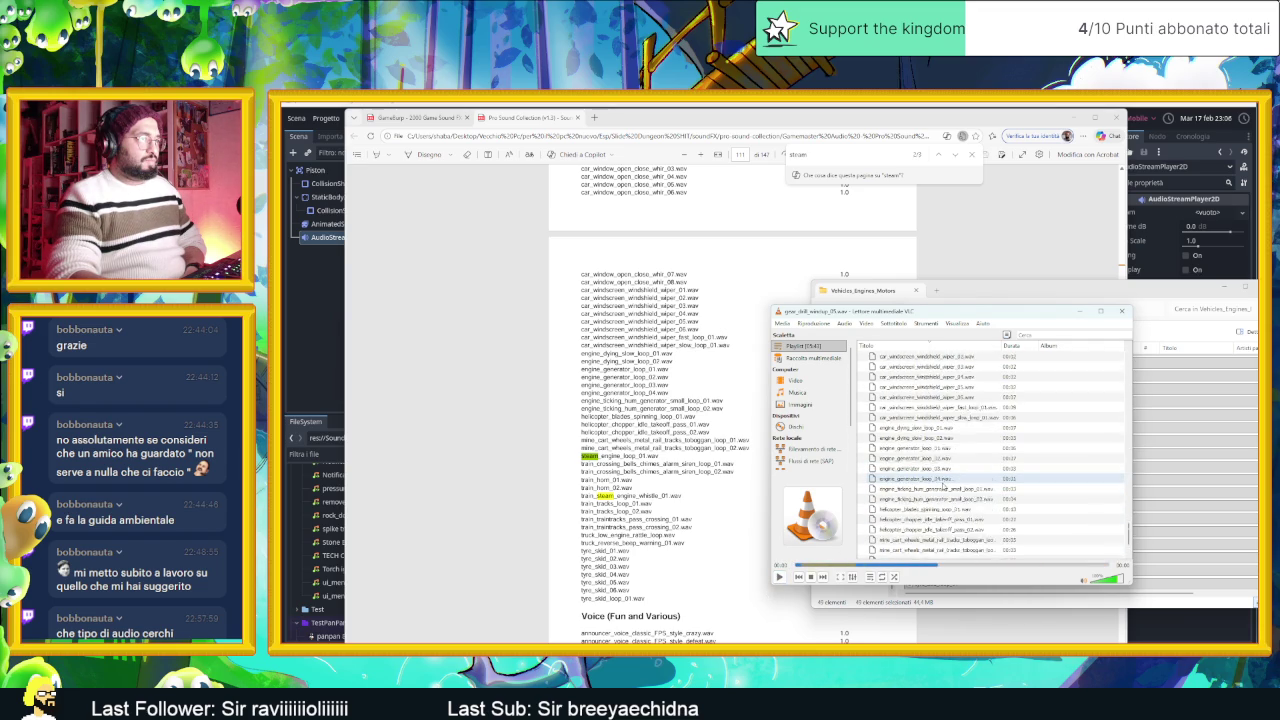
scroll(944, 486, "up", 10)
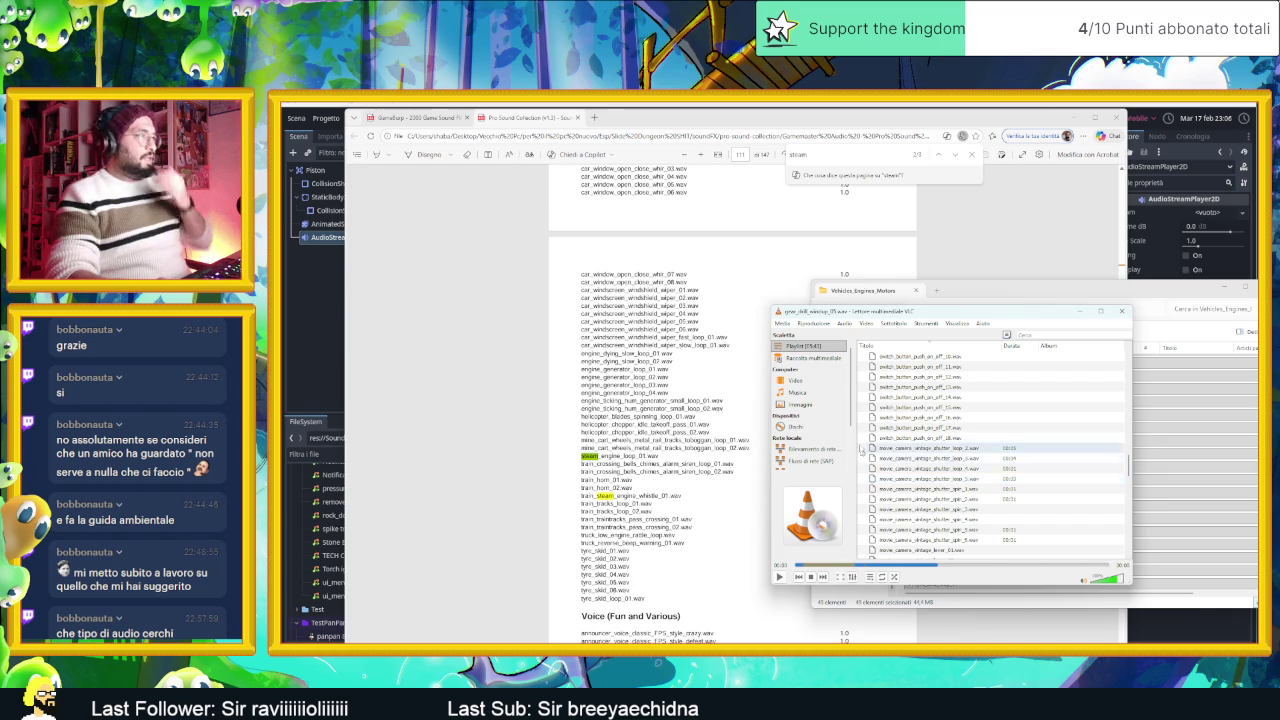
left_click(403, 118)
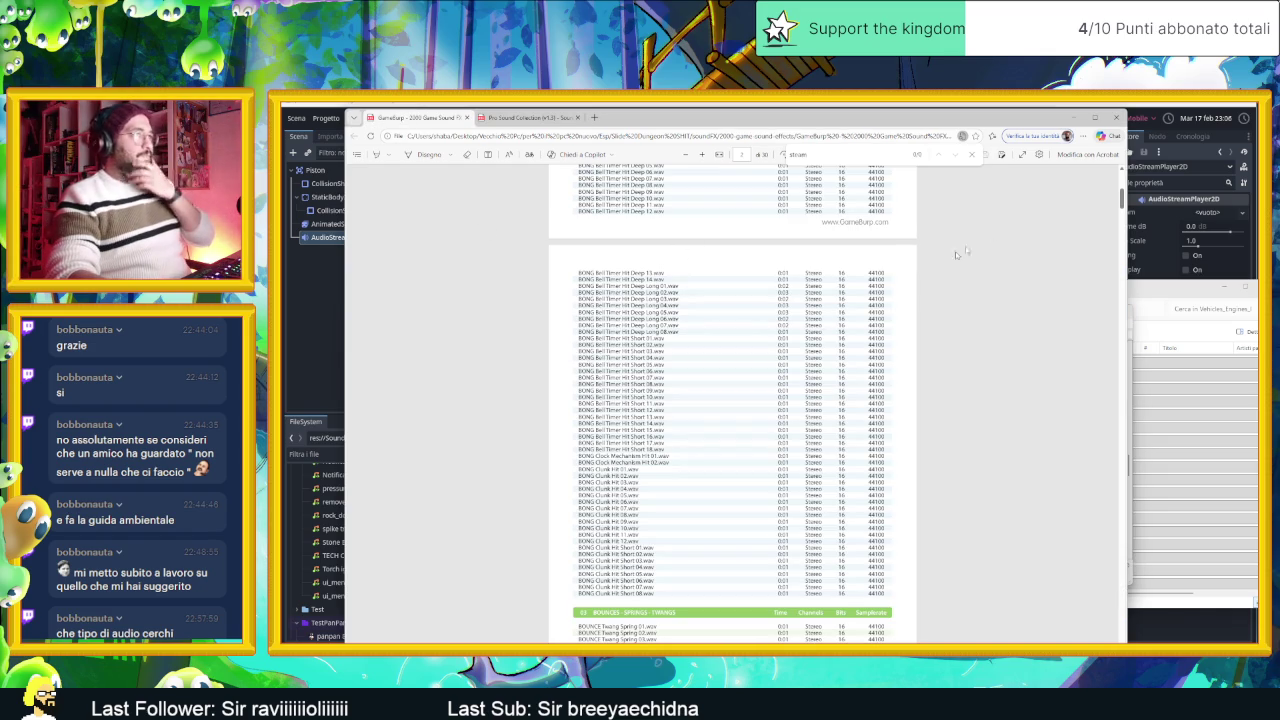
left_click(968, 156)
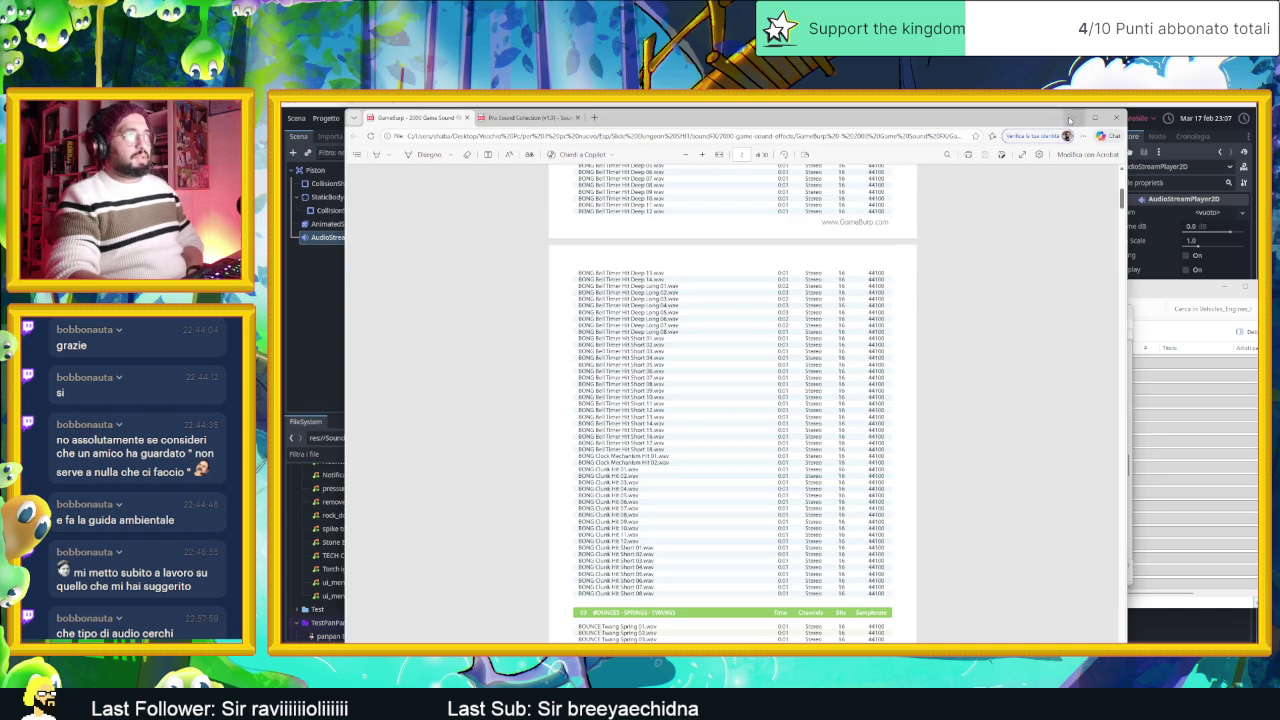
left_click(1069, 120)
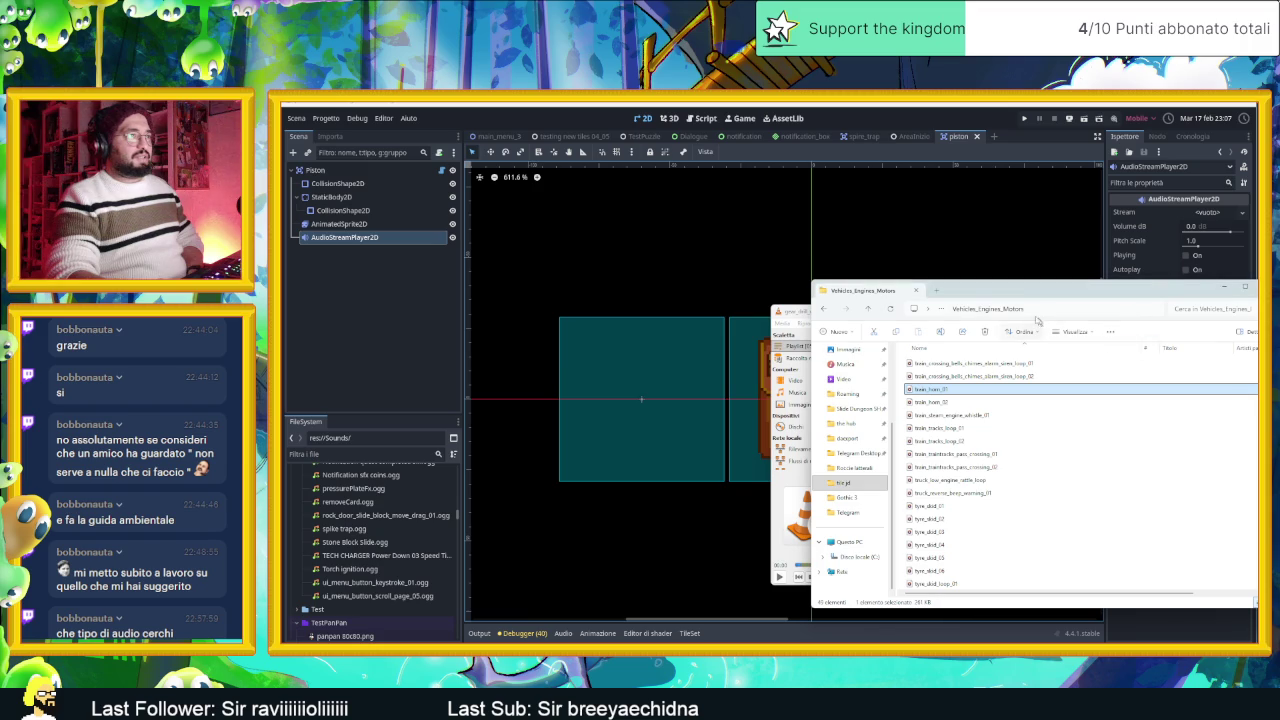
Step: Go up two folder levels and open the Medieval Fantasy SFX Pack
key("BackSpace")
key("BackSpace")
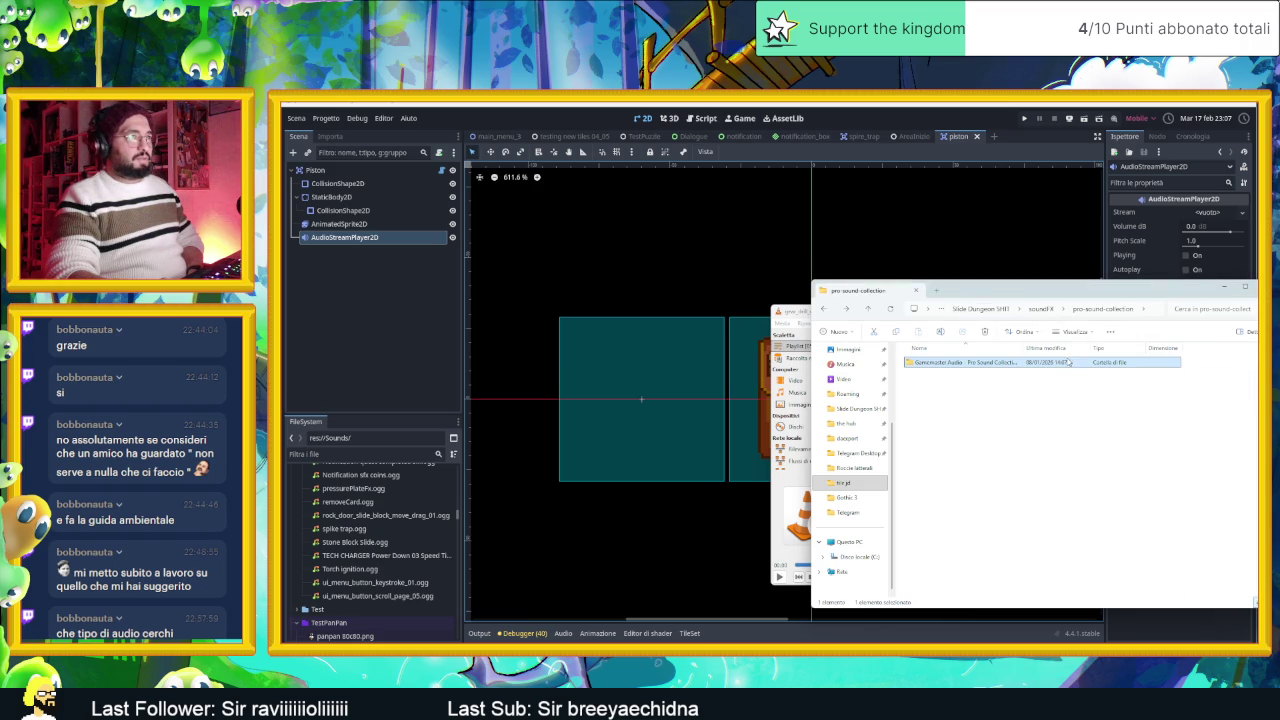
key("BackSpace")
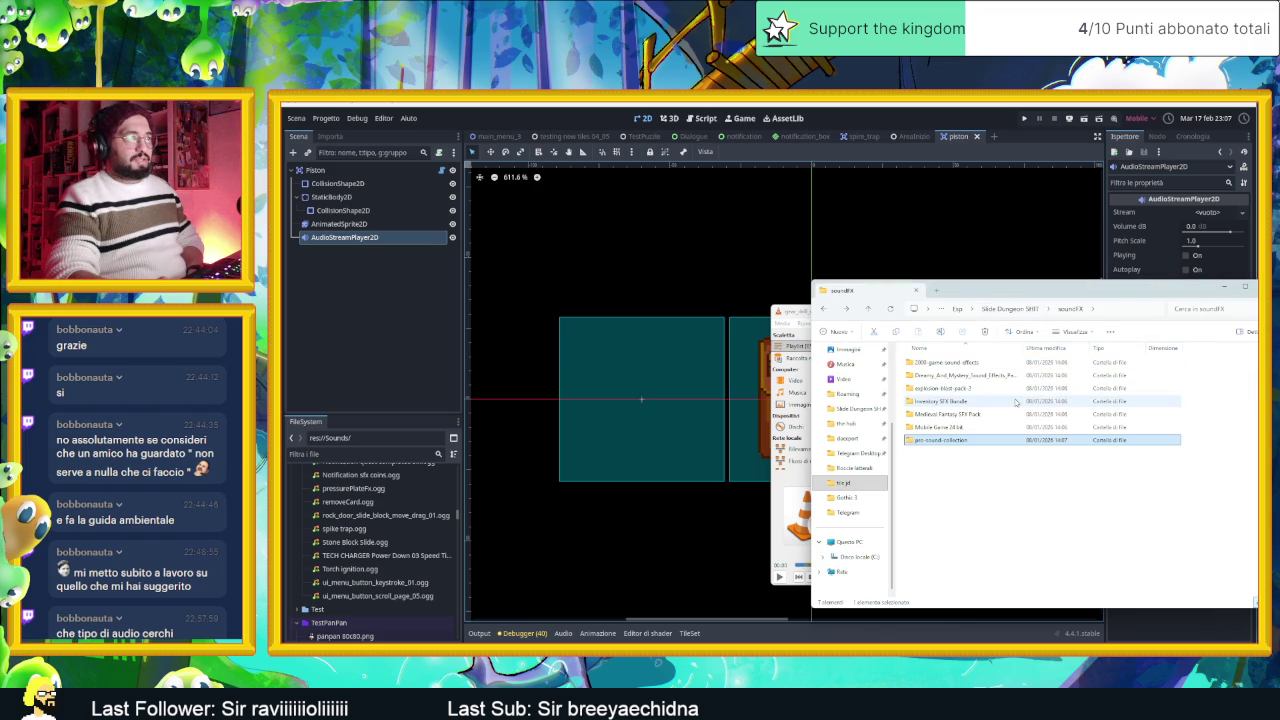
left_click(961, 428)
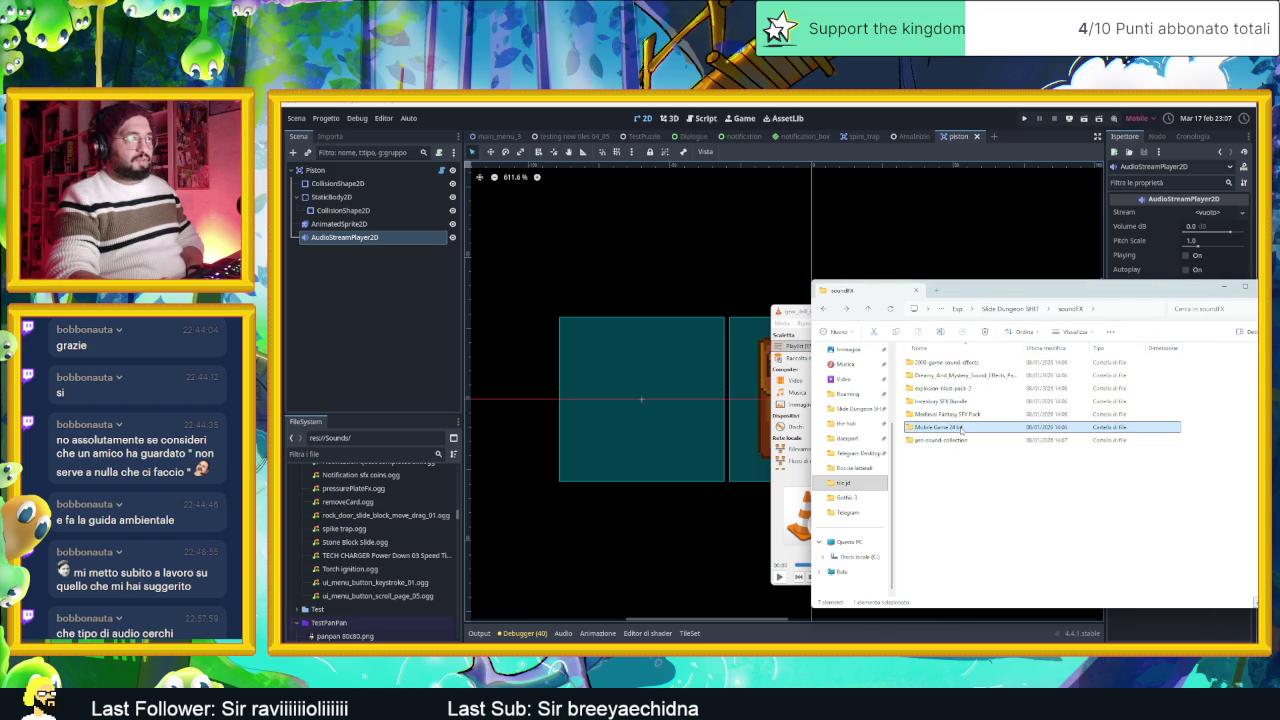
double_click(965, 427)
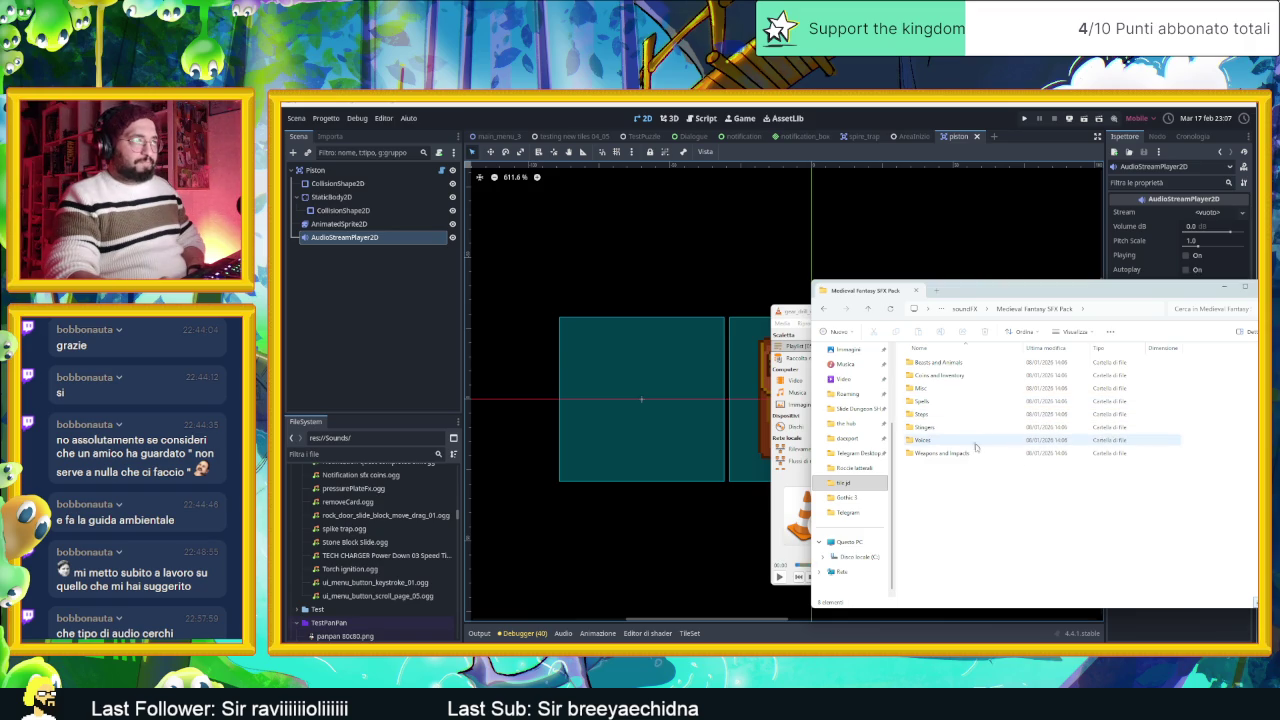
Step: Open Weapons and Impacts, select the Impact 1–3 files, and return to soundFX
mouse_move(980, 457)
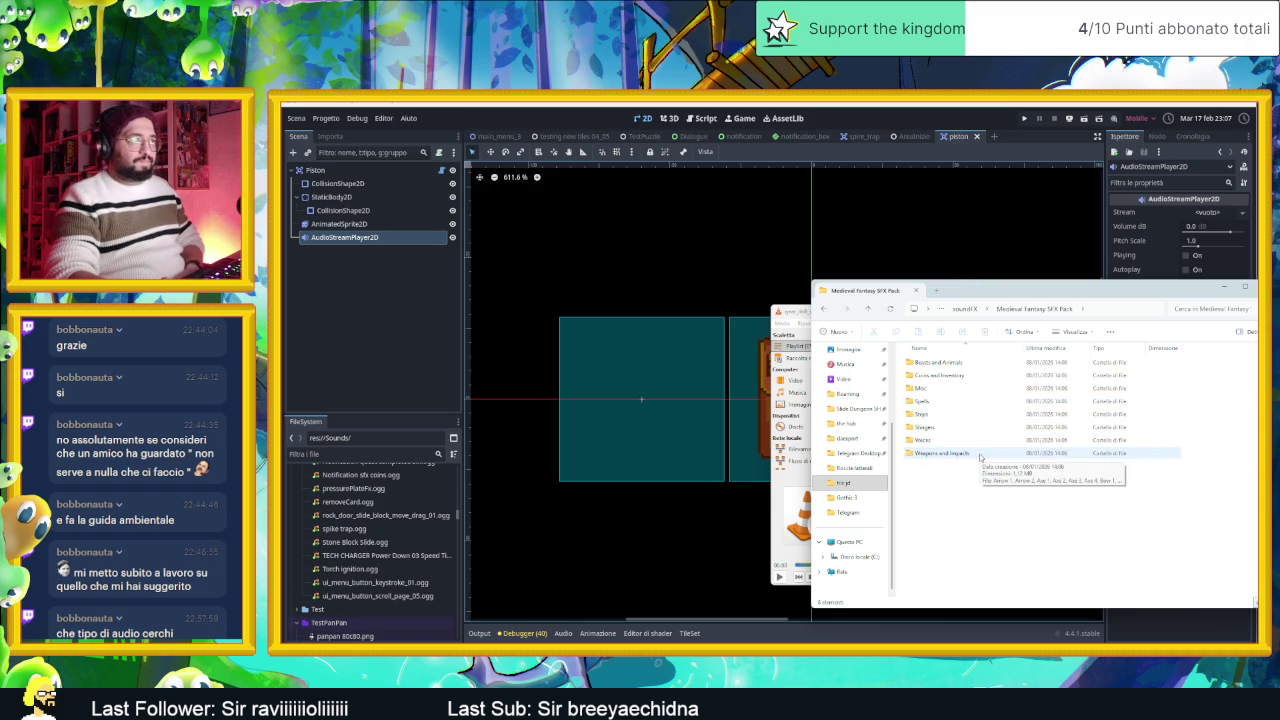
left_click(980, 457)
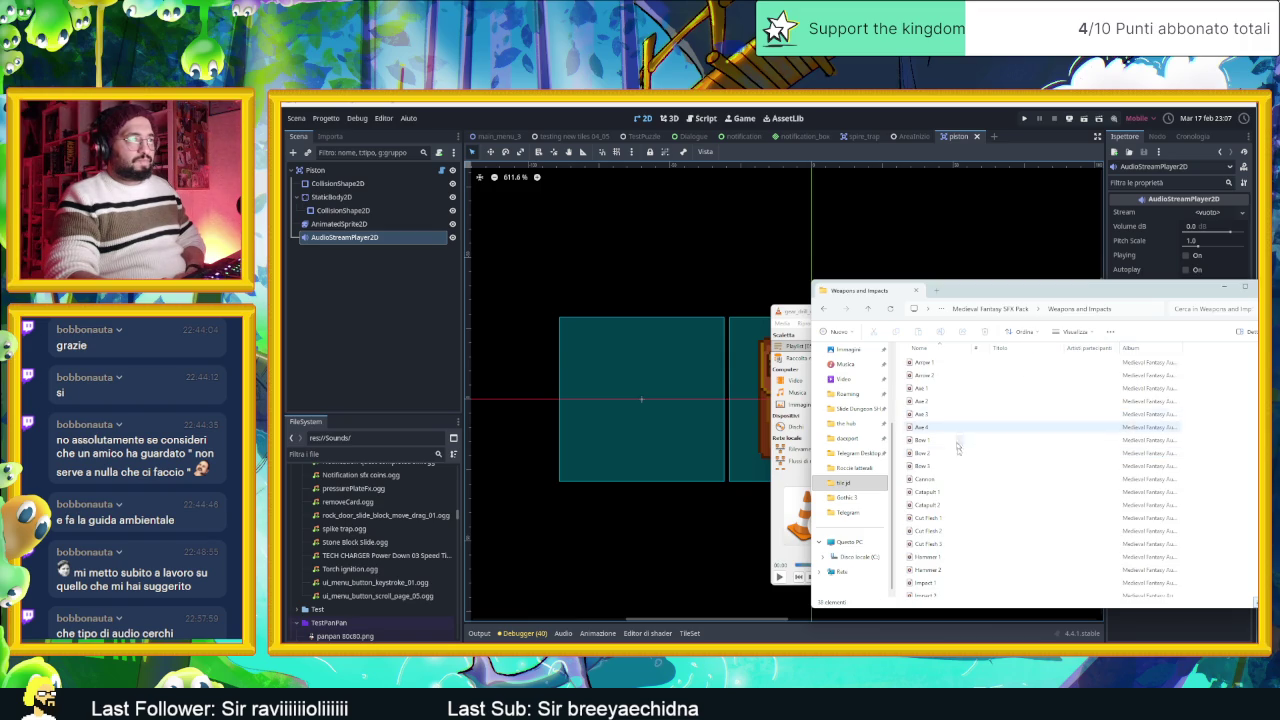
key("Return")
scroll(971, 484, "down", 2)
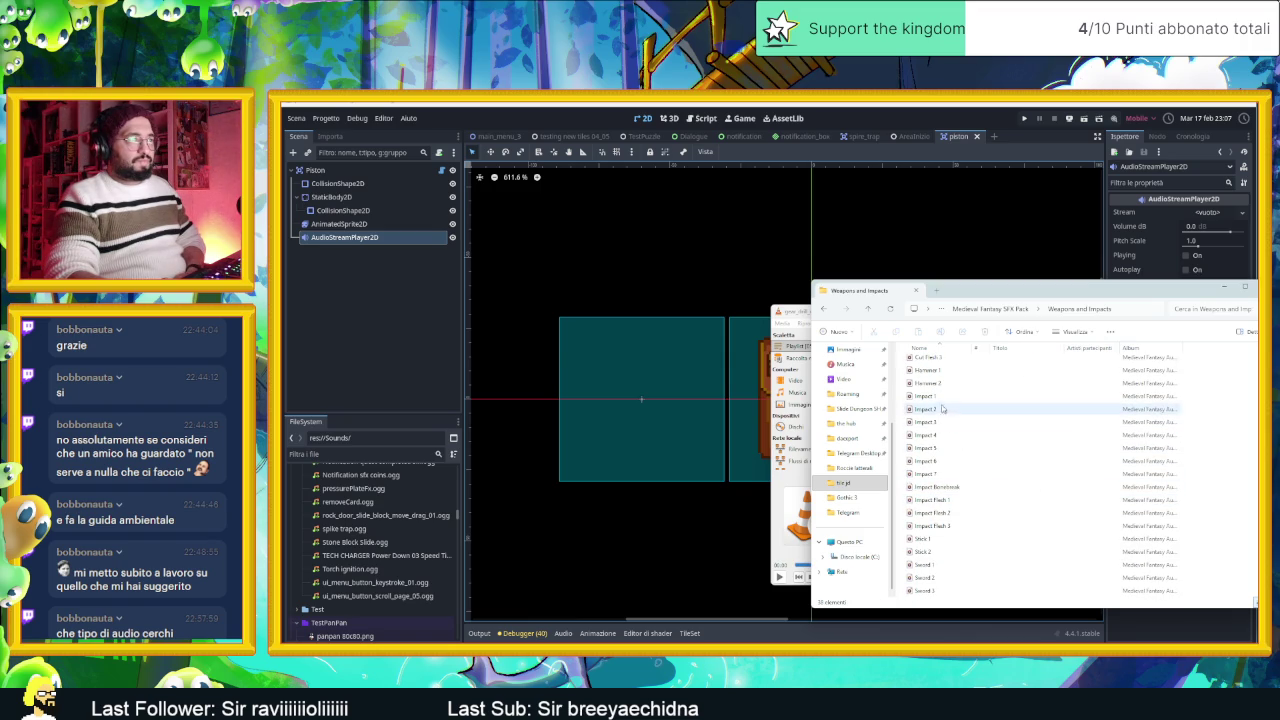
left_click_drag(906, 396, 938, 438)
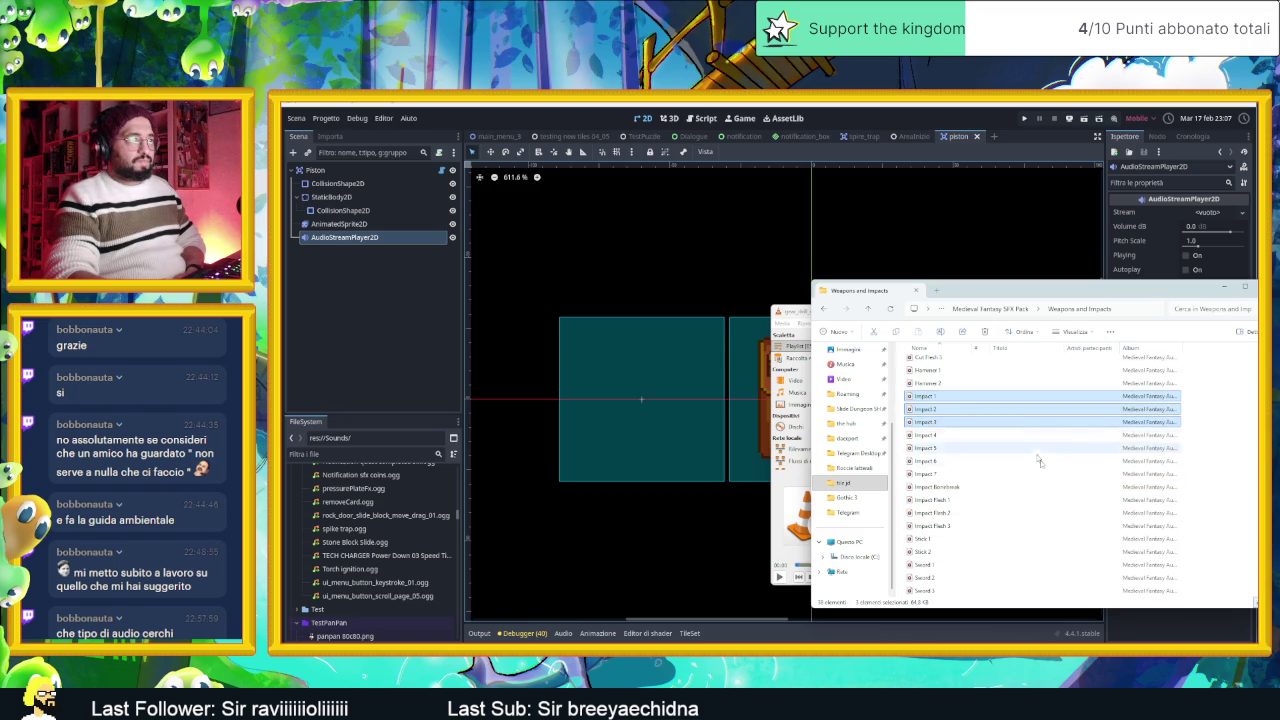
scroll(1040, 460, "down", 2)
scroll(1059, 493, "up", 6)
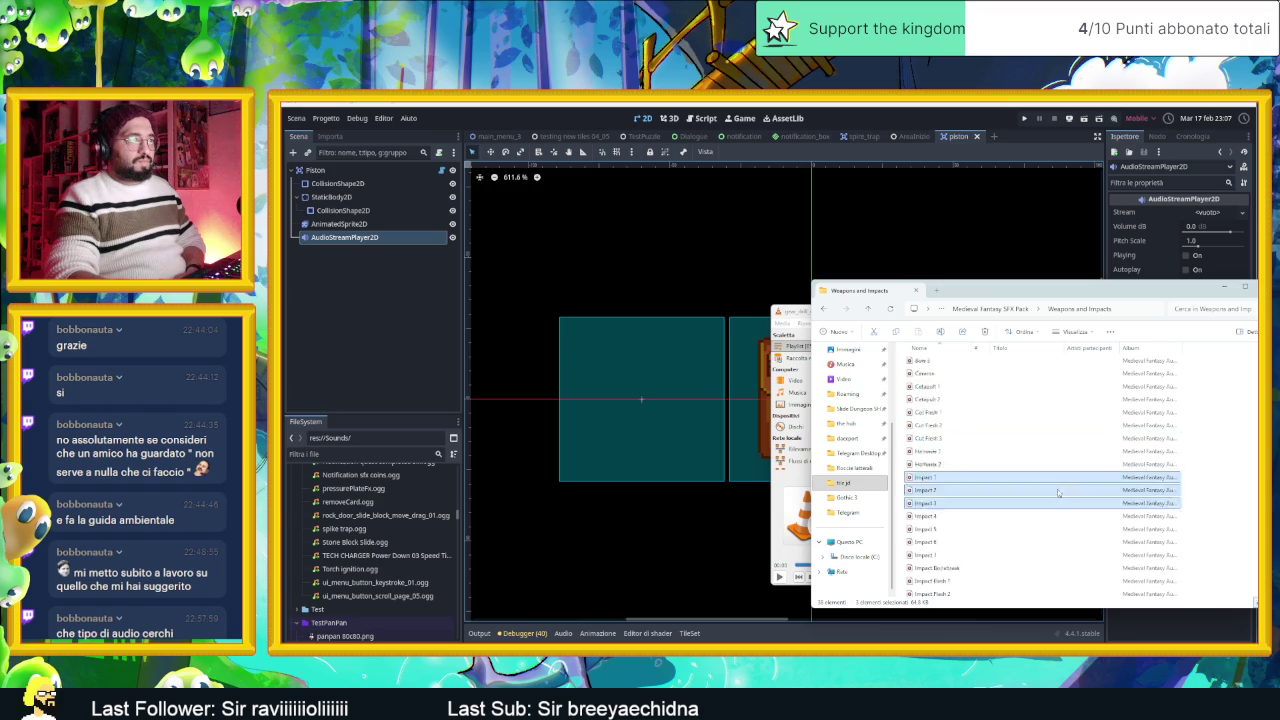
key("alt+Up")
key("alt+Up")
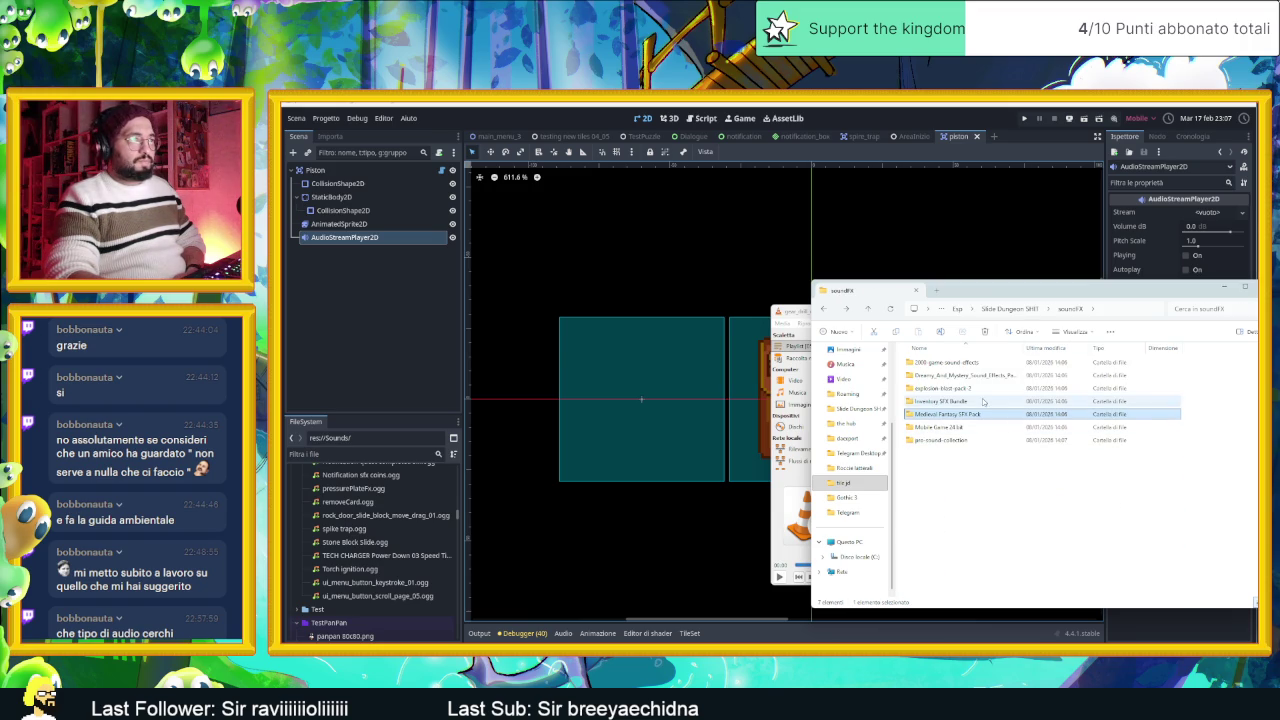
Step: Browse the Inventory SFX Bundle's Misc and Weapons folders, then return to soundFX
left_click(983, 401)
double_click(983, 401)
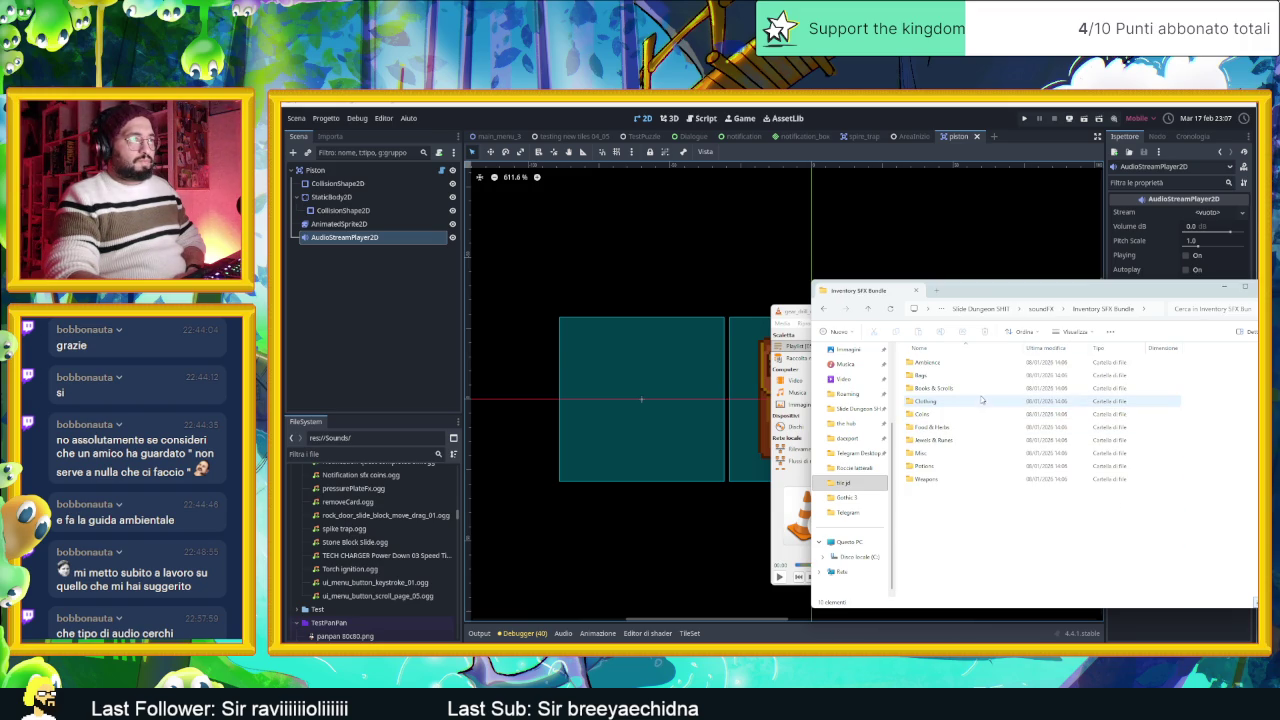
double_click(995, 452)
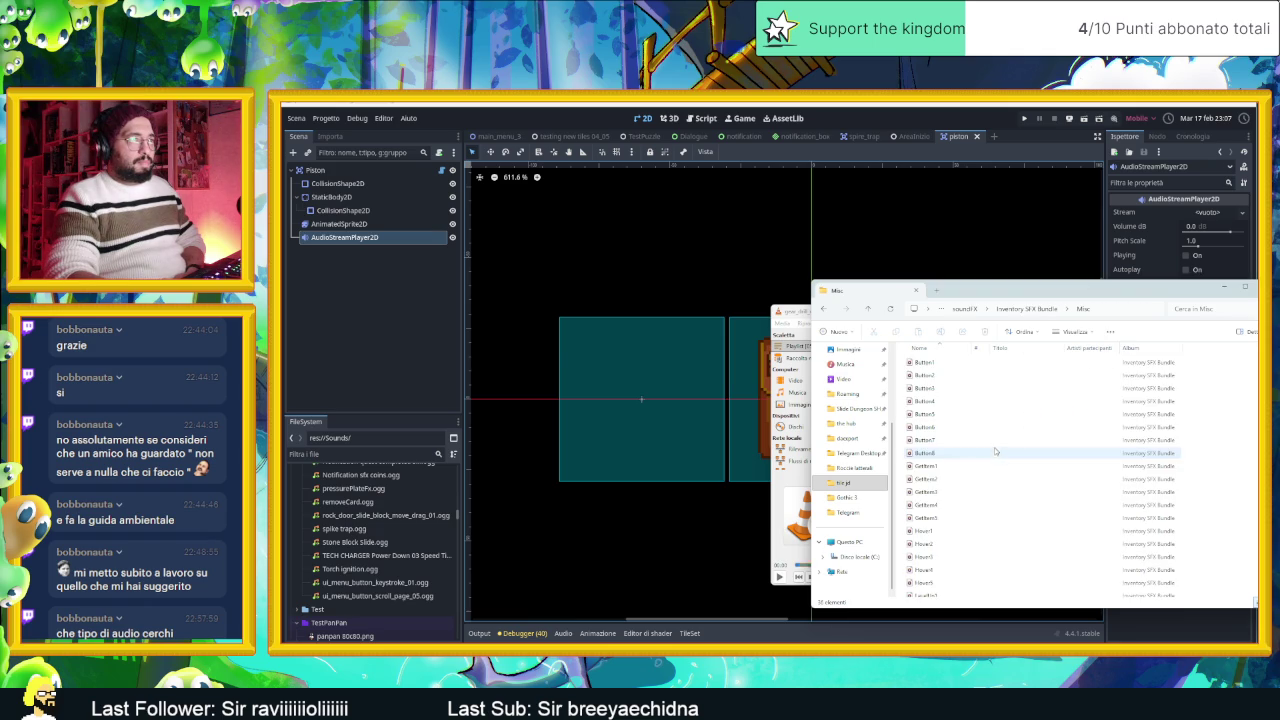
key("alt+Left")
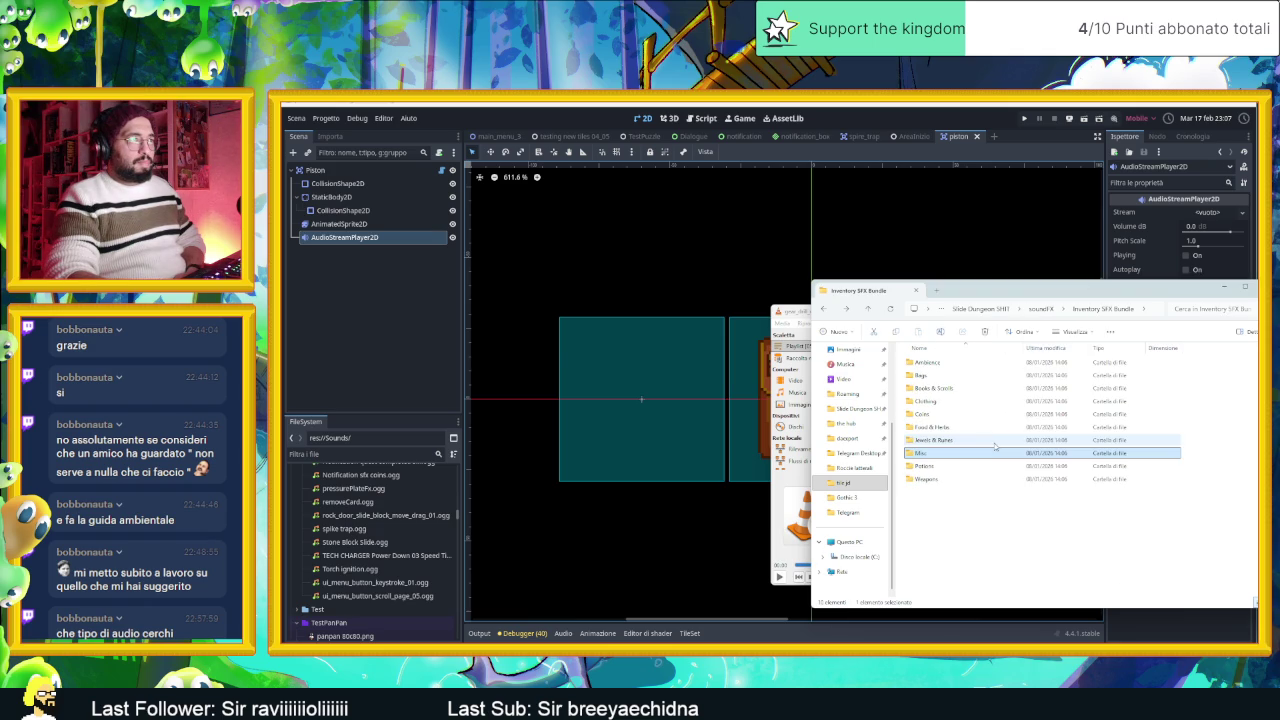
double_click(962, 478)
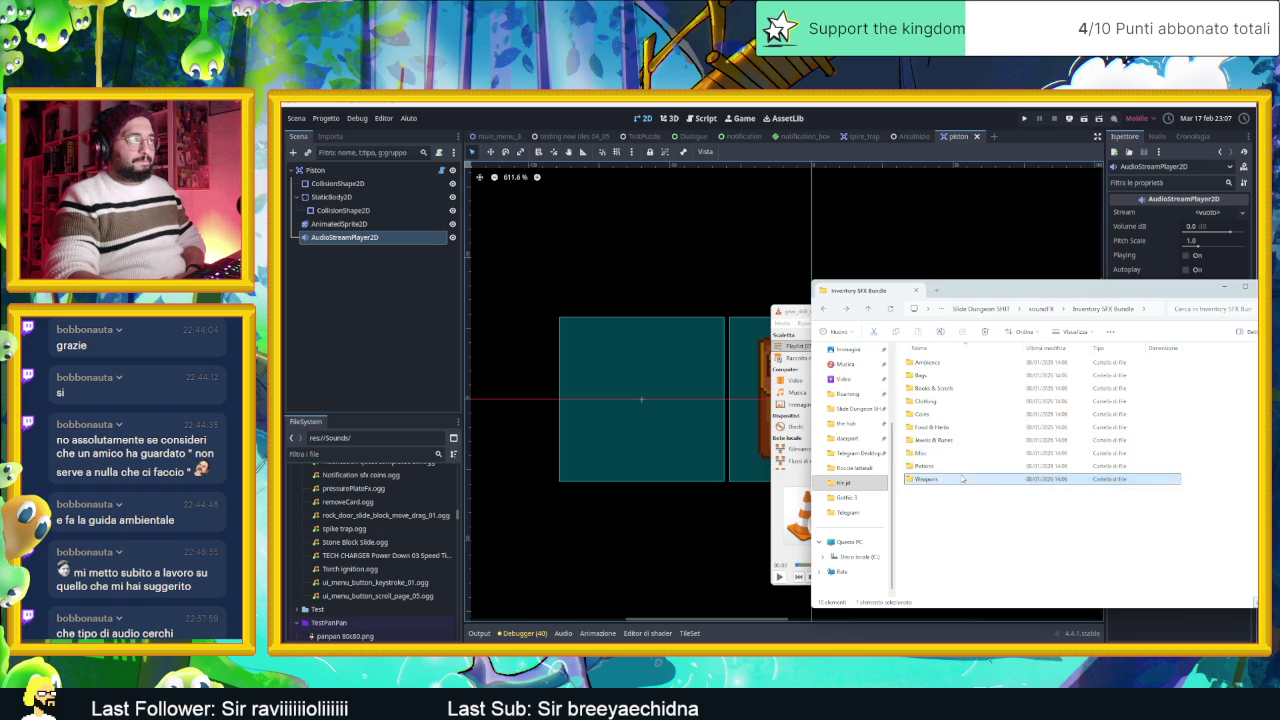
key("alt+Left")
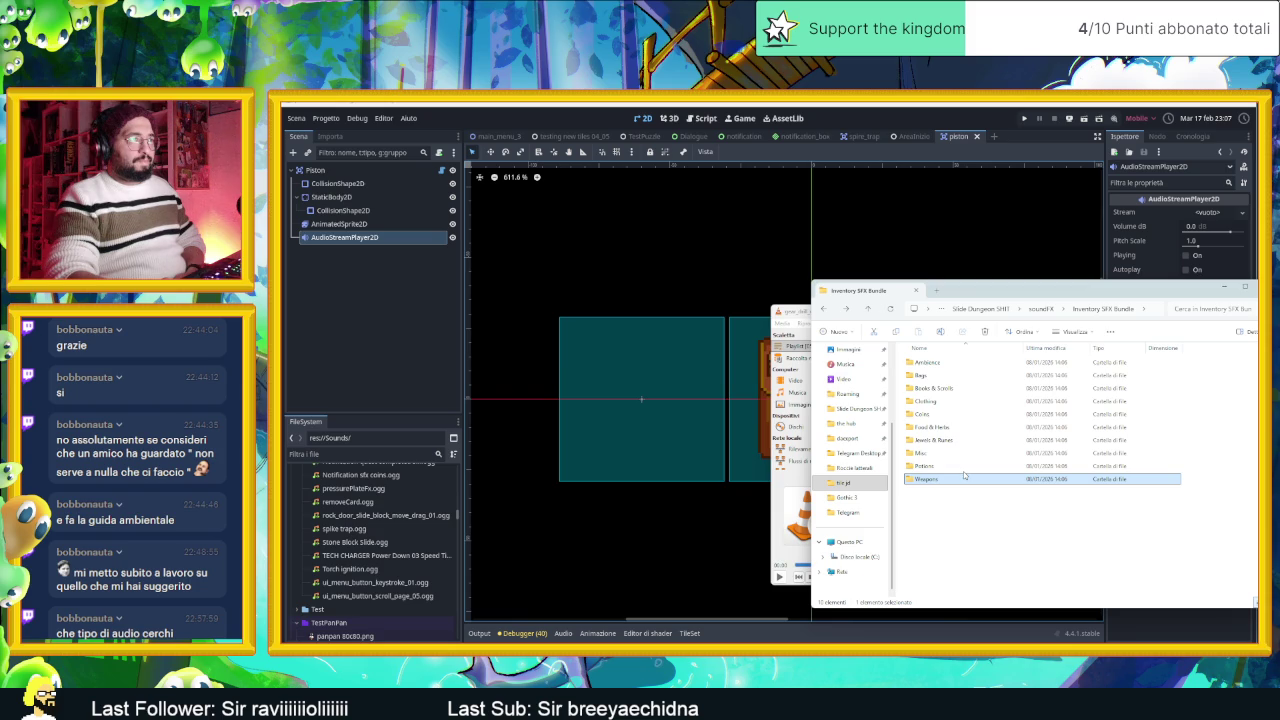
key("alt+Left")
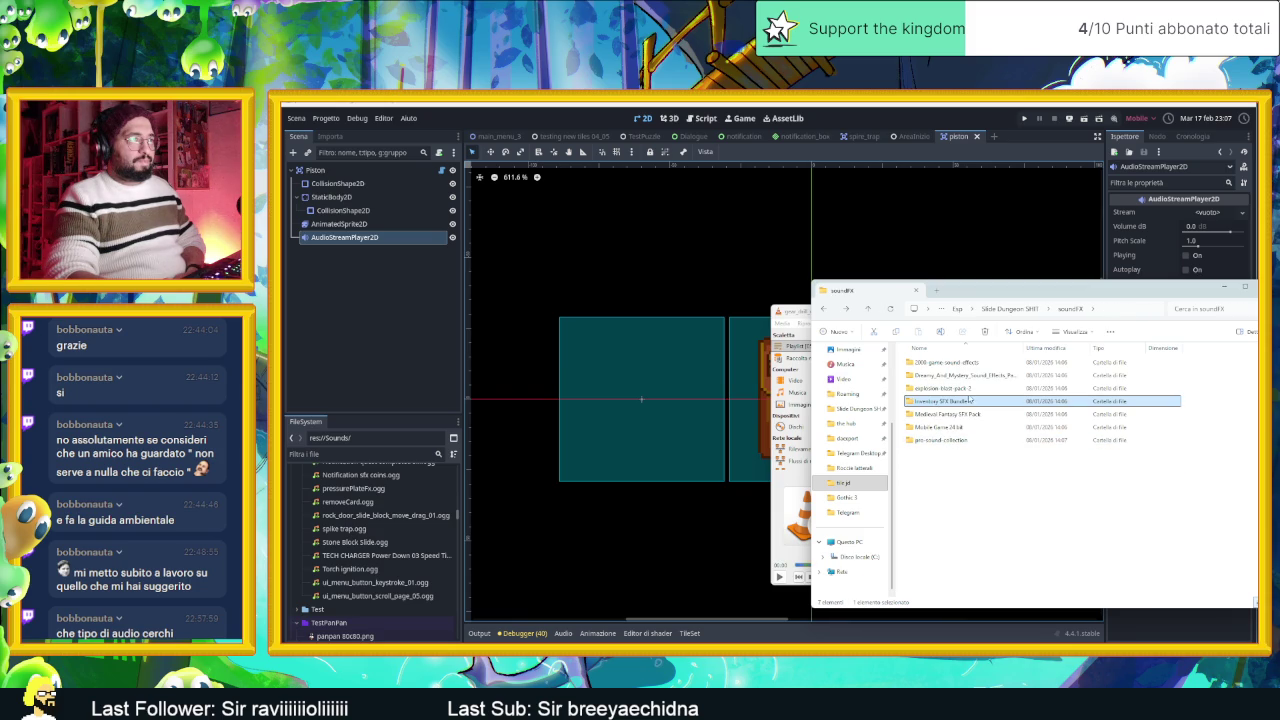
Step: Open Dreamy_And_Mystery > Wave > 44_1kHz-24bit > Mystery, return to soundFX, and switch to VLC
left_click(983, 379)
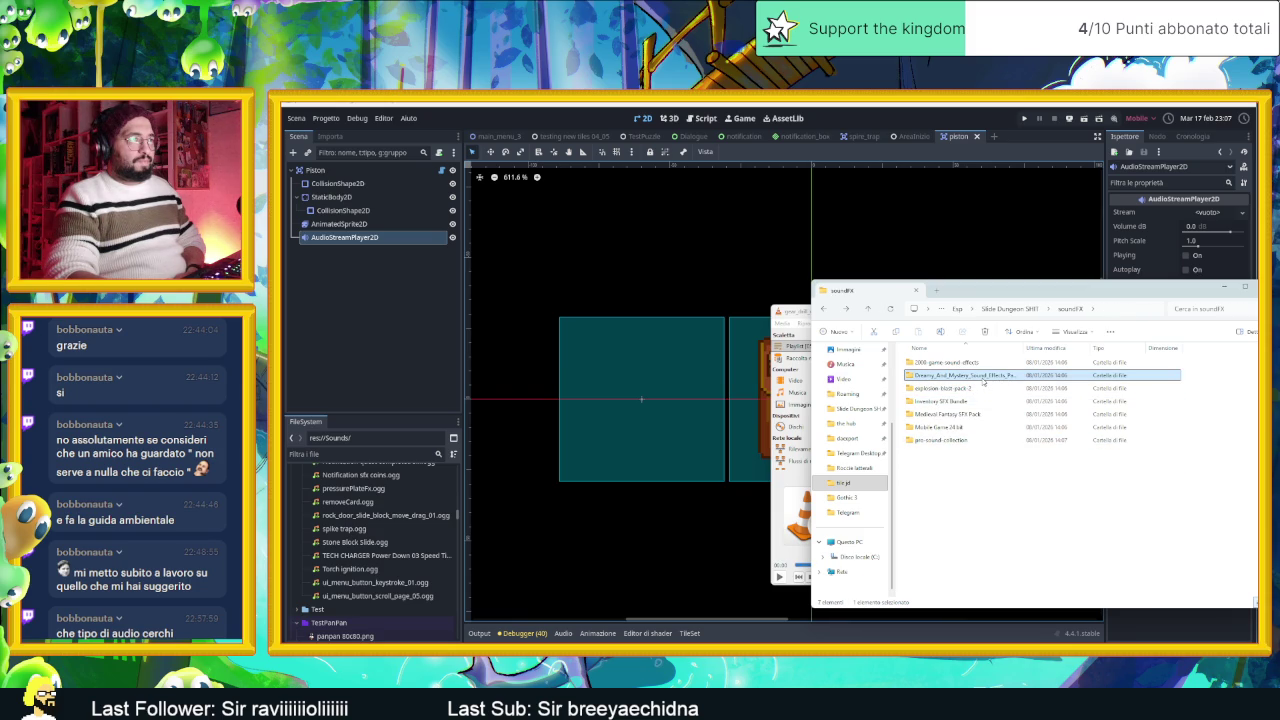
double_click(983, 376)
double_click(978, 366)
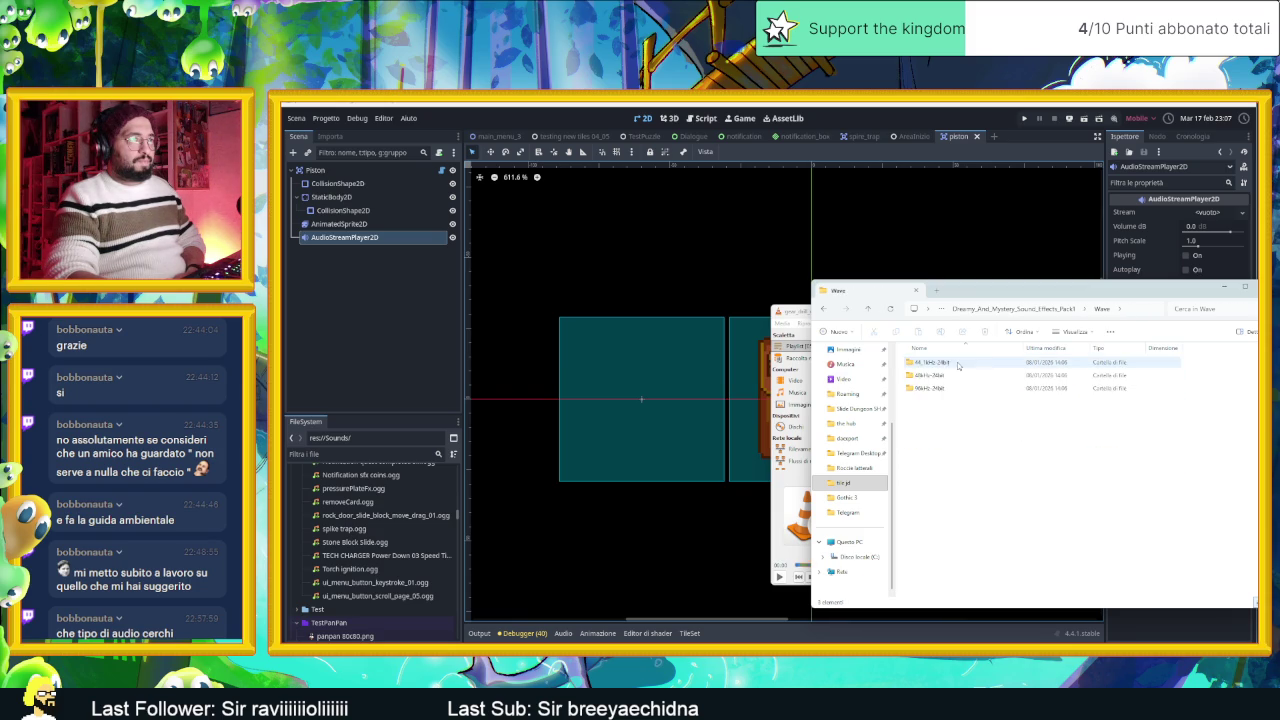
double_click(977, 362)
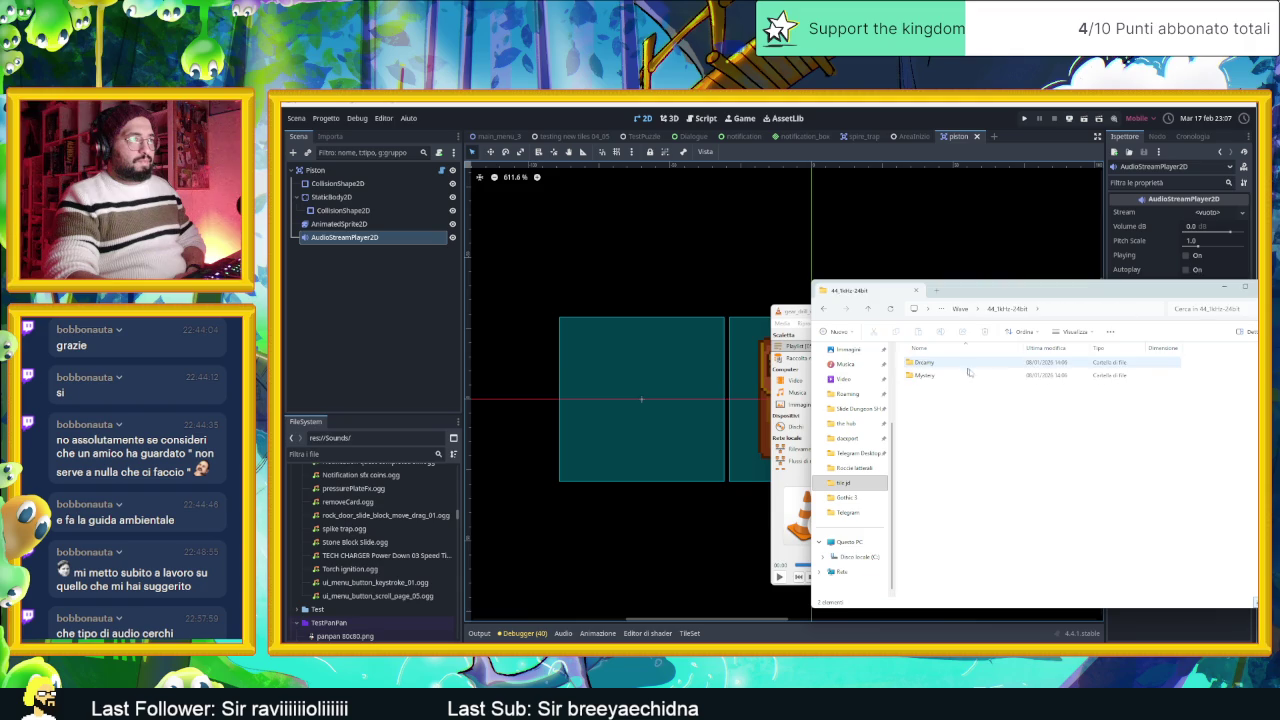
double_click(977, 375)
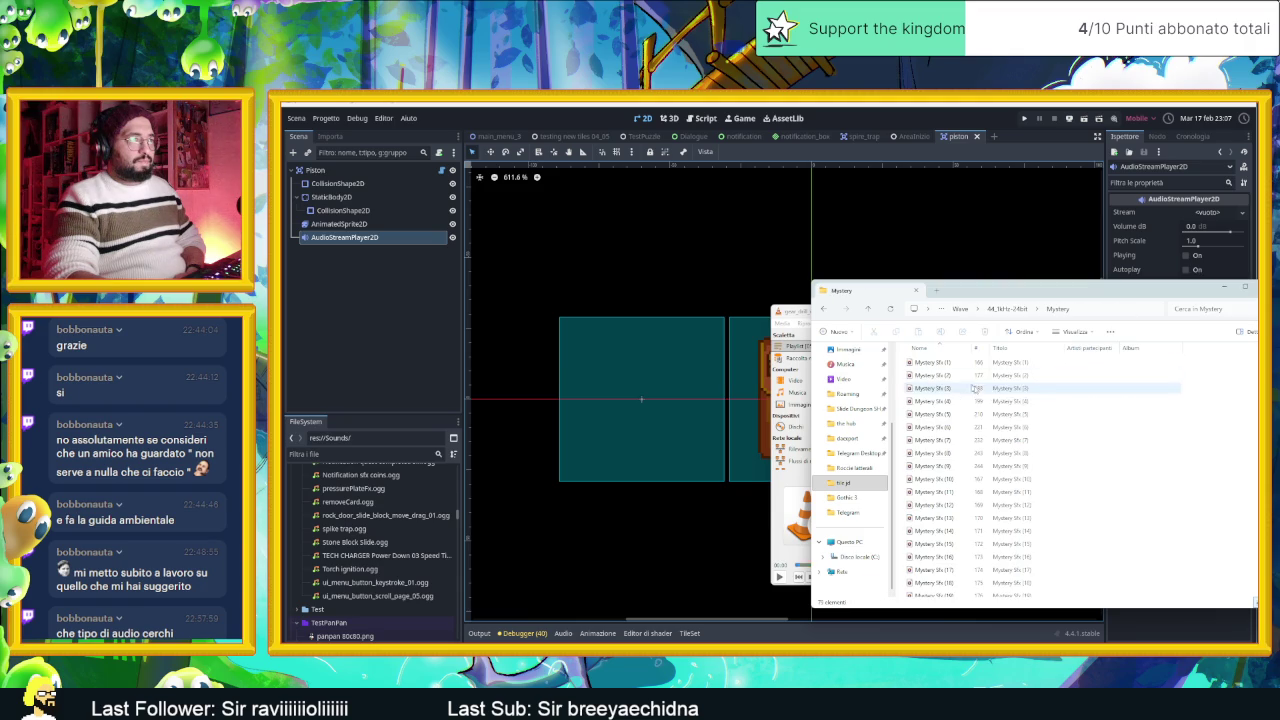
scroll(1056, 462, "down", 5)
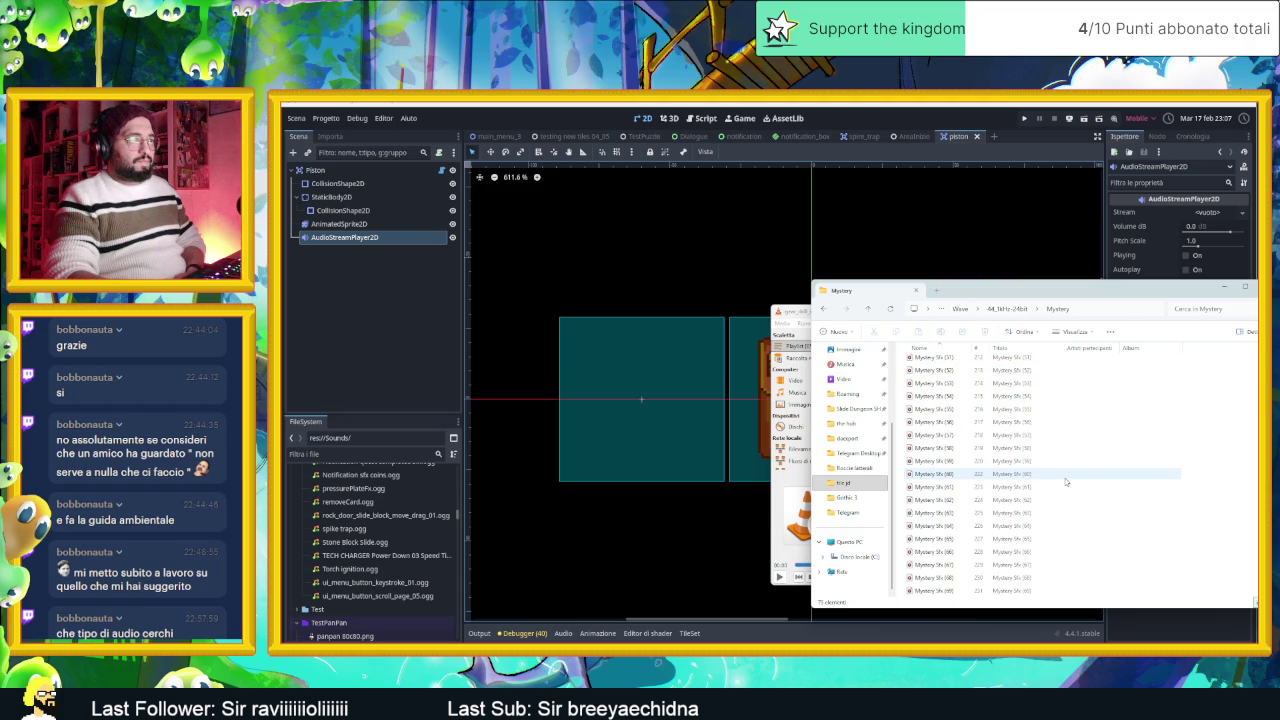
key("alt+Left")
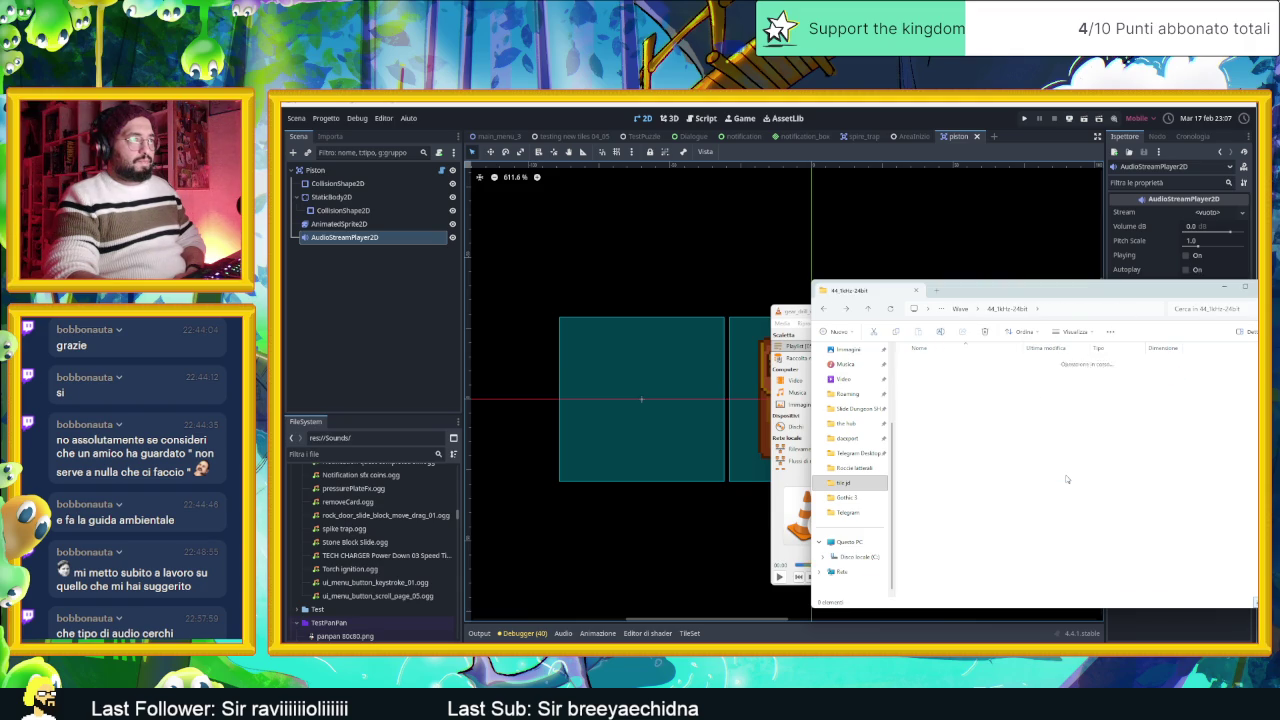
key("alt+Left")
key("alt+Left")
key("alt+Left")
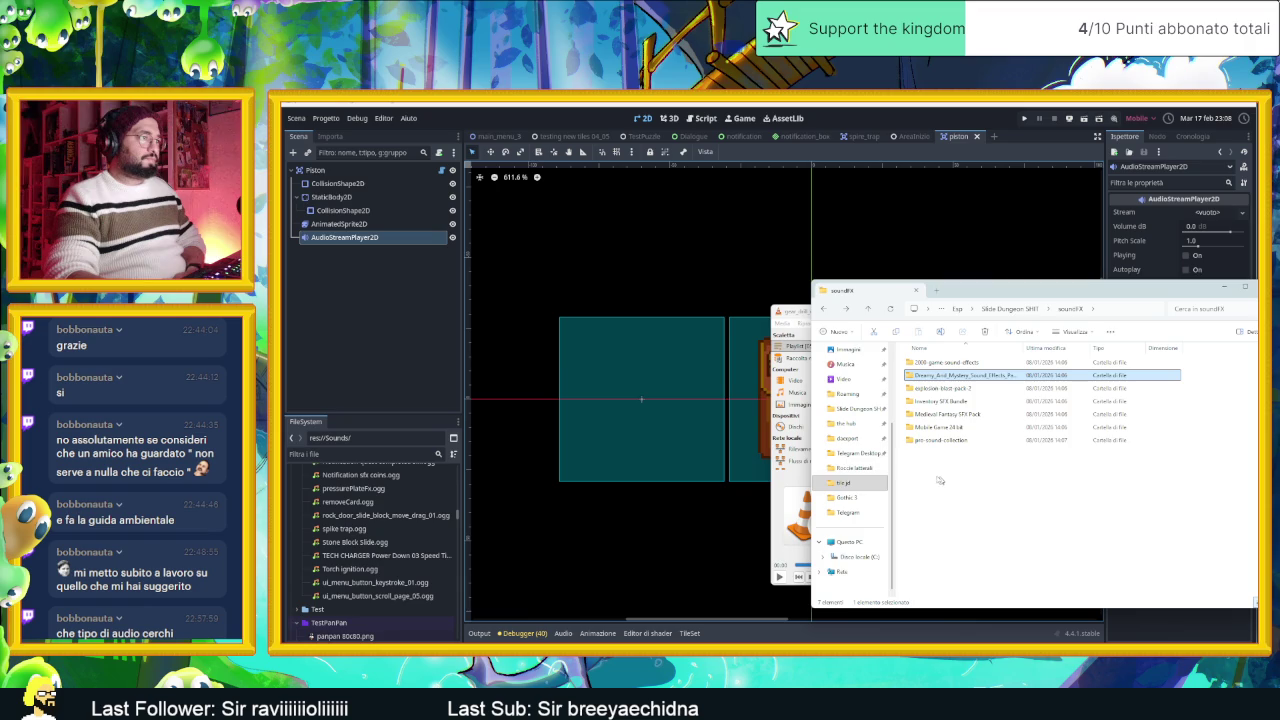
key("alt+Tab")
Step: Play the windshield_wiper_05 clip from the playlist, then pause it
scroll(1002, 503, "down", 10)
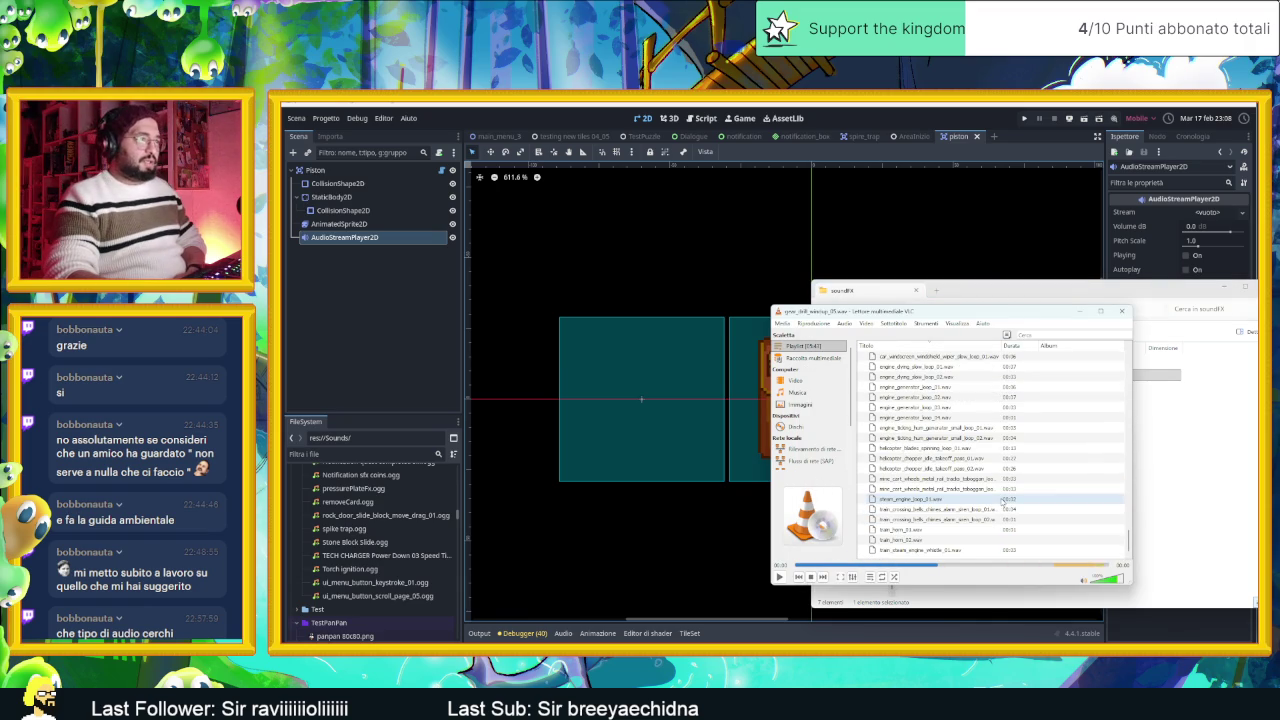
scroll(1000, 470, "up", 2)
double_click(946, 397)
scroll(947, 405, "up", 4)
key("space")
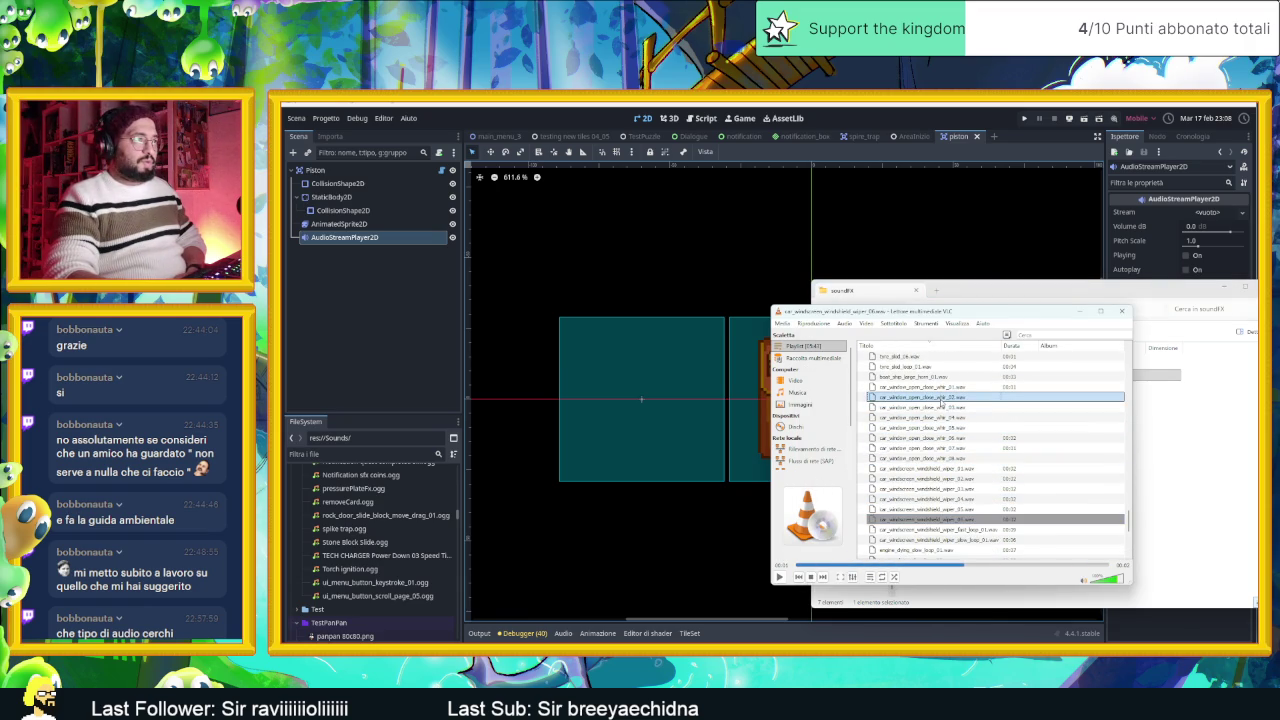
Step: Compare car_window_open_close_whir_01 and whir_02, settling on whir_02 and opening its context menu
double_click(949, 388)
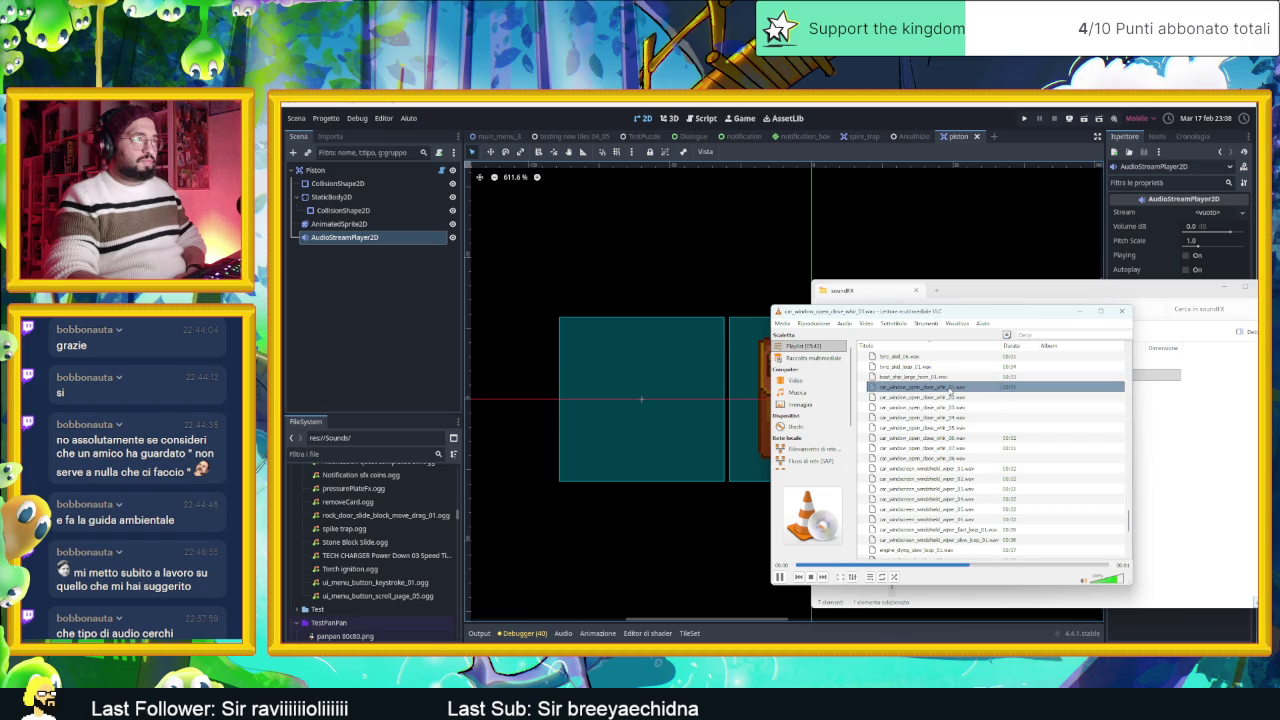
double_click(949, 397)
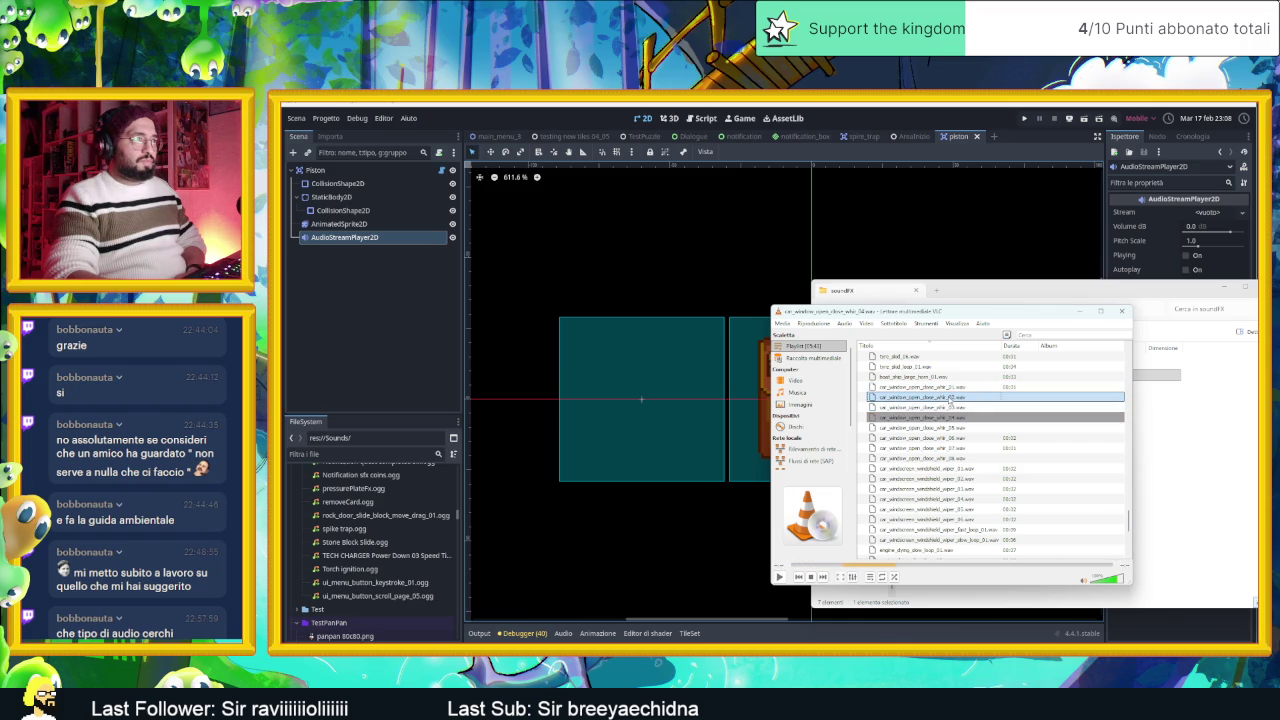
double_click(949, 397)
double_click(949, 397)
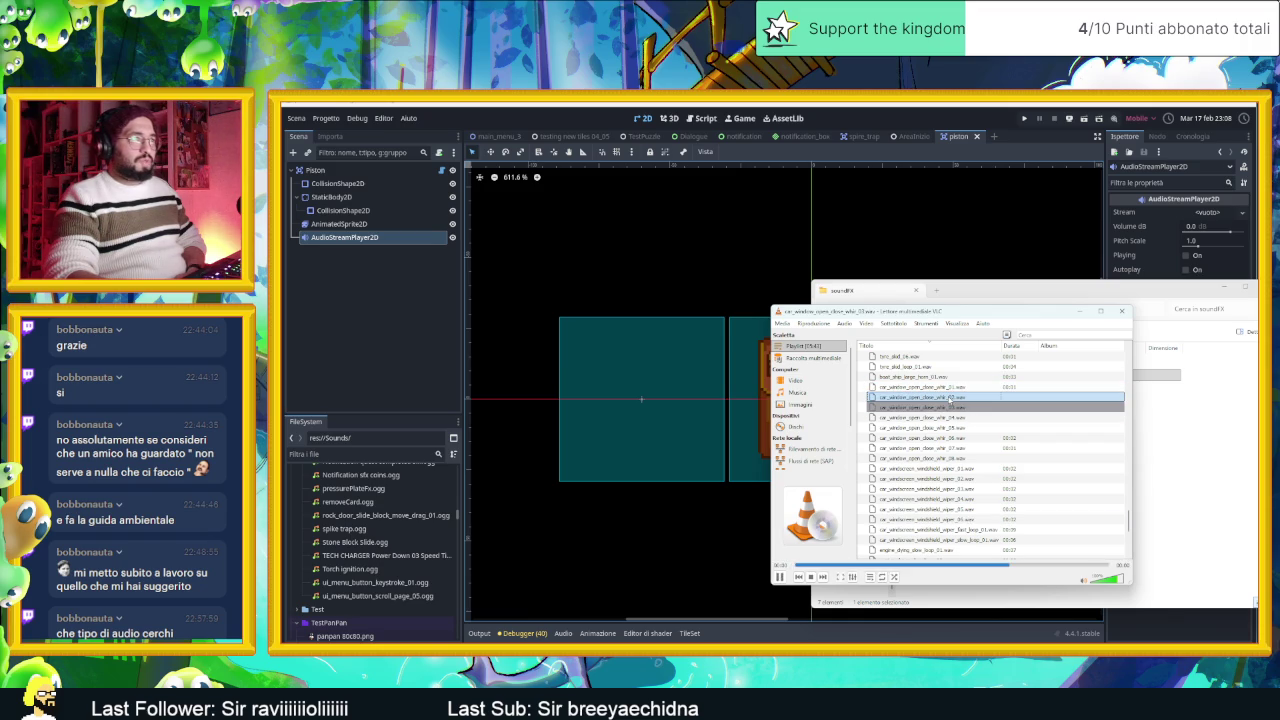
double_click(951, 397)
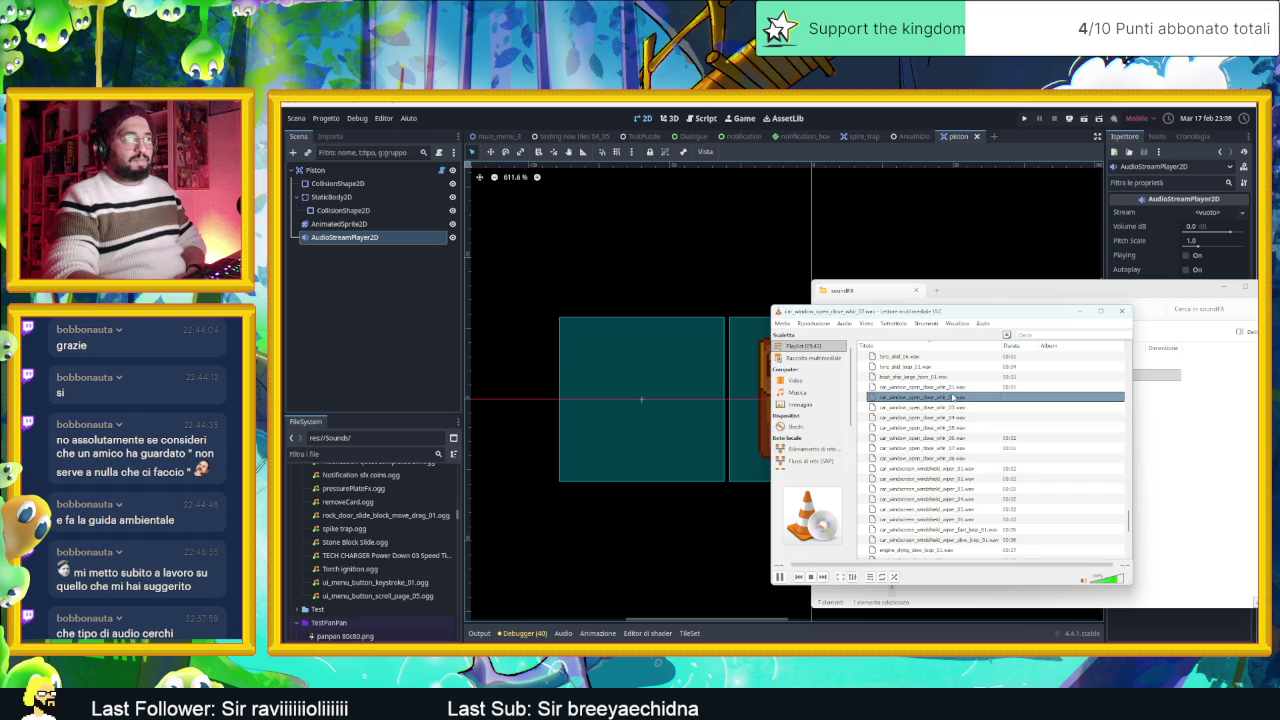
key("Up")
key("Return")
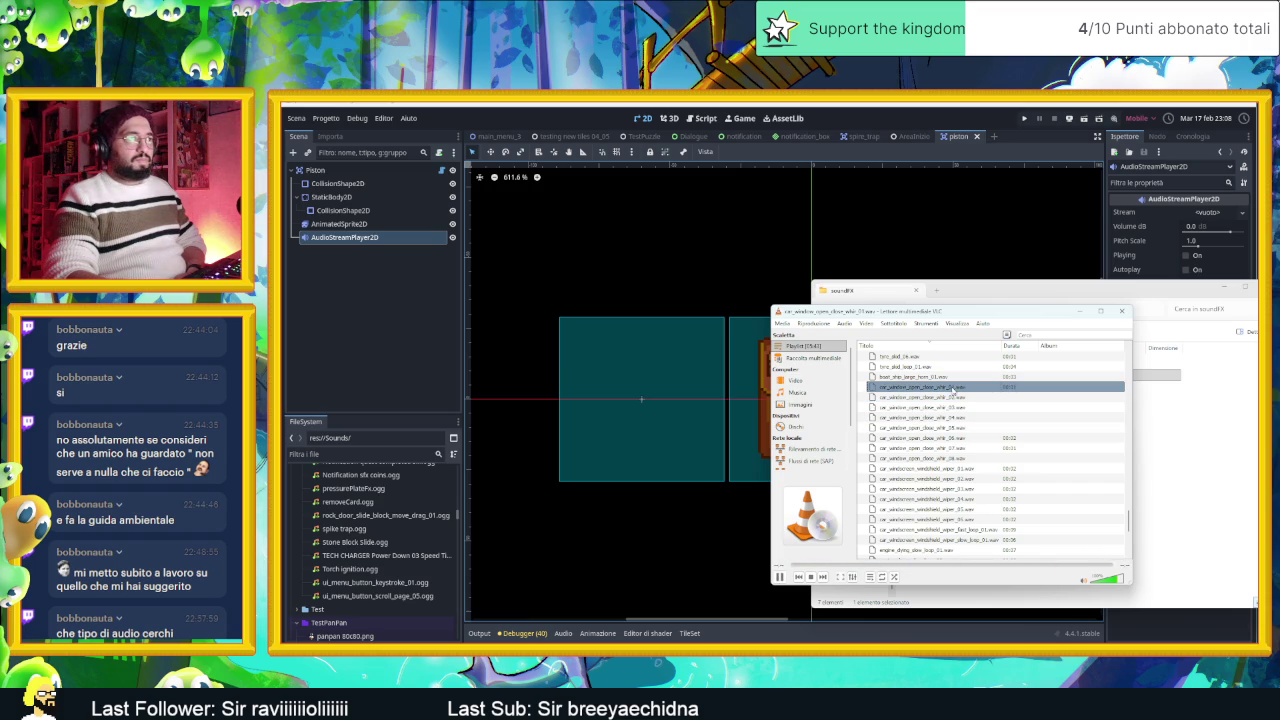
double_click(950, 398)
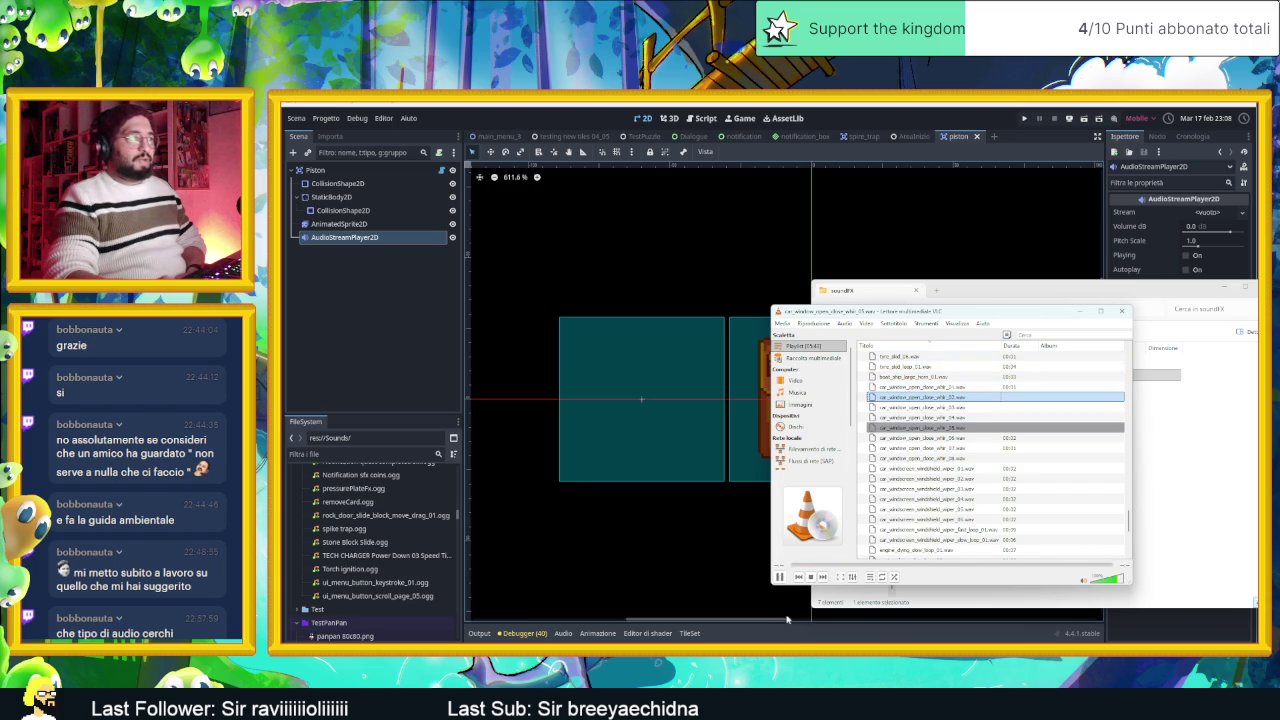
right_click(960, 397)
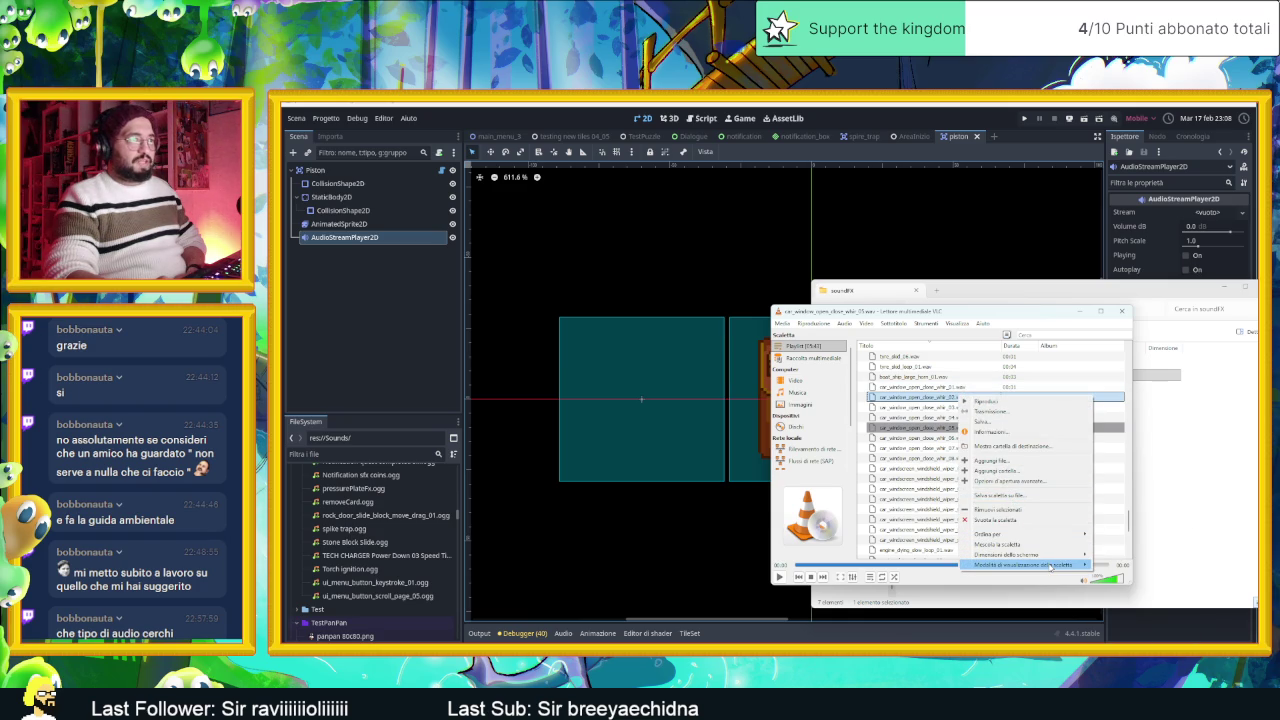
Step: Show whir_02 in its containing folder and launch Audacity, dismissing the welcome dialog
left_click(1036, 447)
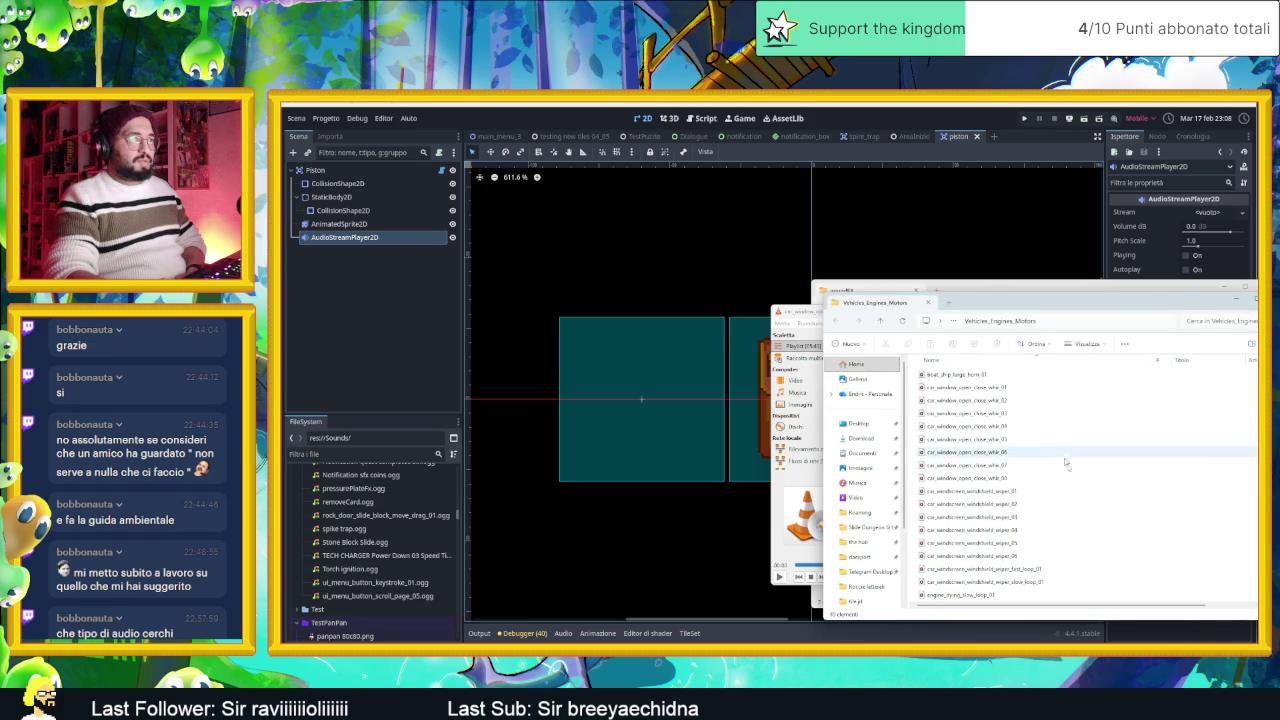
left_click_drag(1004, 296, 1136, 399)
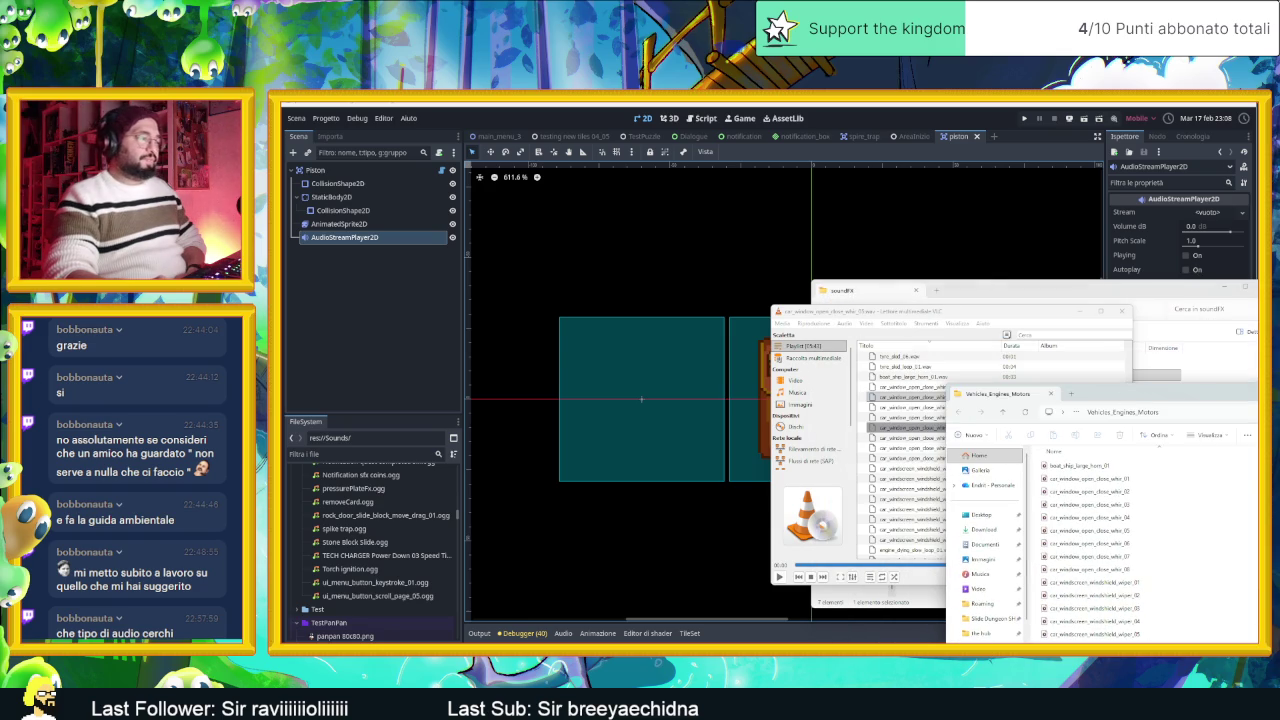
key("super")
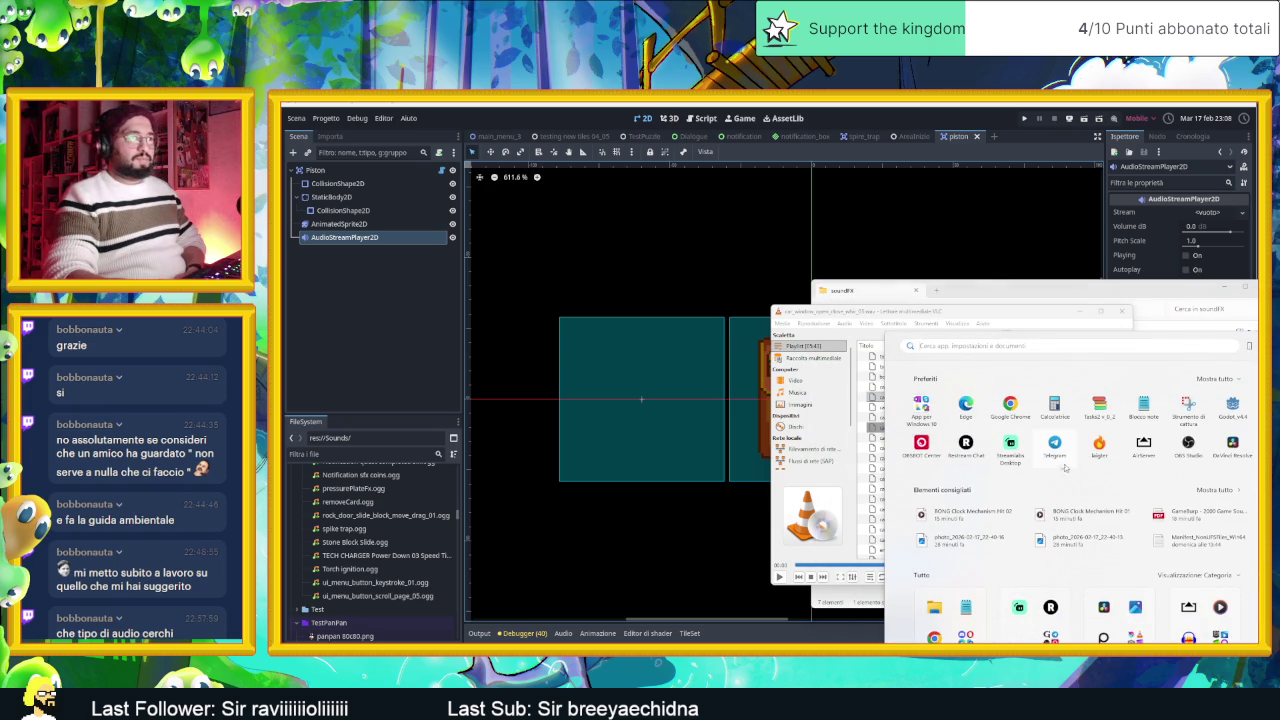
type("audacity")
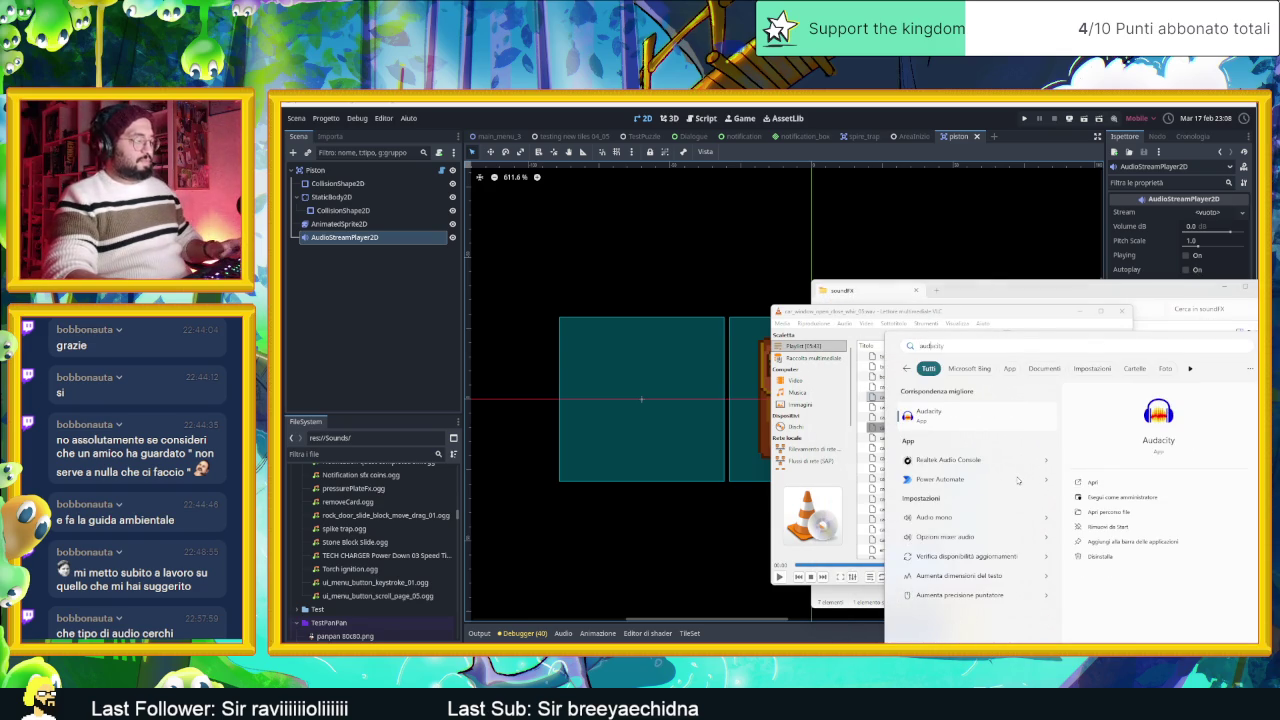
left_click(943, 417)
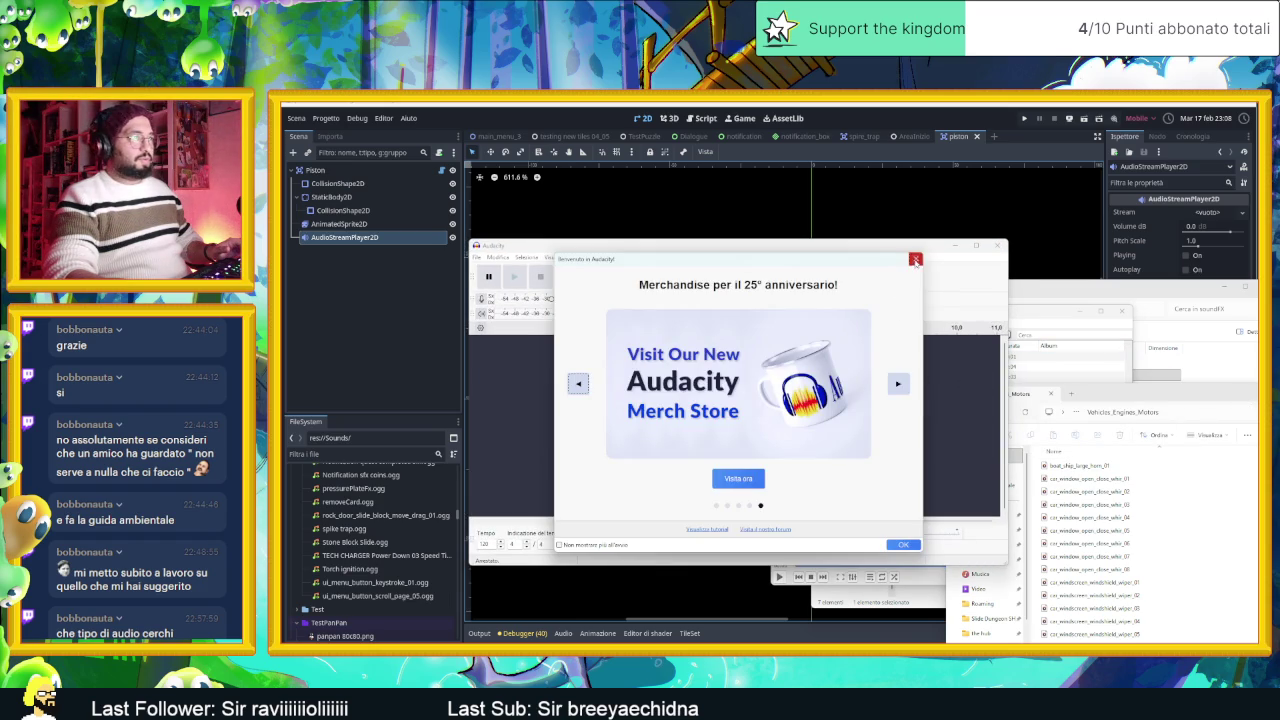
left_click(915, 260)
Step: Arrange the windows and drag car_window_open_close_whir_02 from the folder into Audacity
left_click_drag(1110, 398, 1153, 483)
left_click(1047, 318)
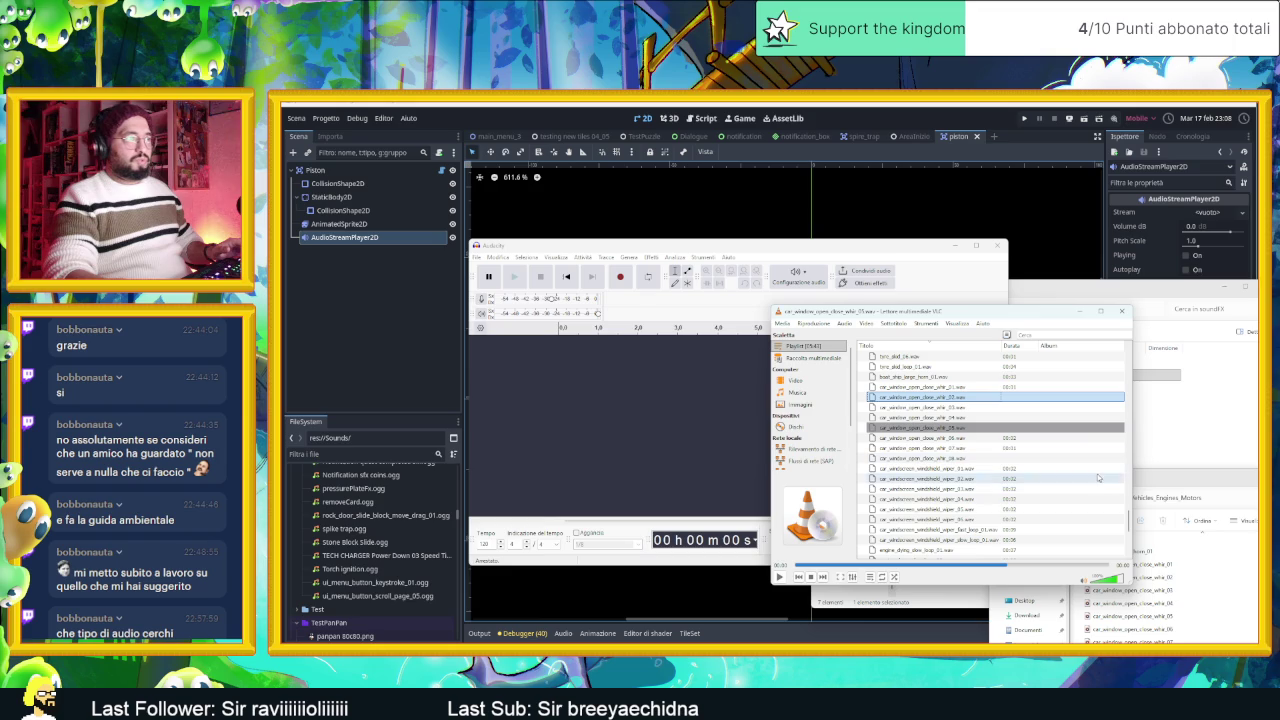
mouse_move(1163, 479)
left_mouse_down()
mouse_move(1169, 421)
mouse_move(1109, 360)
left_mouse_up()
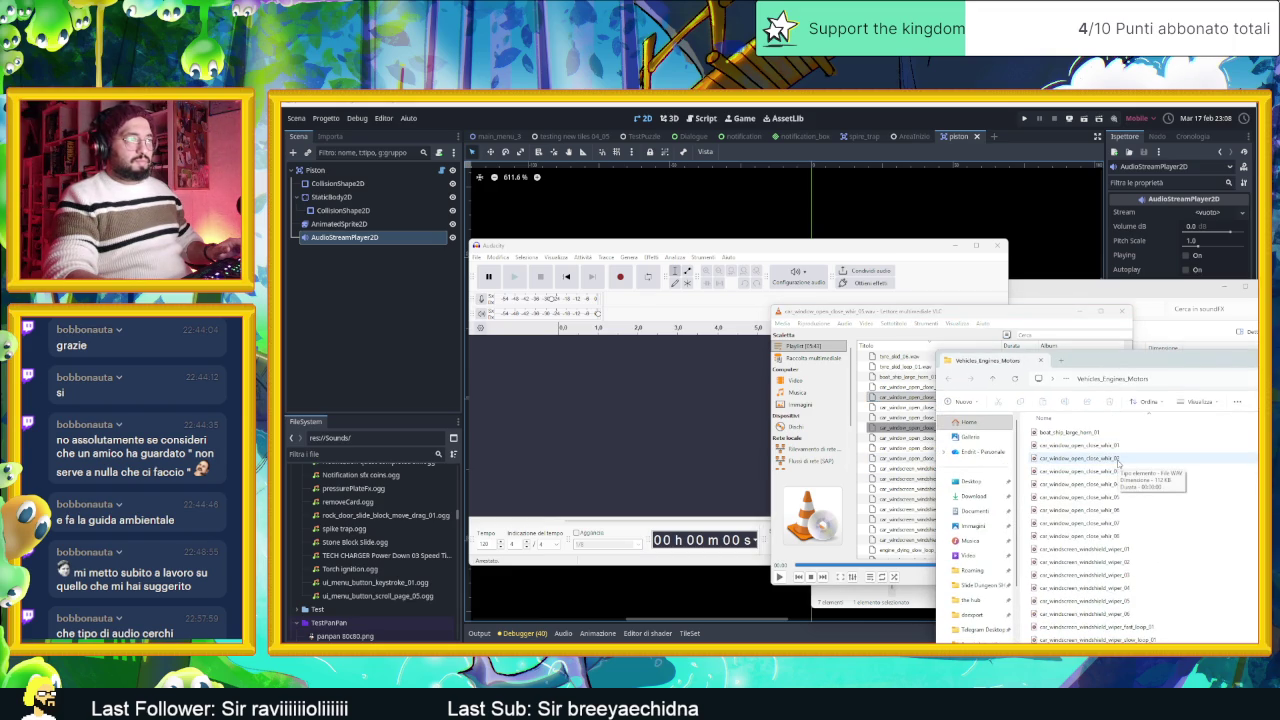
mouse_move(1117, 459)
left_mouse_down()
mouse_move(913, 469)
mouse_move(532, 418)
left_mouse_up()
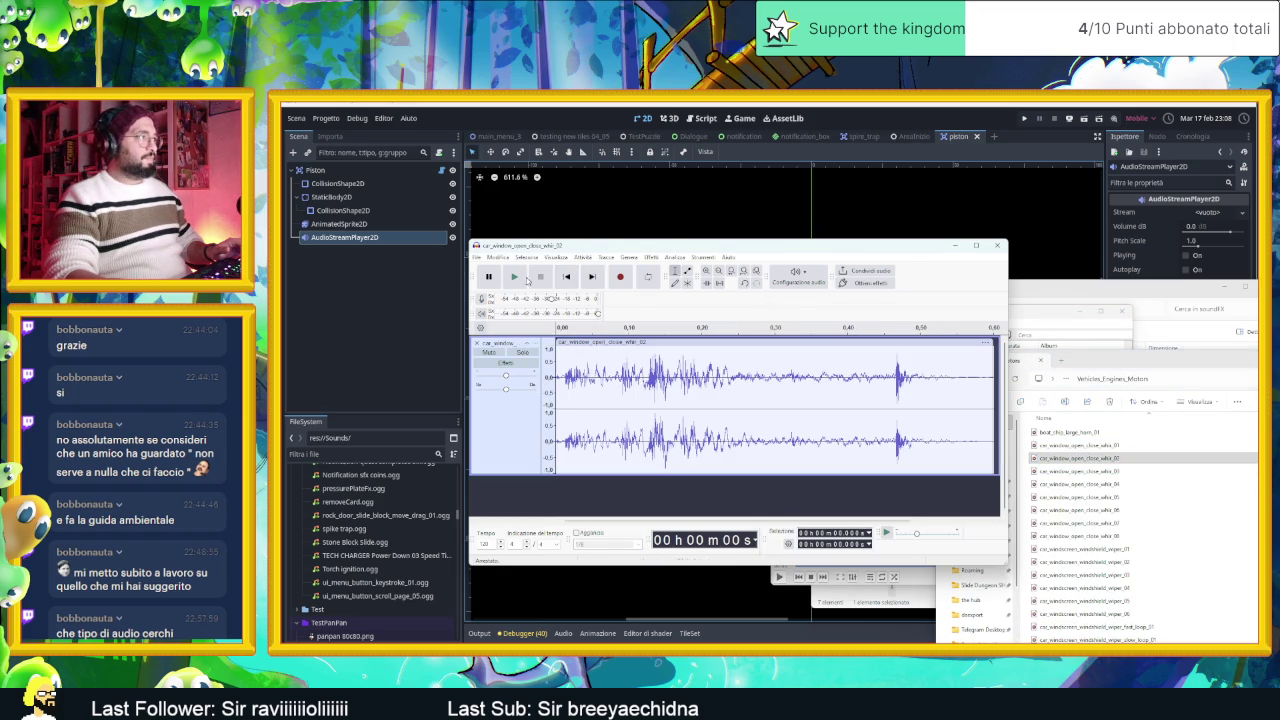
Step: Play the whir clip and select its tail from about 0.467 s to the end
left_click(515, 277)
left_click(520, 279)
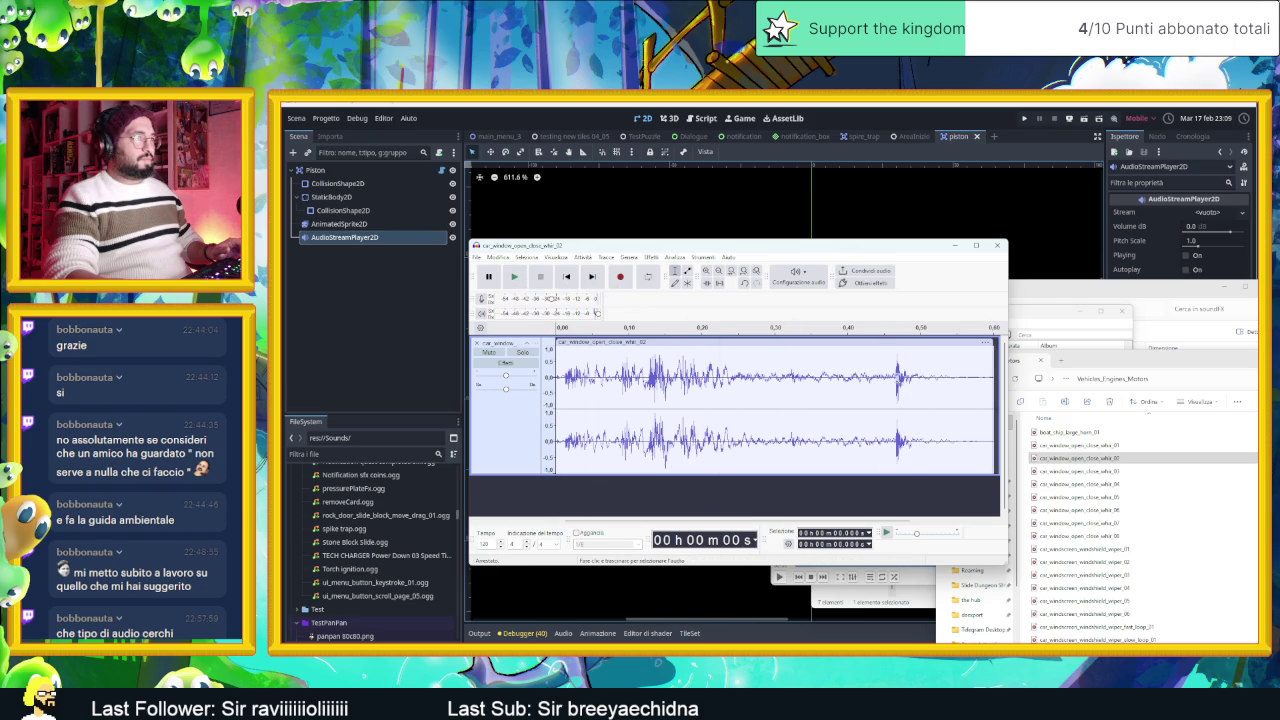
left_click_drag(897, 378, 912, 380)
left_click(520, 279)
left_click(520, 279)
left_click(520, 279)
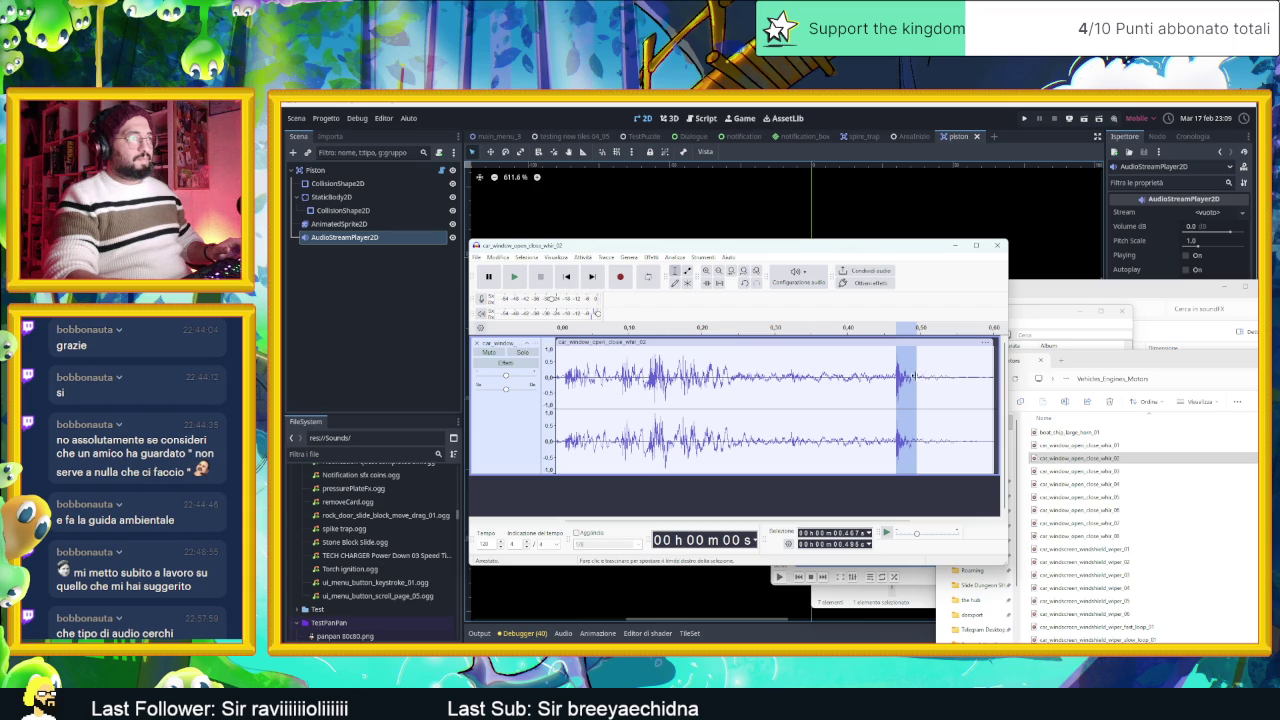
left_click_drag(912, 368, 955, 370)
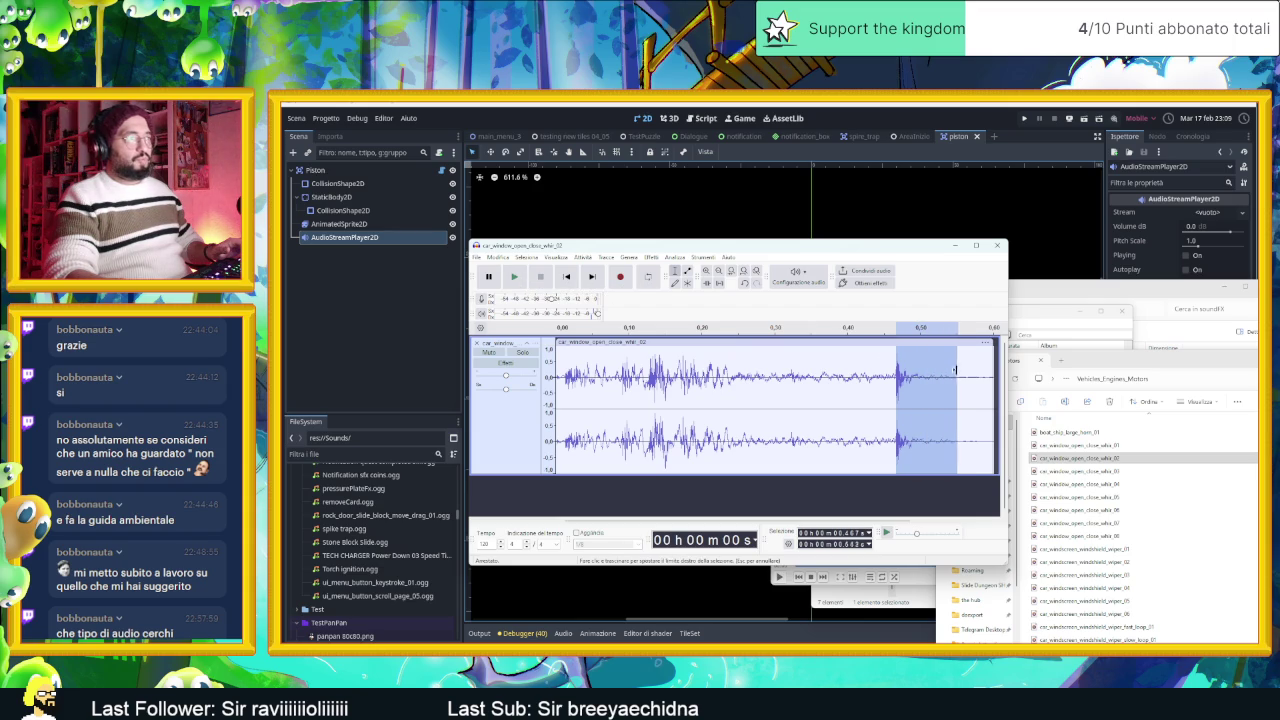
left_click(522, 283)
left_click(522, 283)
Step: Delete the selected tail and replay the trimmed clip to check it
key("Delete")
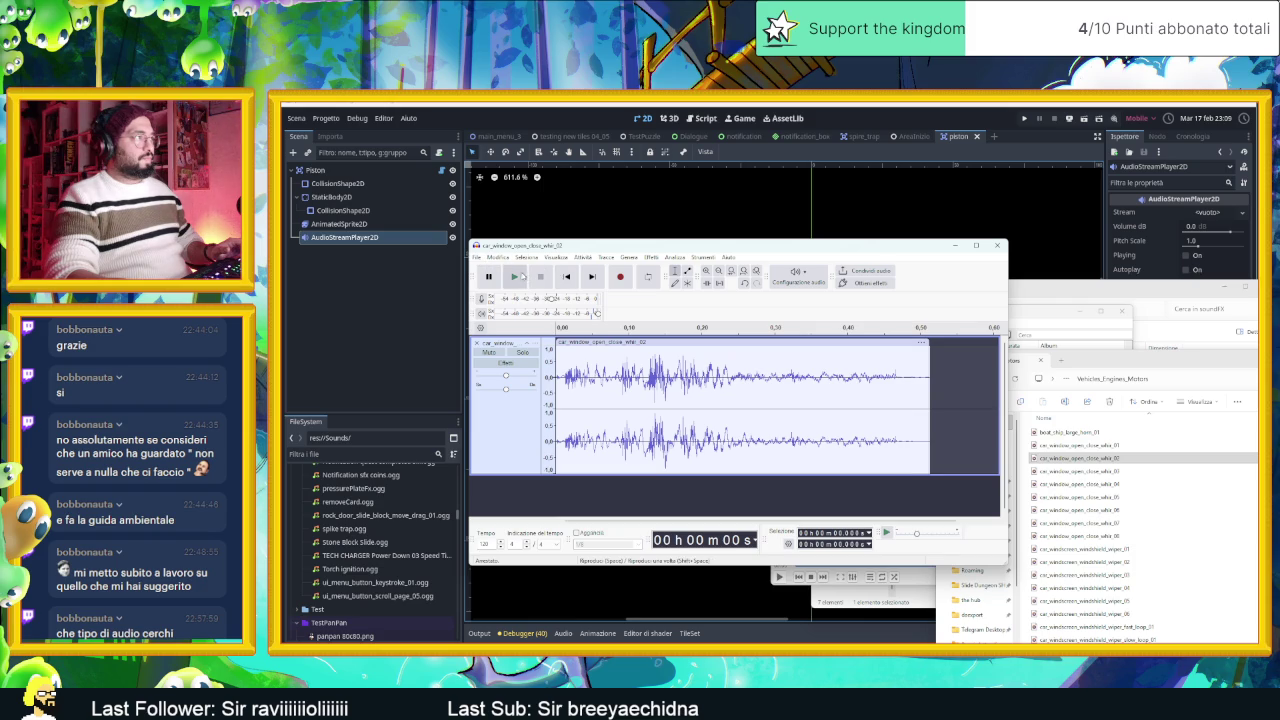
left_click(517, 276)
left_click(520, 276)
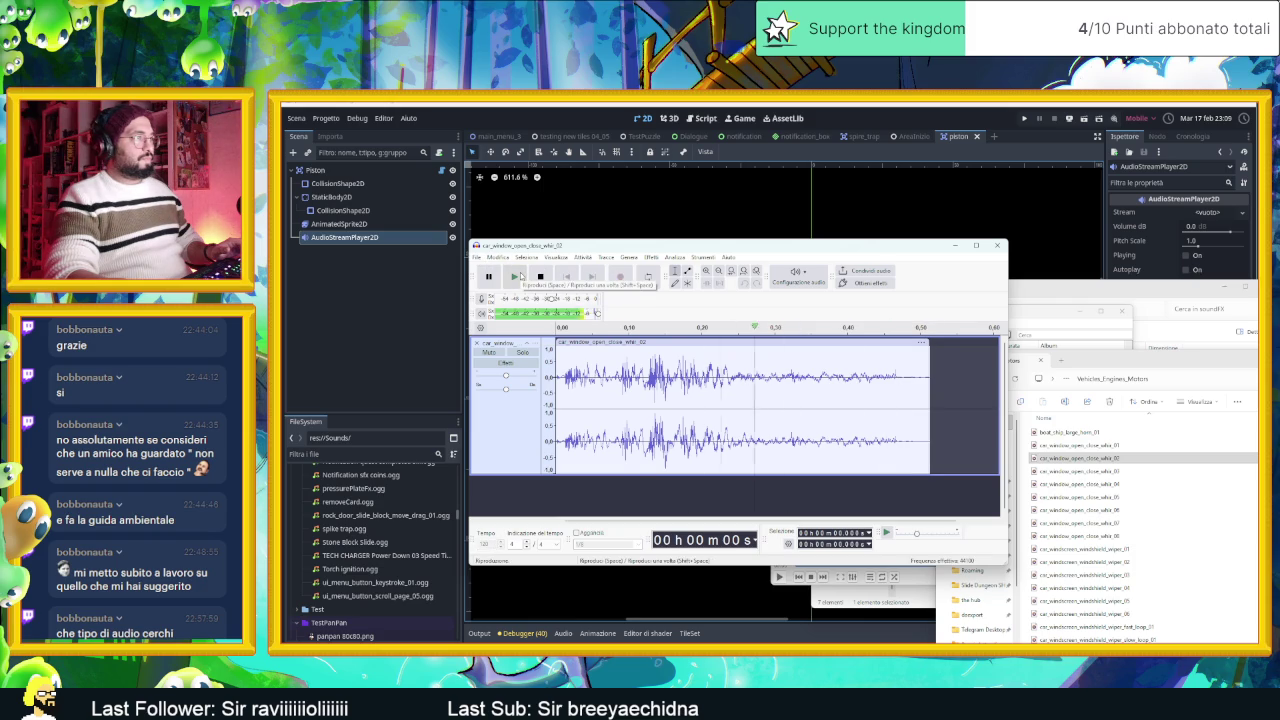
left_click(520, 276)
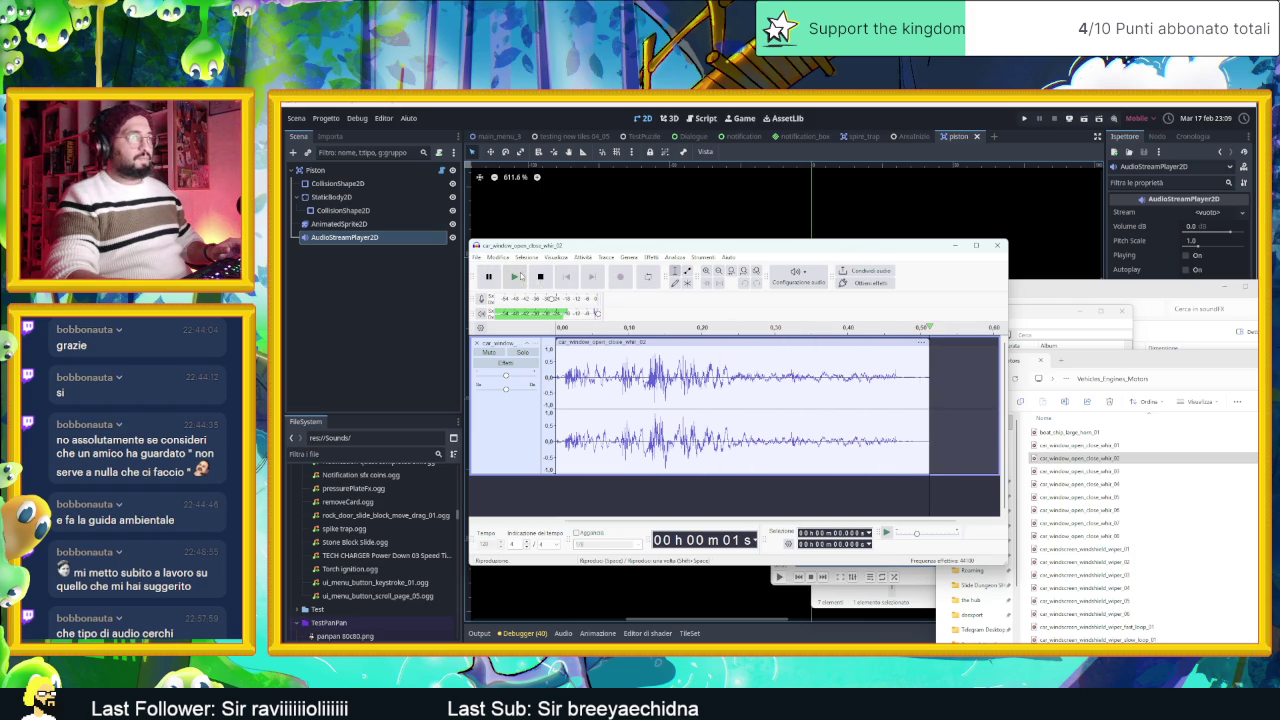
left_click(1120, 458)
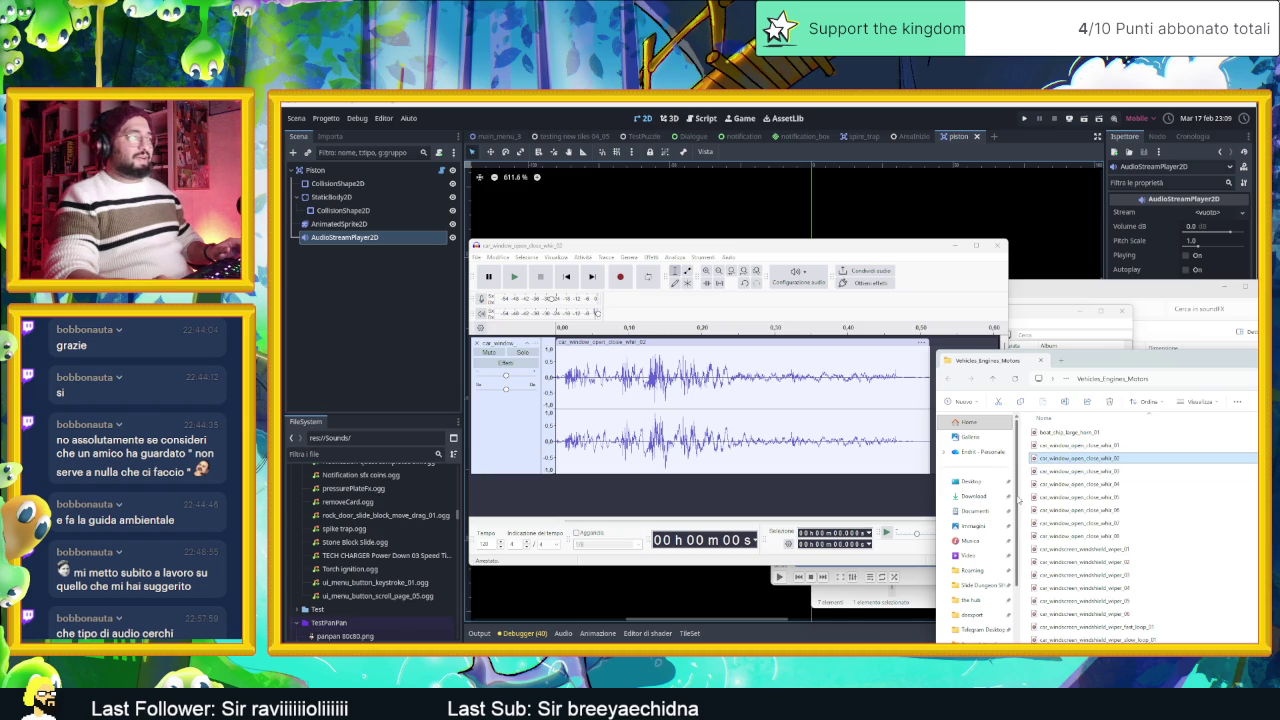
Step: Load the folder's sounds into VLC and audition lever_10, train_tracks_loop_01, mechanism_3 and mechanism_4
double_click(1136, 497)
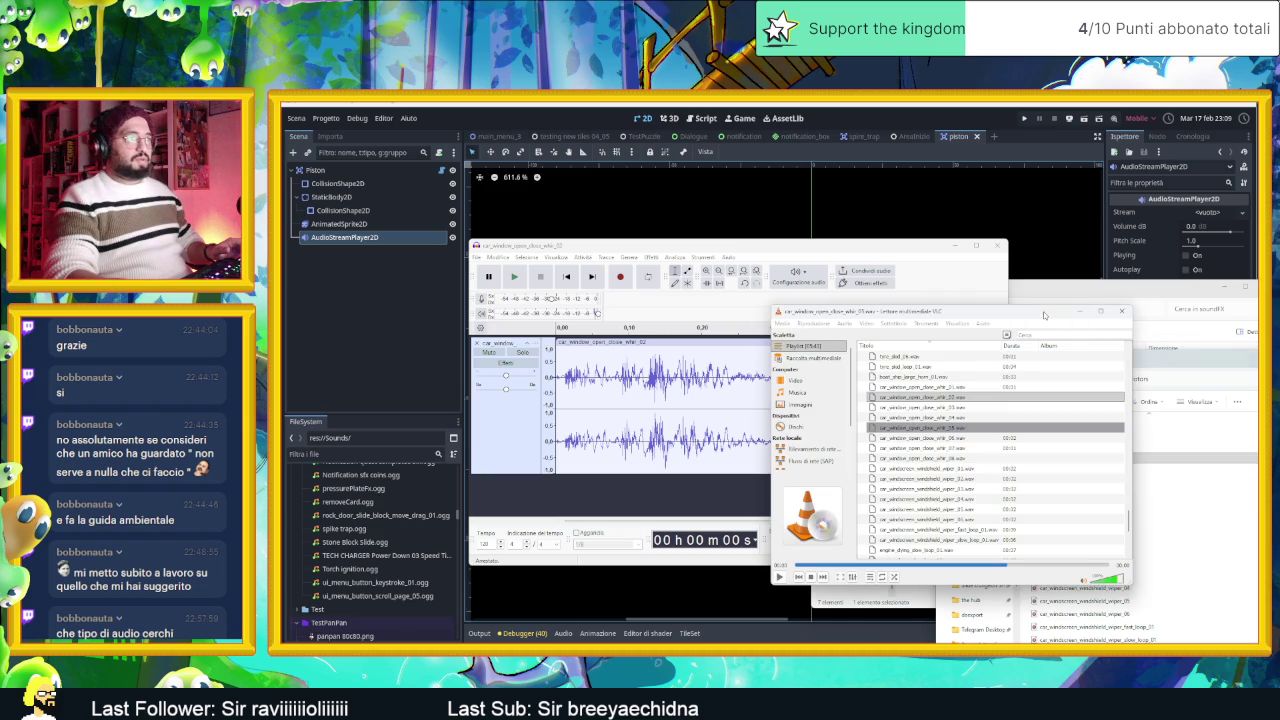
scroll(957, 393, "down", 10)
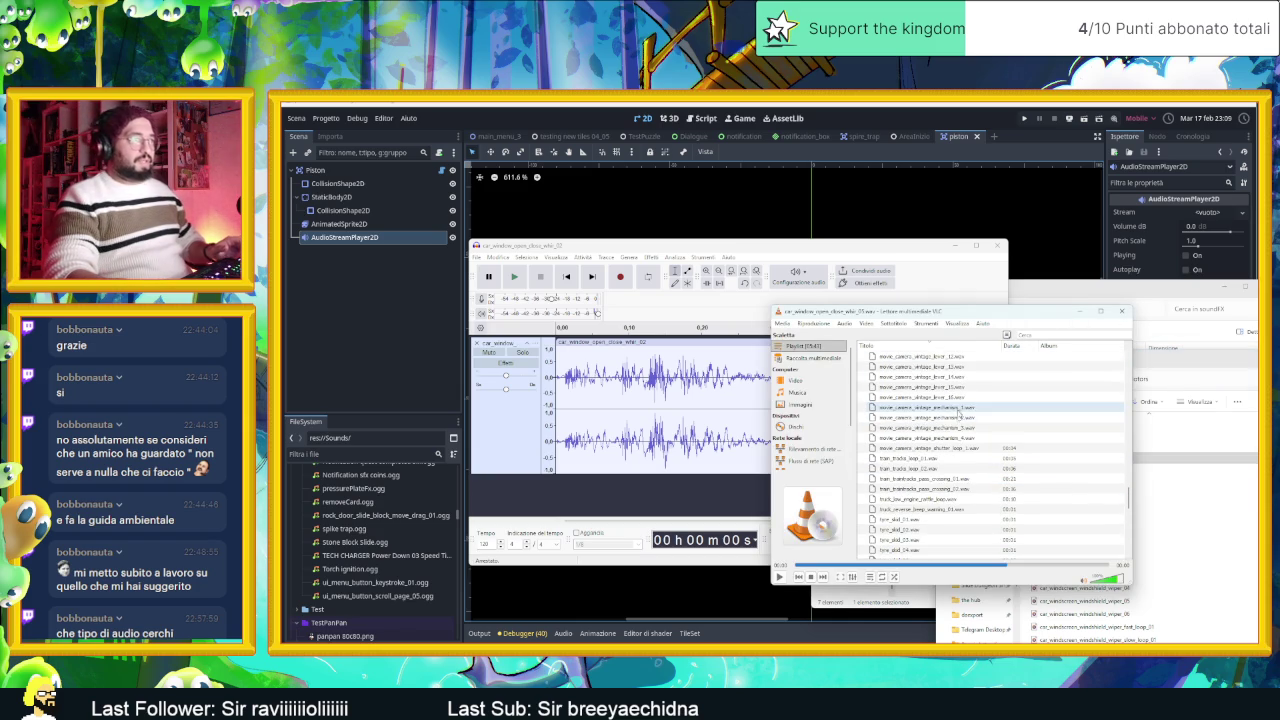
scroll(958, 427, "up", 2)
double_click(958, 396)
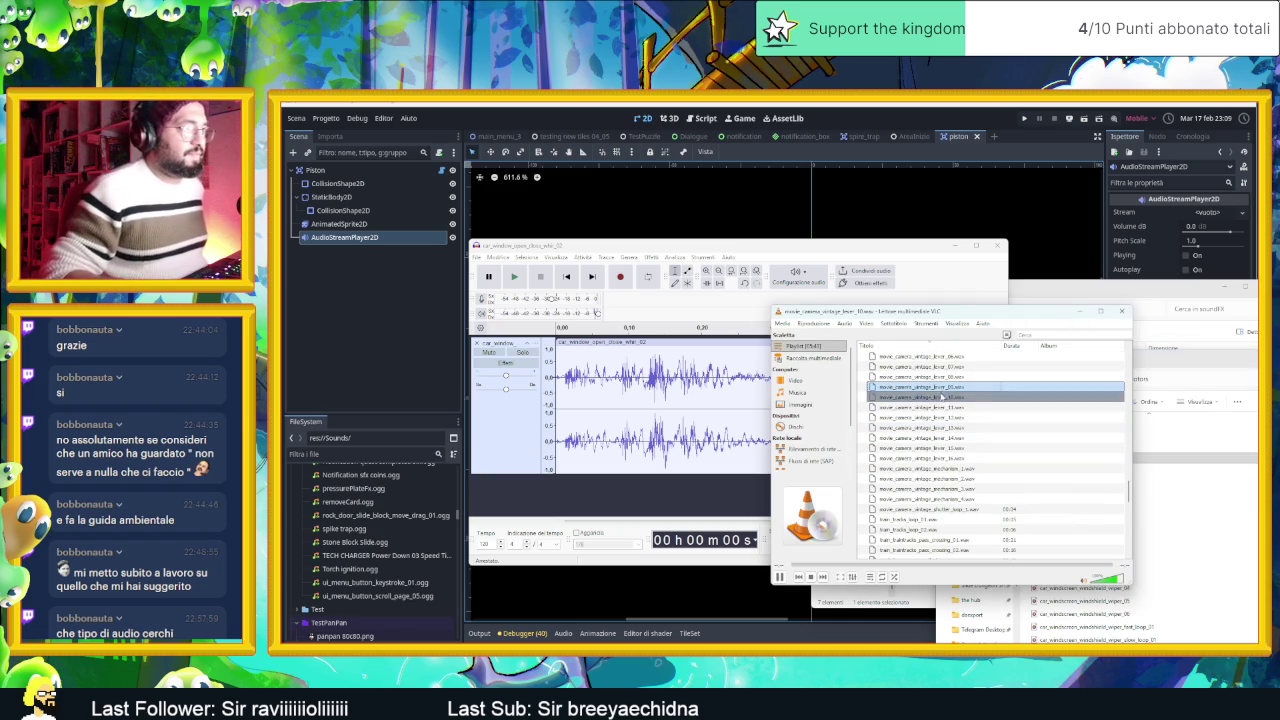
double_click(945, 519)
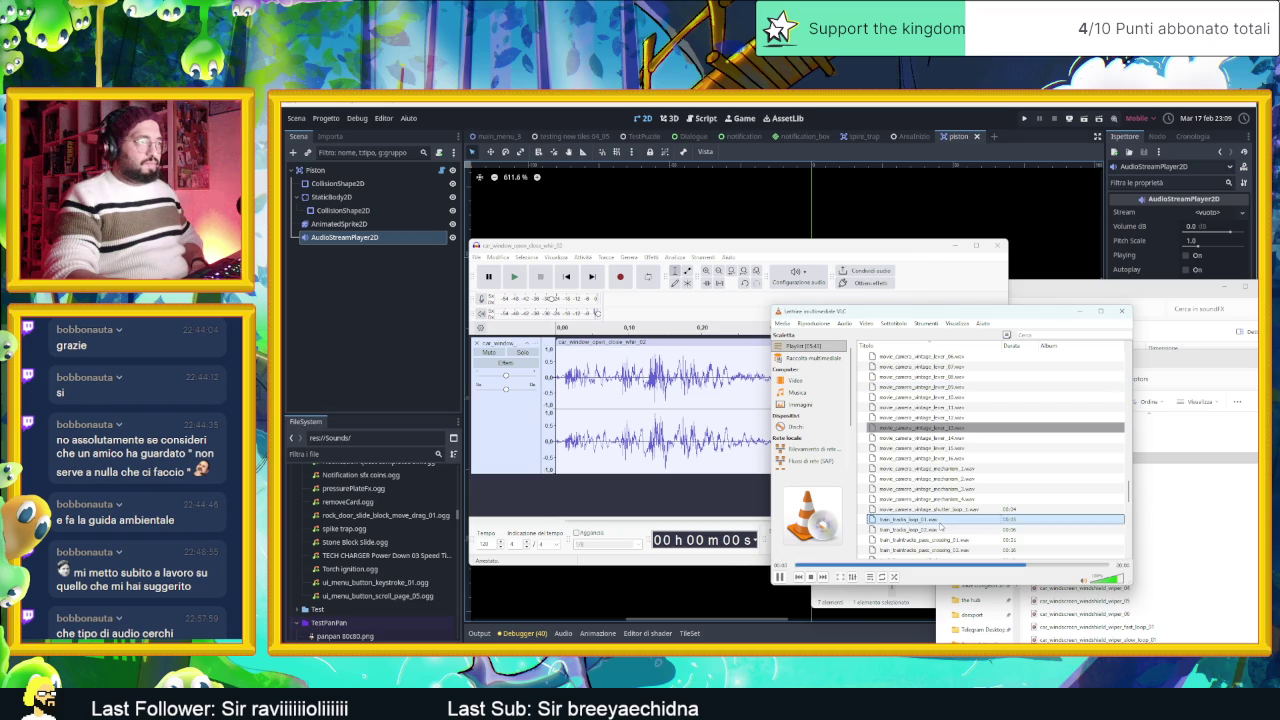
double_click(949, 489)
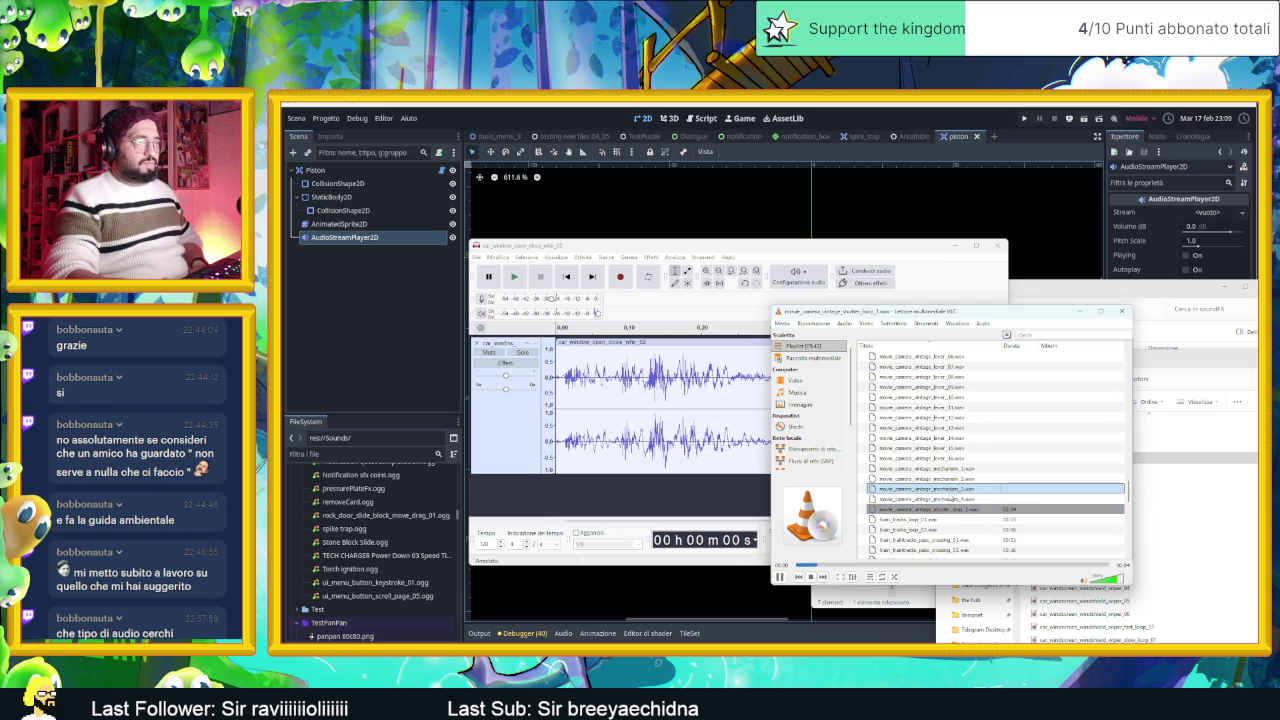
double_click(952, 498)
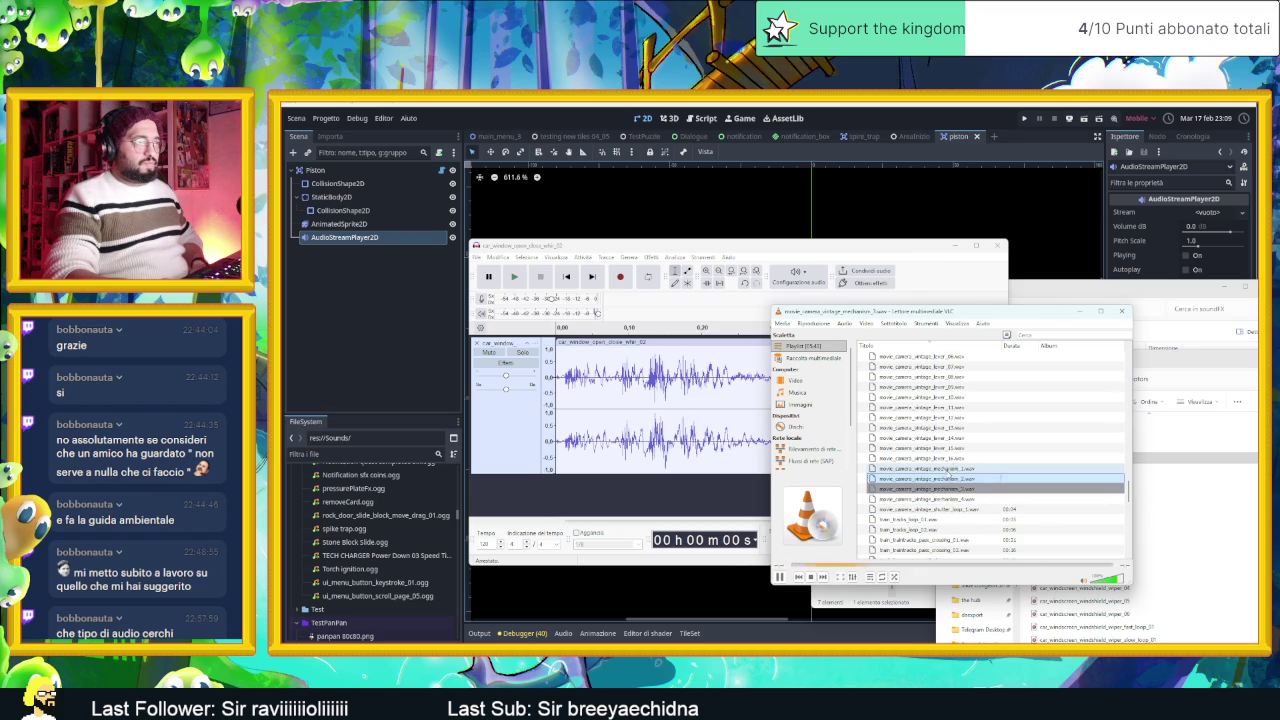
Step: Compare mechanism_1 and mechanism_2, then show the mechanism_2 file in its folder
double_click(950, 469)
double_click(950, 479)
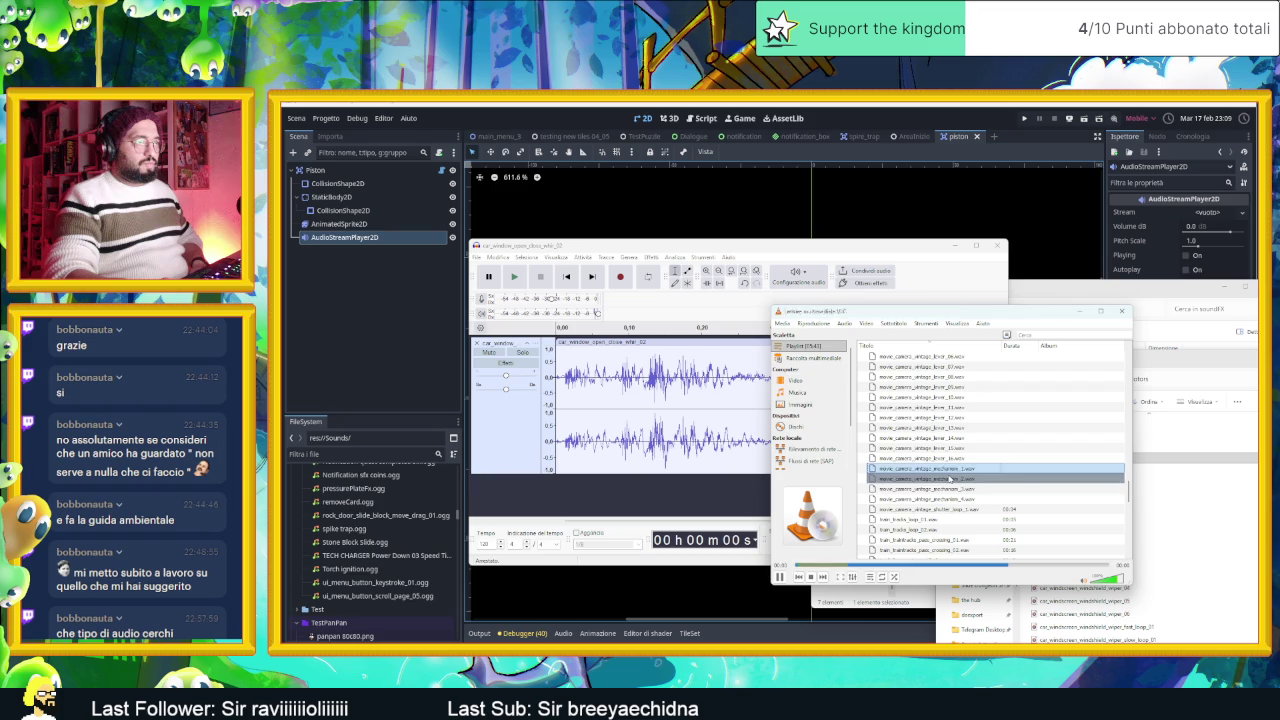
double_click(952, 470)
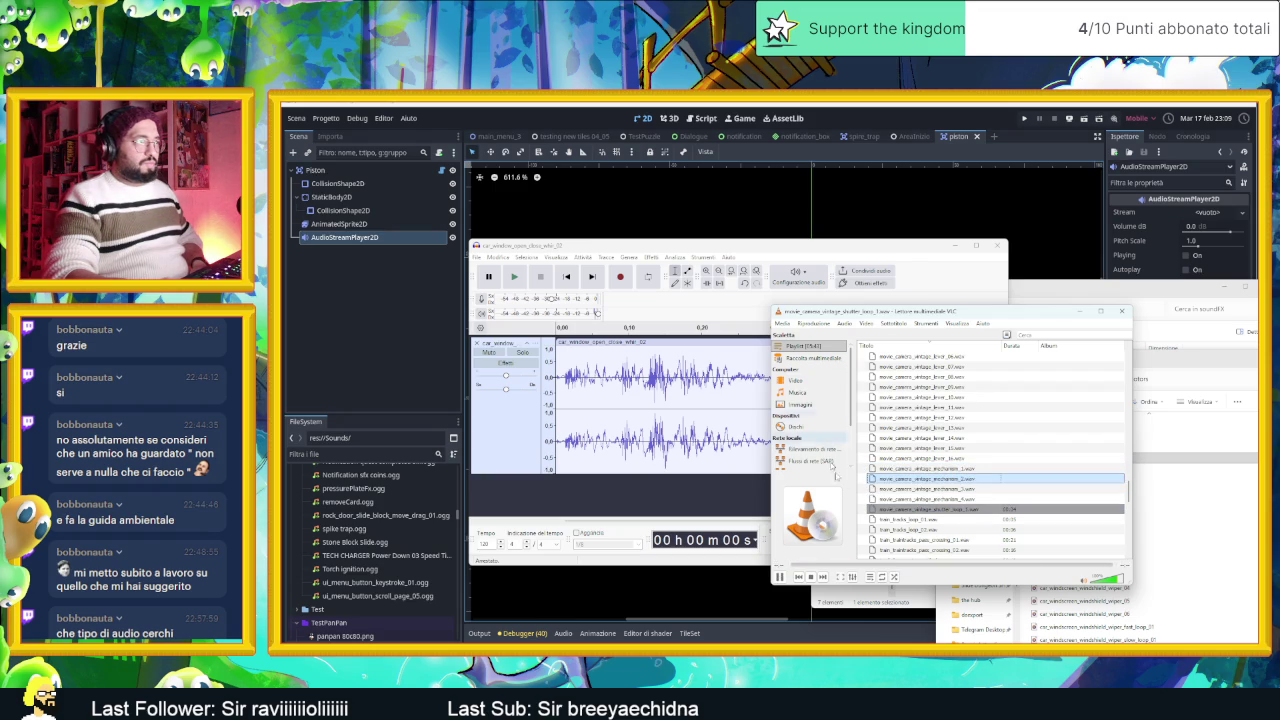
double_click(944, 480)
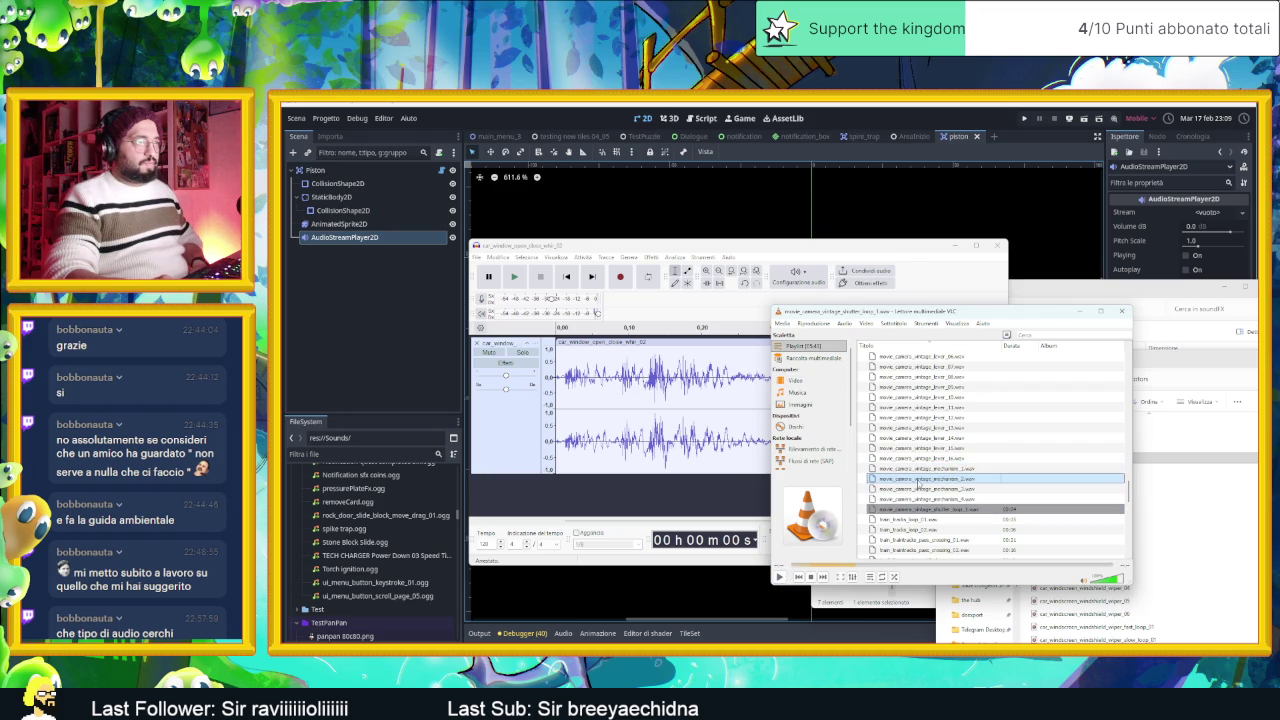
right_click(918, 483)
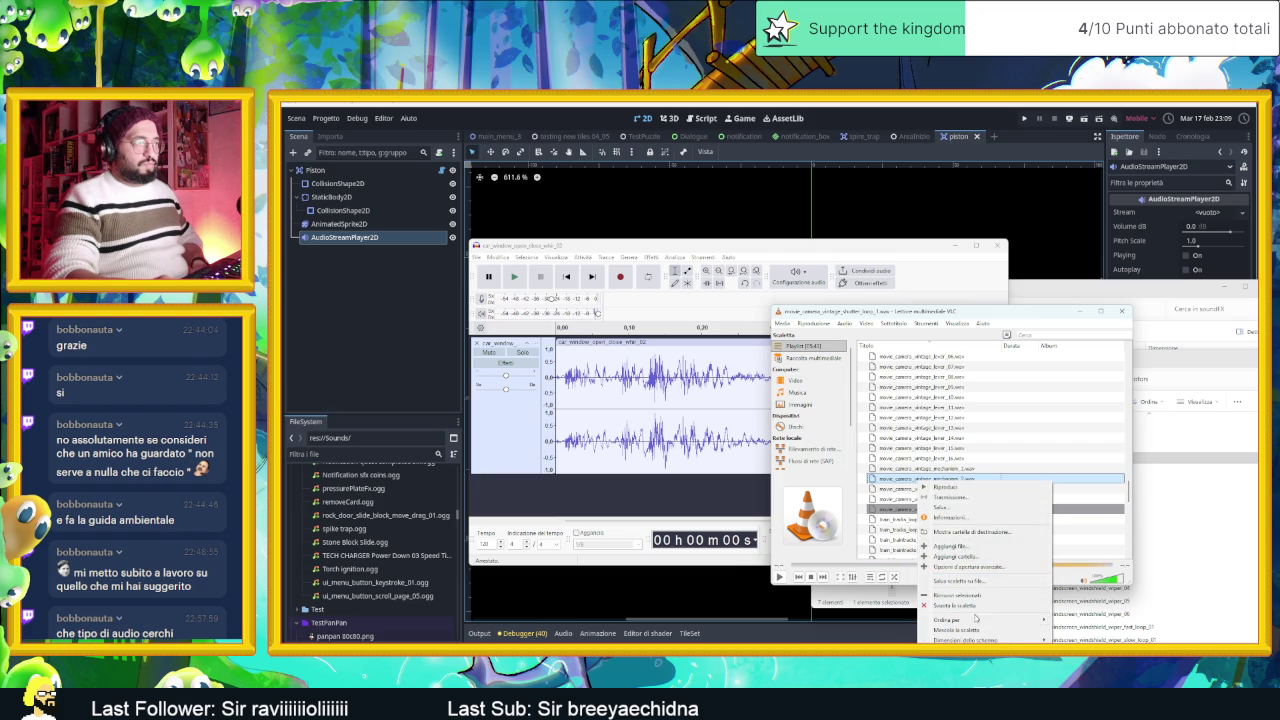
mouse_move(978, 620)
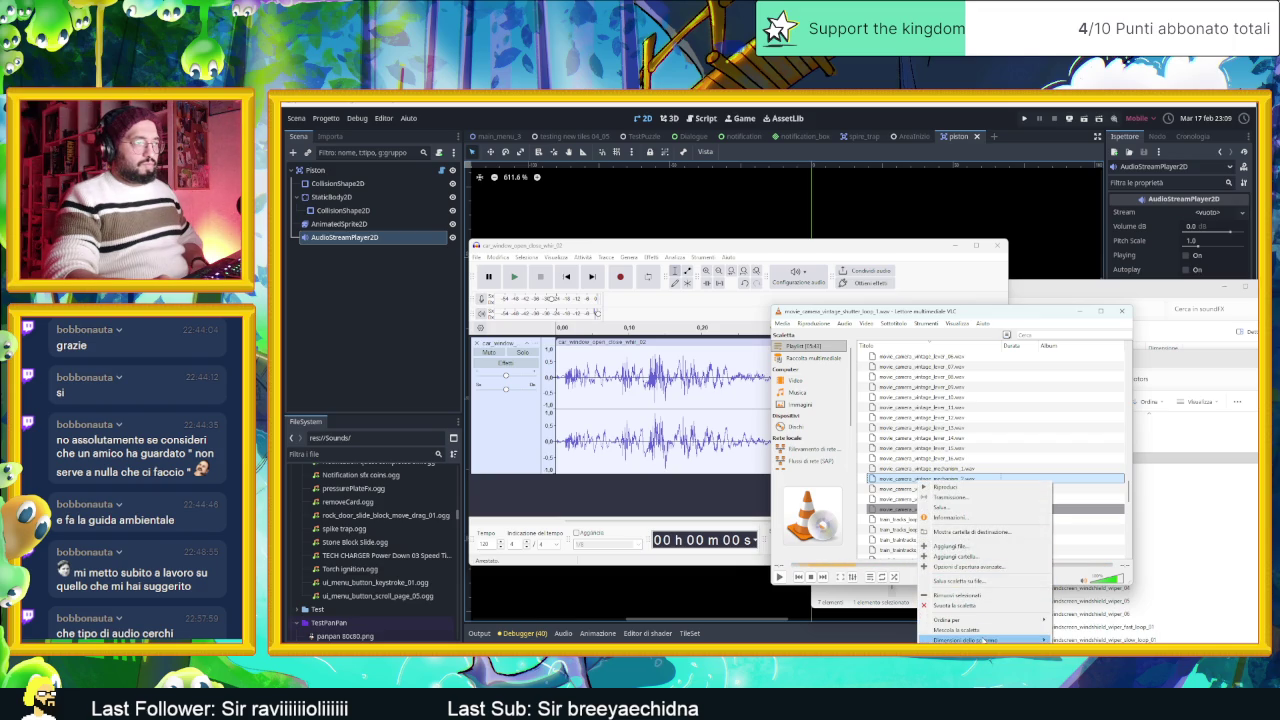
left_click(978, 531)
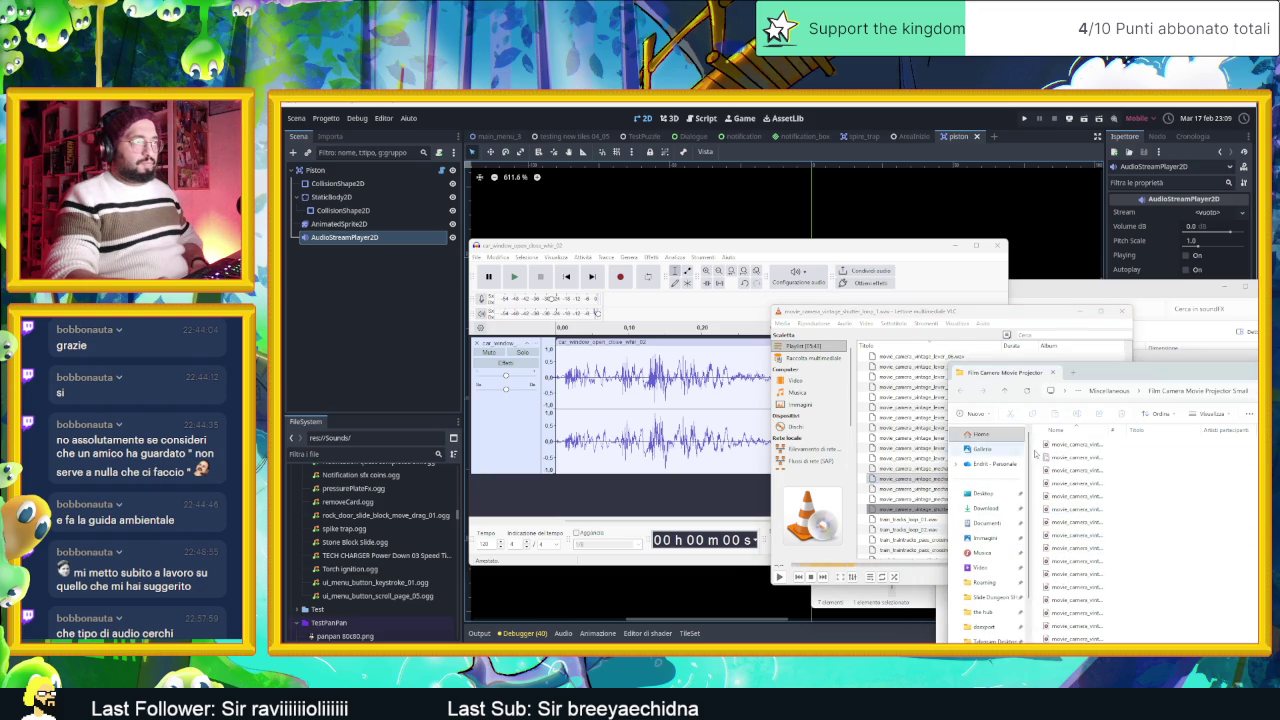
Step: Import movie_camera_vintage_mechanism_2 into Audacity as a new track, solo it and play it
left_click_drag(1108, 429, 1210, 429)
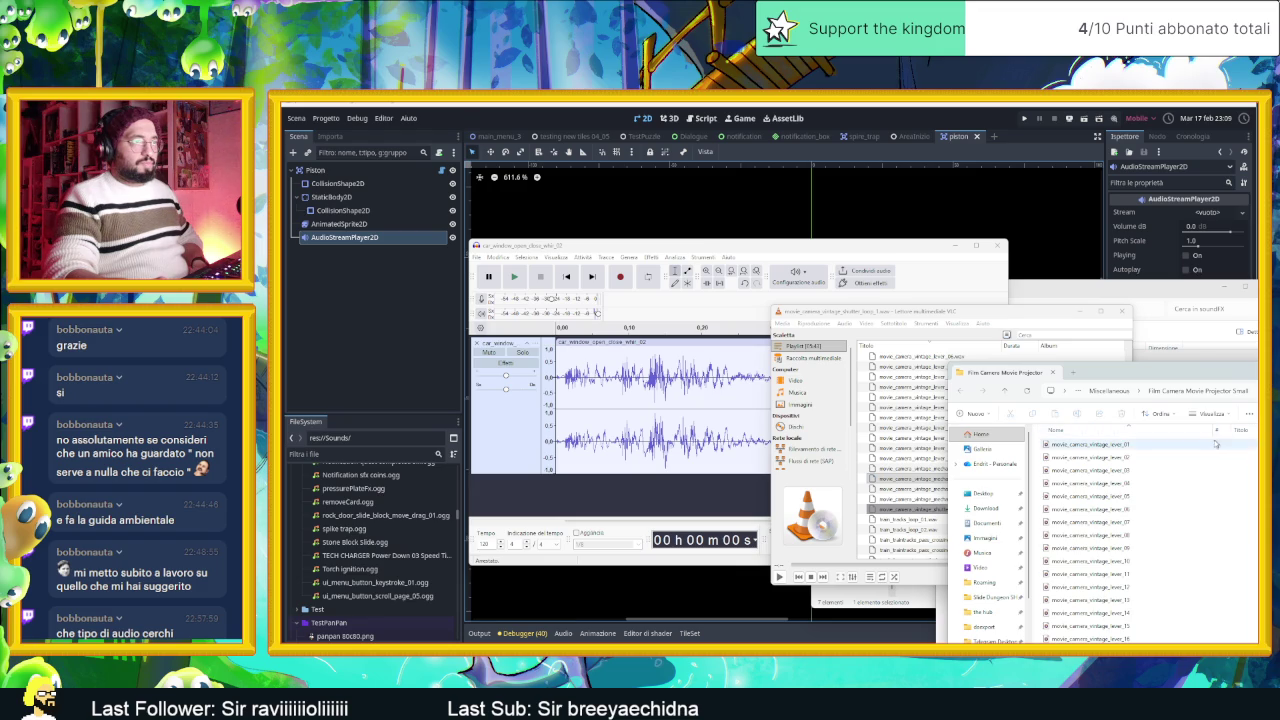
left_click_drag(1010, 311, 837, 319)
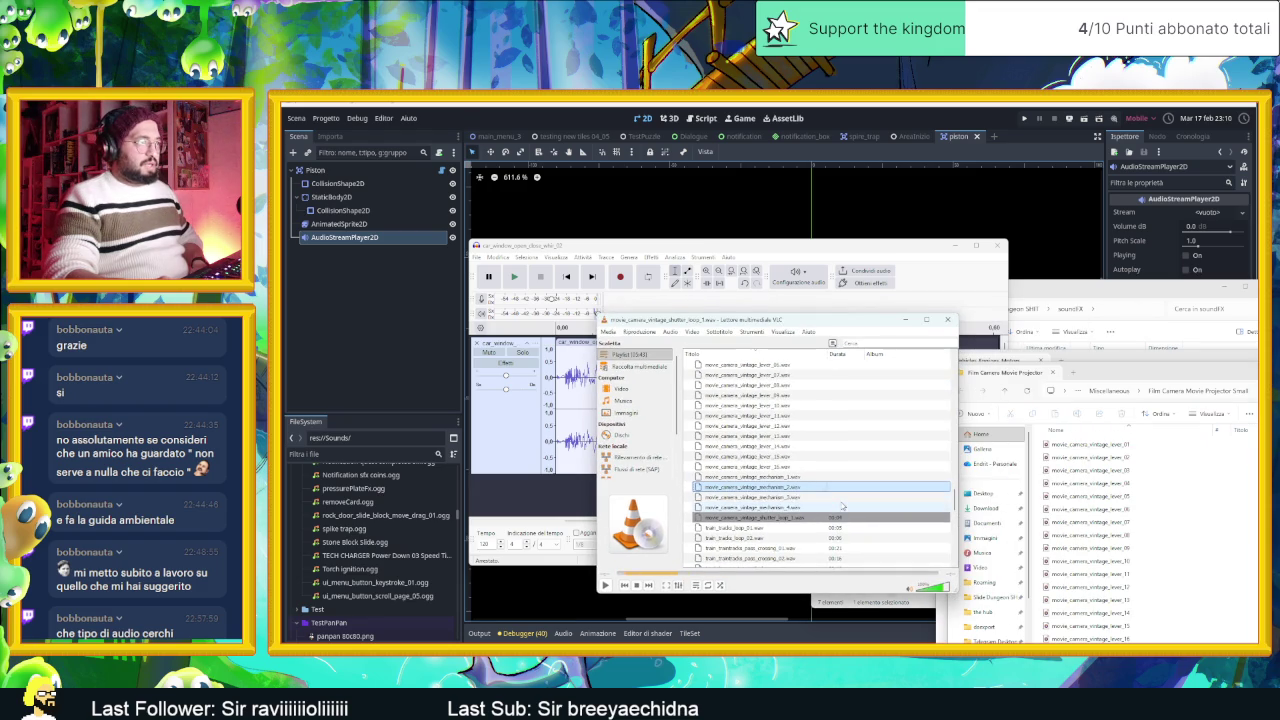
left_click(1095, 522)
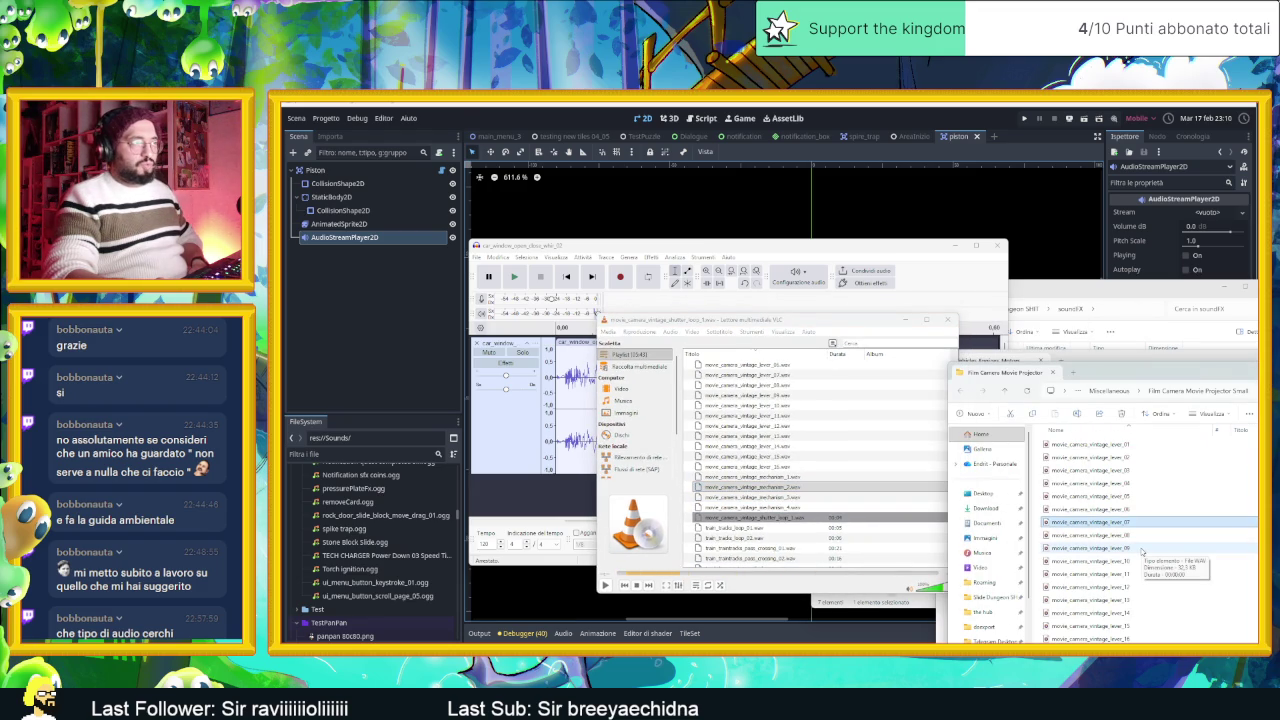
scroll(1141, 549, "down", 3)
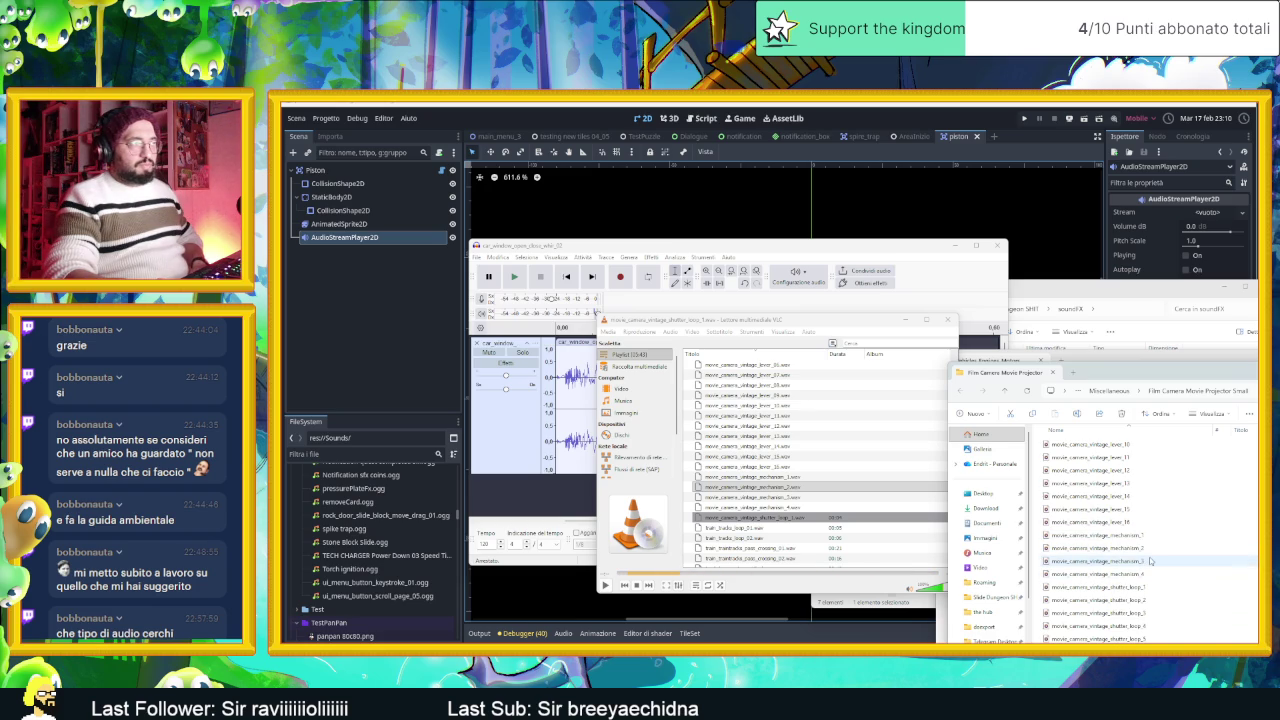
mouse_move(1138, 549)
left_mouse_down()
mouse_move(516, 512)
mouse_move(600, 504)
left_mouse_up()
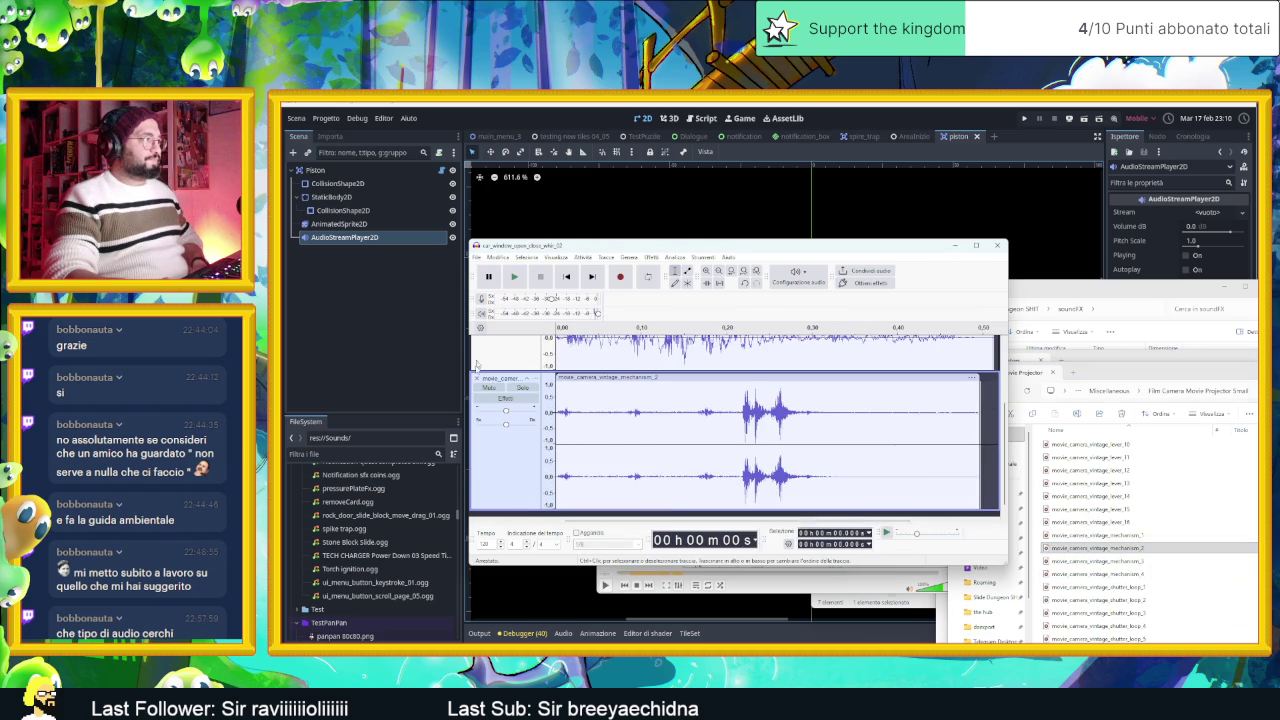
left_click(525, 388)
left_click(514, 277)
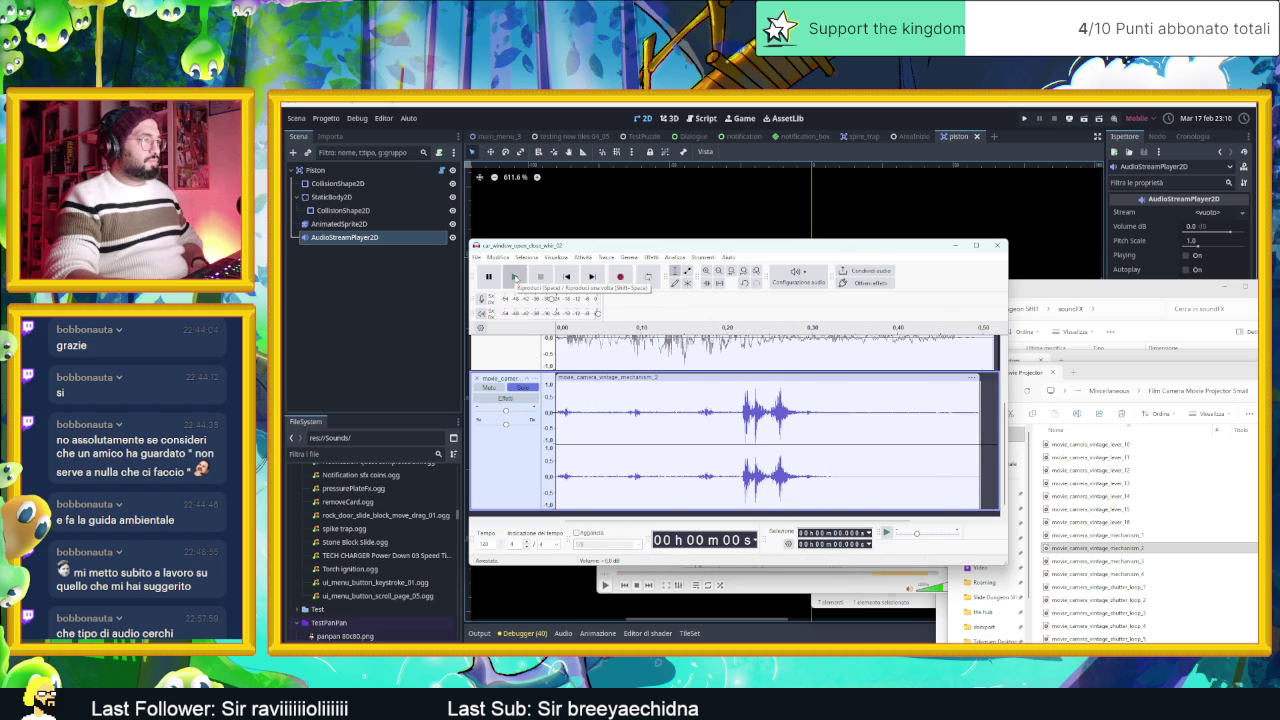
Step: Cut the burst from 0.217 s to 0.306 s and replay the shortened clip
left_click_drag(741, 413, 819, 425)
left_click(514, 277)
left_click(514, 277)
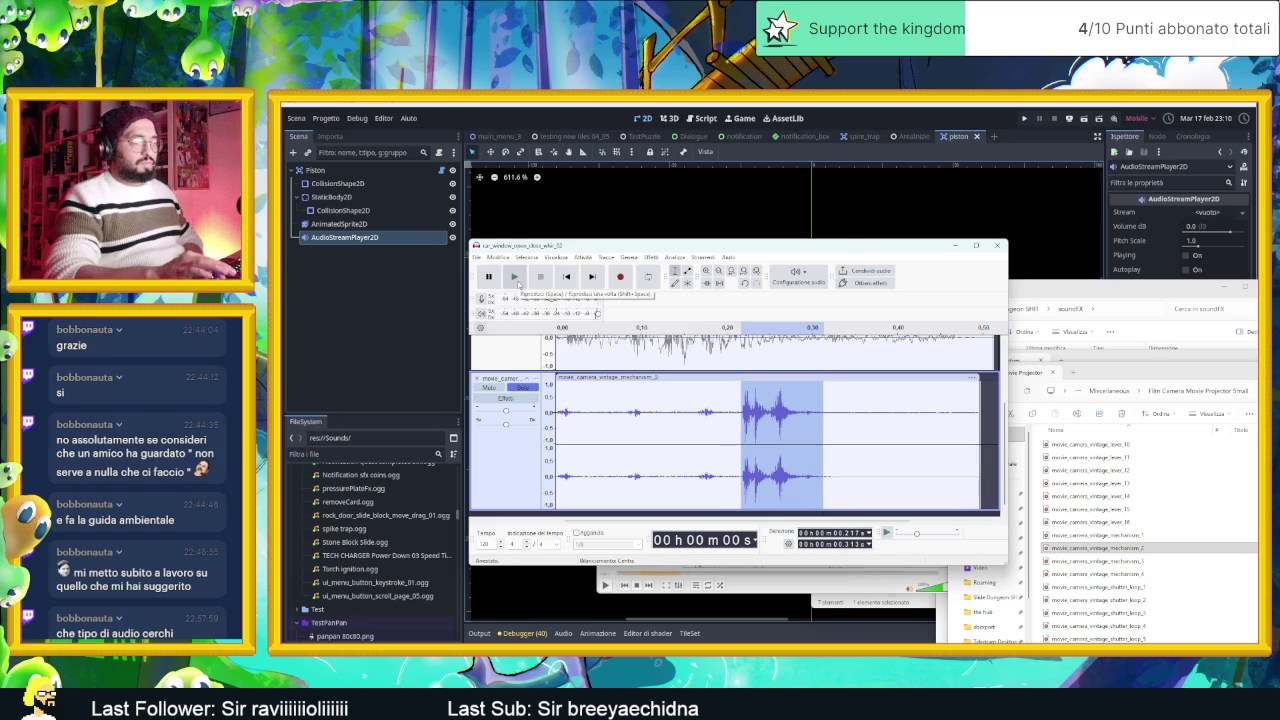
key("Delete")
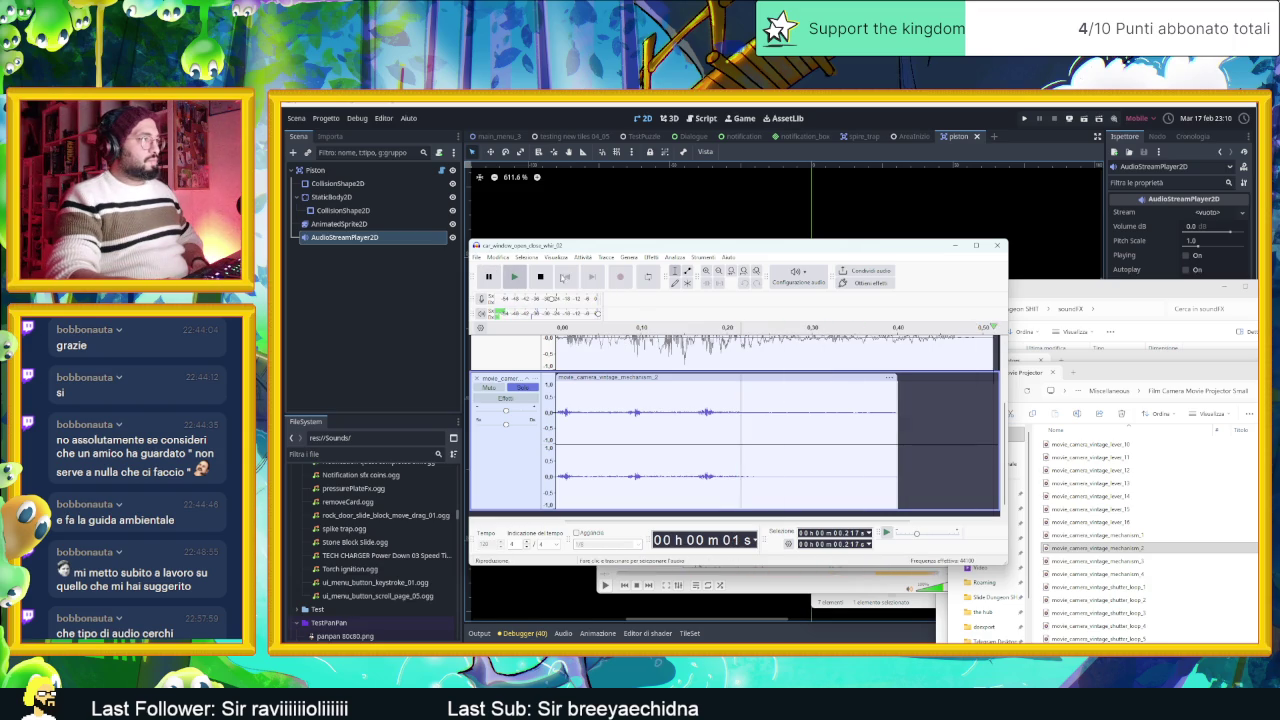
left_click(514, 277)
left_click(566, 277)
left_click(519, 278)
left_click(519, 278)
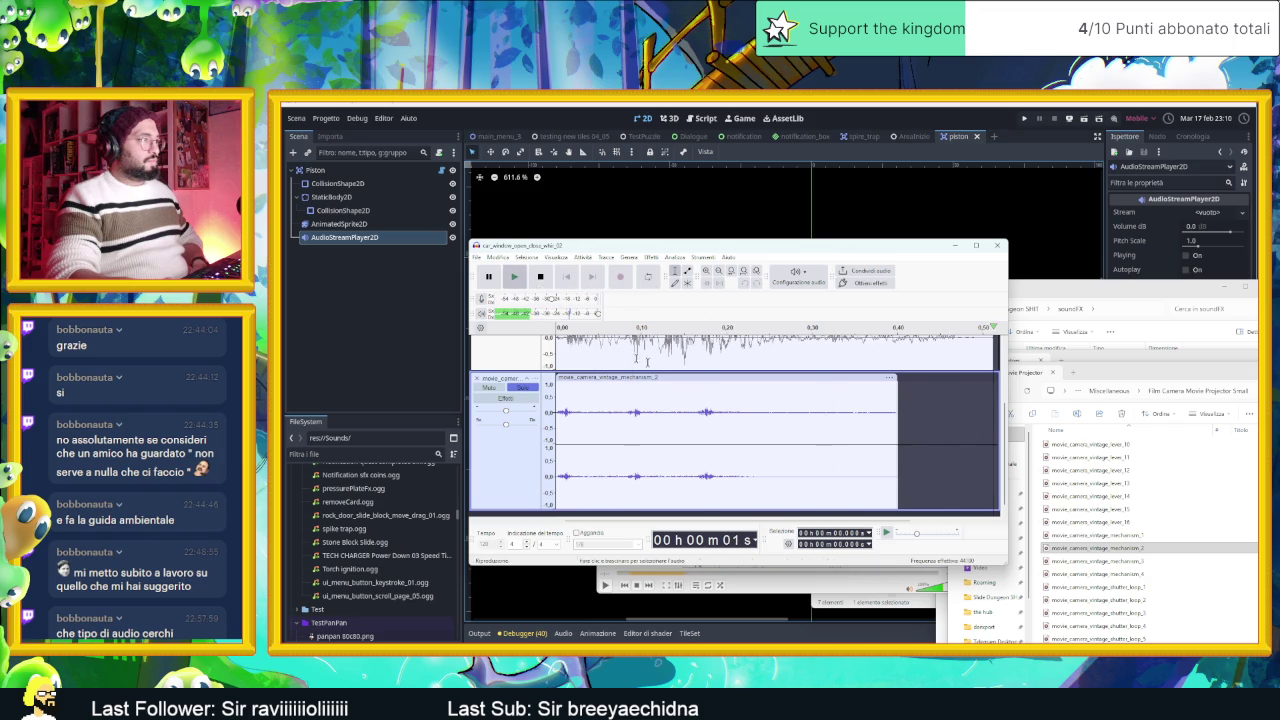
Step: Paste the clip's first 0.223 s after its end and play the lengthened result
left_click_drag(746, 412, 547, 420)
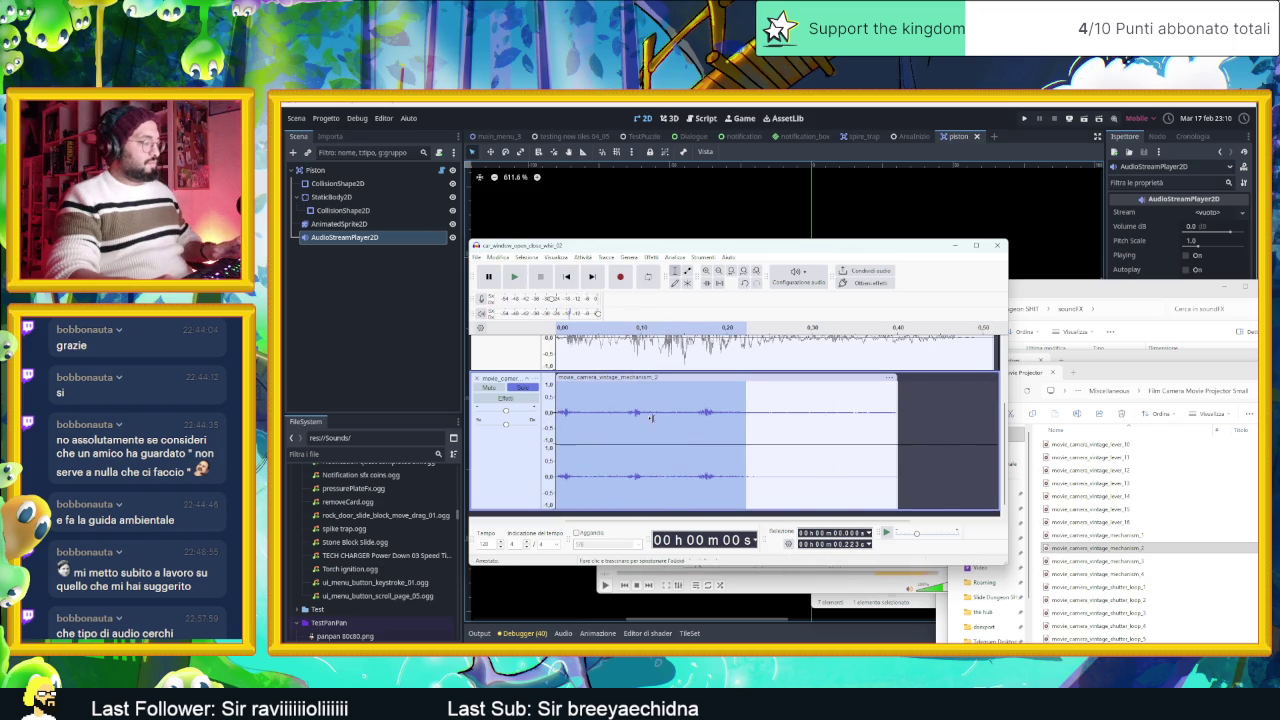
left_click(747, 405)
key("ctrl+v")
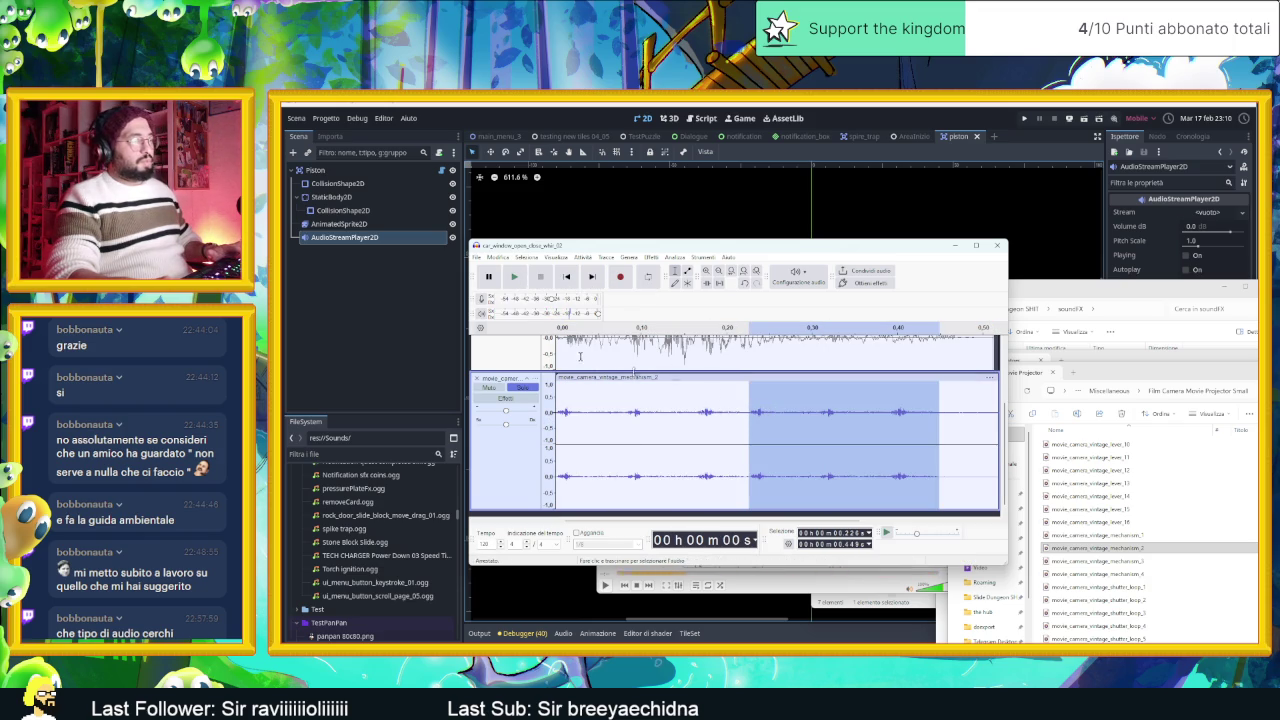
left_click(510, 278)
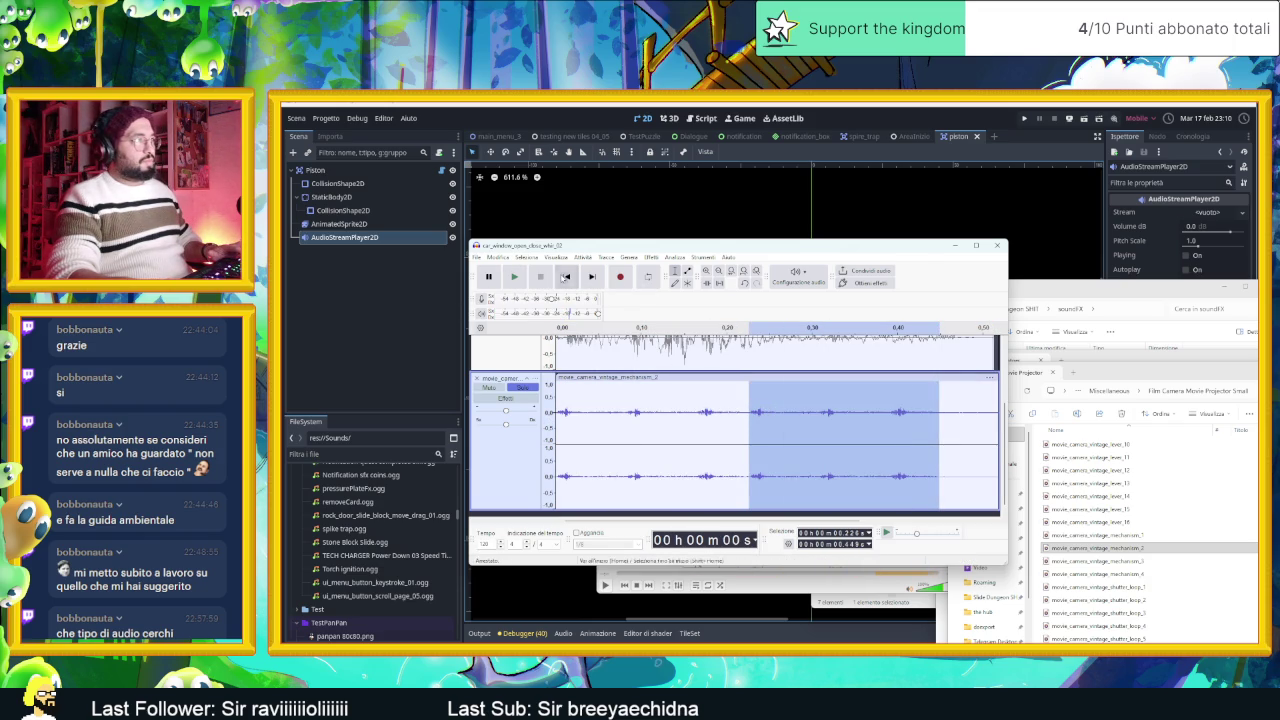
left_click(565, 277)
left_click(514, 277)
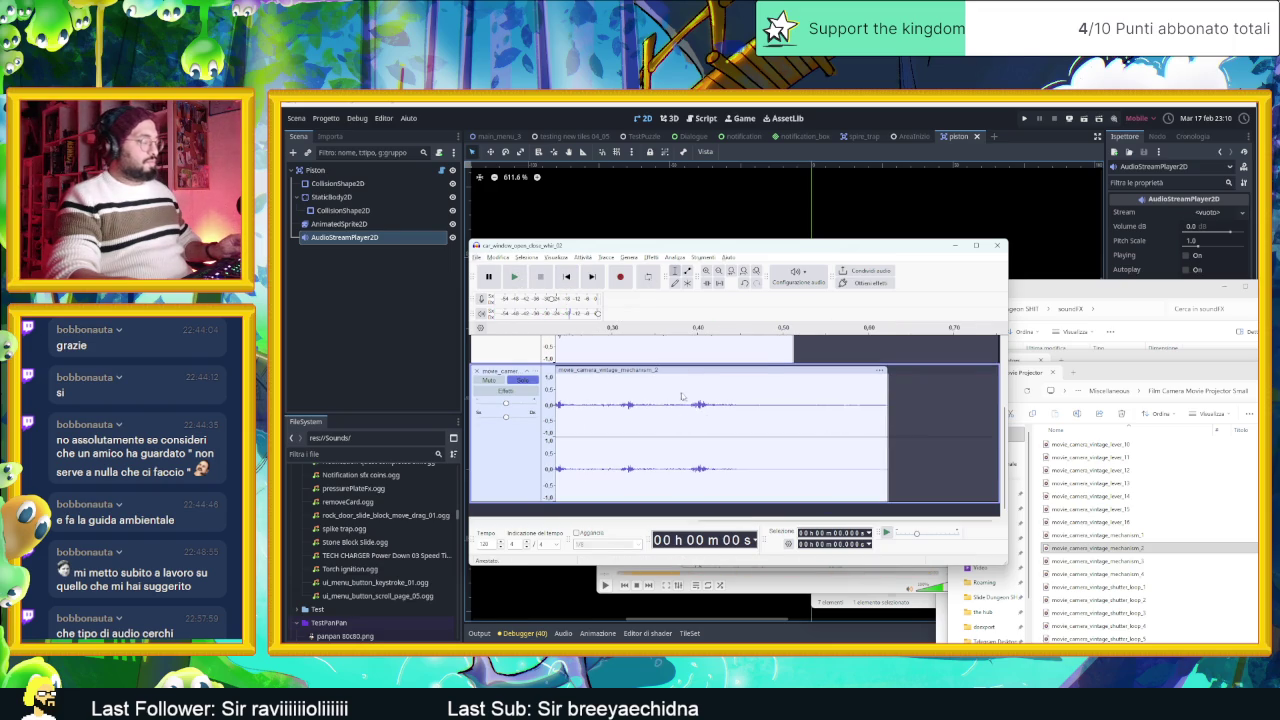
Step: Maximize Audacity, duplicate the mechanism track, and nudge the new copy slightly later
double_click(916, 251)
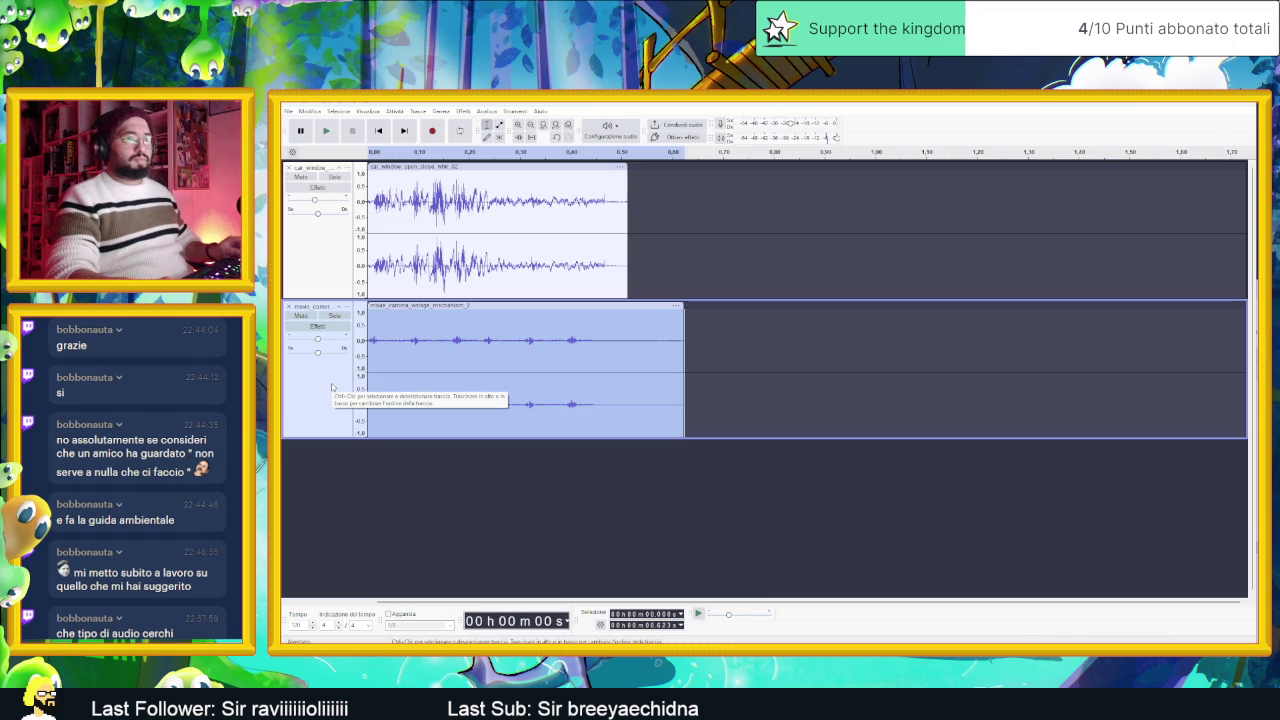
key("ctrl+d")
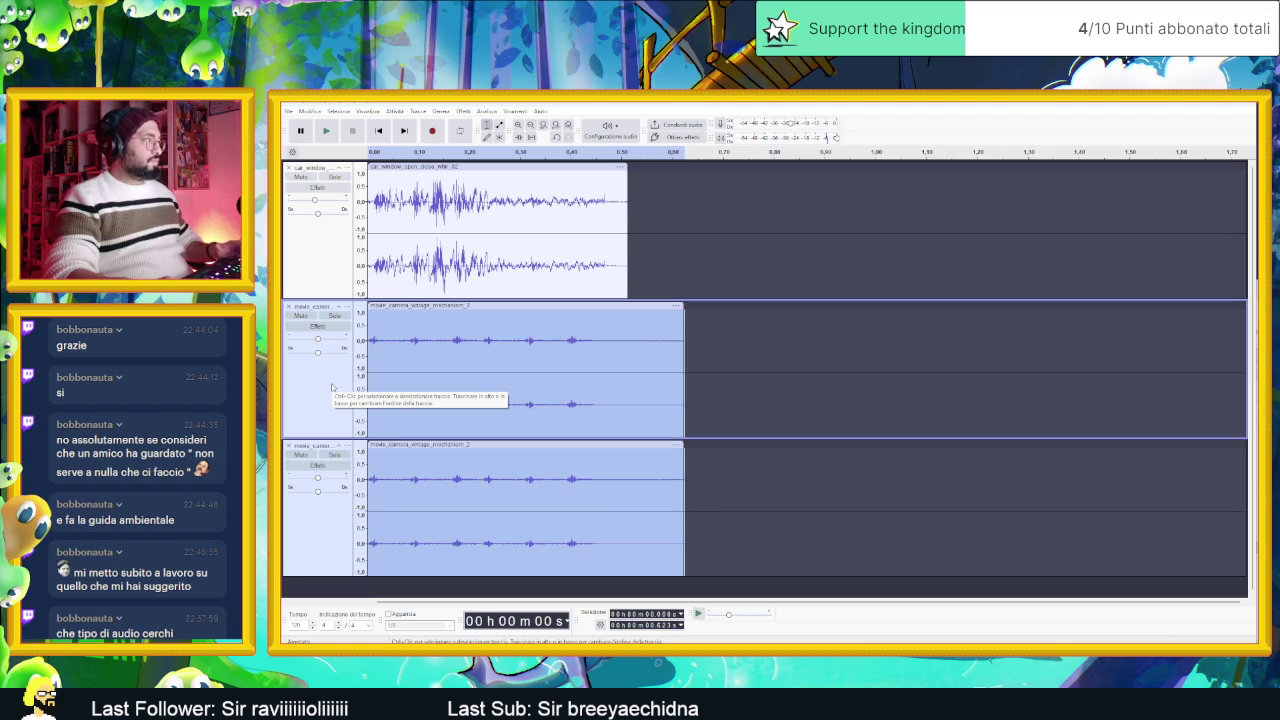
left_click_drag(414, 445, 426, 445)
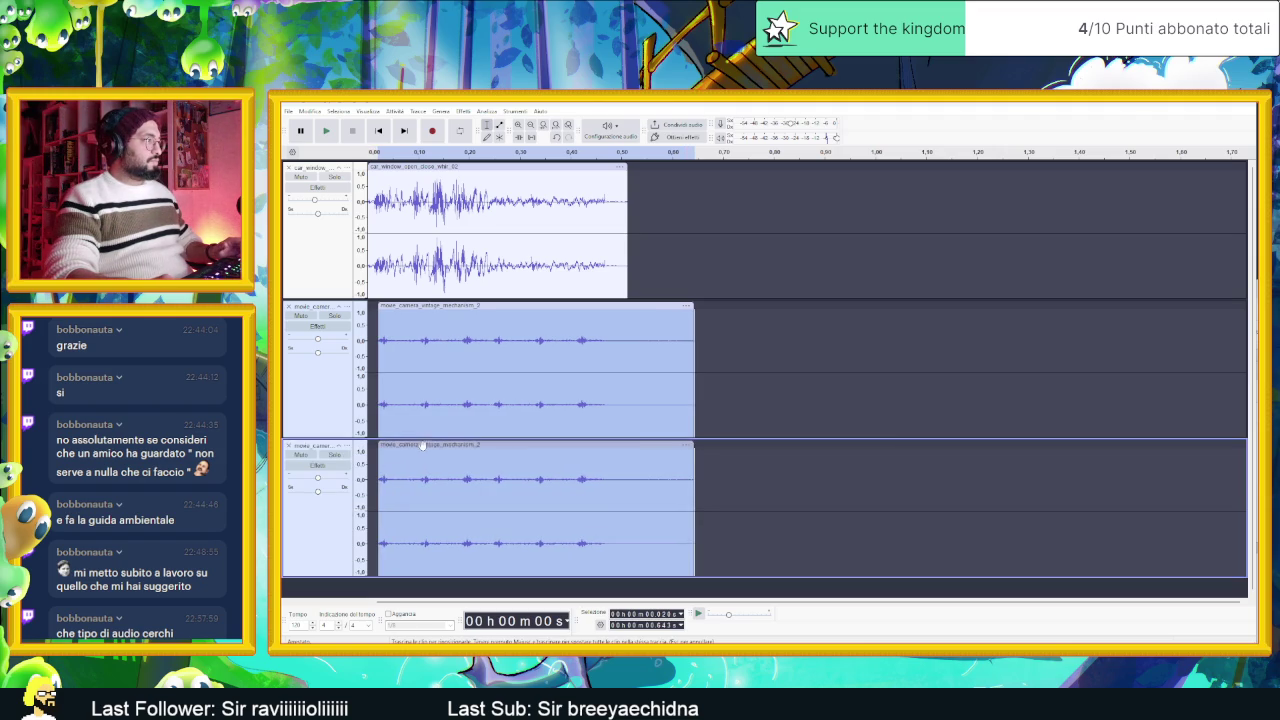
left_click(858, 467)
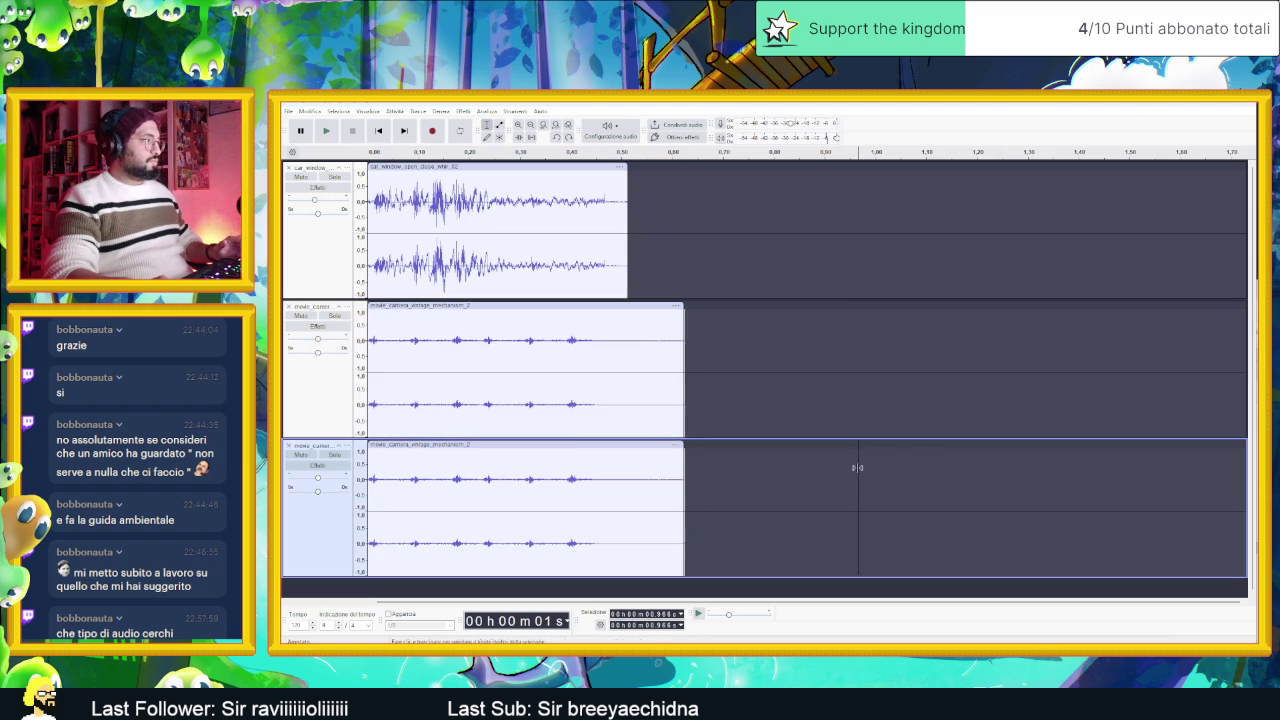
left_click_drag(554, 445, 574, 444)
Step: Play the layered mechanism tracks, then select the second track and open its options
left_click(324, 133)
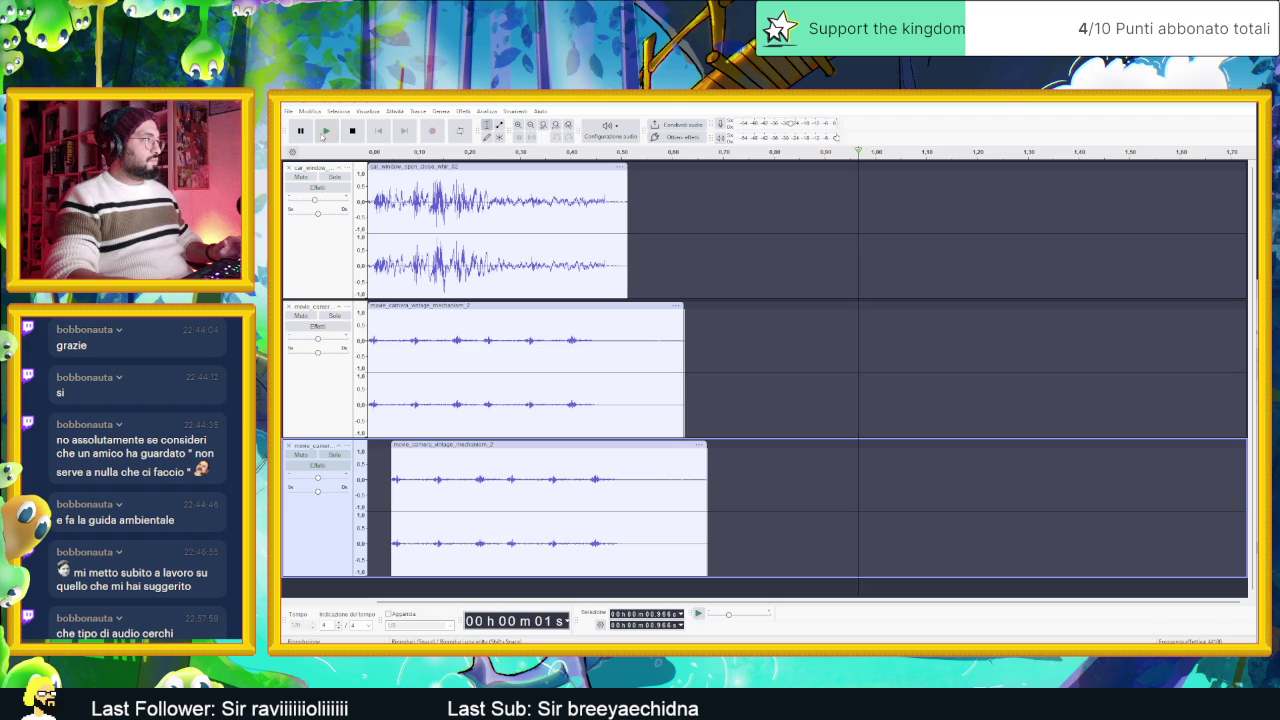
left_click(328, 133)
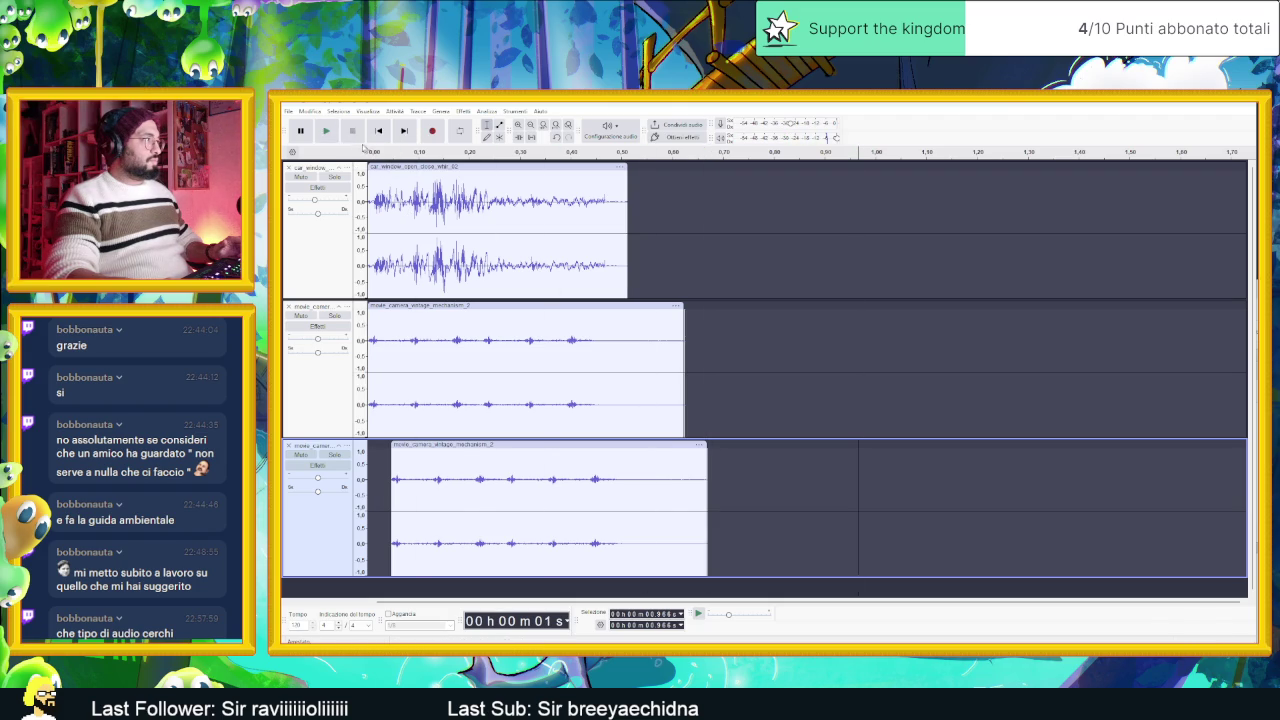
left_click(329, 133)
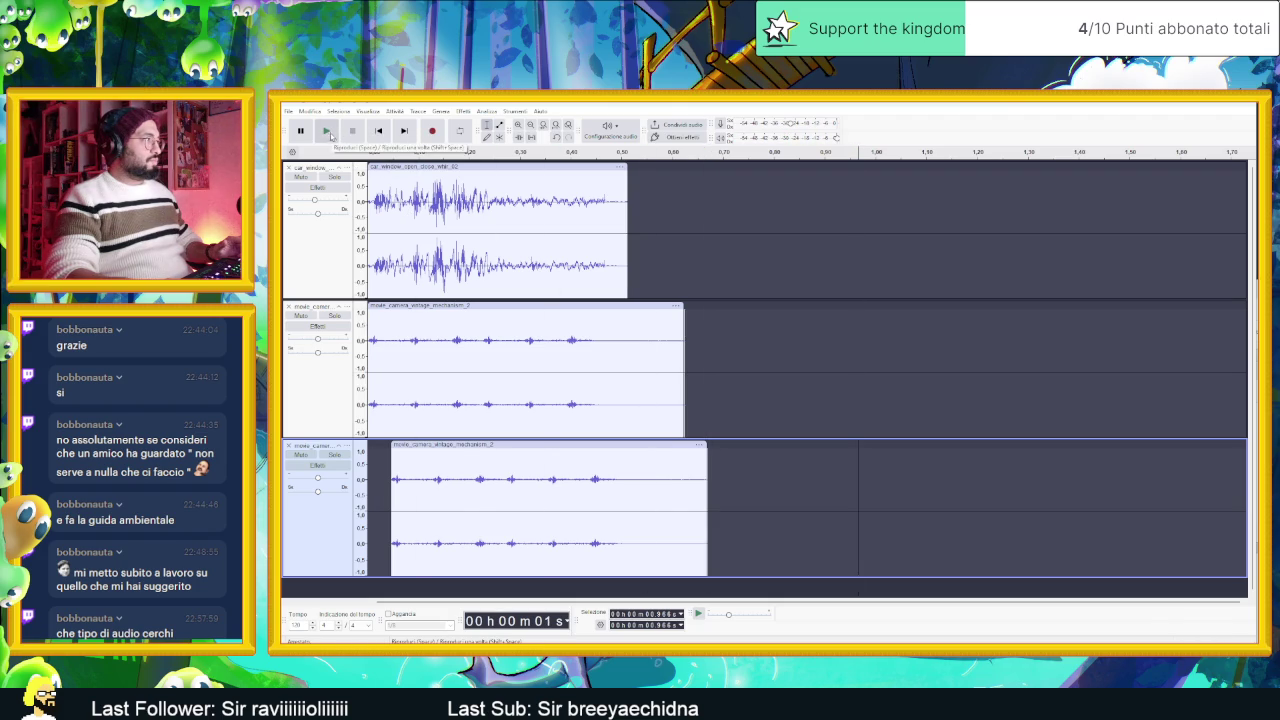
left_click(332, 133)
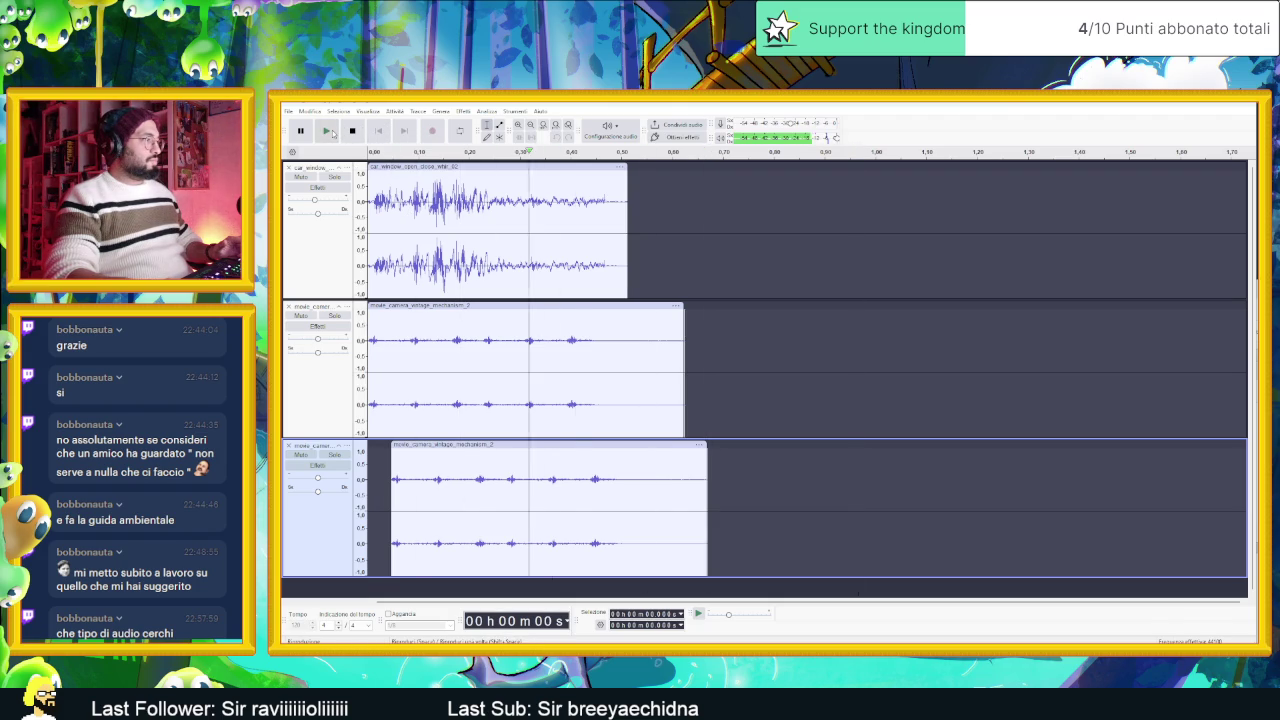
left_click(339, 332)
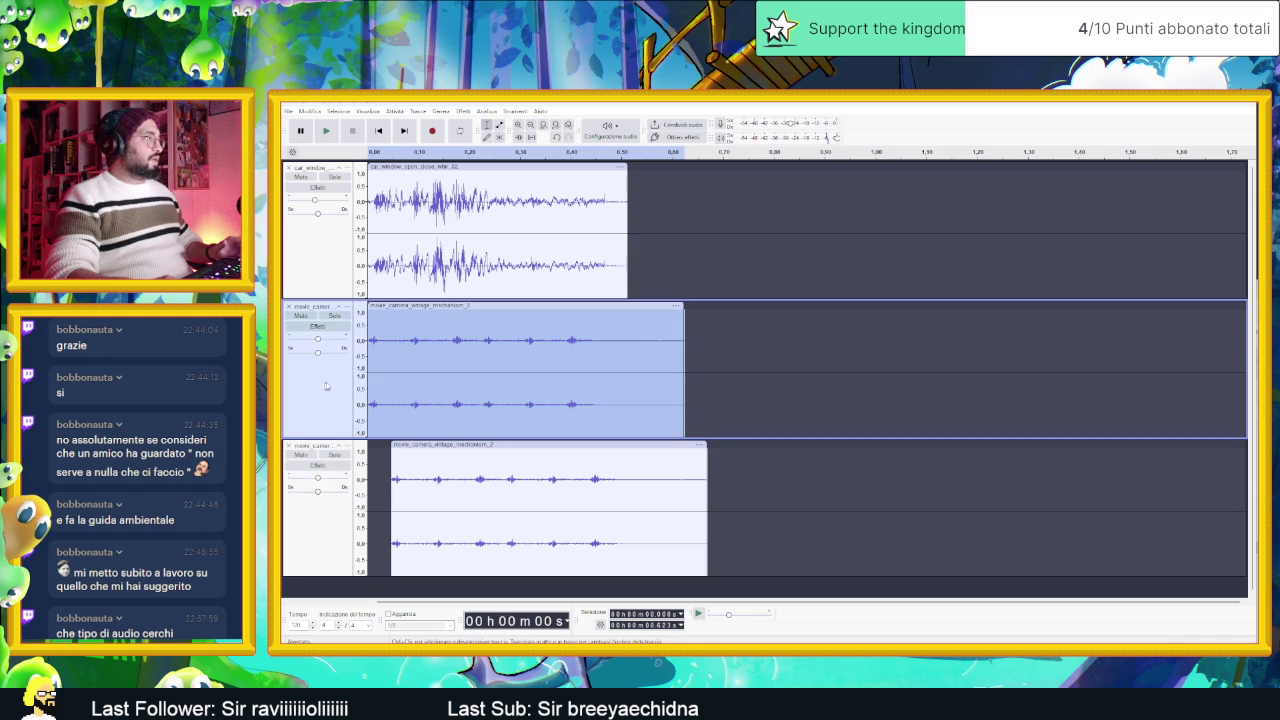
right_click(345, 312)
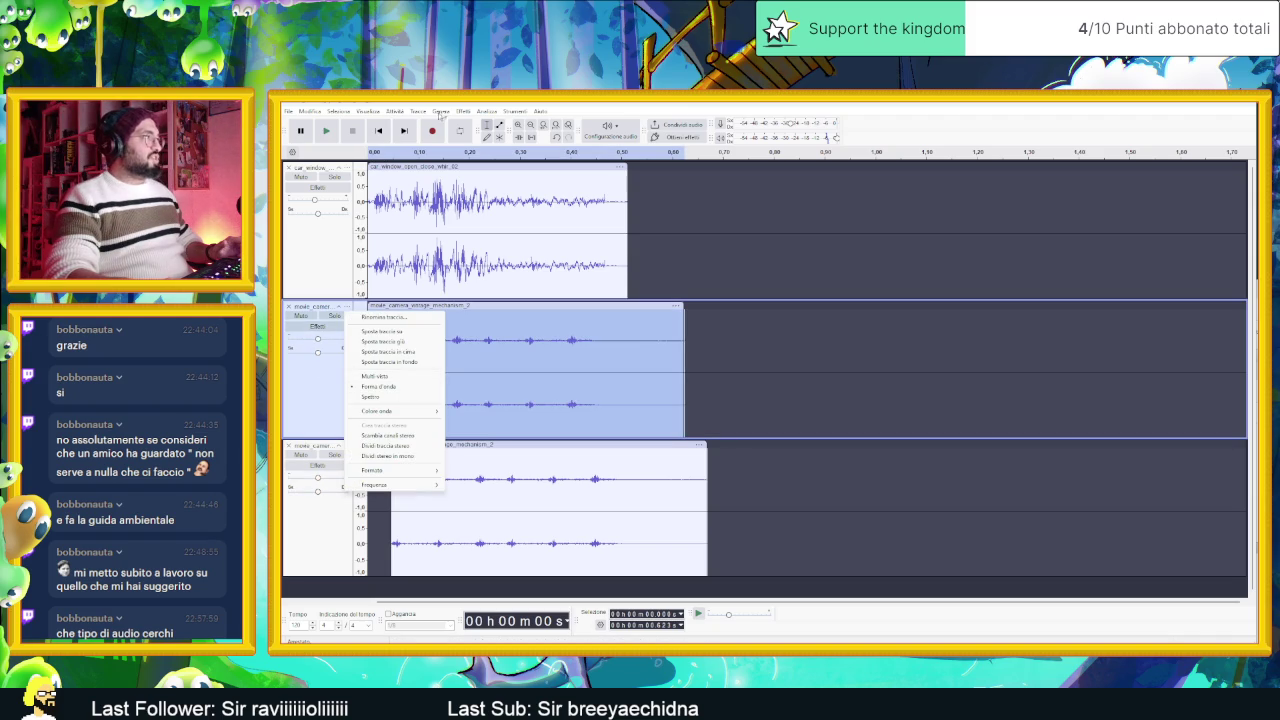
Step: Solo the second mechanism track and listen to it alone
left_click(335, 314)
left_click(335, 315)
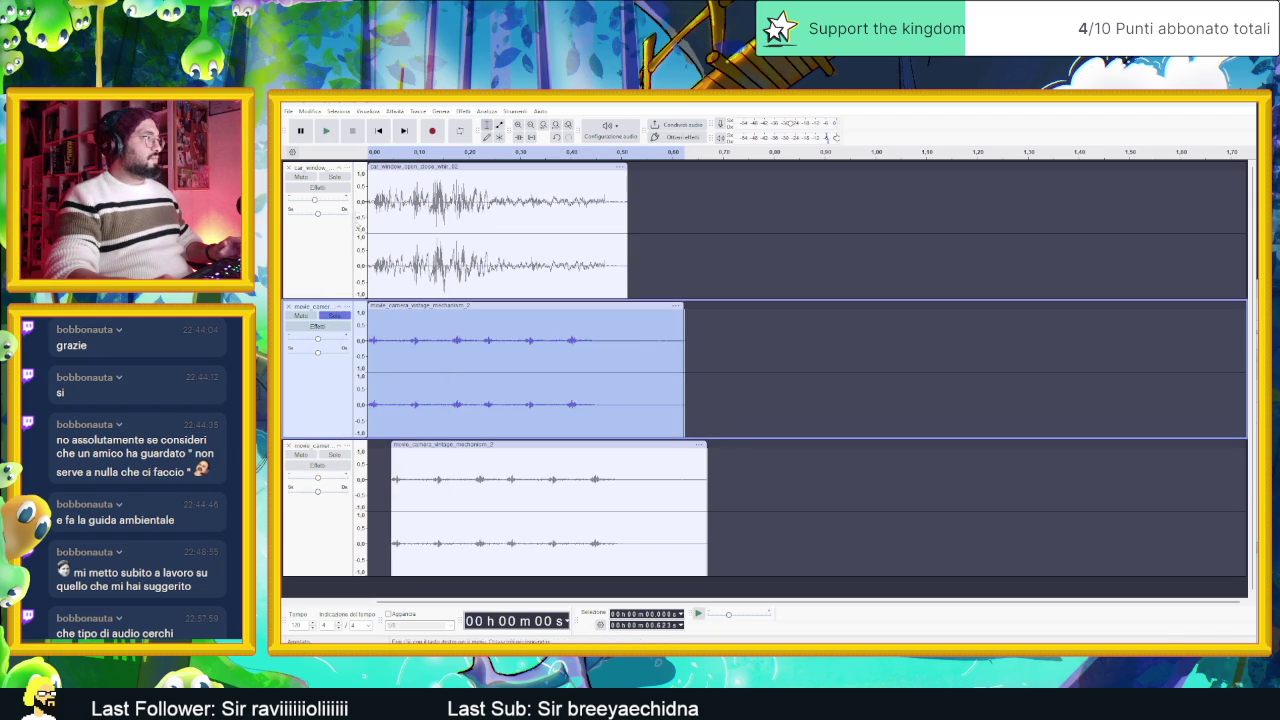
left_click(336, 133)
left_click(335, 133)
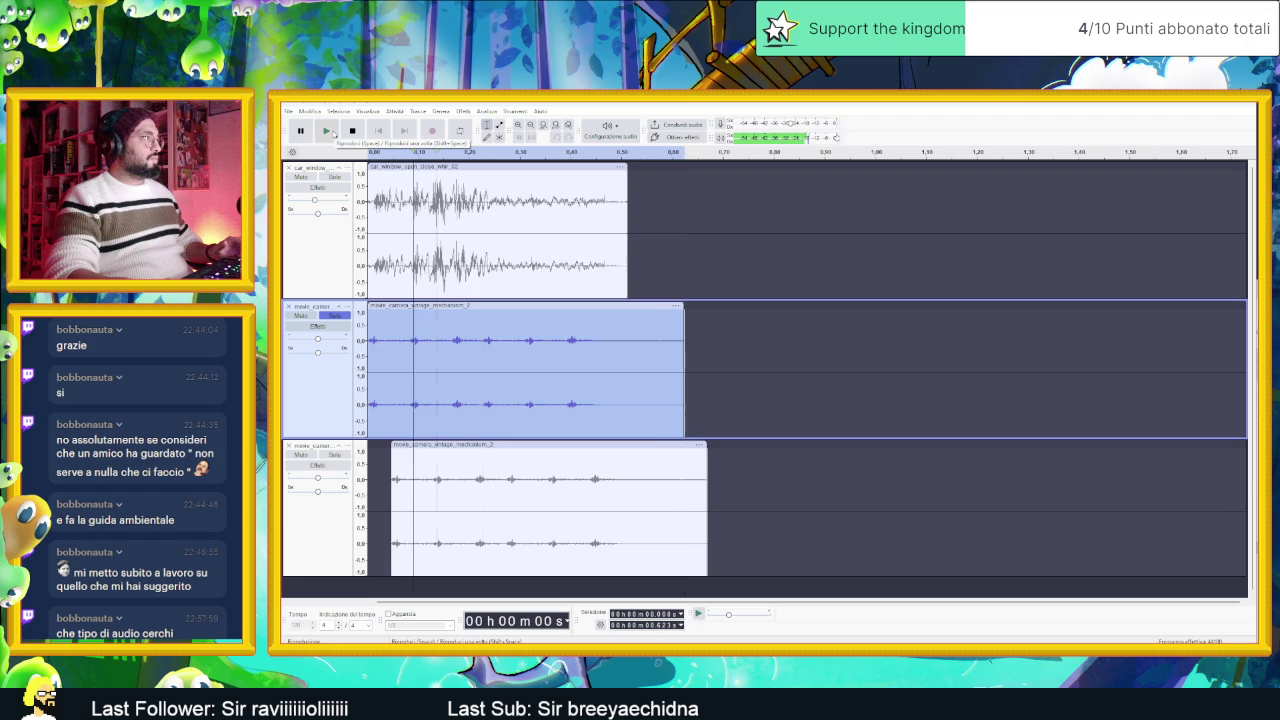
left_click(352, 131)
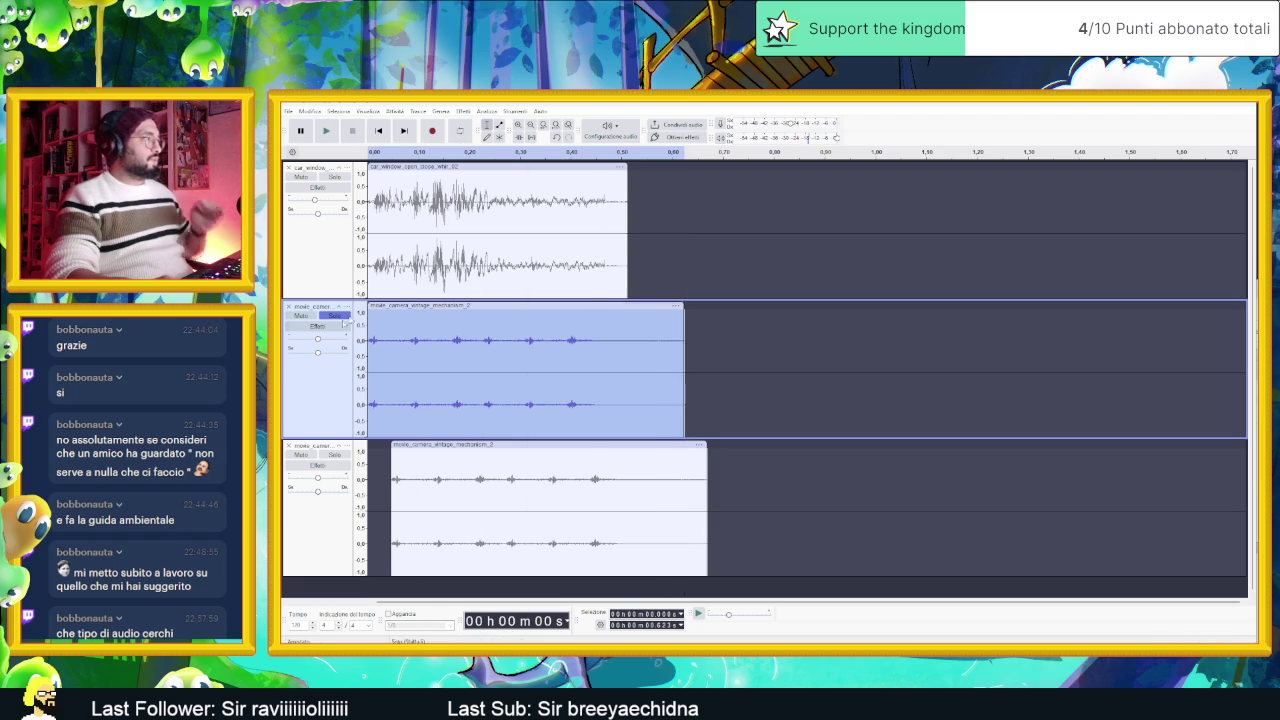
Step: Apply Change Pitch to lower the clip from 4000 Hz to 1200 Hz after previewing
left_click(466, 111)
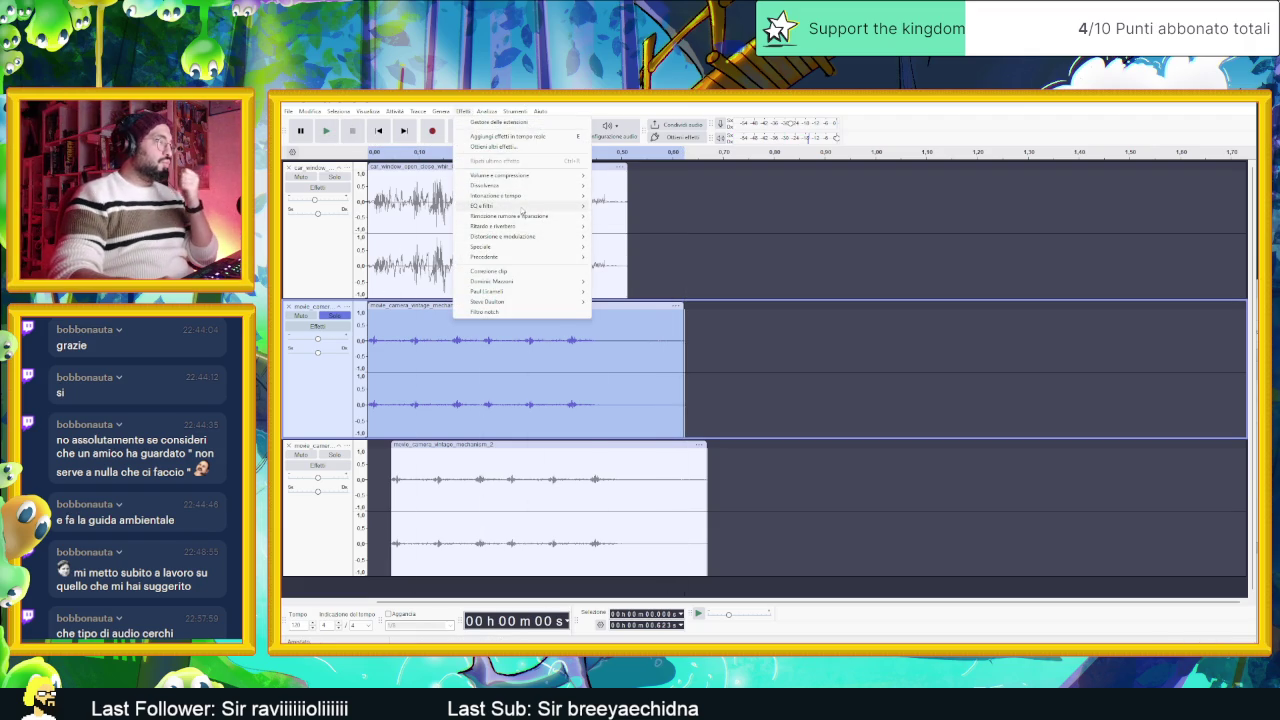
mouse_move(570, 205)
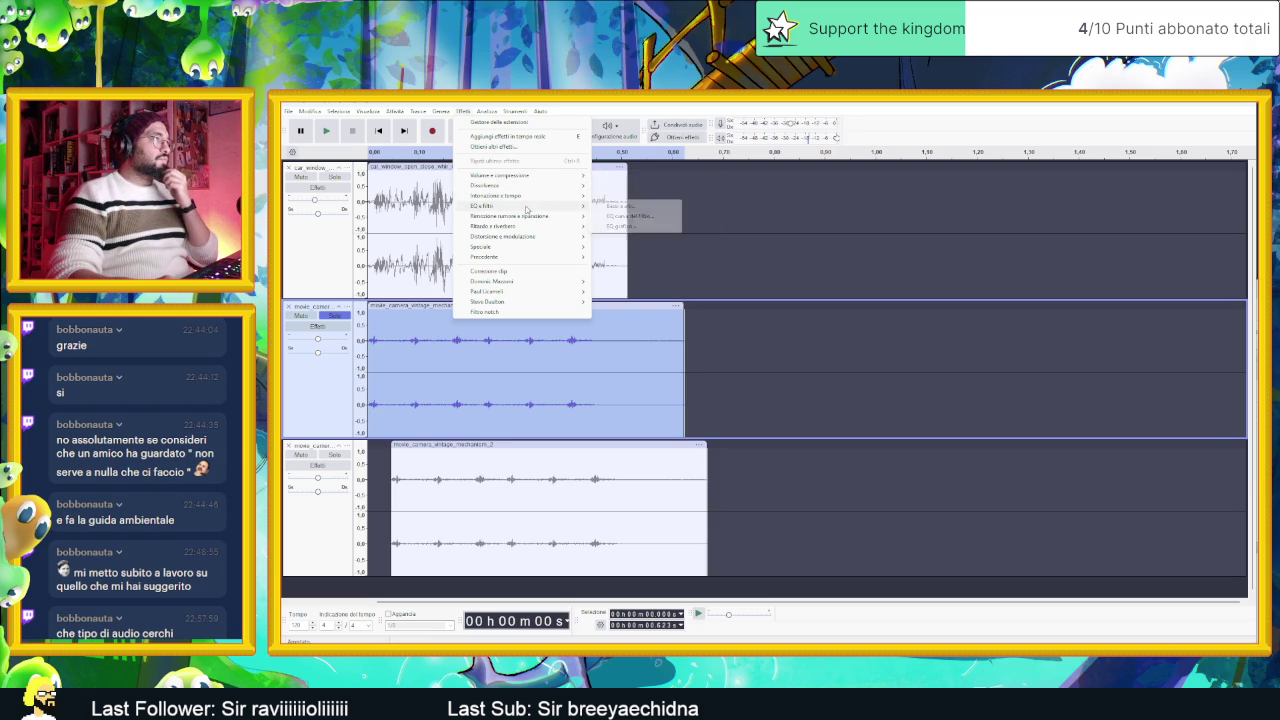
mouse_move(530, 196)
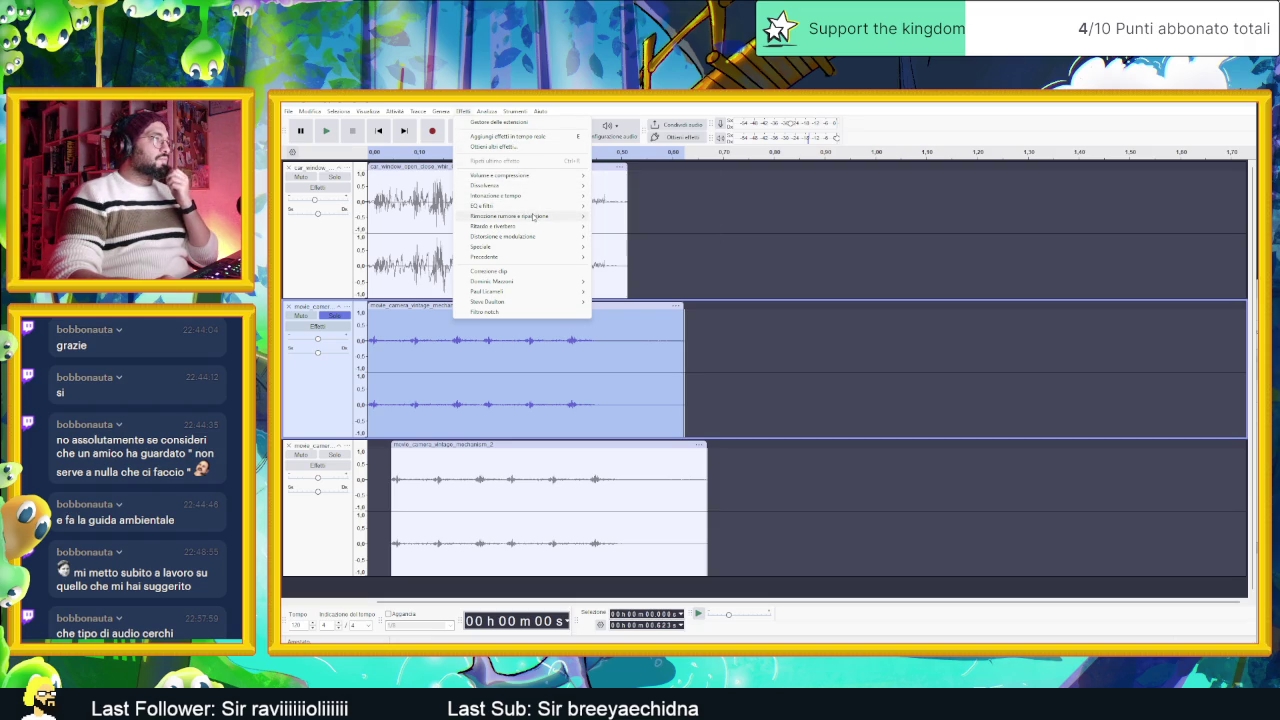
left_click(463, 113)
left_click(463, 113)
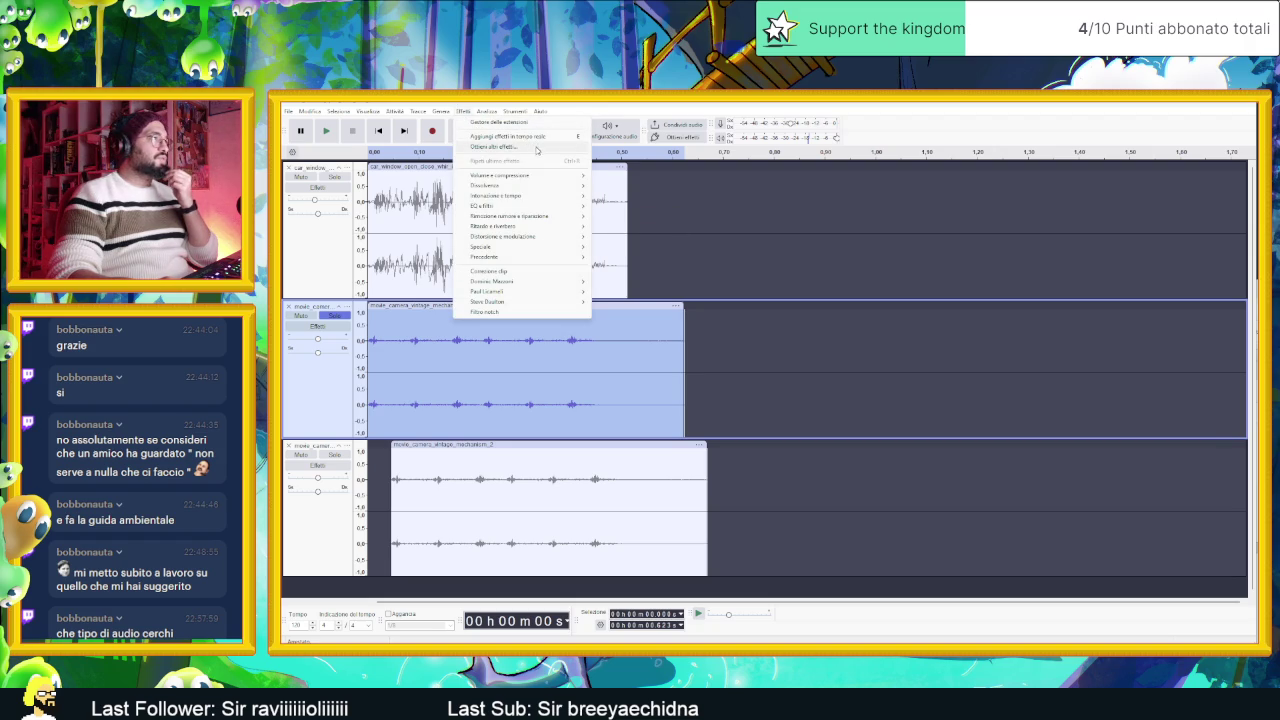
mouse_move(536, 177)
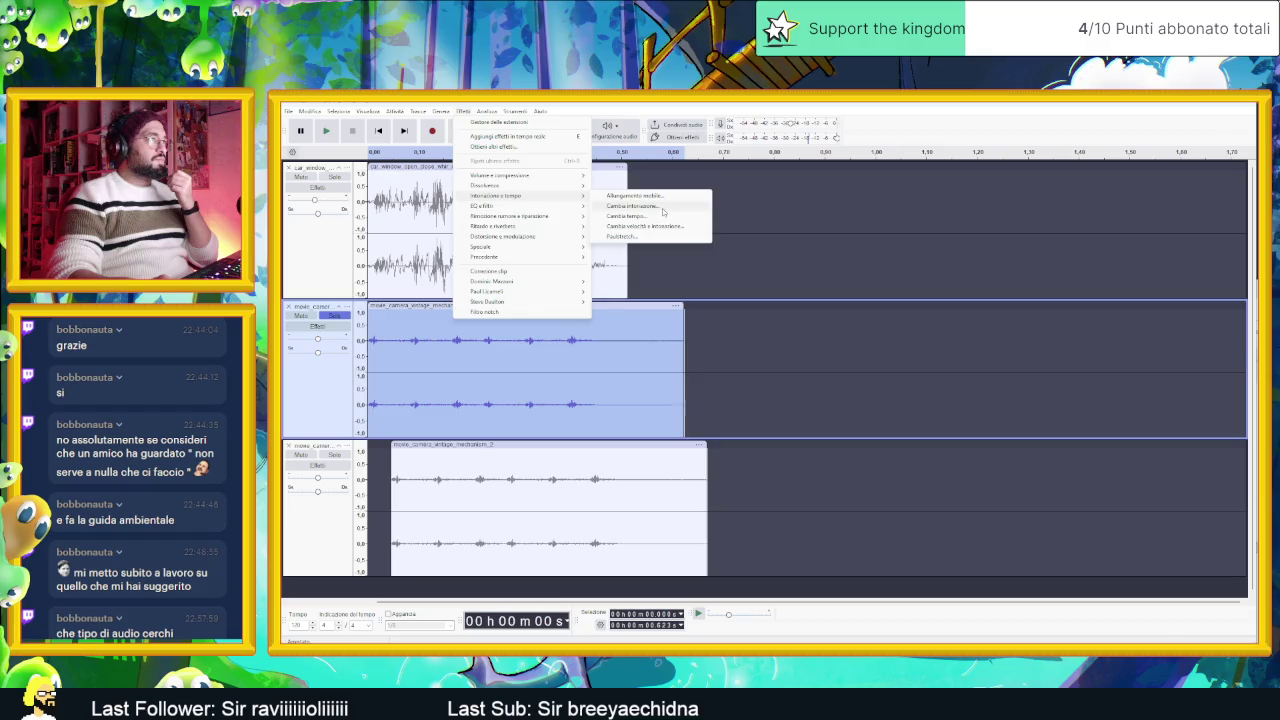
left_click(640, 206)
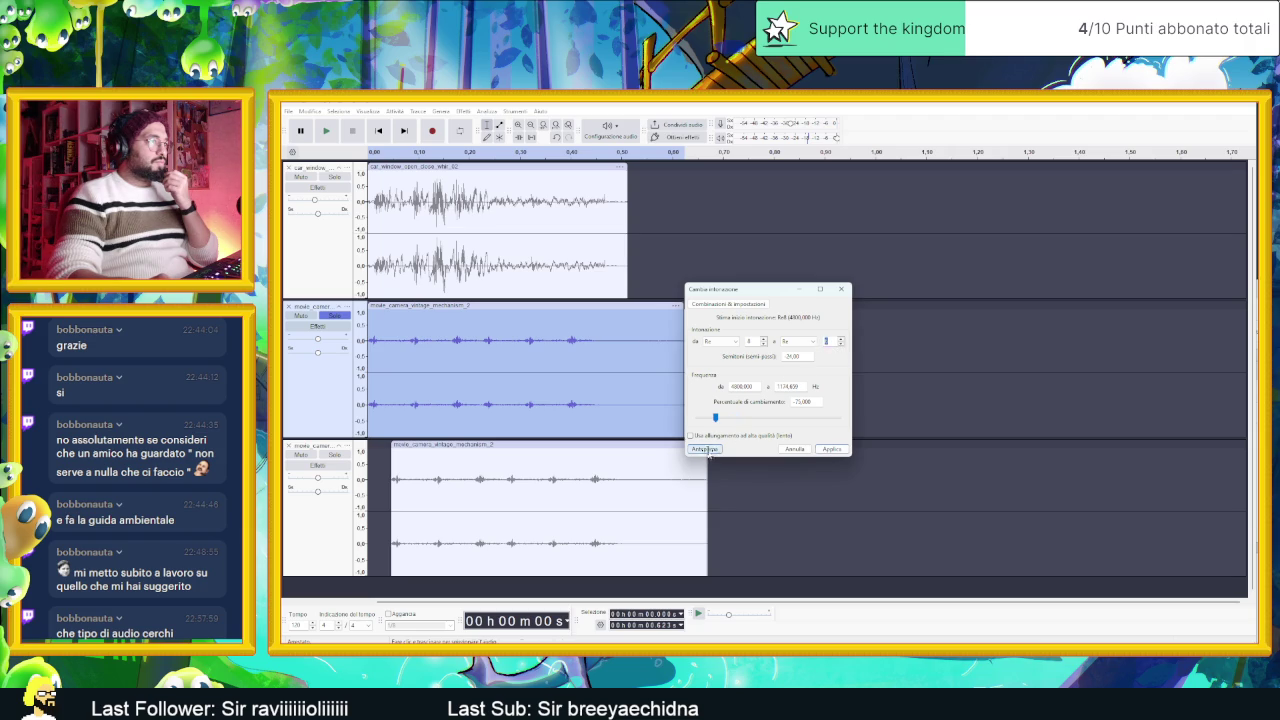
left_click(705, 449)
left_click(705, 449)
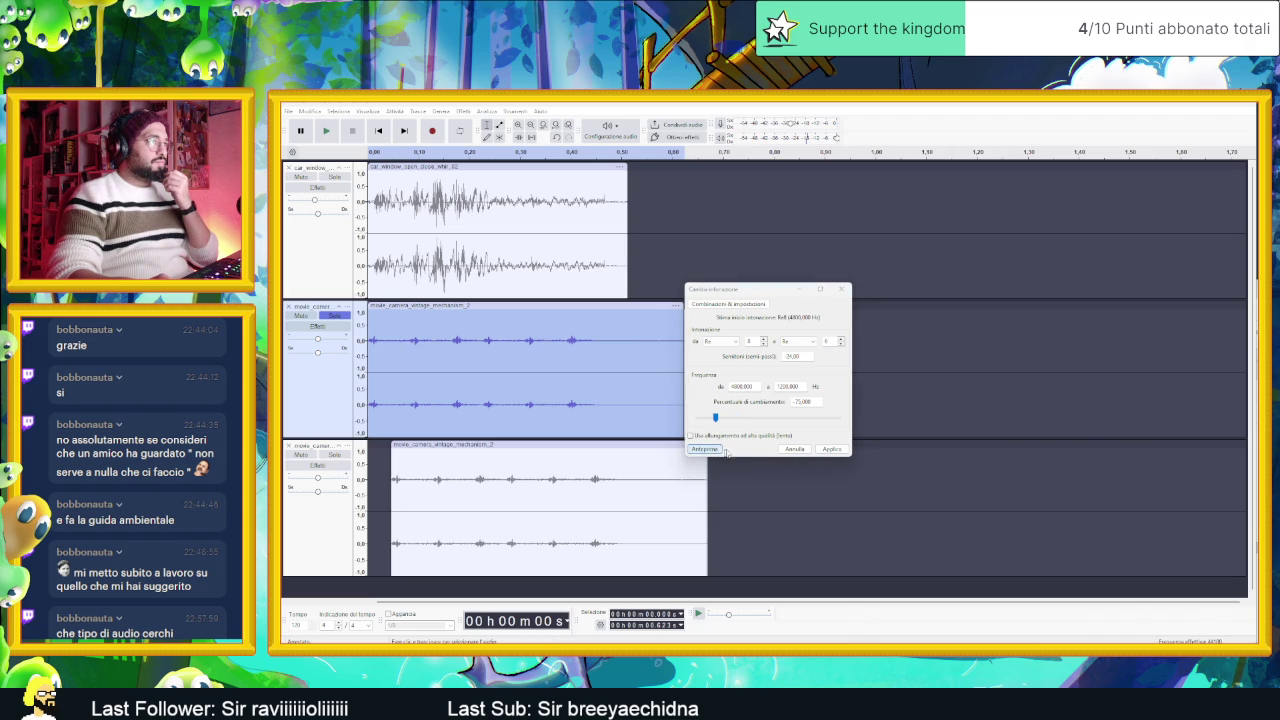
left_click(832, 449)
mouse_move(465, 311)
left_mouse_down()
mouse_move(482, 308)
mouse_move(465, 308)
left_mouse_up()
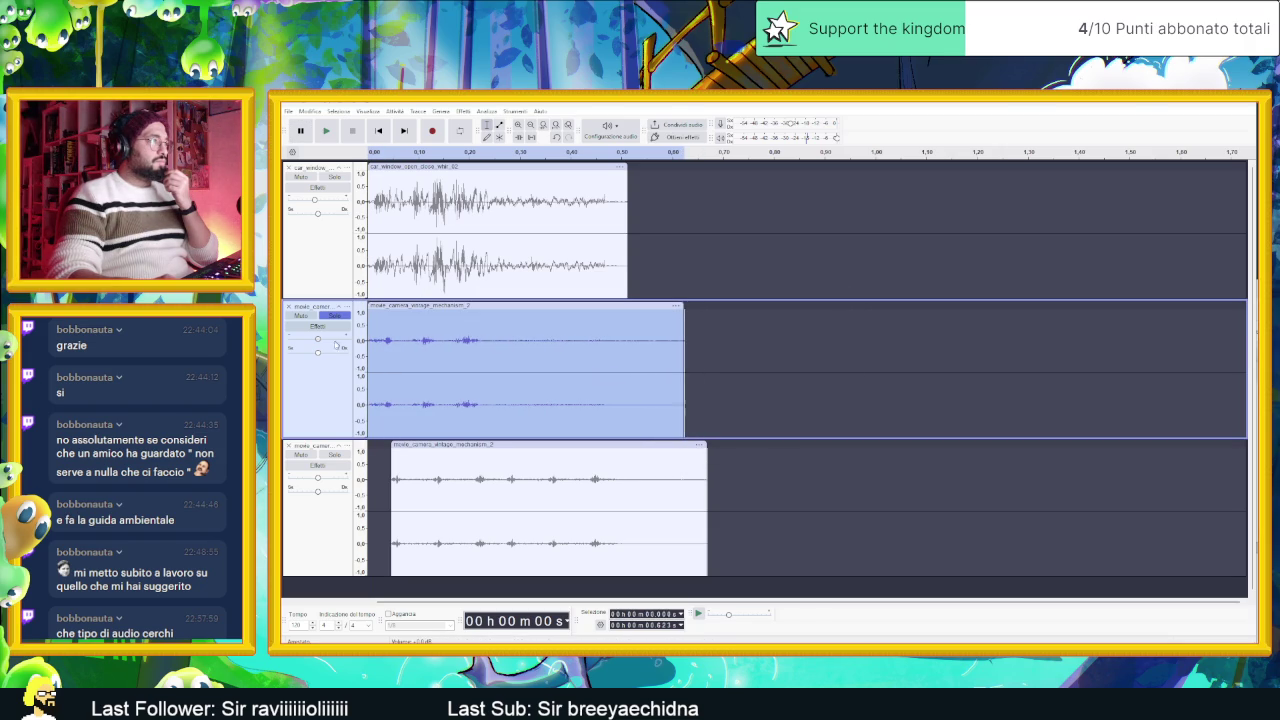
Step: Unsolo the mechanism track, mute the car window track, and play the camera tracks
left_click(330, 317)
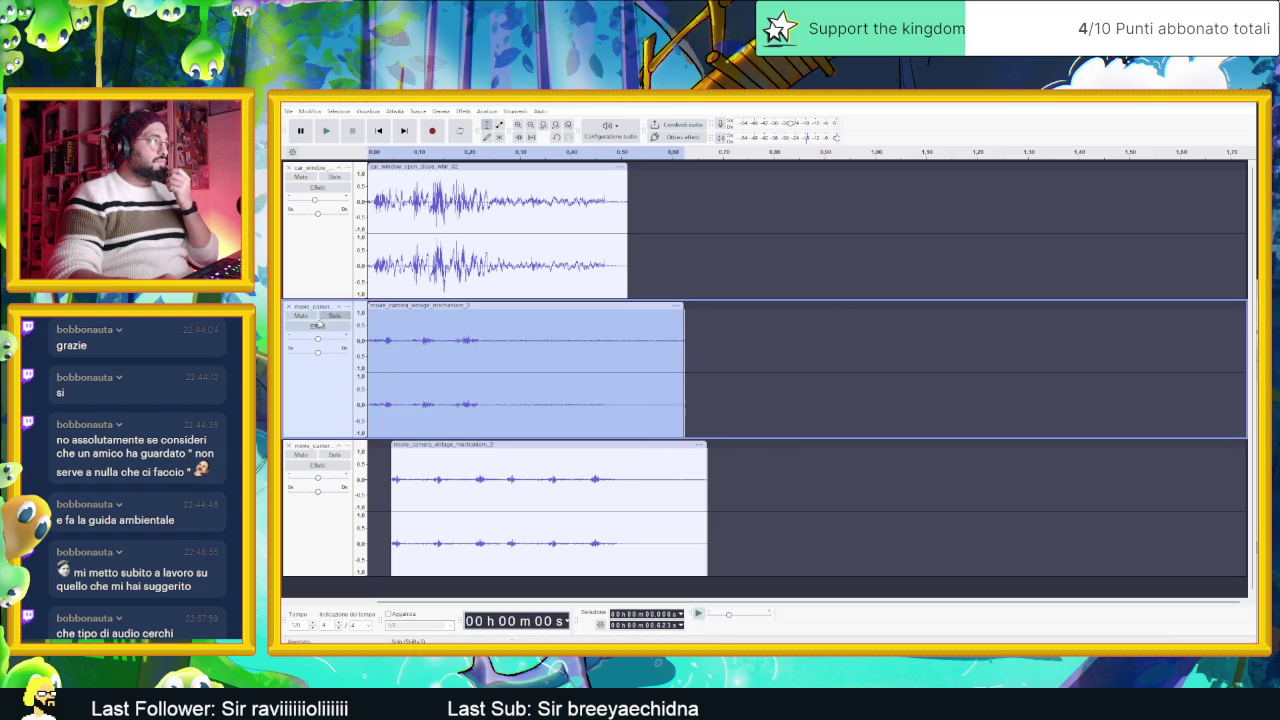
left_click(328, 132)
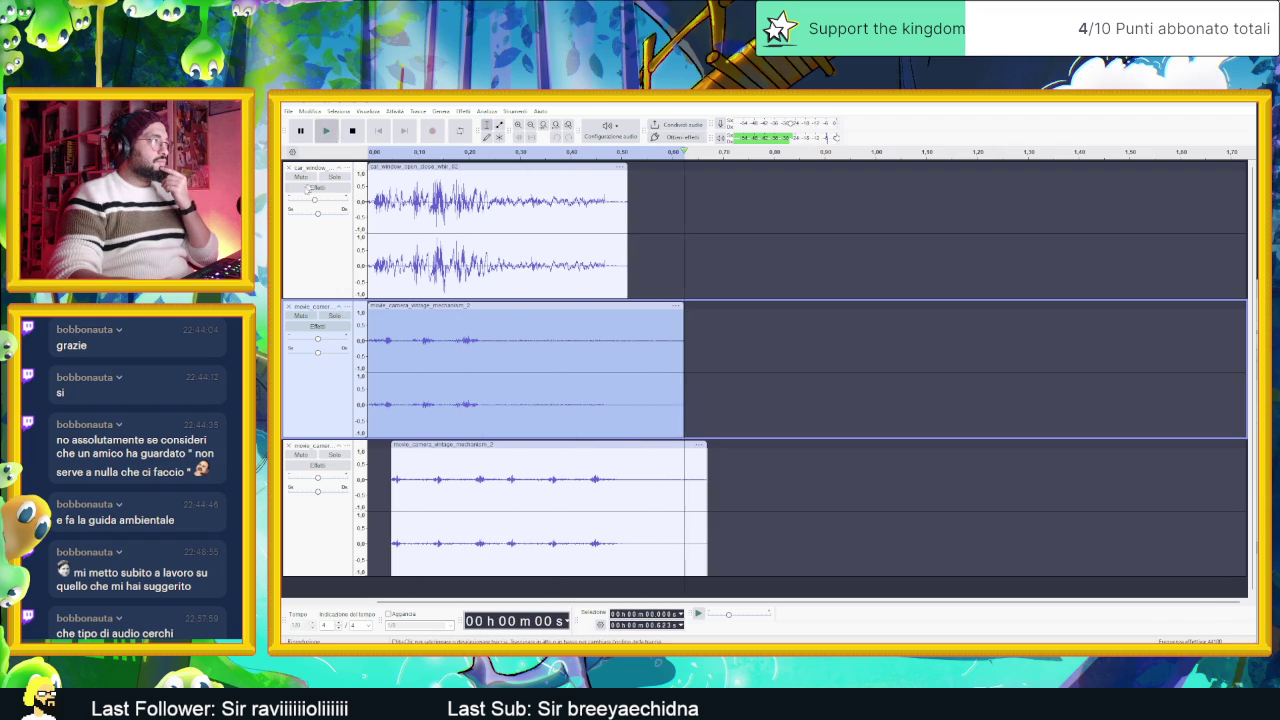
left_click(312, 177)
left_click(327, 131)
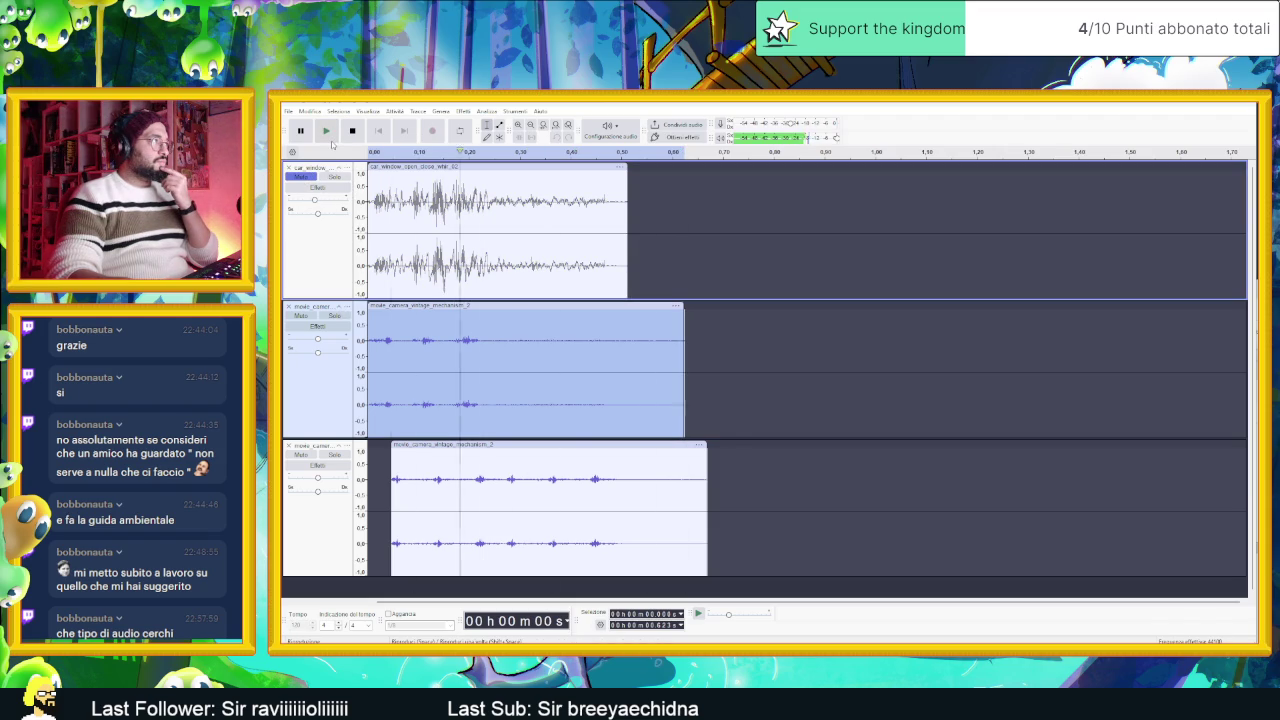
left_click(329, 137)
left_click(329, 137)
left_click(329, 137)
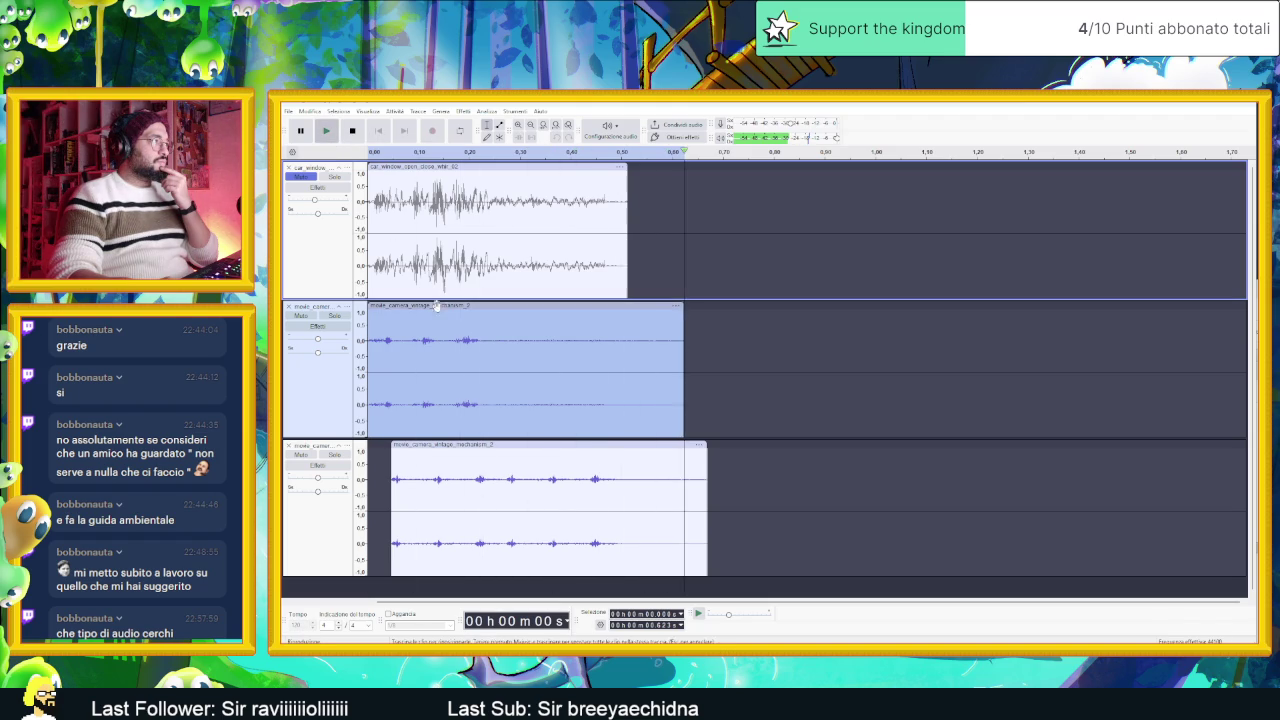
Step: Reselect the lowered camera mechanism clip and replay it several times
left_click(436, 310)
left_click(436, 306)
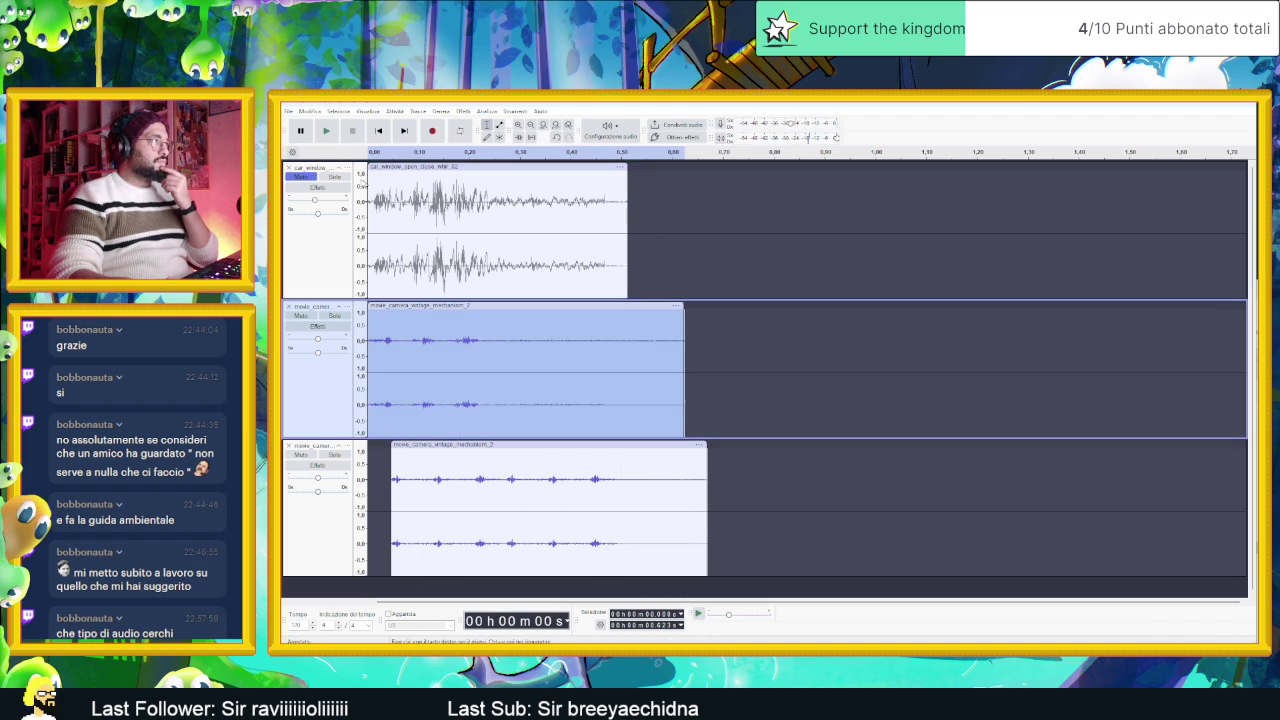
left_click(327, 131)
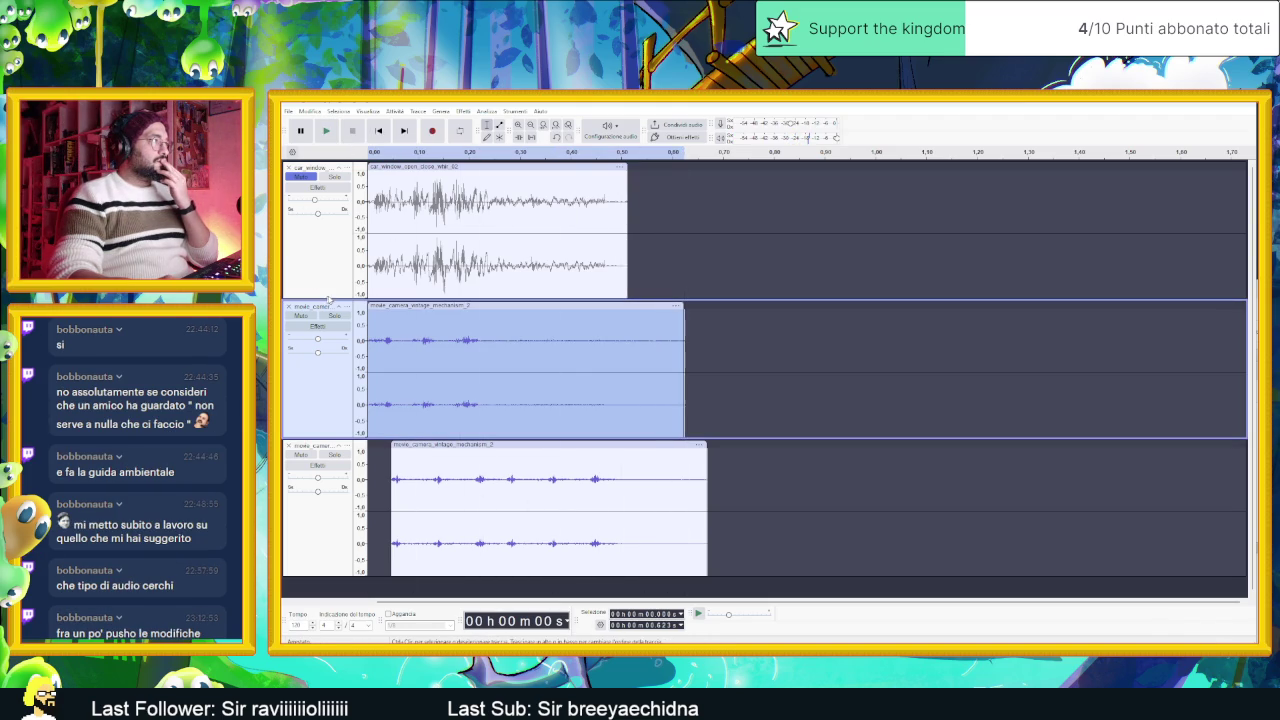
left_click(327, 133)
left_click(327, 134)
left_click(327, 133)
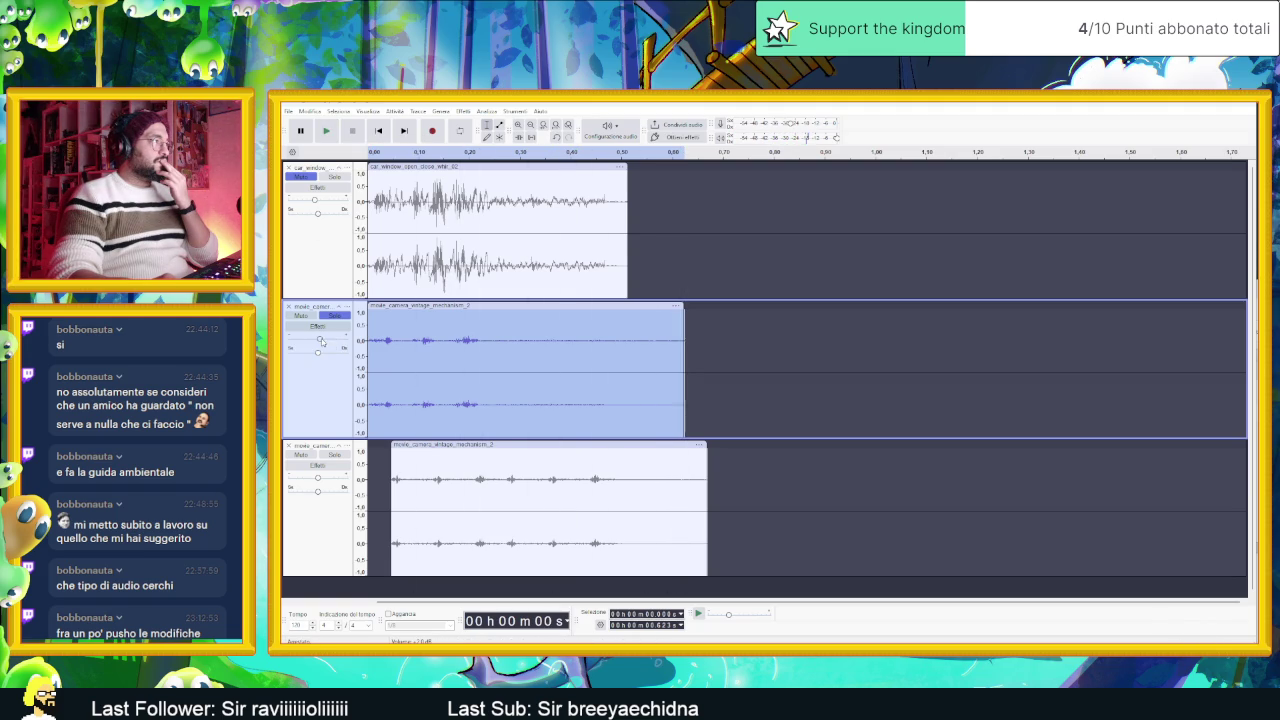
left_click(328, 134)
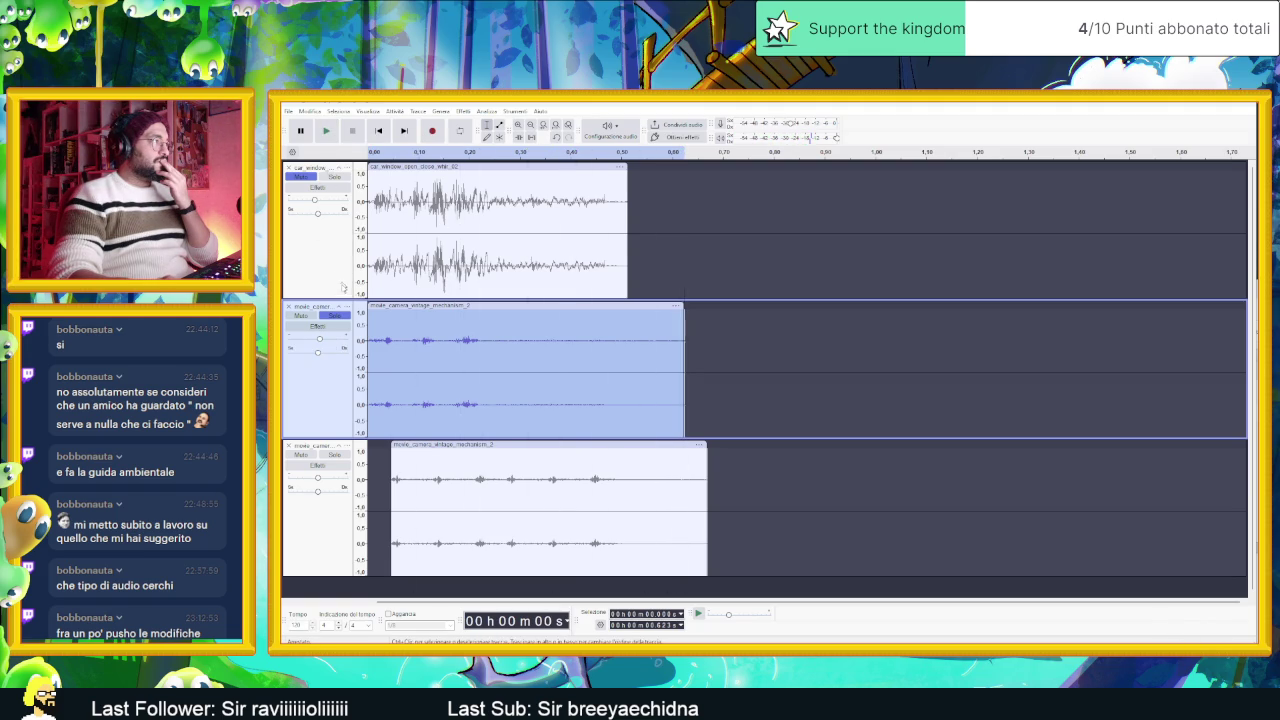
left_click(326, 132)
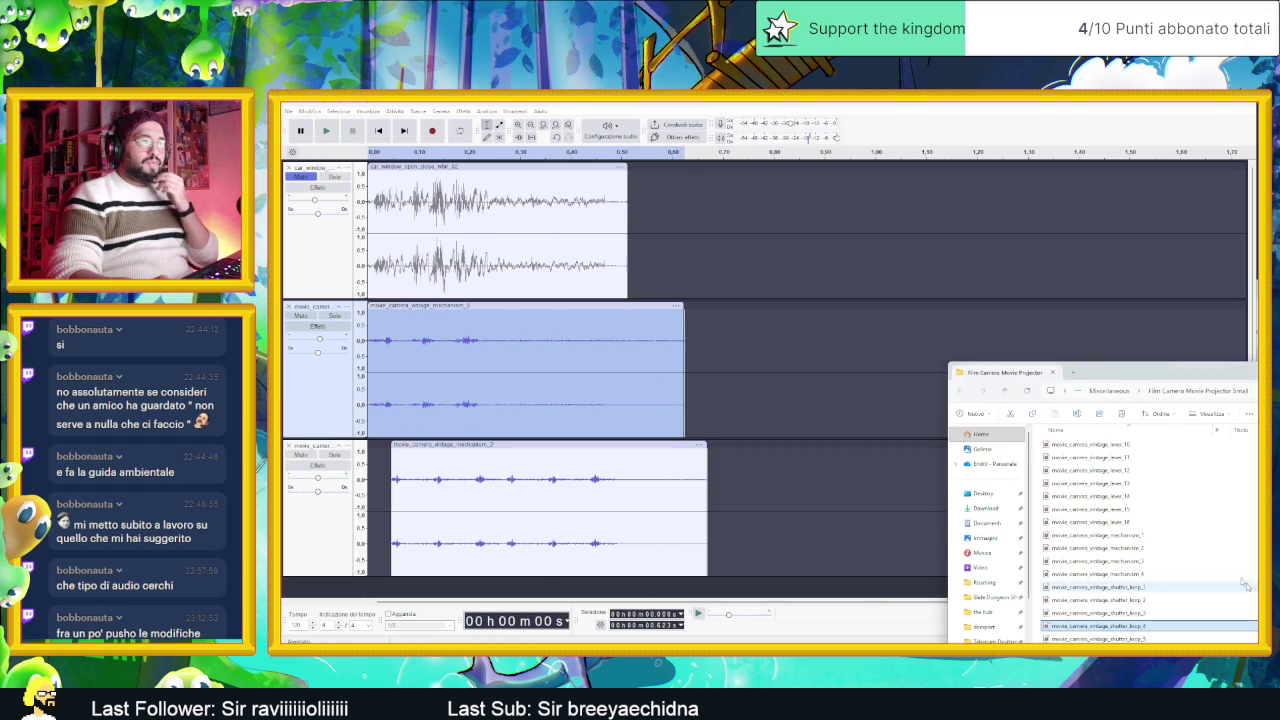
Step: Back in the VLC playlist, audition a camera lever sound, movie_camera_vintage_shutter_loop_2 and switch_button_push_on_off_09
left_click_drag(1100, 360, 766, 346)
scroll(800, 468, "up", 1)
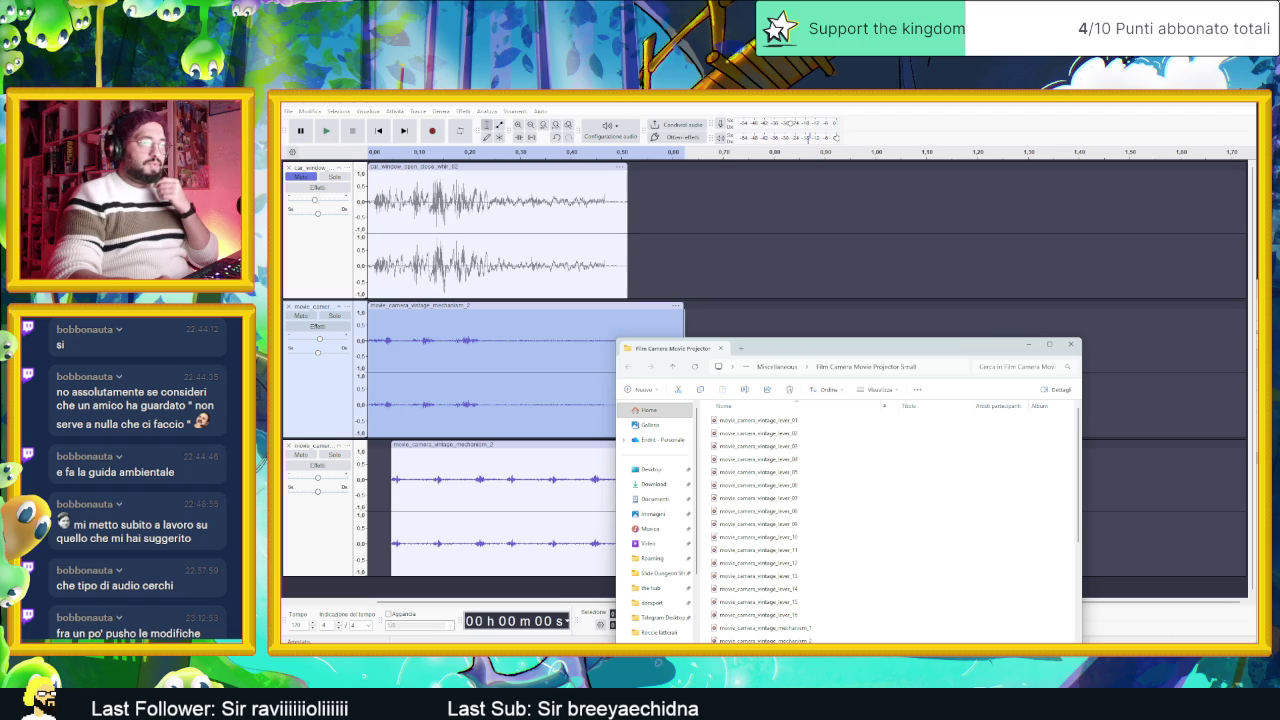
key("alt+Tab")
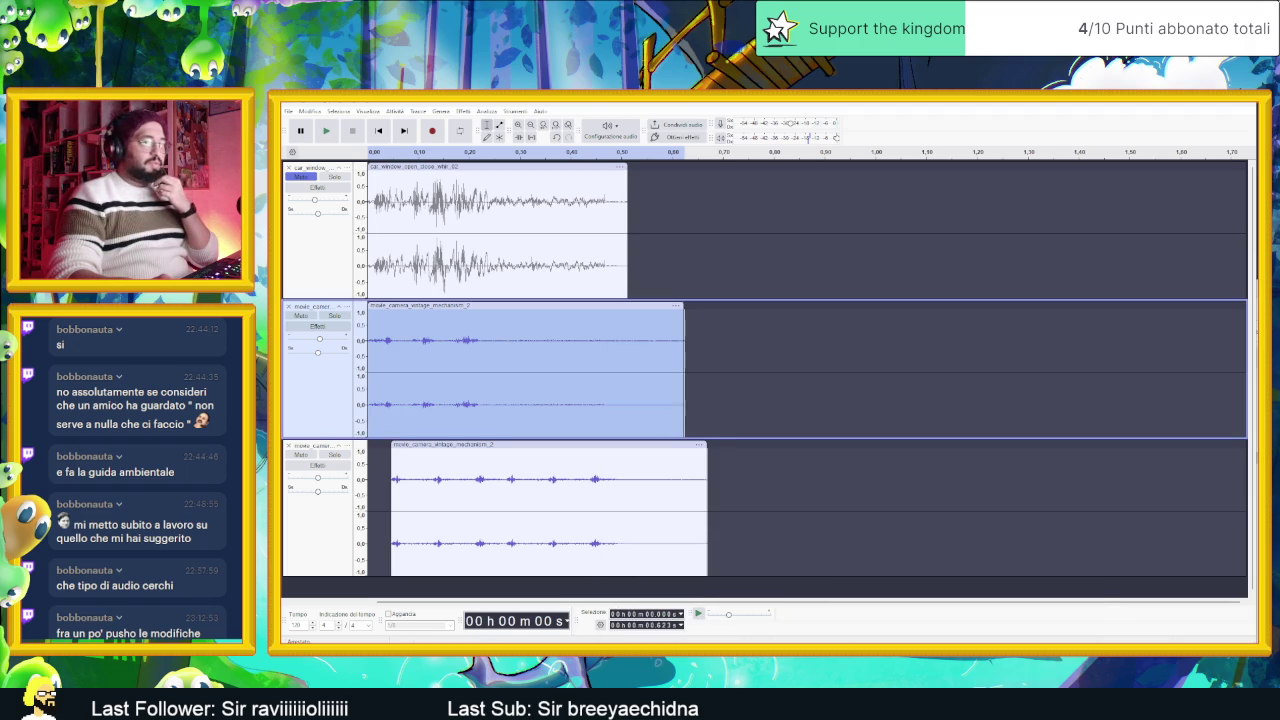
key("alt+Tab")
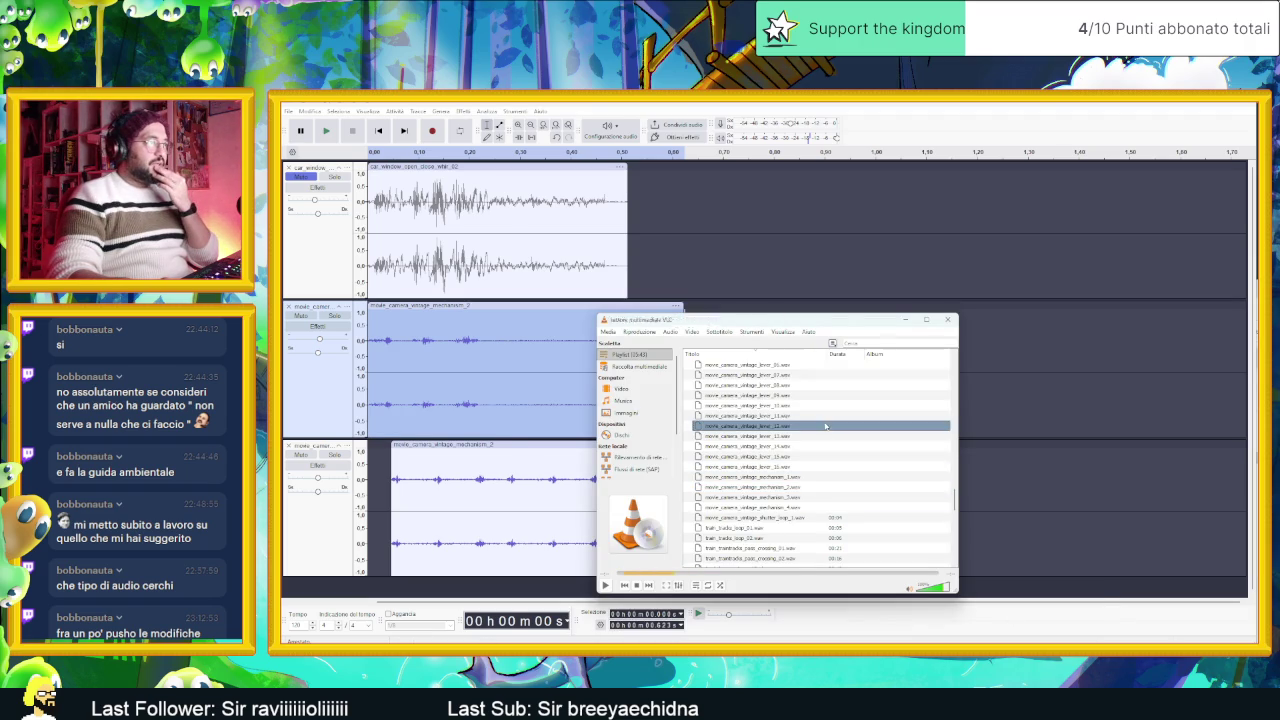
double_click(805, 415)
scroll(757, 457, "up", 3)
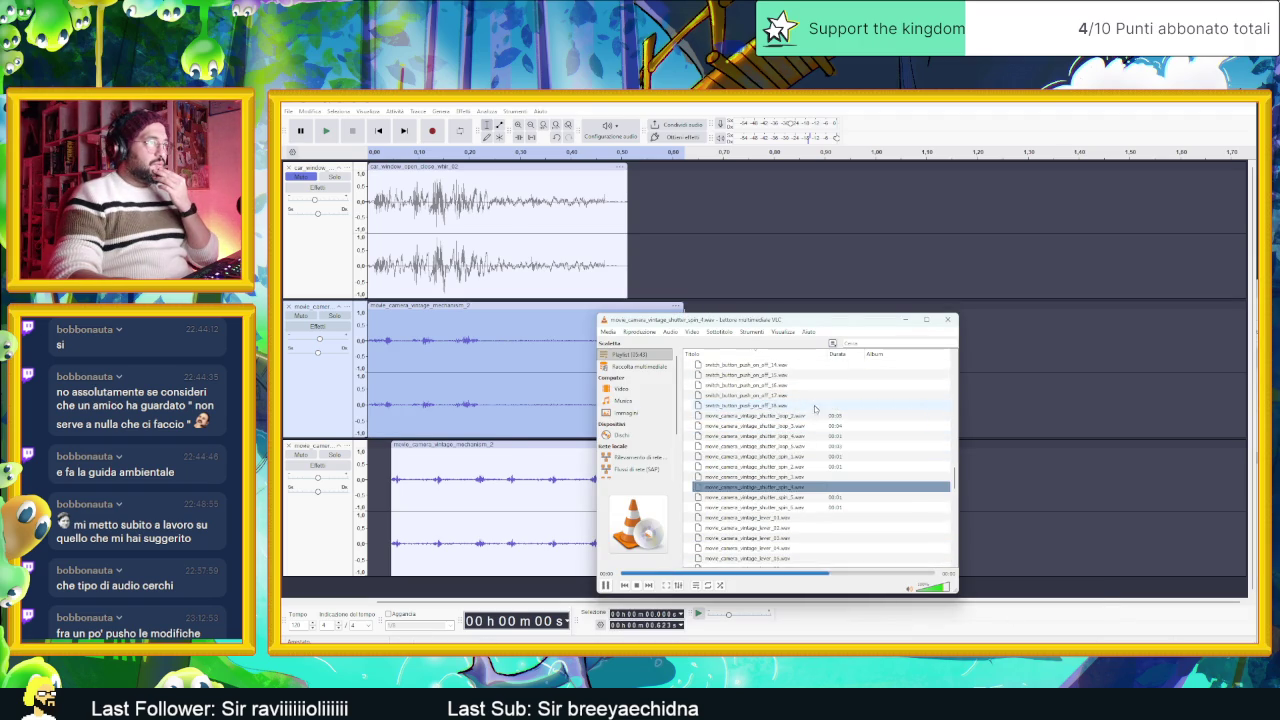
double_click(765, 417)
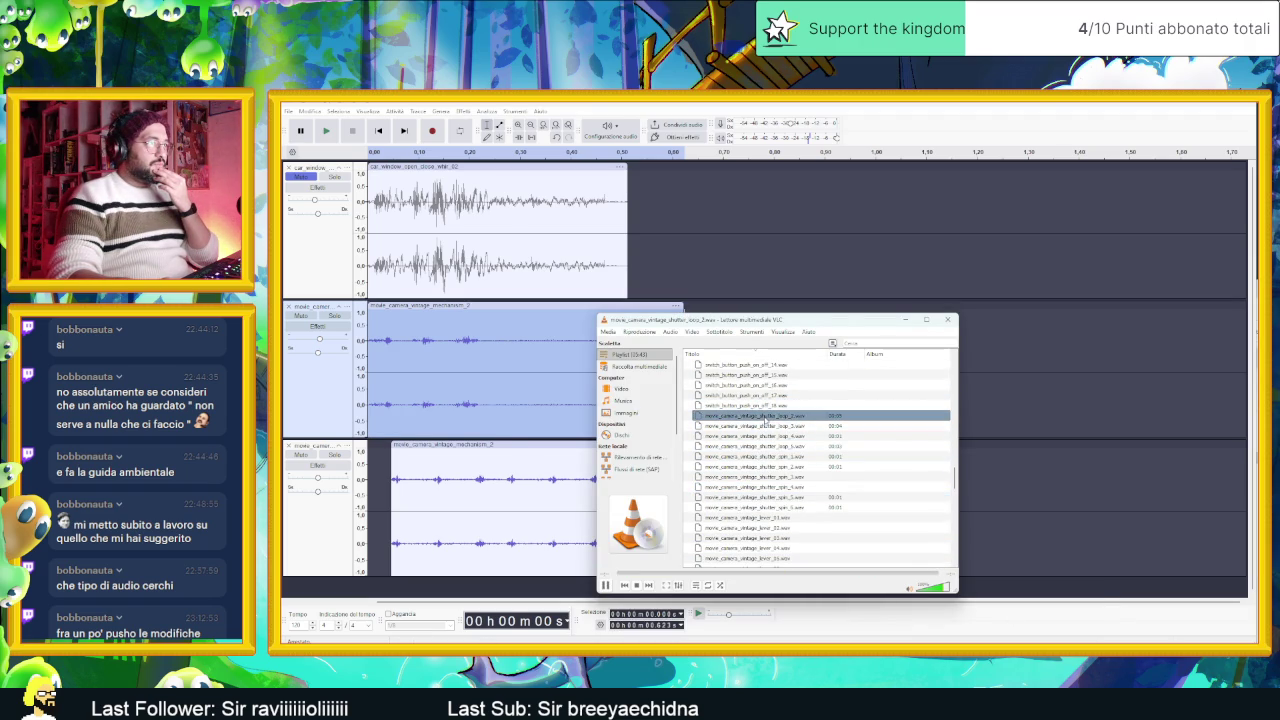
scroll(790, 430, "up", 2)
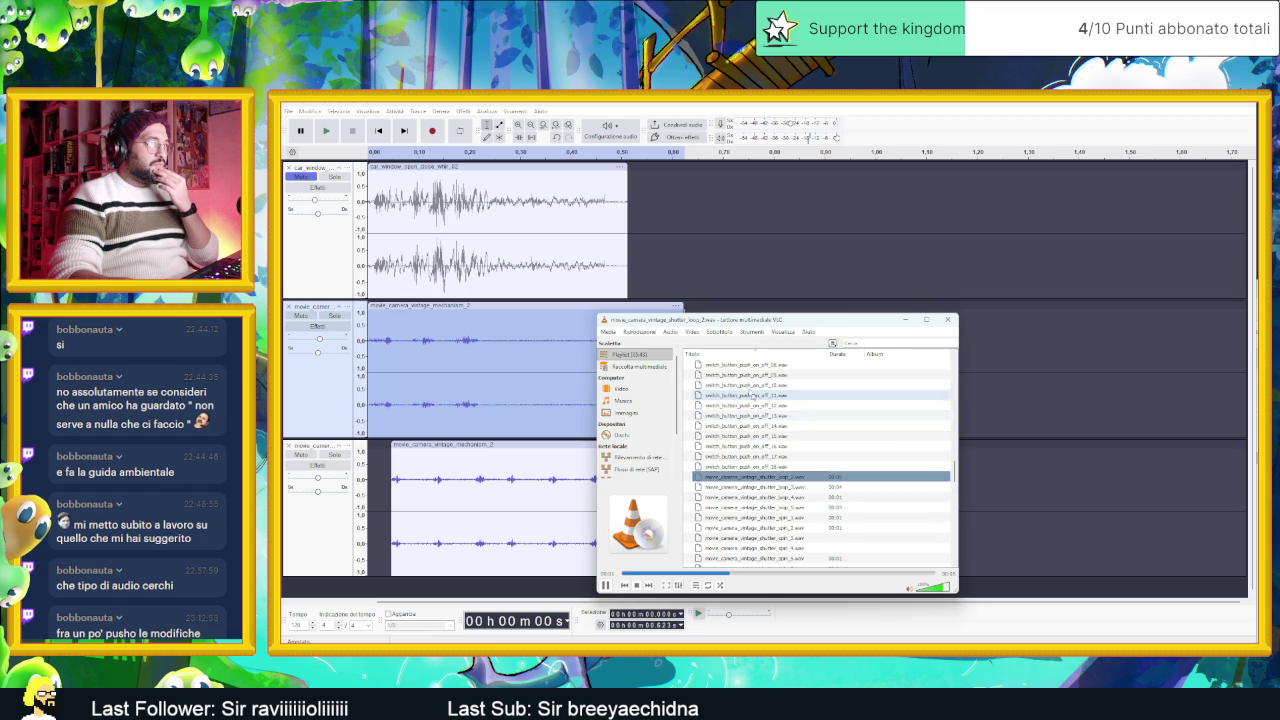
double_click(783, 411)
scroll(785, 418, "up", 6)
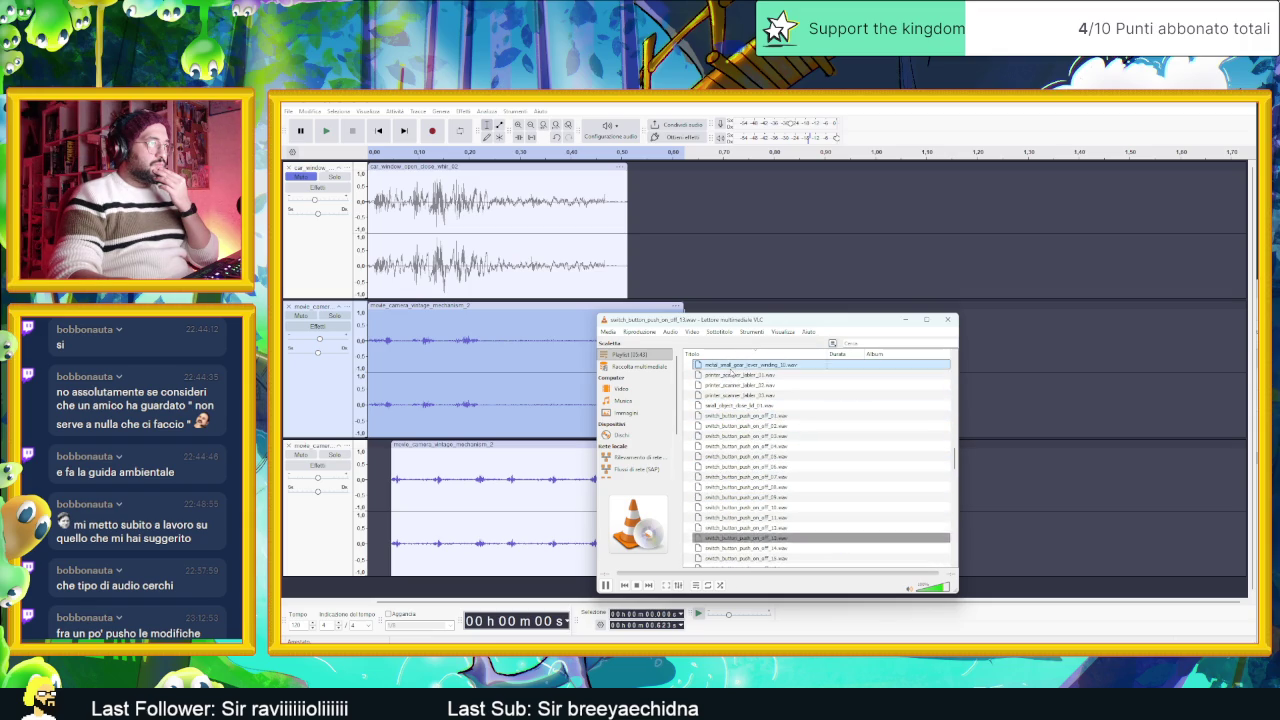
Step: Audition metal_small_gear_lever_winding_01, crank handle clips 10 and 08, and lever_small_winding_05
double_click(786, 425)
left_click(754, 385)
scroll(755, 390, "up", 3)
double_click(759, 405)
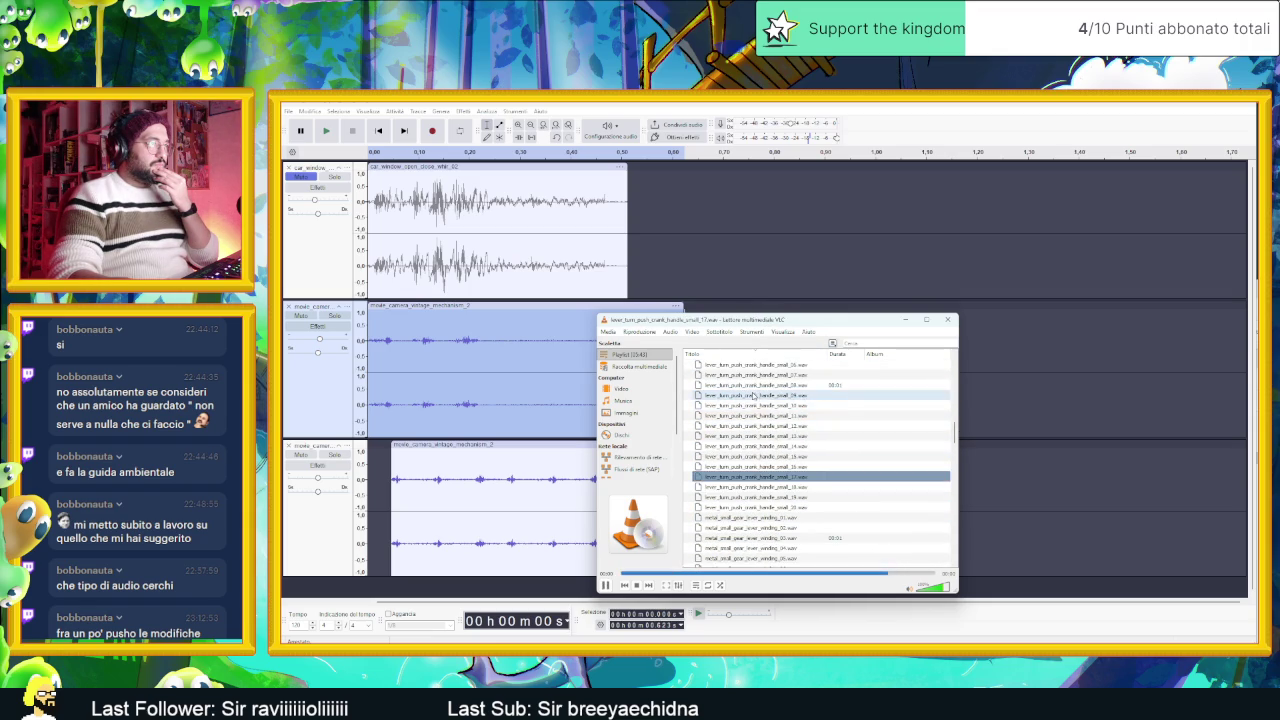
double_click(759, 385)
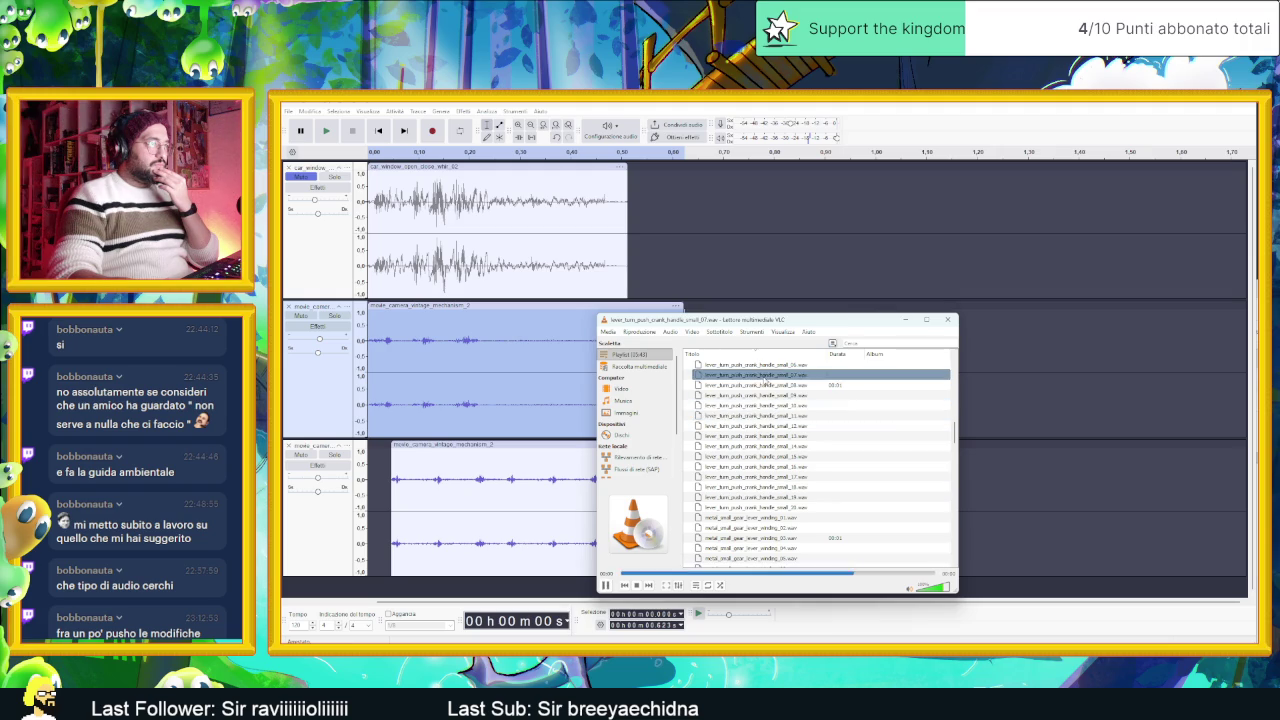
scroll(755, 390, "up", 5)
left_click(750, 385)
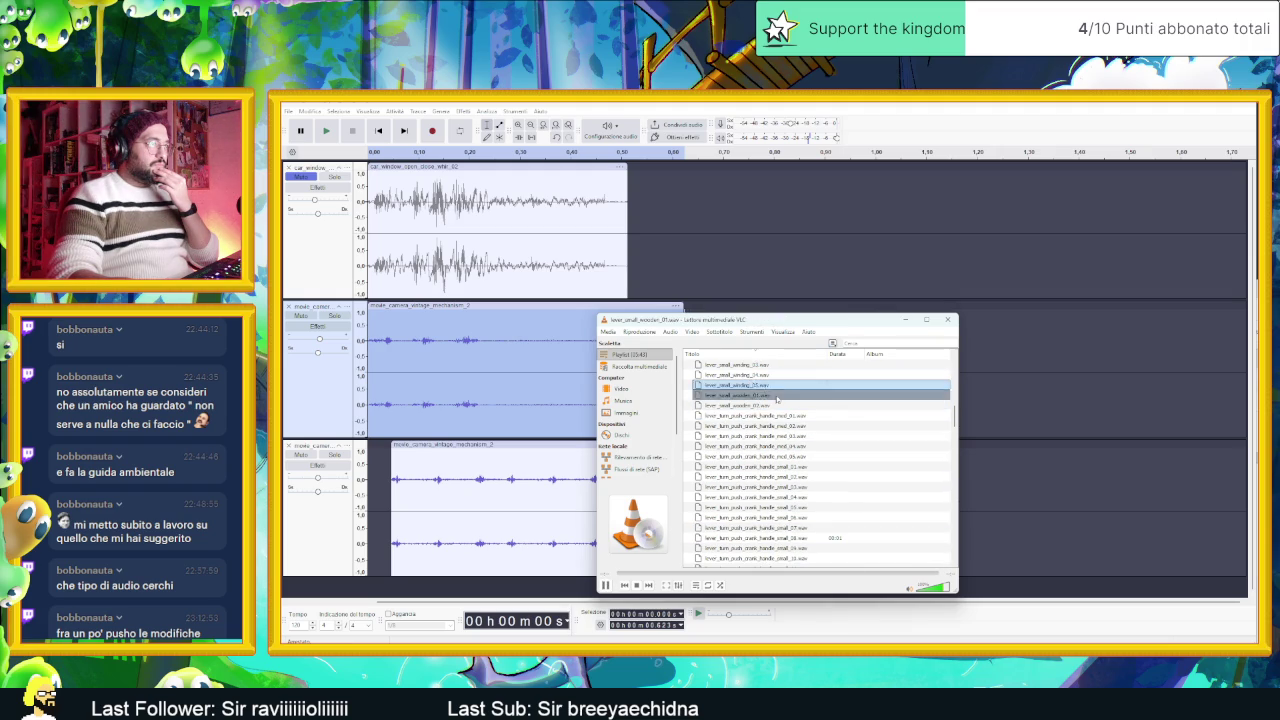
scroll(740, 378, "up", 5)
Step: Audition gear_drill_windup clips 12, 03, 05, 06 and 07, then replay gear_drill_windup_09 several times
double_click(735, 385)
scroll(740, 400, "up", 4)
left_click(746, 416)
double_click(746, 418)
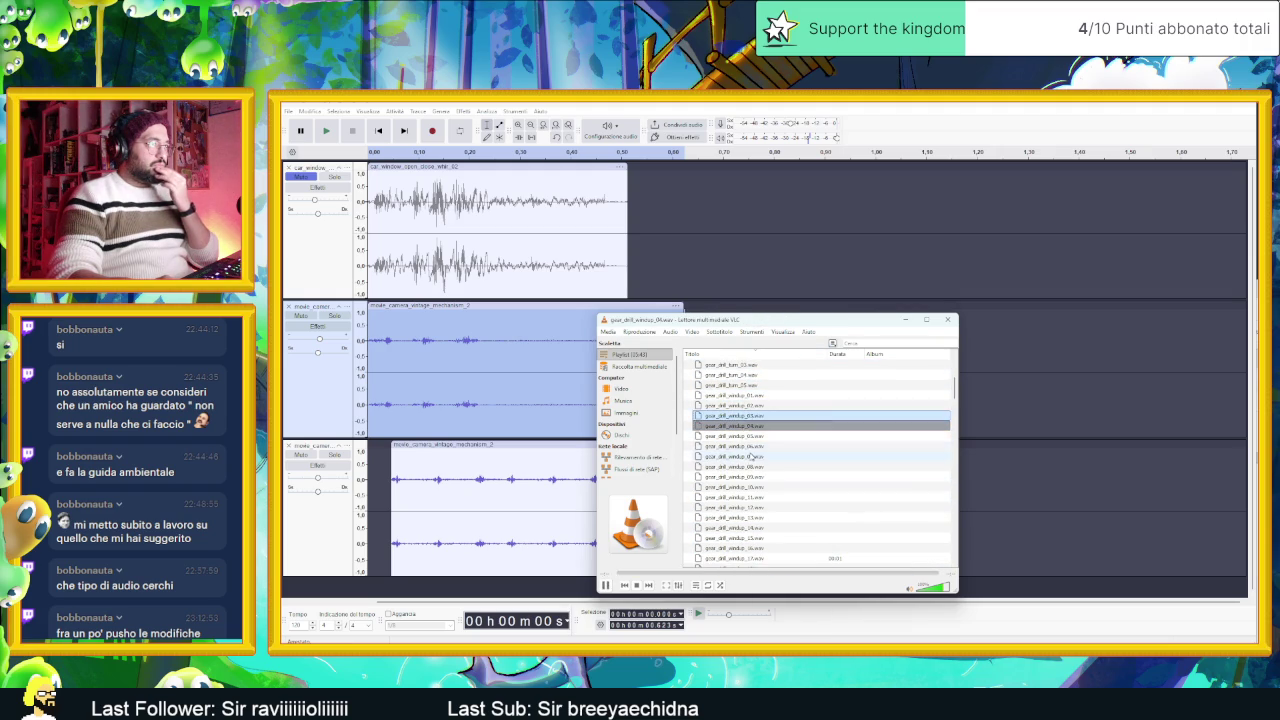
left_click(752, 437)
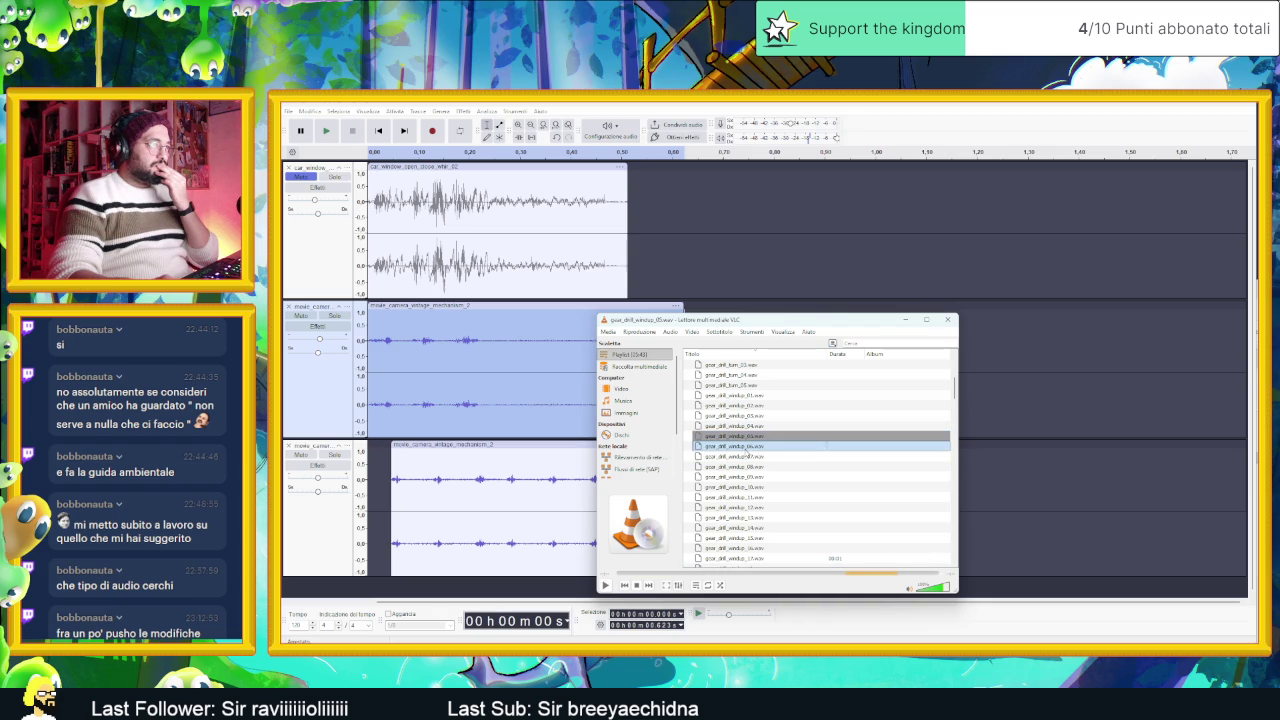
double_click(748, 447)
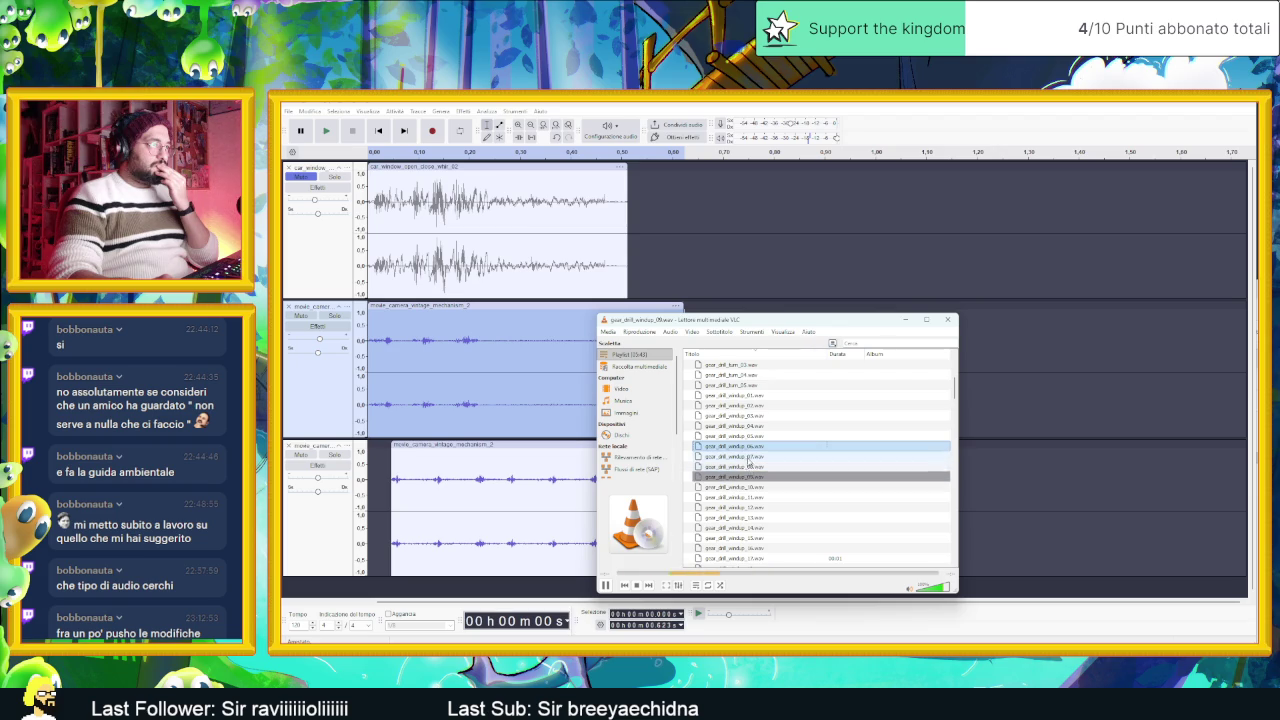
double_click(748, 458)
double_click(749, 458)
double_click(749, 477)
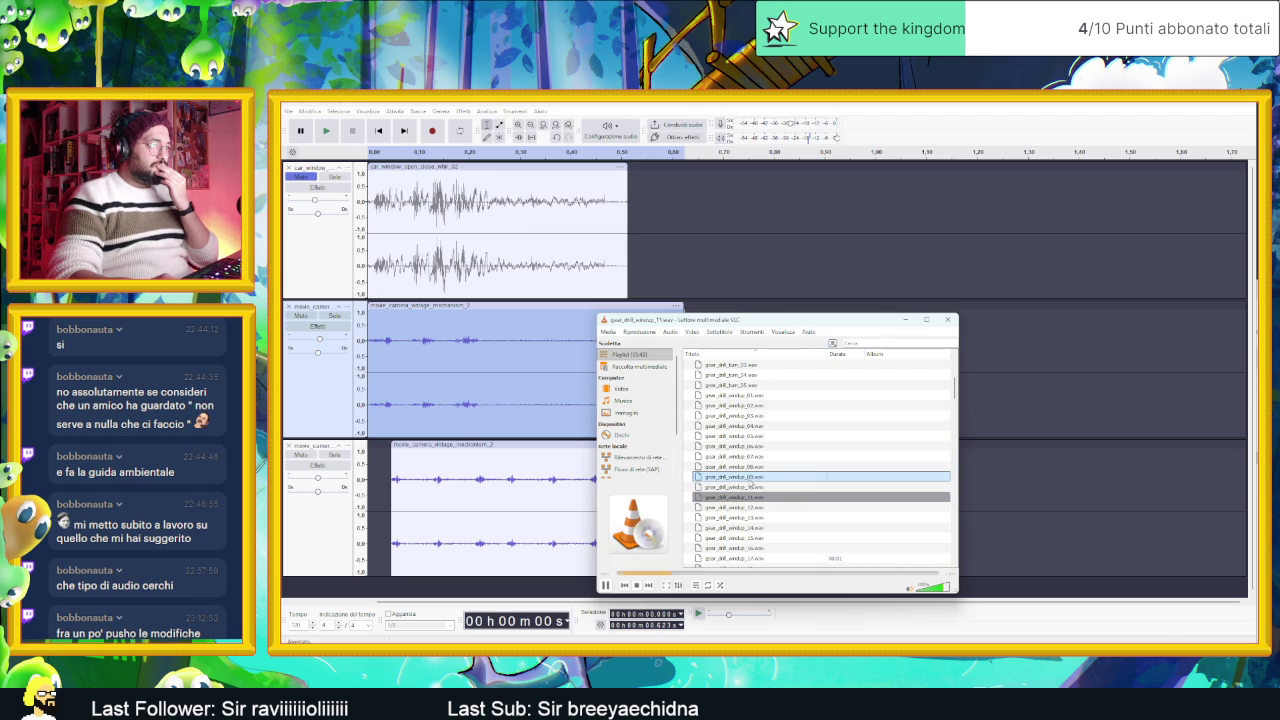
double_click(750, 479)
double_click(750, 479)
double_click(751, 480)
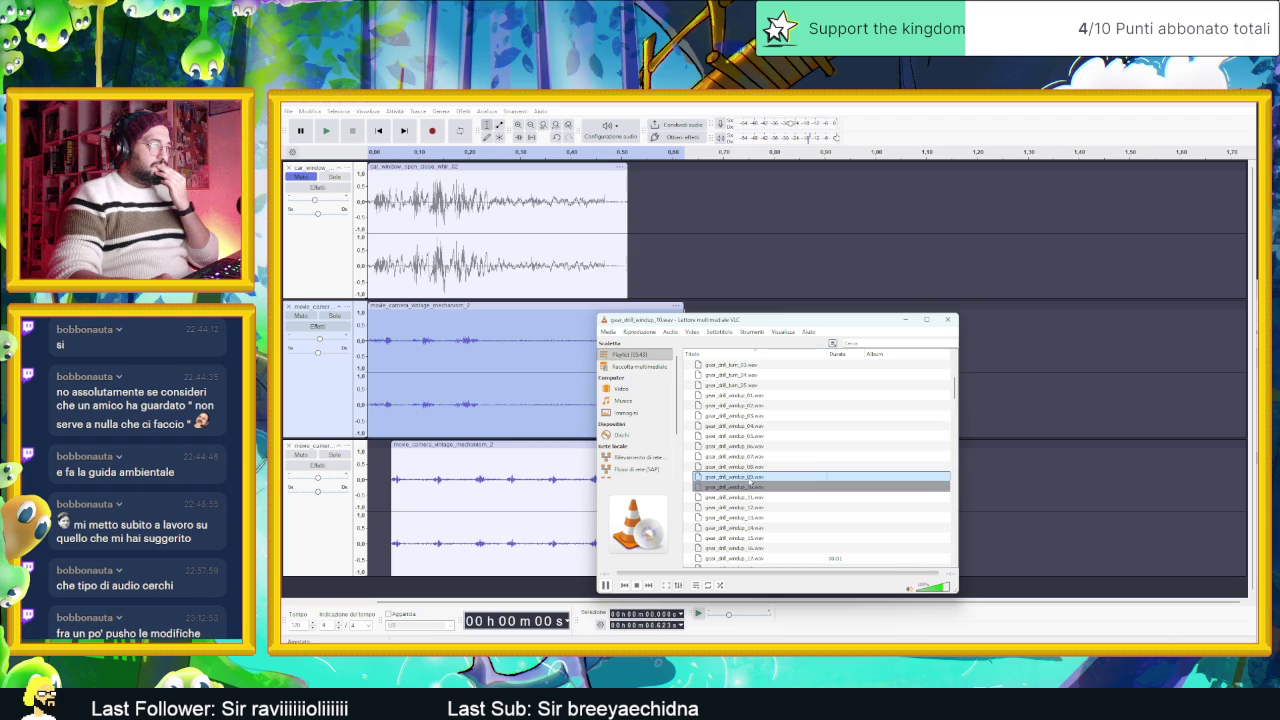
double_click(751, 480)
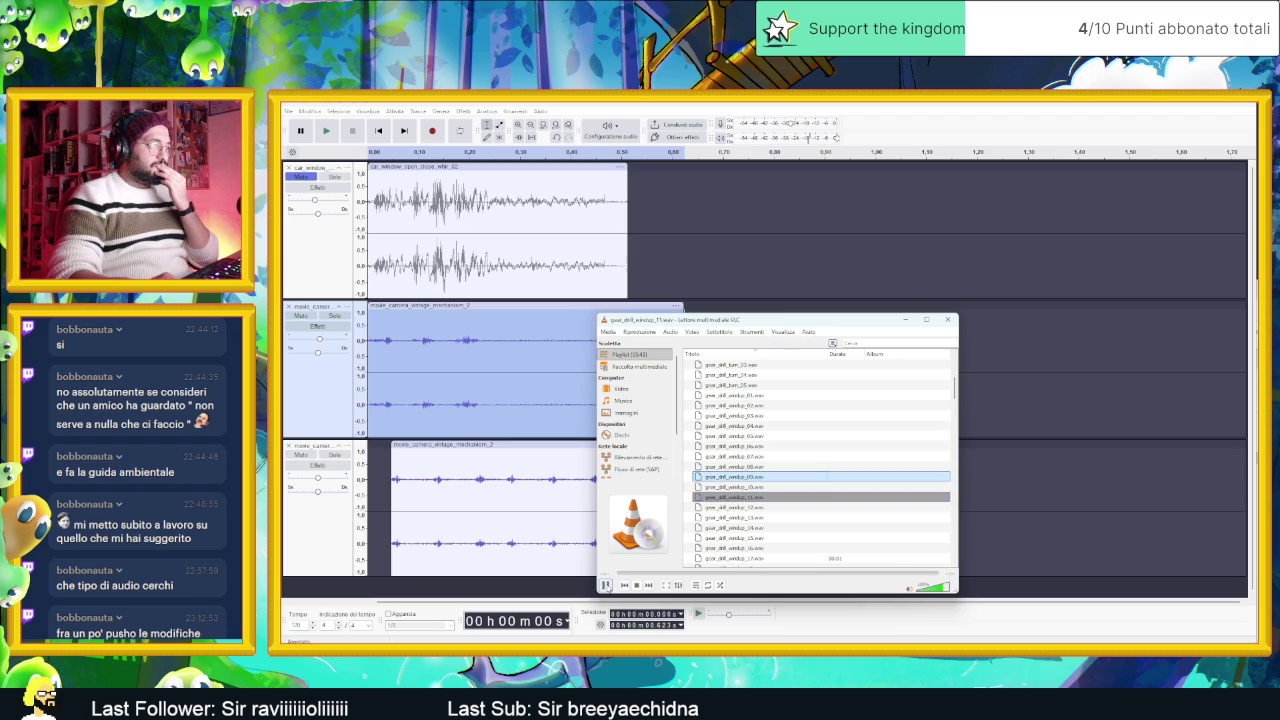
Step: Open gear_drill_windup_09's folder via Mostra cartella di destinazione and drag the file into Audacity as a track
right_click(757, 478)
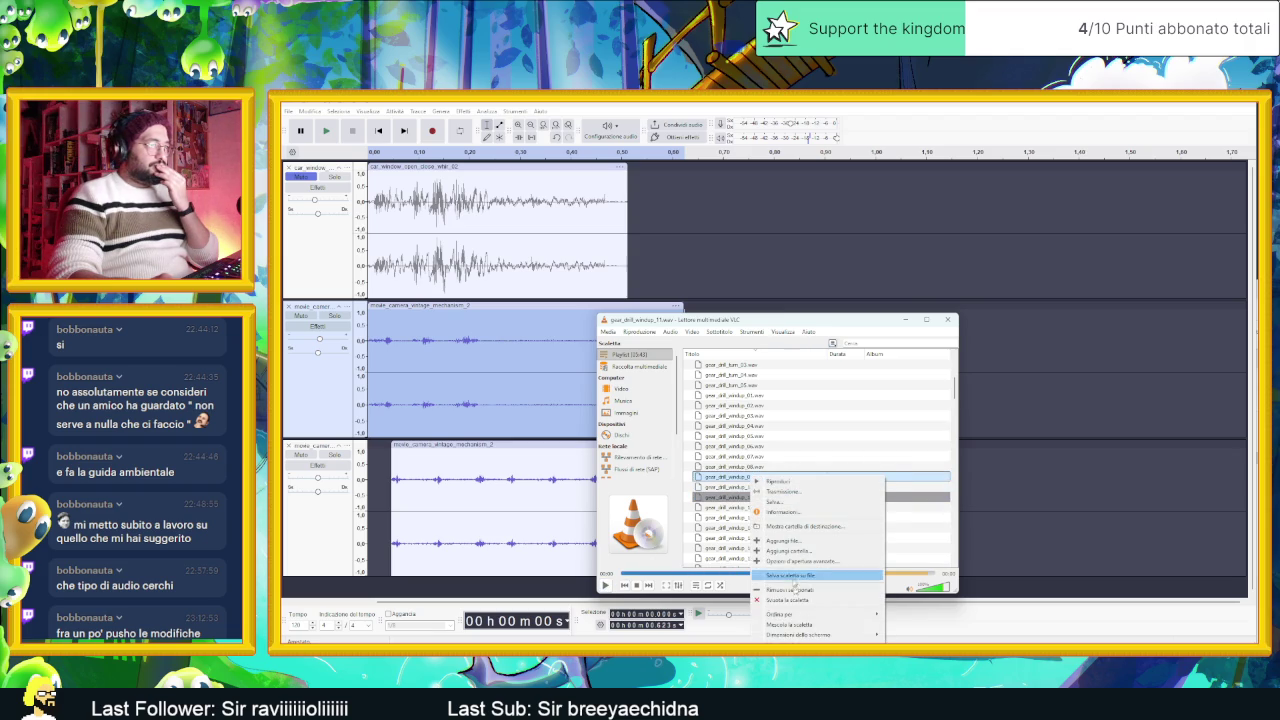
mouse_move(845, 617)
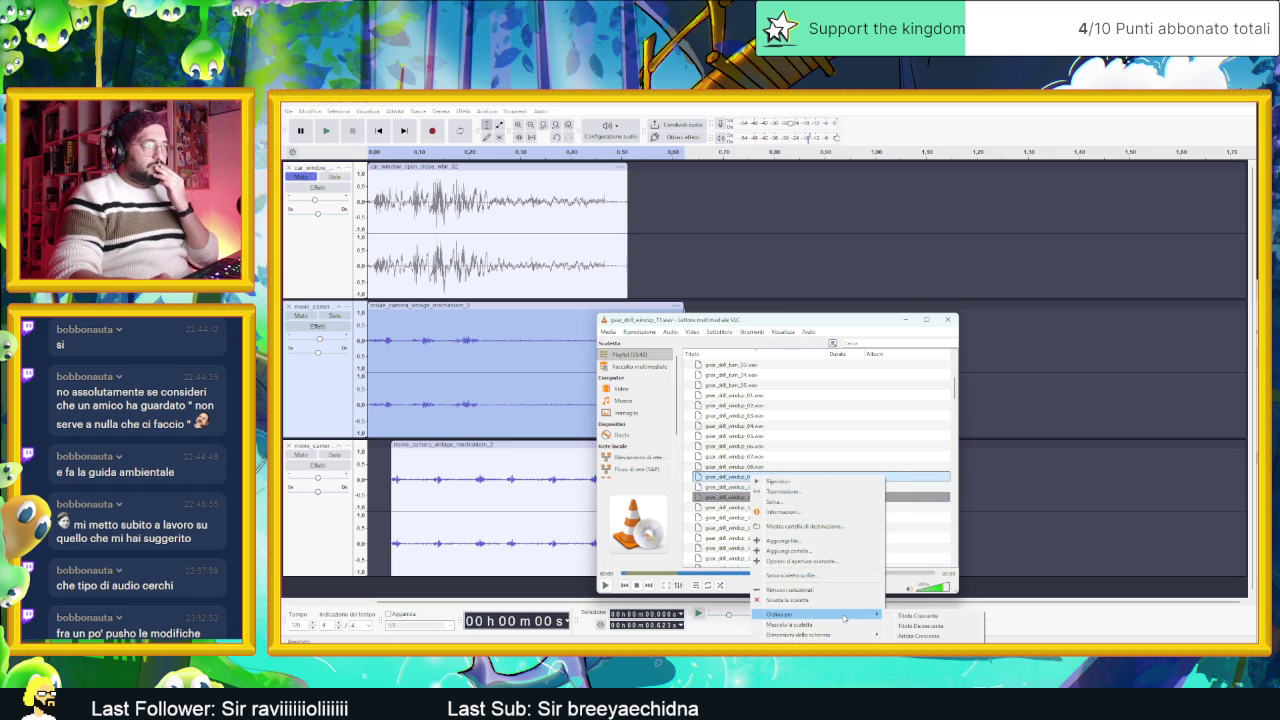
left_click(801, 527)
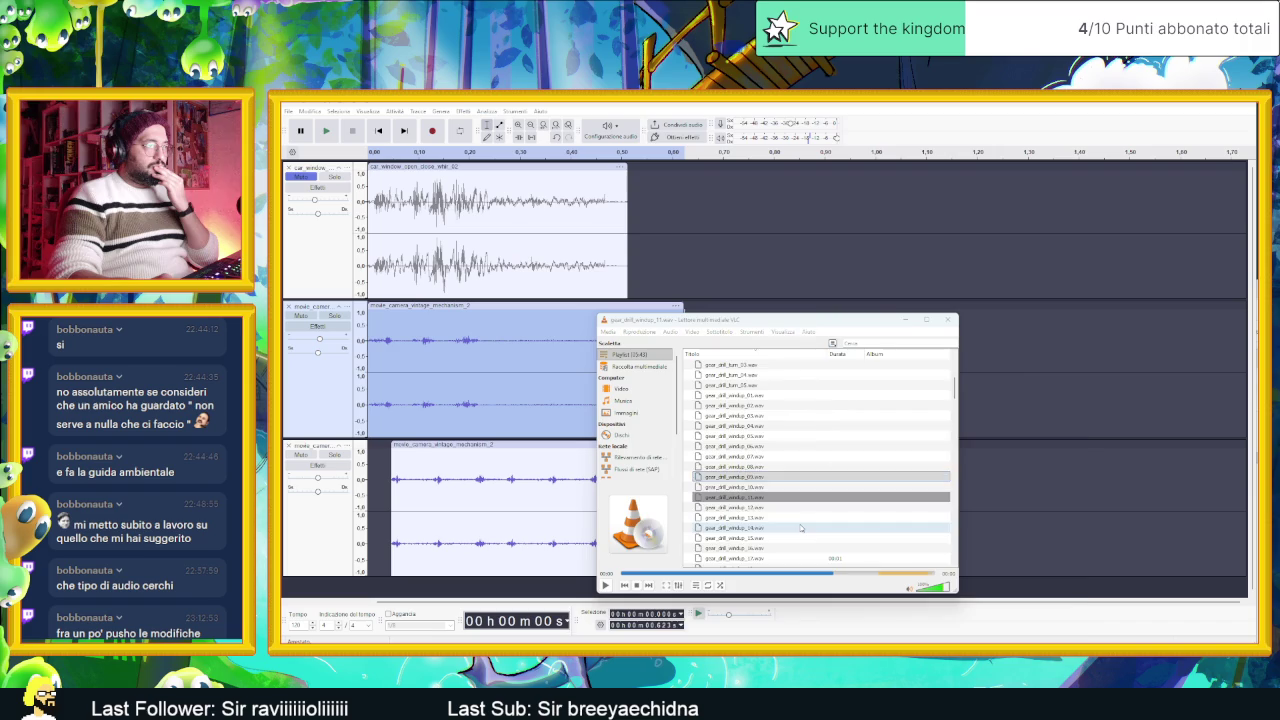
left_click_drag(840, 367, 1071, 368)
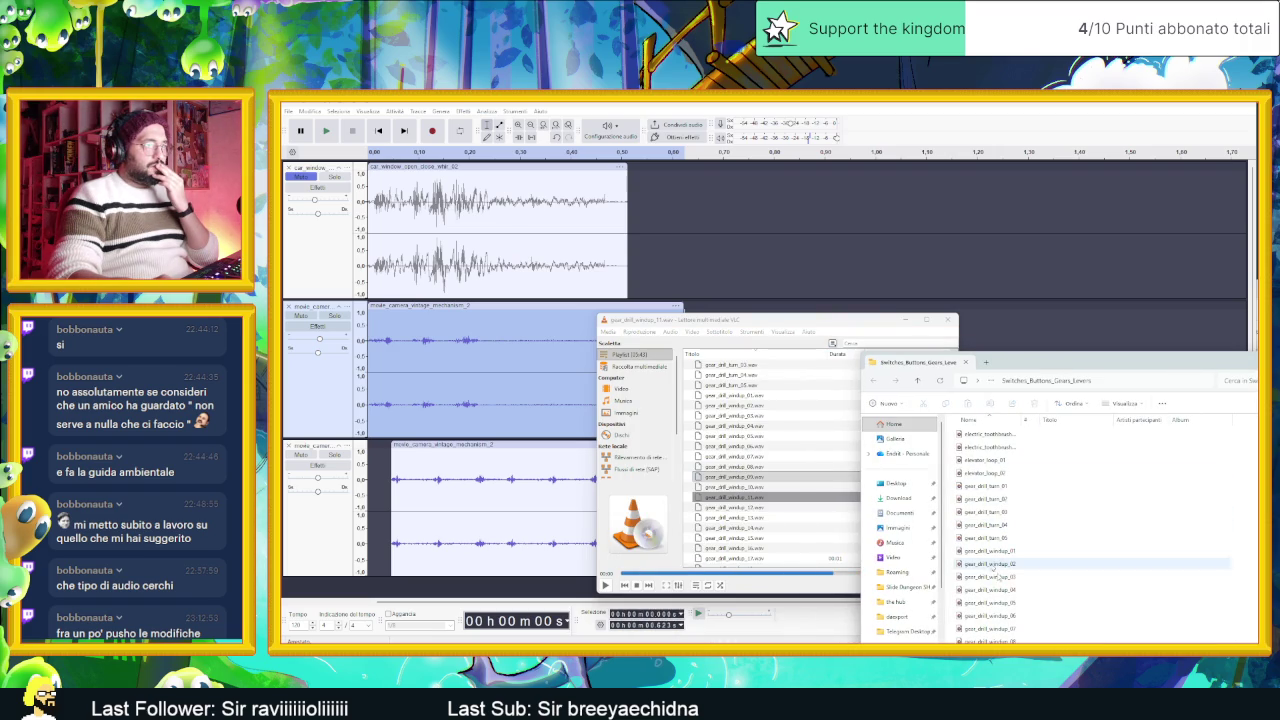
scroll(1019, 615, "down", 1)
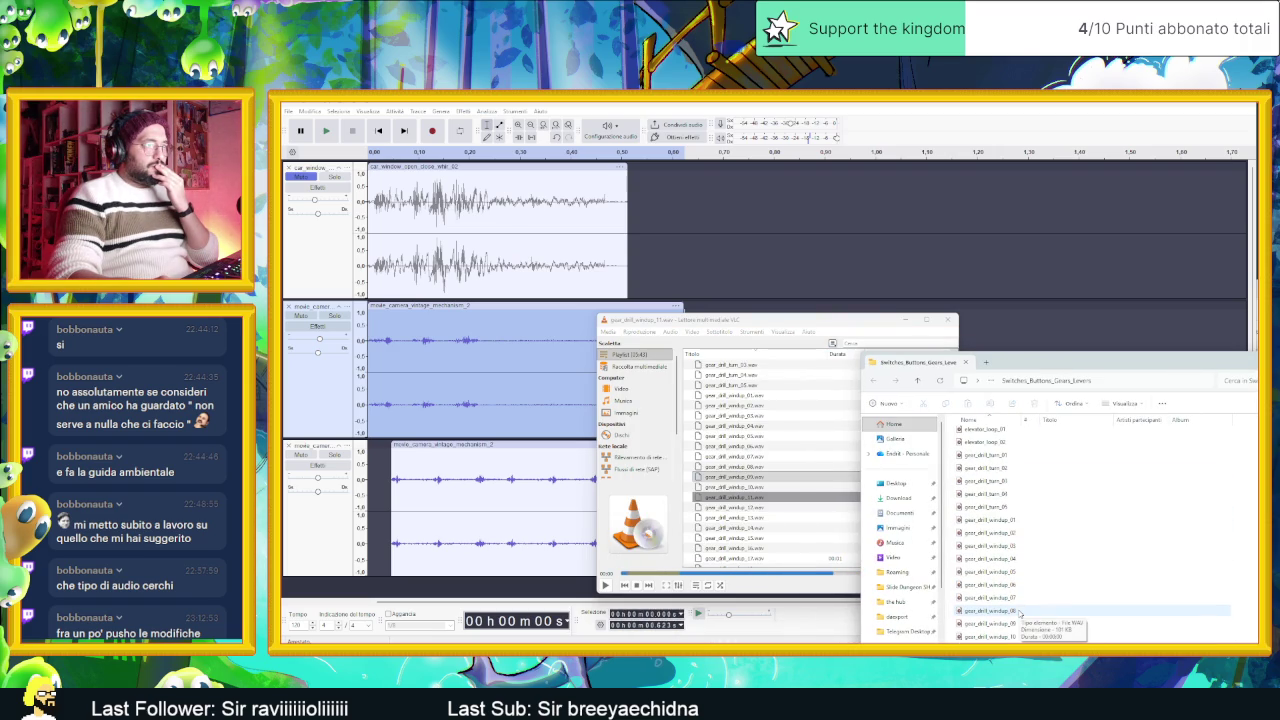
mouse_move(1030, 587)
left_mouse_down()
mouse_move(456, 538)
mouse_move(410, 565)
mouse_move(421, 585)
left_mouse_up()
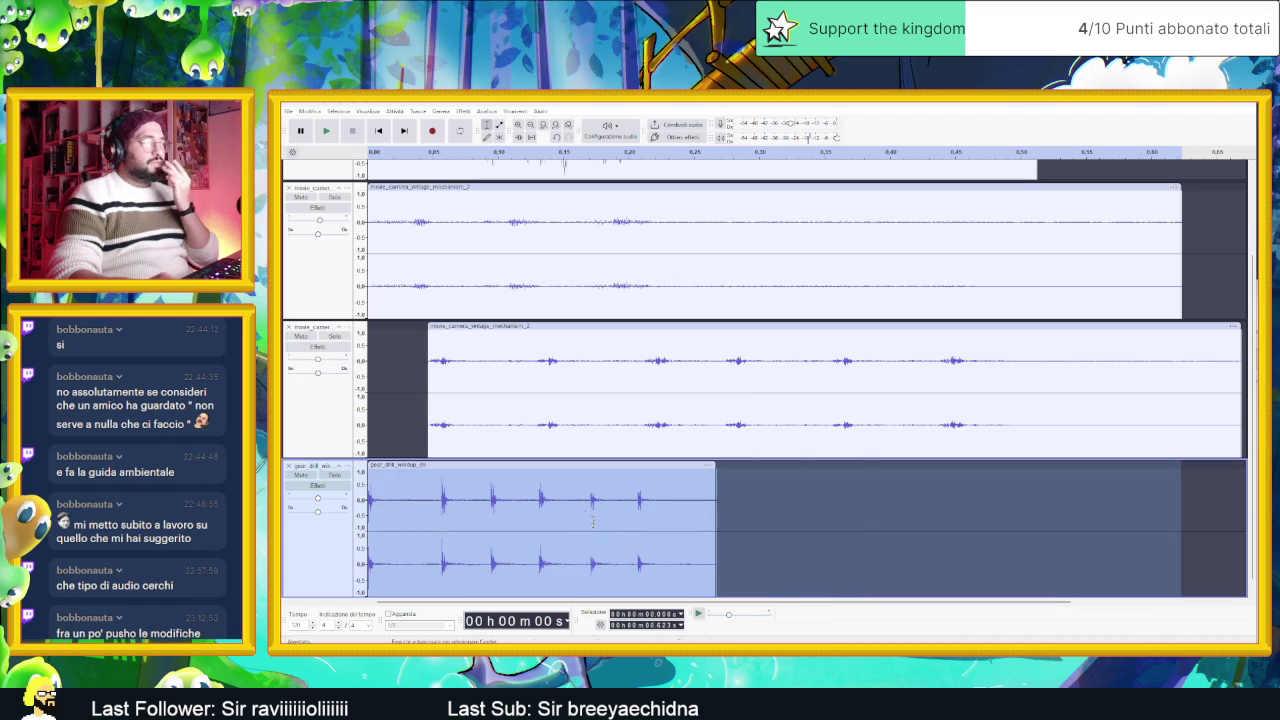
Step: Play all four tracks from the start several times to hear the new gear drill layer
scroll(598, 480, "down", 1)
left_click(328, 130)
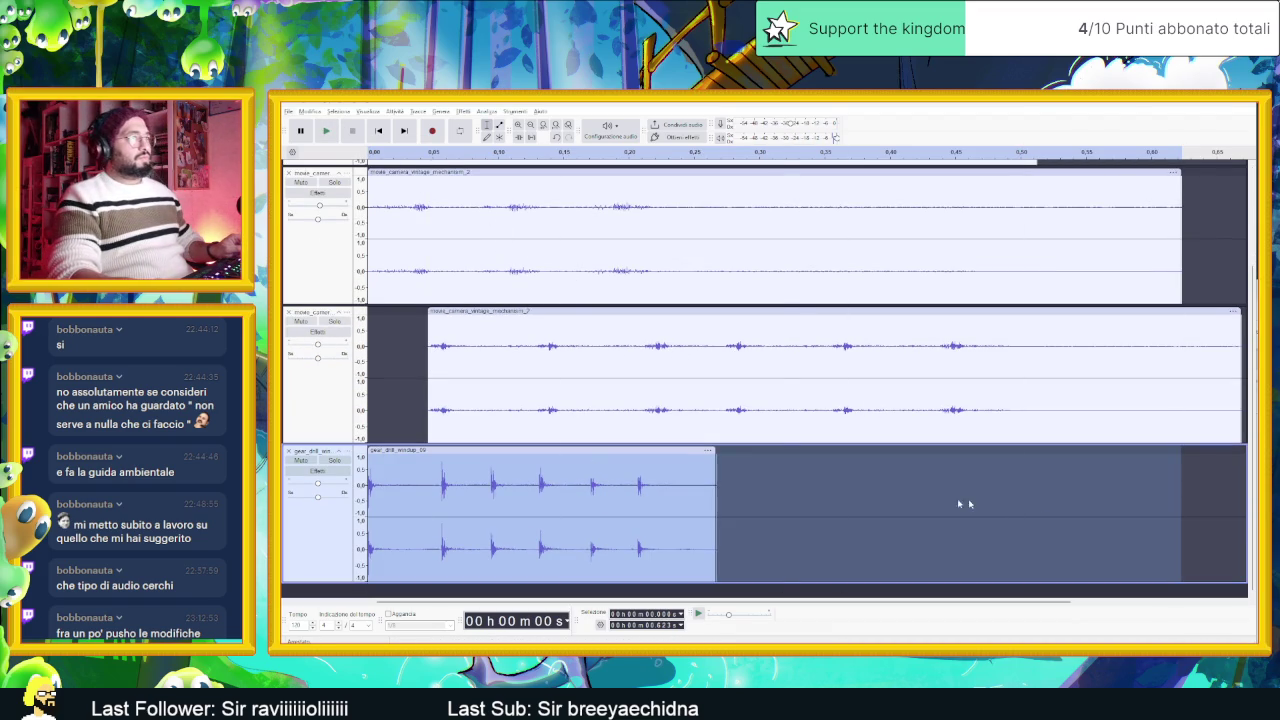
left_click(1163, 497)
scroll(900, 470, "down", 2)
scroll(560, 355, "up", 3)
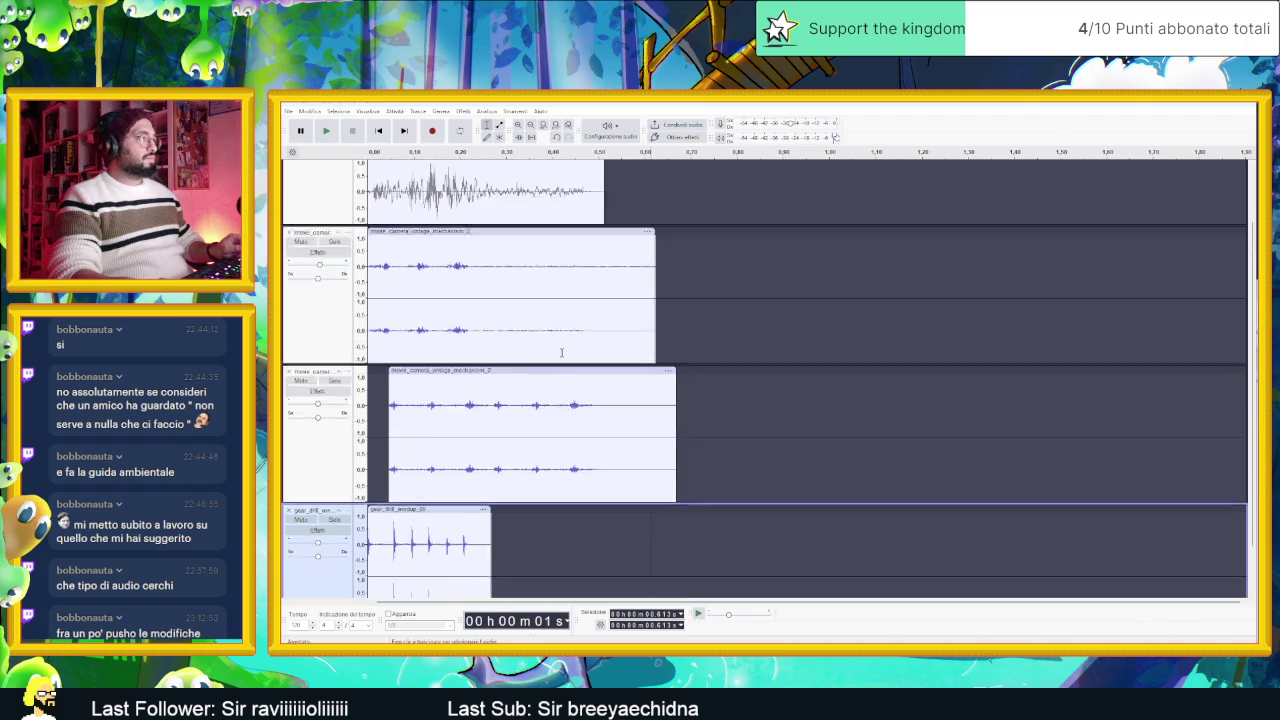
scroll(560, 355, "down", 3)
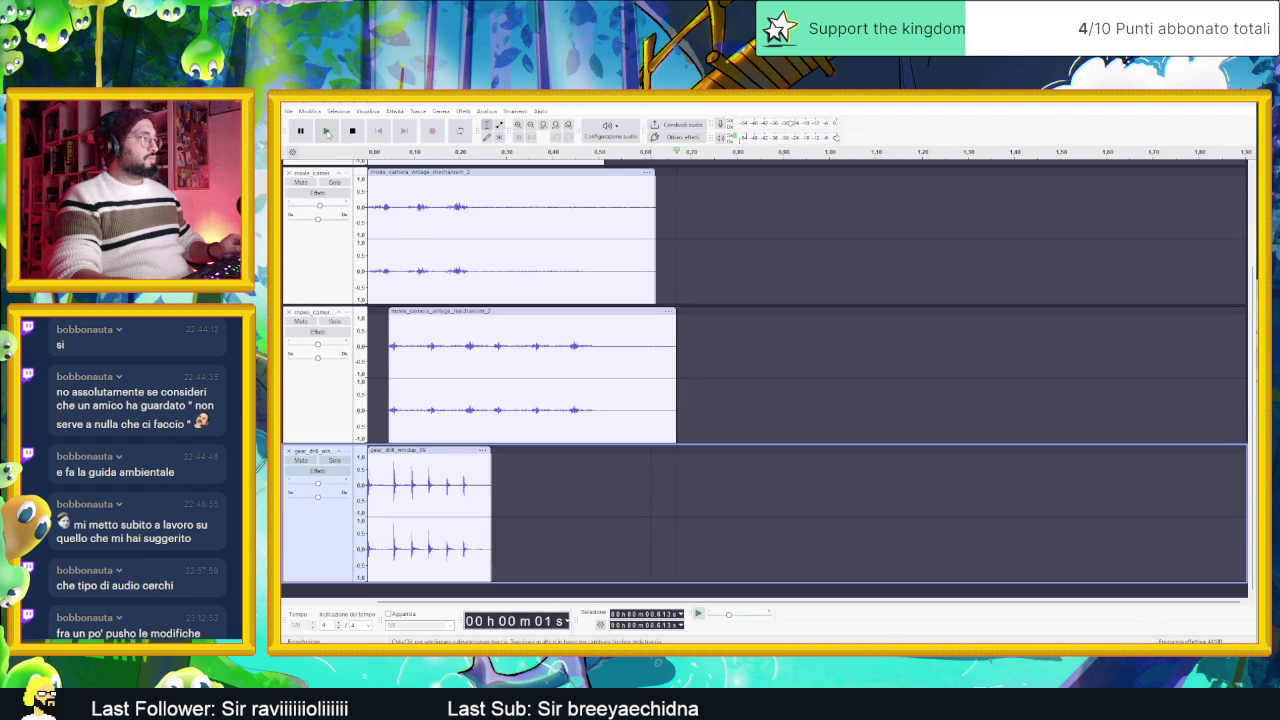
left_click(376, 132)
left_click(330, 131)
left_click(329, 131)
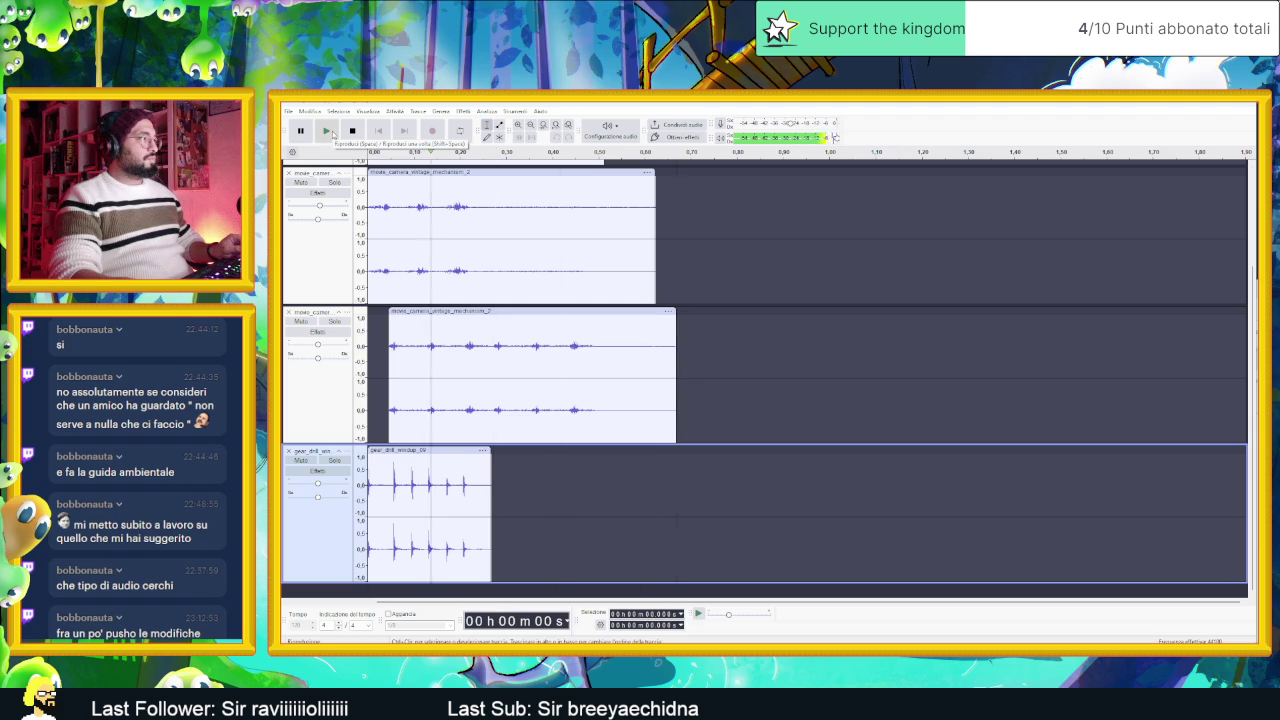
left_click(330, 131)
left_click(333, 133)
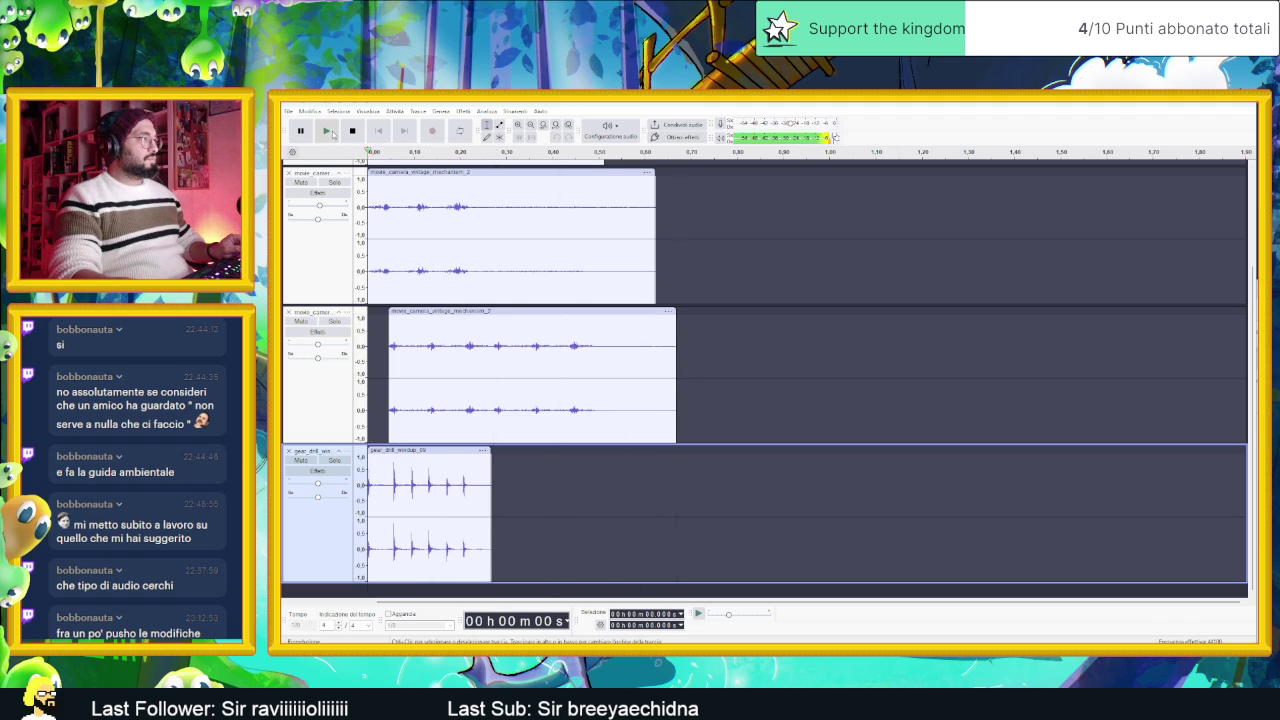
left_click(333, 133)
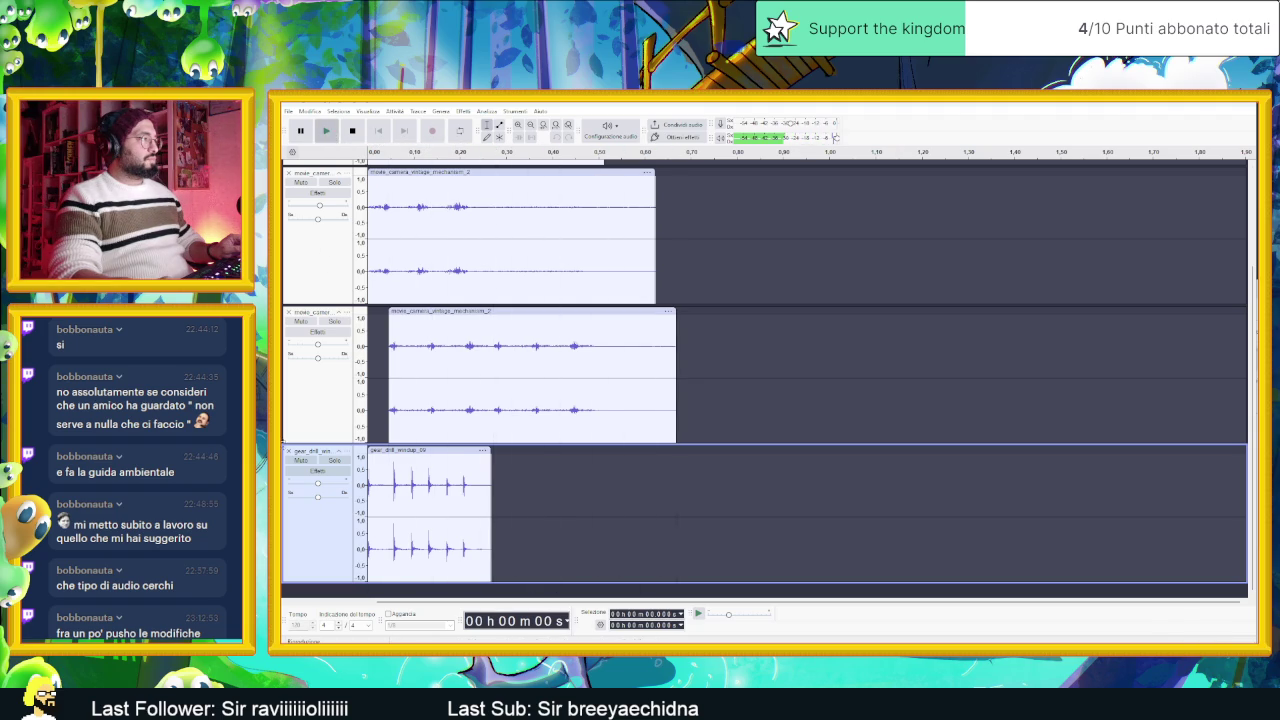
Step: Select the gear_drill_windup_09 clip, solo its track, replay it alone, and open the track's options
left_click(330, 500)
left_click(332, 461)
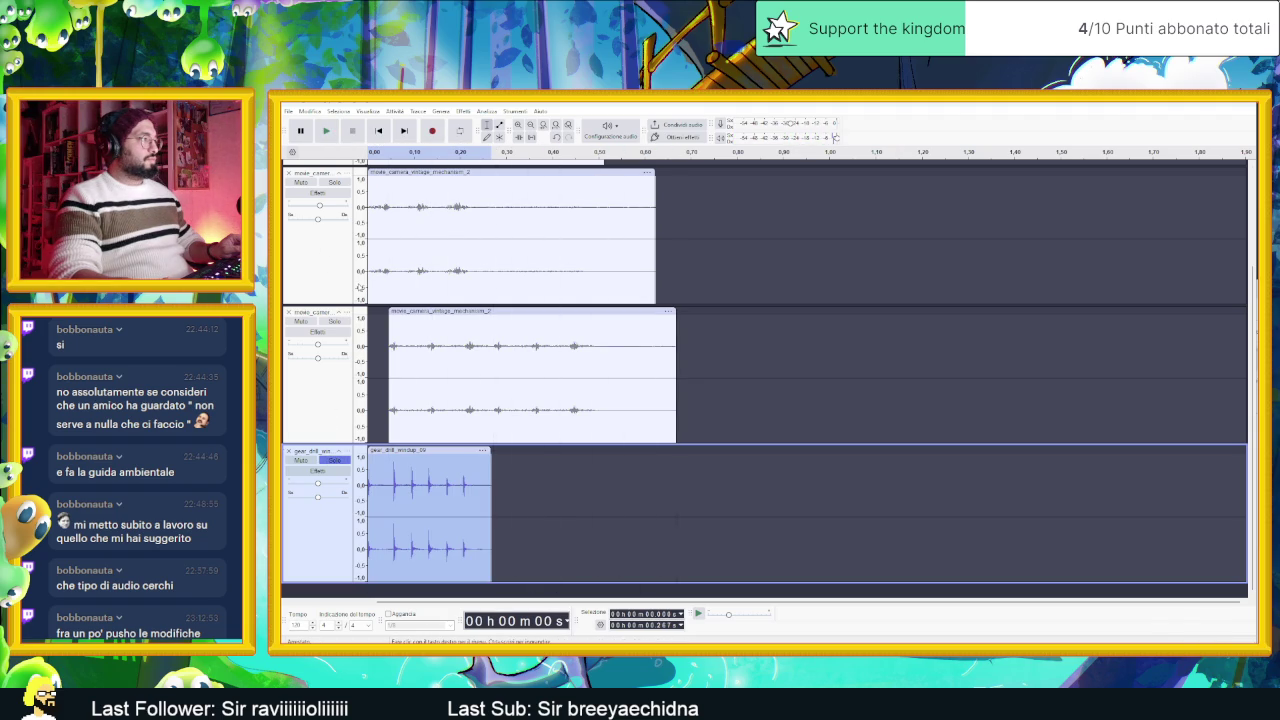
left_click(328, 132)
left_click(328, 133)
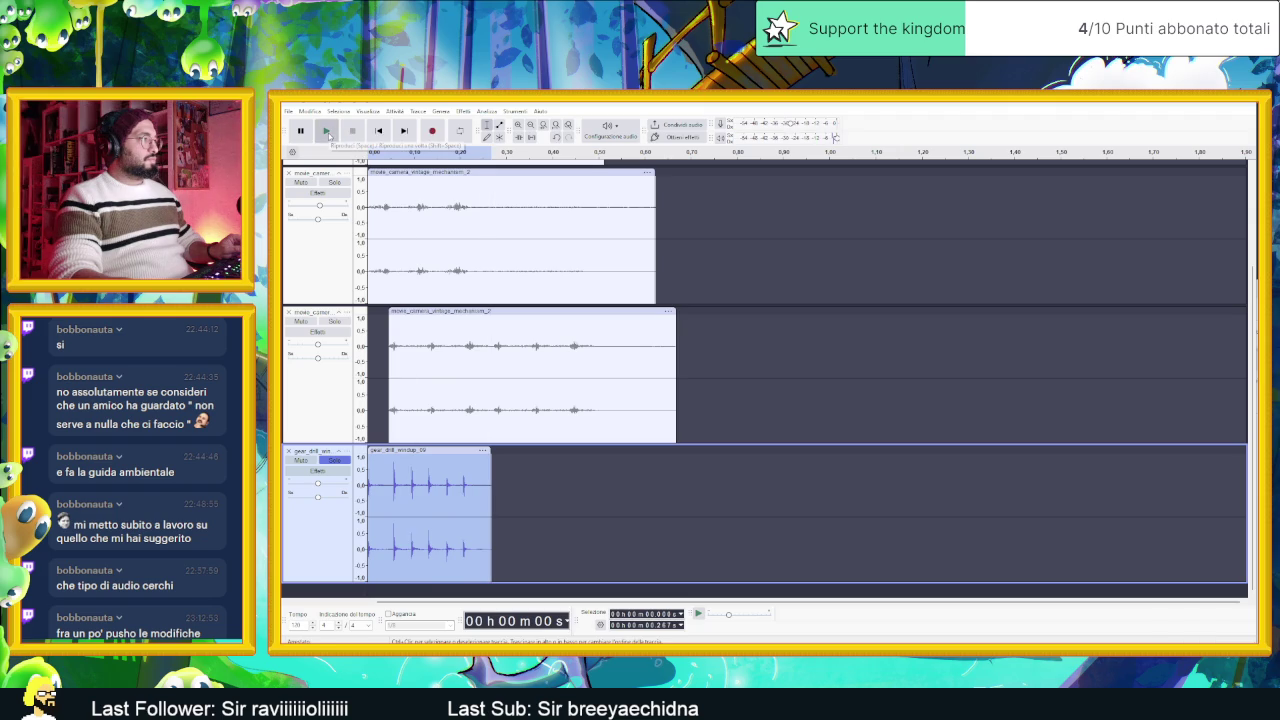
left_click(328, 133)
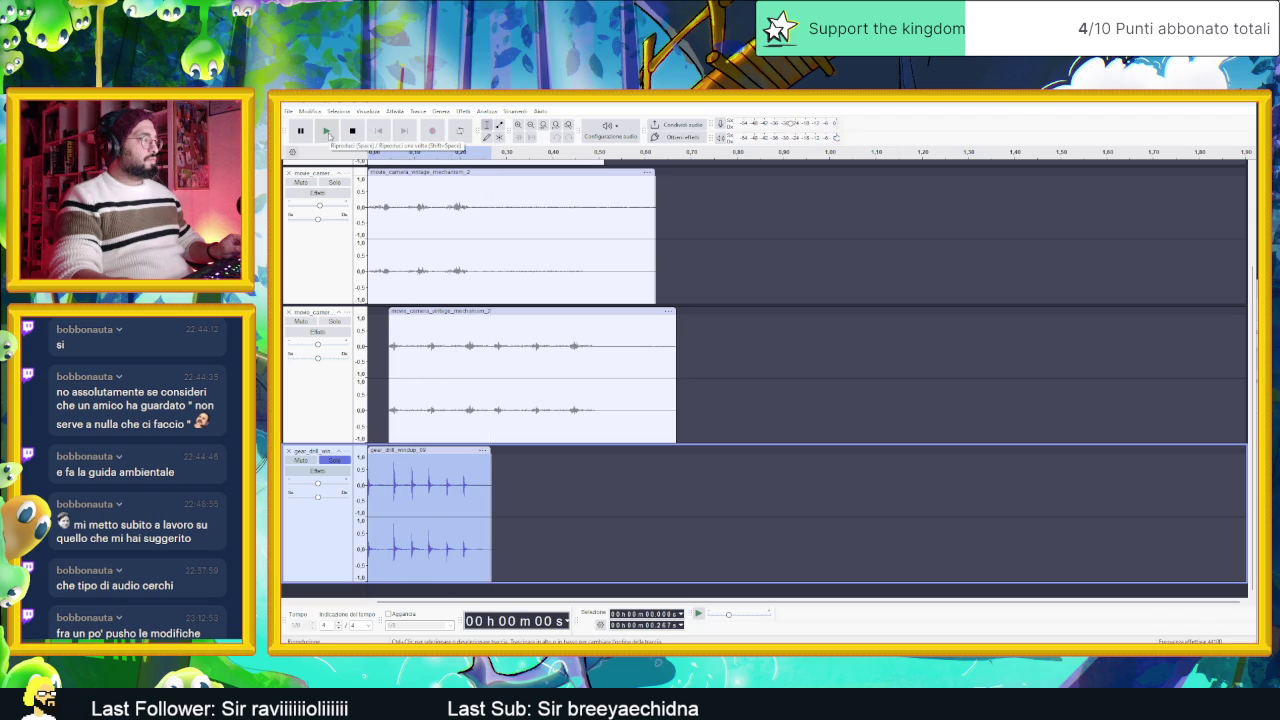
right_click(343, 455)
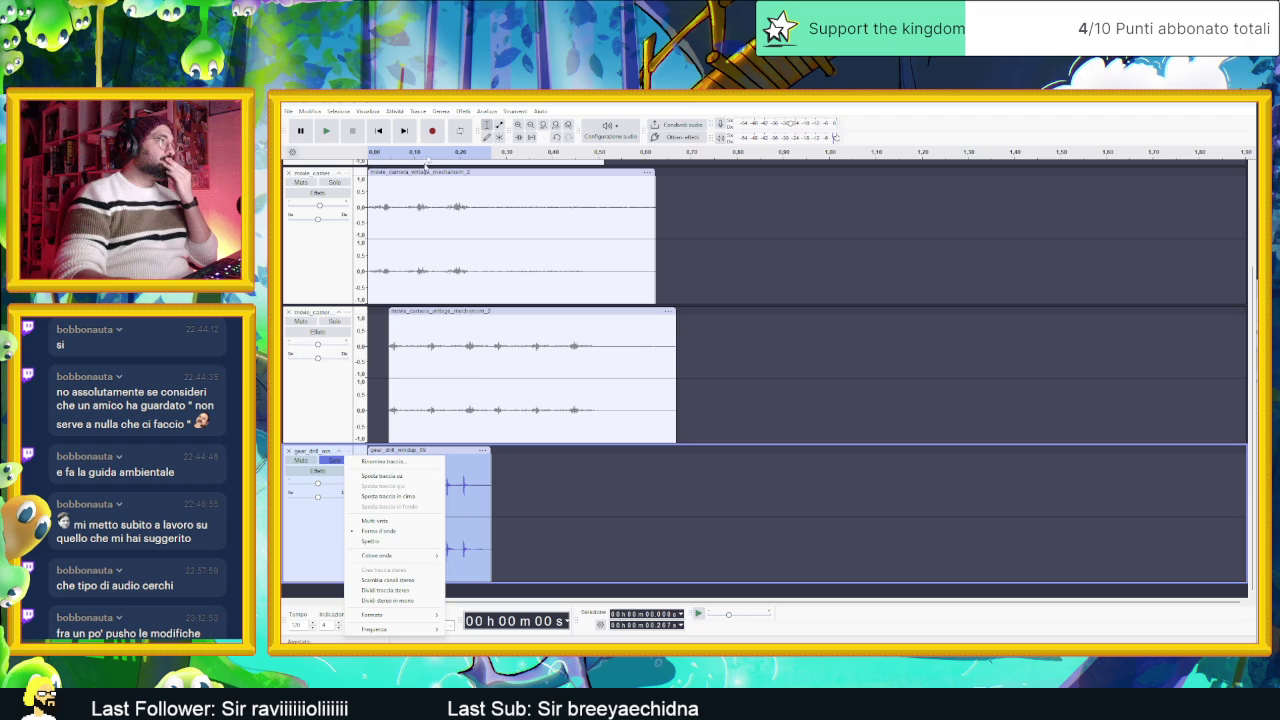
Step: Open the speed and pitch effect from Effetti > Intonazione e tempo and close it unused
left_click(462, 111)
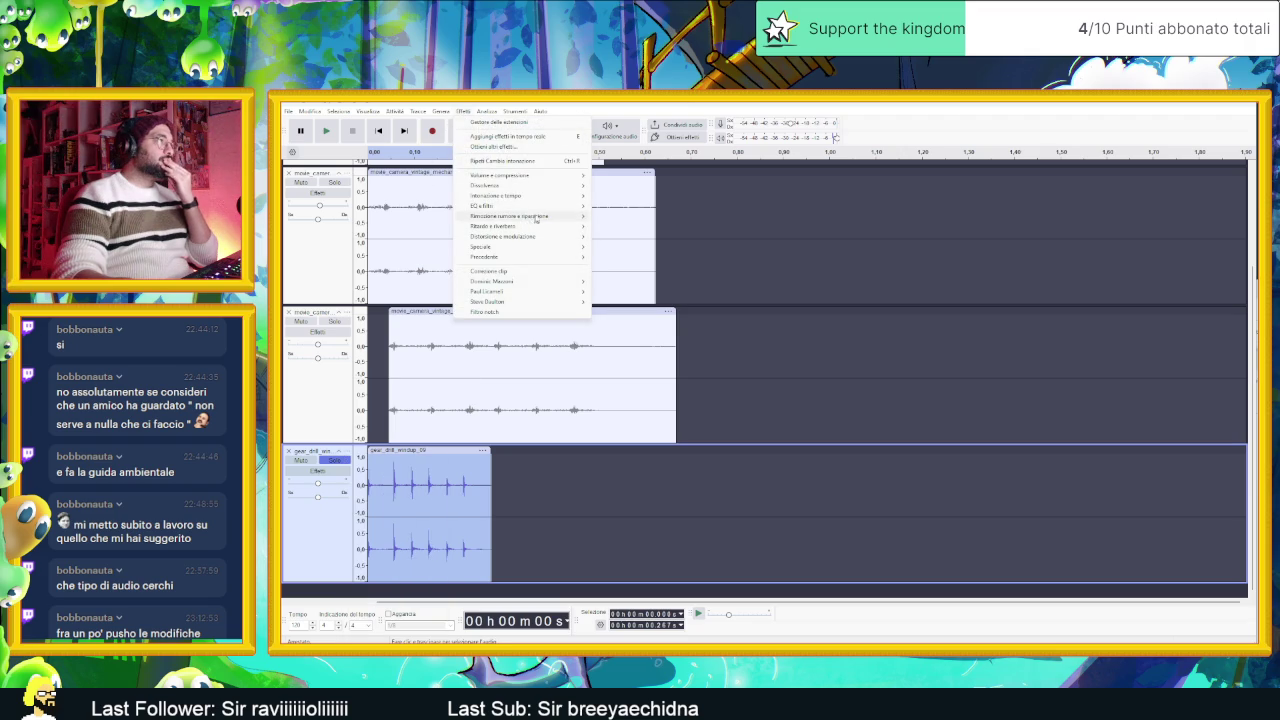
mouse_move(560, 195)
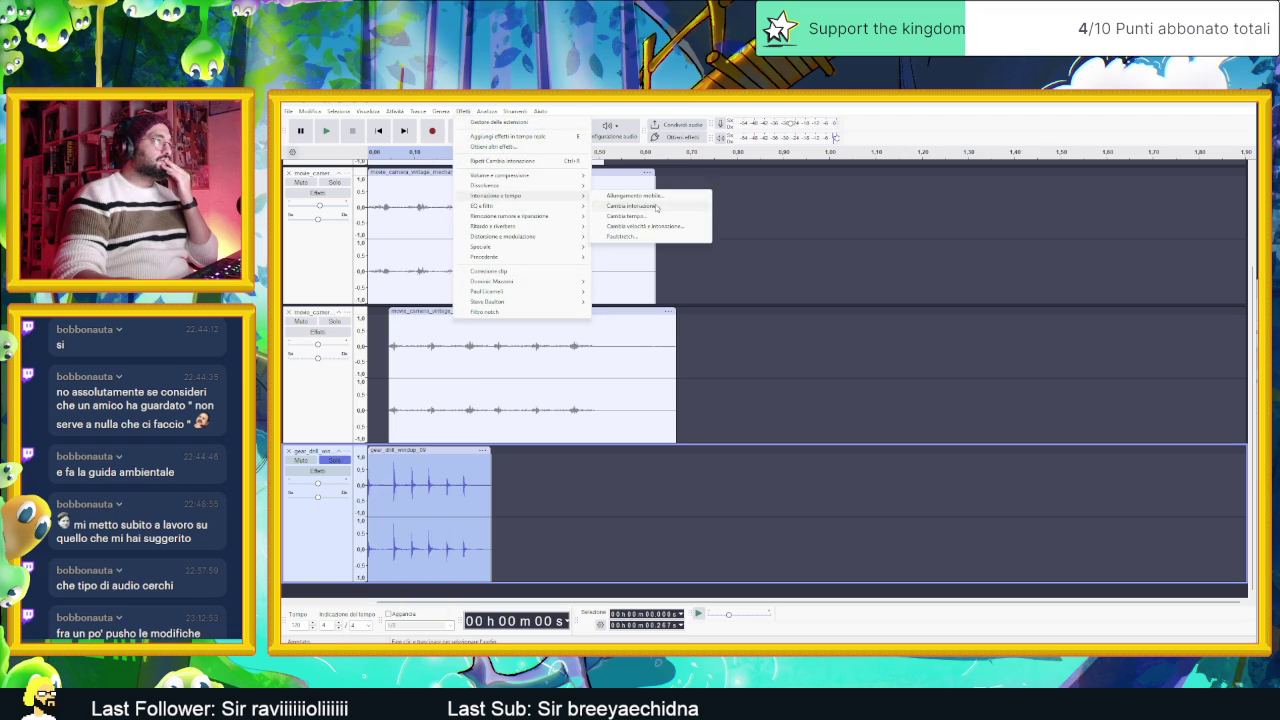
left_click(650, 225)
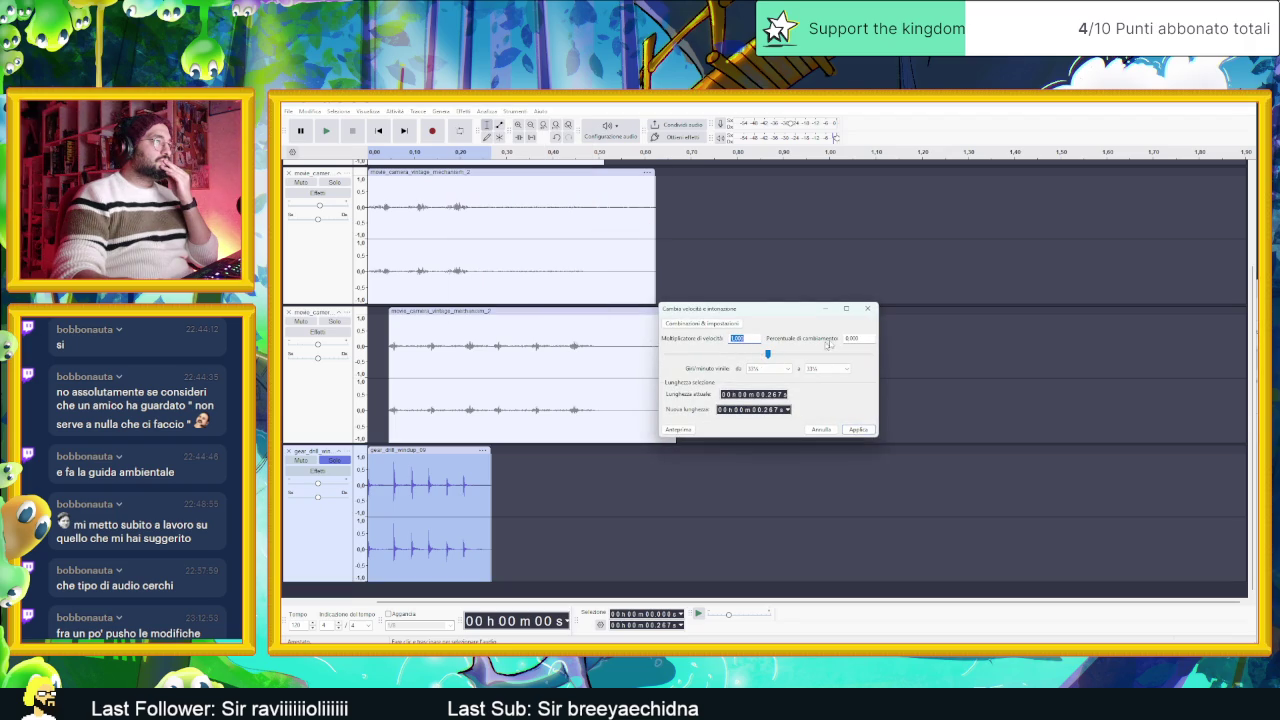
left_click(869, 309)
Step: Apply Cambia intonazione to the gear drill clip, lowering 4000 Hz to 600 Hz after a preview
left_click(464, 111)
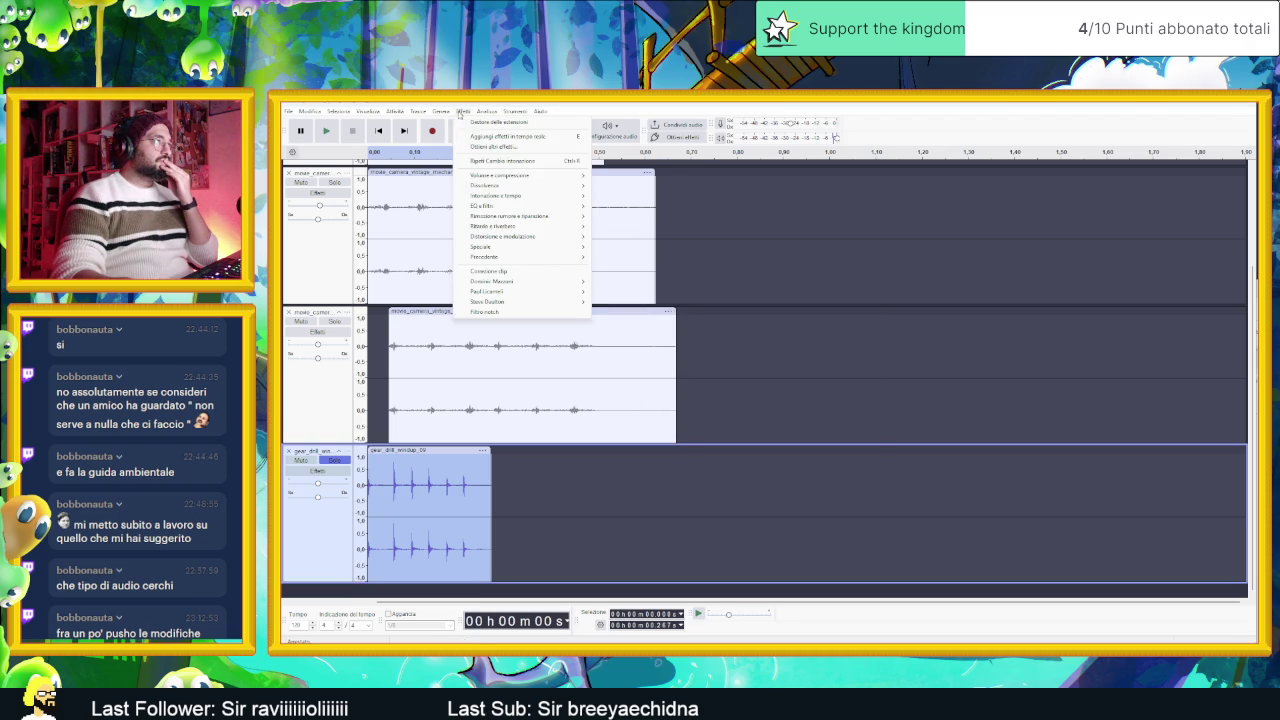
mouse_move(546, 205)
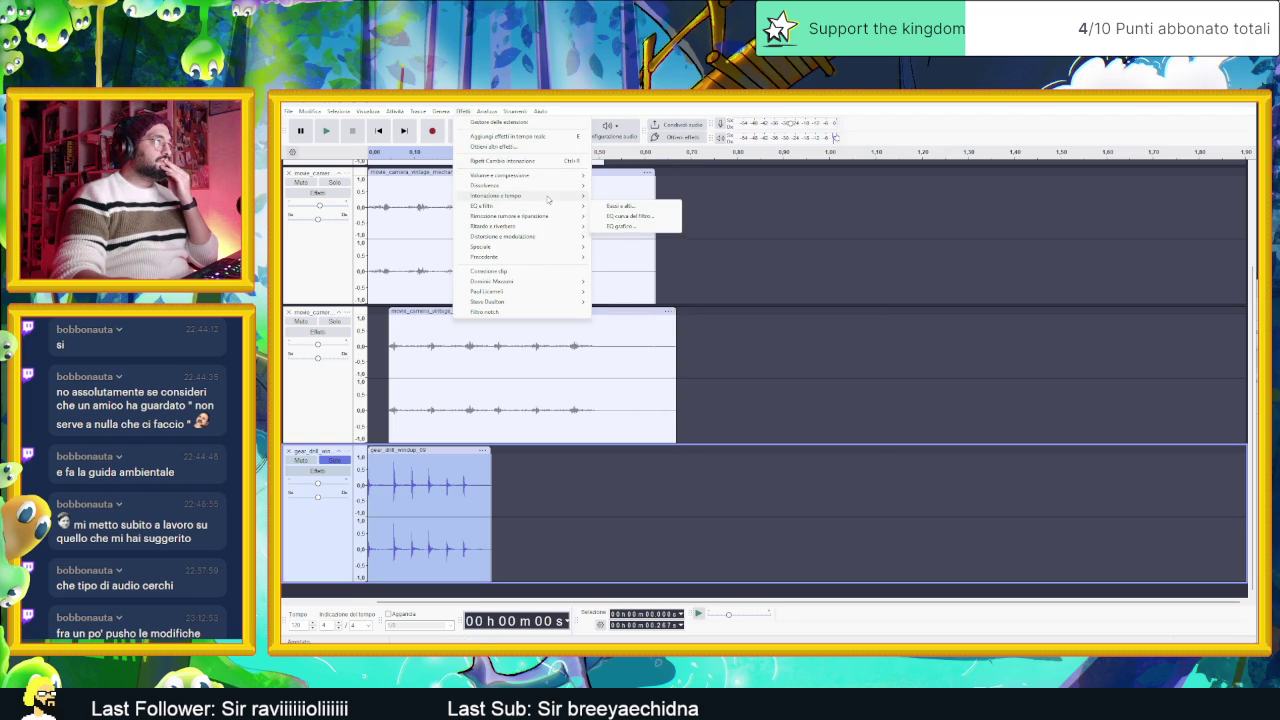
mouse_move(588, 197)
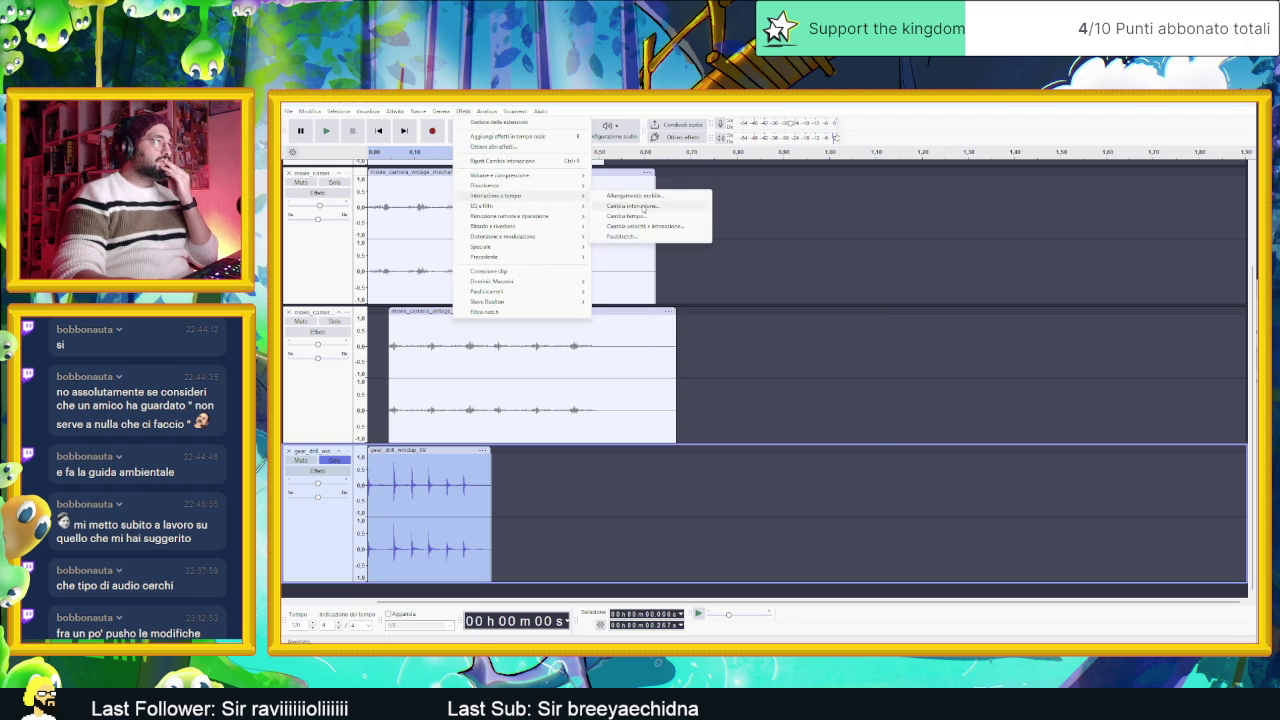
left_click(632, 205)
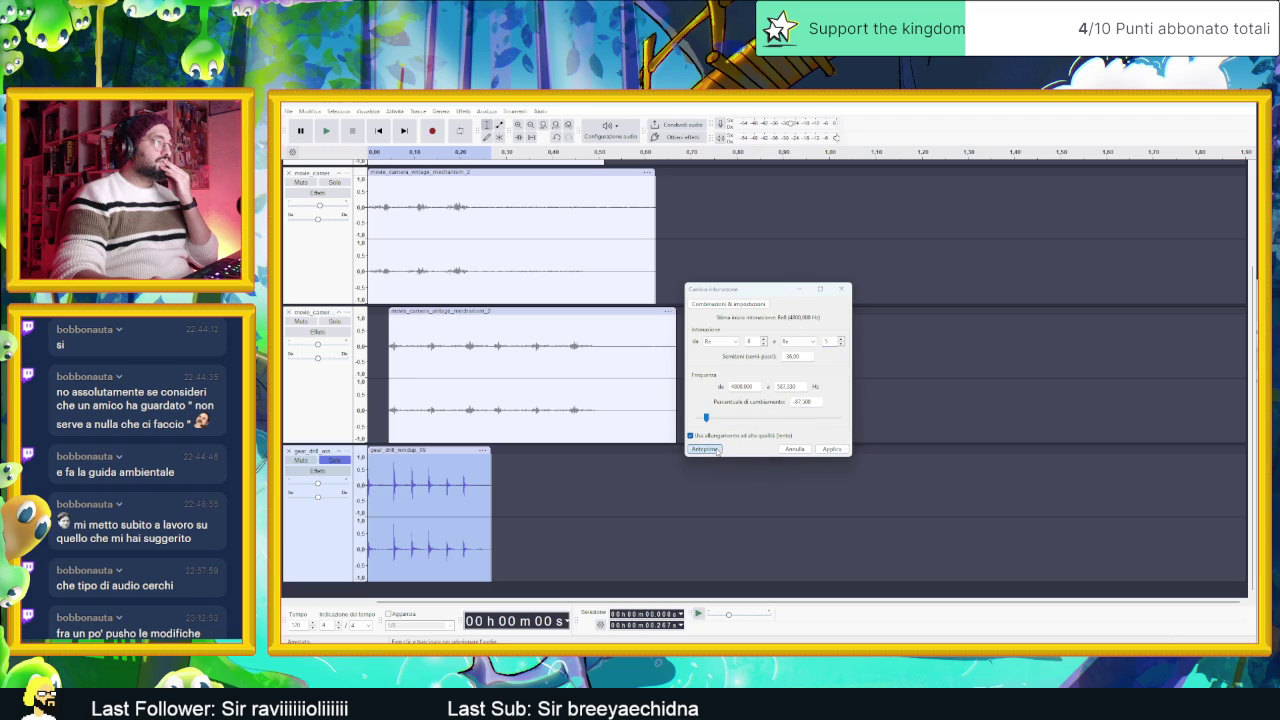
left_click(705, 449)
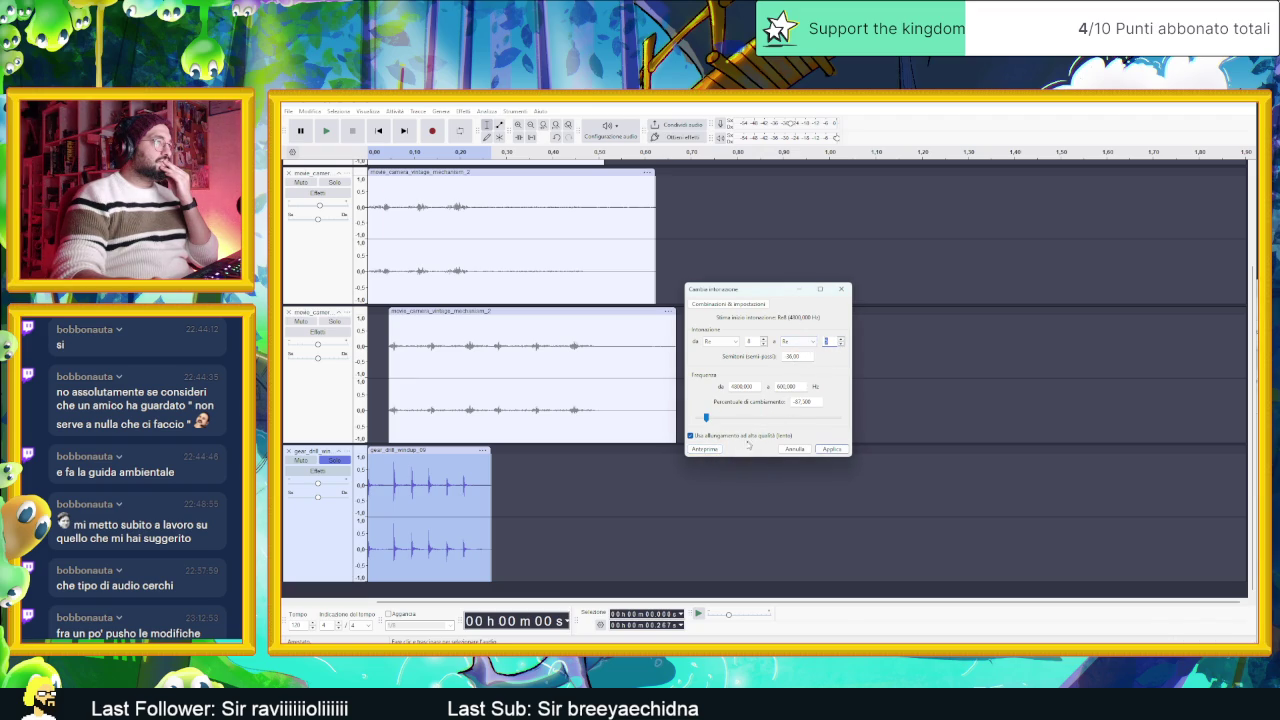
left_click(716, 450)
left_click(830, 449)
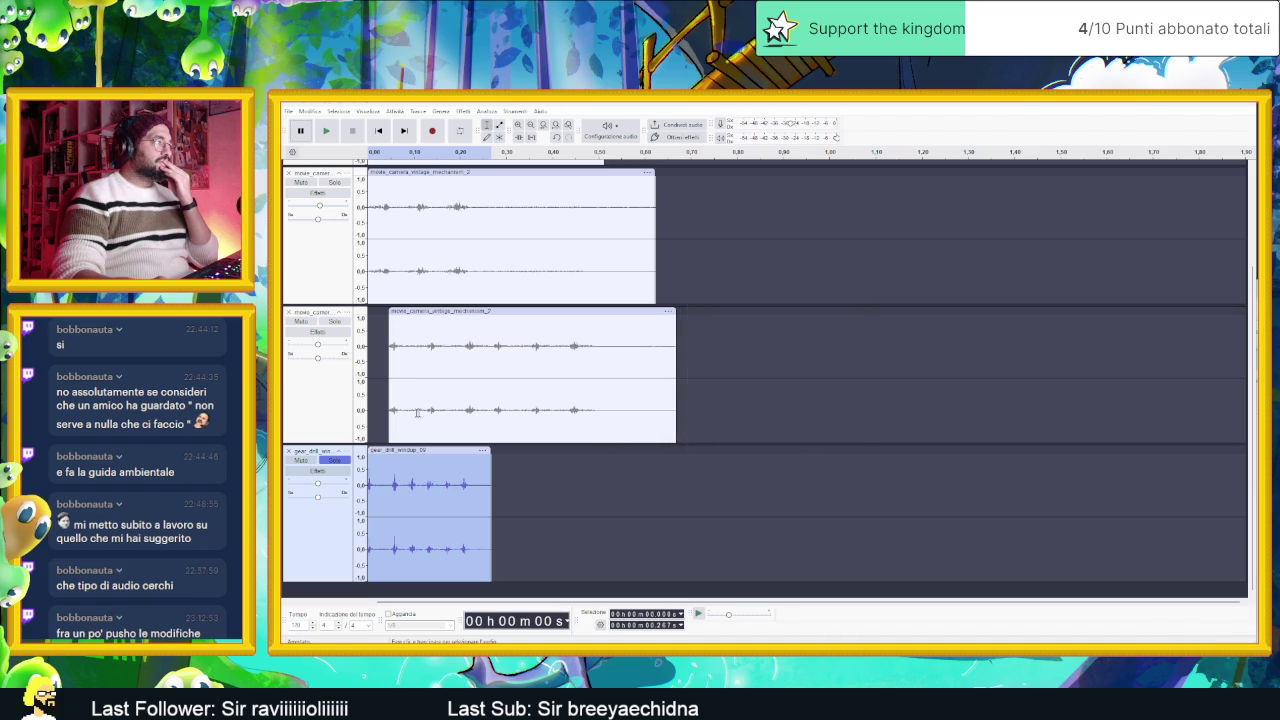
Step: Listen to the pitch-lowered gear drill clip a few times
left_click(329, 133)
left_click(329, 133)
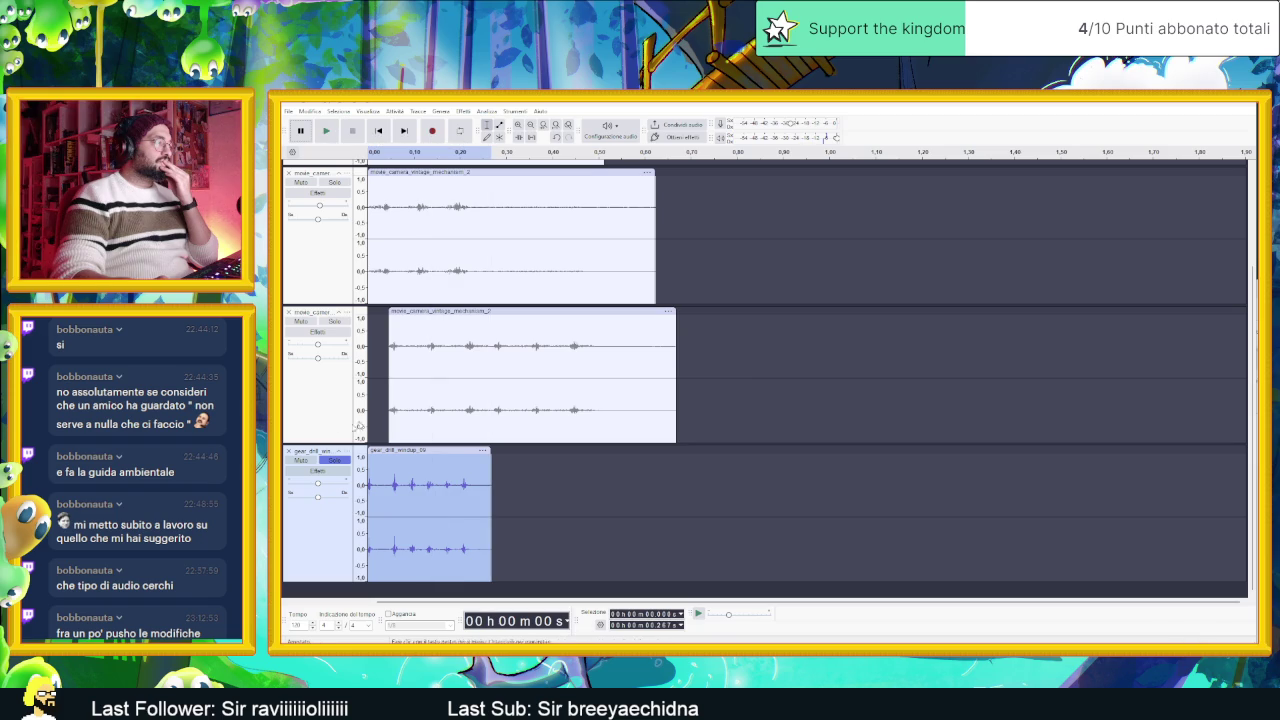
left_click(329, 486)
key("space")
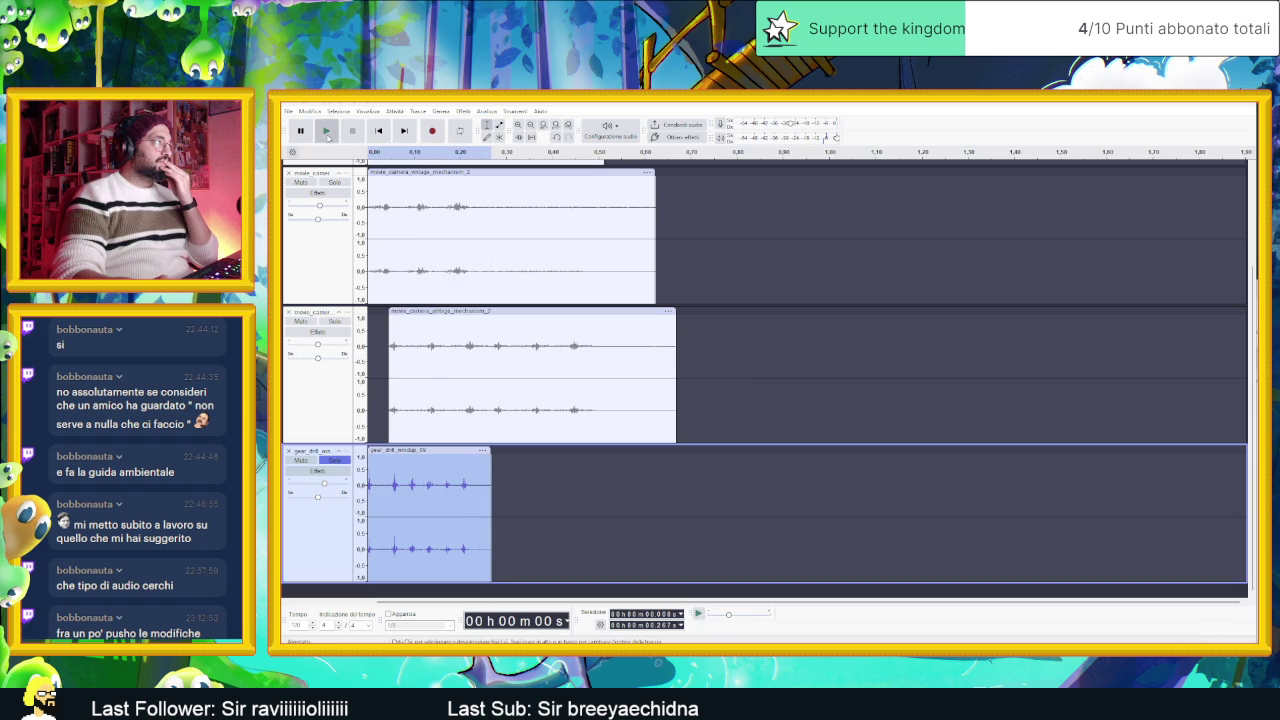
key("space")
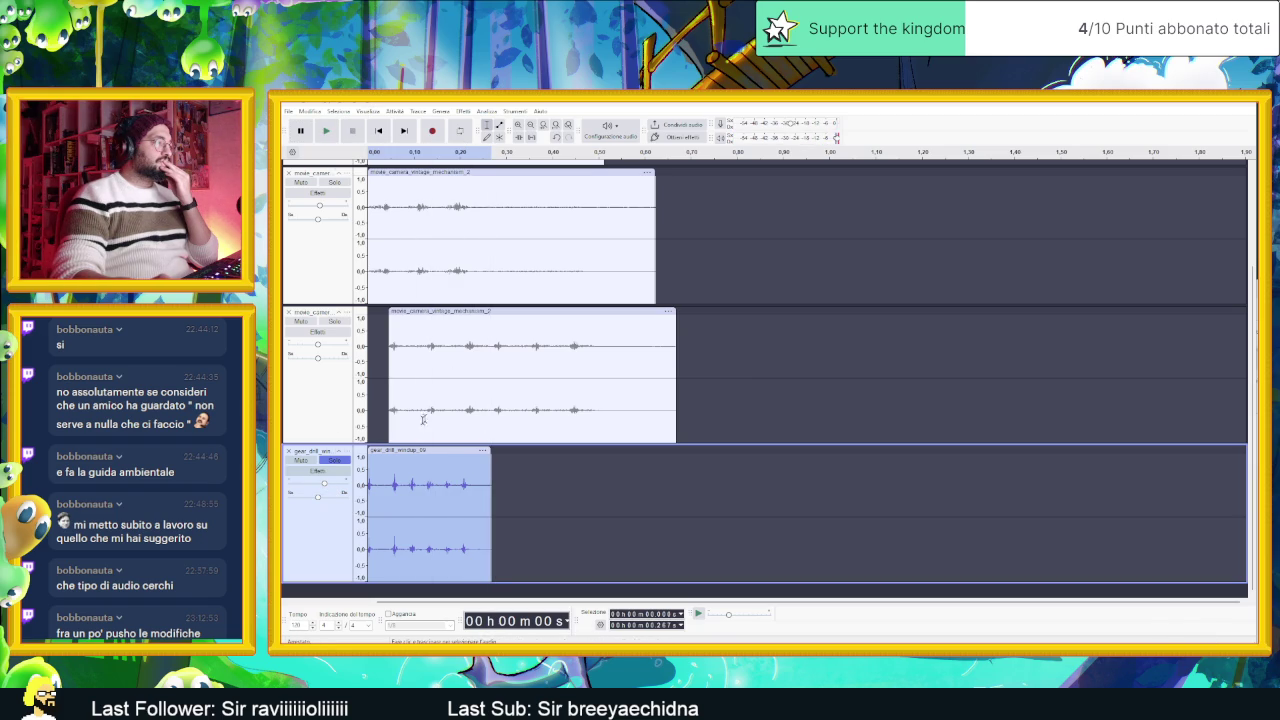
Step: Open the tempo change effect and close it without applying
left_click(463, 112)
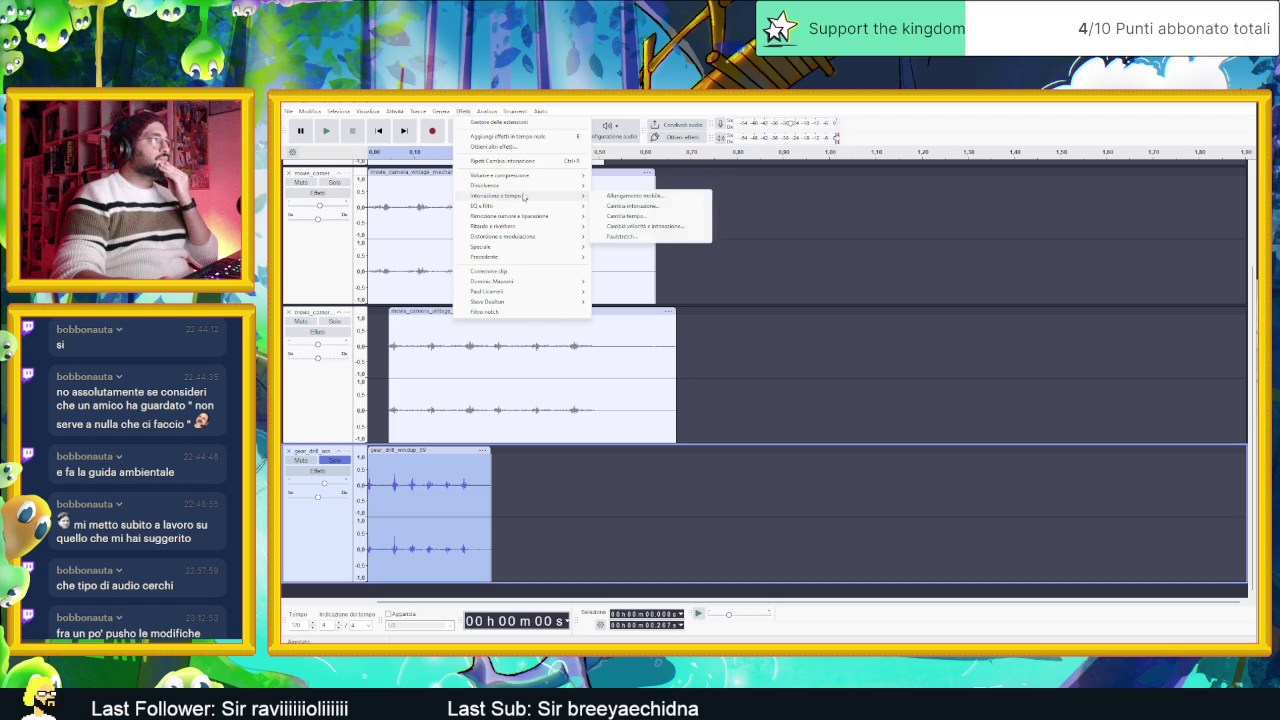
mouse_move(526, 177)
mouse_move(541, 198)
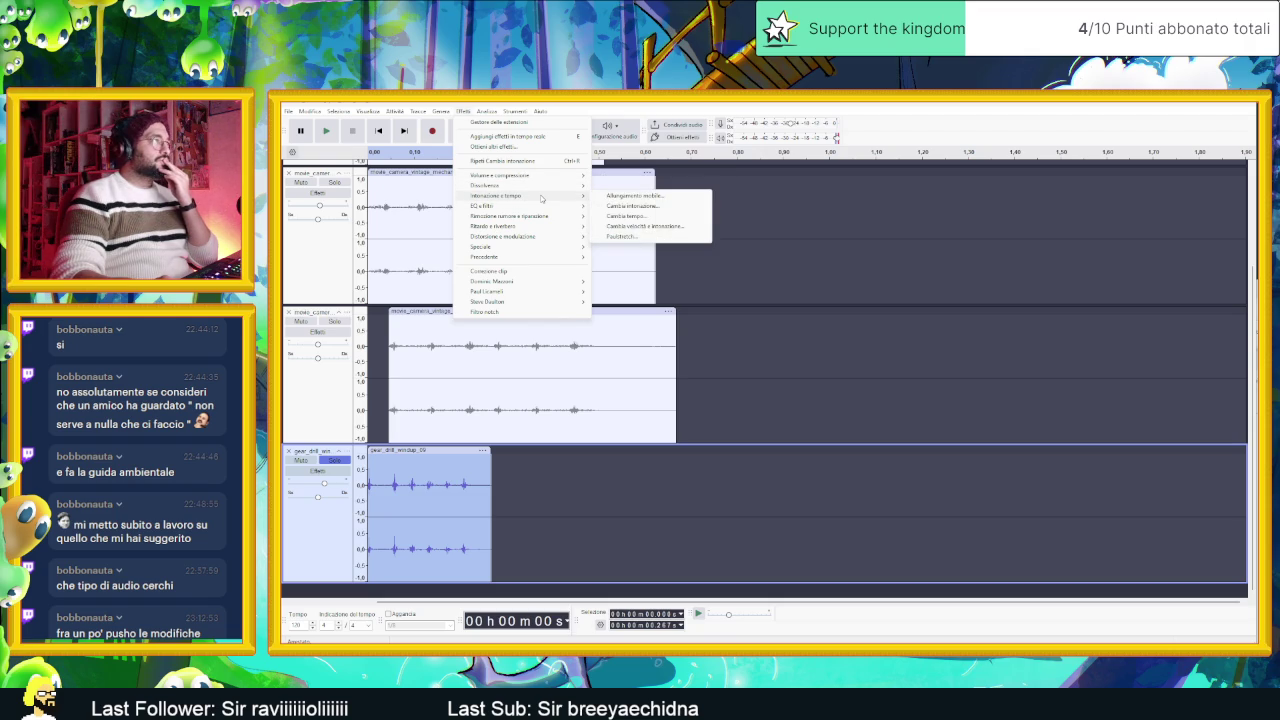
left_click(644, 216)
left_click(817, 302)
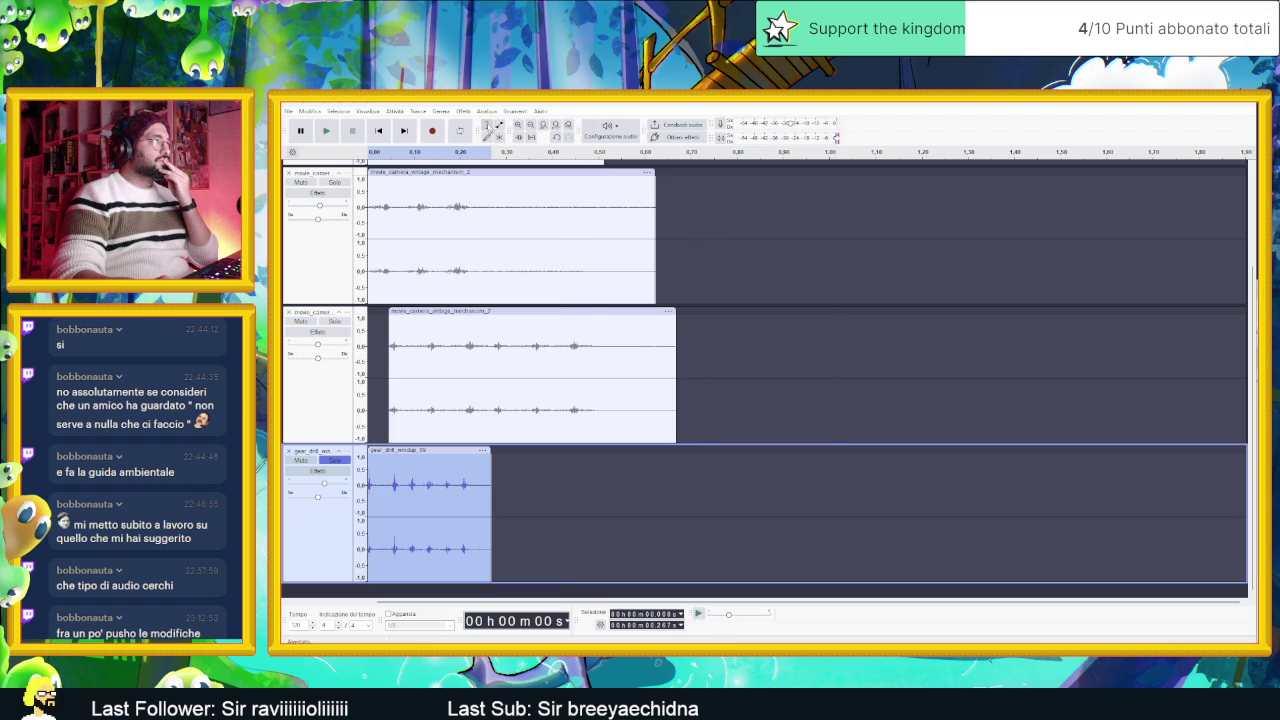
Step: Preview a further Cambia intonazione with the pitch raised one octave, cancel it, and replay the tracks
left_click(474, 113)
mouse_move(540, 200)
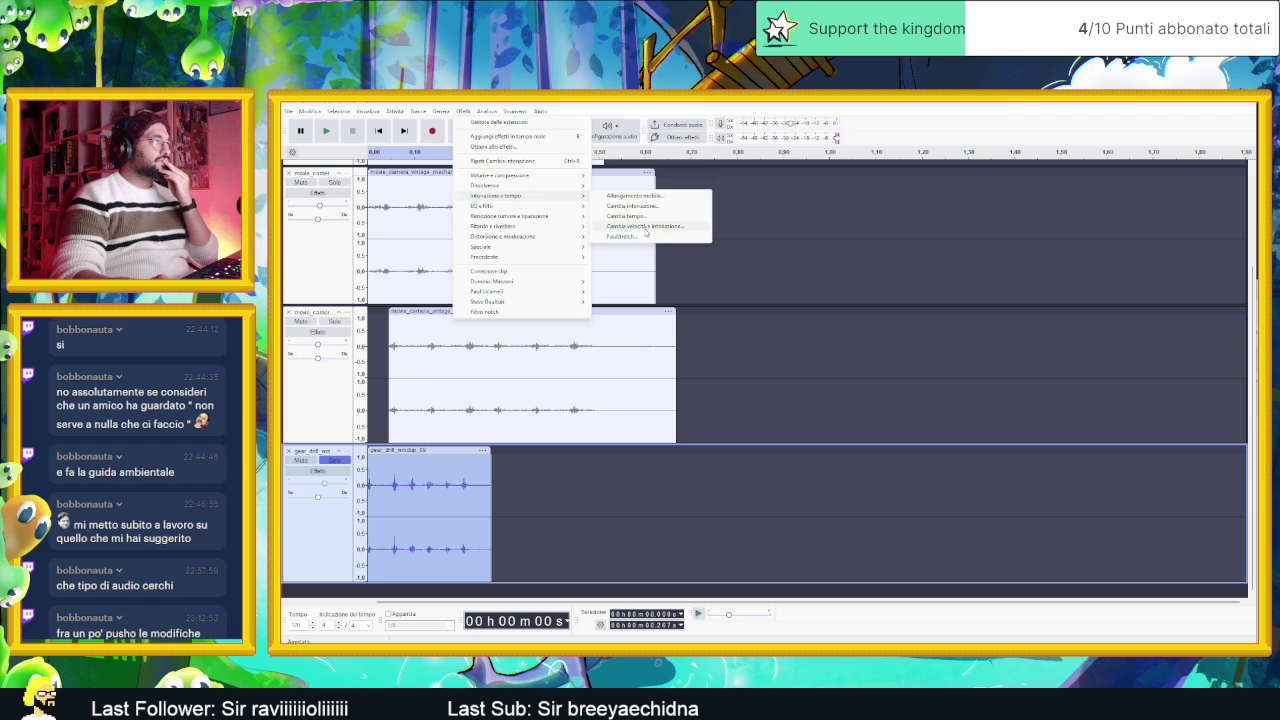
left_click(630, 206)
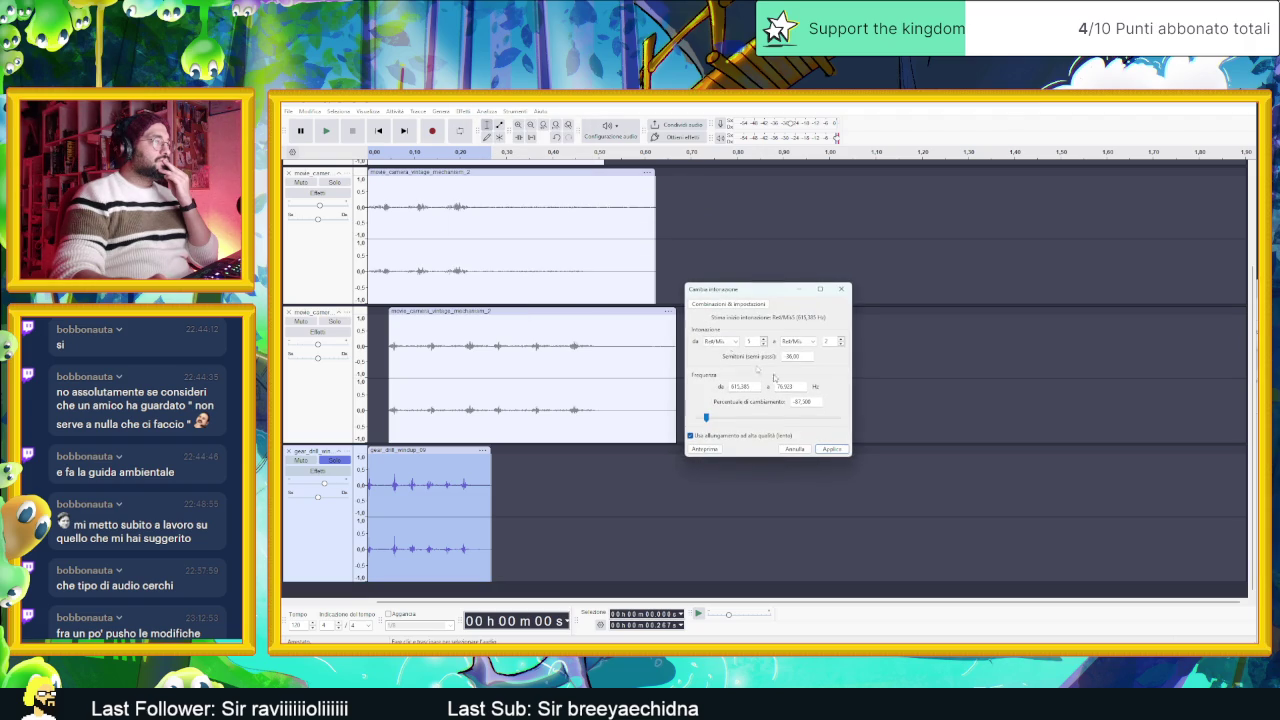
left_click(716, 450)
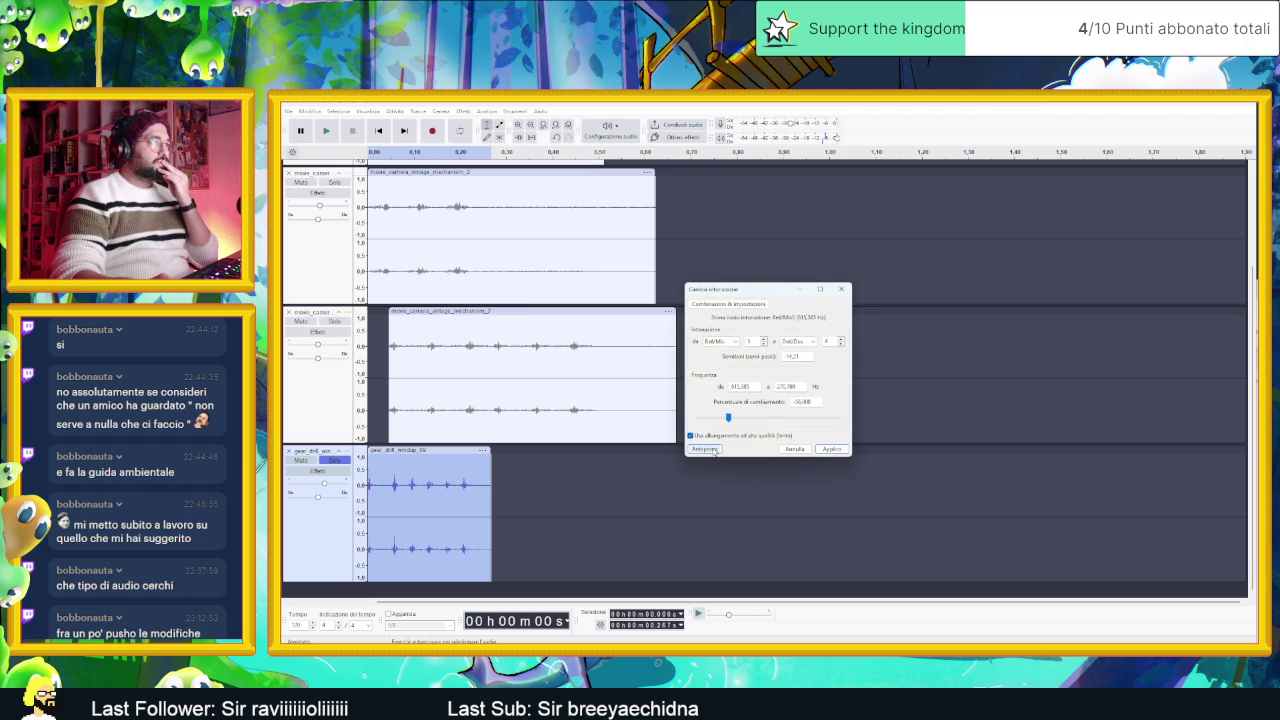
left_click(713, 449)
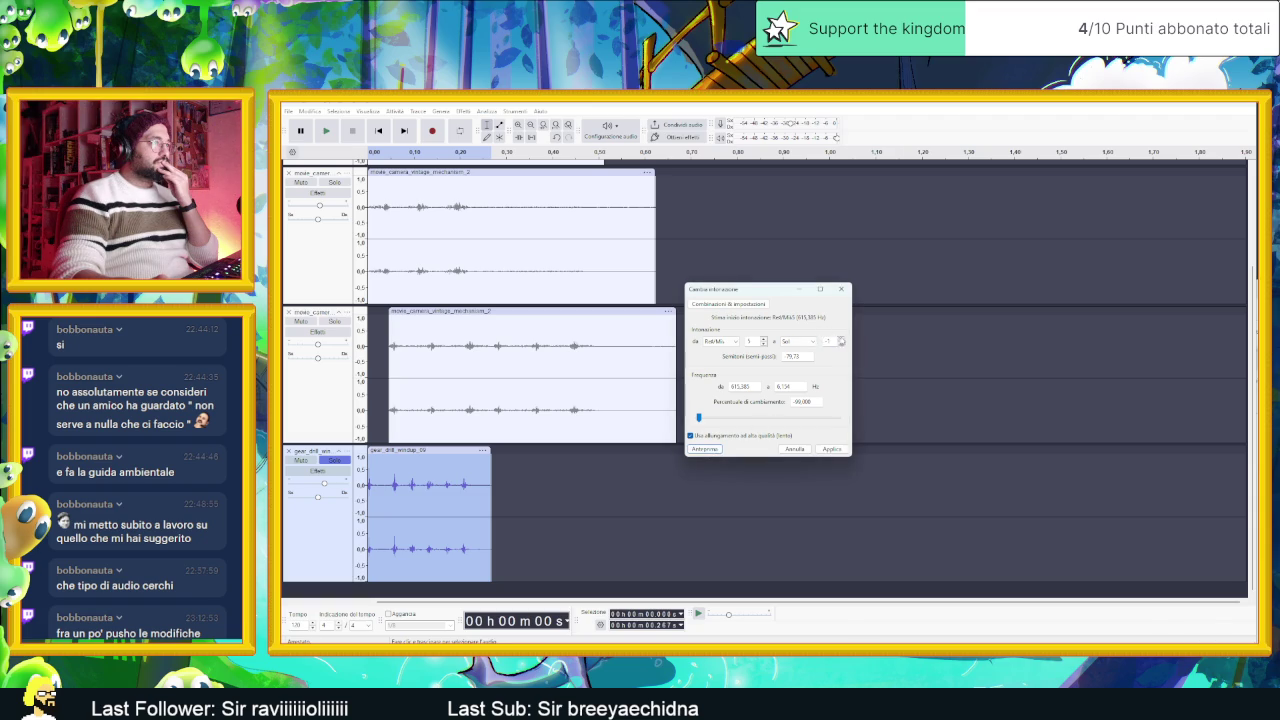
left_click(714, 451)
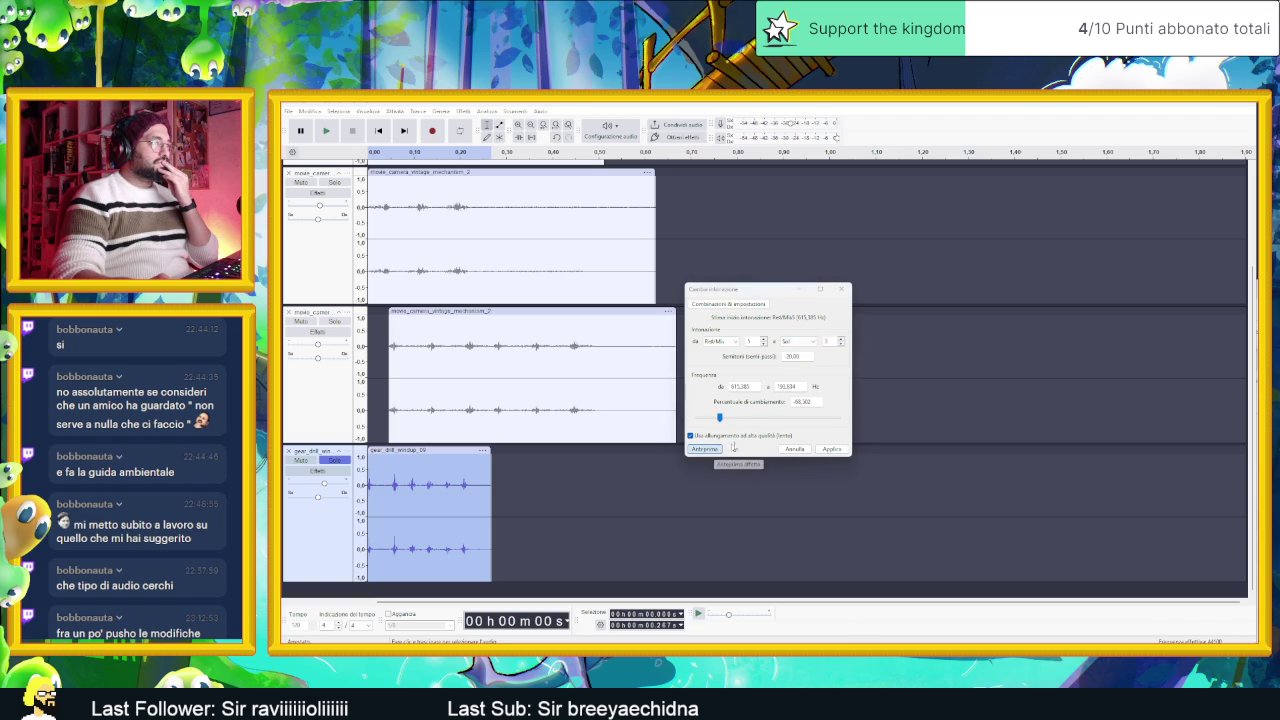
left_click(841, 340)
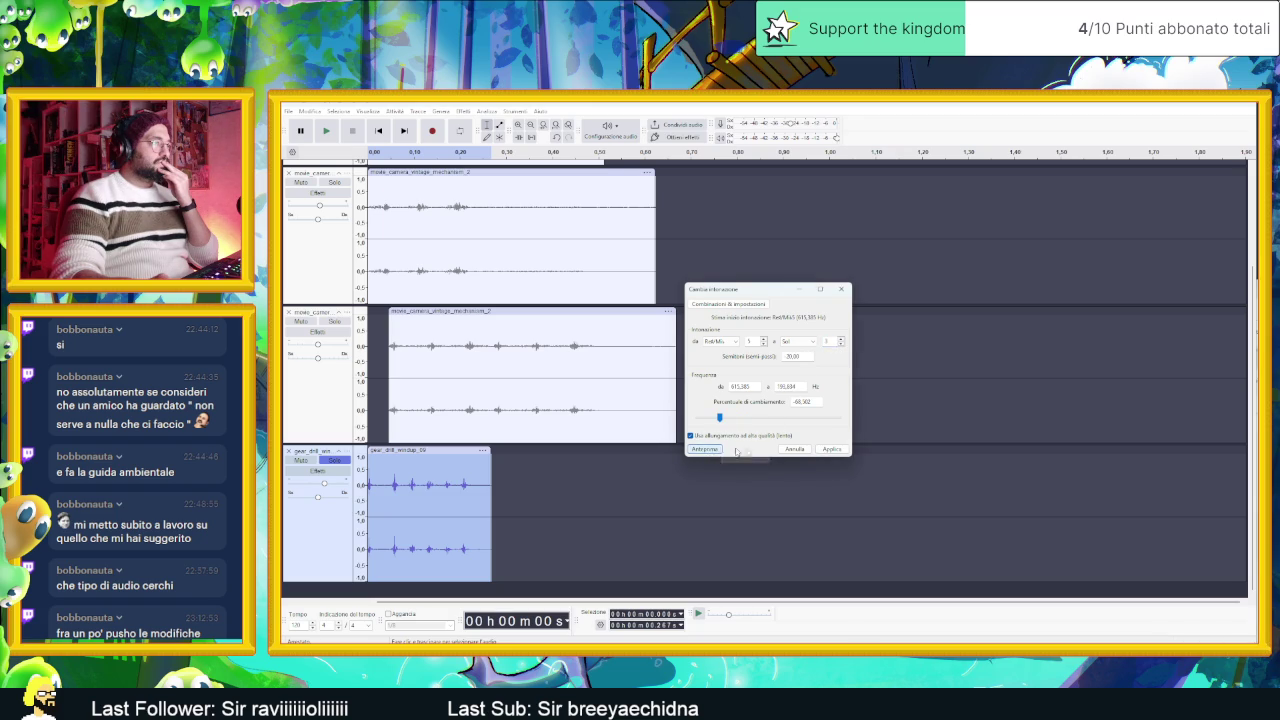
left_click(794, 449)
left_click(328, 131)
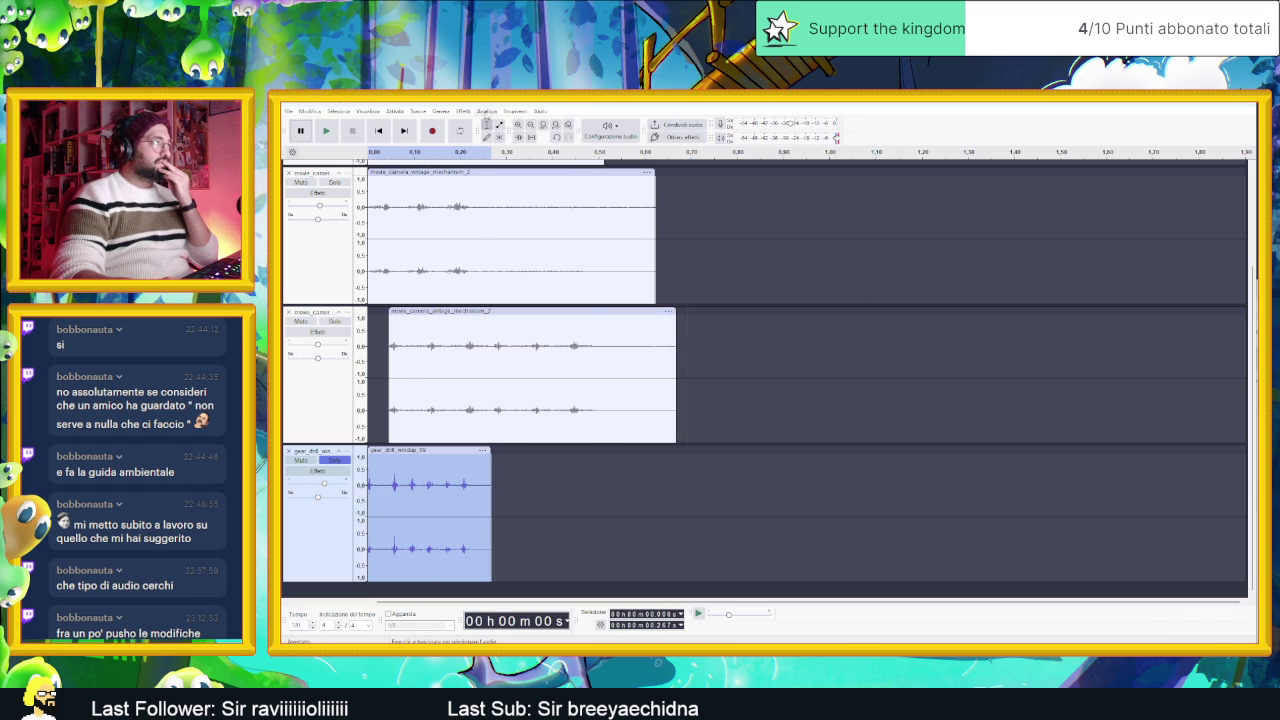
left_click(463, 111)
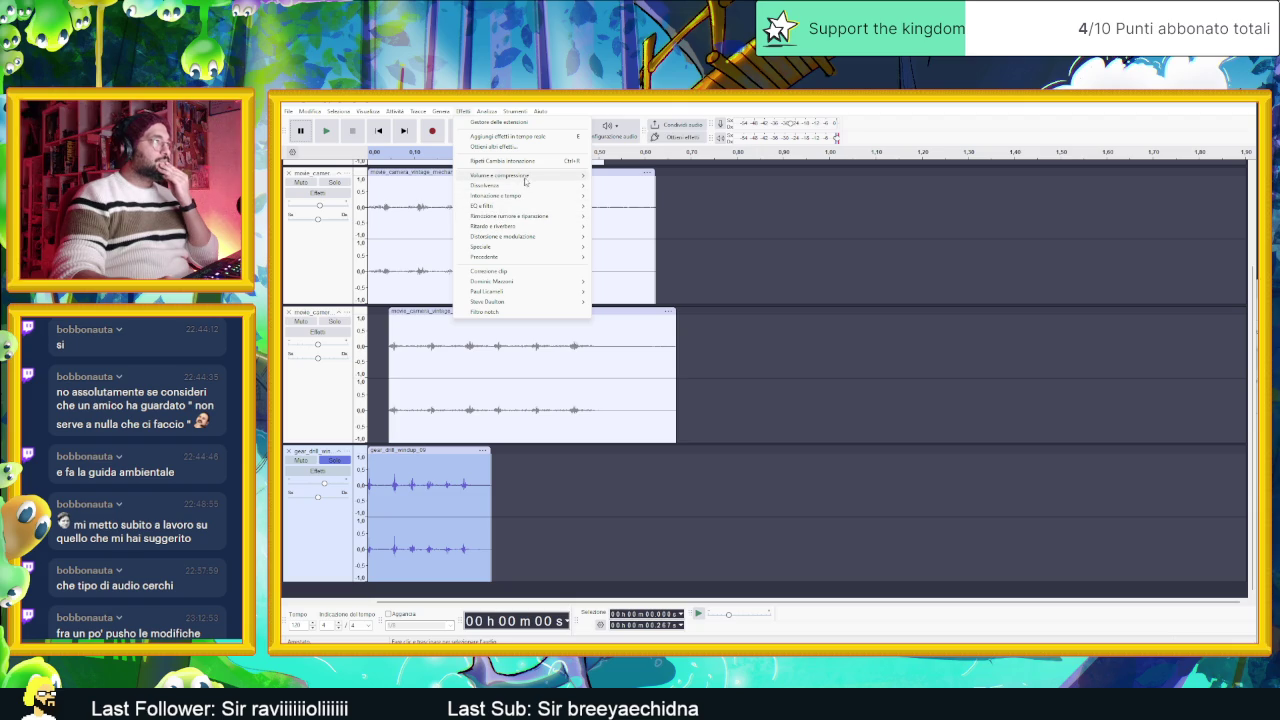
Step: Apply Compressione with the Basso del ritmo preset after previewing the default and Moderna presets
mouse_move(545, 176)
left_click(649, 187)
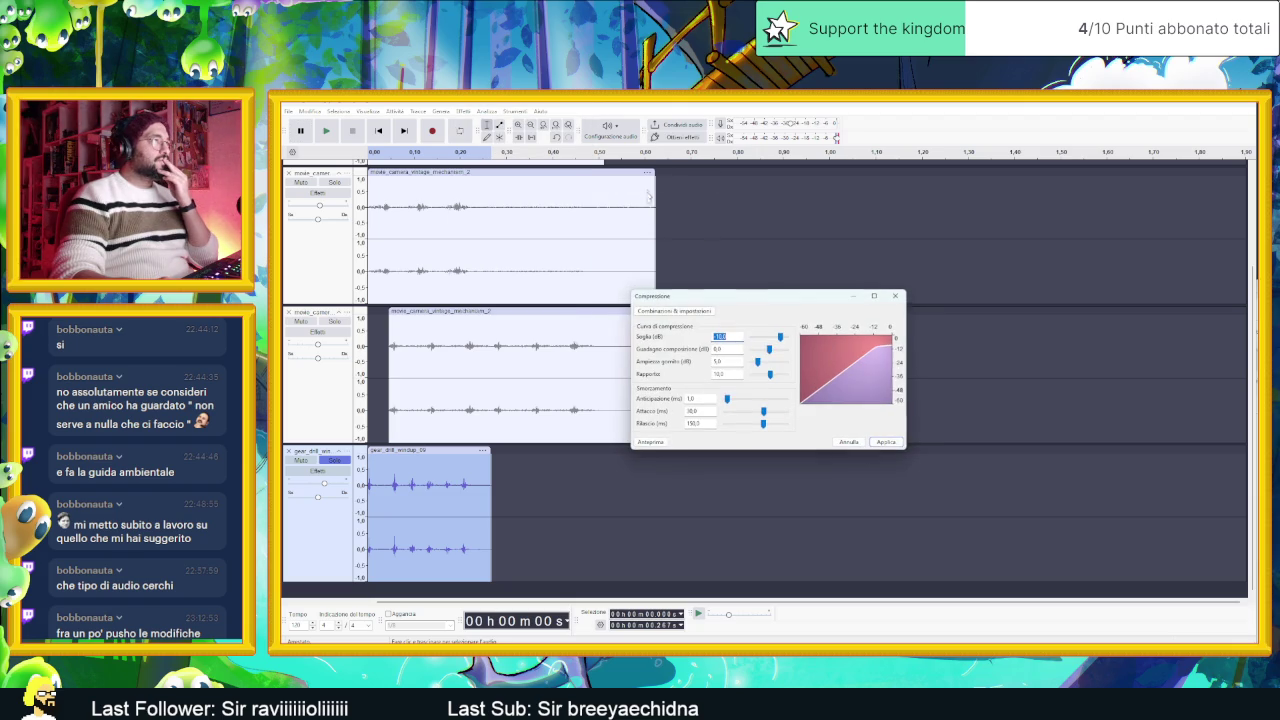
left_click(651, 442)
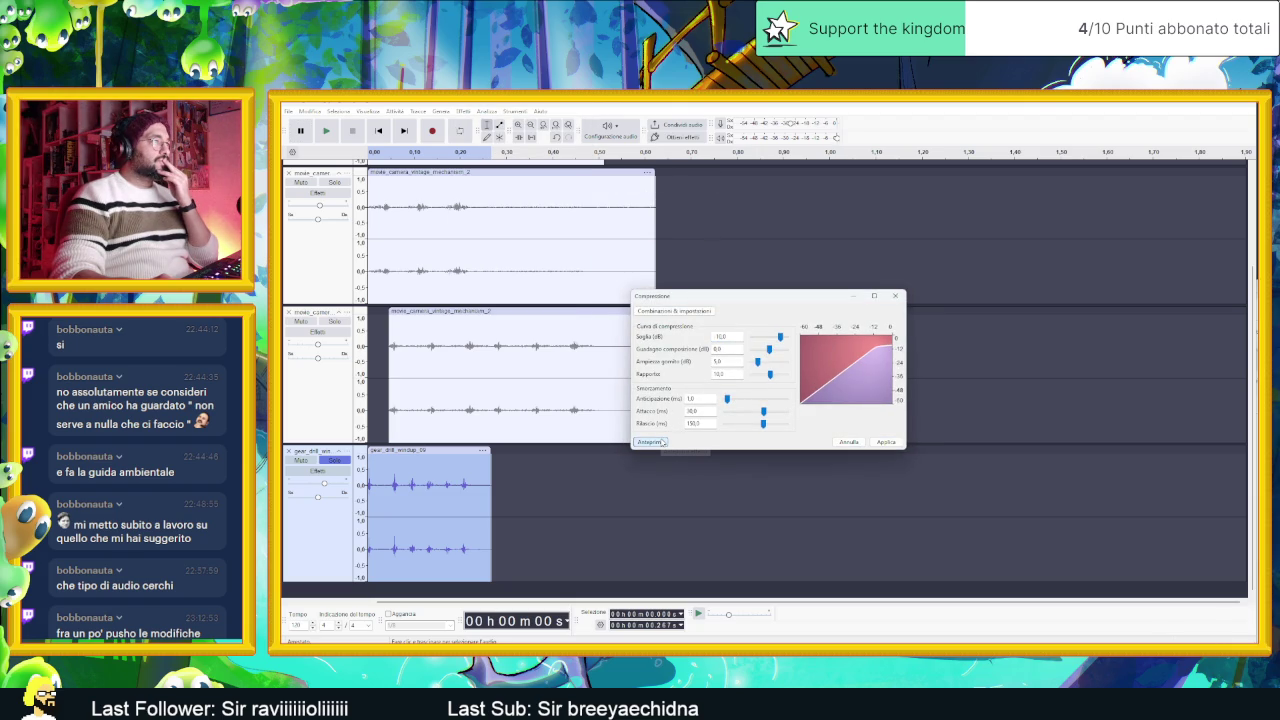
left_click(673, 311)
mouse_move(705, 363)
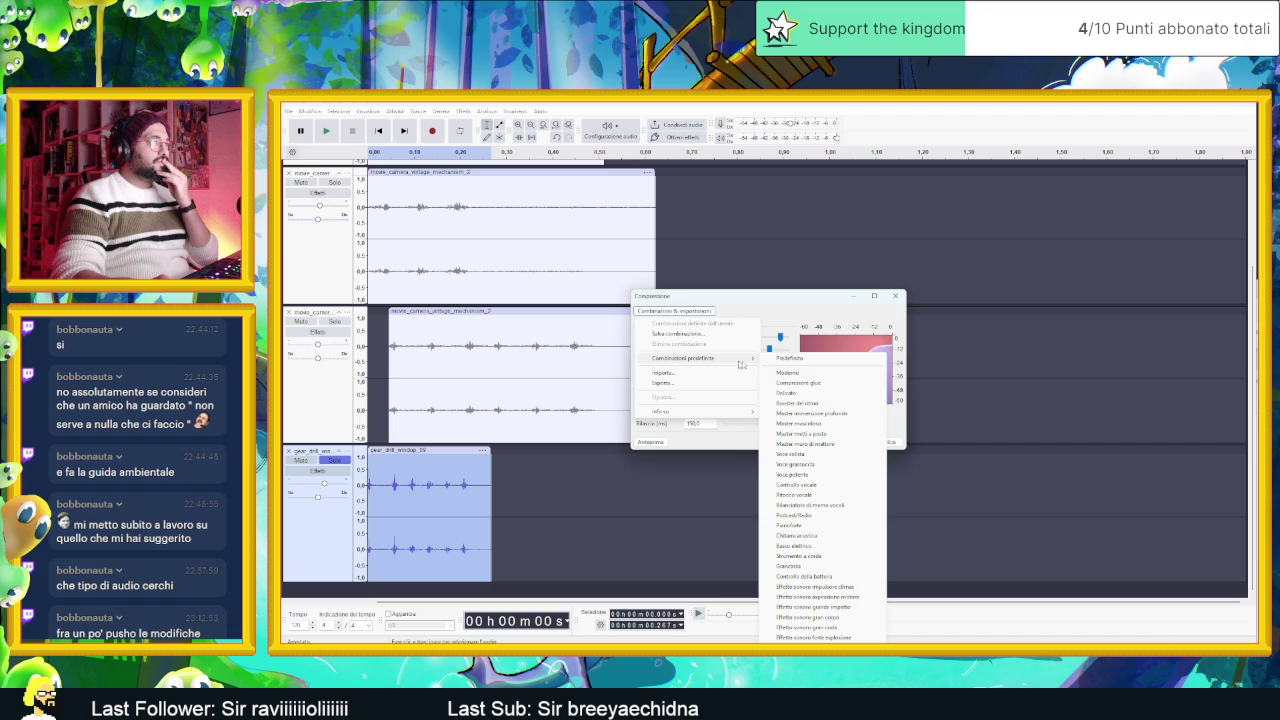
left_click(811, 375)
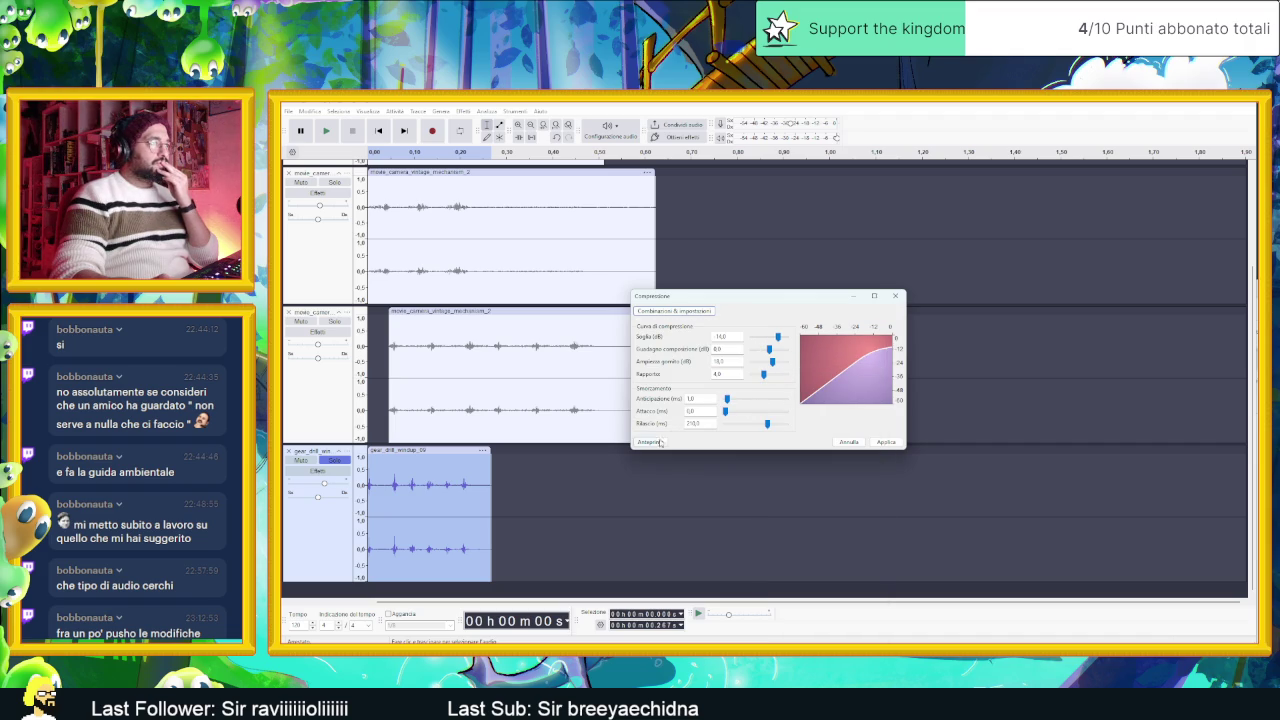
left_click(673, 311)
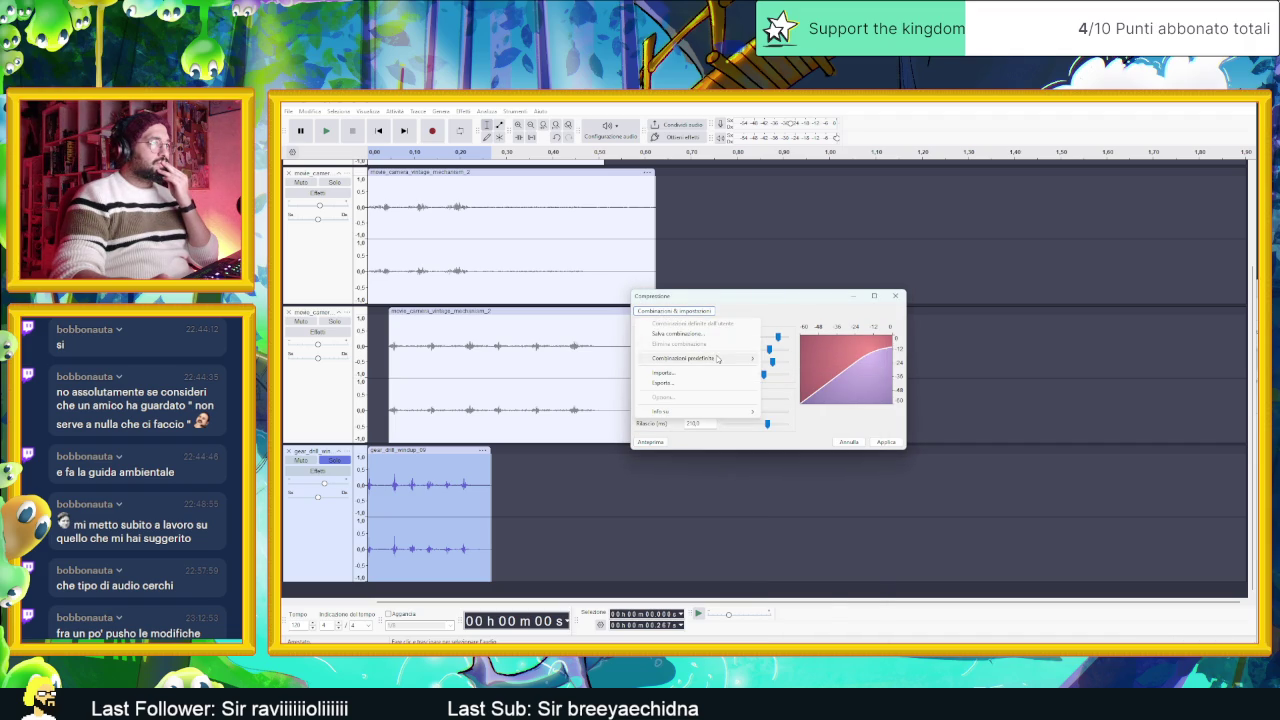
mouse_move(717, 359)
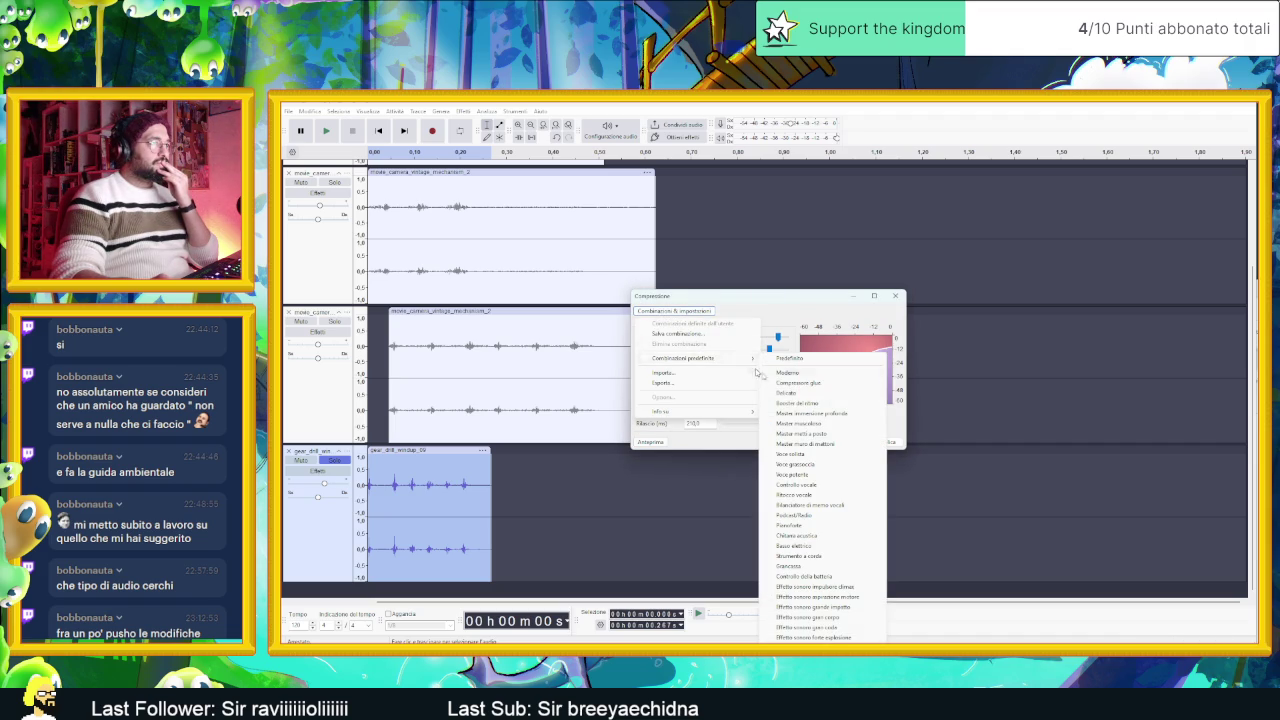
left_click(822, 404)
left_click(651, 444)
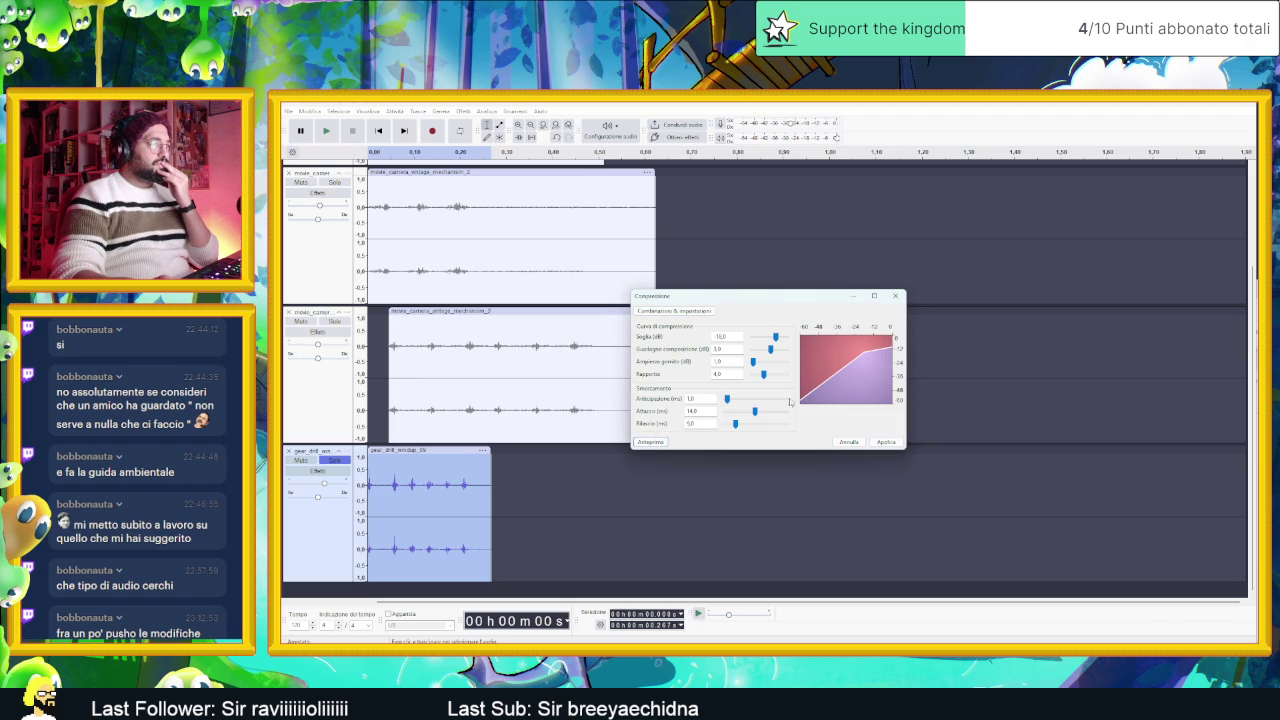
left_click(890, 443)
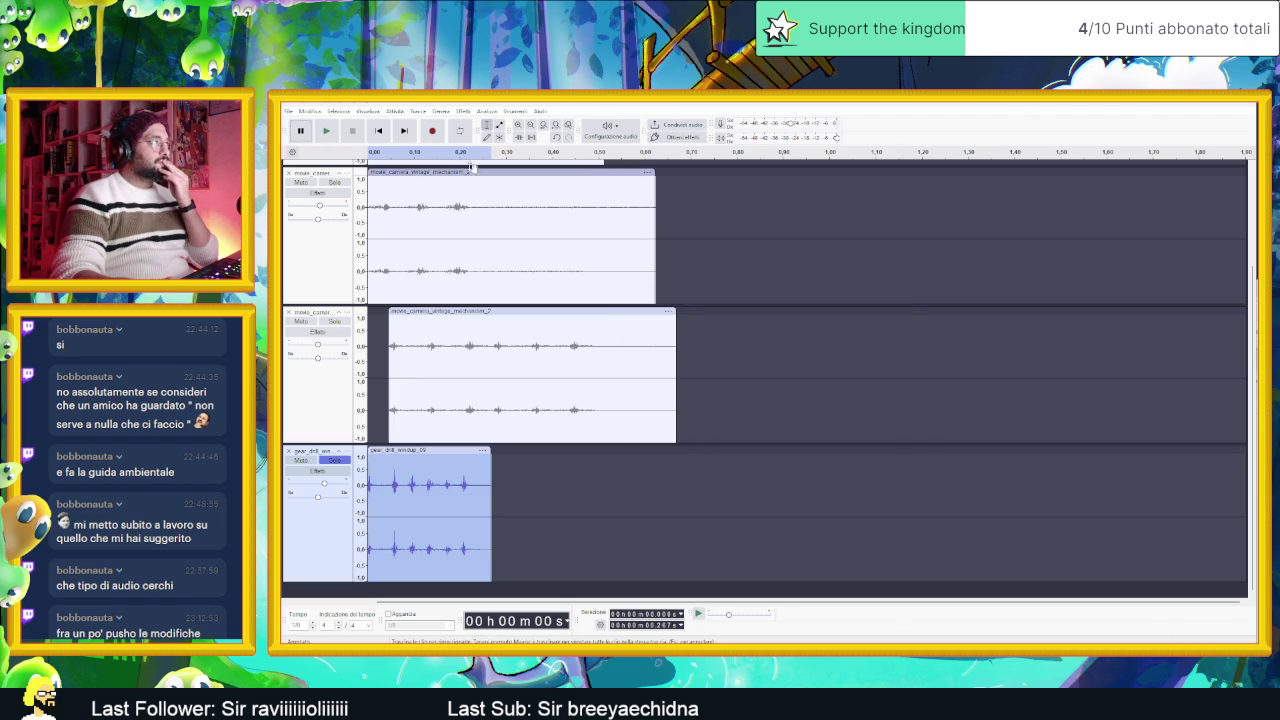
left_click(460, 111)
Step: Apply an EQ curva del filtro: 24 dB boost to 100 Hz, 0 dB near 500 Hz, about -6 dB near 8 kHz
mouse_move(551, 180)
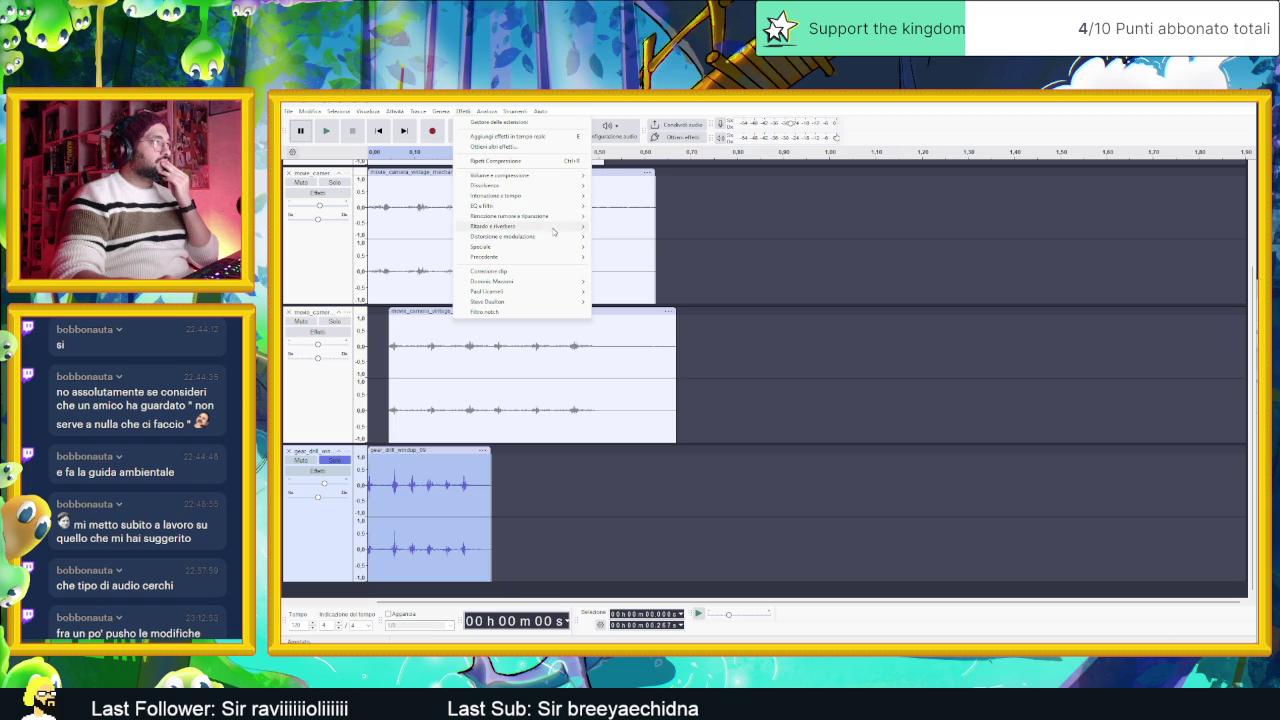
mouse_move(550, 206)
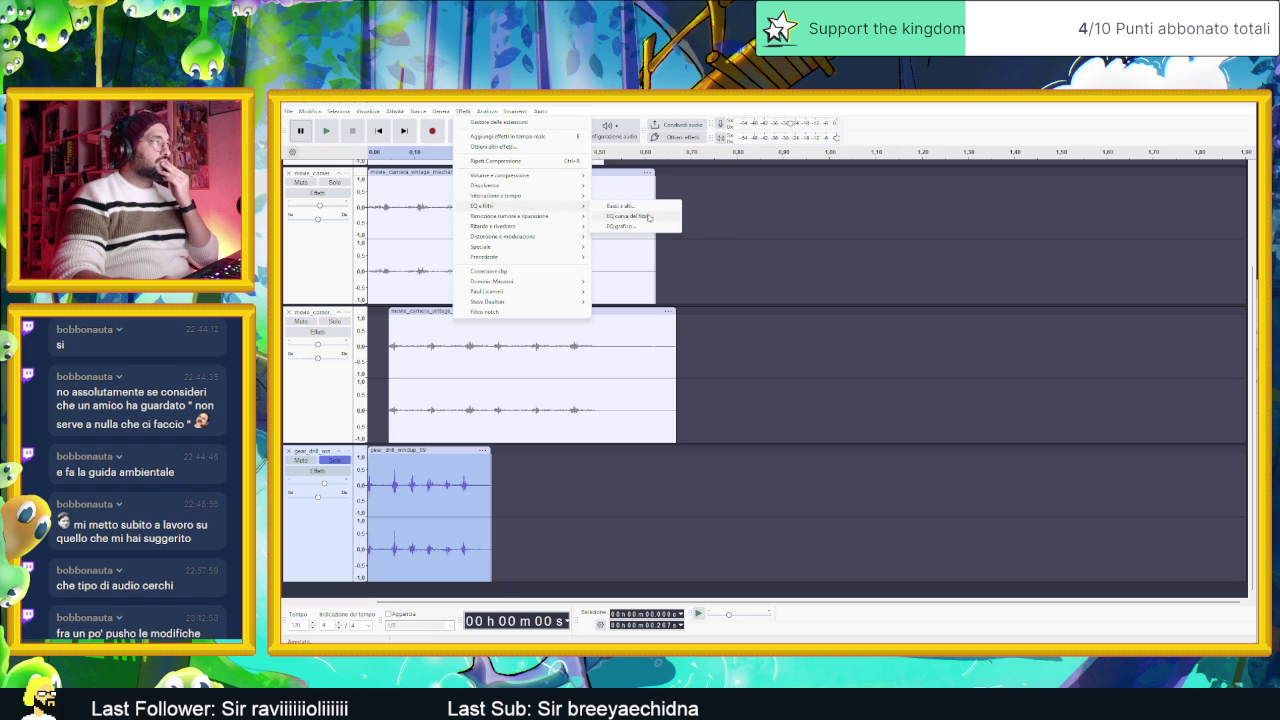
left_click(652, 216)
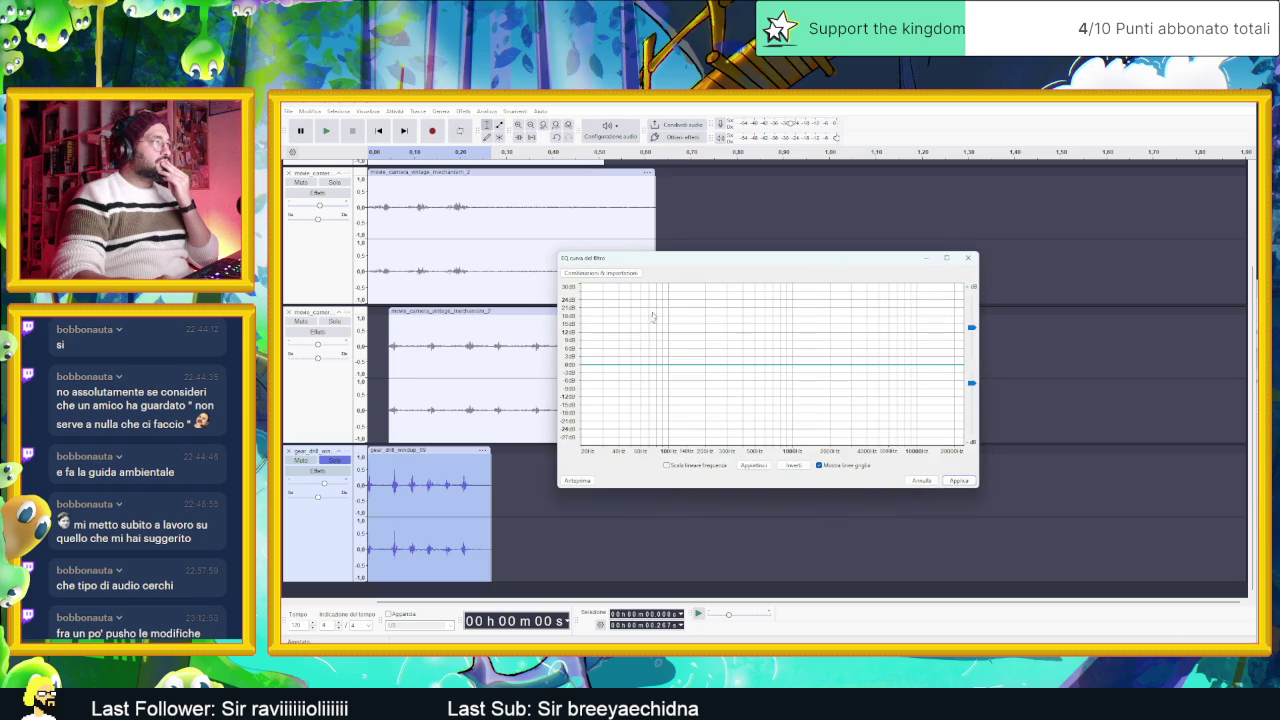
mouse_move(614, 370)
left_mouse_down()
mouse_move(618, 298)
mouse_move(695, 320)
mouse_move(754, 372)
mouse_move(745, 348)
left_mouse_up()
mouse_move(860, 349)
left_mouse_down()
mouse_move(886, 382)
mouse_move(918, 392)
left_mouse_up()
left_click_drag(664, 313, 664, 301)
left_click(579, 481)
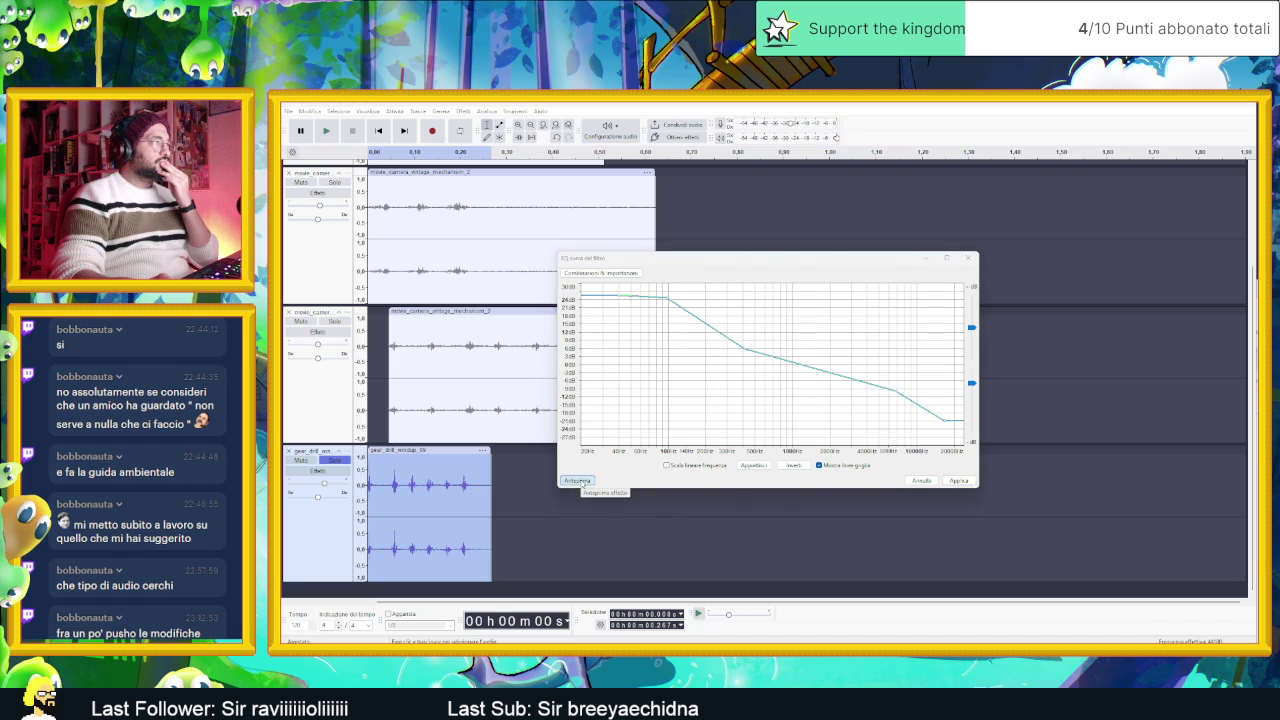
left_click(960, 482)
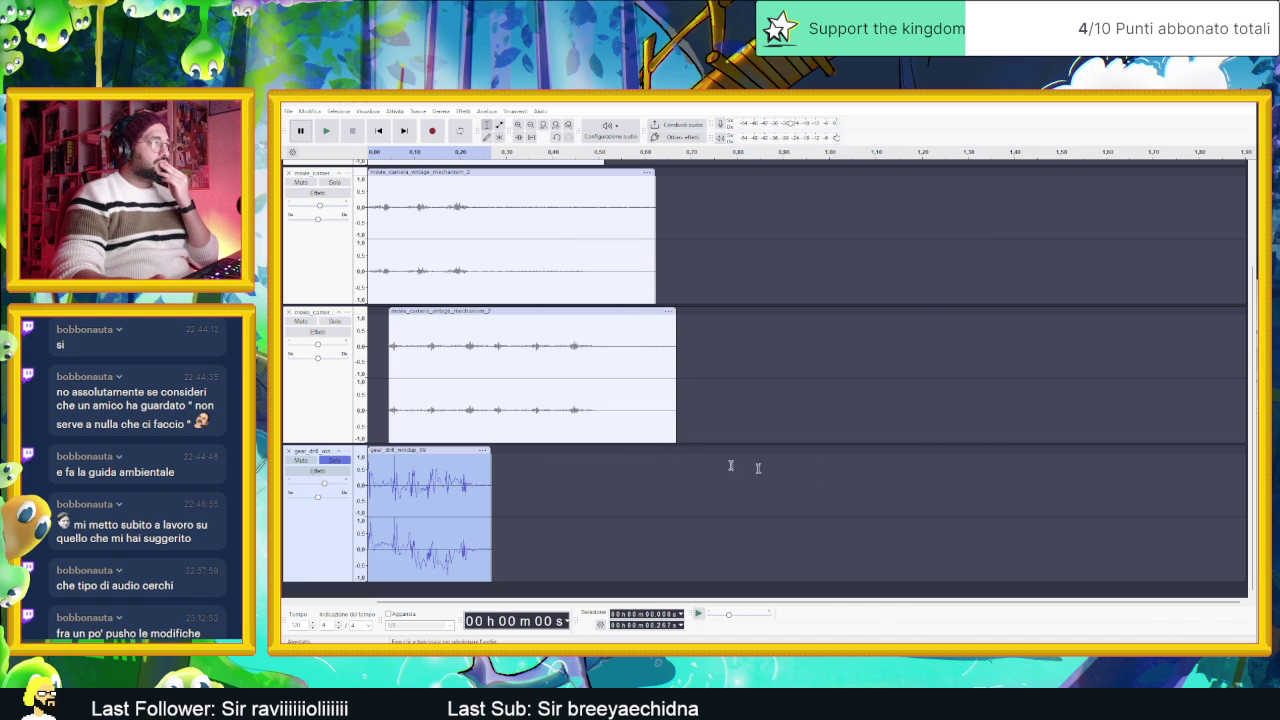
Step: Listen to the edited tracks, scrolling so the car window track comes into view
left_click(328, 131)
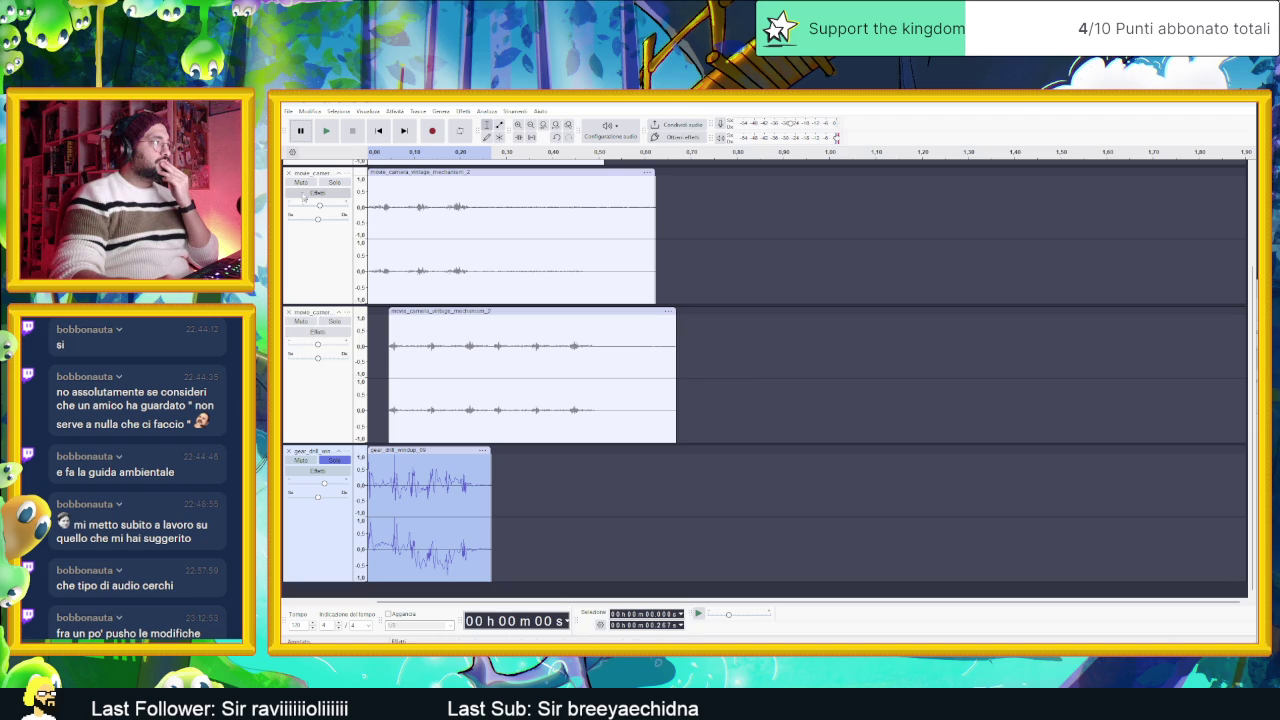
left_click(326, 131)
left_click(326, 131)
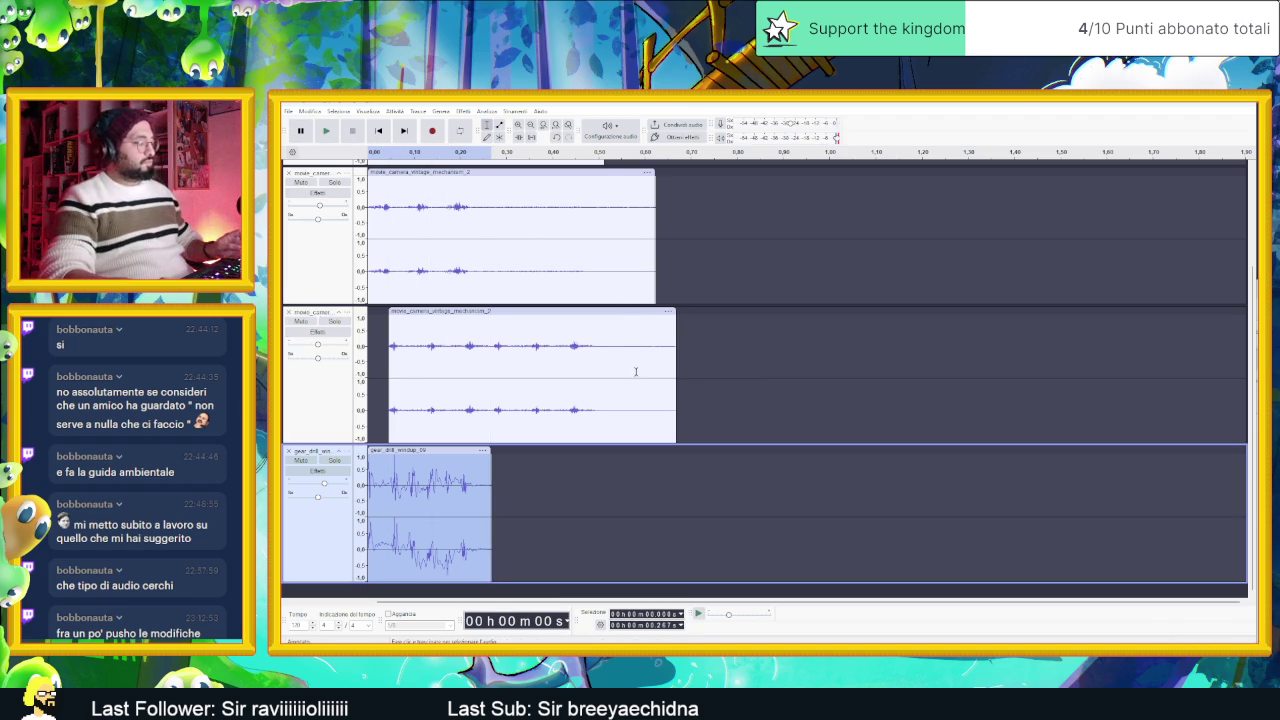
scroll(594, 350, "down", 3, "ctrl")
scroll(559, 344, "up", 1)
scroll(559, 344, "up", 2)
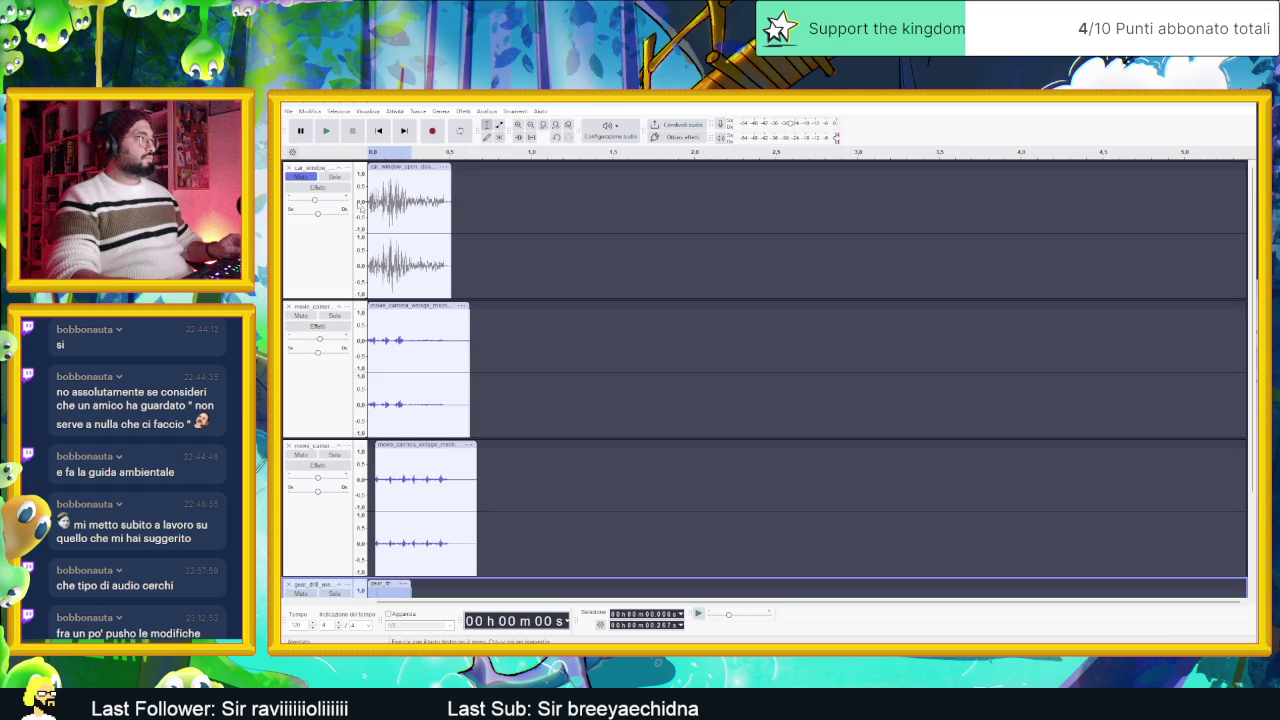
left_click(326, 131)
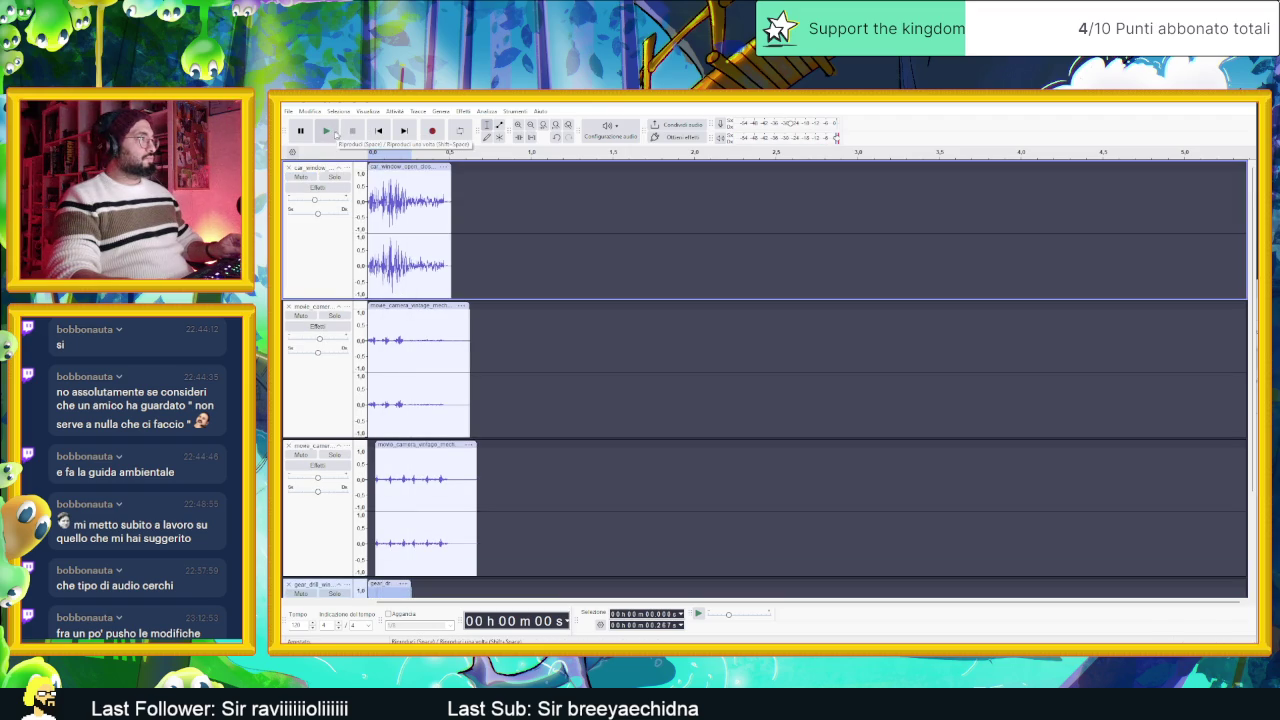
left_click(326, 131)
Step: Select and play the car window clip, then replay all tracks from the start
left_click(337, 230)
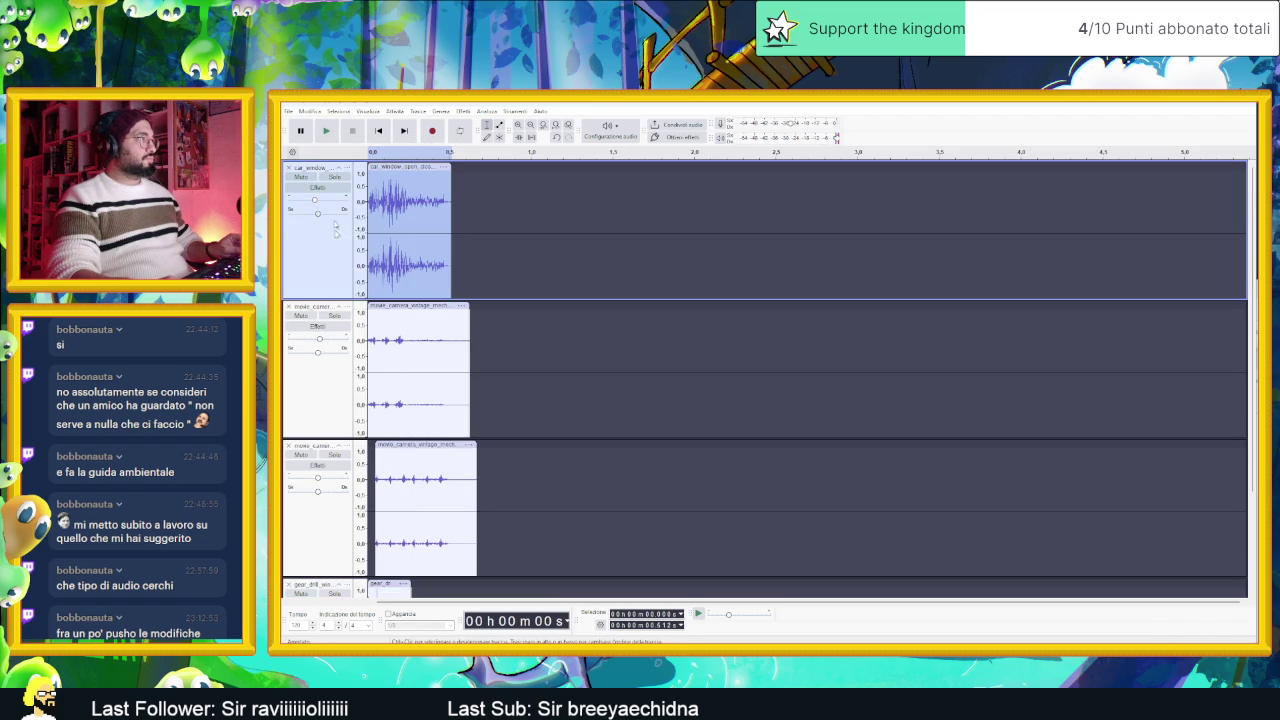
key("space")
left_click(505, 210)
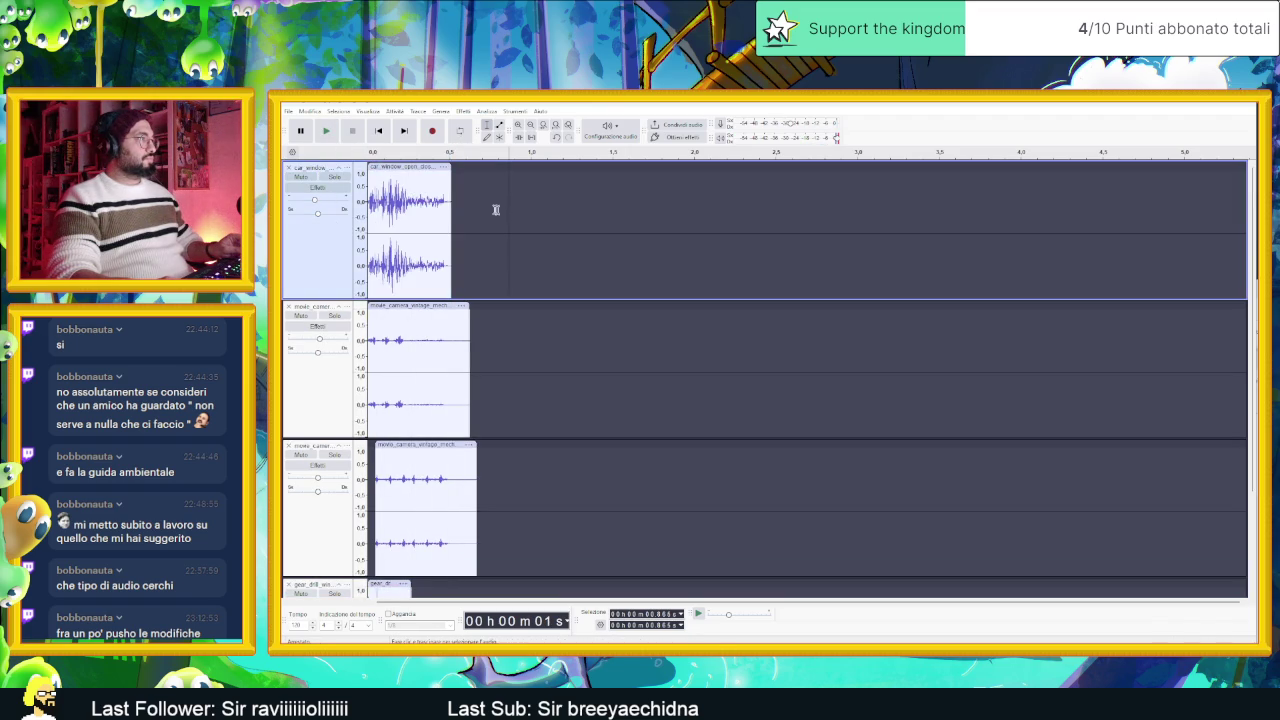
left_click(327, 131)
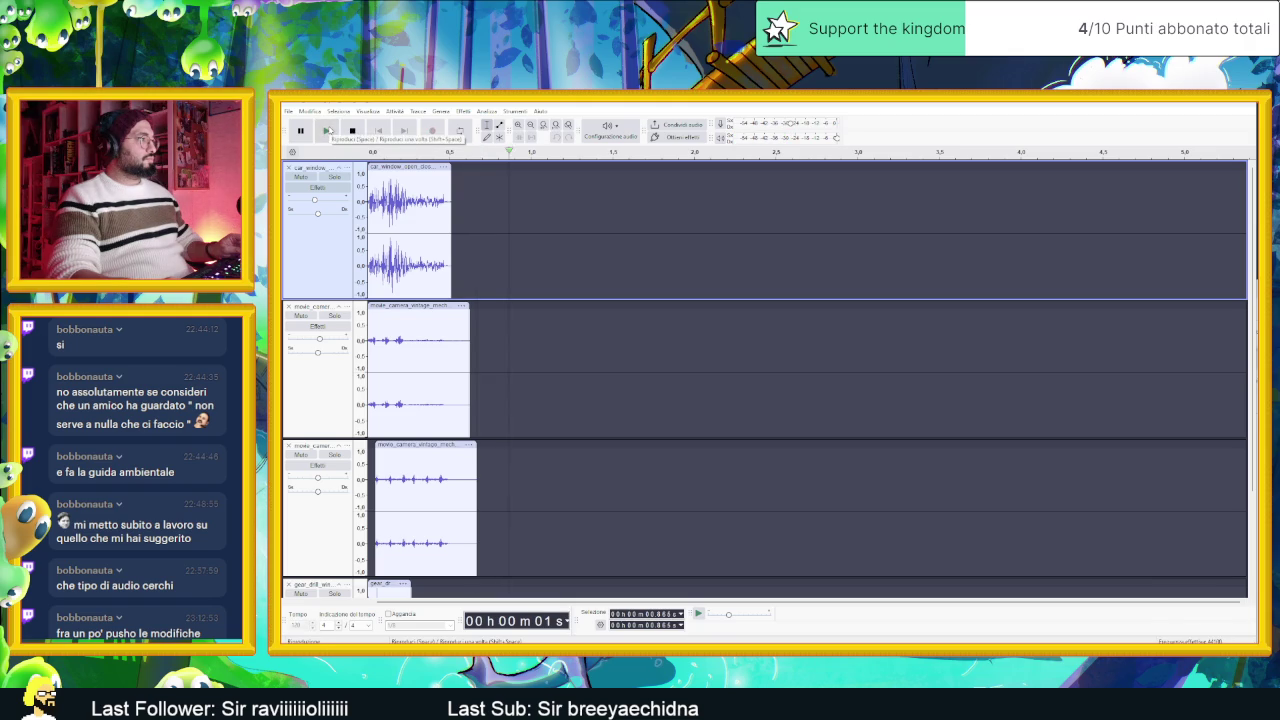
left_click(334, 131)
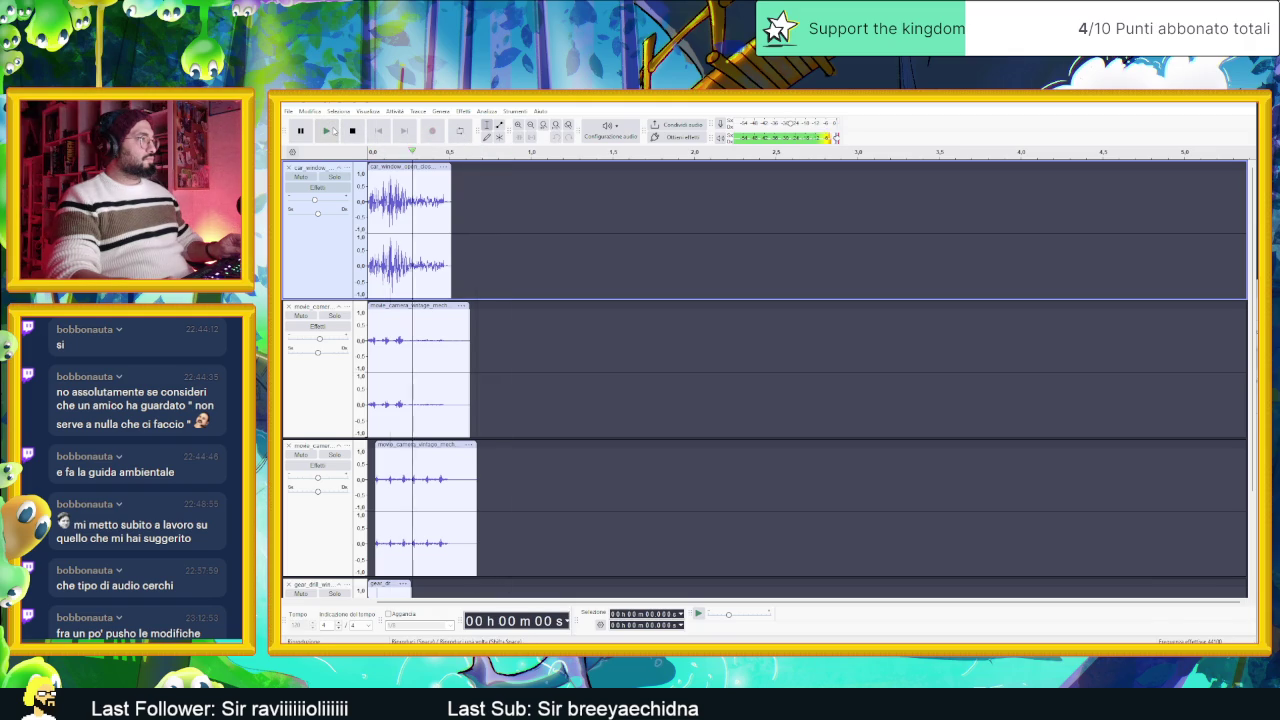
left_click(334, 131)
left_click(334, 131)
Step: Solo the car_window_open_close_whir_02 track, audition it alone, and select its clip
left_click(334, 176)
left_click(325, 131)
left_click(325, 131)
left_click(325, 131)
left_click(325, 131)
left_click(332, 250)
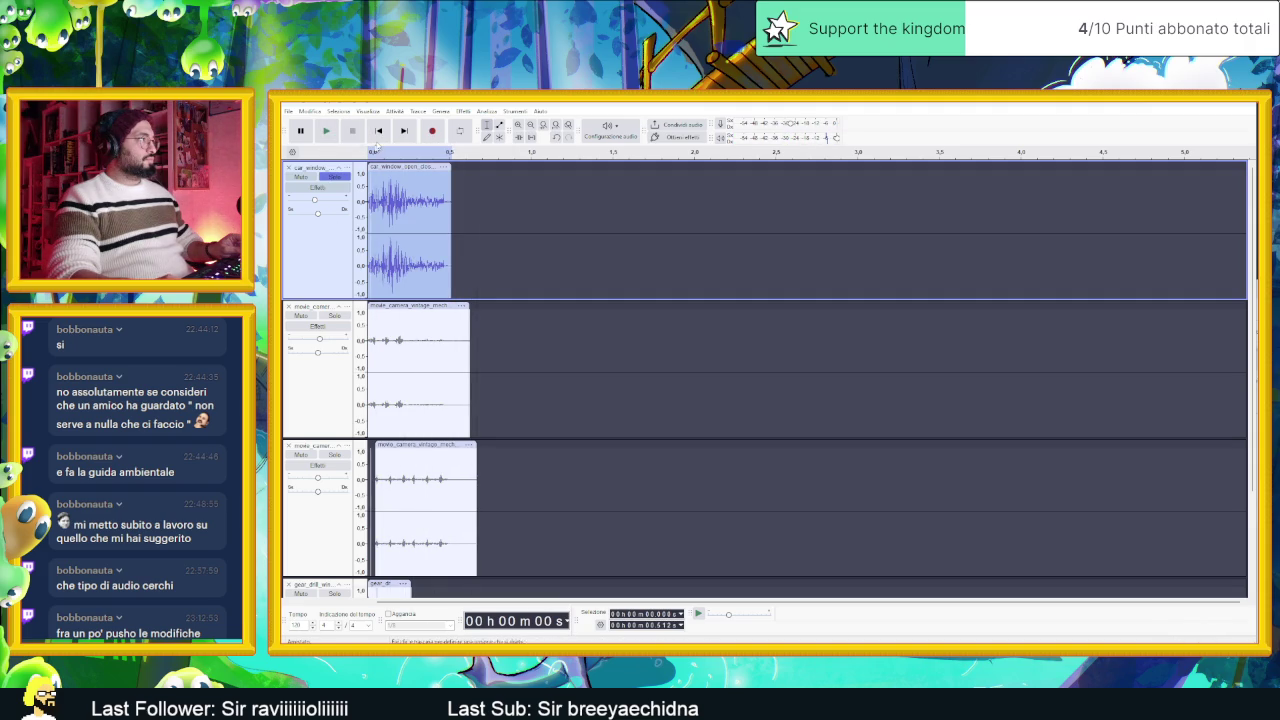
left_click(442, 111)
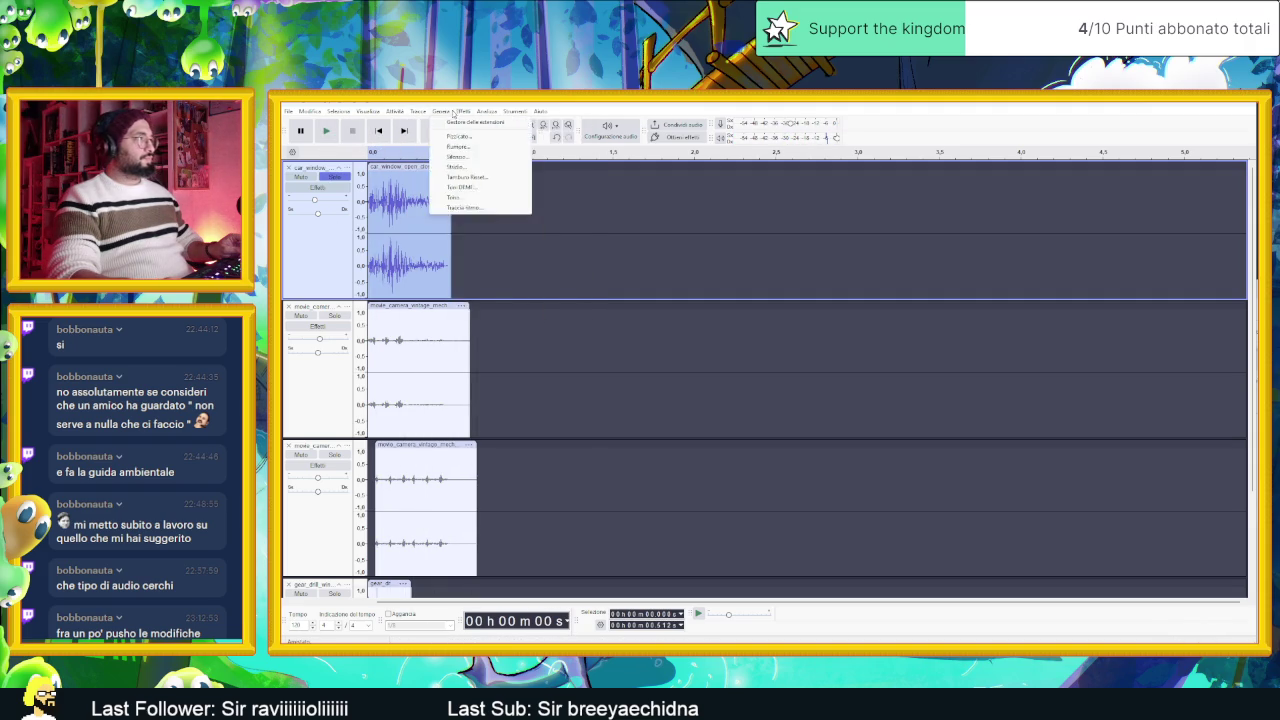
Step: In Filter Curve EQ, lower the bass boost to about 6 dB and add a low point at about 8 dB
mouse_move(504, 205)
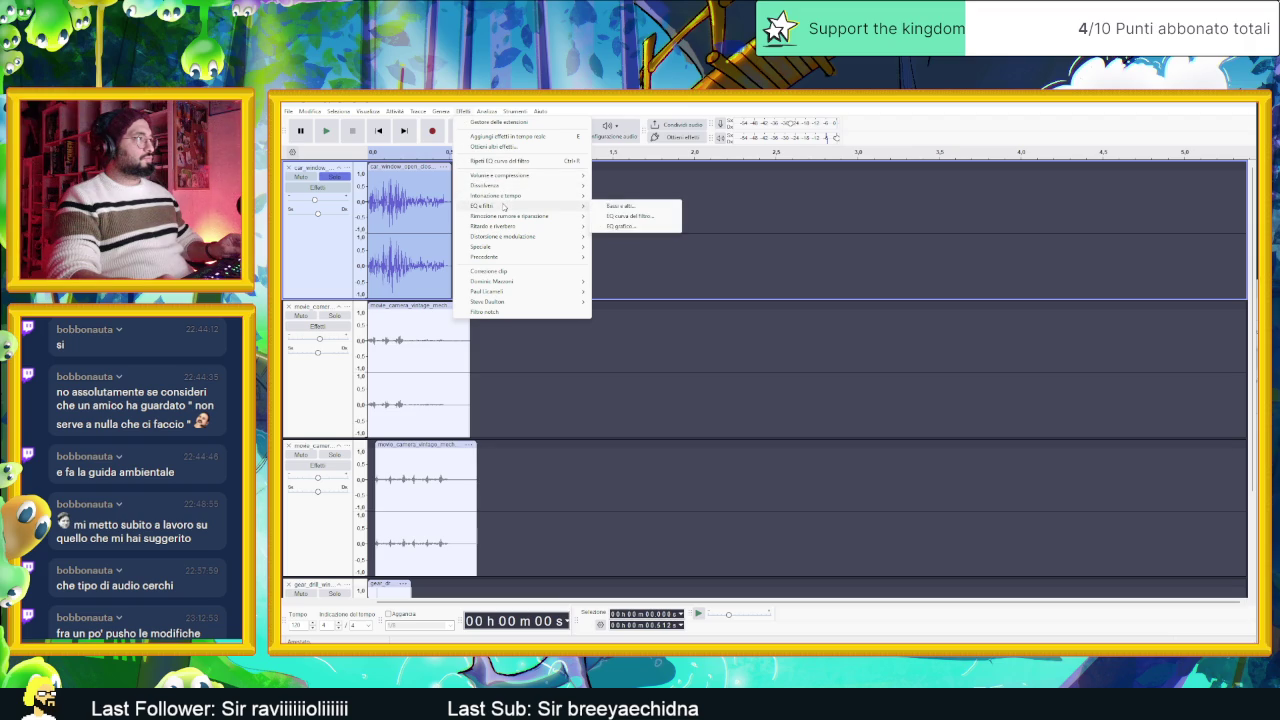
left_click(641, 217)
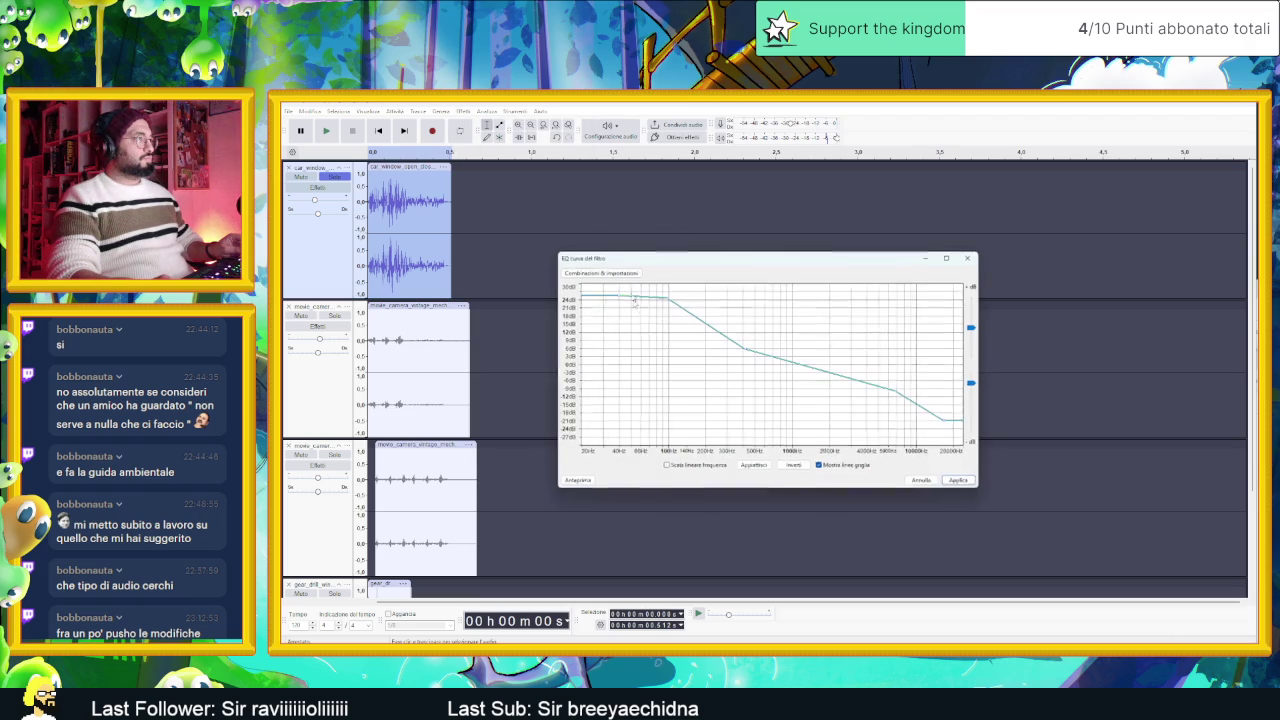
left_click(577, 481)
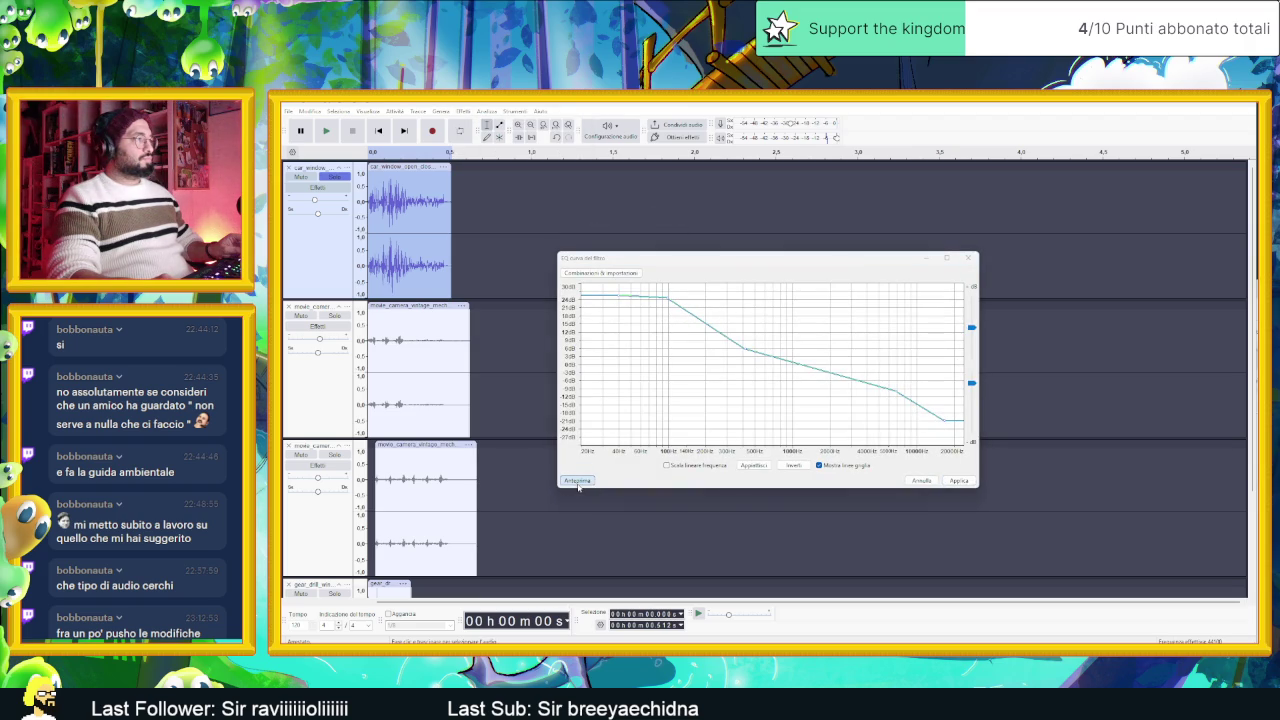
left_click_drag(666, 298, 668, 344)
left_click(617, 297)
left_click_drag(617, 297, 607, 342)
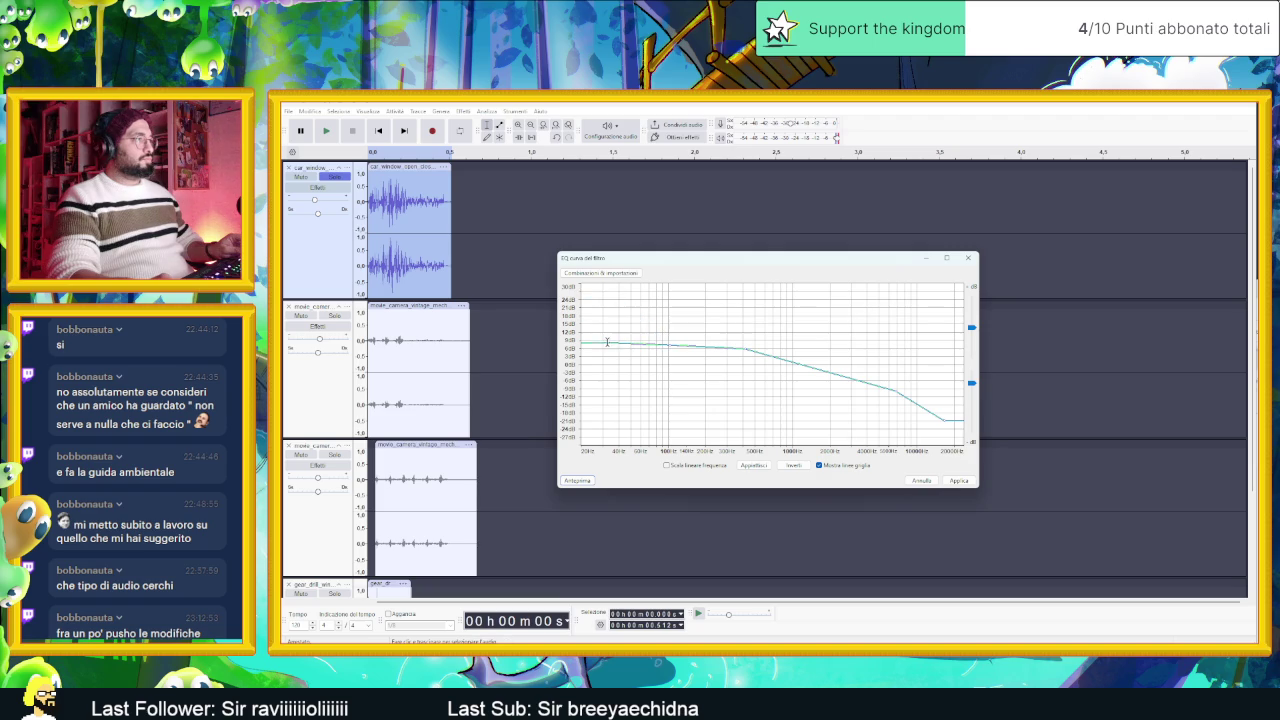
left_click(588, 481)
Step: Reshape the low end into a rising plateau, previewing the car window clip
left_click_drag(671, 347, 671, 342)
left_click(589, 482)
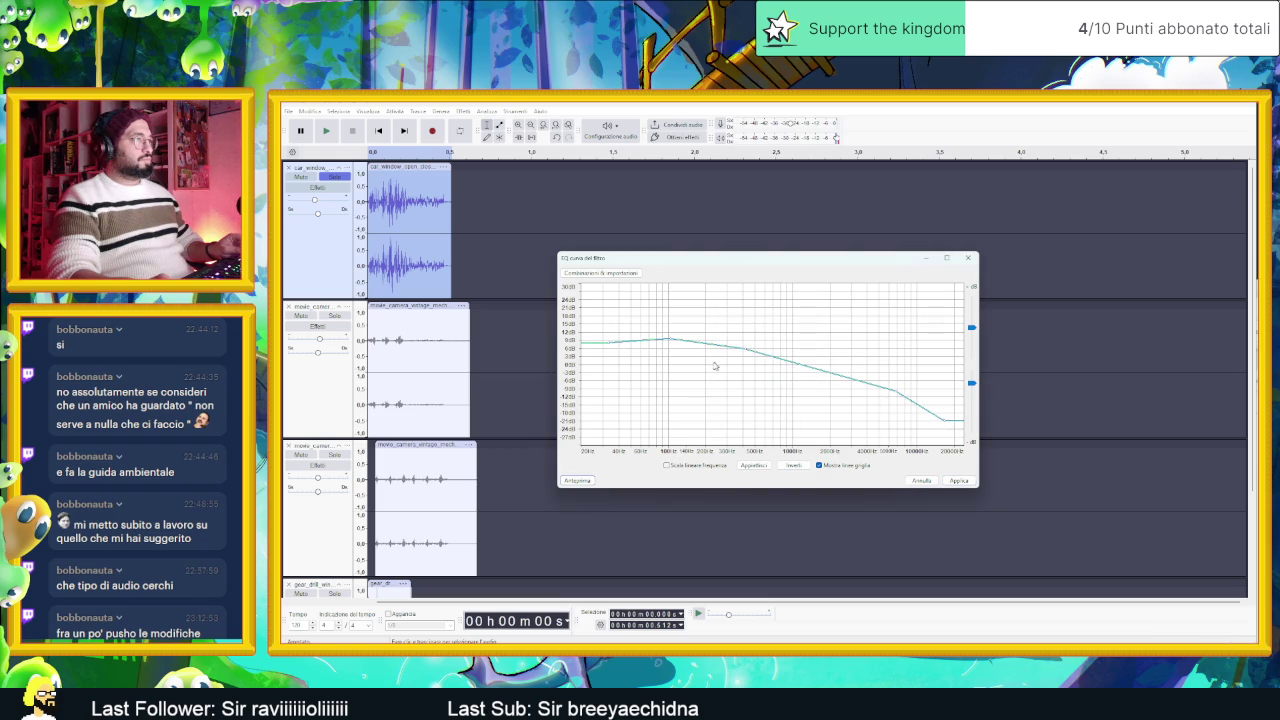
left_click(577, 481)
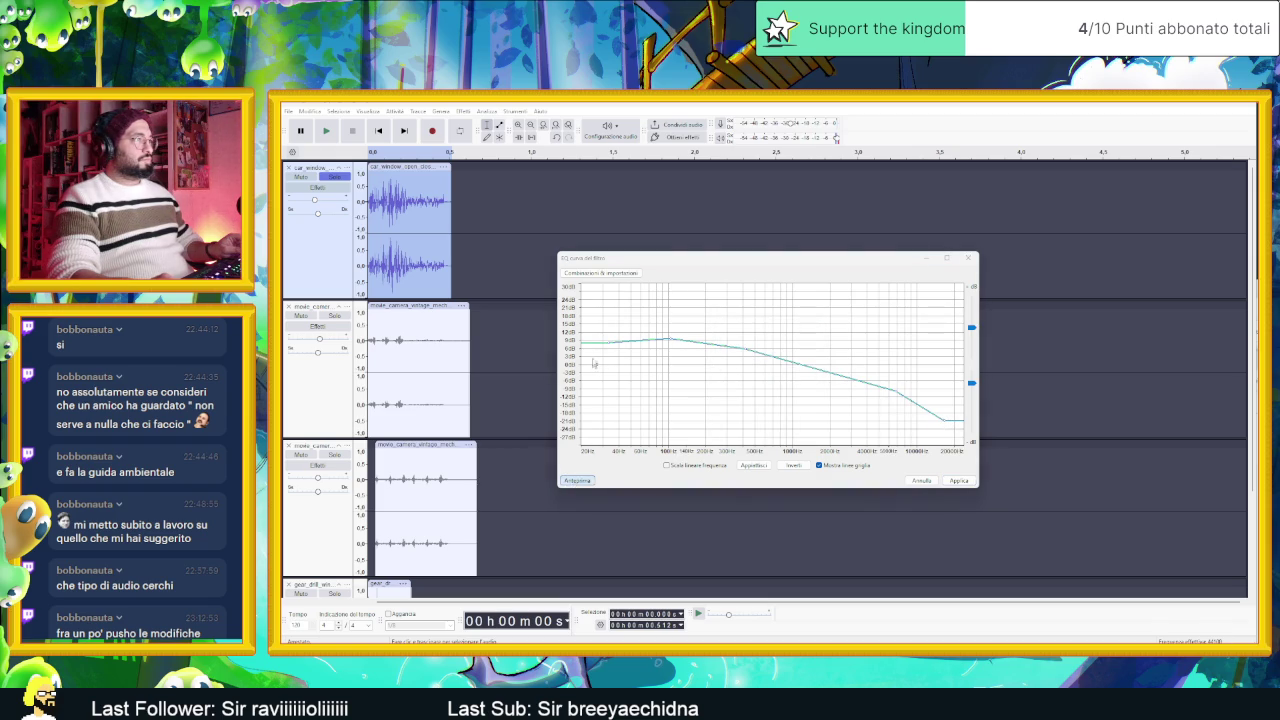
mouse_move(609, 345)
left_mouse_down()
mouse_move(602, 372)
mouse_move(672, 350)
mouse_move(662, 358)
mouse_move(708, 350)
mouse_move(862, 372)
left_mouse_up()
left_click(575, 479)
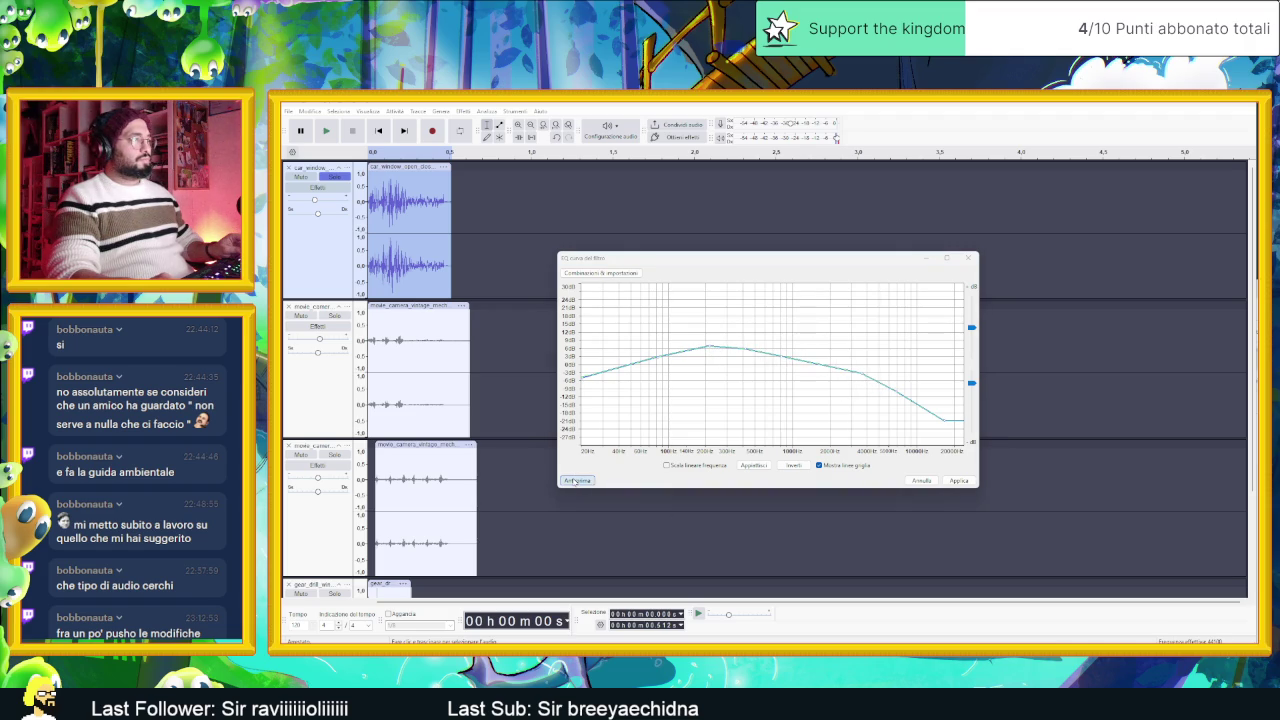
Step: Lift the top end and the 5 kHz dip to about -3 dB, smooth near 4 kHz, then apply
left_click_drag(949, 424, 950, 383)
left_click(577, 480)
mouse_move(898, 395)
left_mouse_down()
mouse_move(894, 372)
mouse_move(950, 366)
left_mouse_up()
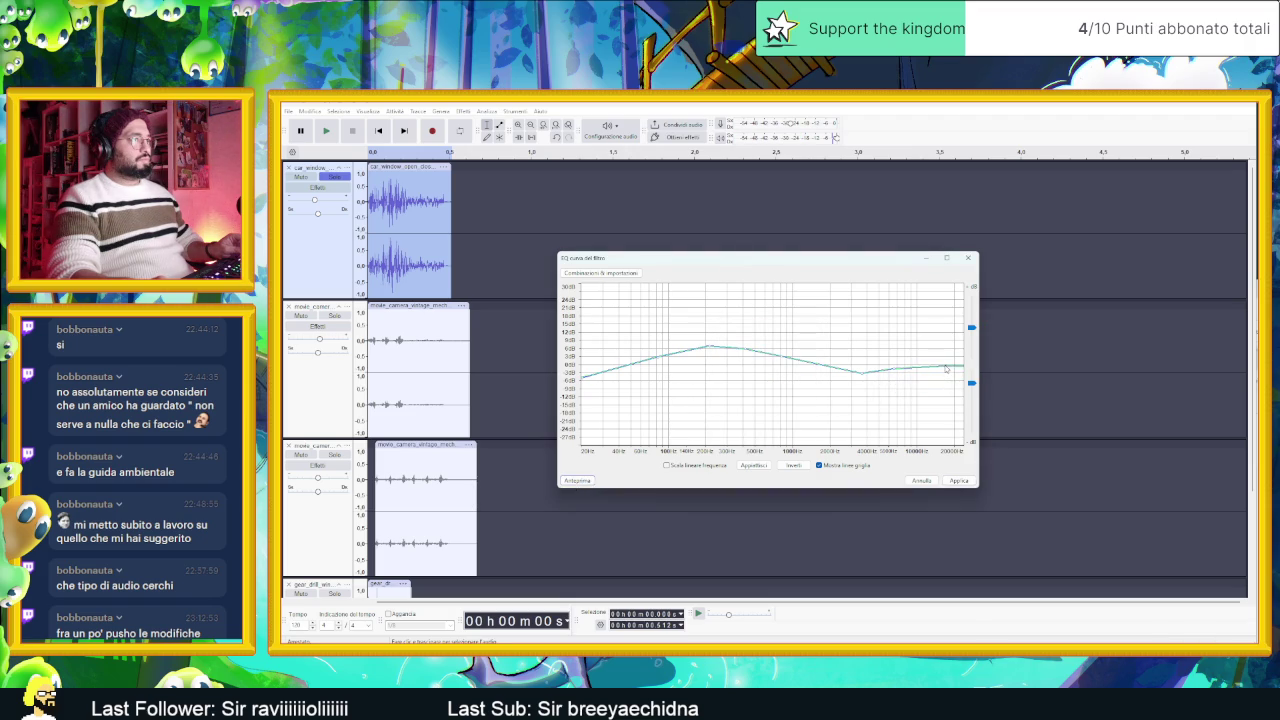
left_click(585, 481)
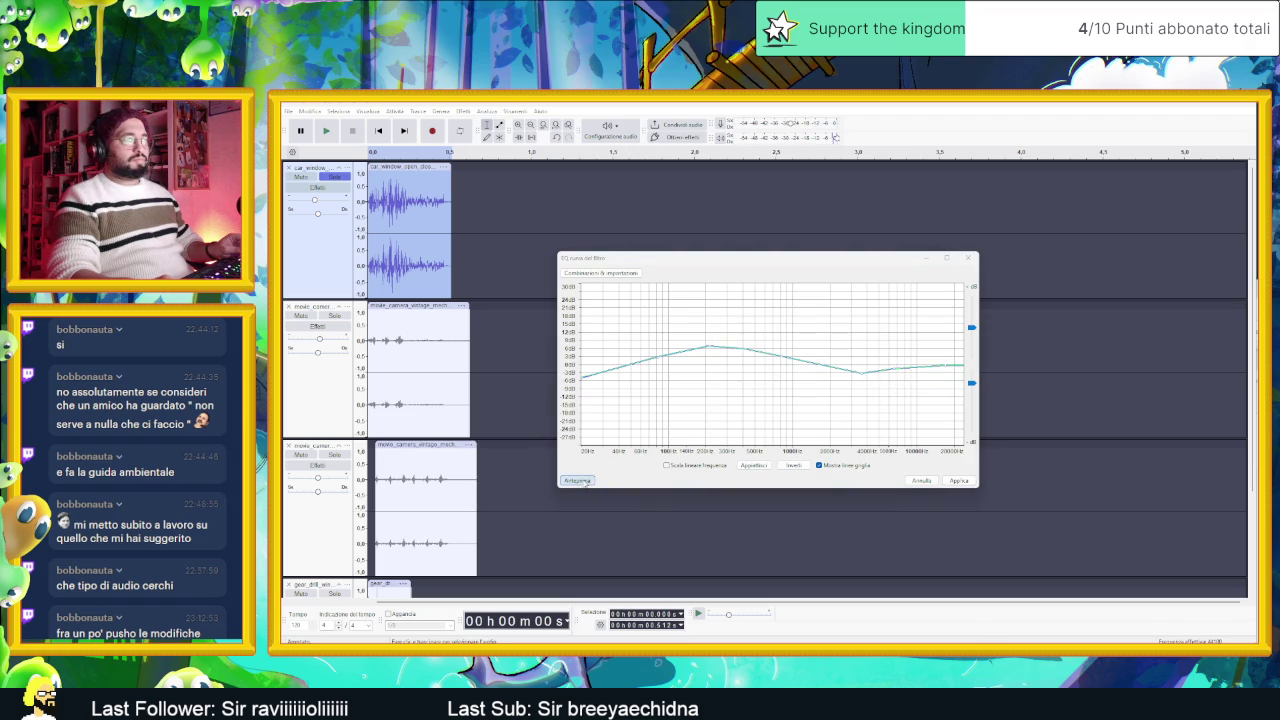
left_click(586, 482)
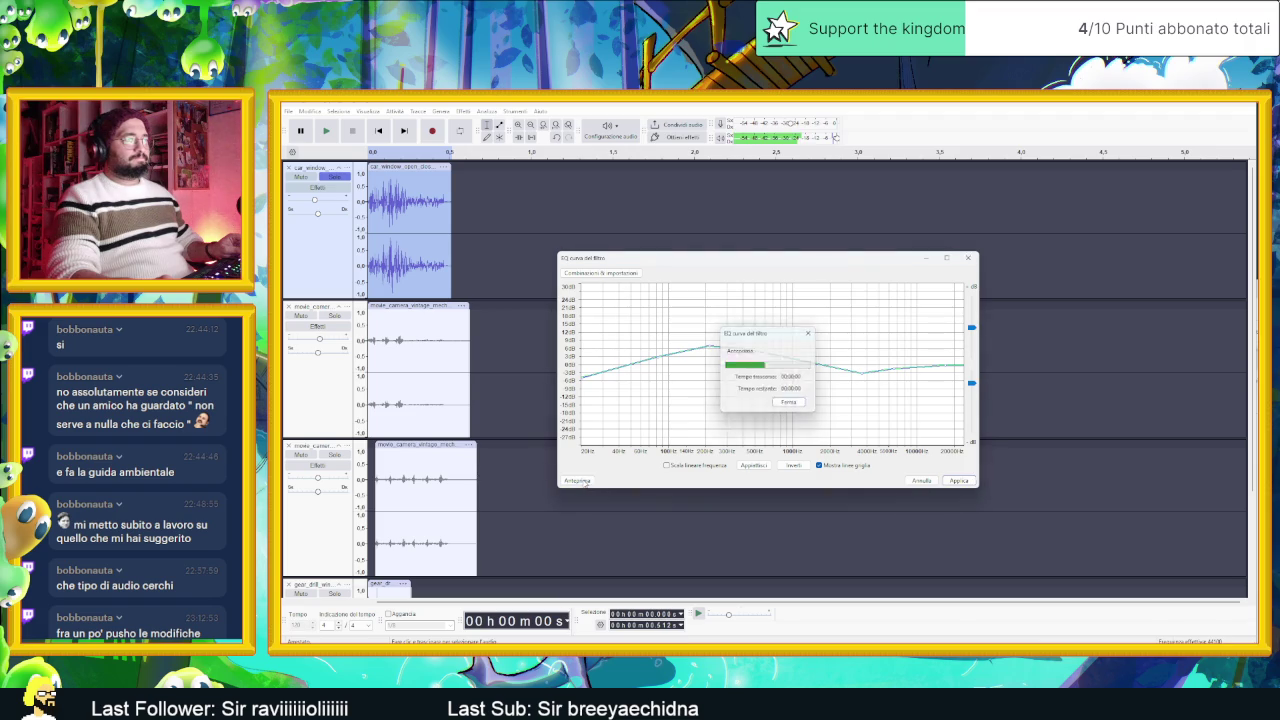
mouse_move(860, 372)
left_mouse_down()
mouse_move(868, 355)
mouse_move(899, 356)
left_mouse_up()
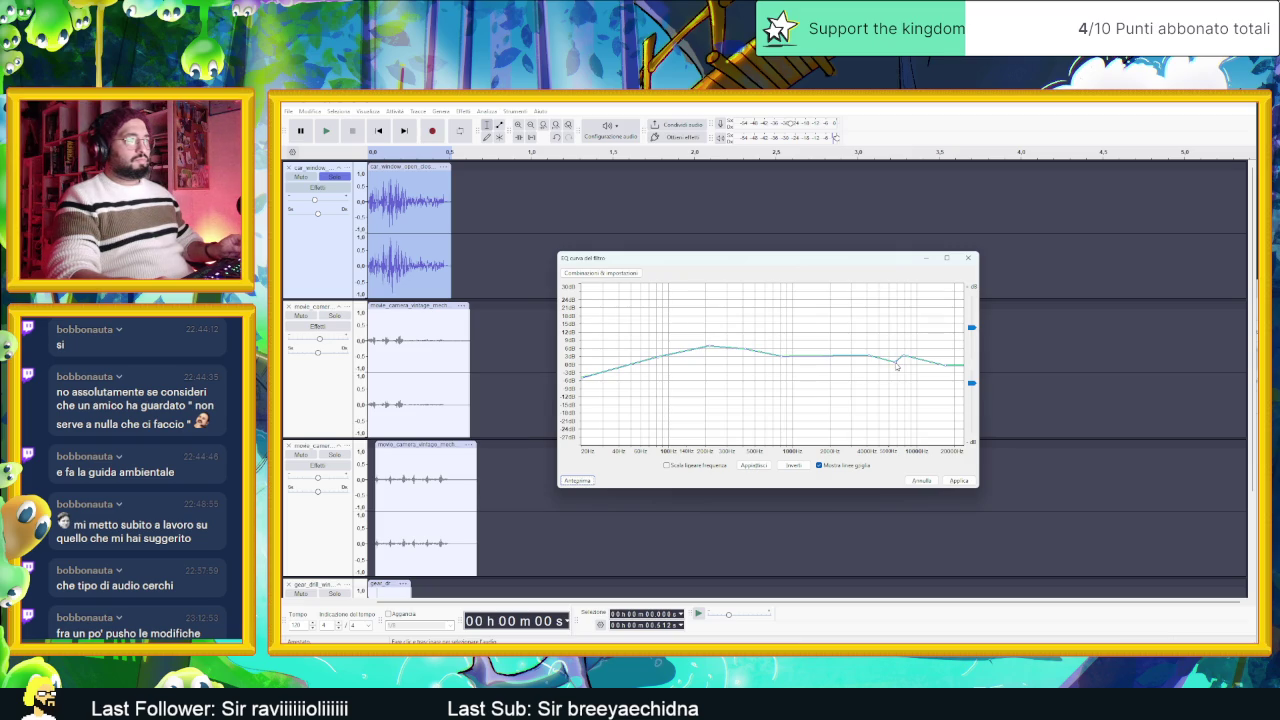
left_click_drag(896, 366, 897, 357)
left_click(578, 481)
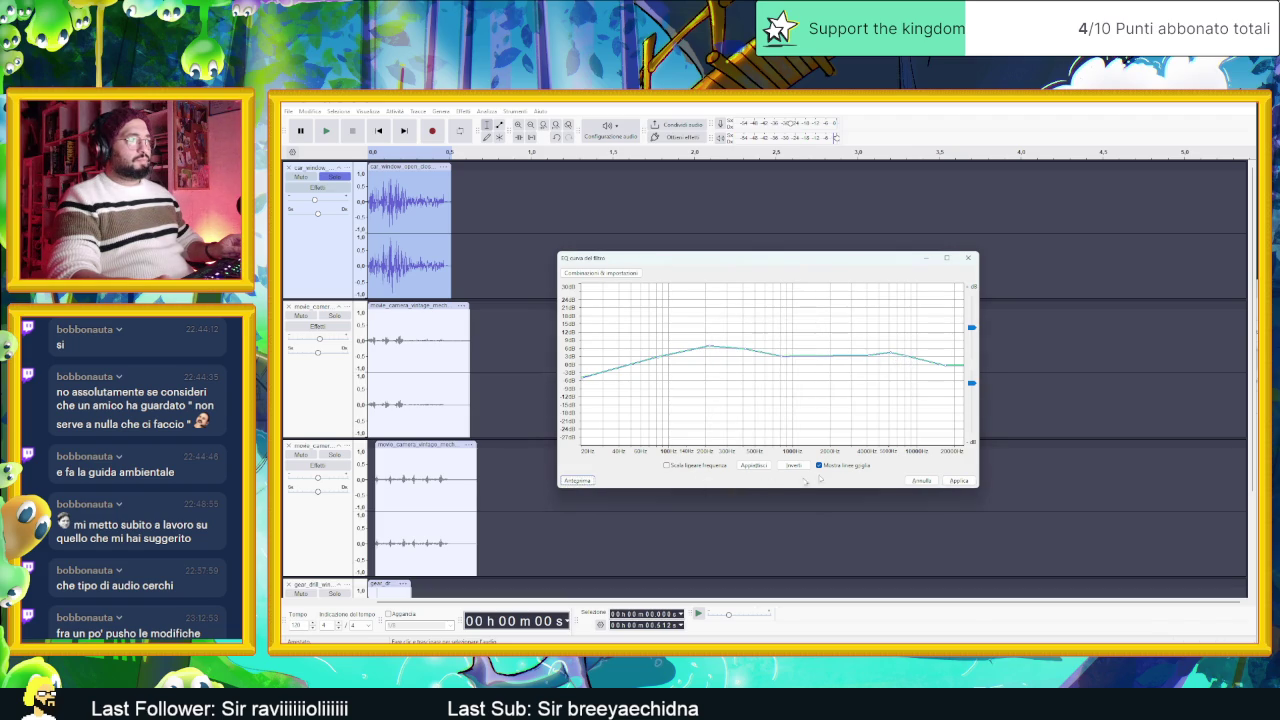
left_click(958, 480)
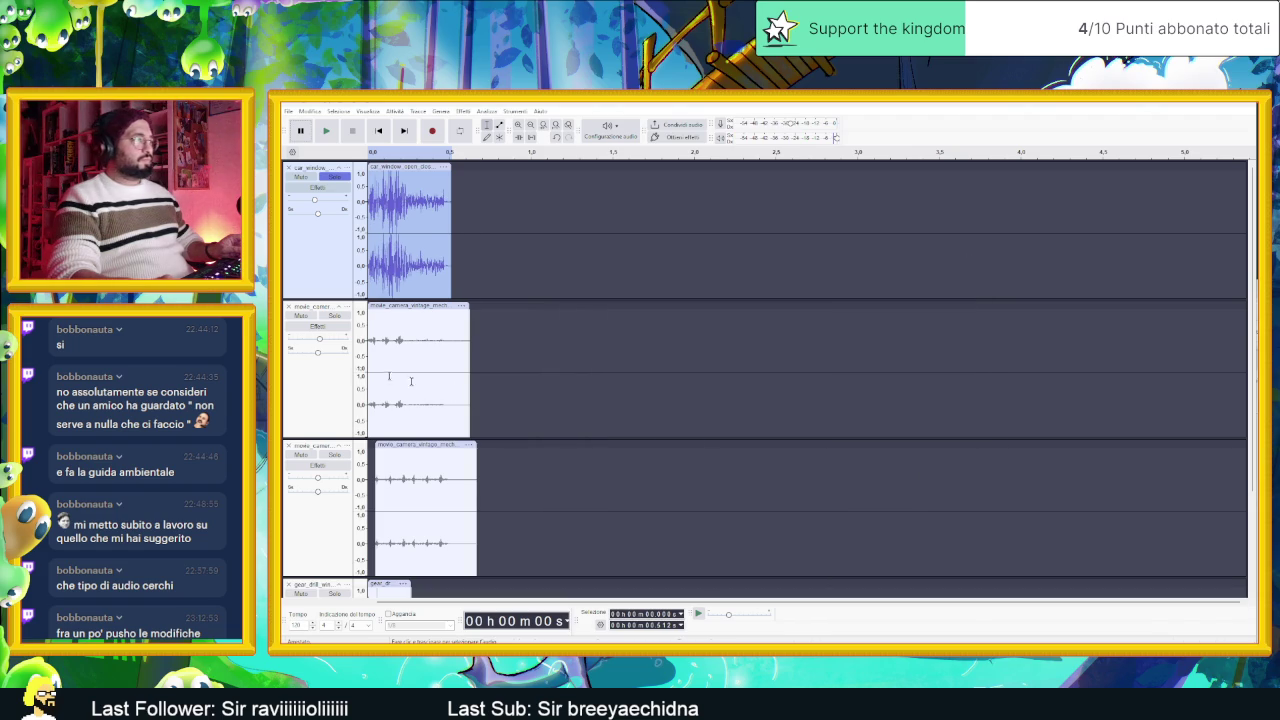
left_click(327, 131)
left_click(326, 132)
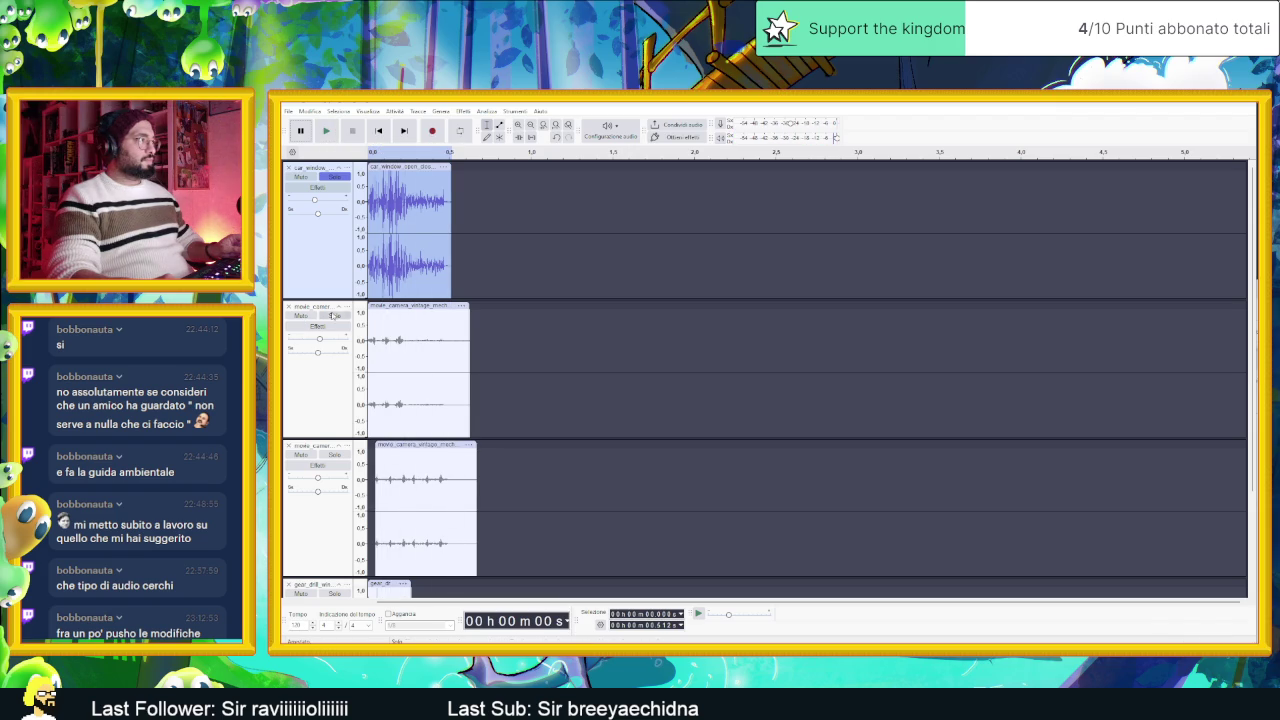
left_click(334, 316)
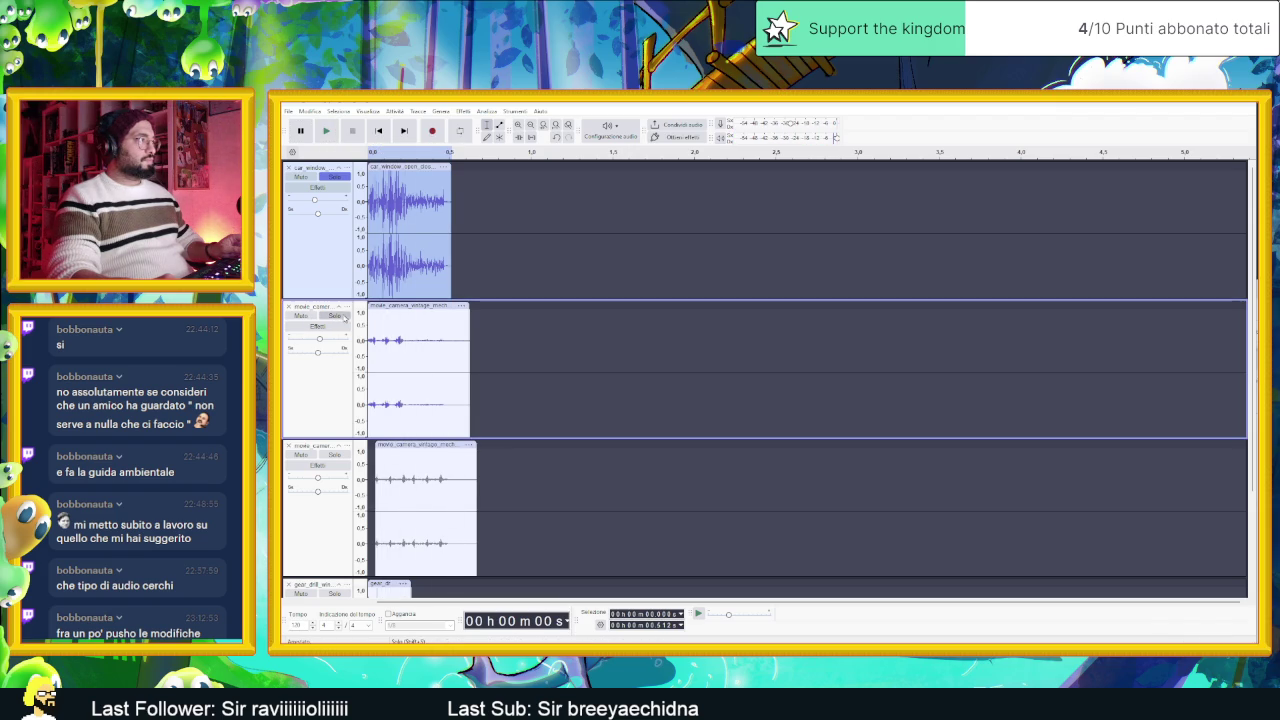
left_click(327, 131)
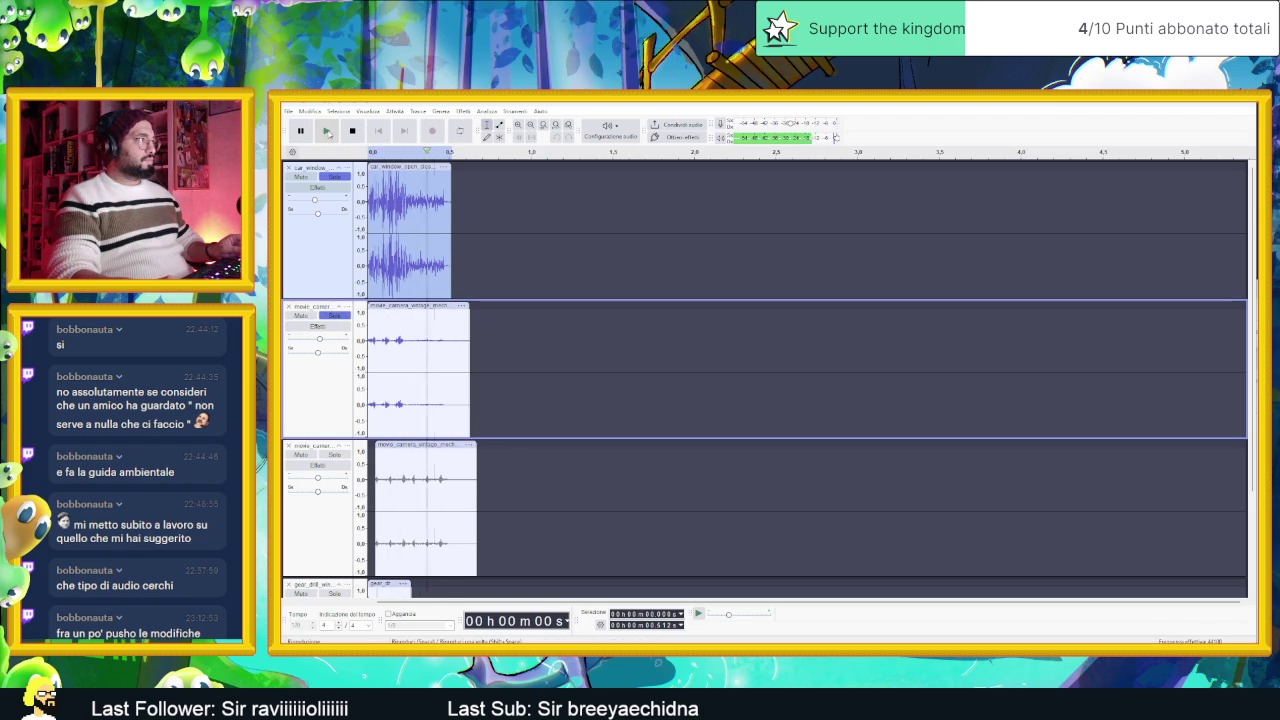
left_click(322, 130)
left_click(333, 175)
left_click(334, 316)
left_click(328, 131)
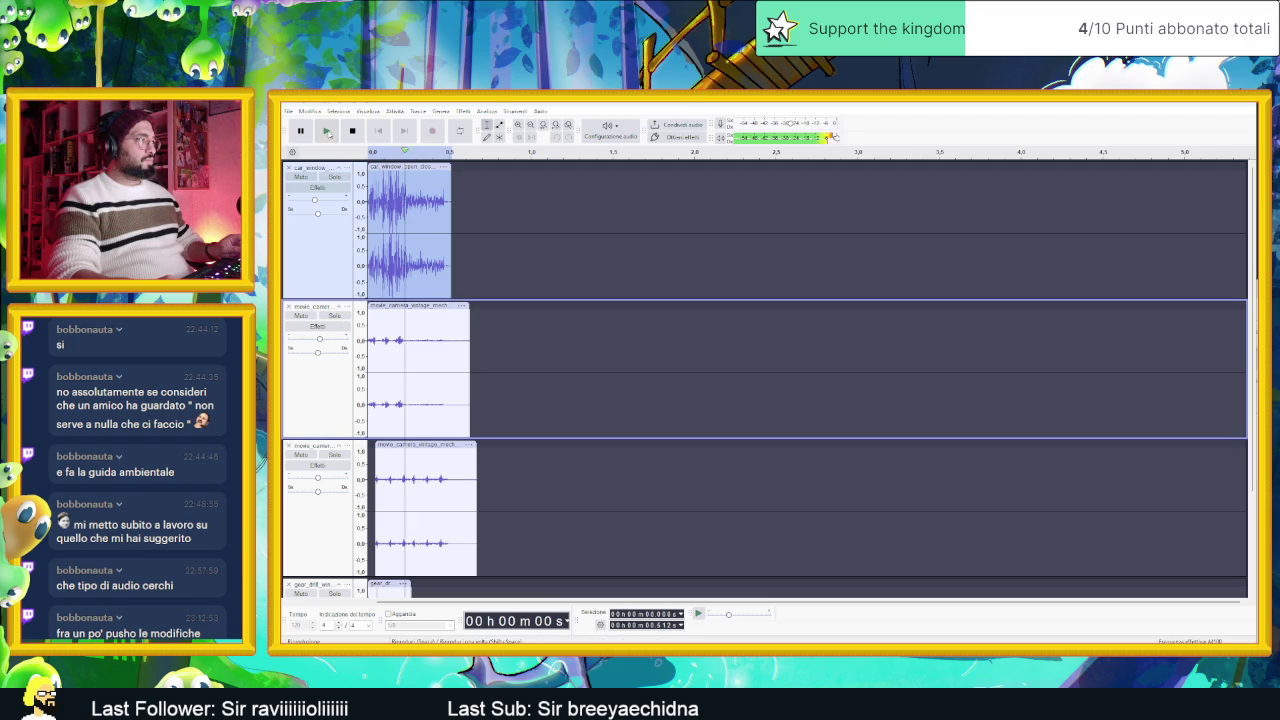
left_click(328, 131)
left_click(328, 131)
left_click(327, 131)
scroll(574, 466, "down", 3)
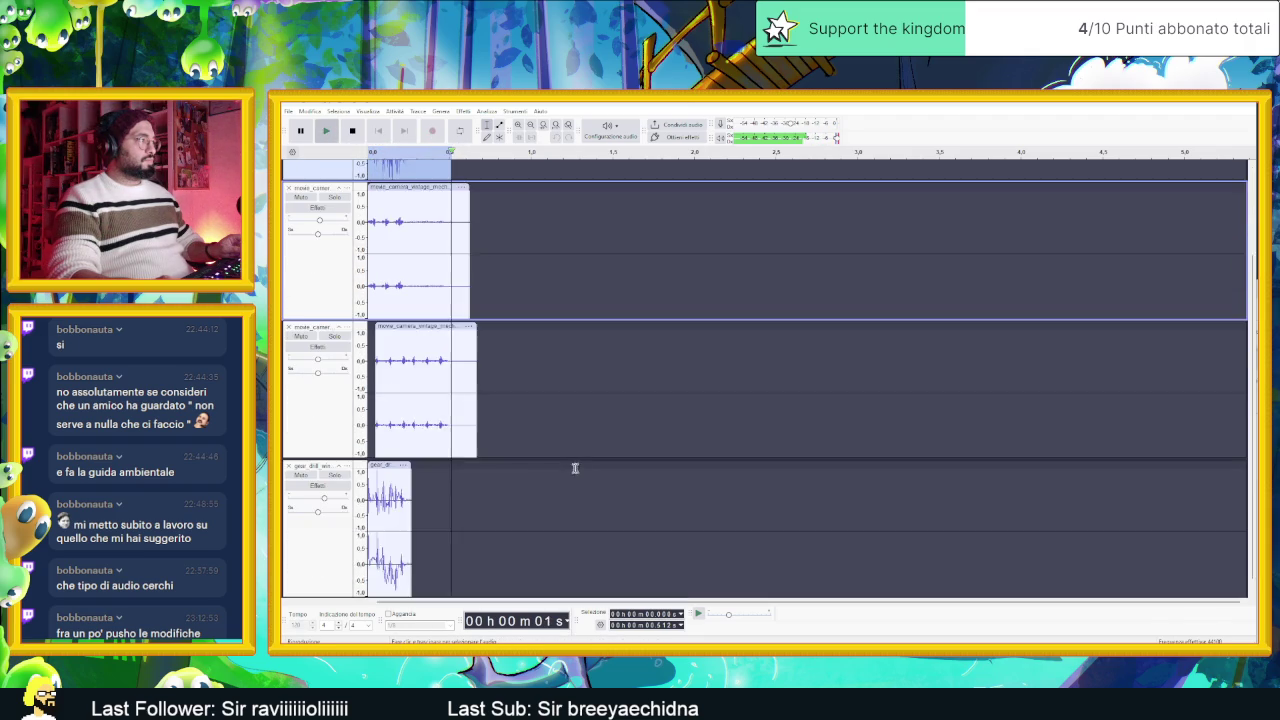
left_click(318, 495)
left_click(327, 131)
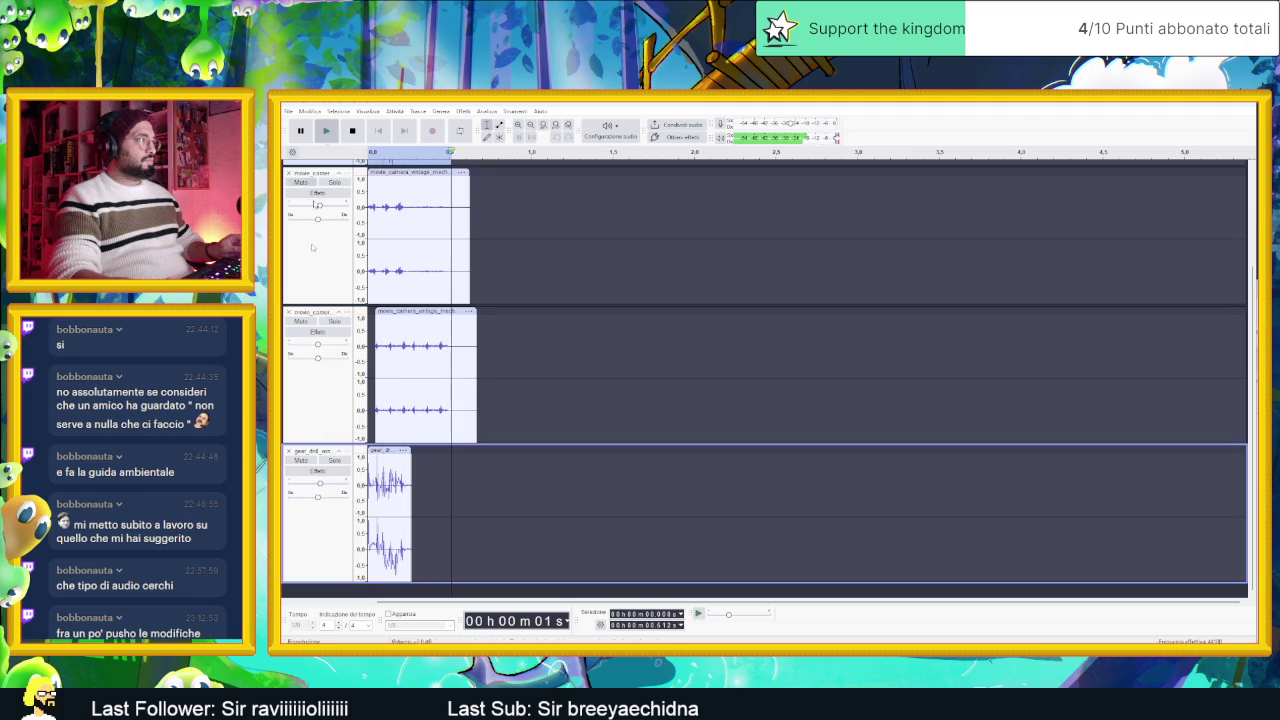
left_click(335, 130)
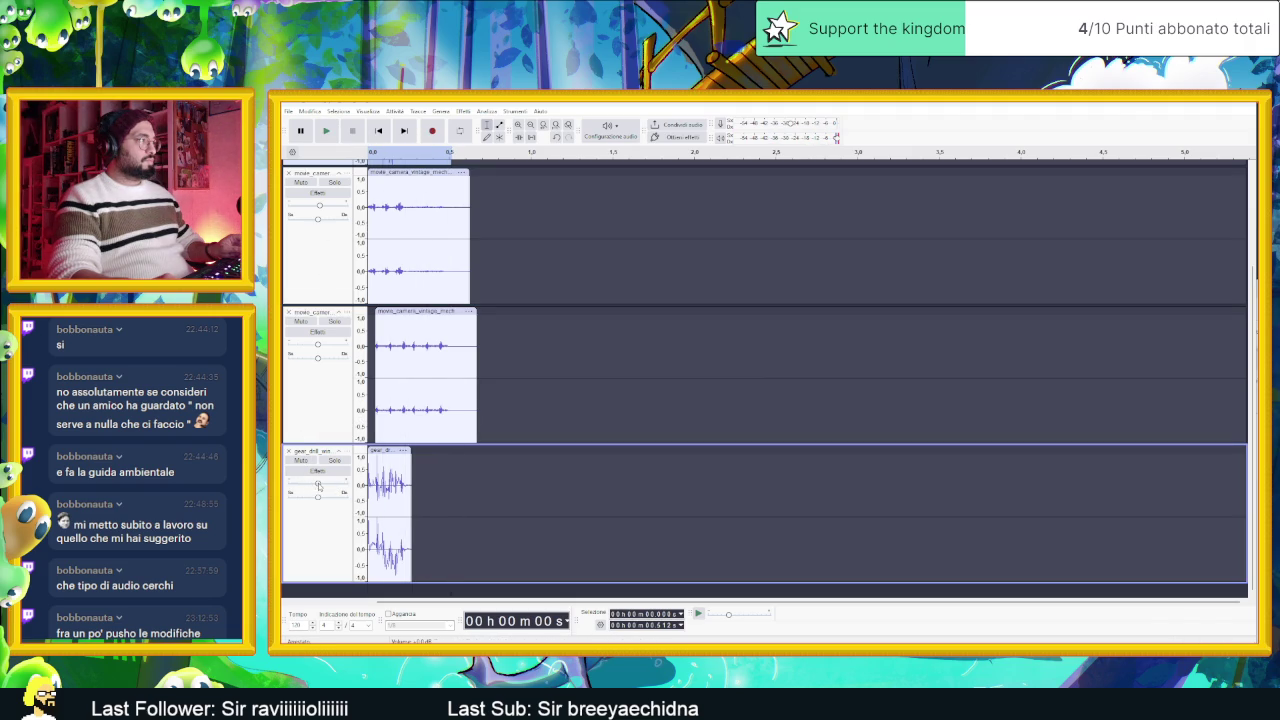
left_click(327, 131)
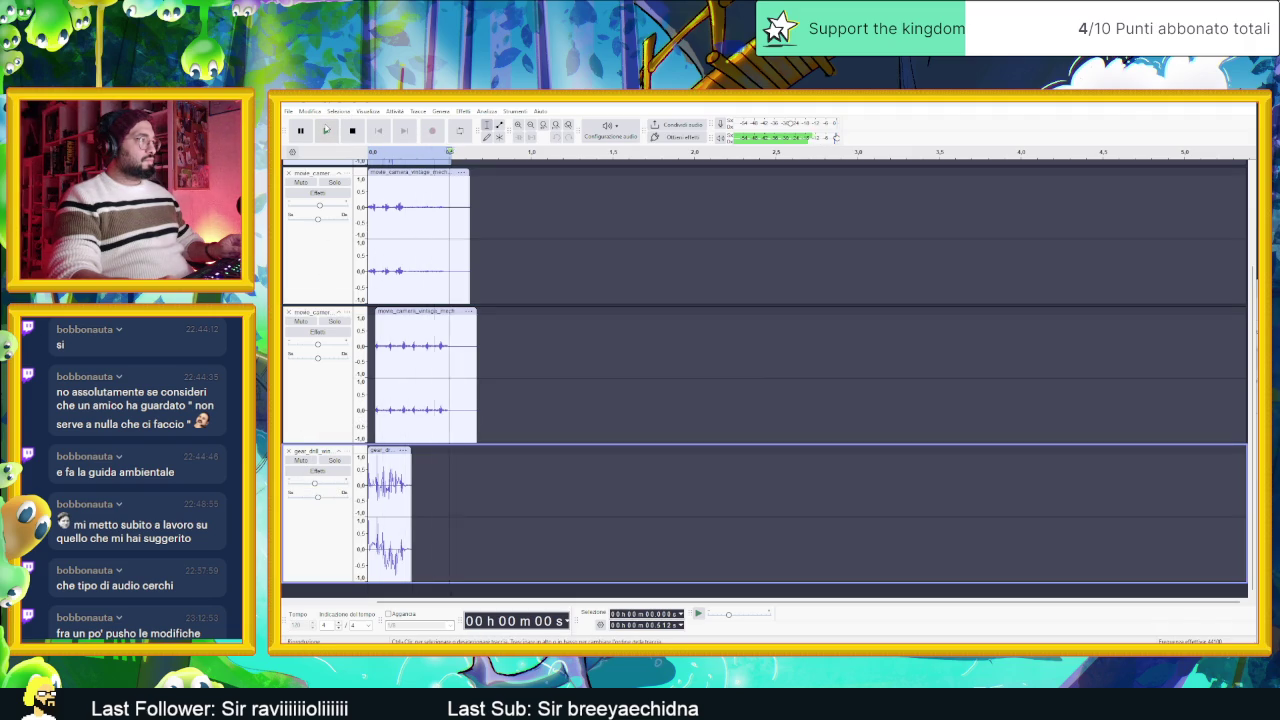
left_click(327, 131)
left_click(327, 131)
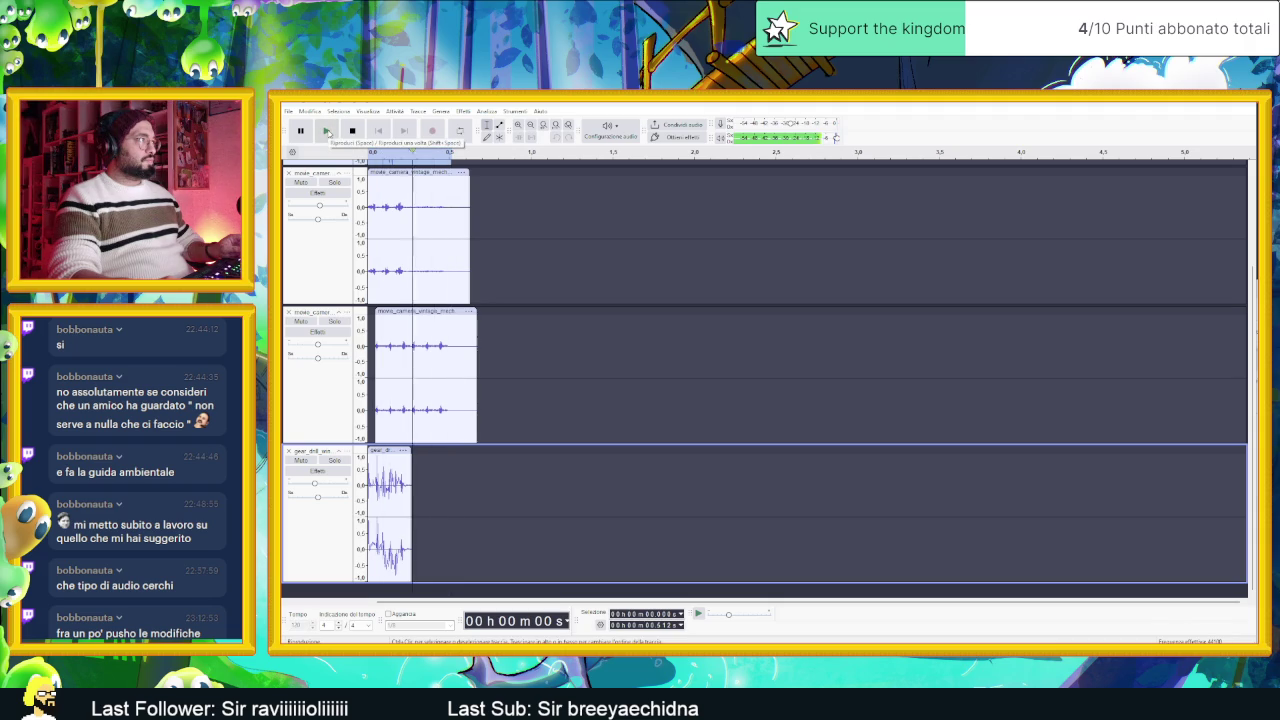
left_click(327, 131)
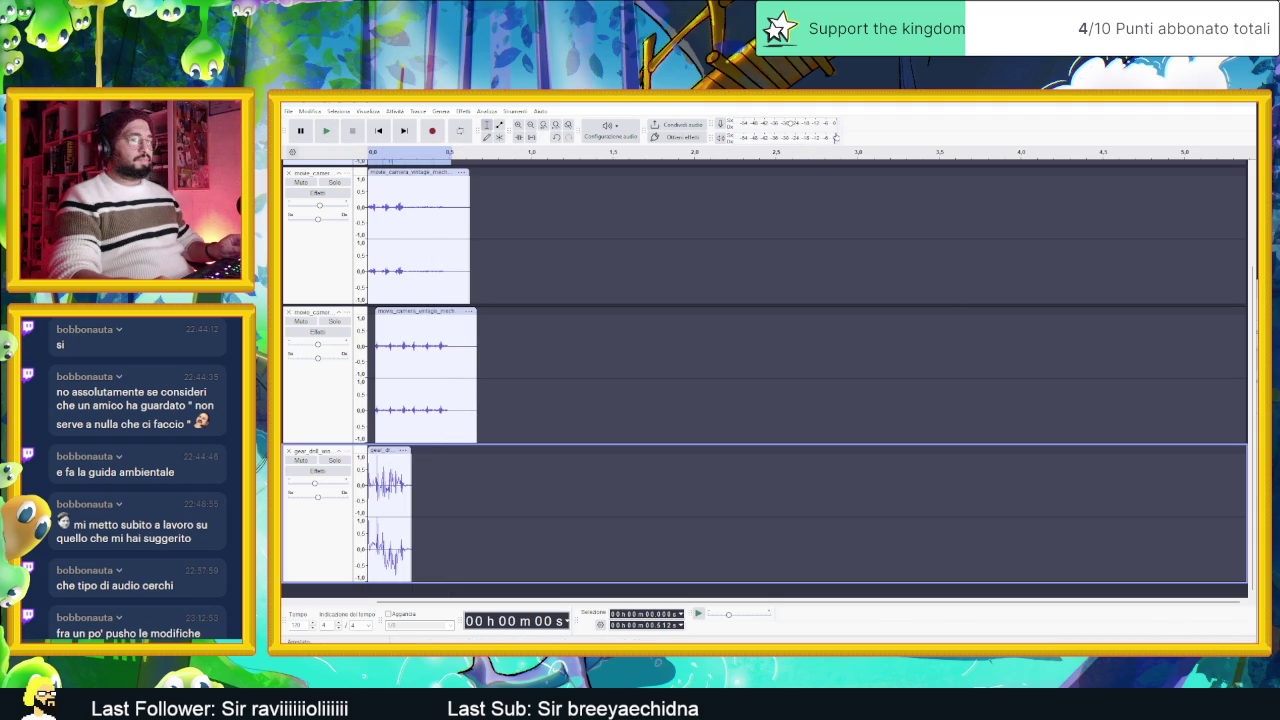
key("alt+Tab")
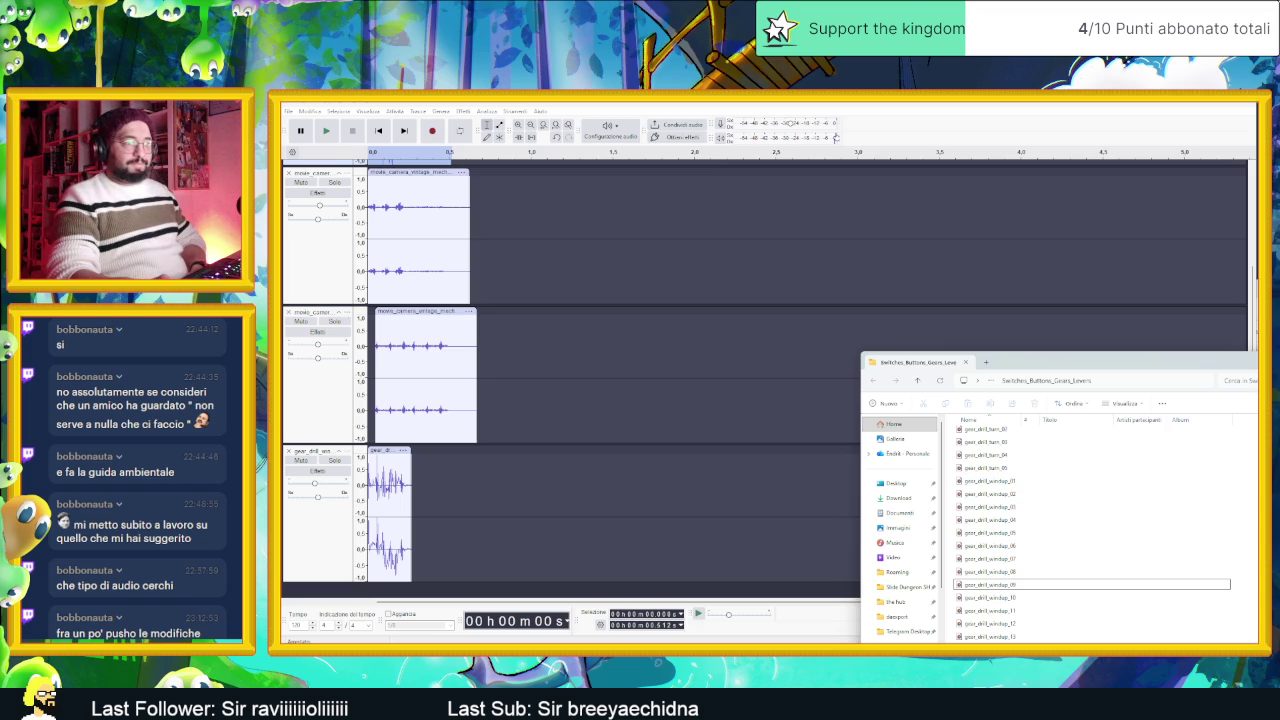
Step: Switch to Chrome and load the freesound.org/browse page in a new tab
key("alt+Tab")
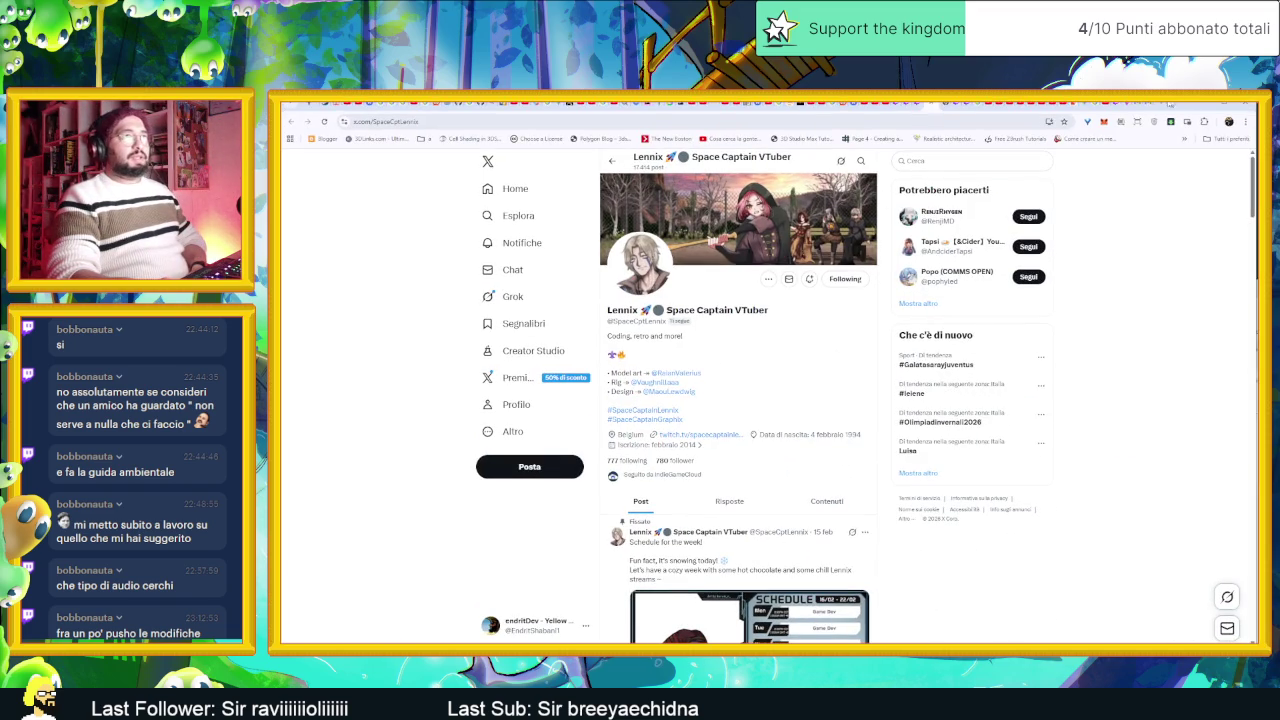
left_click(1157, 107)
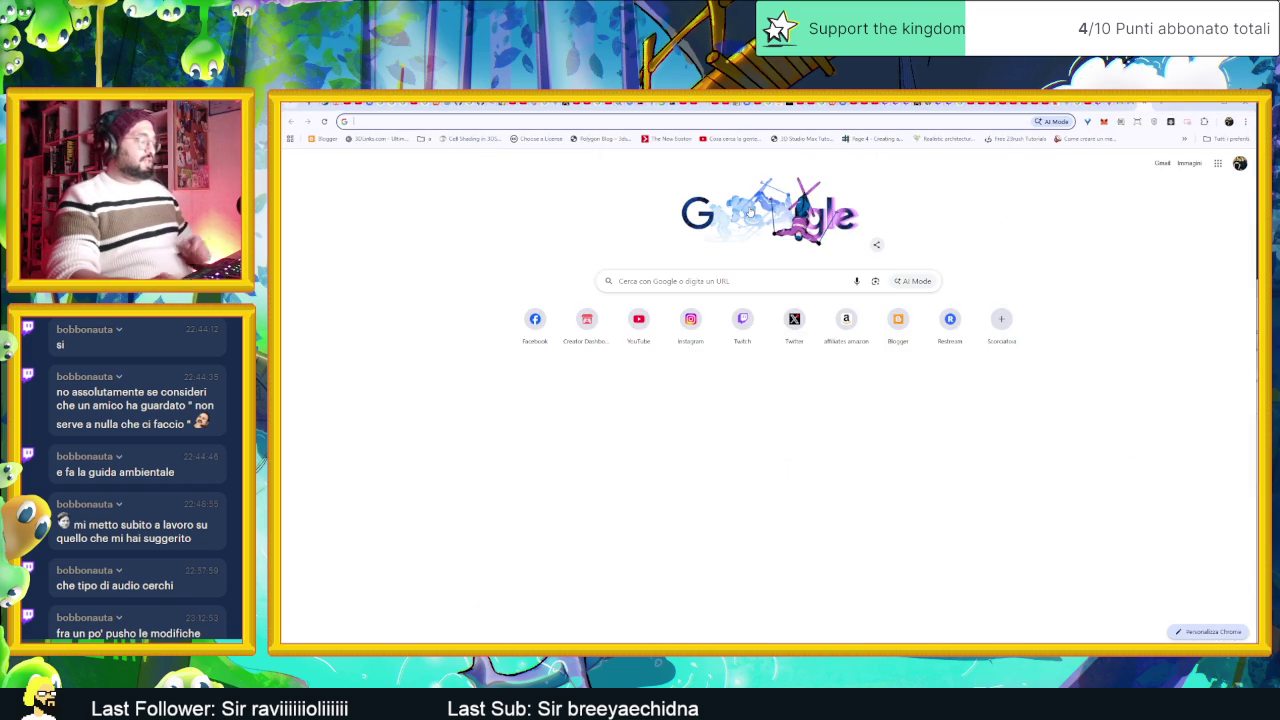
type("FREESOund.org/browse/")
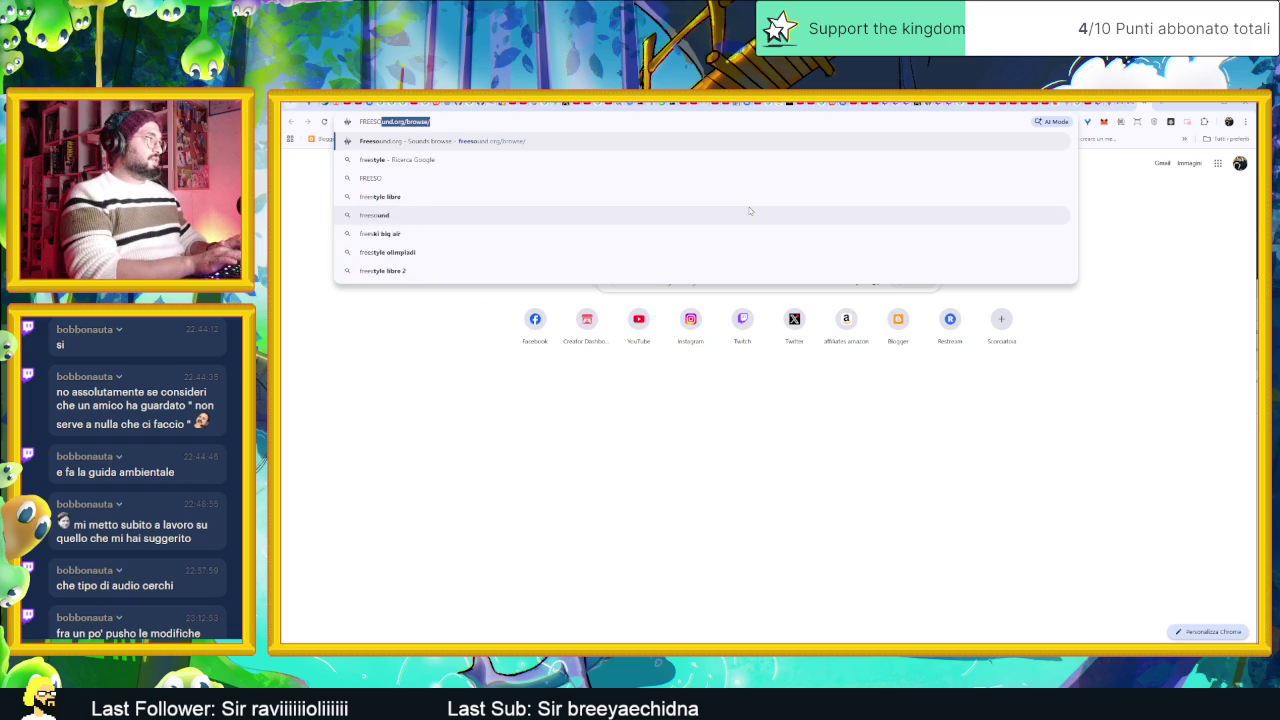
key("Return")
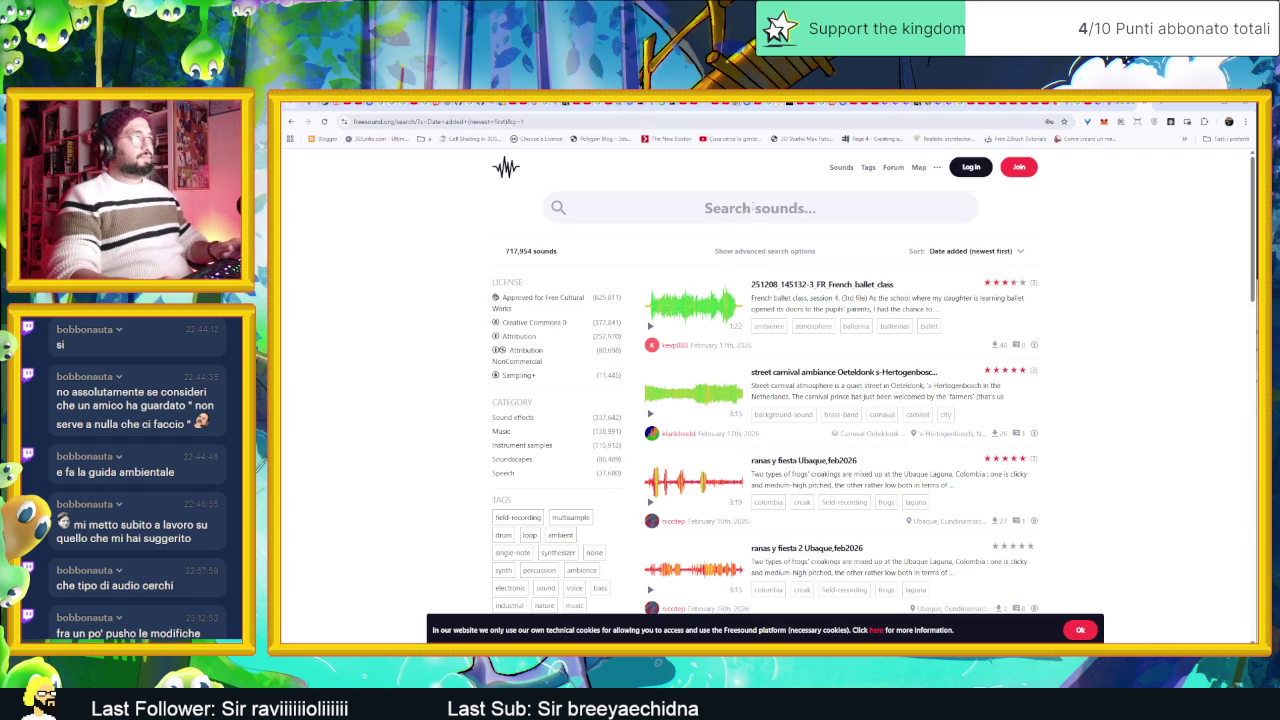
Step: Search Freesound for 'steam' and preview Electric kettle, factory rain, Kettle Boiling and Water Boiling
left_click(752, 207)
type("steam")
key("Return")
left_click(650, 327)
left_click(650, 413)
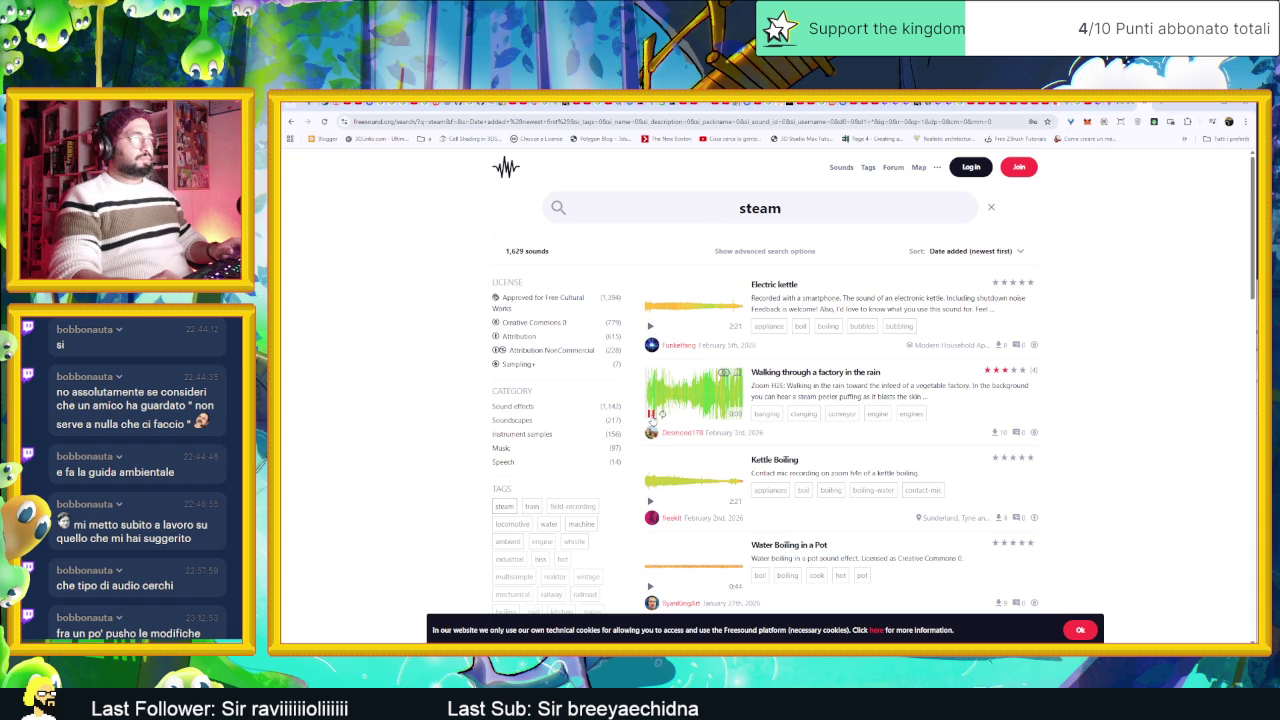
left_click(650, 501)
left_click(650, 587)
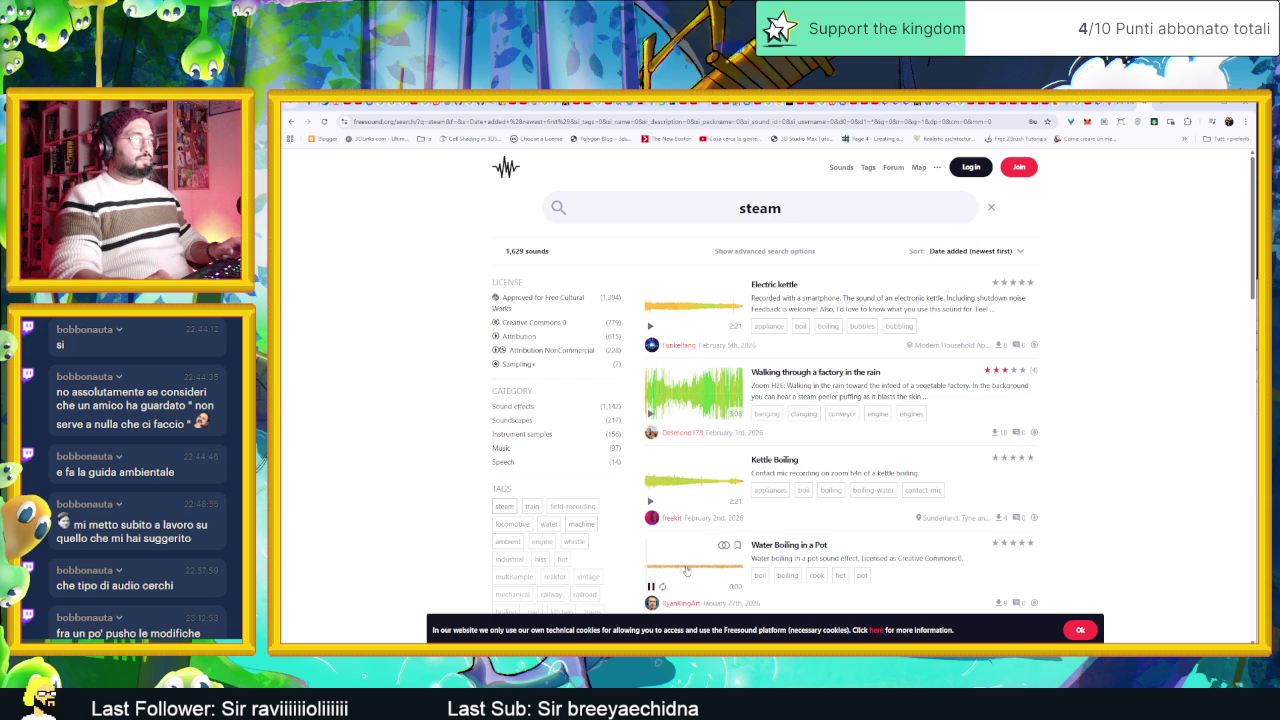
Step: Preview SteamIron_Steam_Rumbling_V01 and the Kirkyard recording, then view the sort options without changing them
scroll(658, 540, "down", 2)
left_click(652, 486)
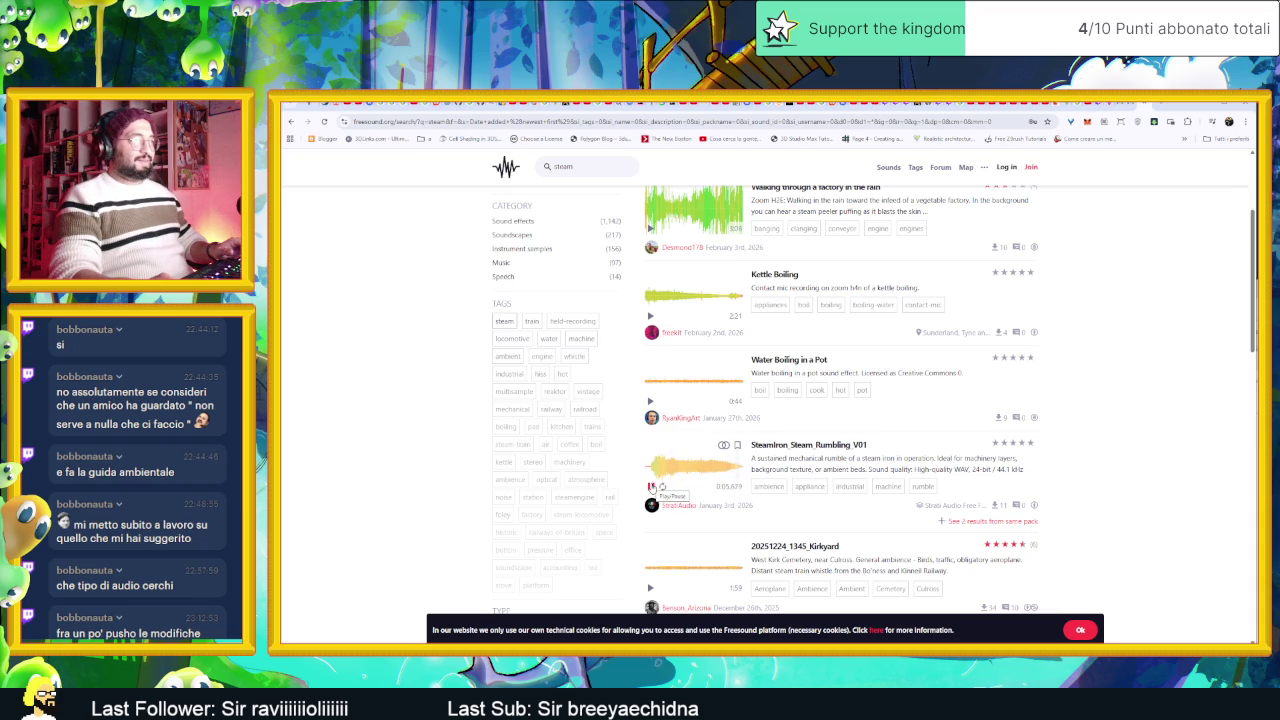
left_click(652, 487)
scroll(652, 487, "down", 2)
left_click(650, 449)
scroll(693, 455, "up", 5)
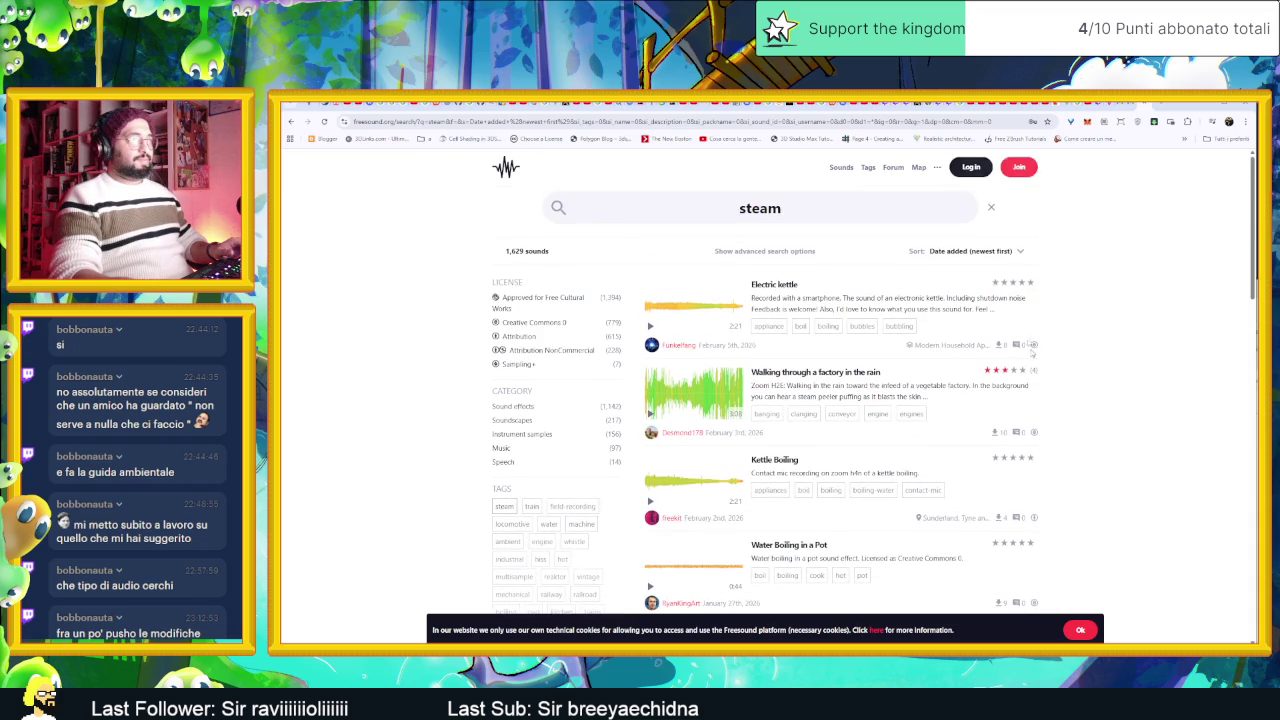
left_click(1019, 252)
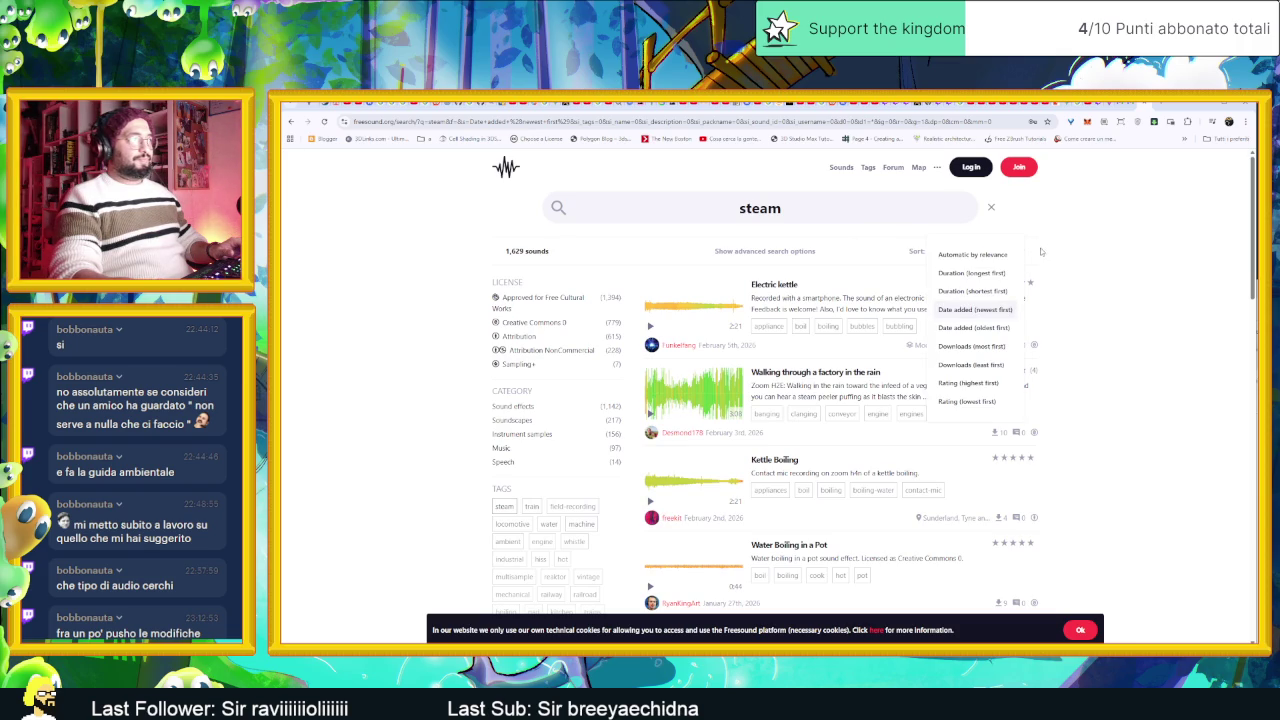
left_click(1041, 251)
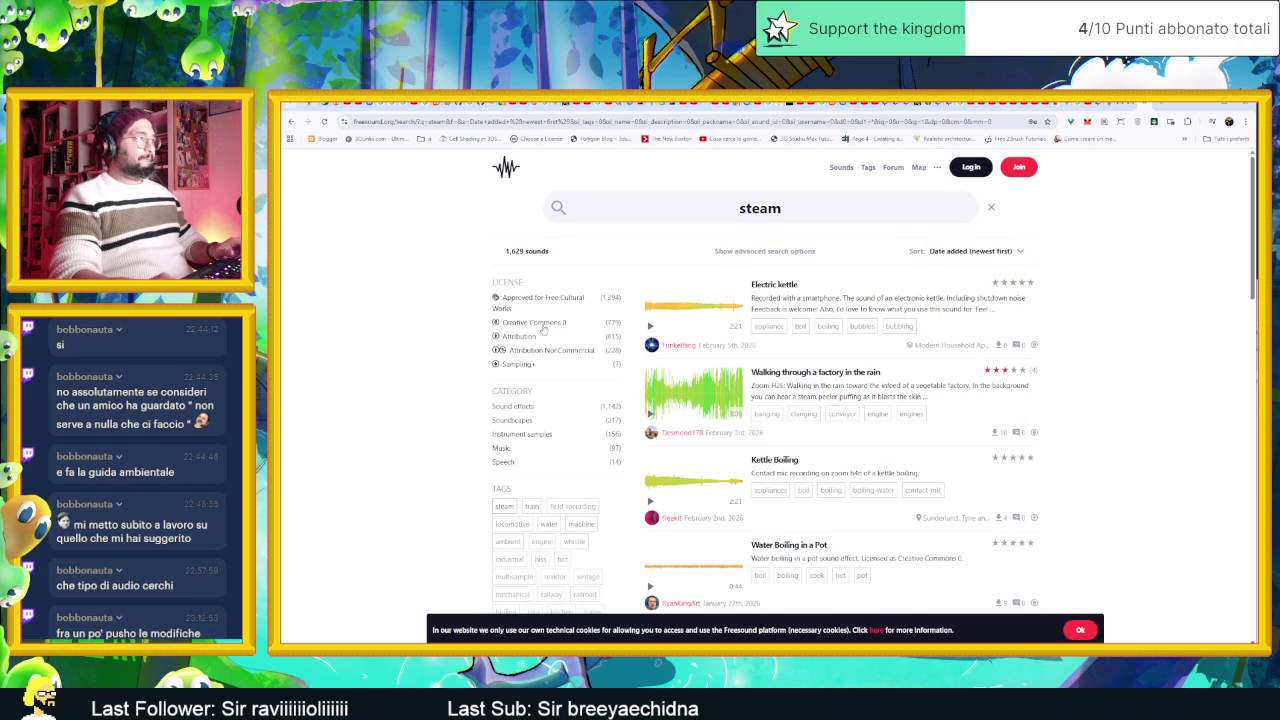
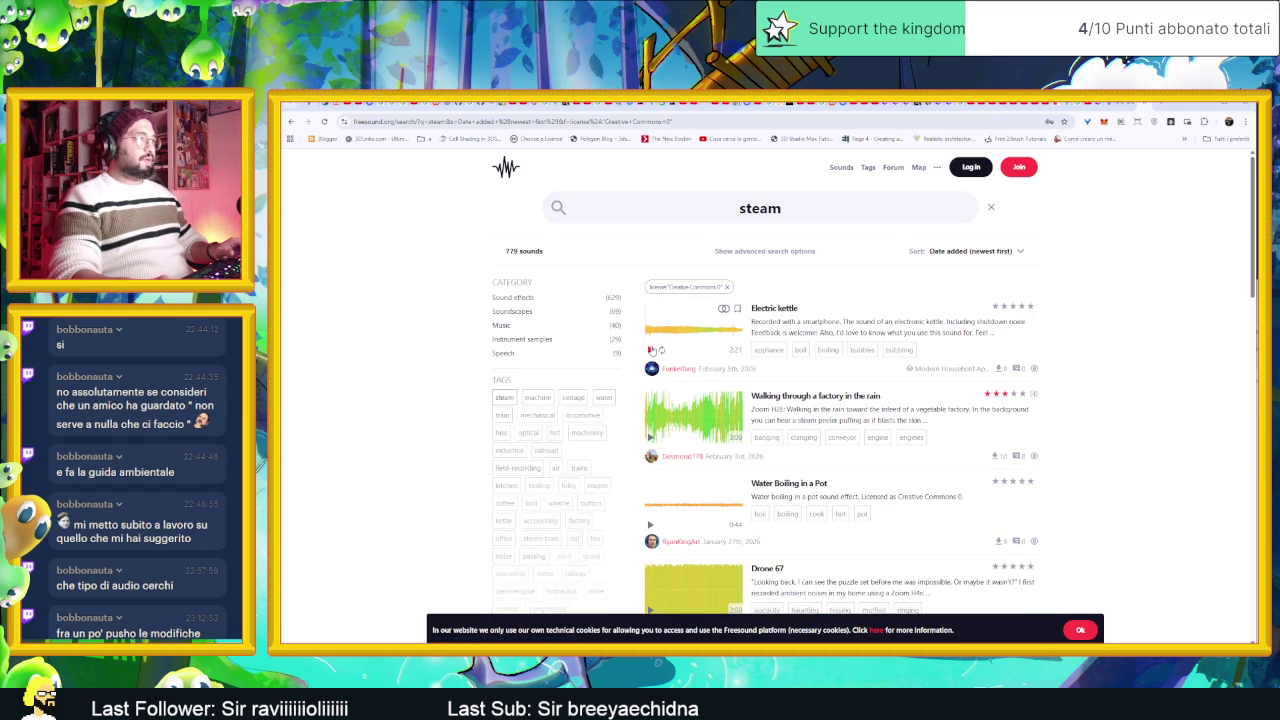
Step: Preview the Electric kettle, factory rain, Water Boiling in a Pot, Drone 67 and Steam Cleaner results
left_click(651, 350)
left_click(650, 437)
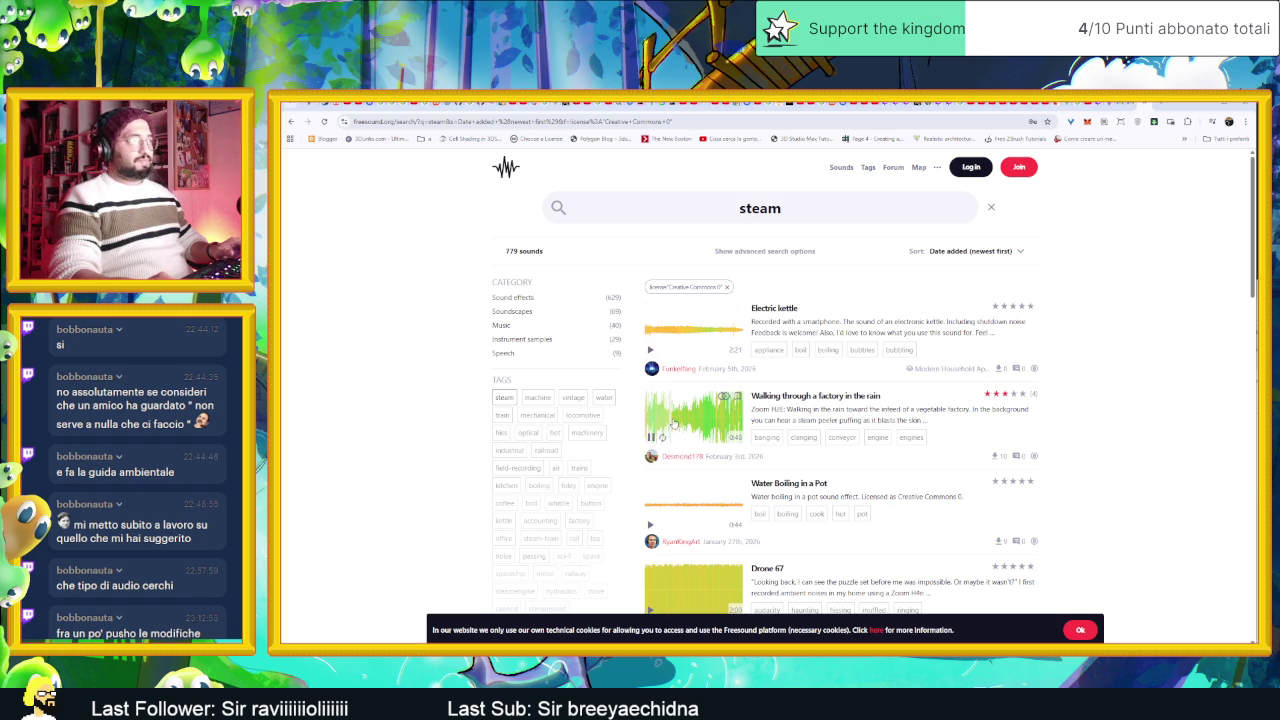
left_click(650, 524)
scroll(655, 510, "down", 2)
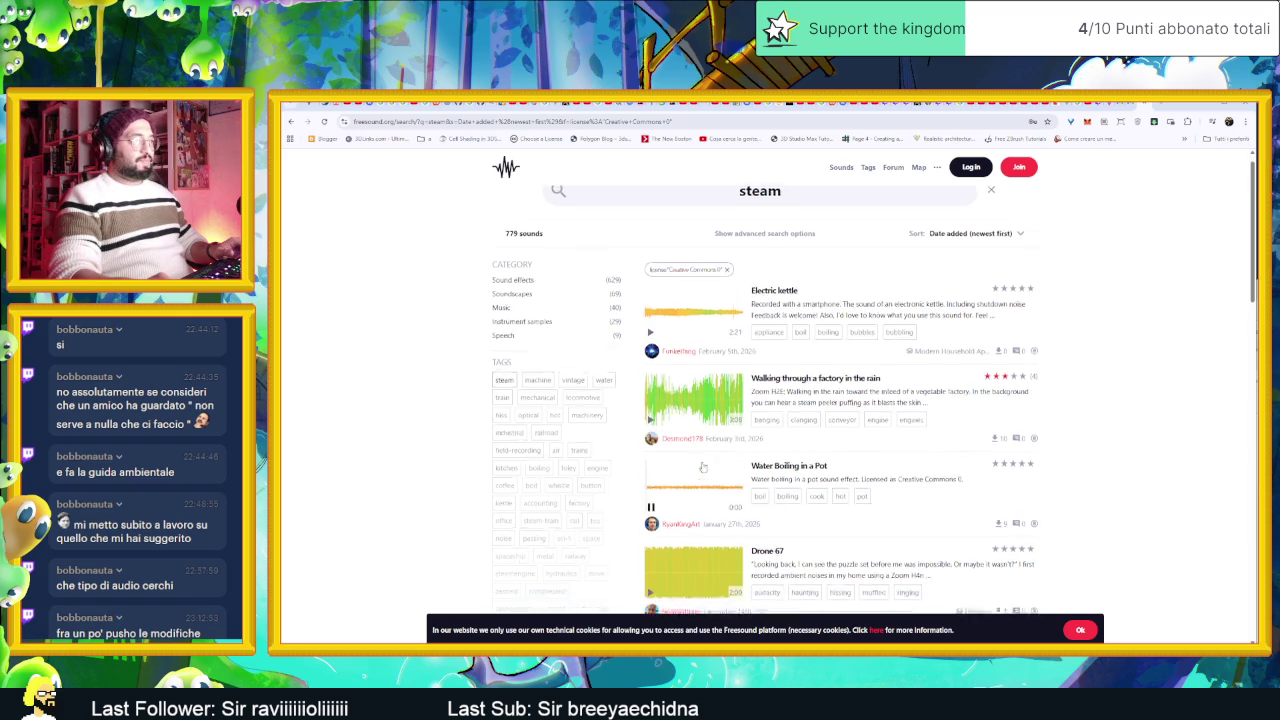
left_click(651, 471)
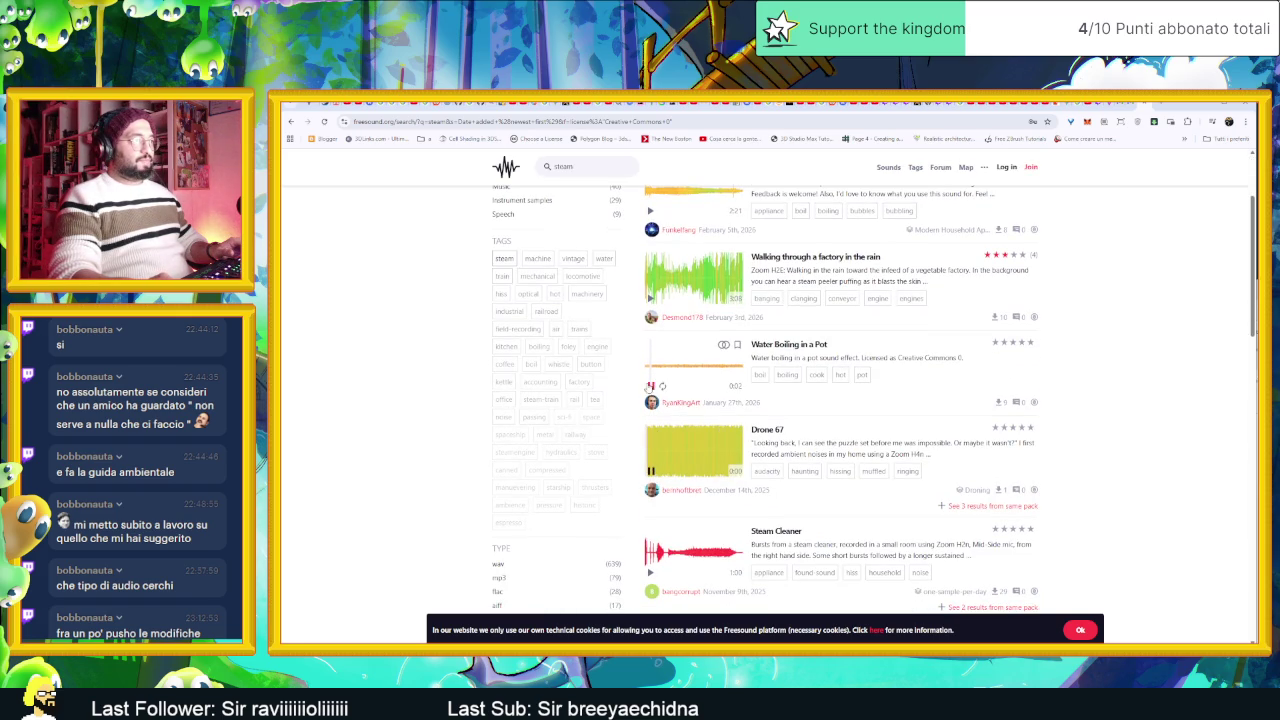
left_click(650, 572)
scroll(689, 441, "down", 2)
Step: Audition the valve and steam release and Camote seller's whistle previews, then bring up the sound-list PDF
left_click(651, 434)
left_click(651, 535)
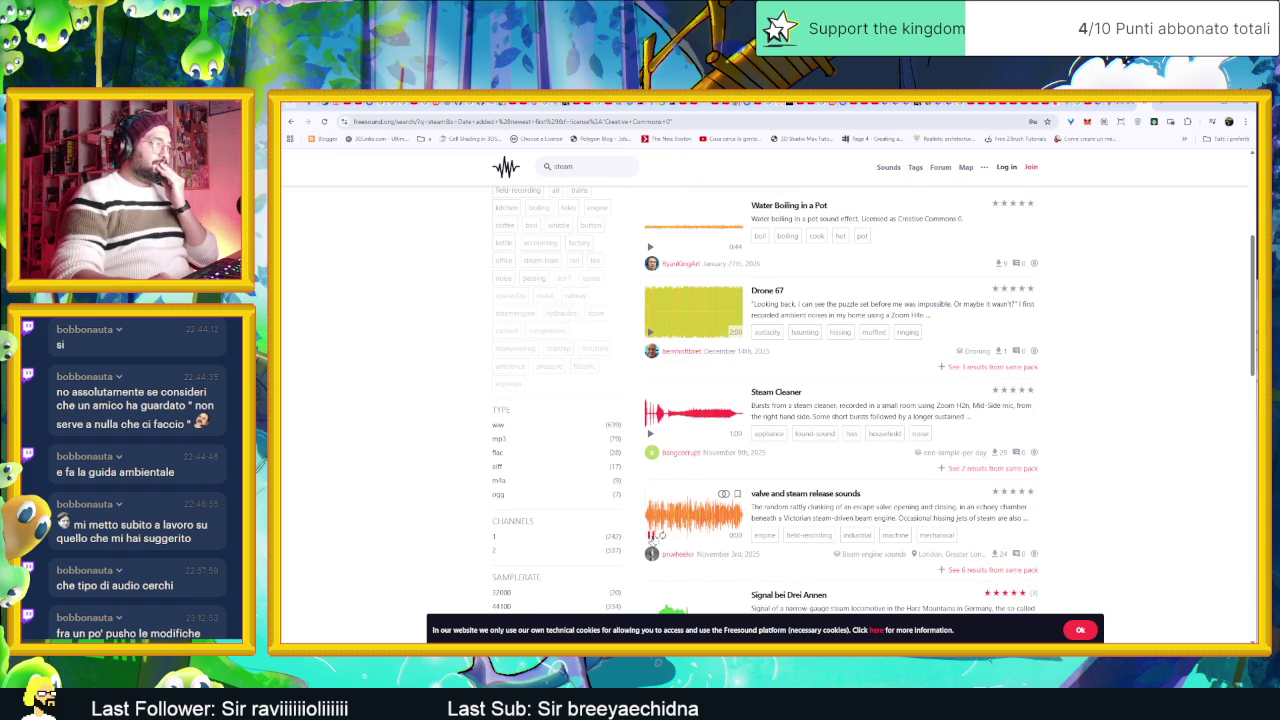
scroll(655, 540, "down", 2)
left_click(651, 396)
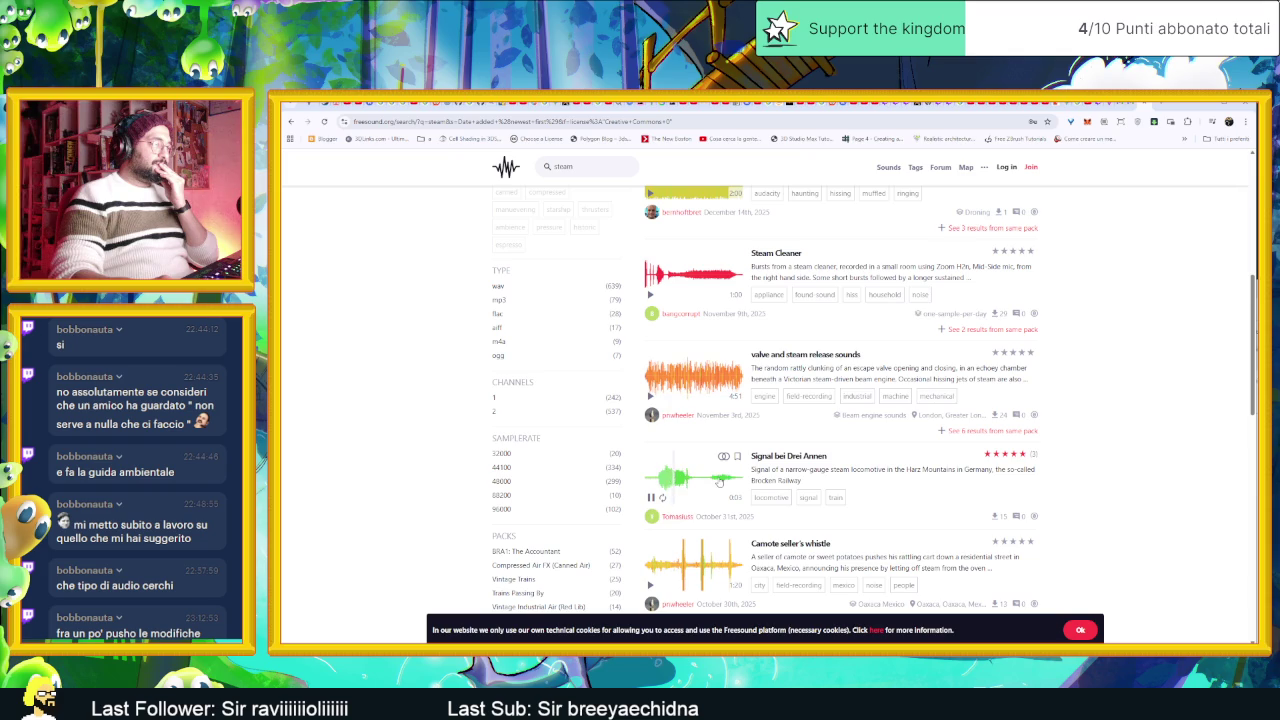
scroll(651, 498, "down", 1)
left_click(650, 492)
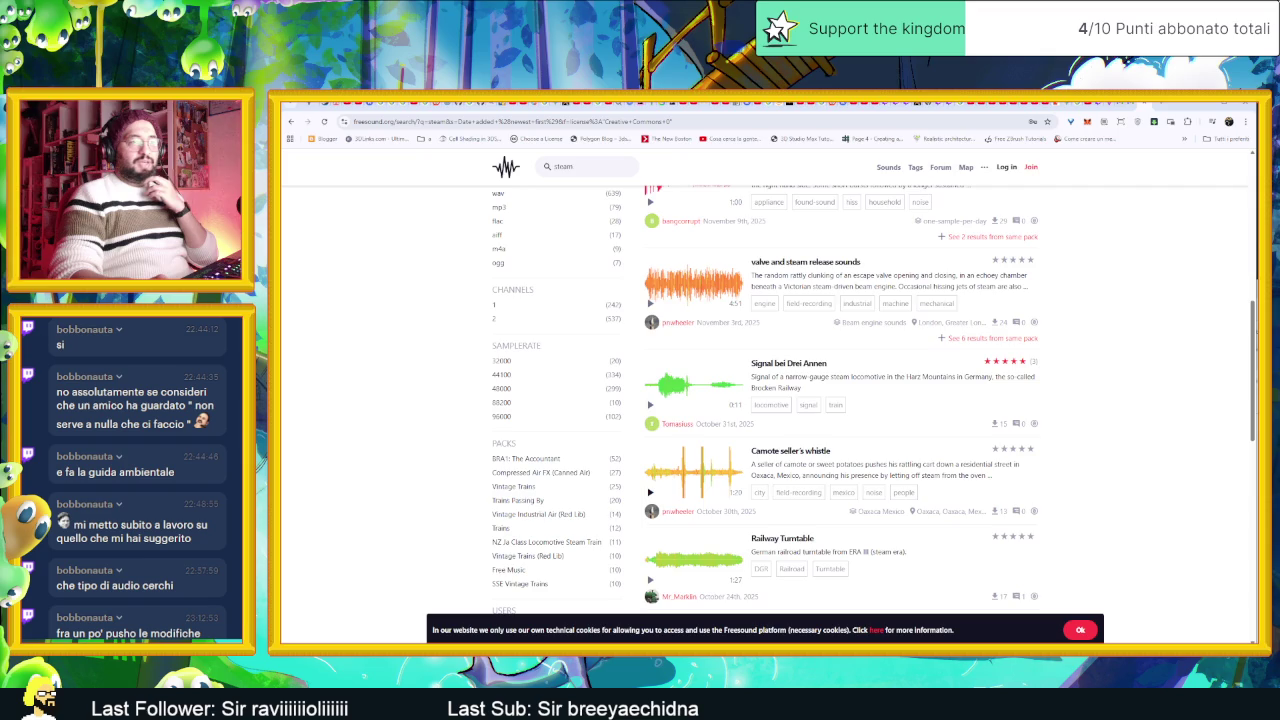
key("alt+Tab")
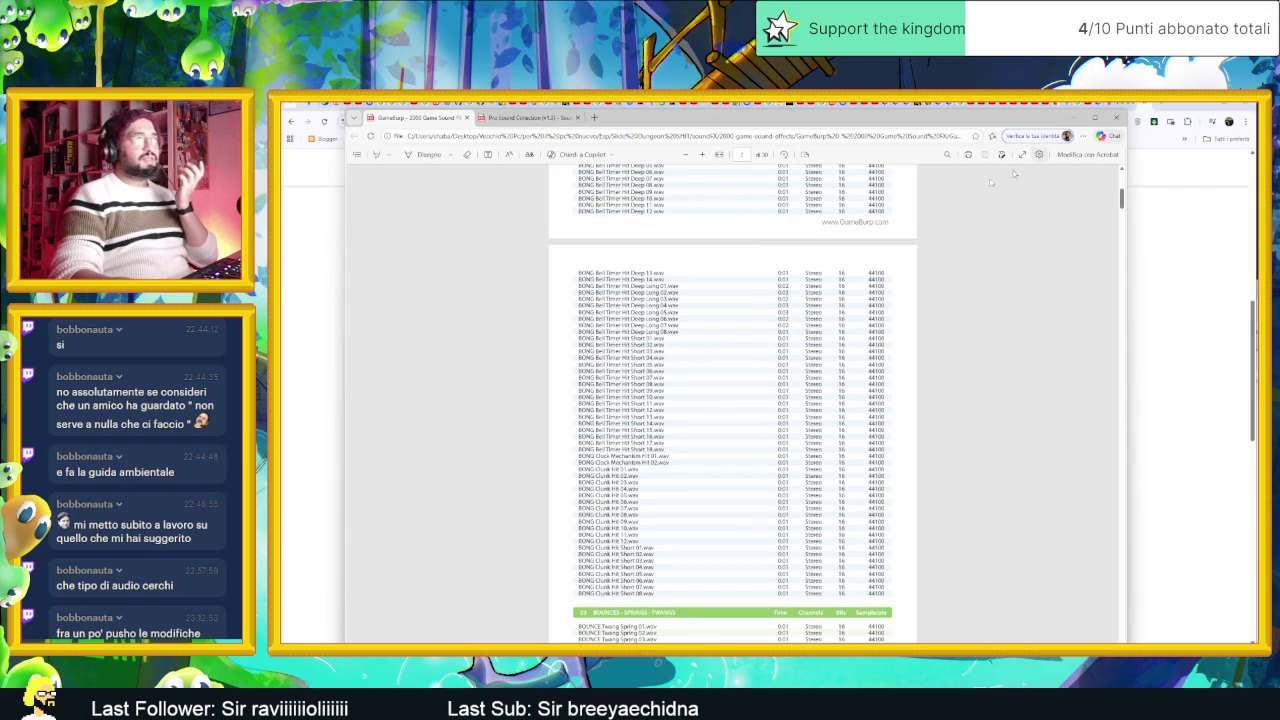
Step: Start a find in the sound-list PDF for the geyser sound
key("ctrl+f")
type("gay")
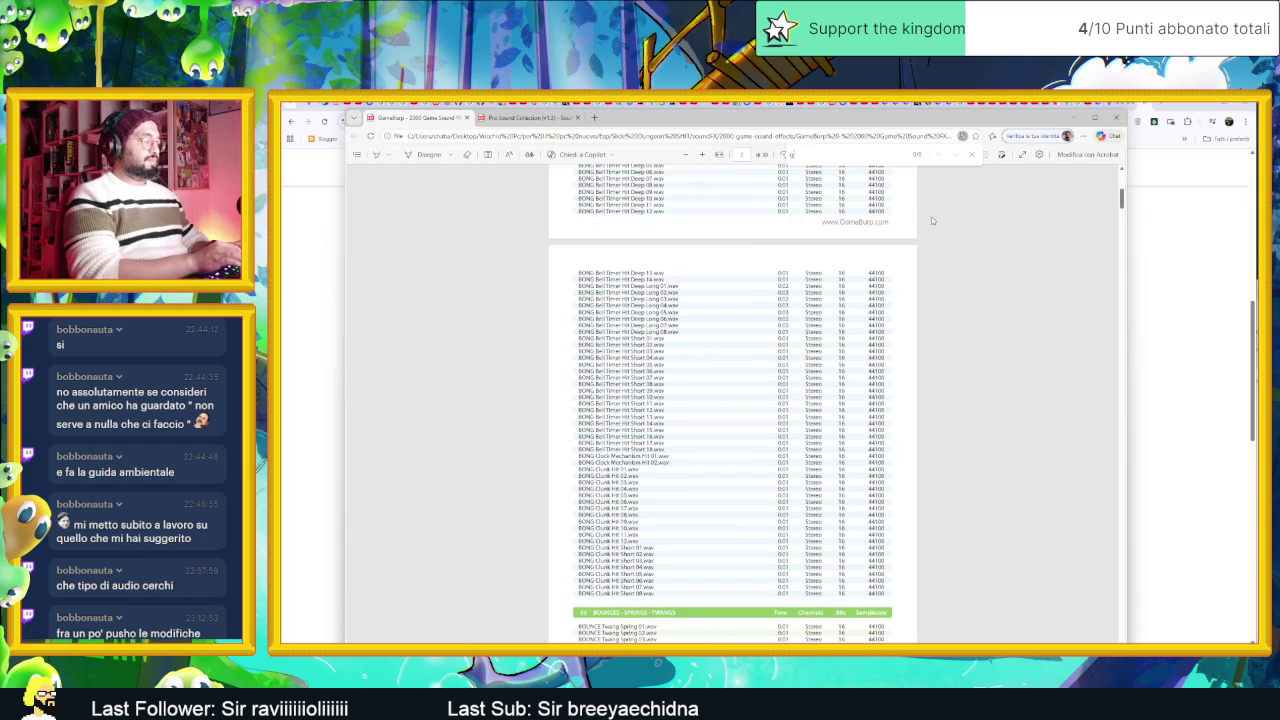
key("BackSpace")
key("BackSpace")
type("r")
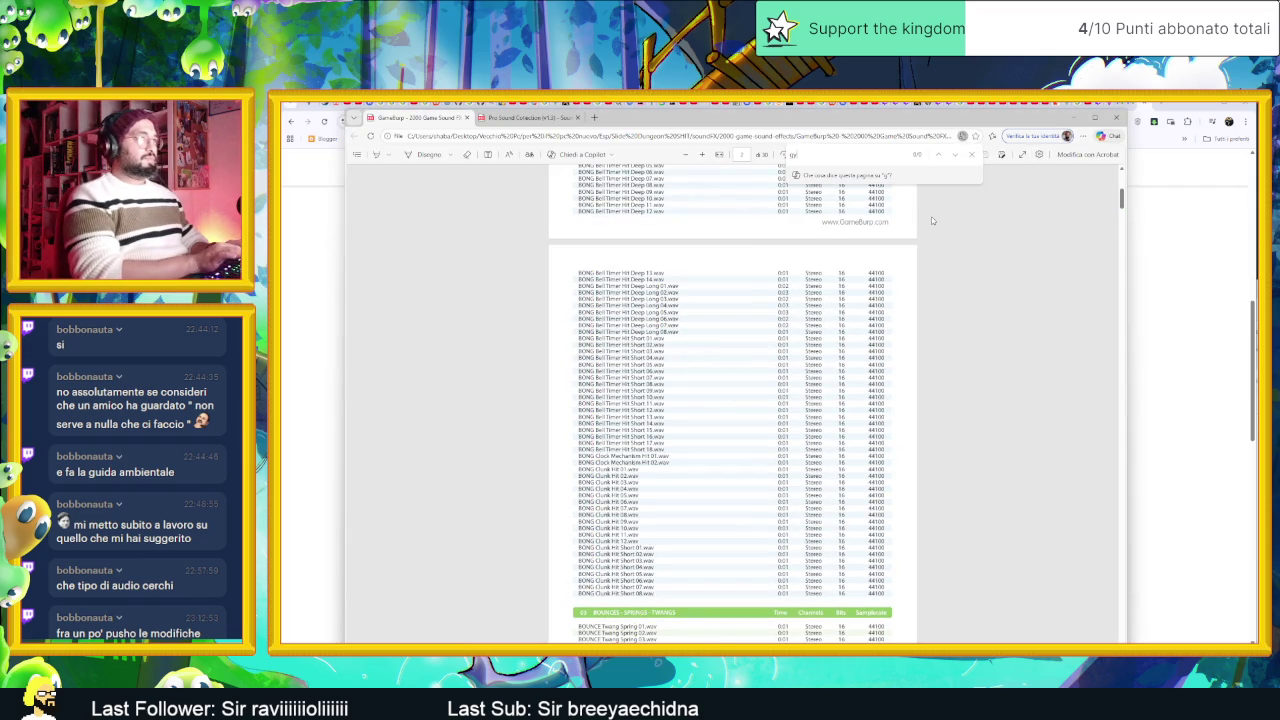
Step: Search Google for 'gyzer' in a new tab to check how geyser is spelled
left_click(1191, 149)
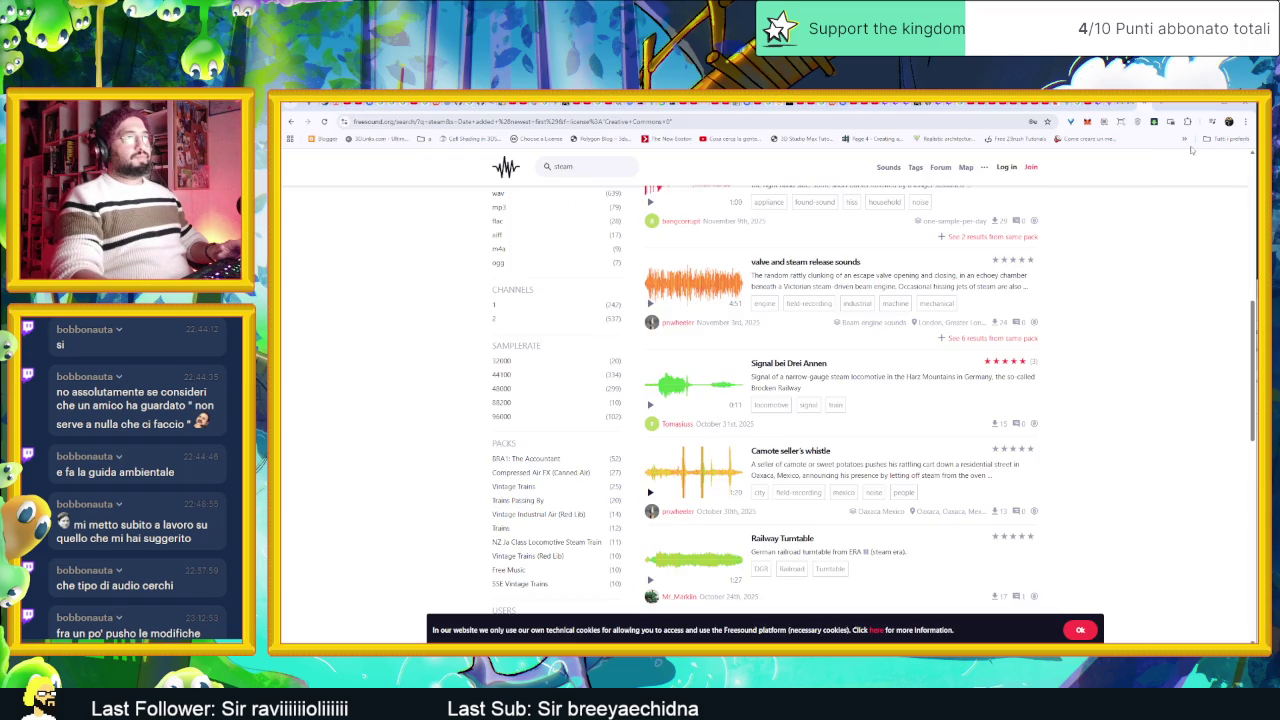
key("ctrl+t")
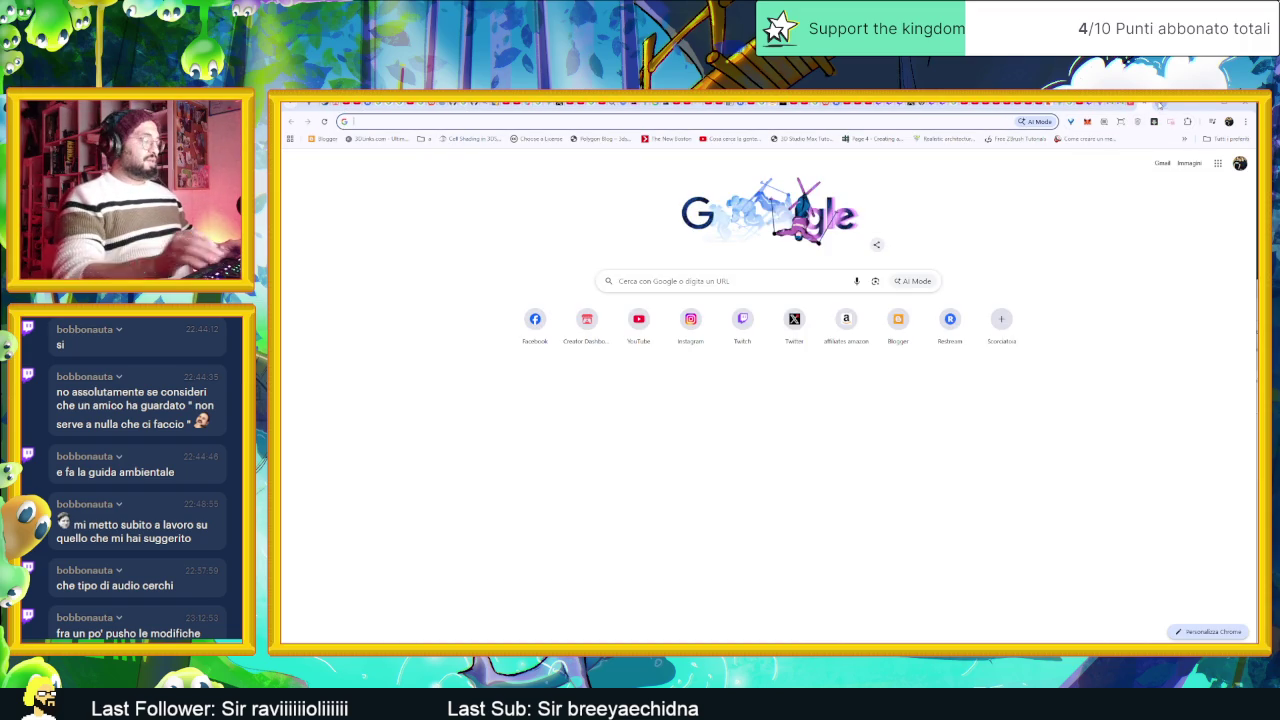
type("gyzer")
key("Return")
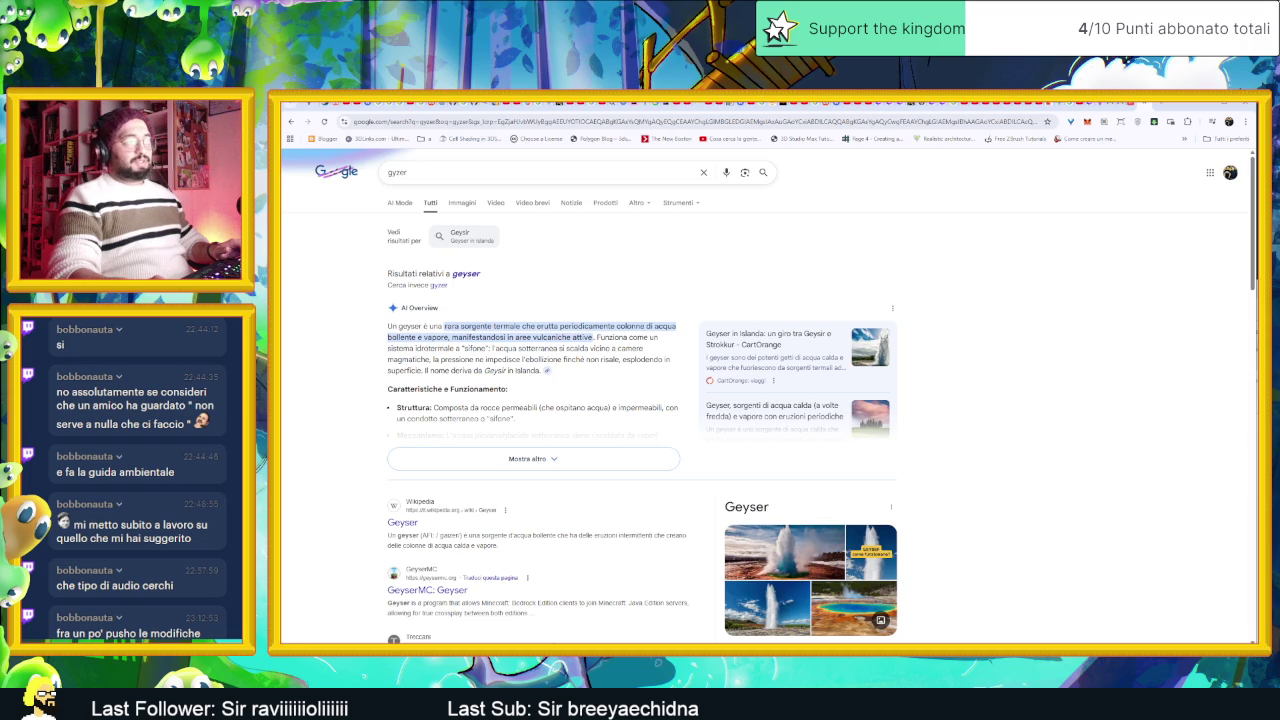
Step: Search the sound-effects PDF for 'gery' and the Pro Sound Collection PDF for 'gen'
key("alt+Tab")
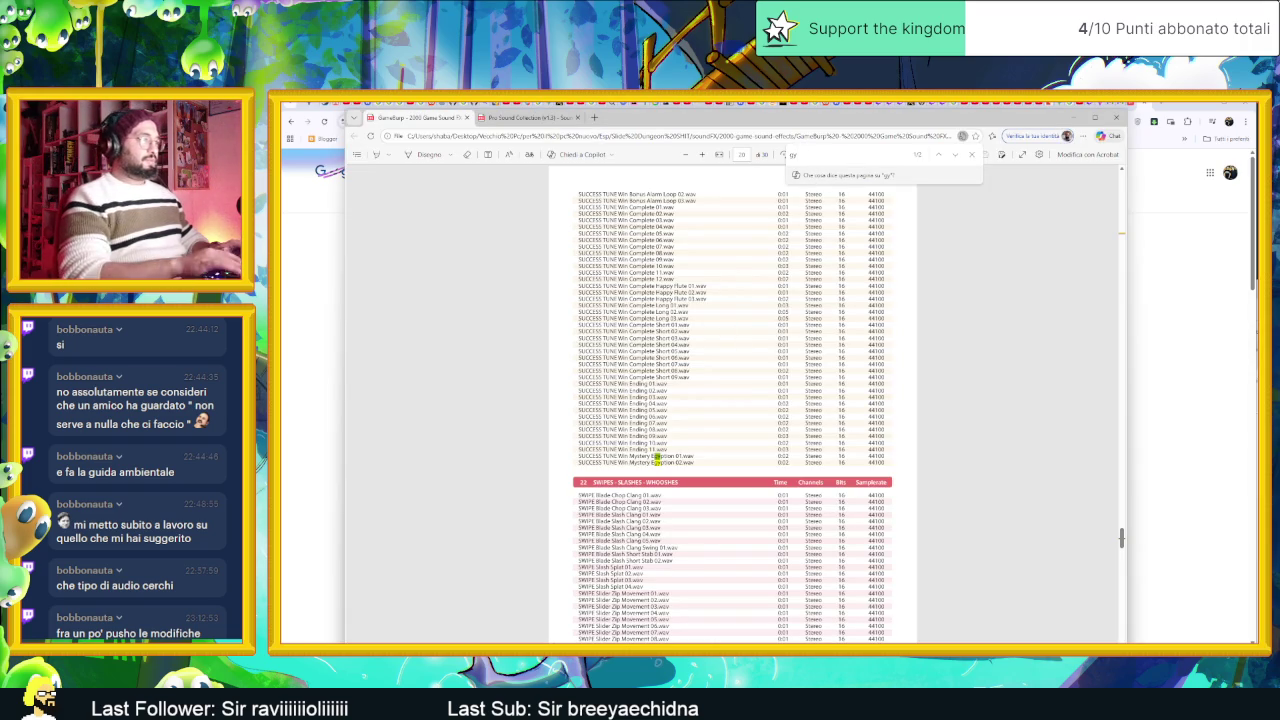
type("ger")
type("yser")
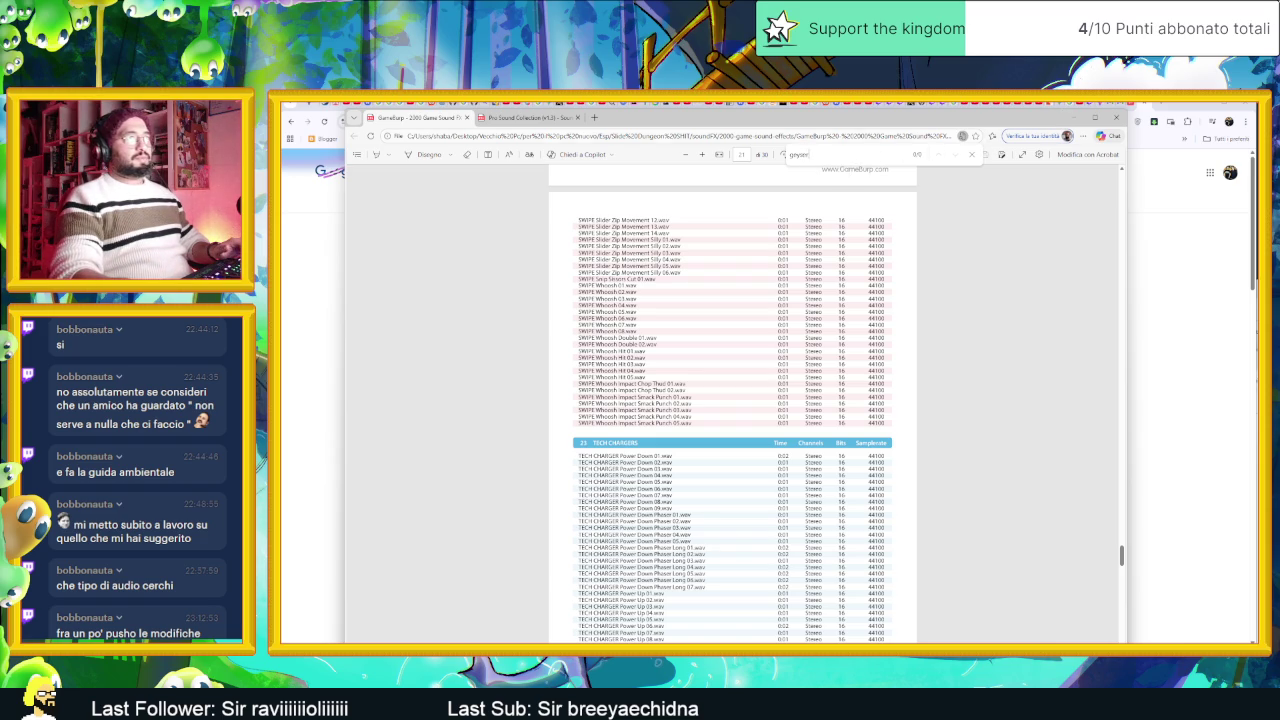
key("ctrl+Tab")
key("ctrl+a")
type("gen")
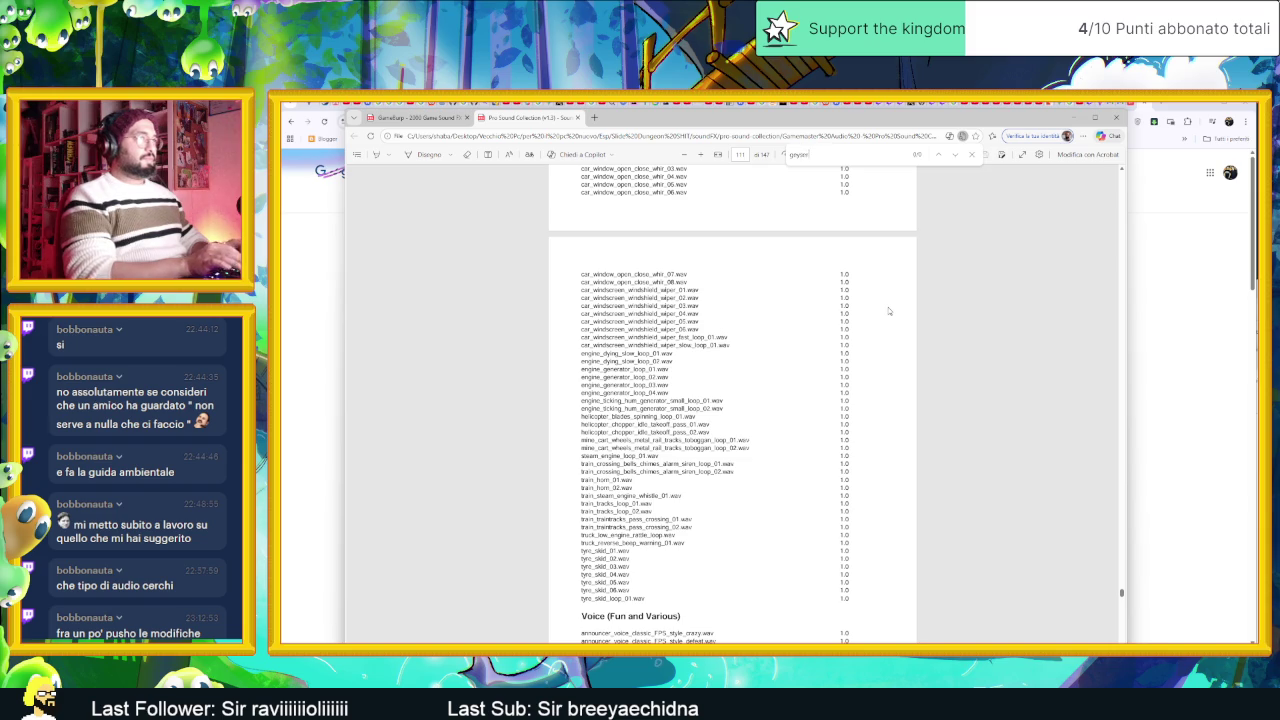
double_click(798, 156)
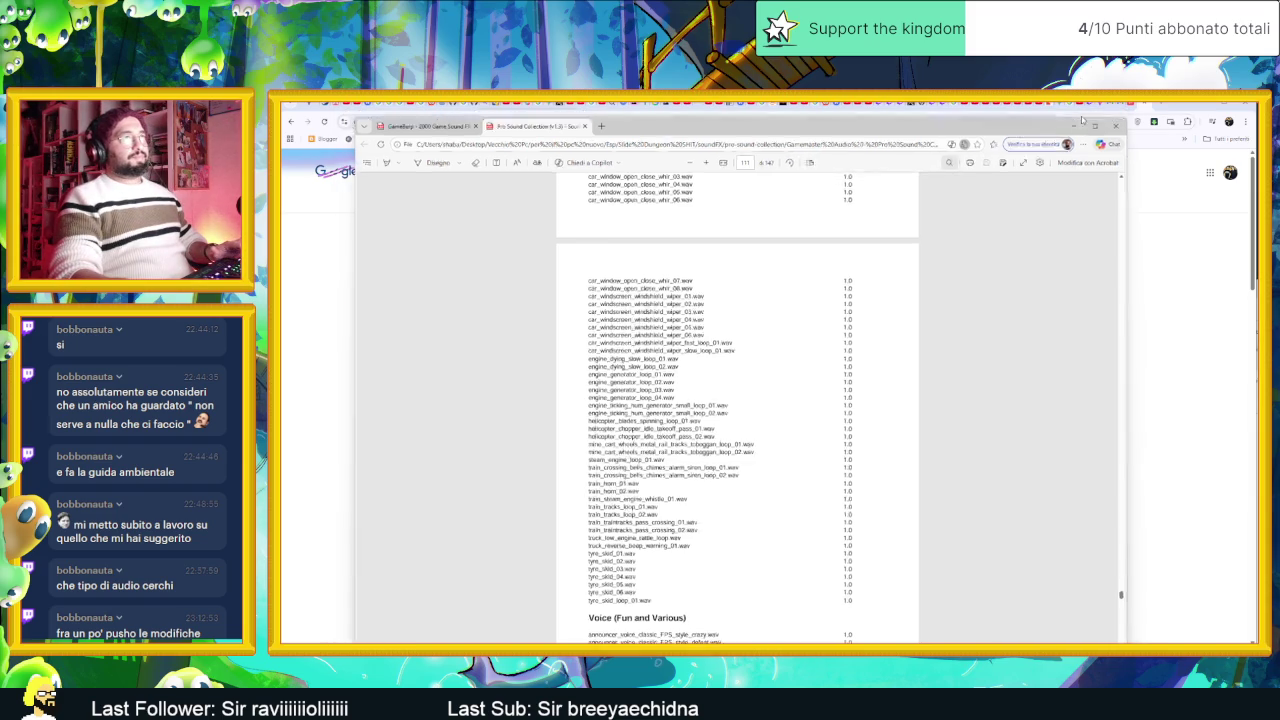
Step: Go back through the Google results to the Freesound steam results
key("alt+Tab")
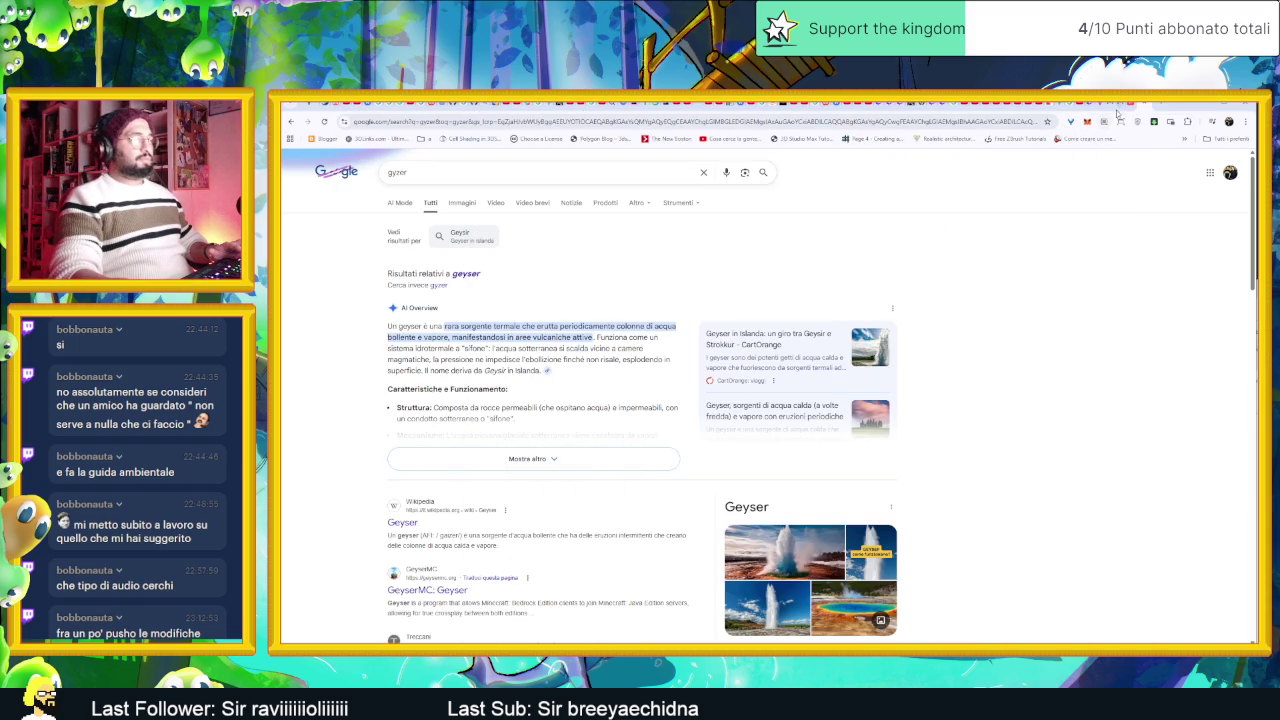
left_click(1124, 104)
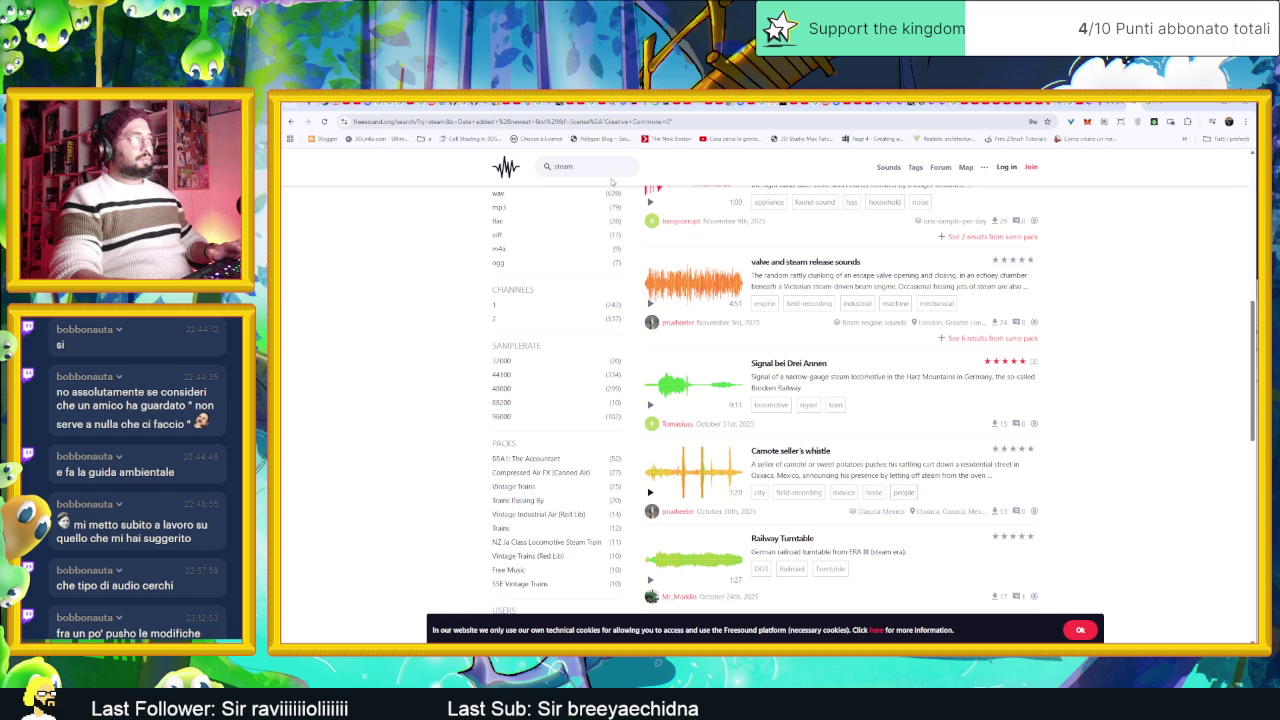
scroll(612, 181, "up", 10)
Step: Search Freesound for 'geyser' and preview Mudpool Loop with Background Sounds
double_click(760, 208)
type("geyser")
key("Return")
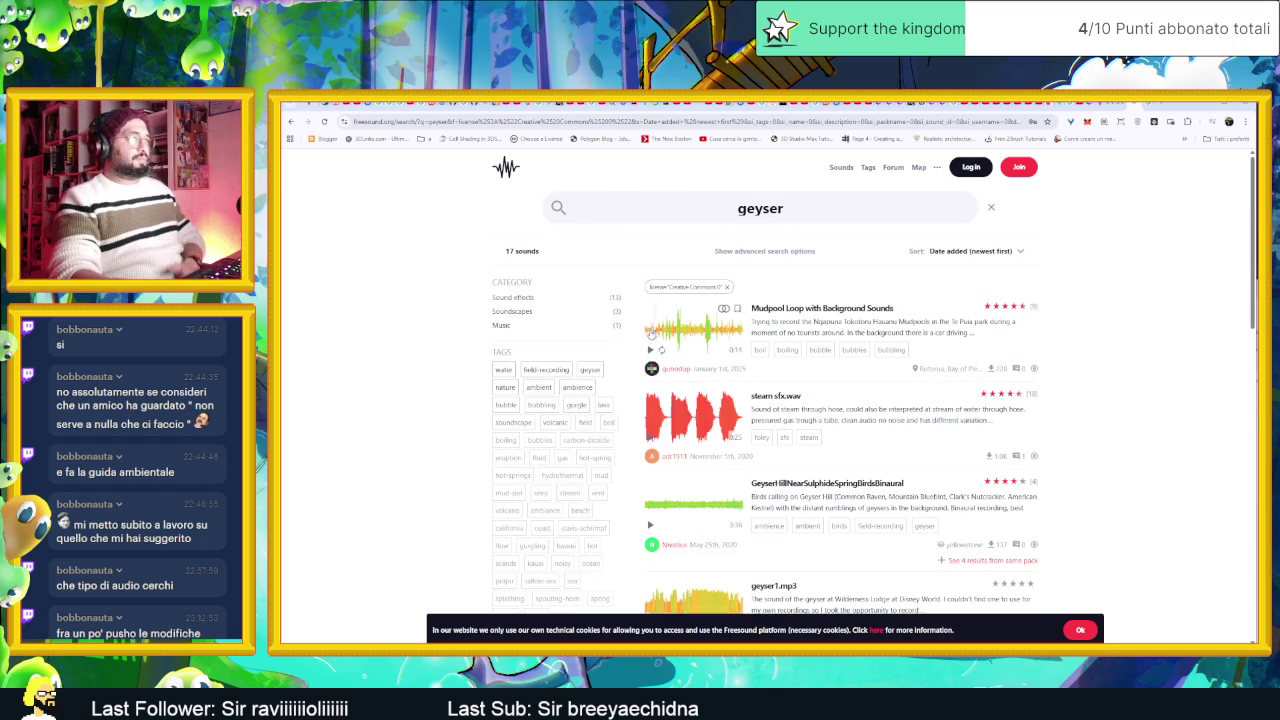
left_click(650, 350)
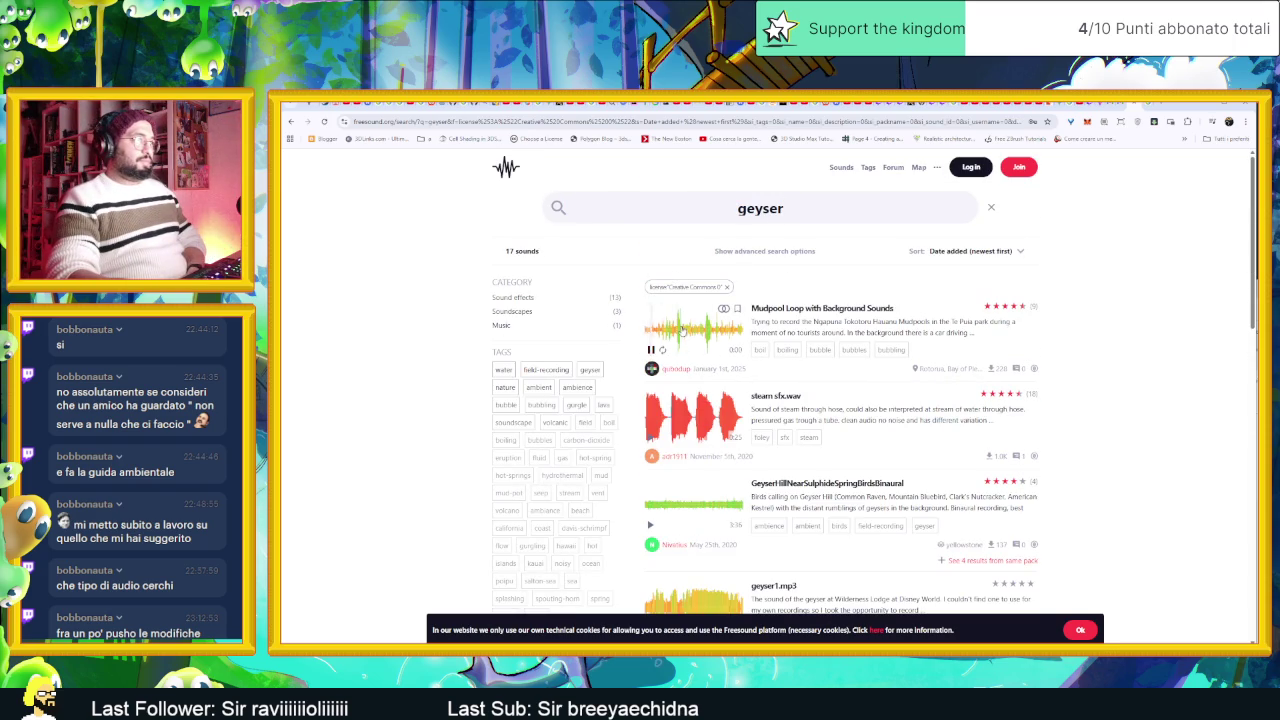
left_click(650, 350)
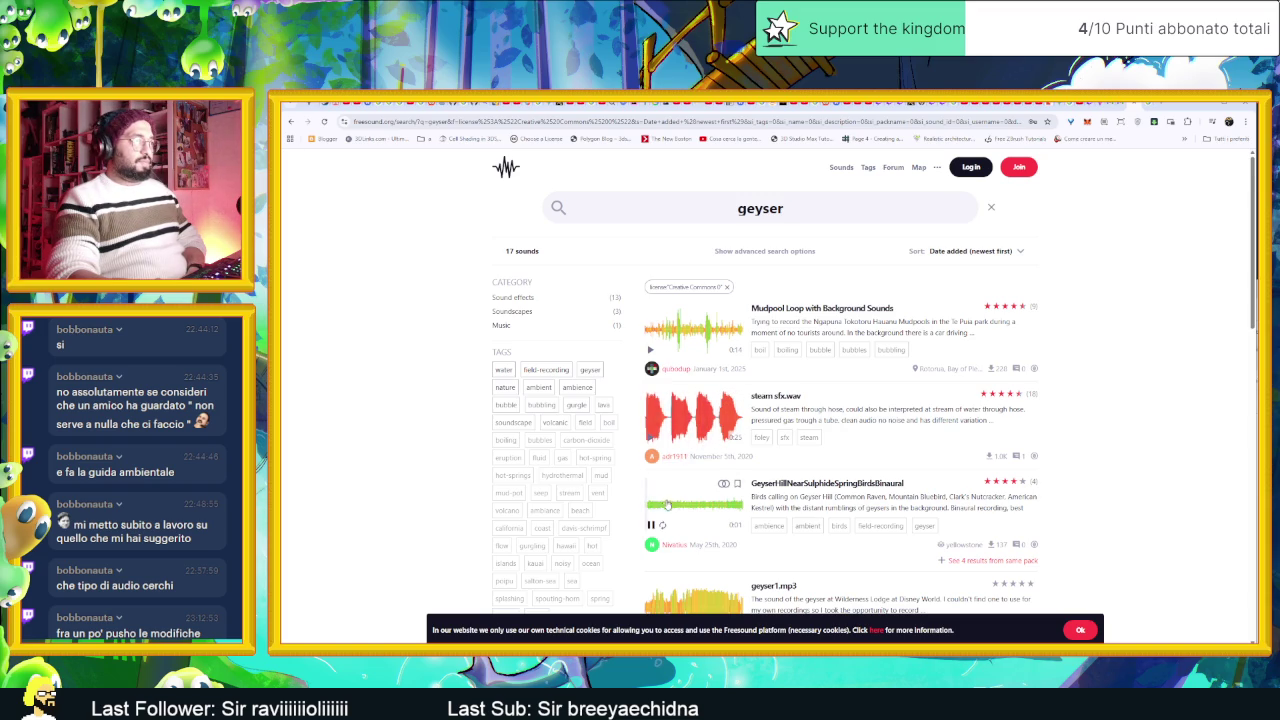
Step: Audition GeyserHill, geyser1.mp3 from 1:51, Water flowing into drain and GEYSER_SOLDEMANANA_BOLIVIA
left_click(651, 524)
scroll(652, 530, "down", 2)
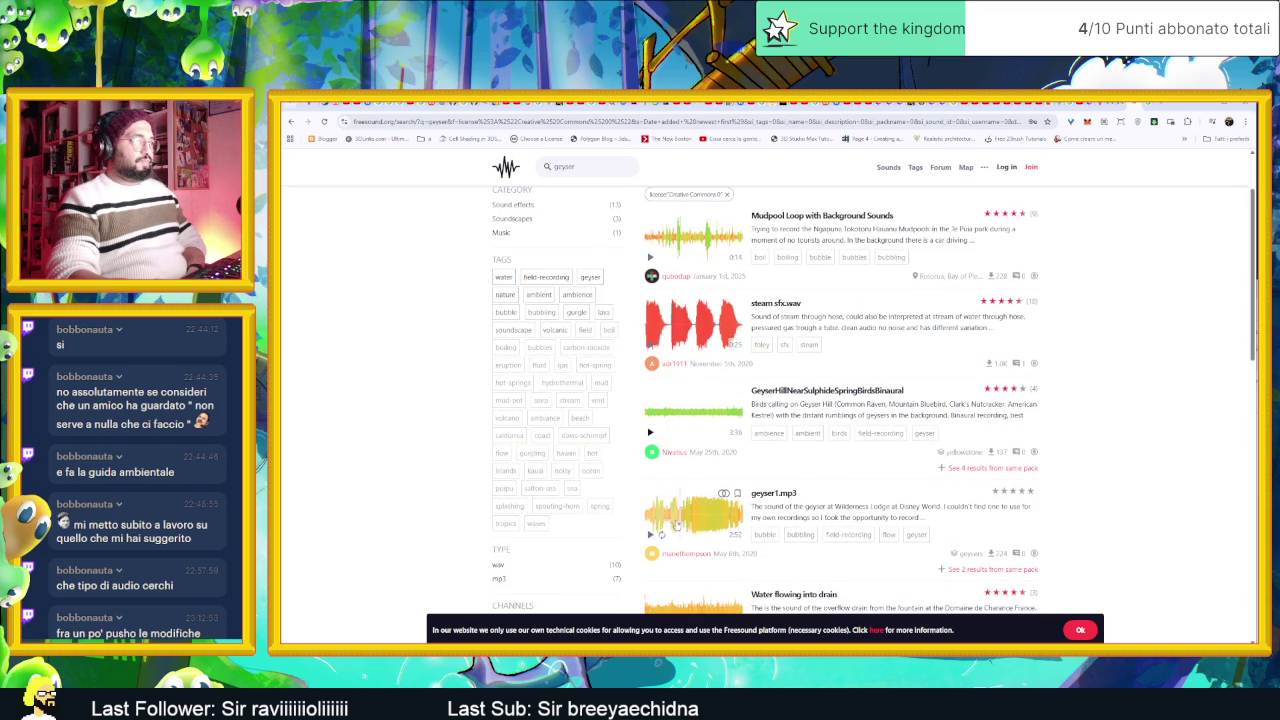
left_click(697, 518)
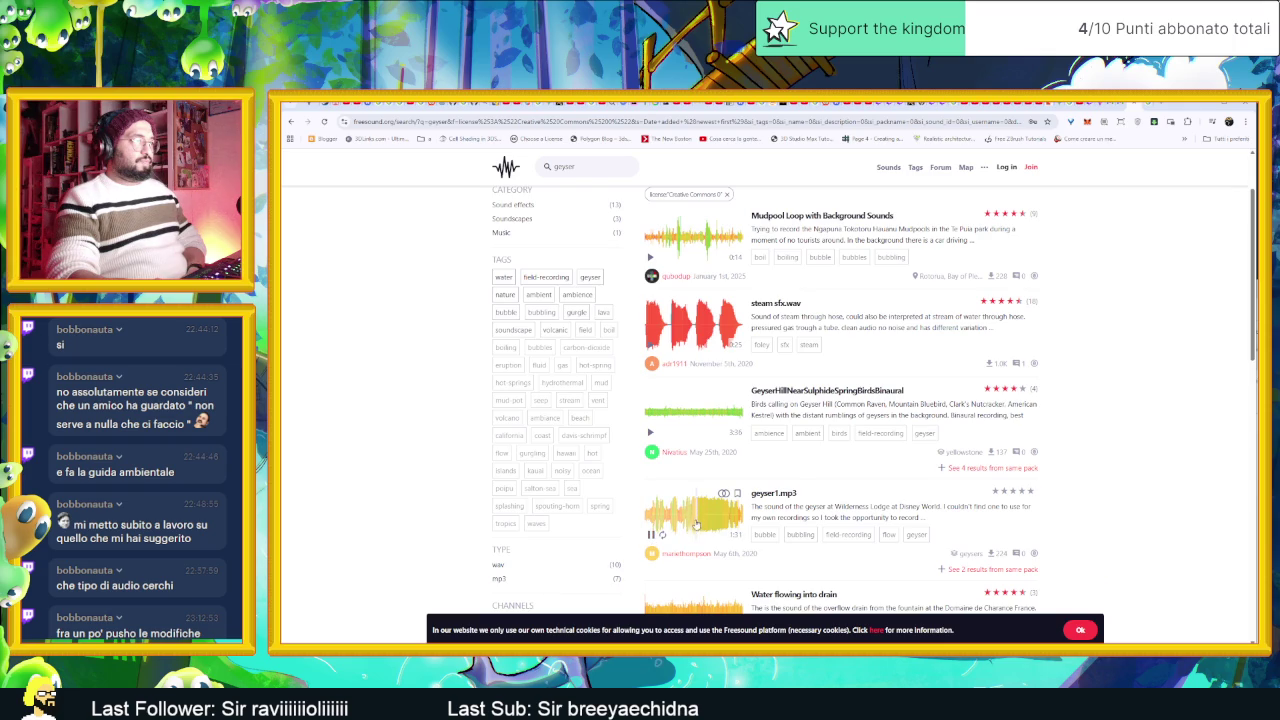
left_click(650, 536)
scroll(660, 480, "down", 3)
left_click(651, 497)
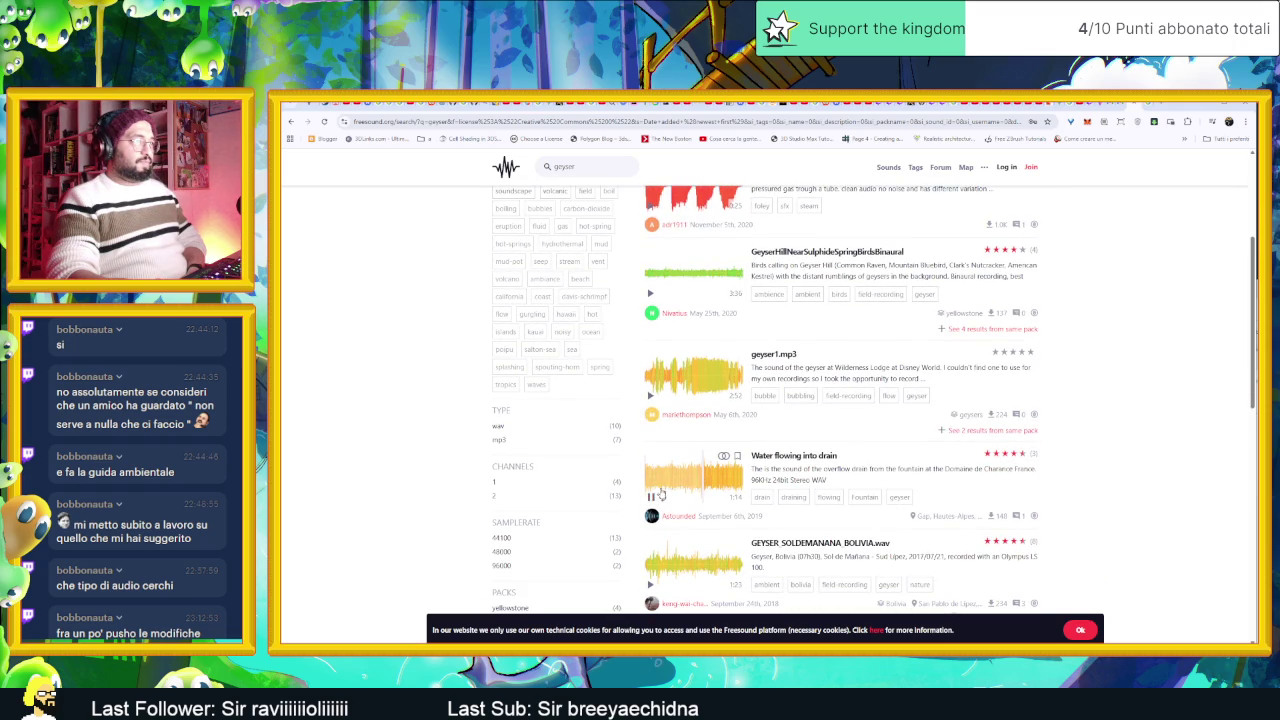
left_click(651, 497)
scroll(660, 494, "down", 2)
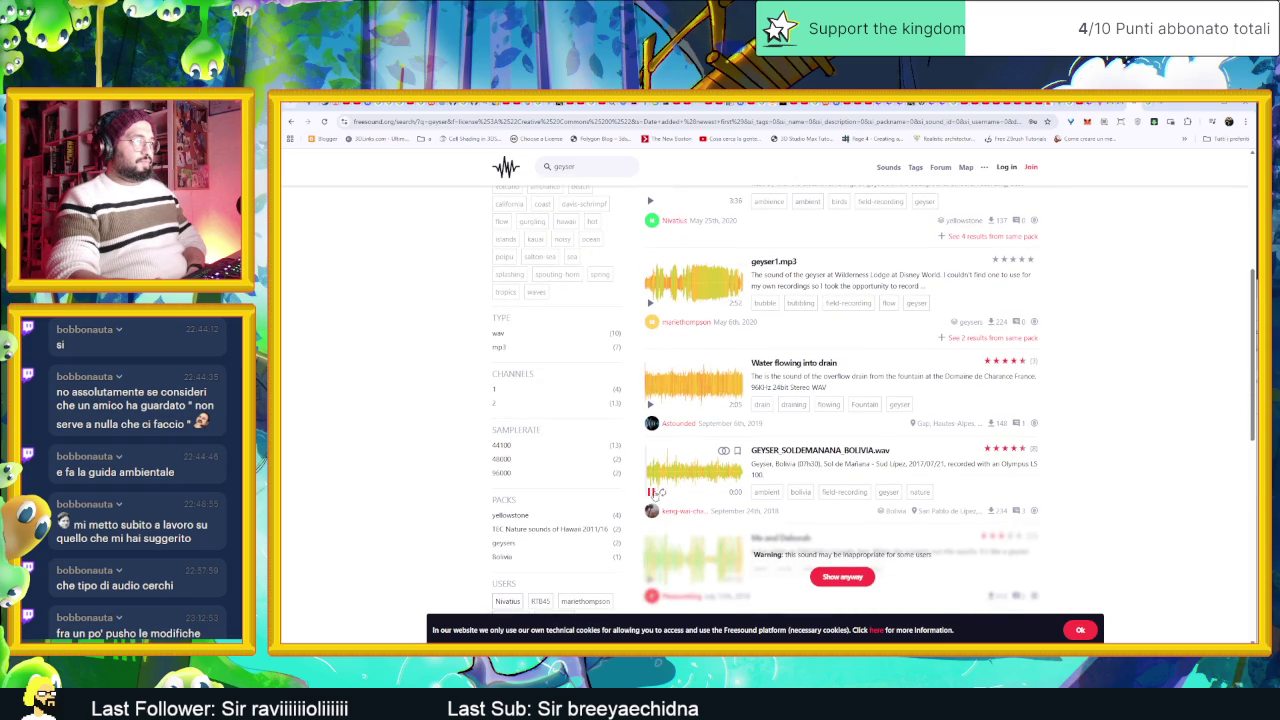
left_click(680, 478)
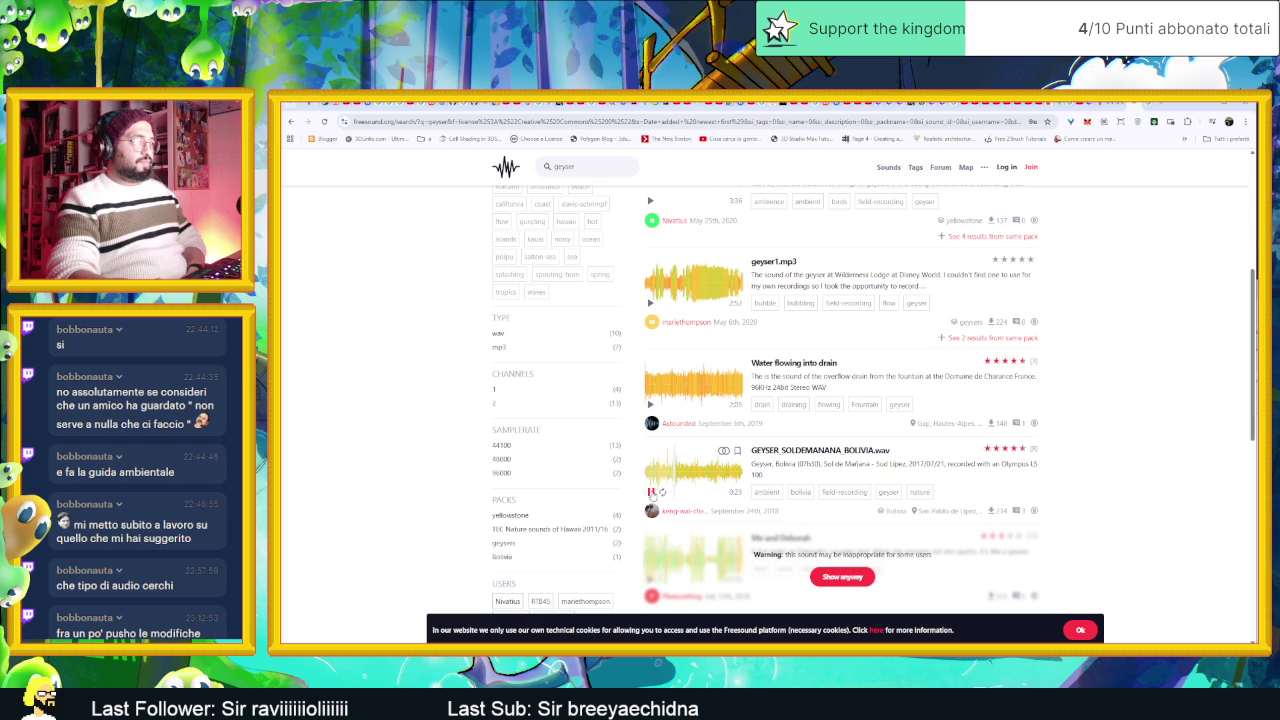
Step: Preview Mud Volcanos, the content-warned Me and Deborah clip, and Bubbling Hot Spring
scroll(651, 493, "down", 4)
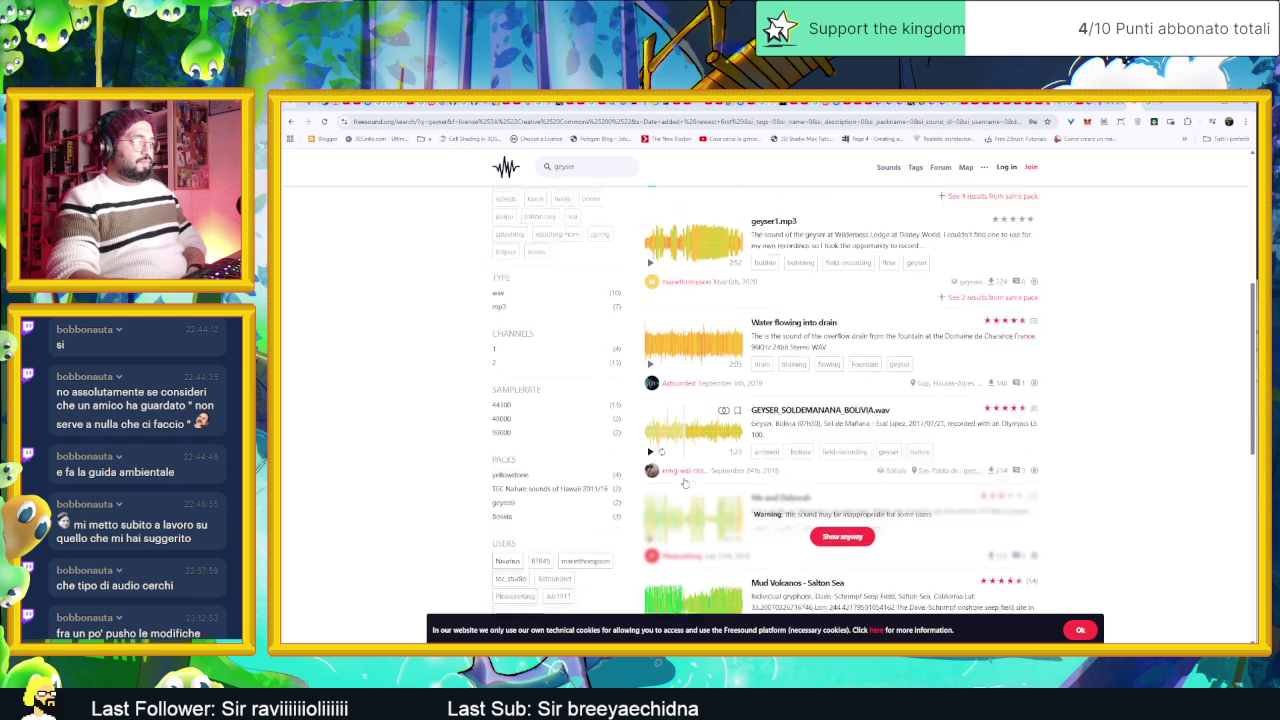
scroll(660, 436, "down", 1)
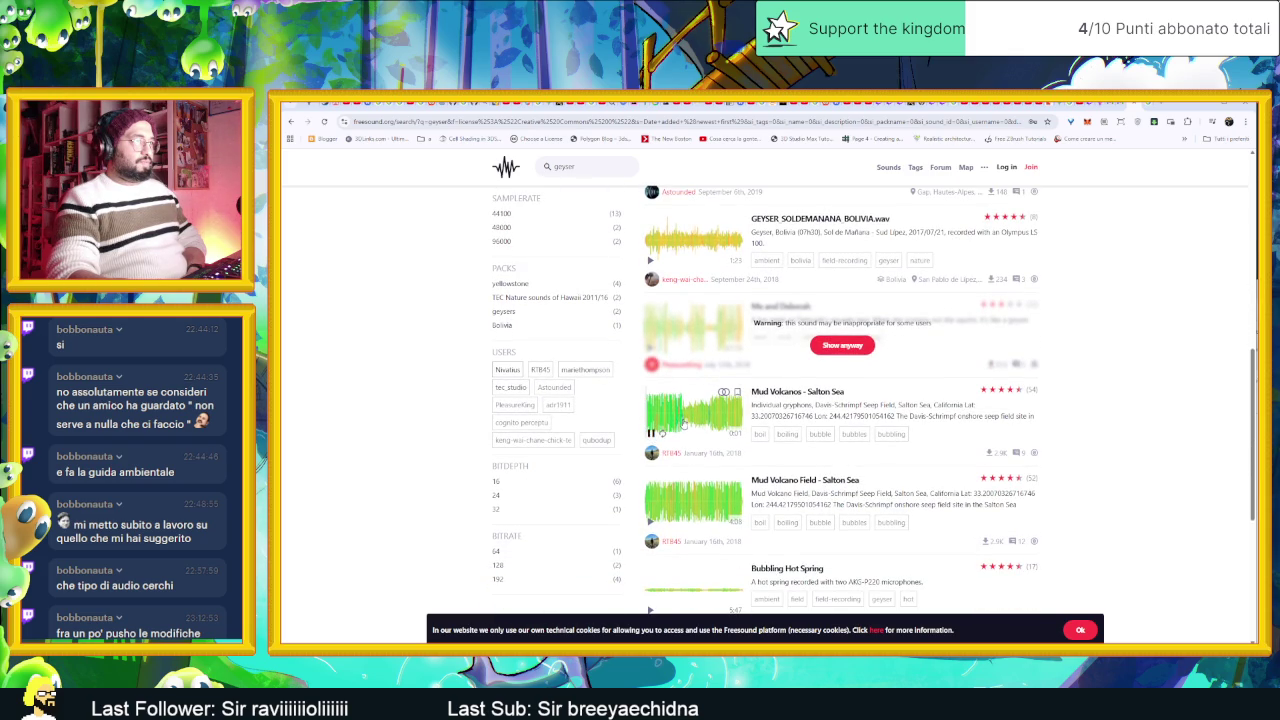
left_click(652, 433)
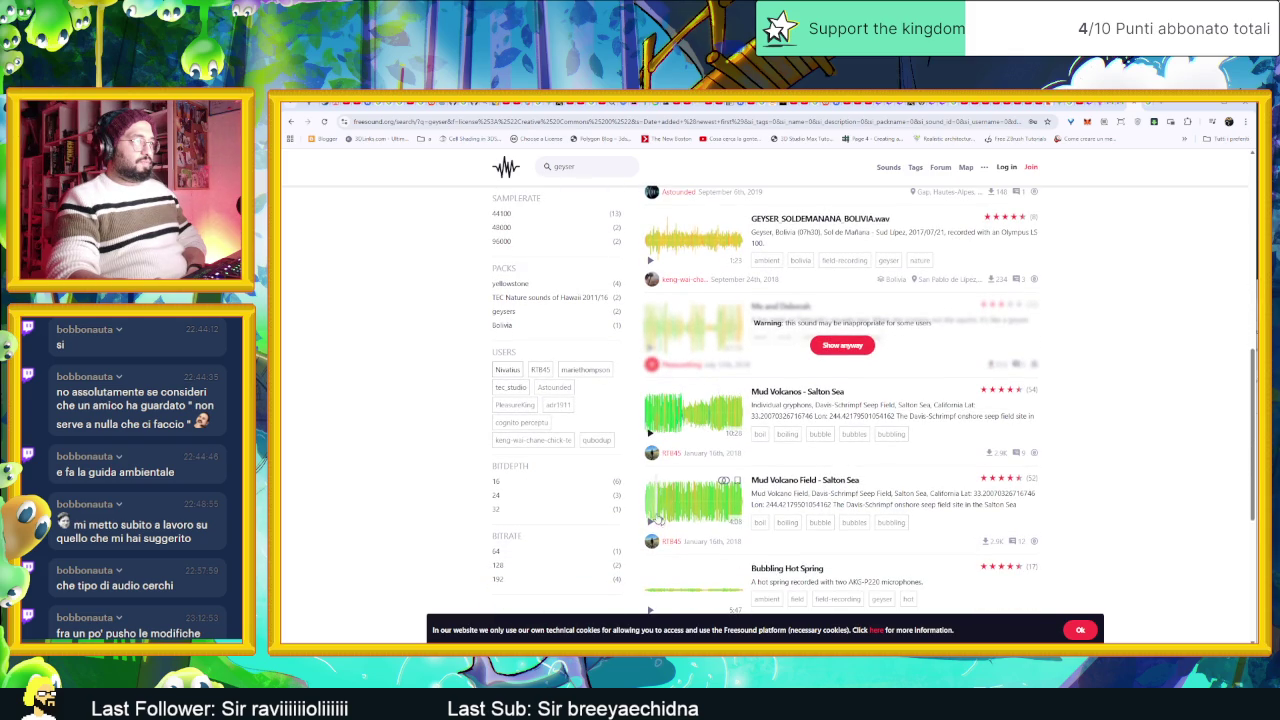
scroll(667, 505, "down", 1)
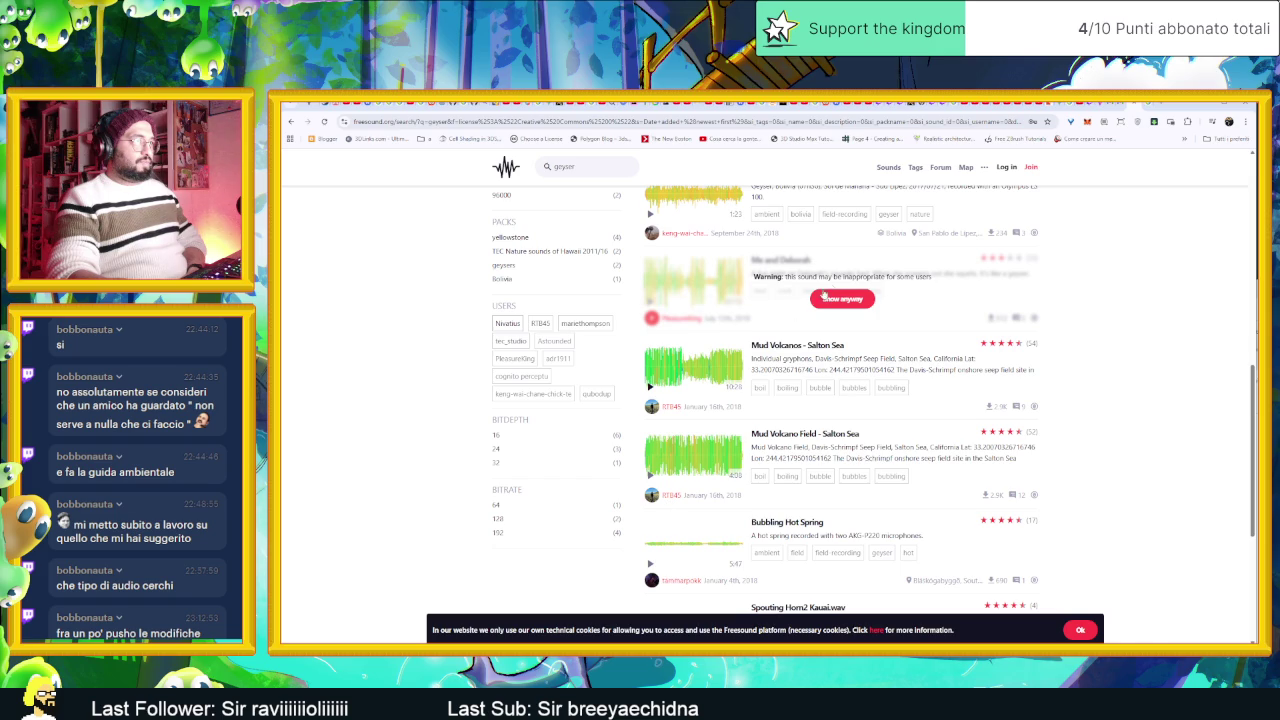
left_click(824, 295)
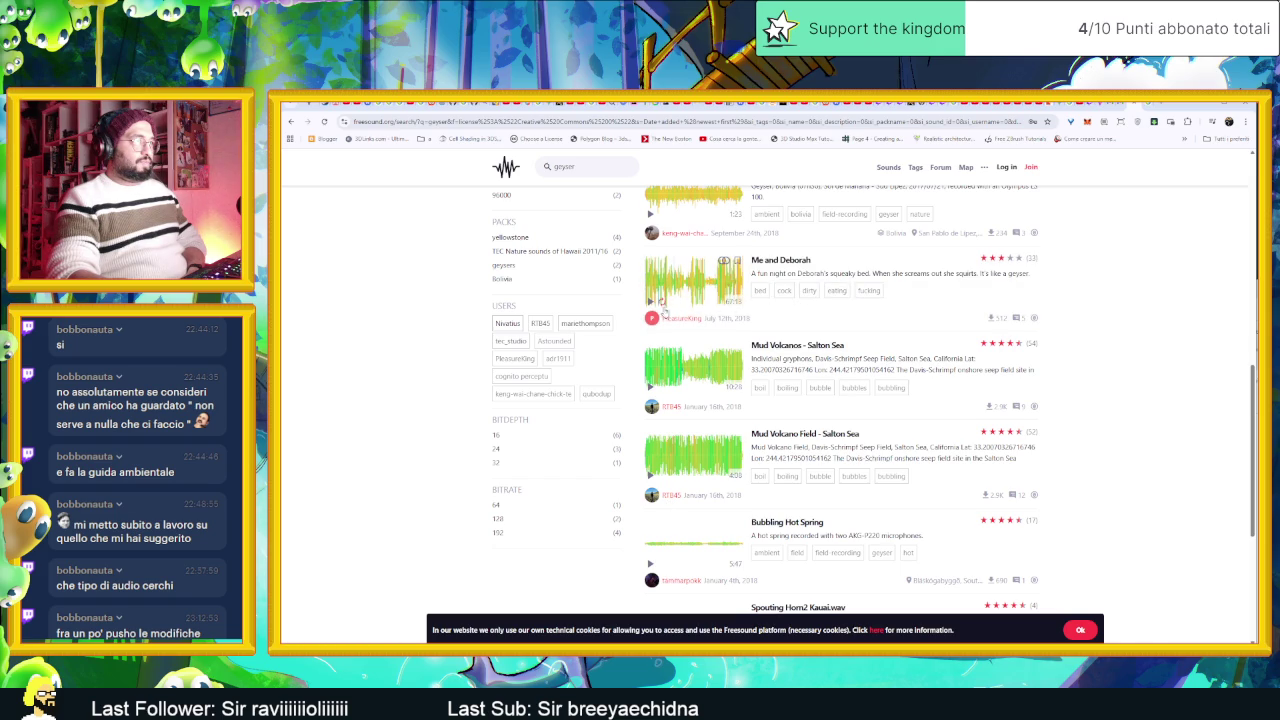
left_click(650, 300)
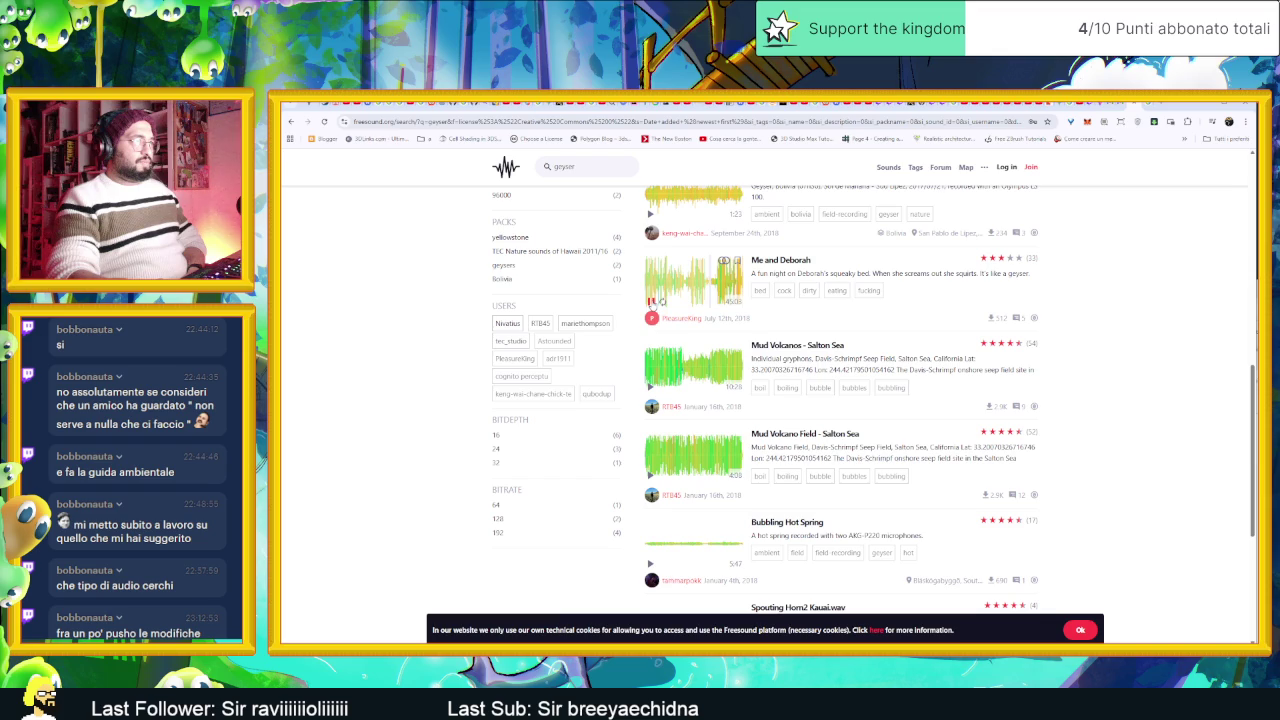
left_click(652, 300)
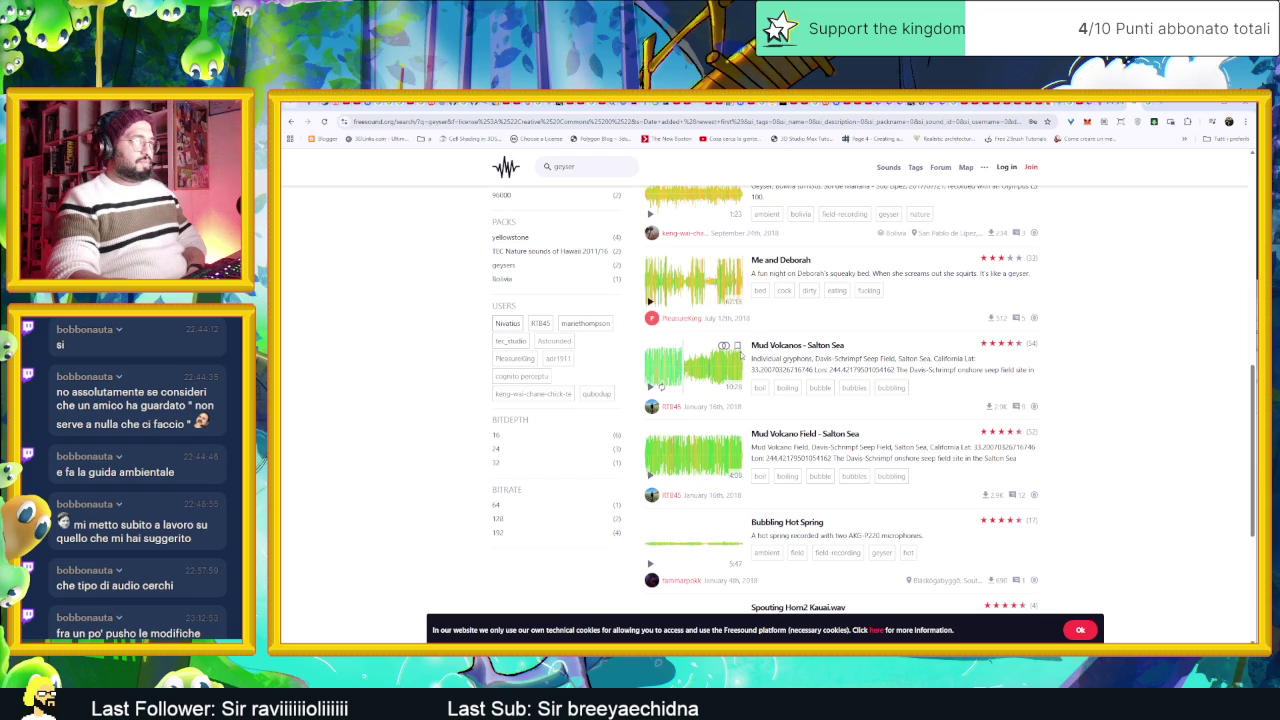
scroll(742, 354, "down", 2)
left_click(650, 425)
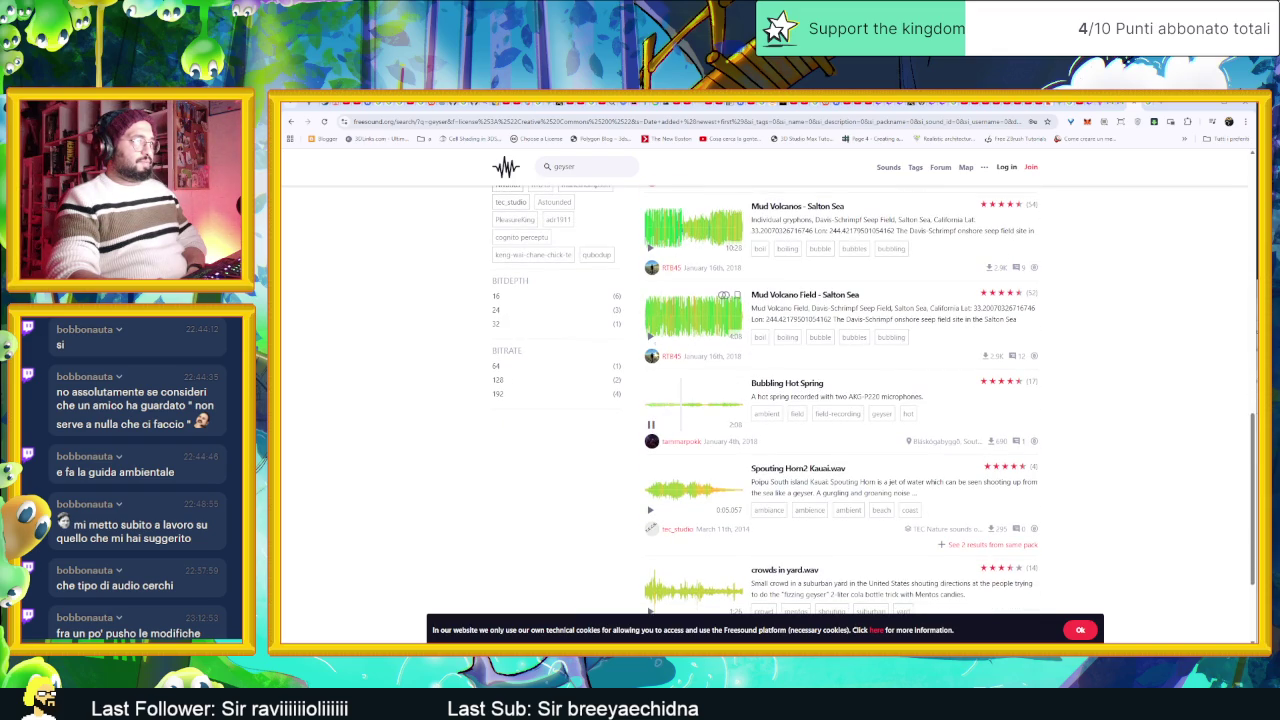
Step: Play the Mud Volcano Field preview and check its list of downloaders
left_click(689, 338)
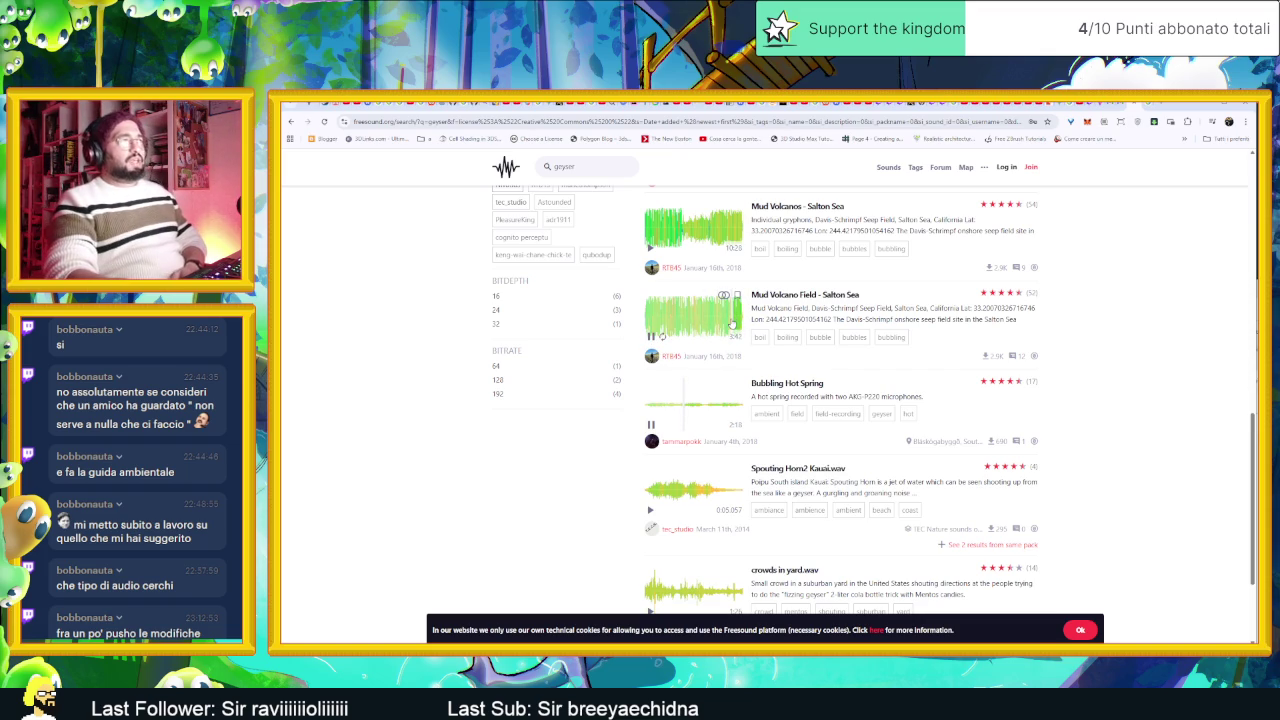
left_click(992, 356)
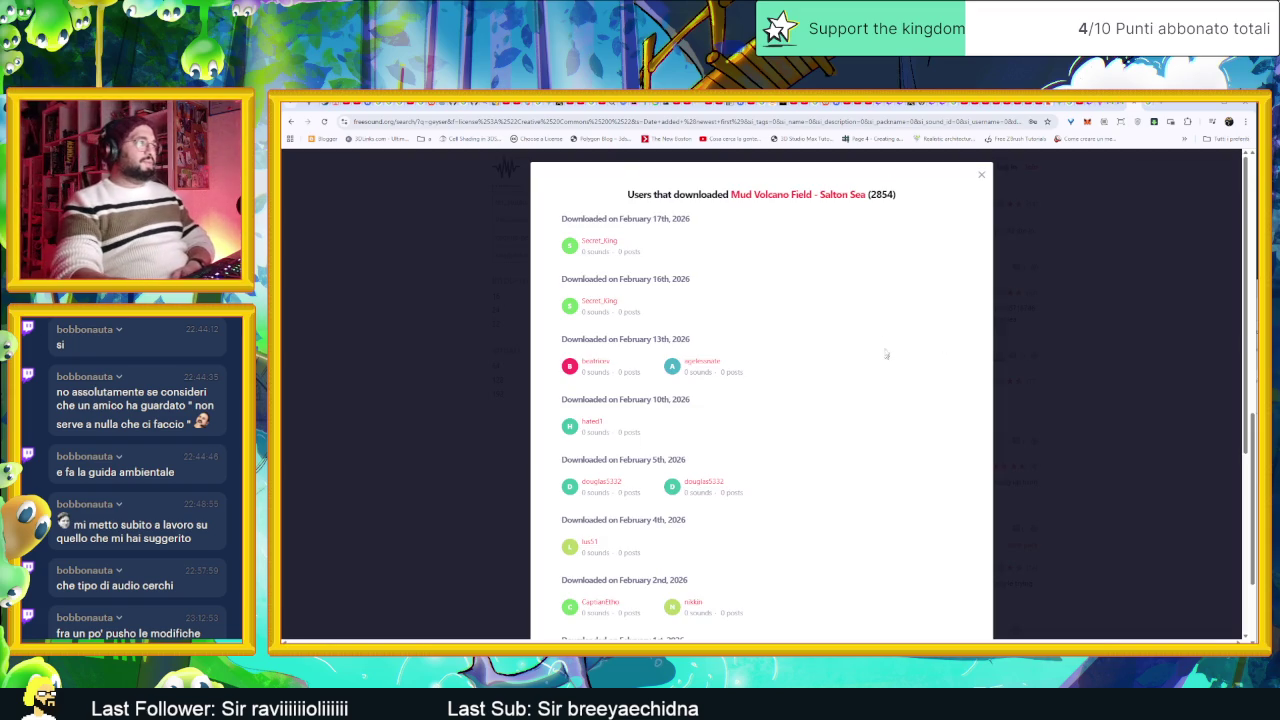
left_click(981, 176)
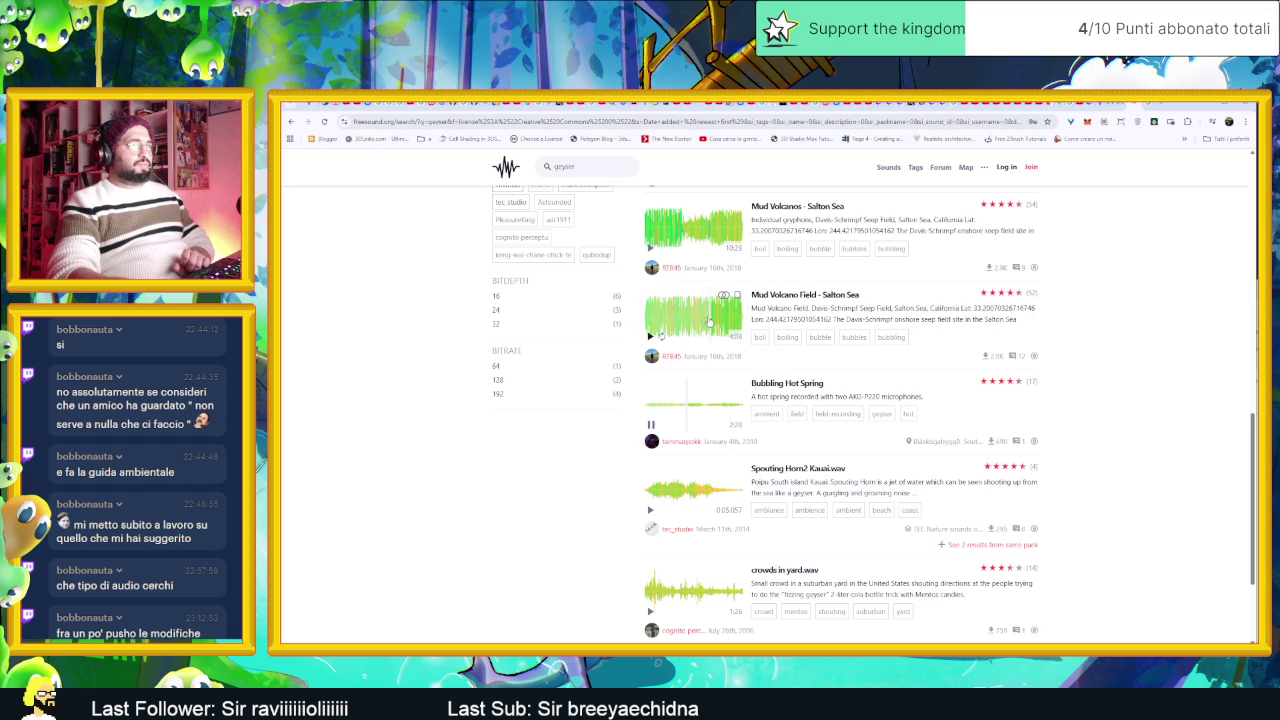
right_click(700, 321)
left_click(660, 339)
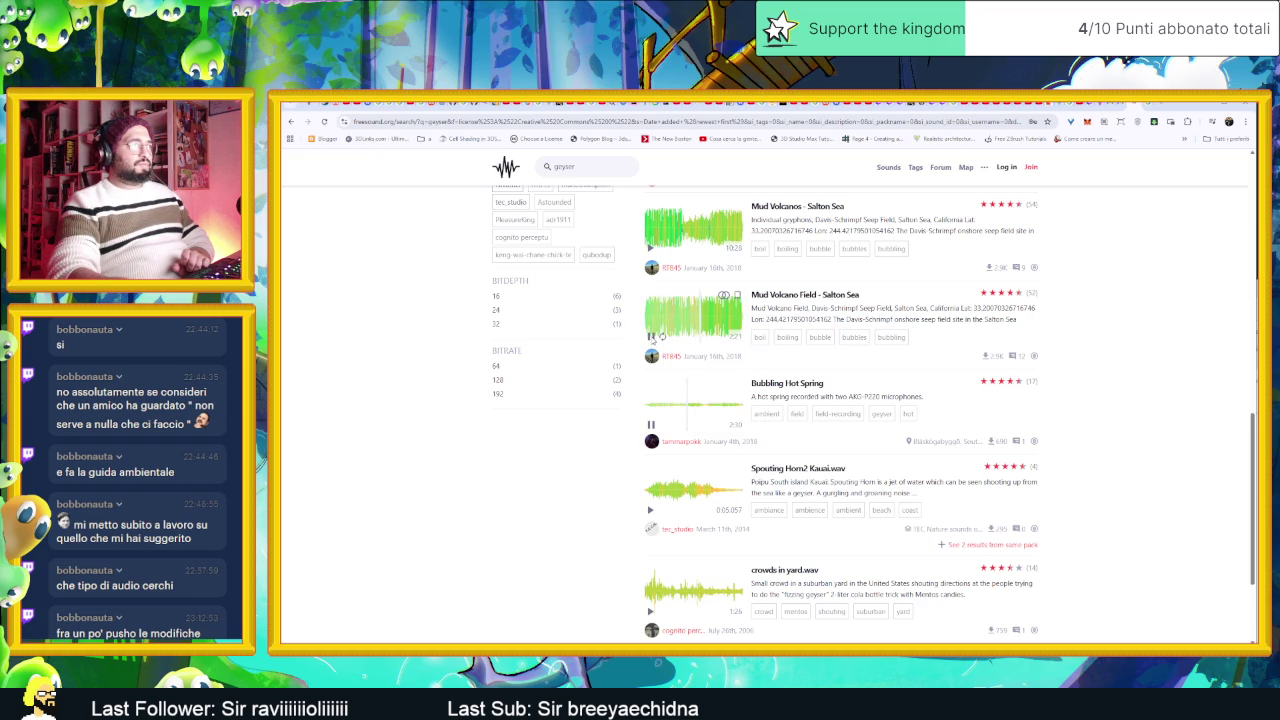
Step: Audition Mud Volcanos, Bubbling Hot Spring, Spouting Horn2 Kauai.wav and crowds in yard.wav previews
left_click(684, 228)
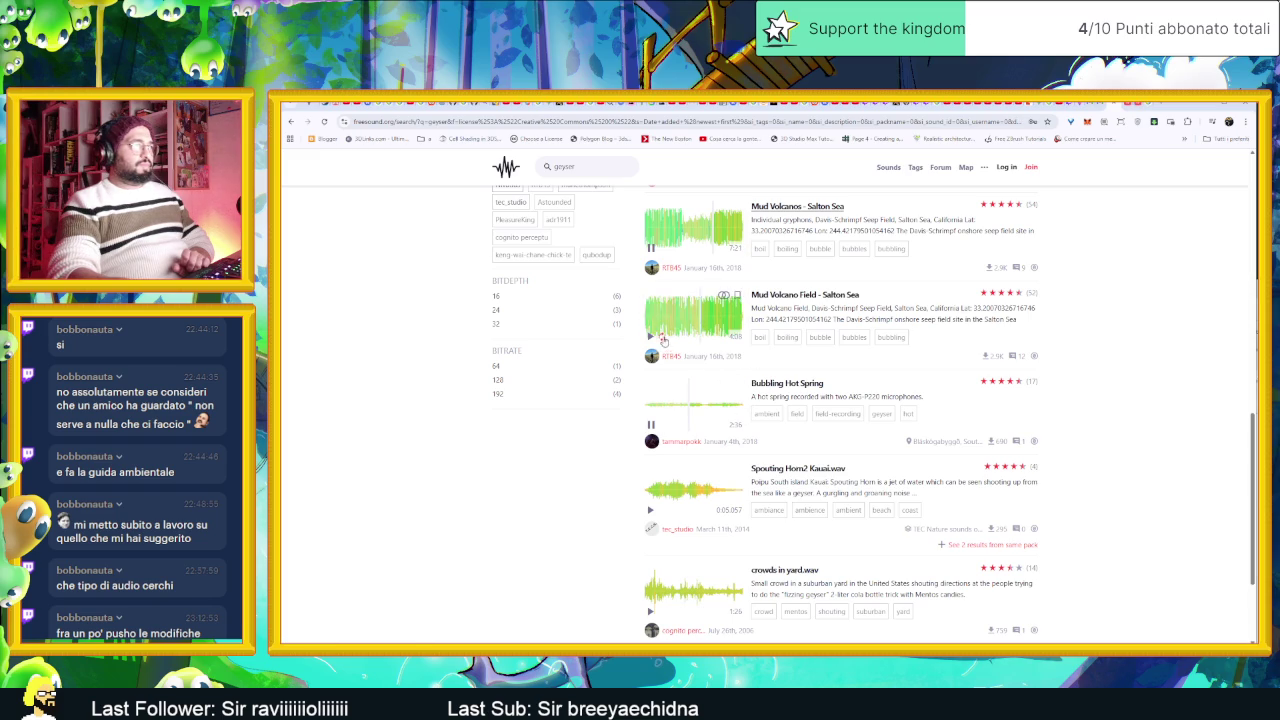
left_click(651, 425)
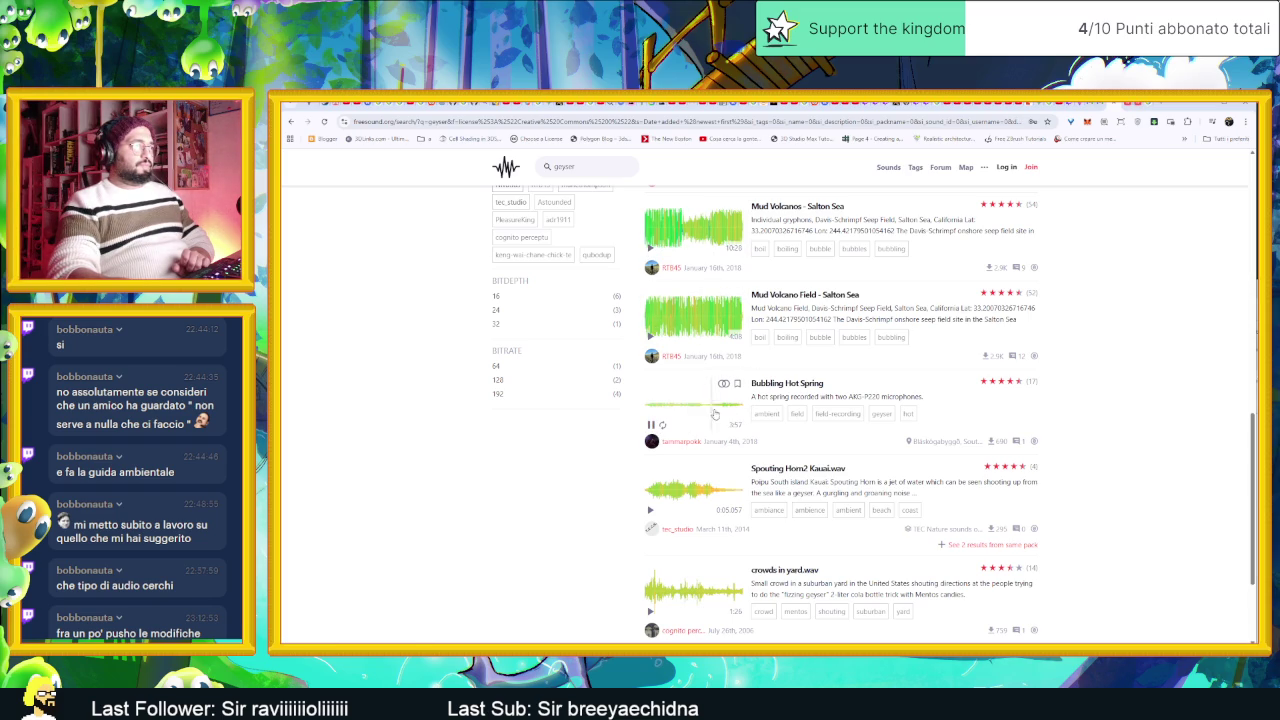
left_click(651, 425)
left_click(650, 510)
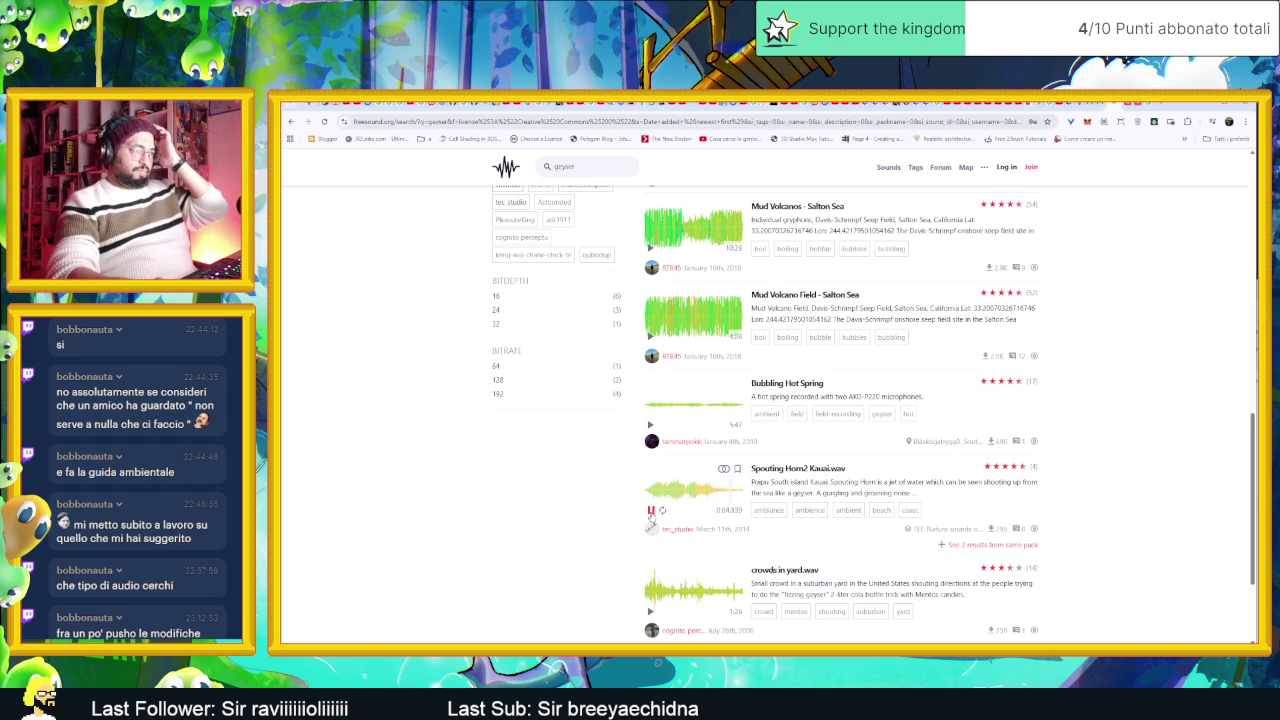
left_click(650, 511)
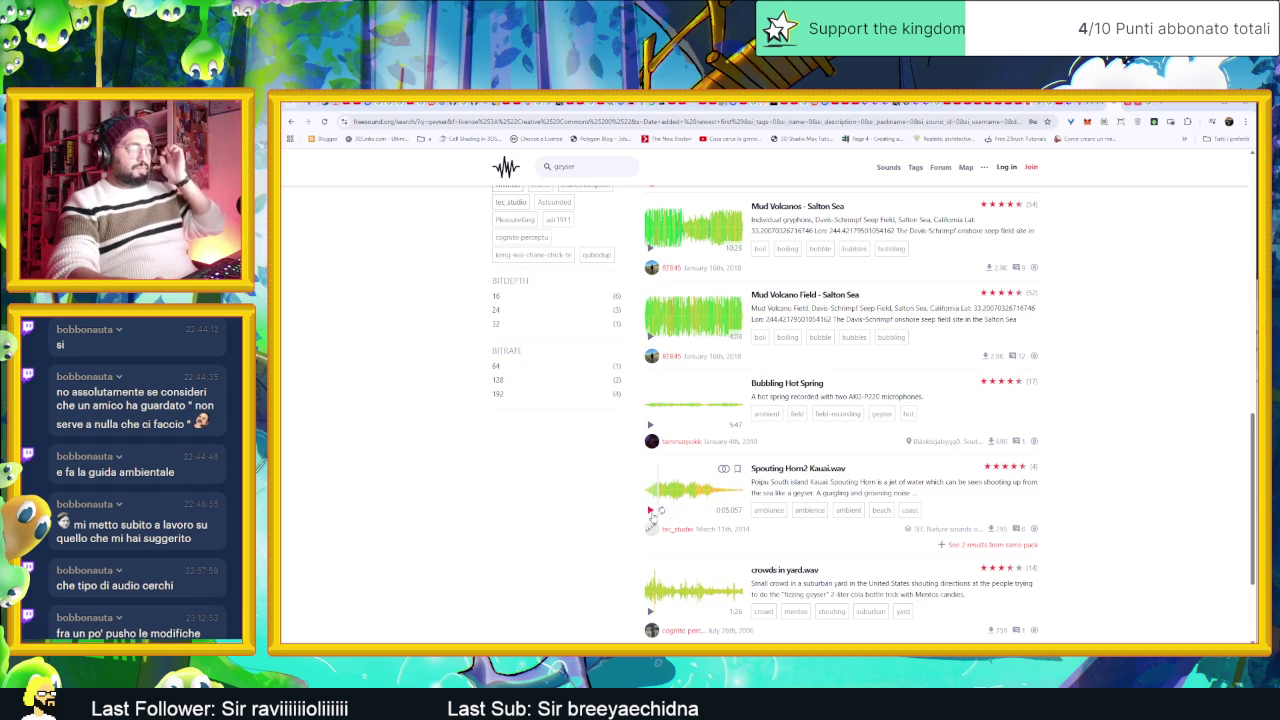
left_click(651, 611)
scroll(655, 600, "down", 2)
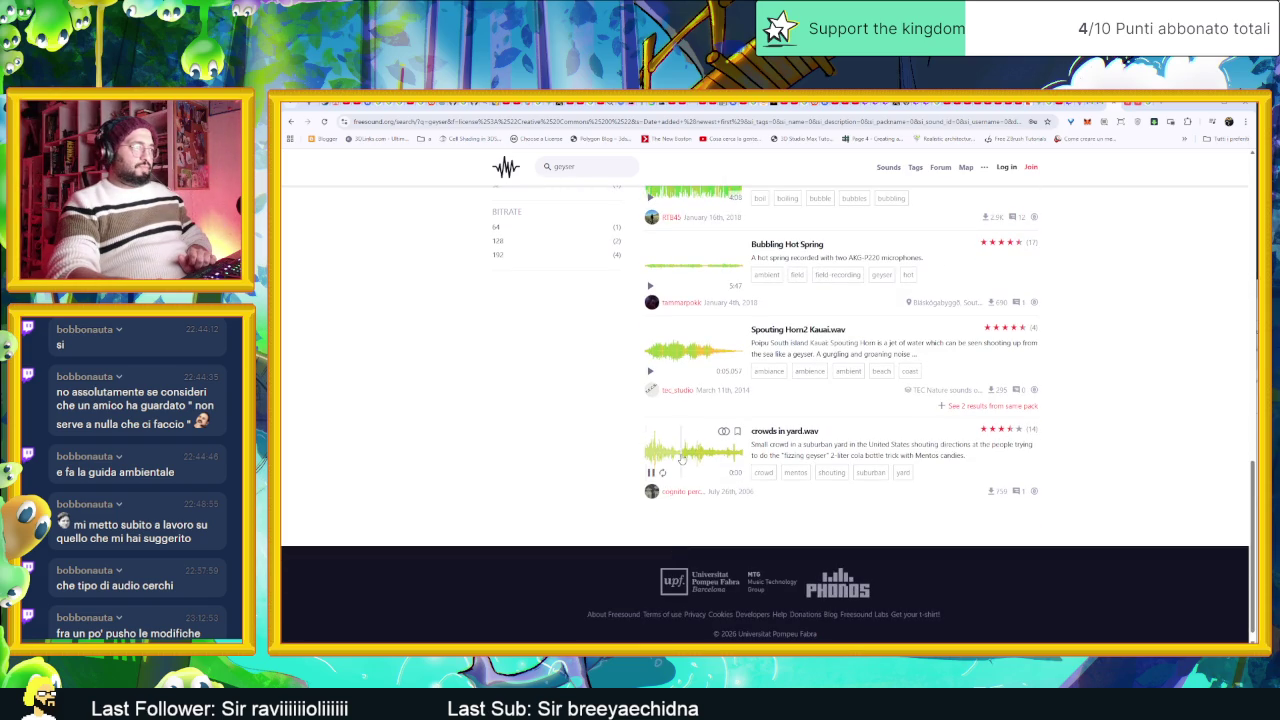
scroll(655, 430, "up", 15)
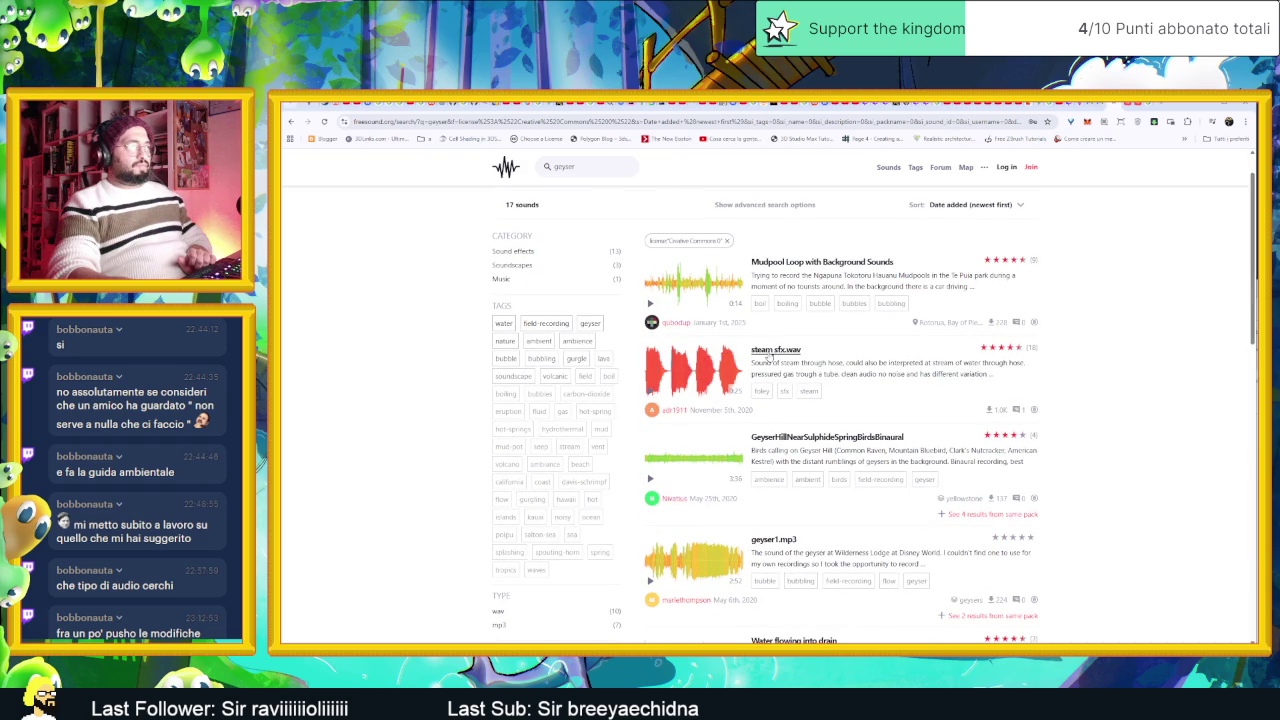
key("ctrl+Tab")
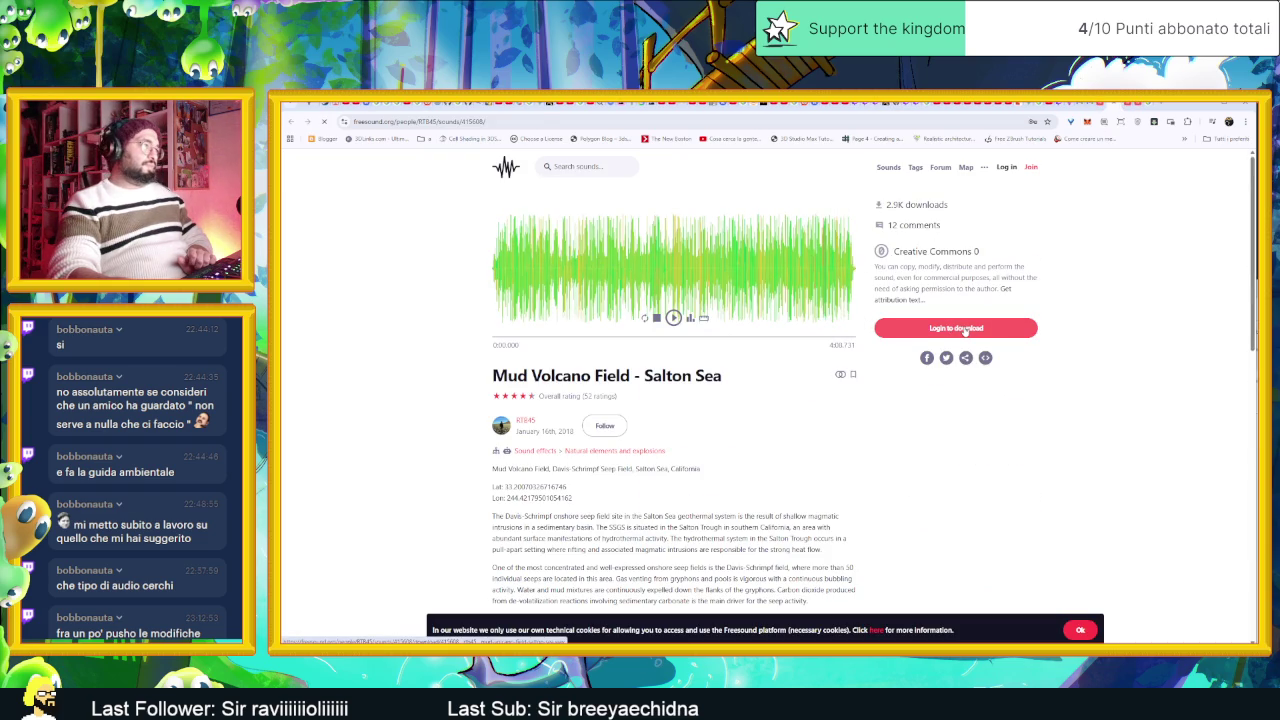
Step: Log in to Freesound, download steam sfx.wav from its page, then minimize the browser
left_click(558, 348)
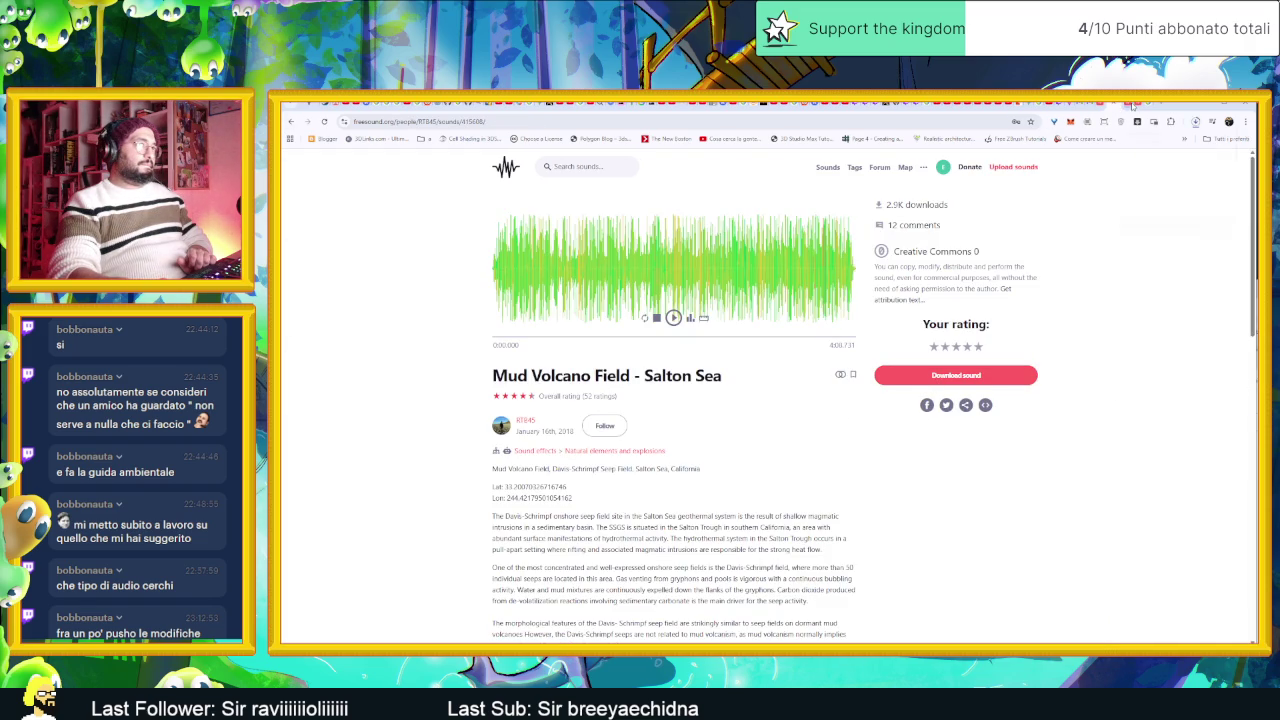
key("alt+Left")
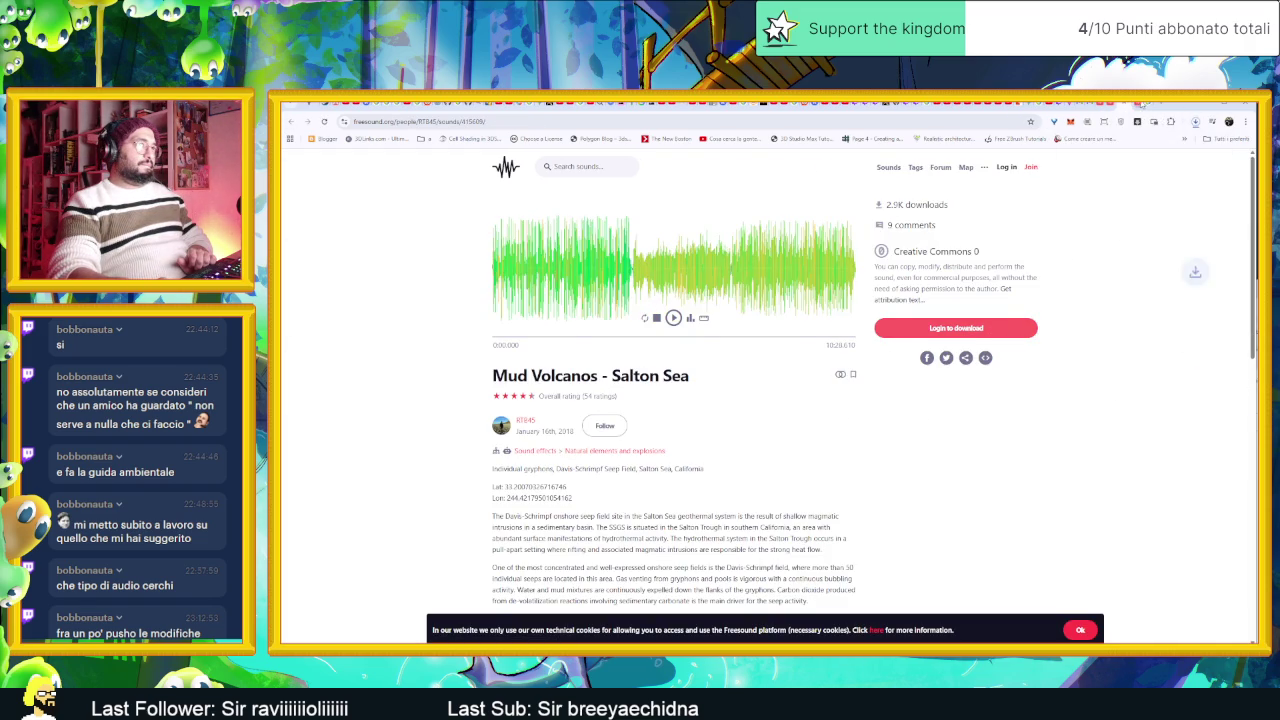
key("alt+Left")
left_click(1019, 328)
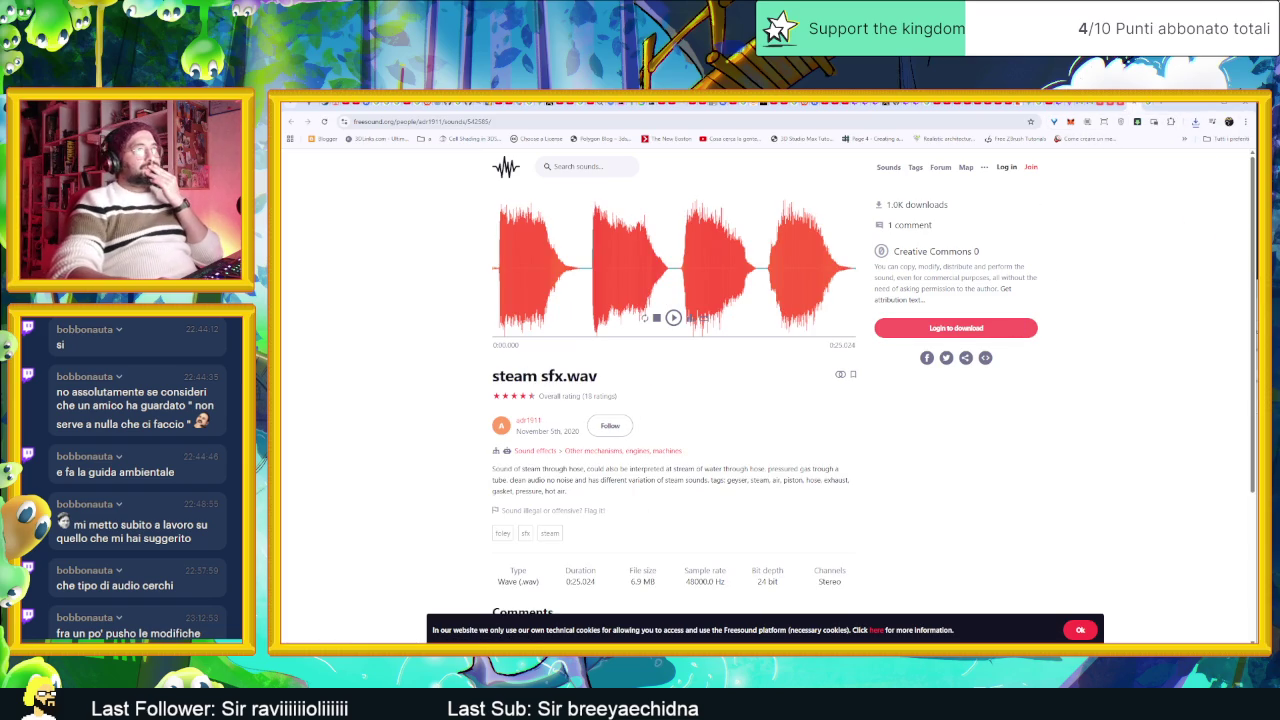
left_click(1158, 106)
left_click(1205, 104)
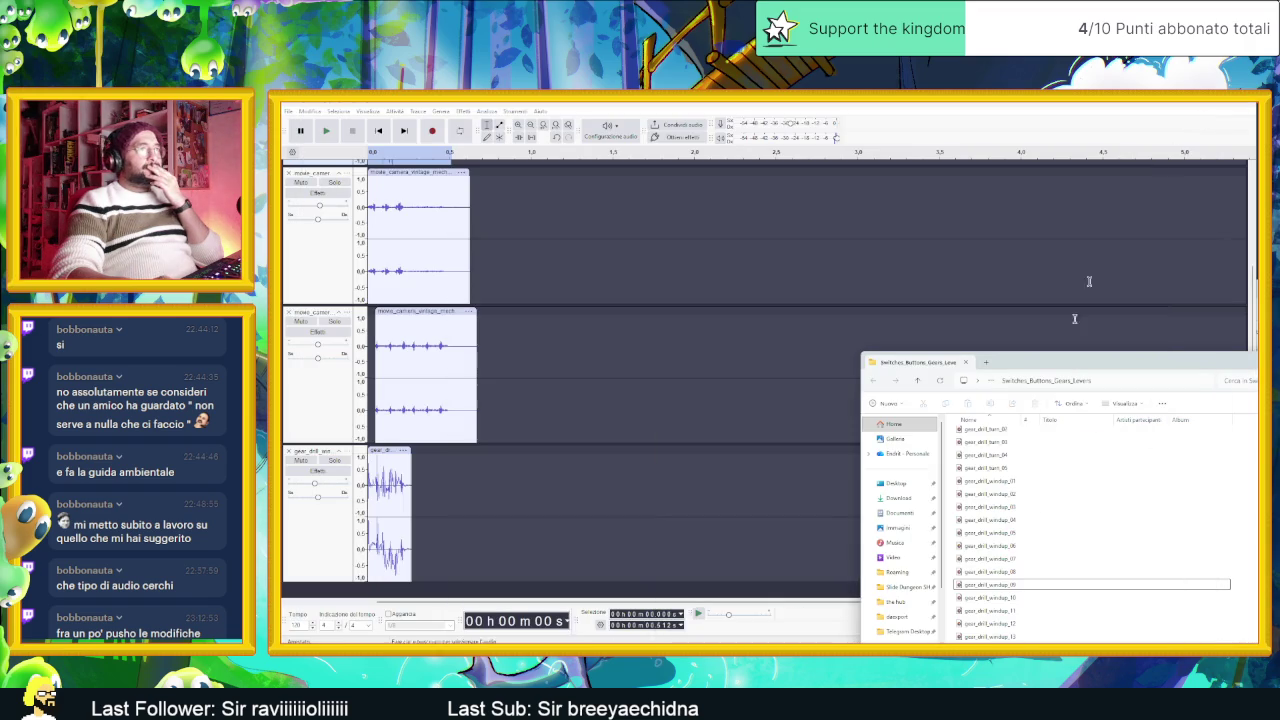
Step: Find 'blow' in the Pro Sound Collection PDF, then in the GameBurp PDF
left_click_drag(1072, 366, 753, 332)
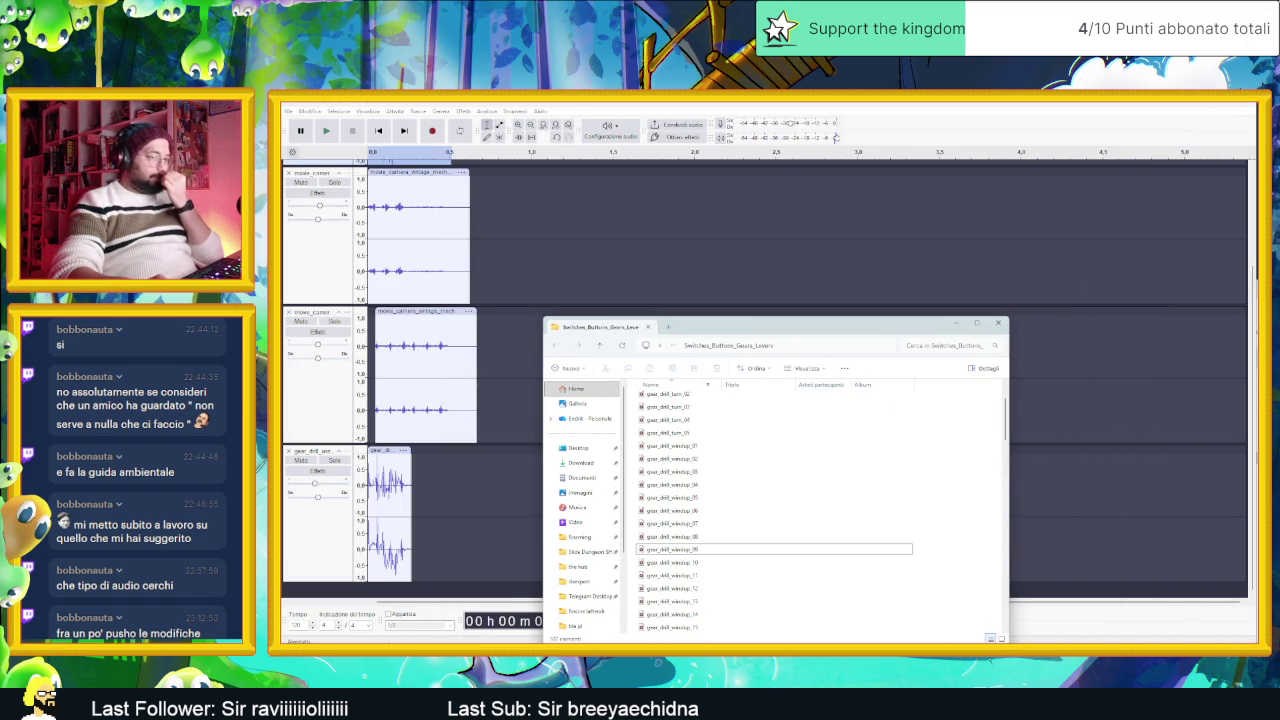
key("alt+Tab")
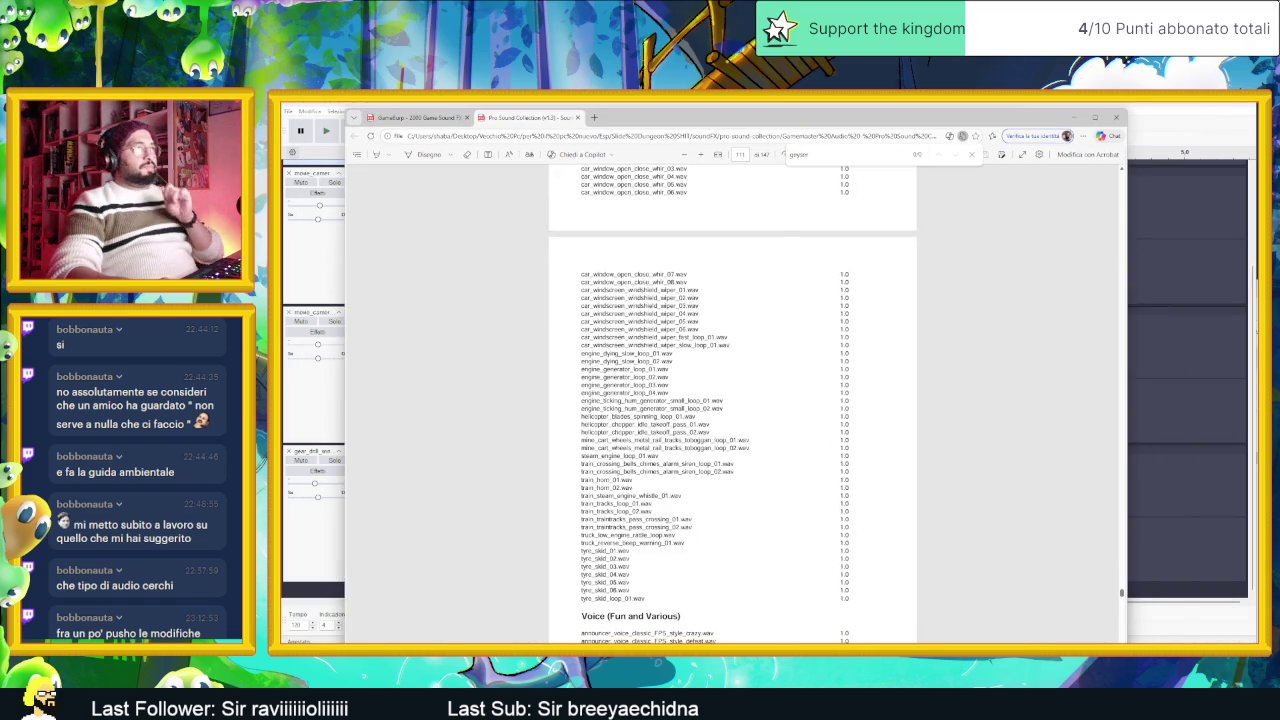
type("bl")
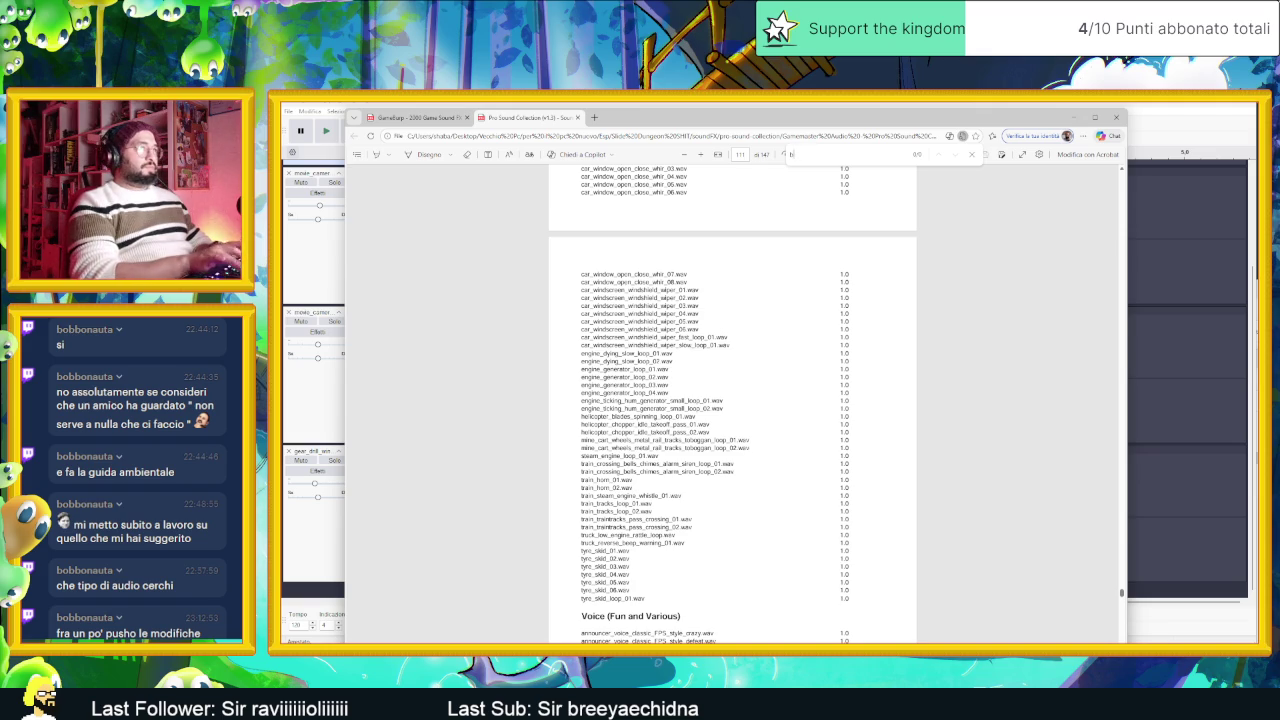
type("ow")
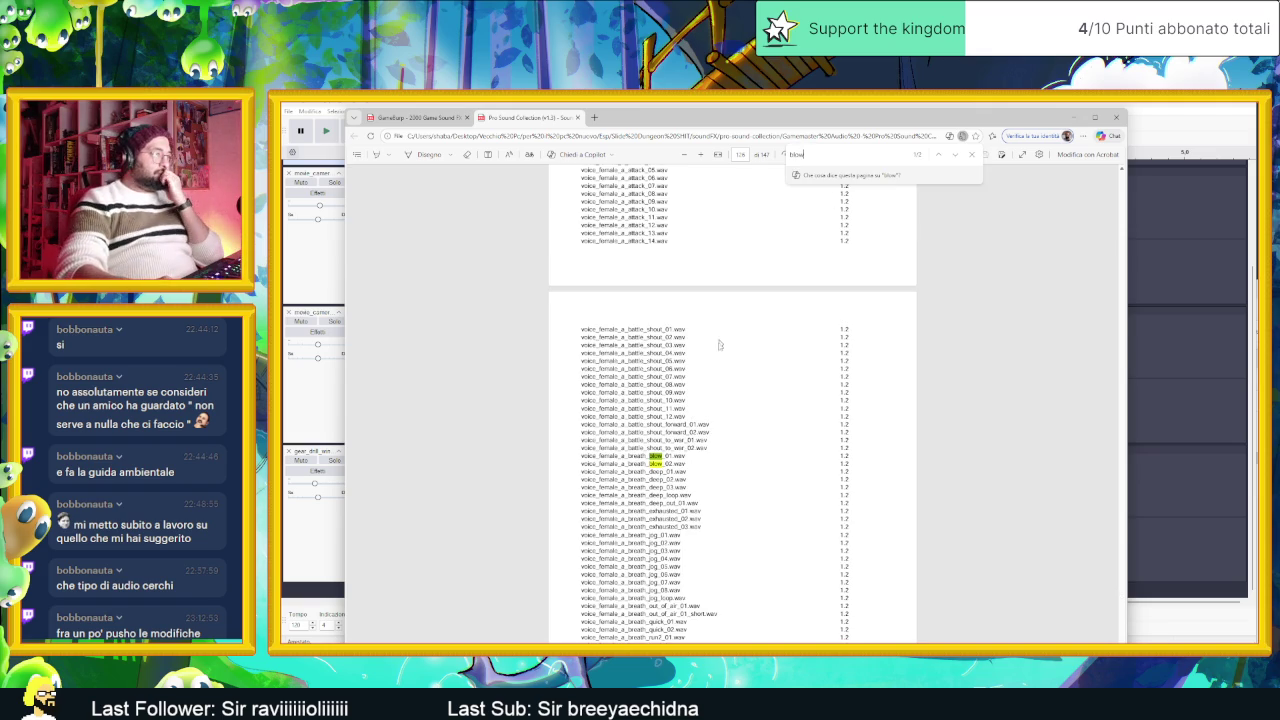
left_click(953, 155)
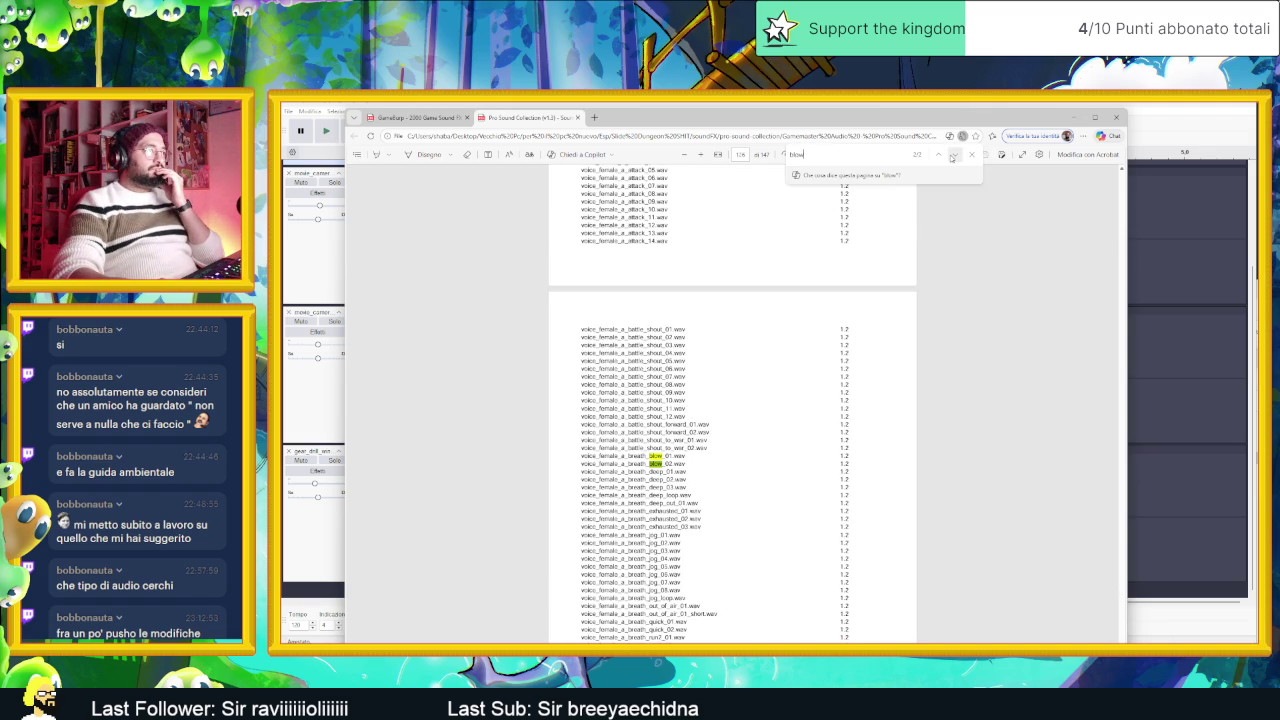
left_click(440, 118)
type("blow")
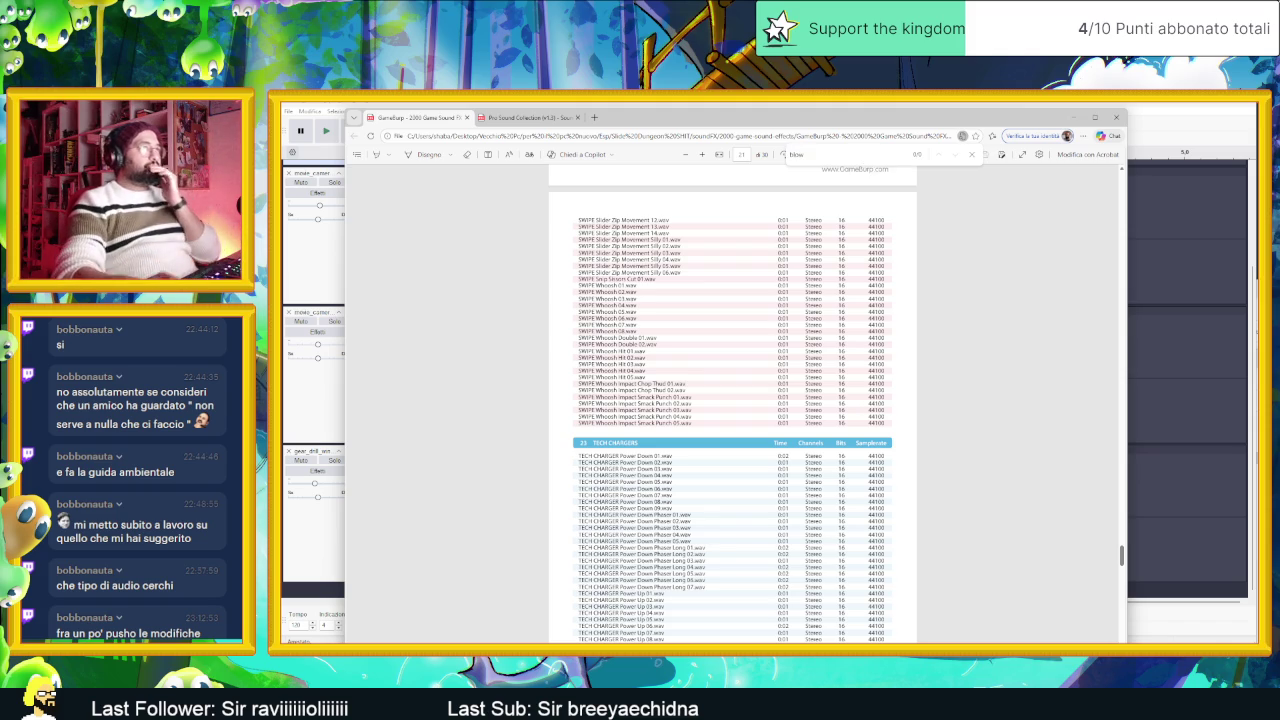
scroll(733, 400, "up", 5)
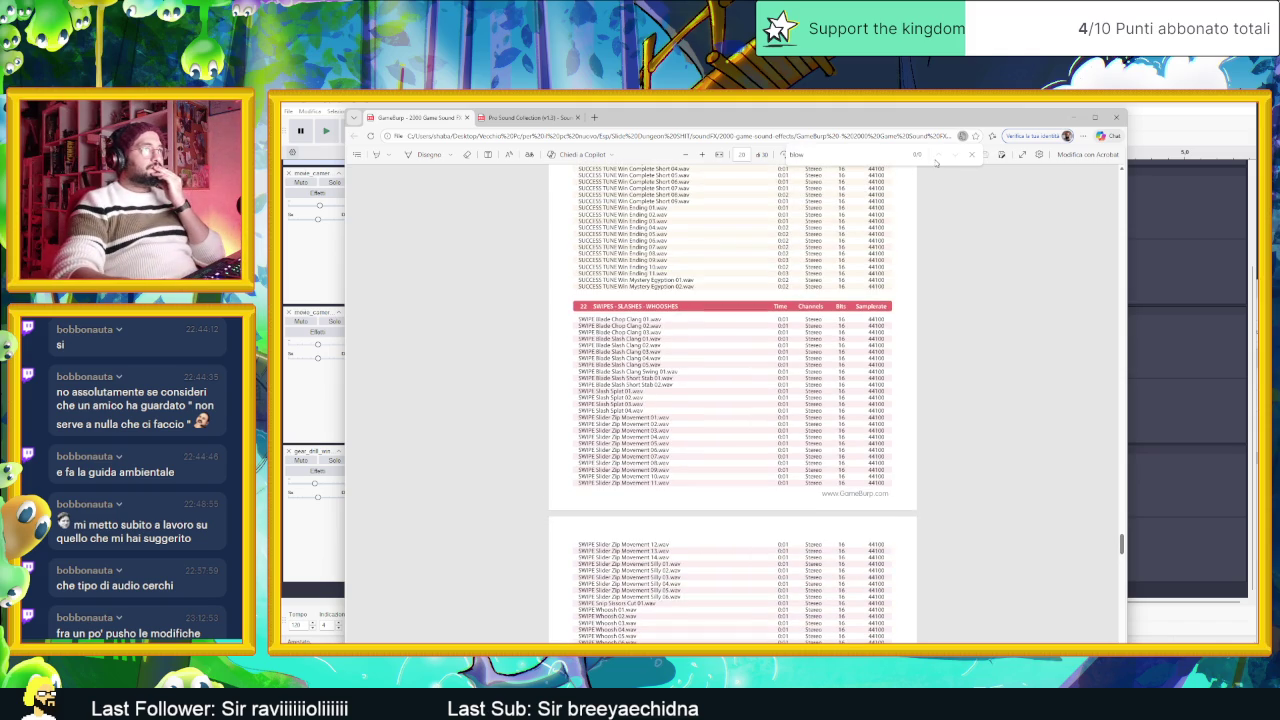
scroll(799, 257, "up", 3)
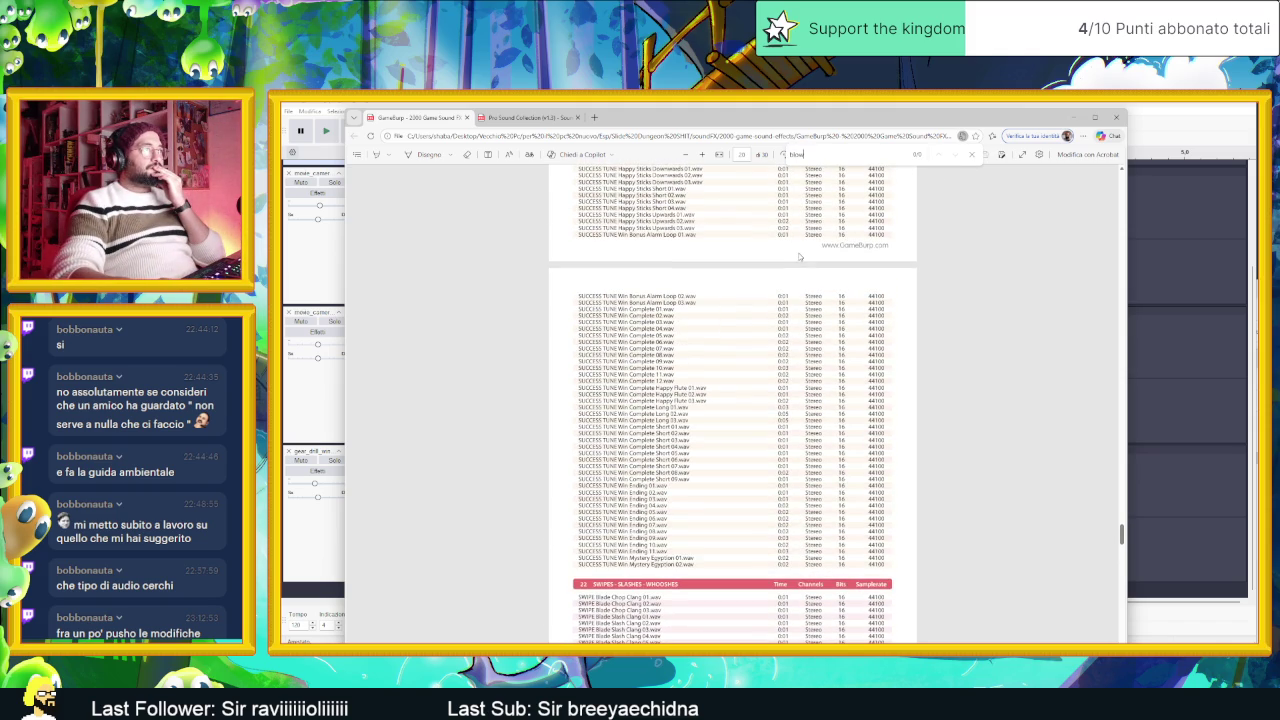
key("alt+Tab")
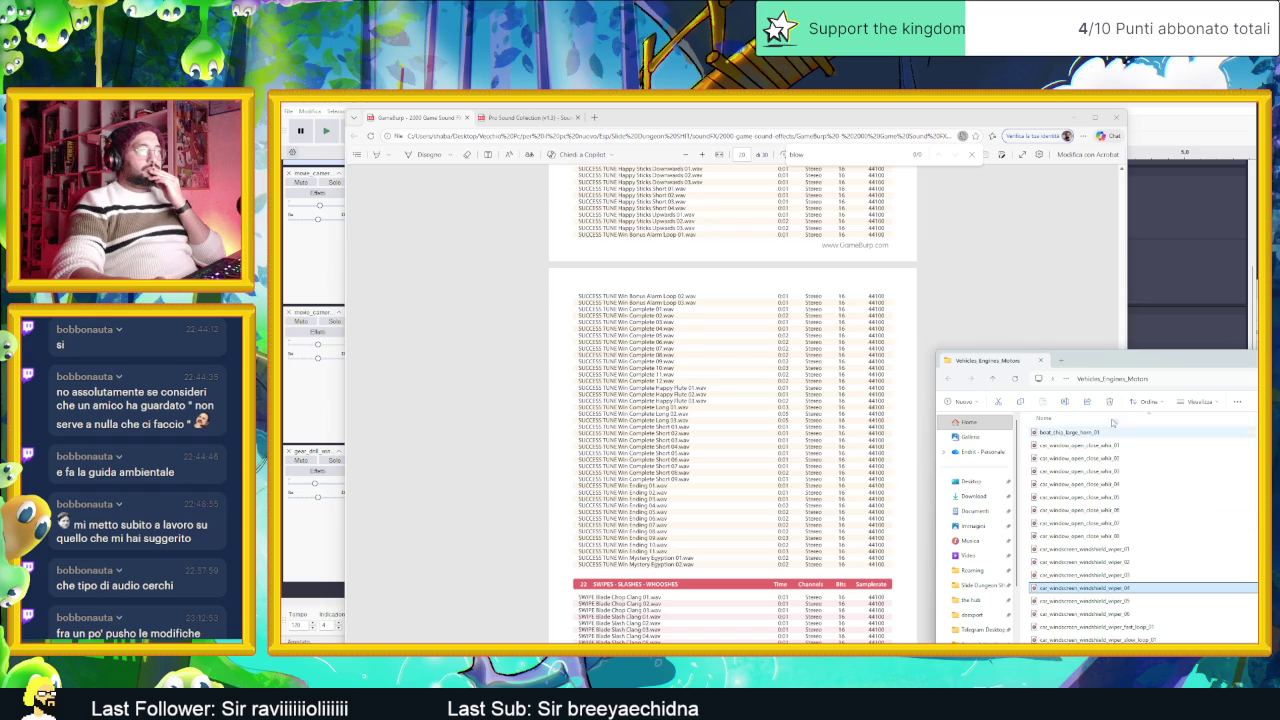
Step: Drag the three downloaded Freesound WAVs from the Download folder into Audacity
left_click(1070, 118)
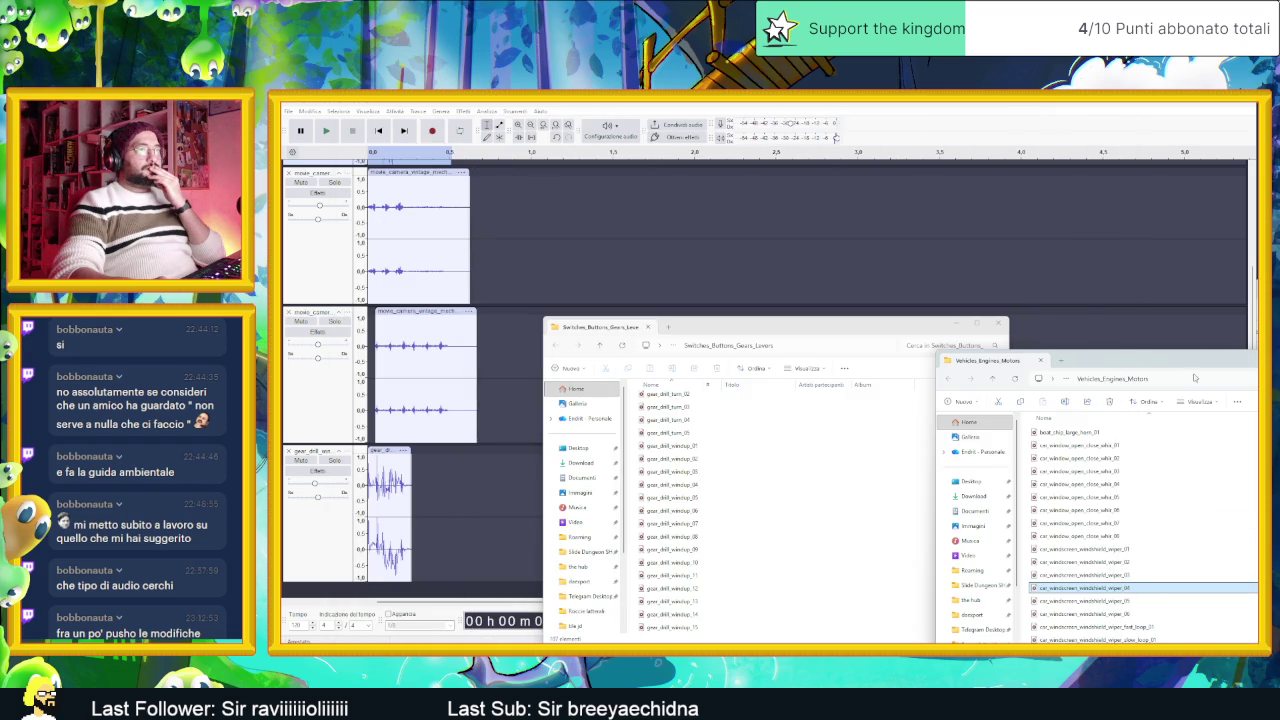
left_click_drag(1179, 359, 1059, 362)
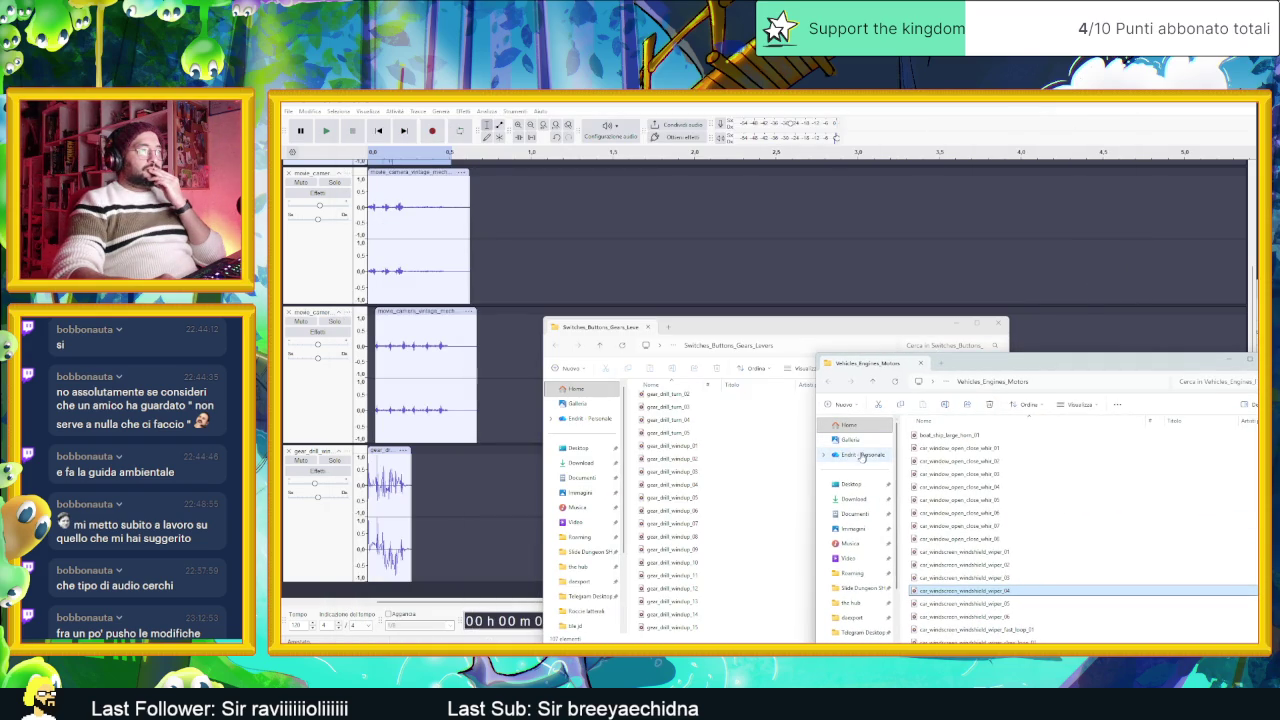
left_click(854, 499)
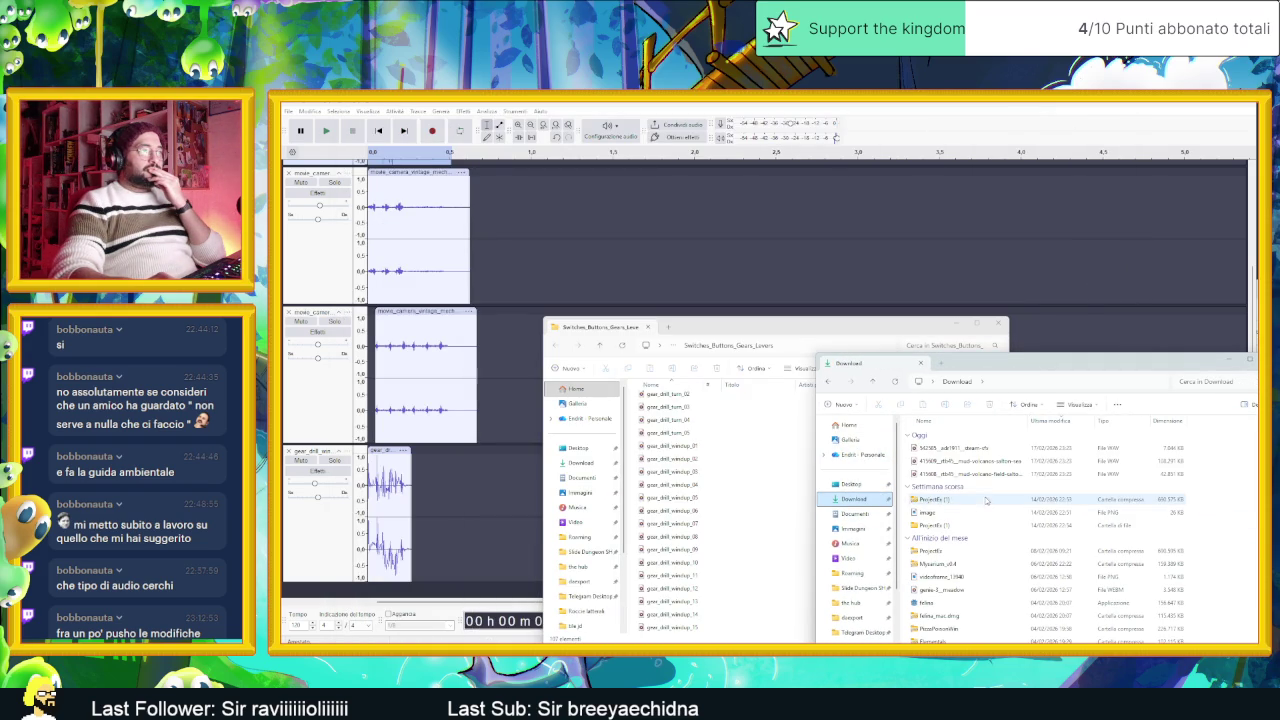
mouse_move(897, 470)
left_mouse_down()
mouse_move(930, 445)
mouse_move(812, 490)
mouse_move(345, 572)
mouse_move(349, 592)
left_mouse_up()
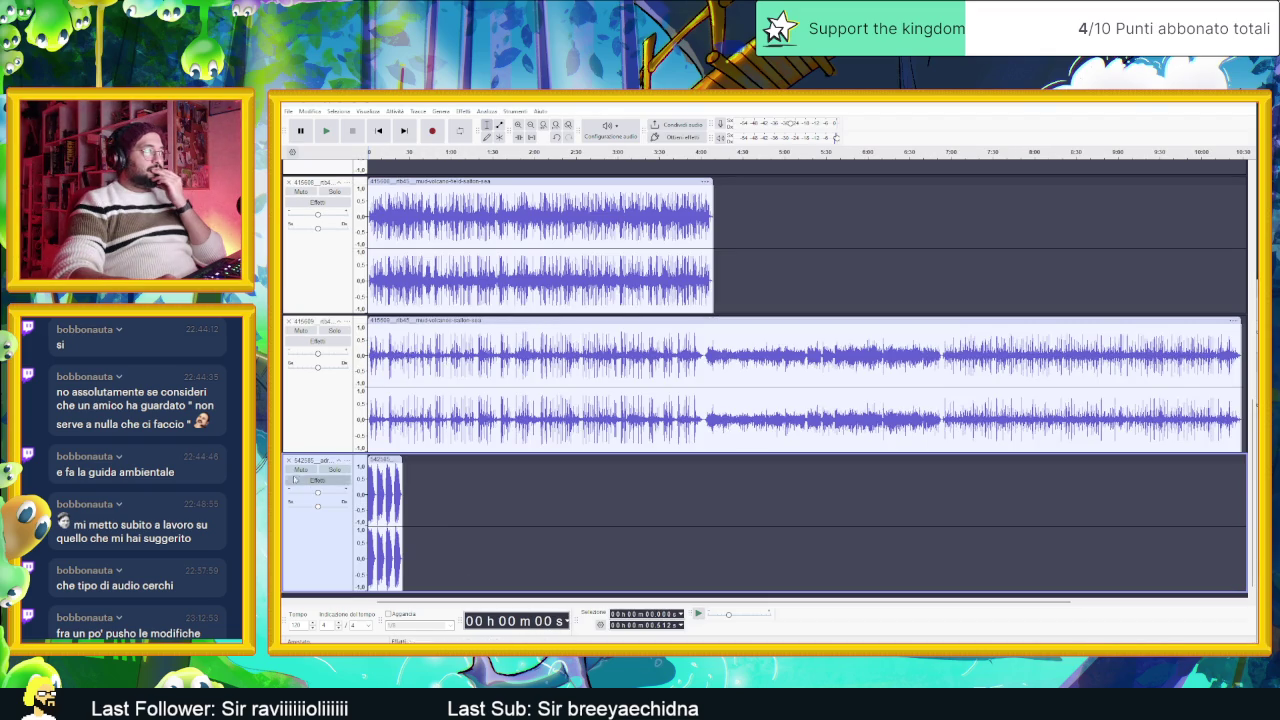
Step: Solo the steam sfx track, play the layered tracks, and select the third track's clip
left_click(334, 469)
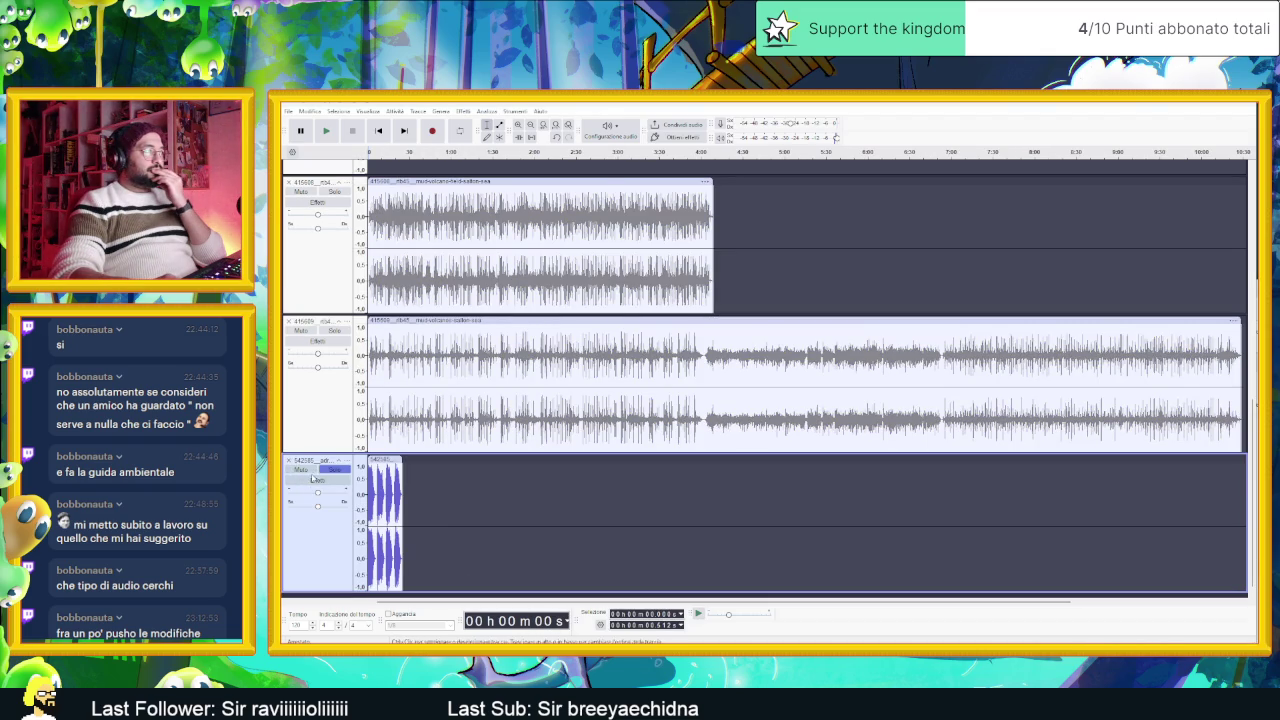
left_click(325, 131)
left_click(325, 131)
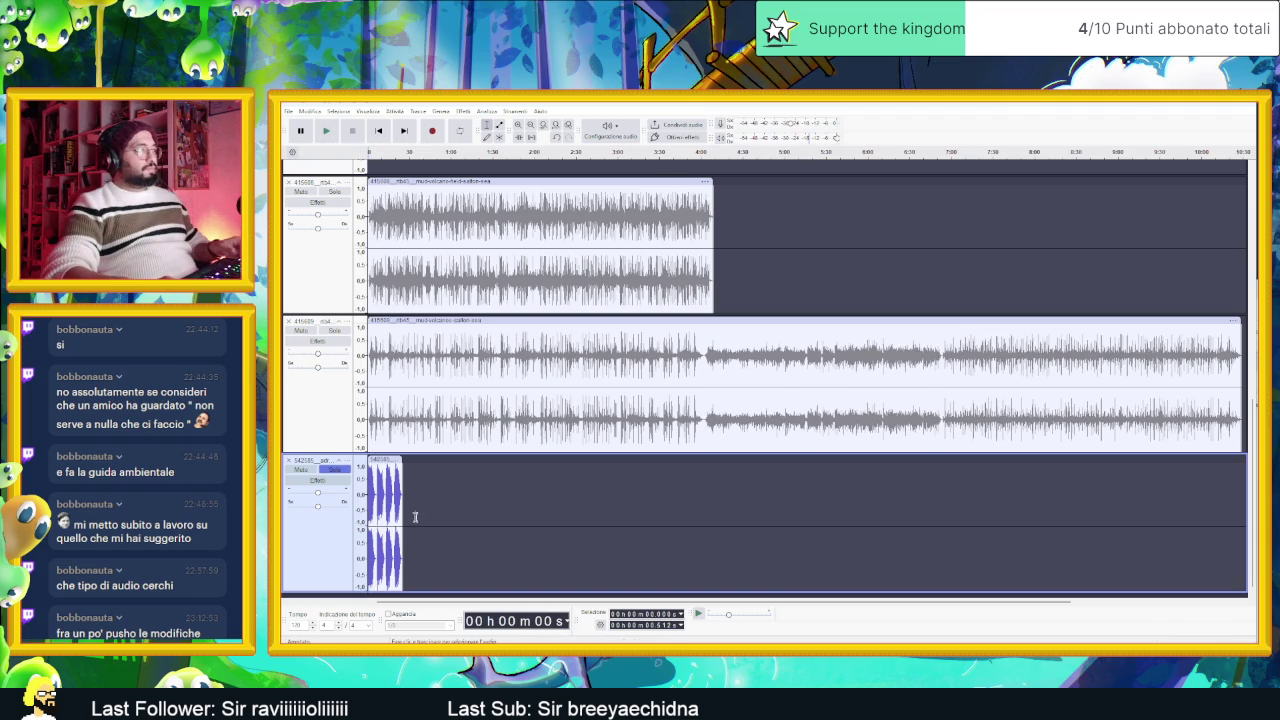
scroll(410, 510, "up", 5)
scroll(407, 507, "down", 4)
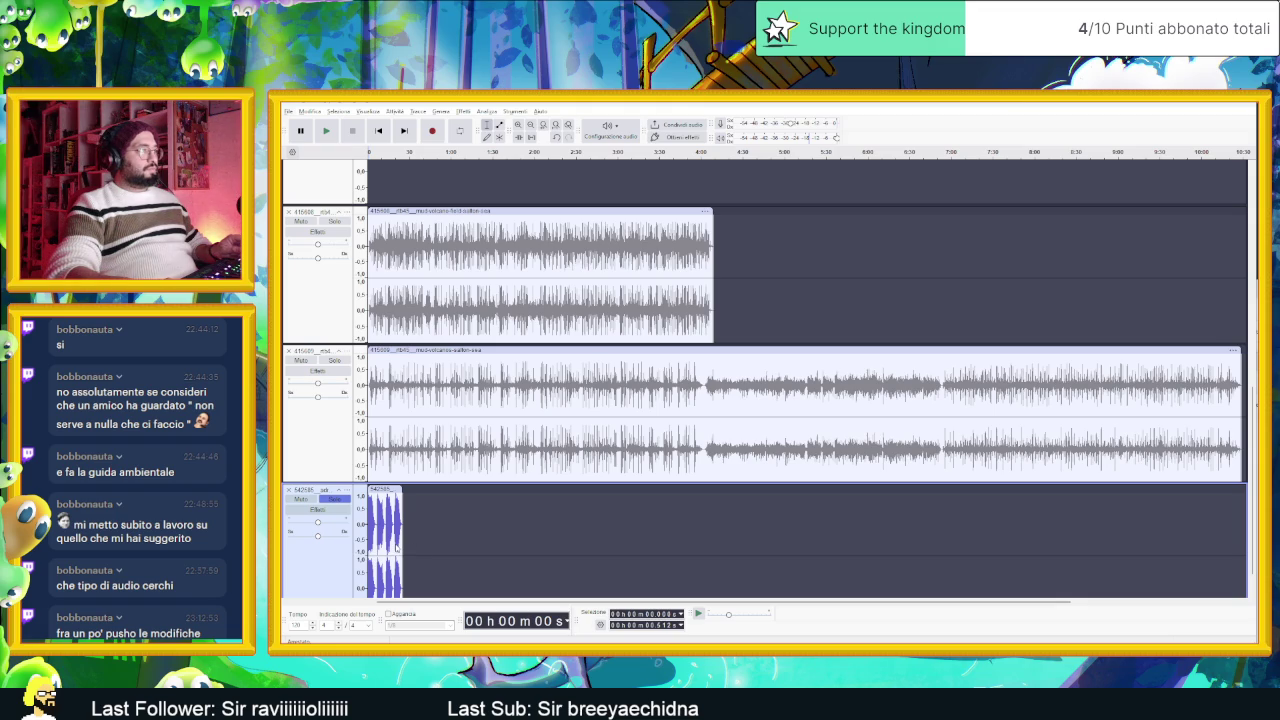
left_click(338, 575)
scroll(338, 575, "down", 1)
scroll(392, 540, "up", 3)
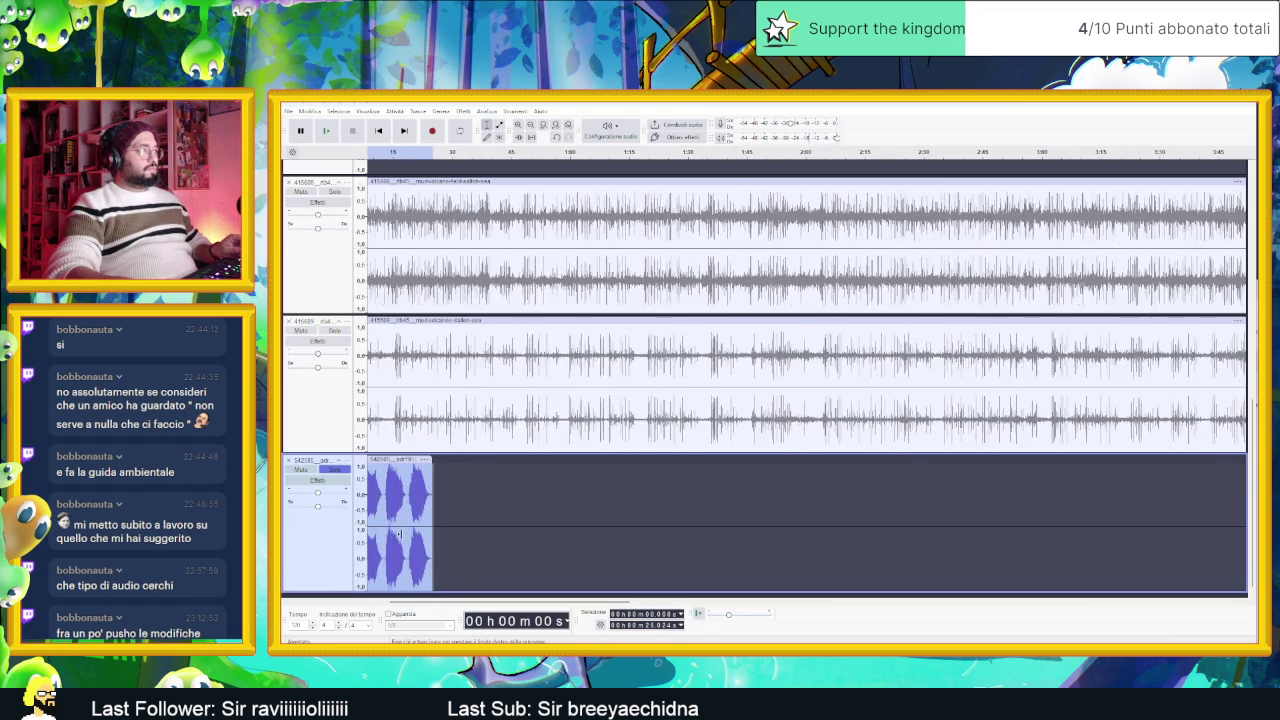
scroll(420, 530, "left", 5)
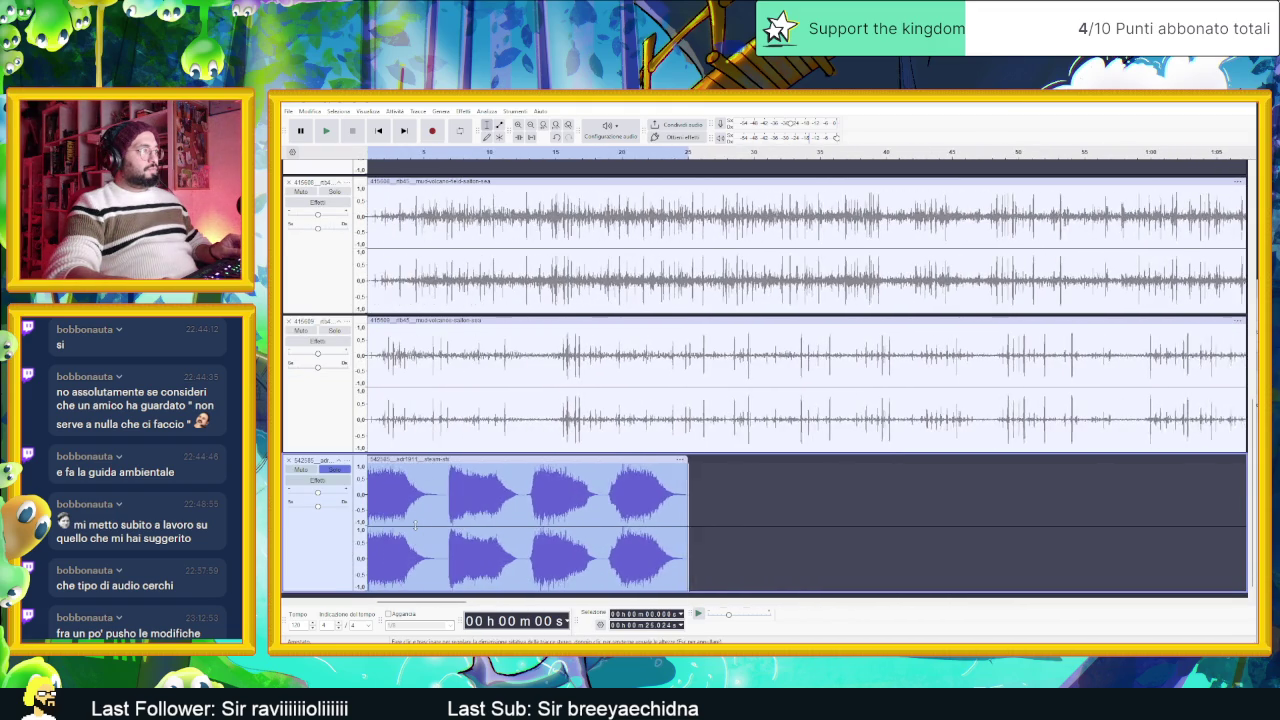
Step: Audition the clip from its start, 3.5 s and 4.3 s, then select 4.3–6.2 s
left_click(376, 492)
key("space")
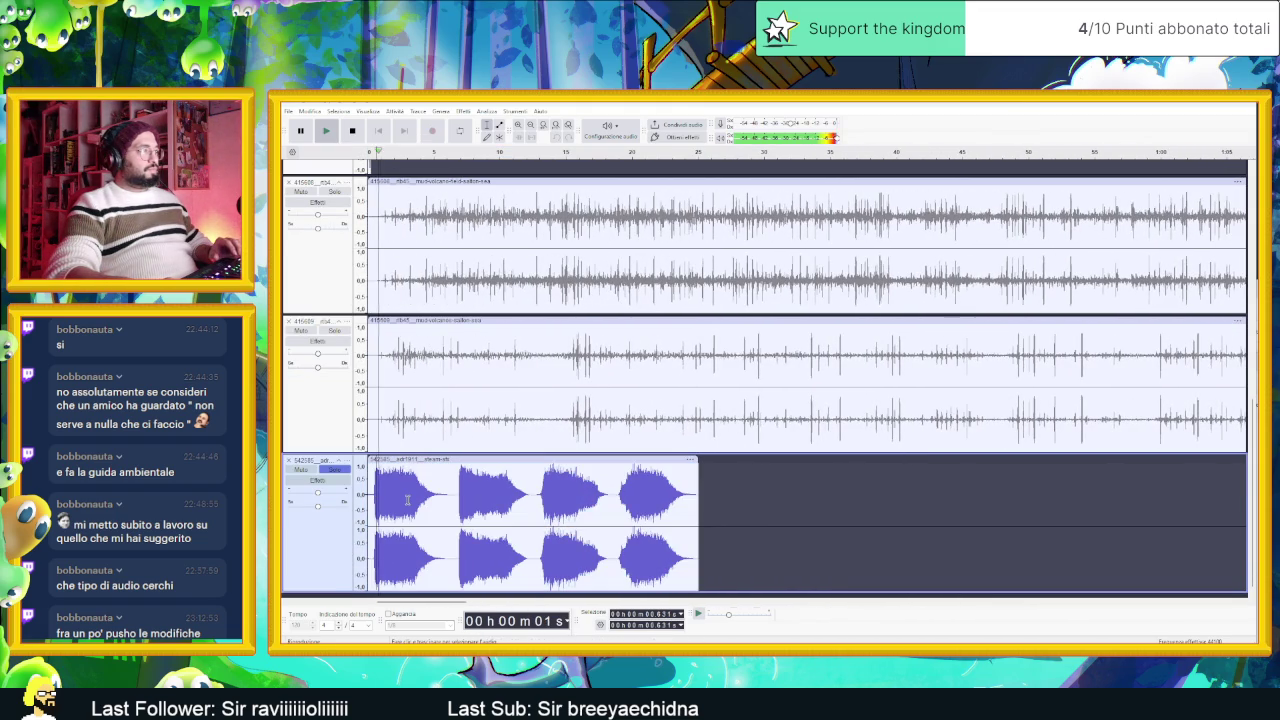
left_click(414, 491)
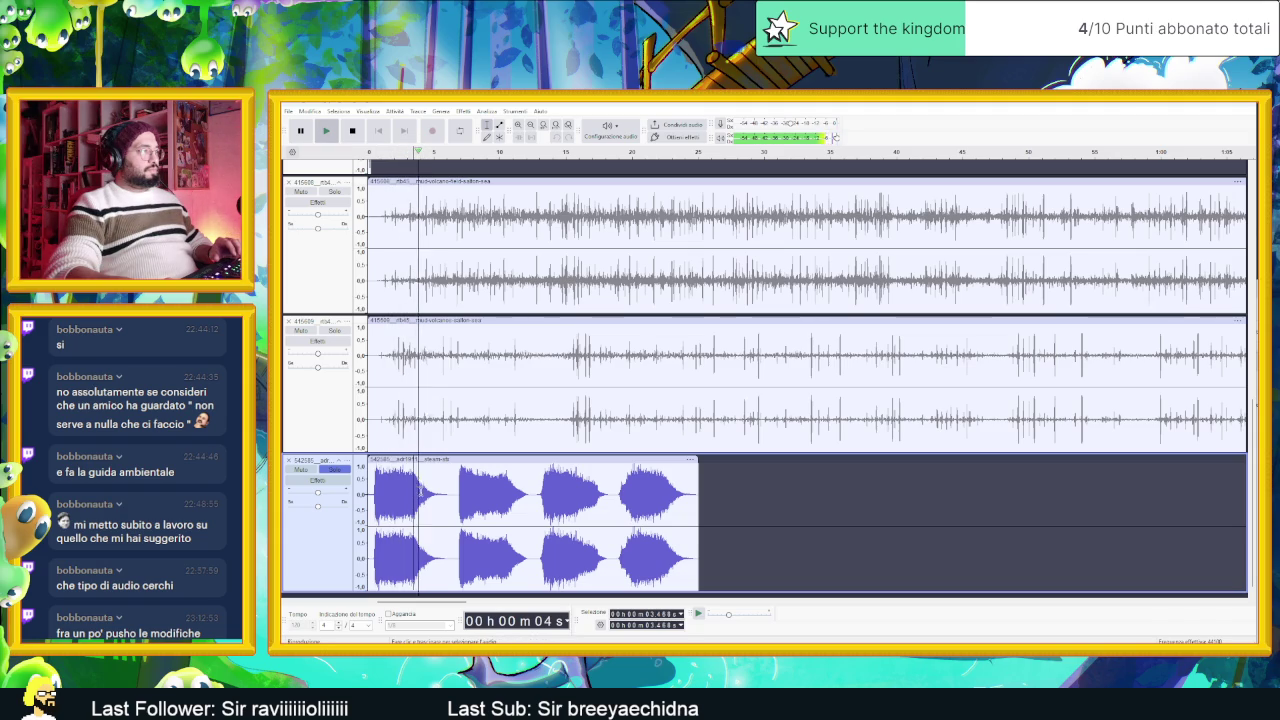
left_click(425, 492)
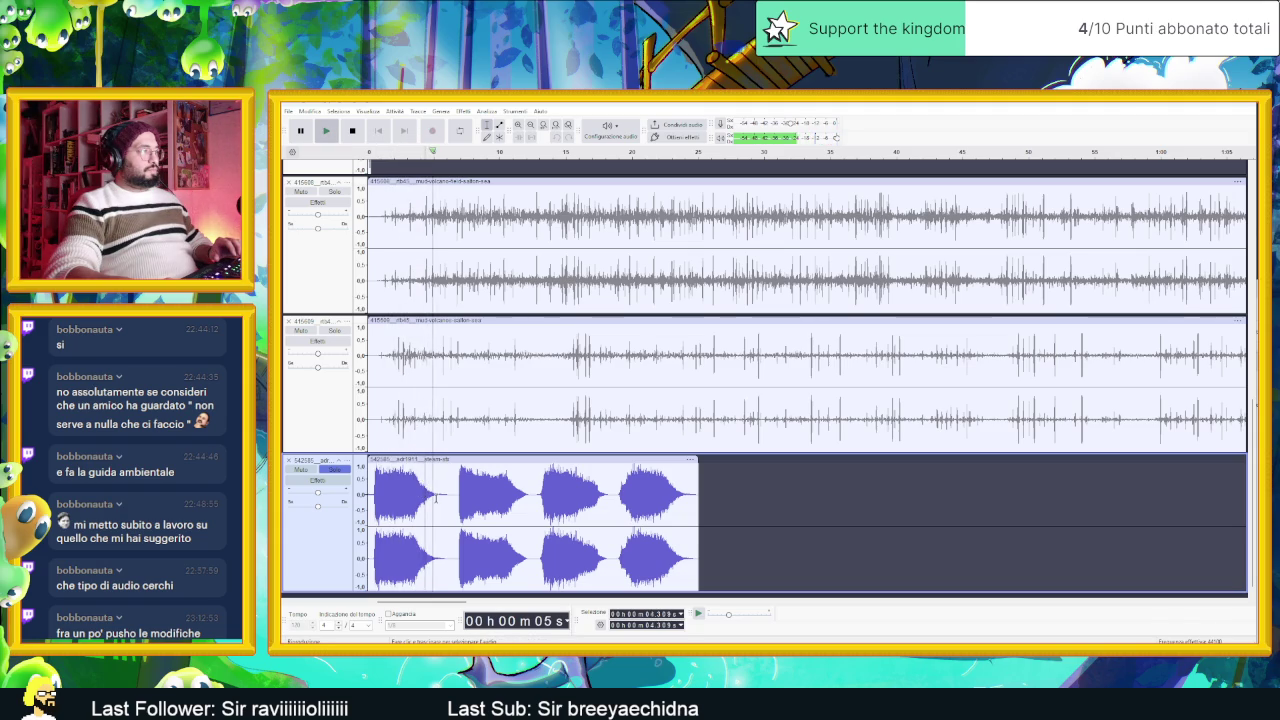
key("space")
key("space")
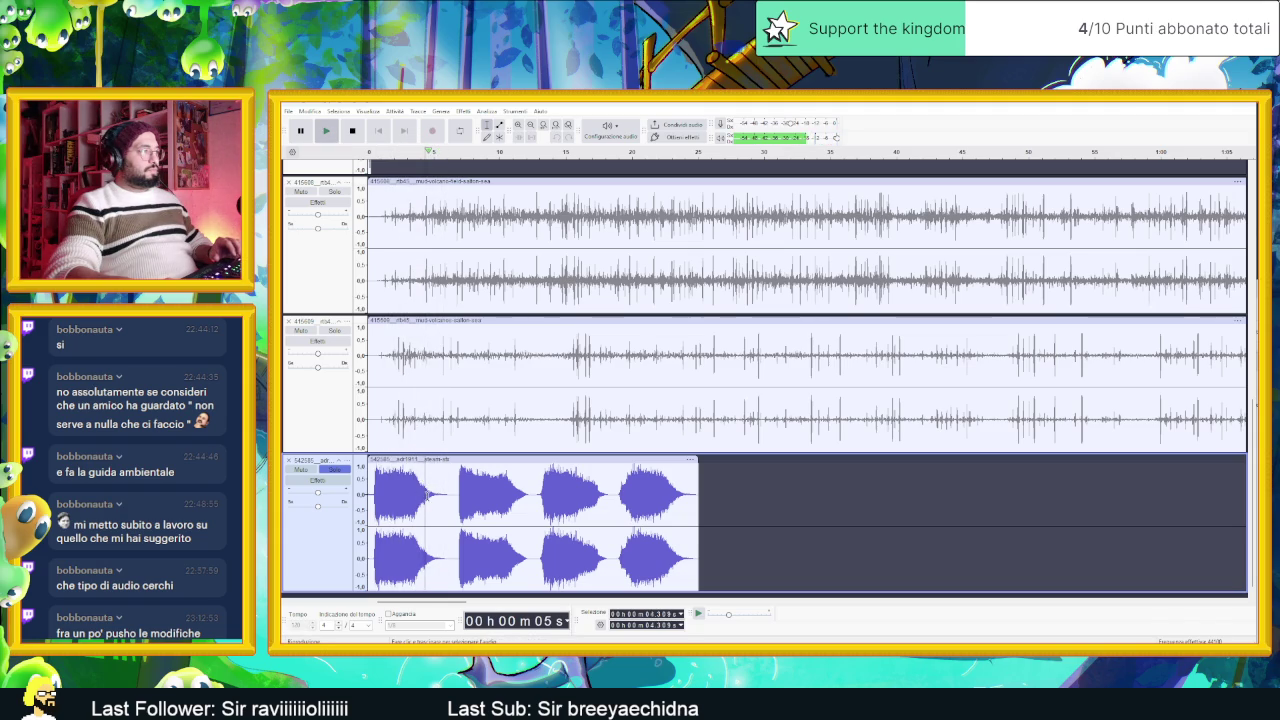
key("space")
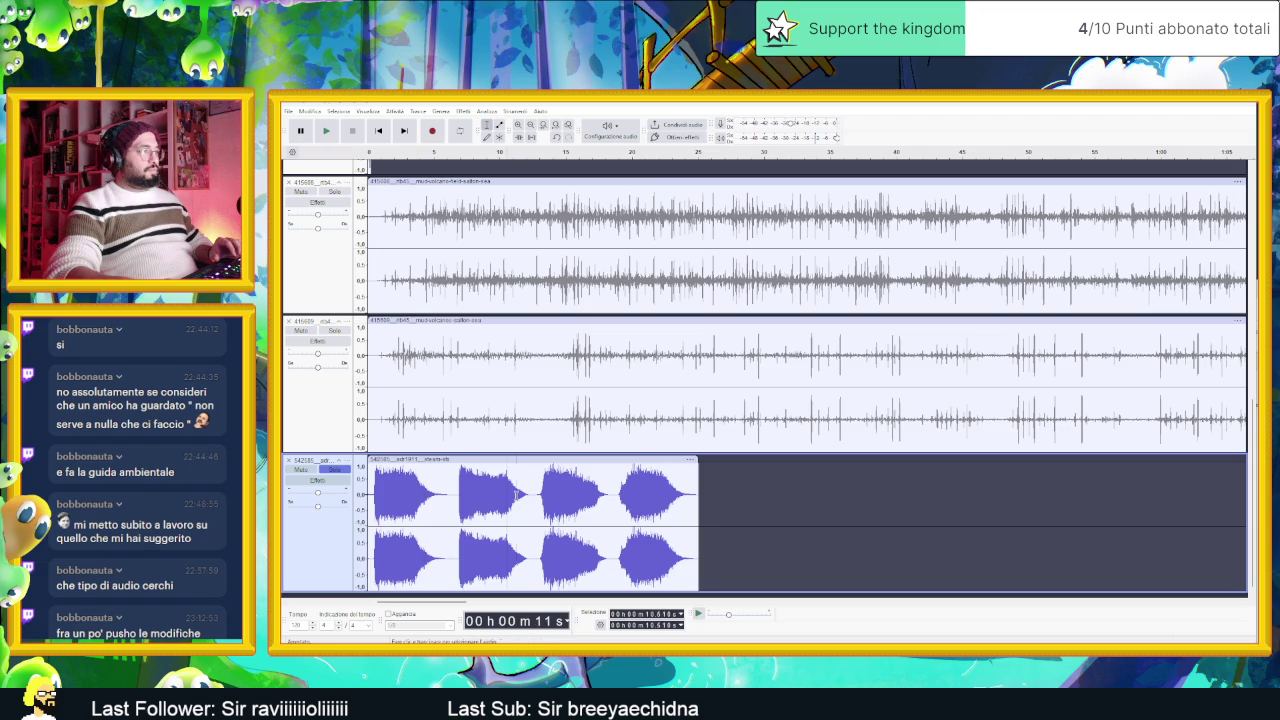
key("space")
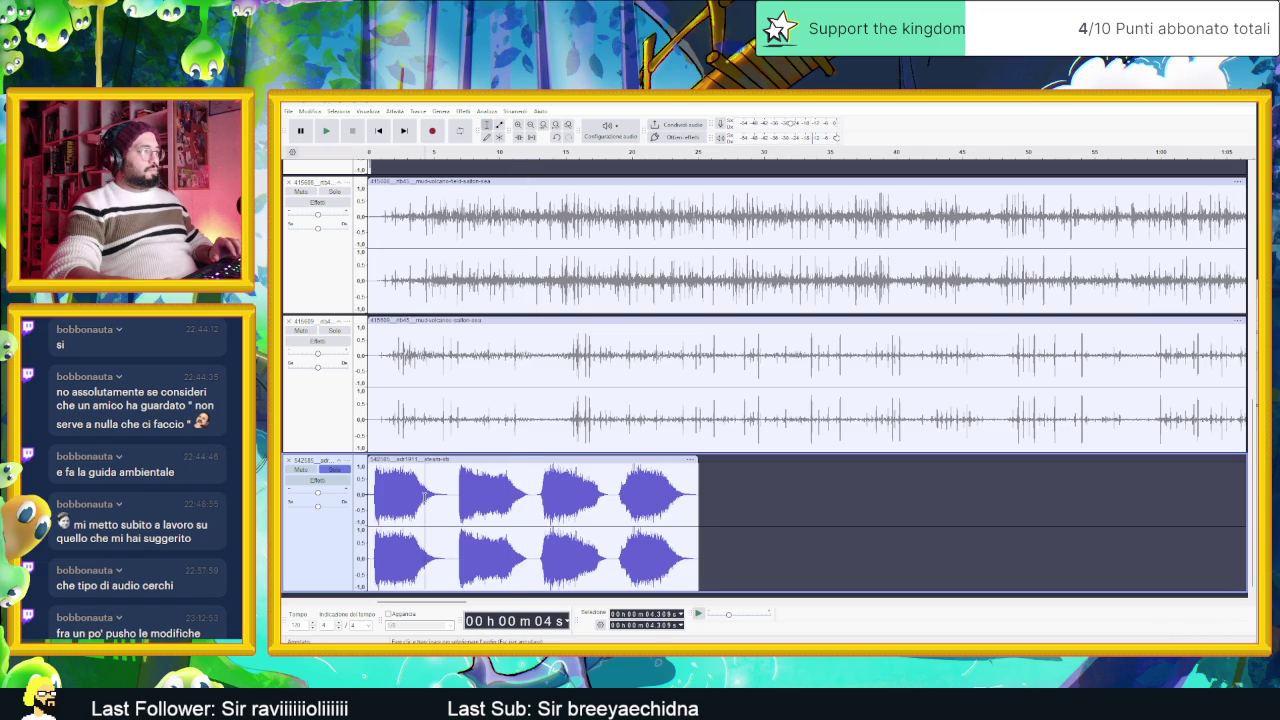
left_click_drag(425, 495, 450, 500)
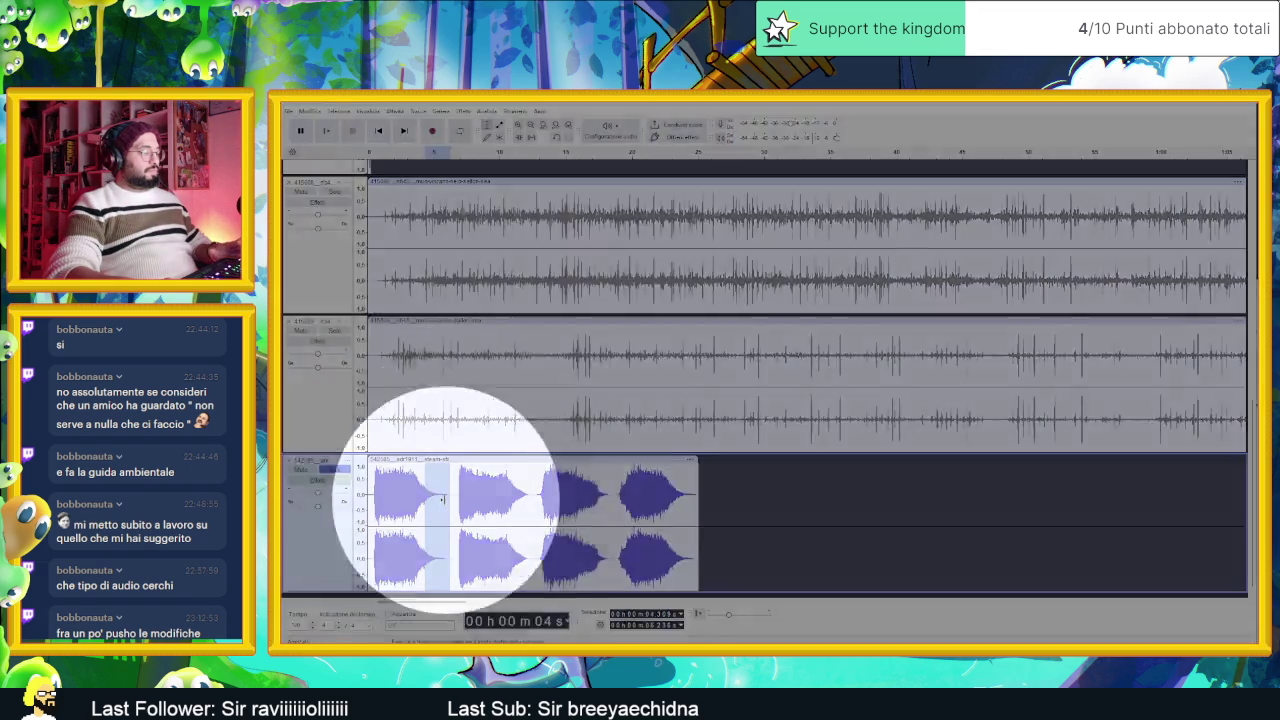
Step: Undo the bottom clip and close the 415689 waveform track
key("ctrl+z")
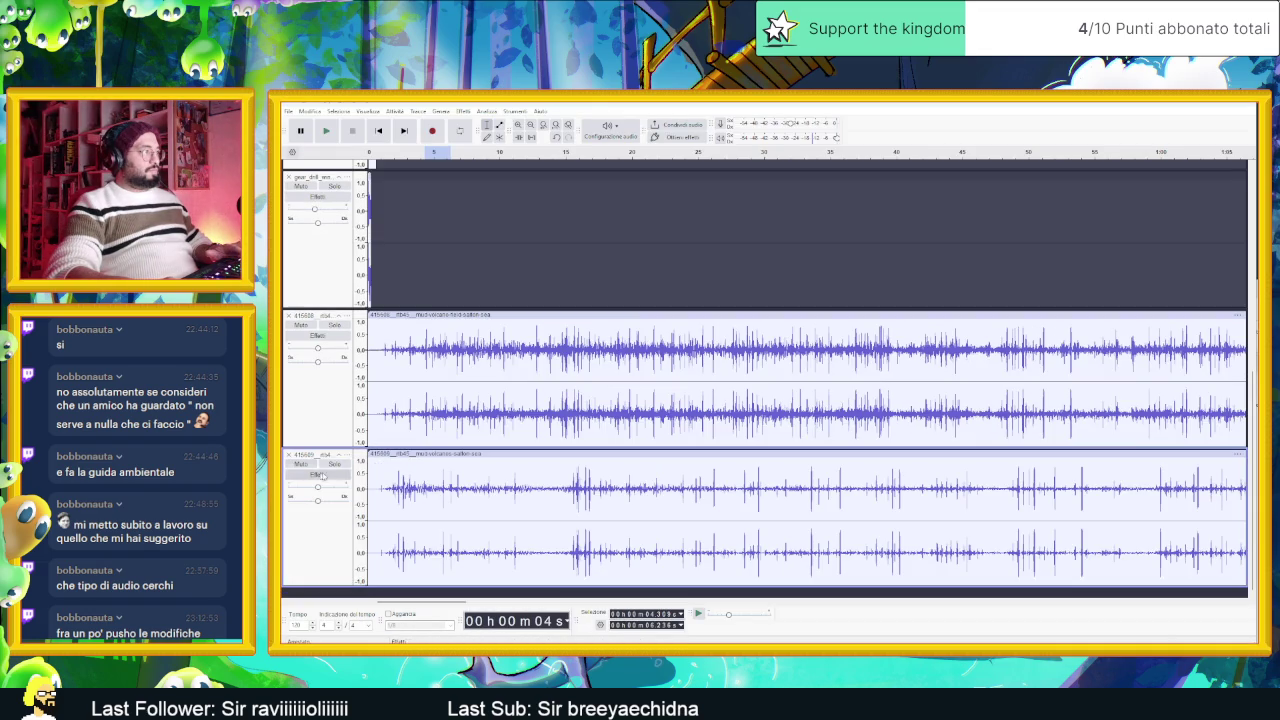
scroll(288, 453, "up", 3)
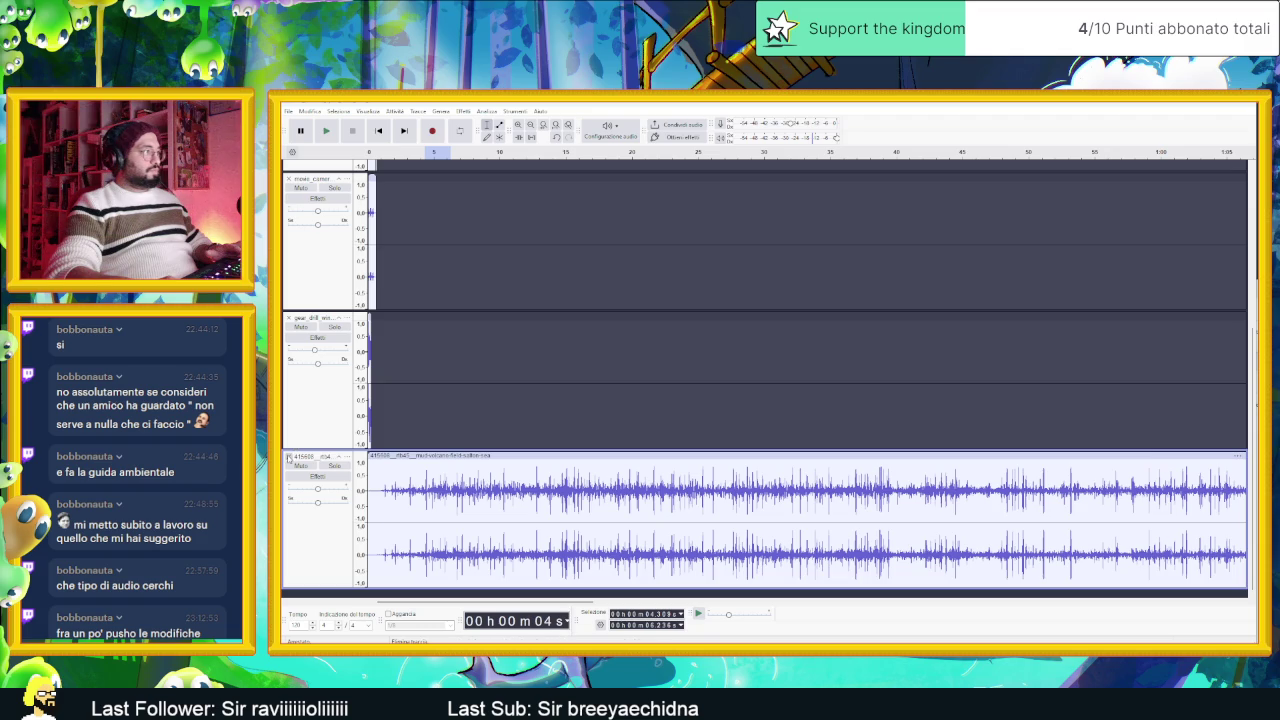
left_click(288, 456)
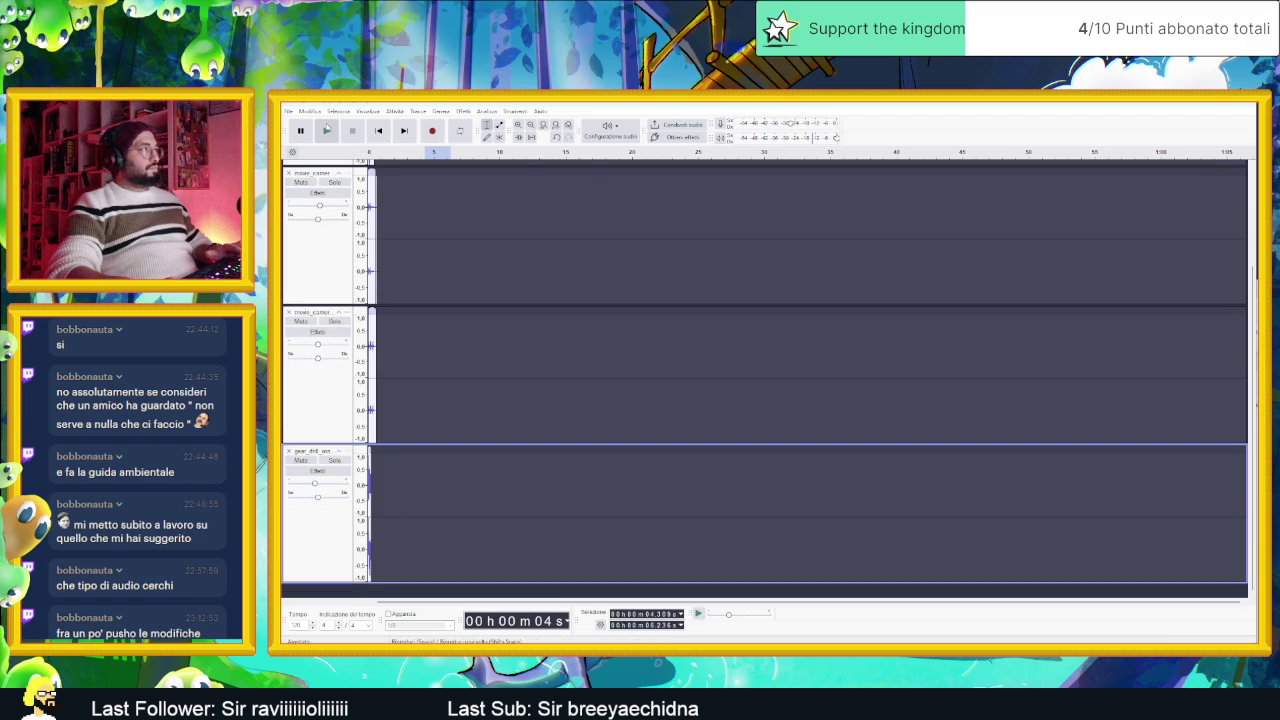
Step: Add a new mono track and attempt a paste, dismissing the paste error
left_click(440, 111)
mouse_move(421, 116)
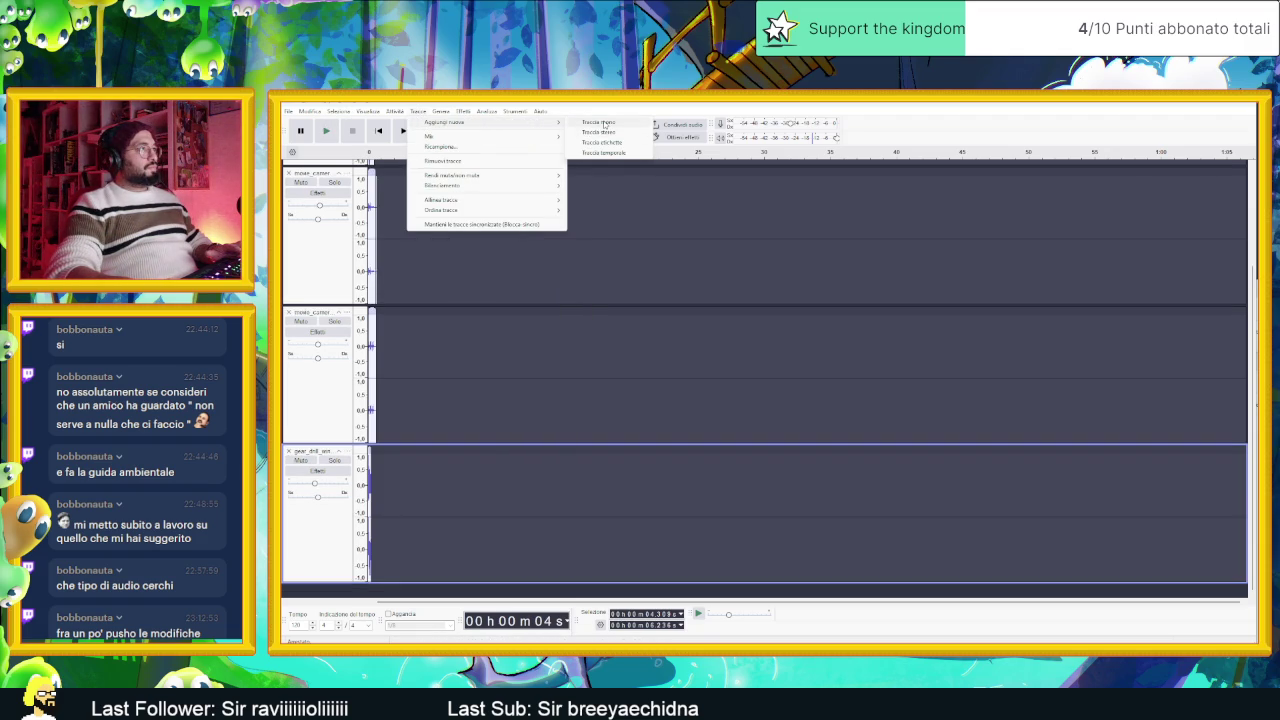
left_click(604, 124)
key("ctrl+v")
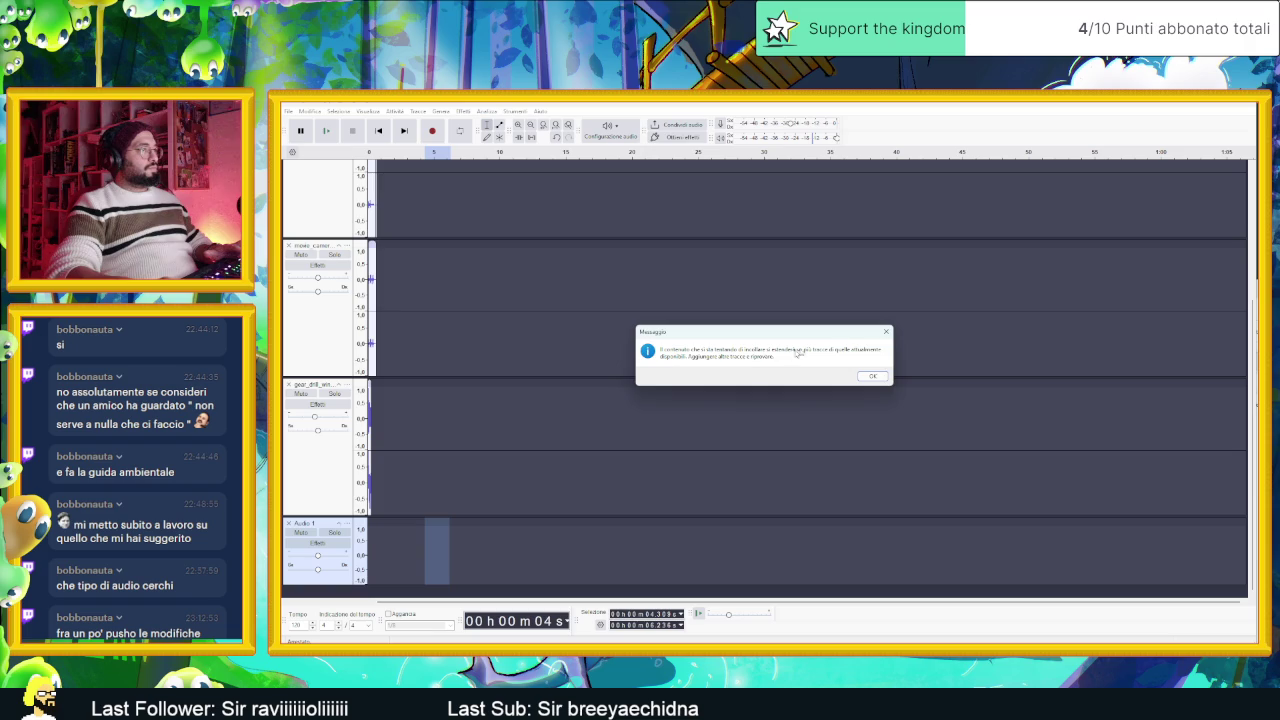
left_click(872, 376)
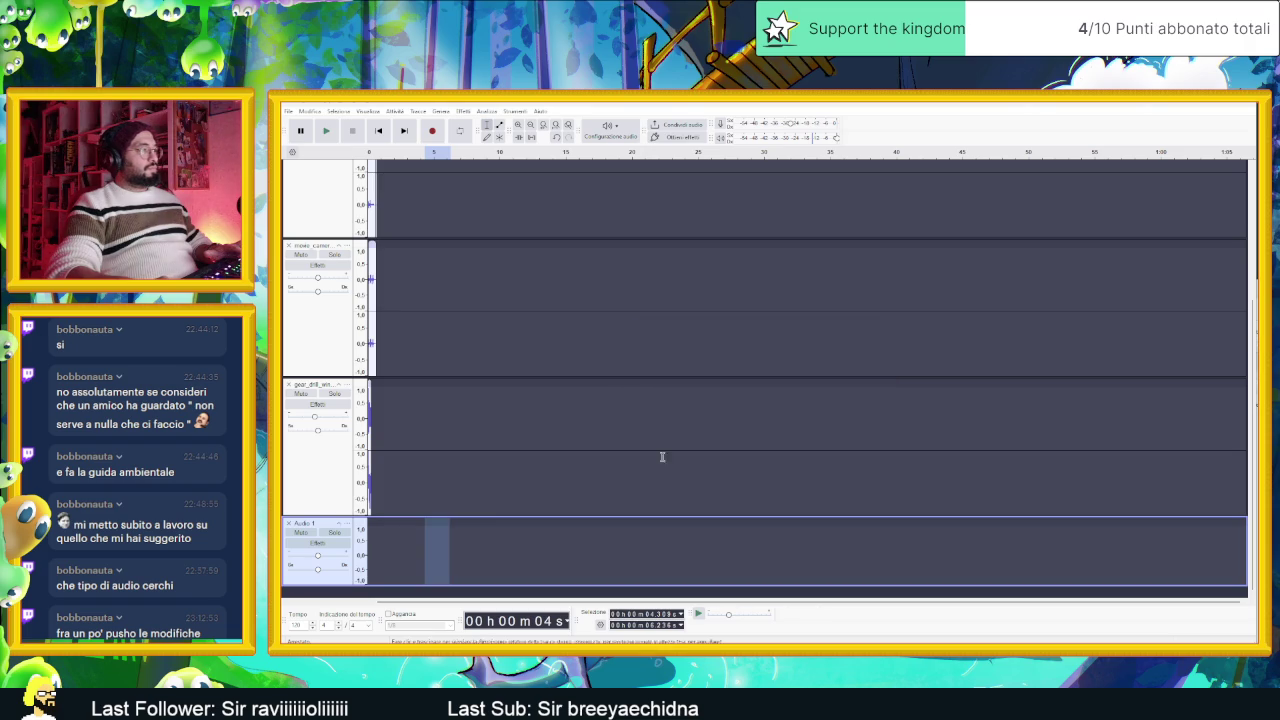
Step: Replace it with a fresh empty Audio 1 mono track and place the cursor in it
left_click(288, 523)
left_click(487, 112)
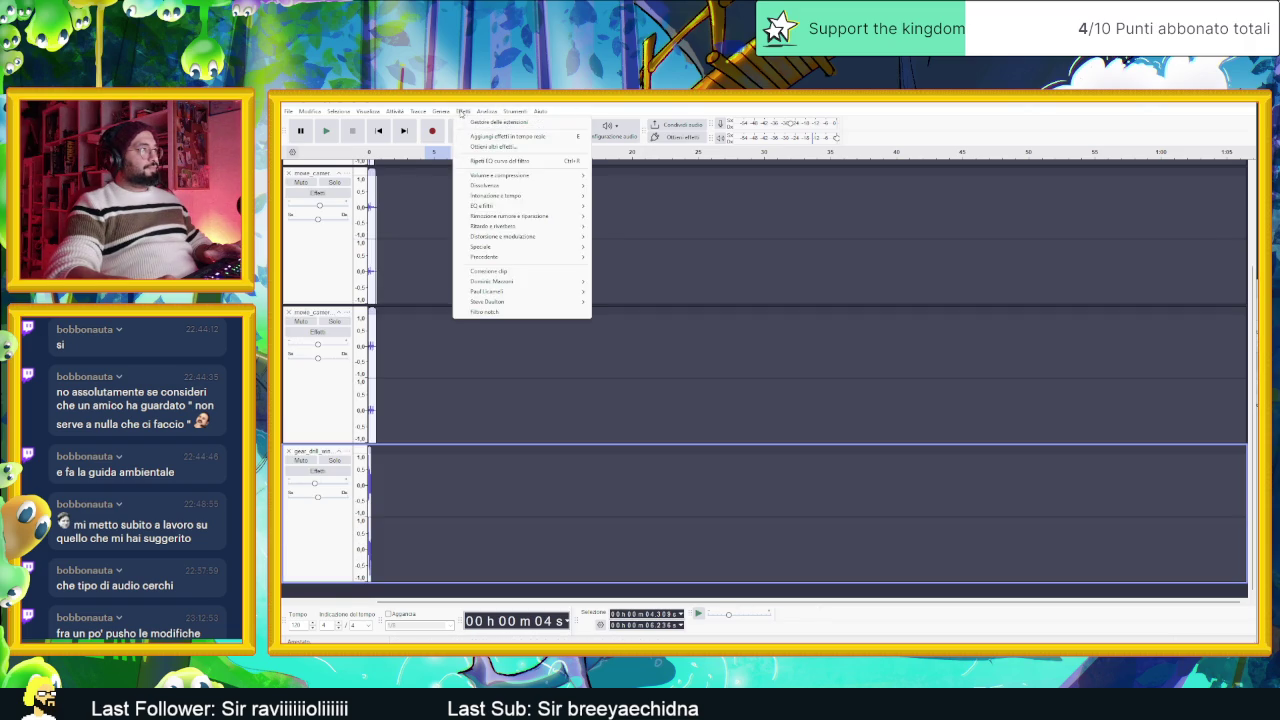
mouse_move(420, 113)
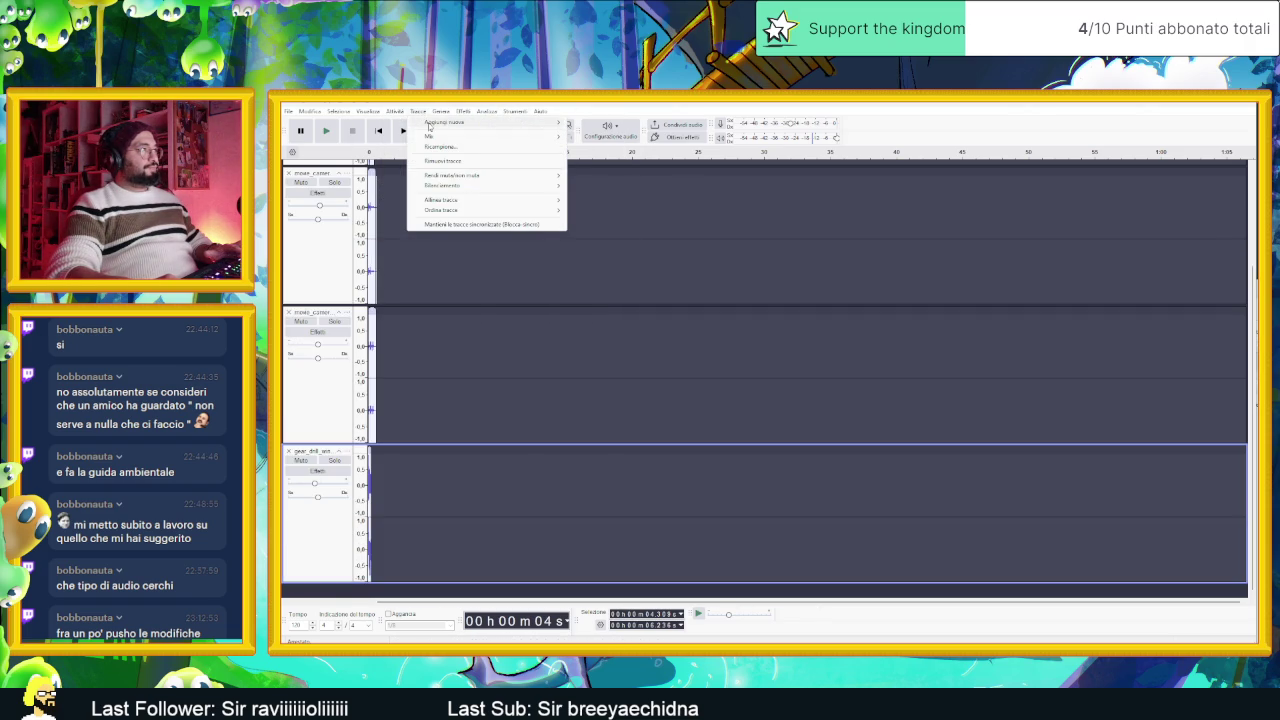
mouse_move(508, 125)
left_click(604, 133)
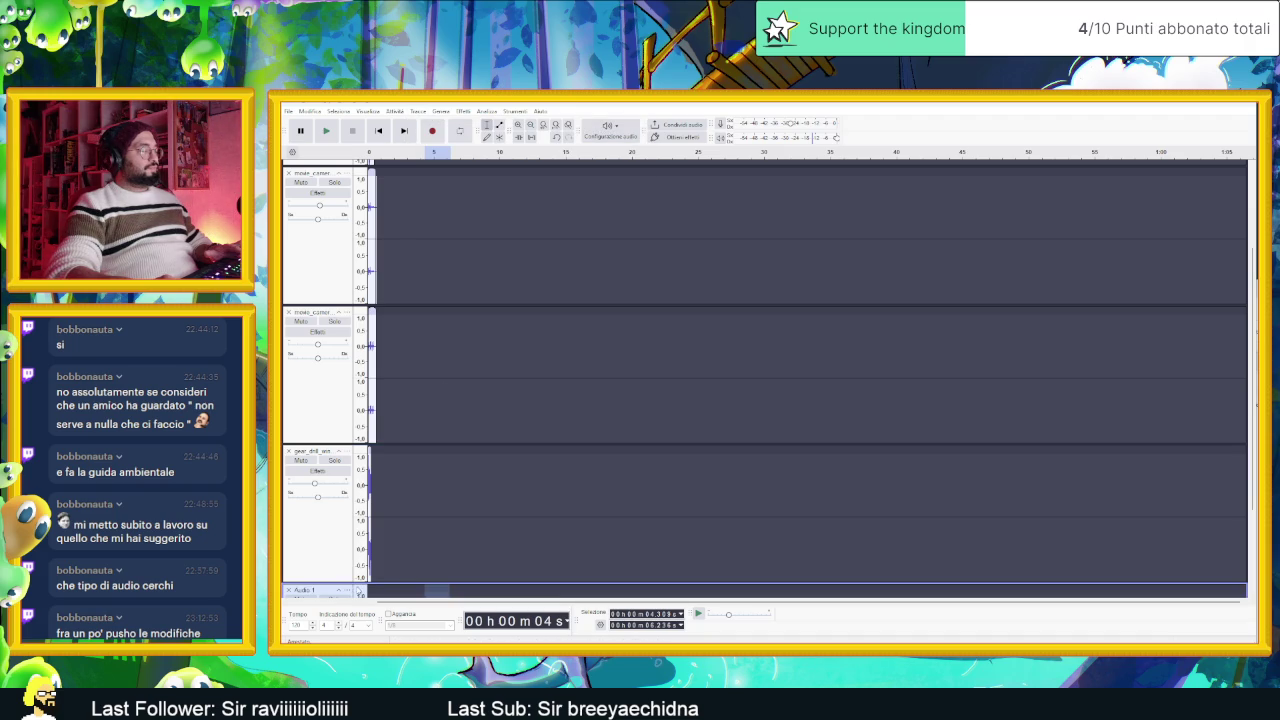
scroll(388, 581, "down", 1)
left_click(373, 460)
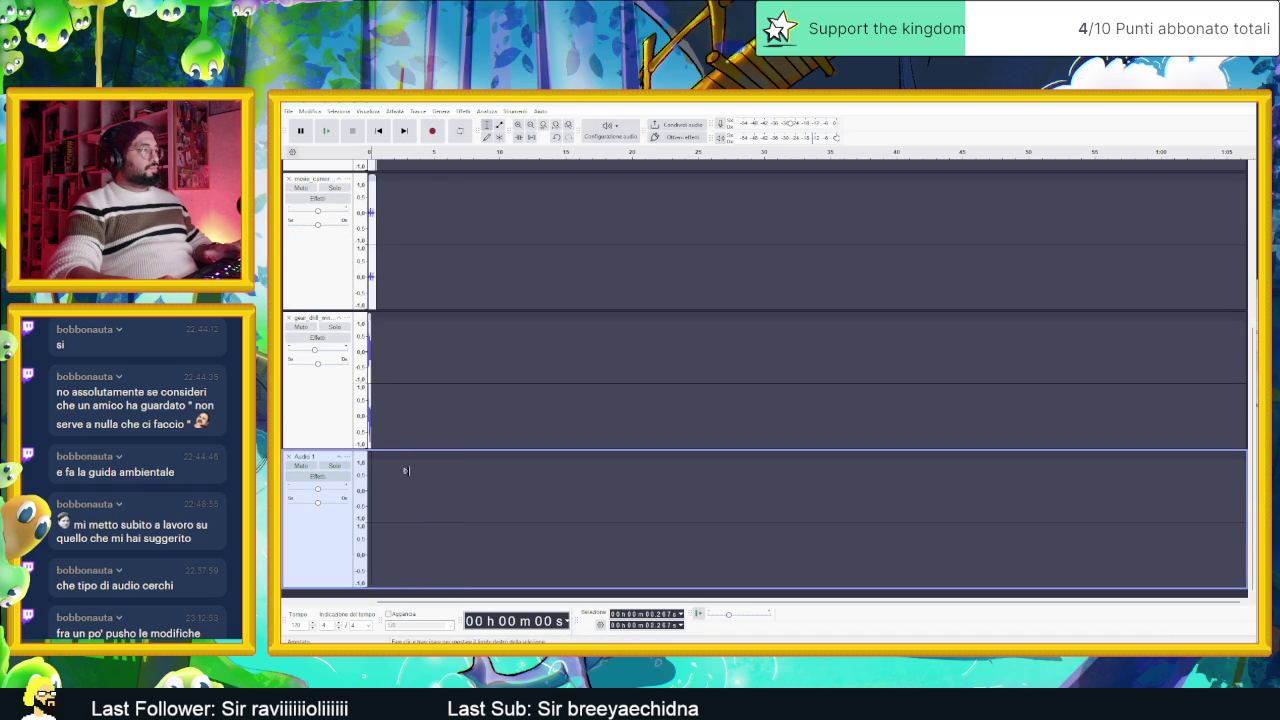
Step: Paste the copied clip at the start of Audio 1 and replay it several times
key("ctrl+v")
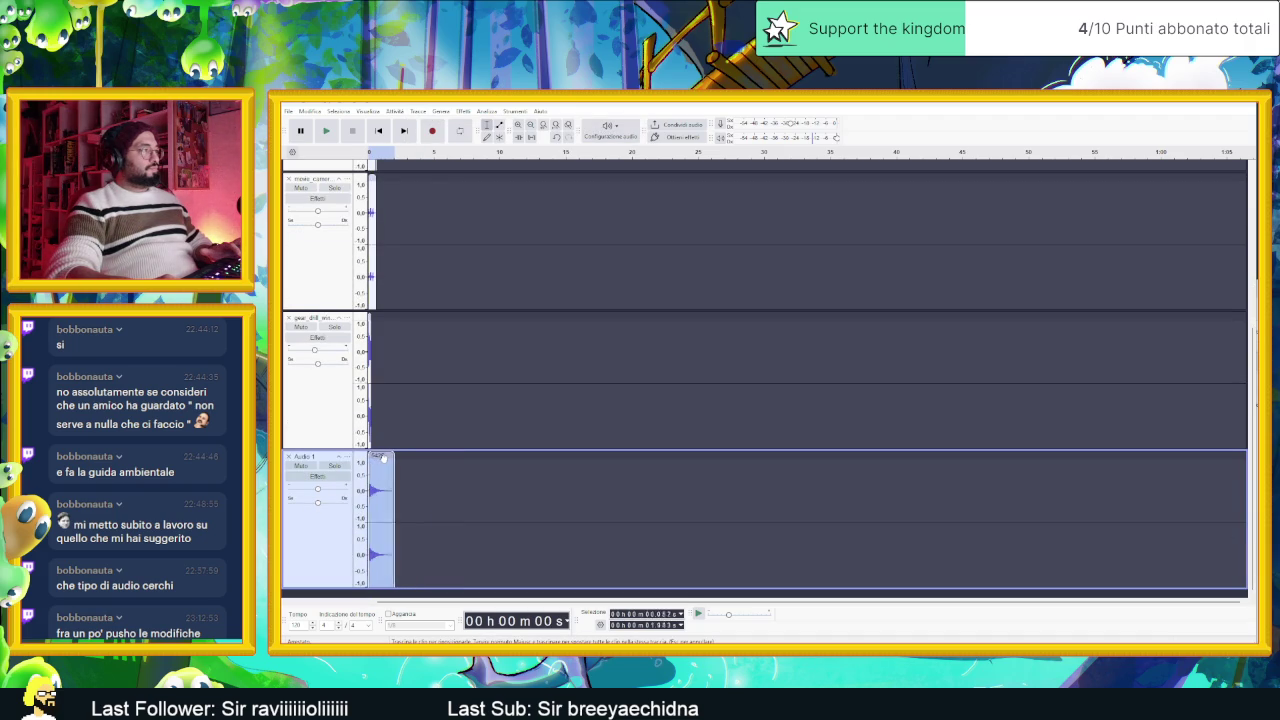
key("space")
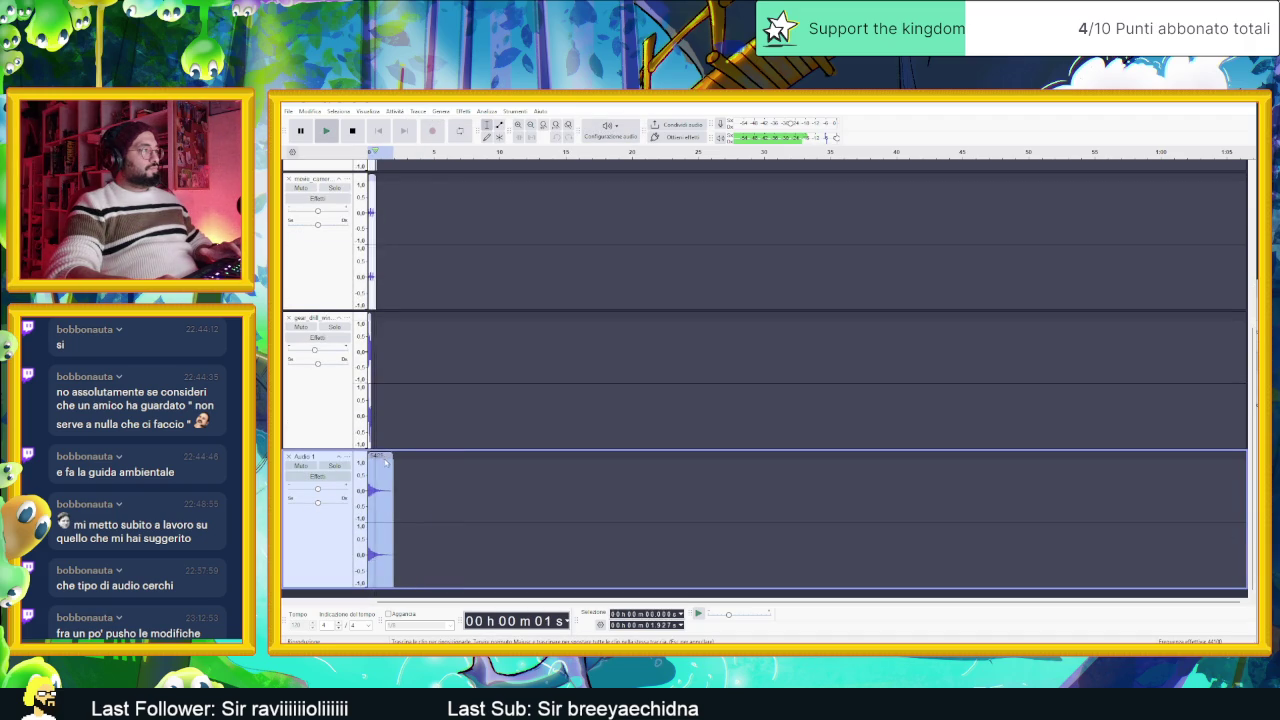
key("space")
key("space")
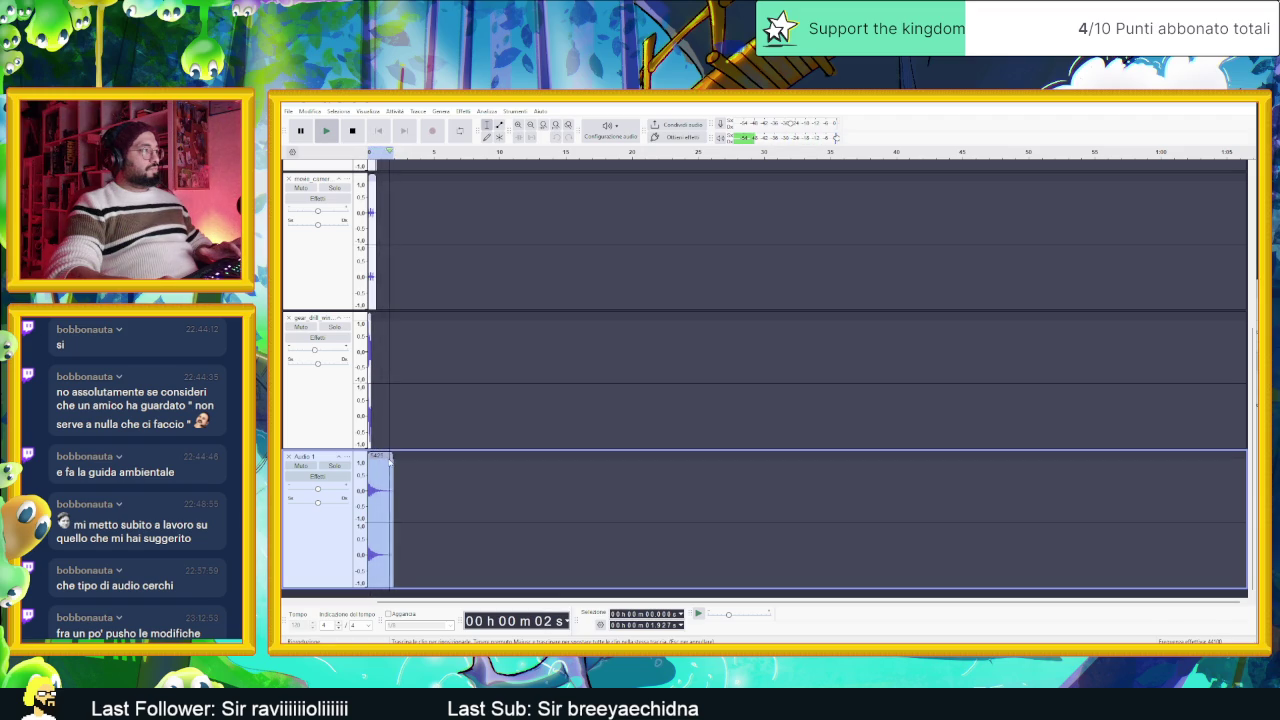
key("space")
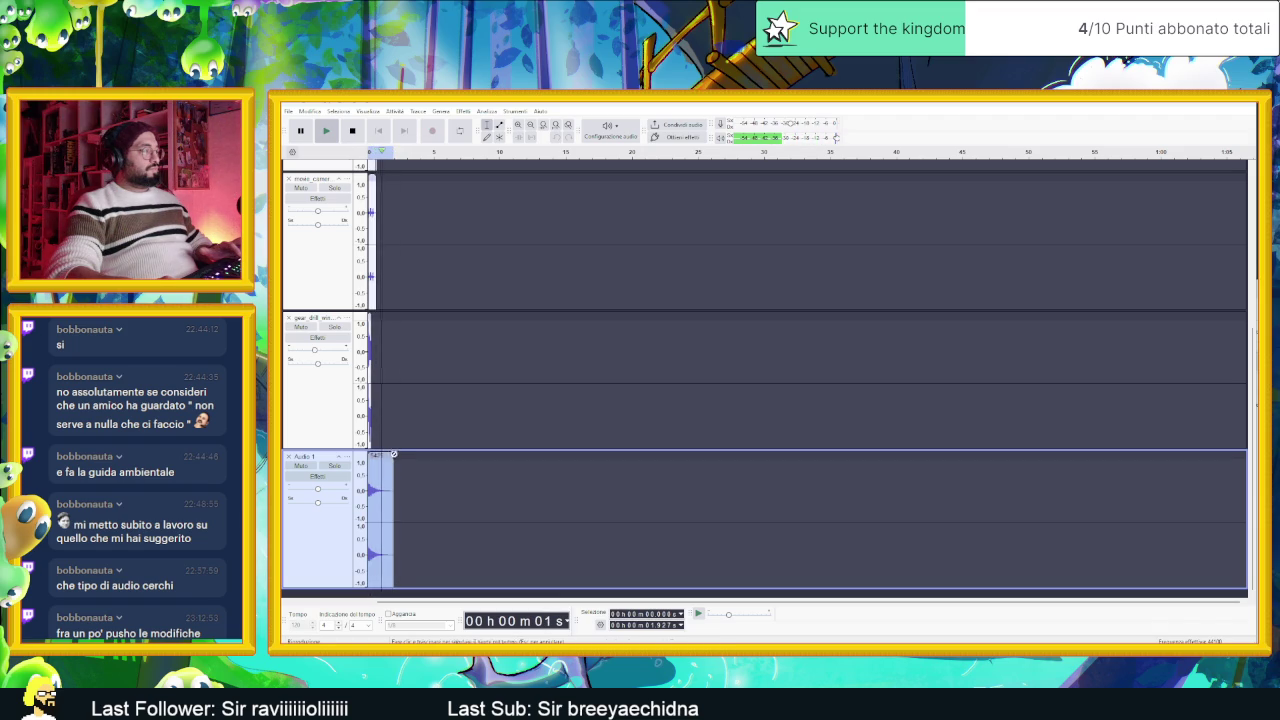
key("space")
left_click(351, 131)
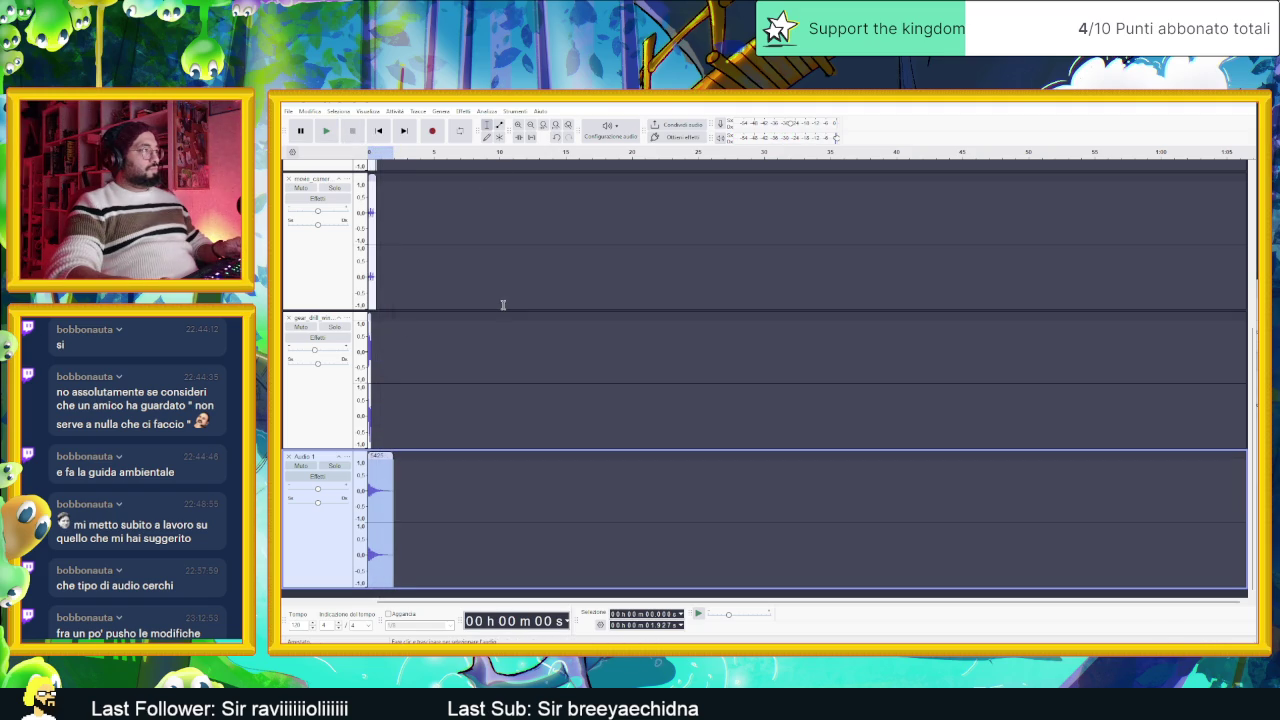
Step: Play the whole mix from the beginning repeatedly to check the layering
scroll(440, 285, "up", 5)
scroll(384, 268, "down", 5)
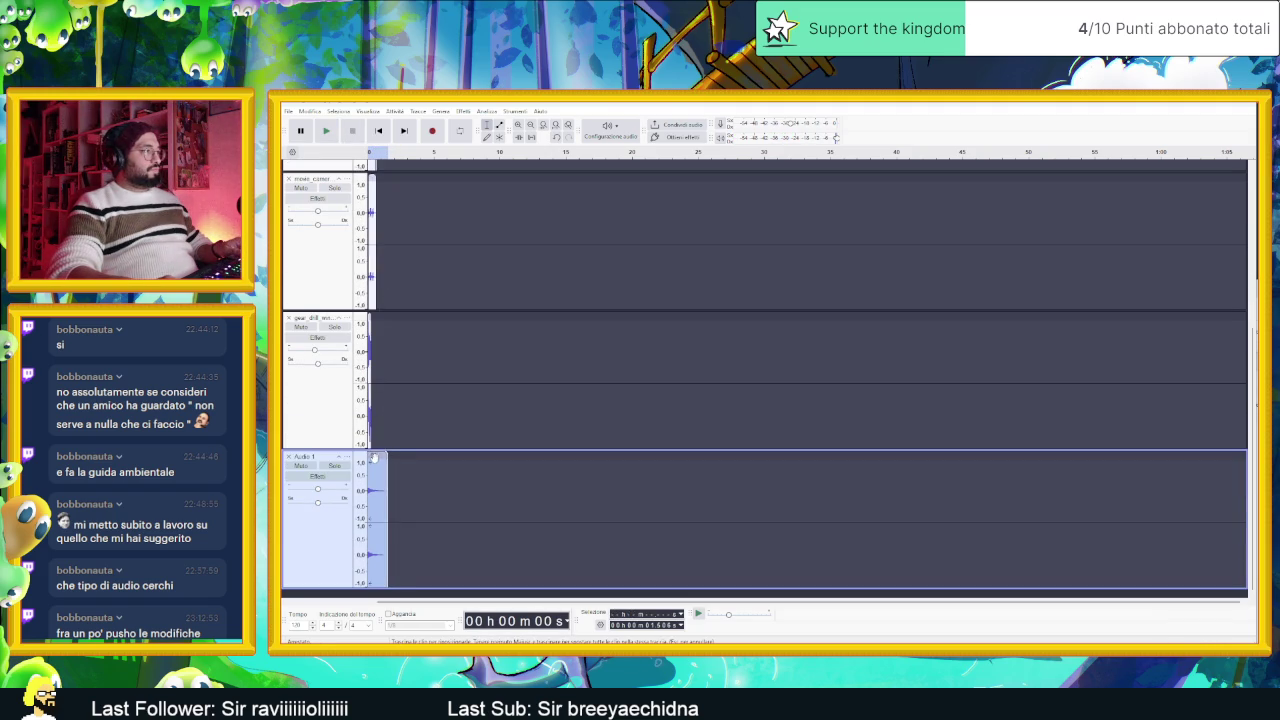
key("space")
left_click(379, 131)
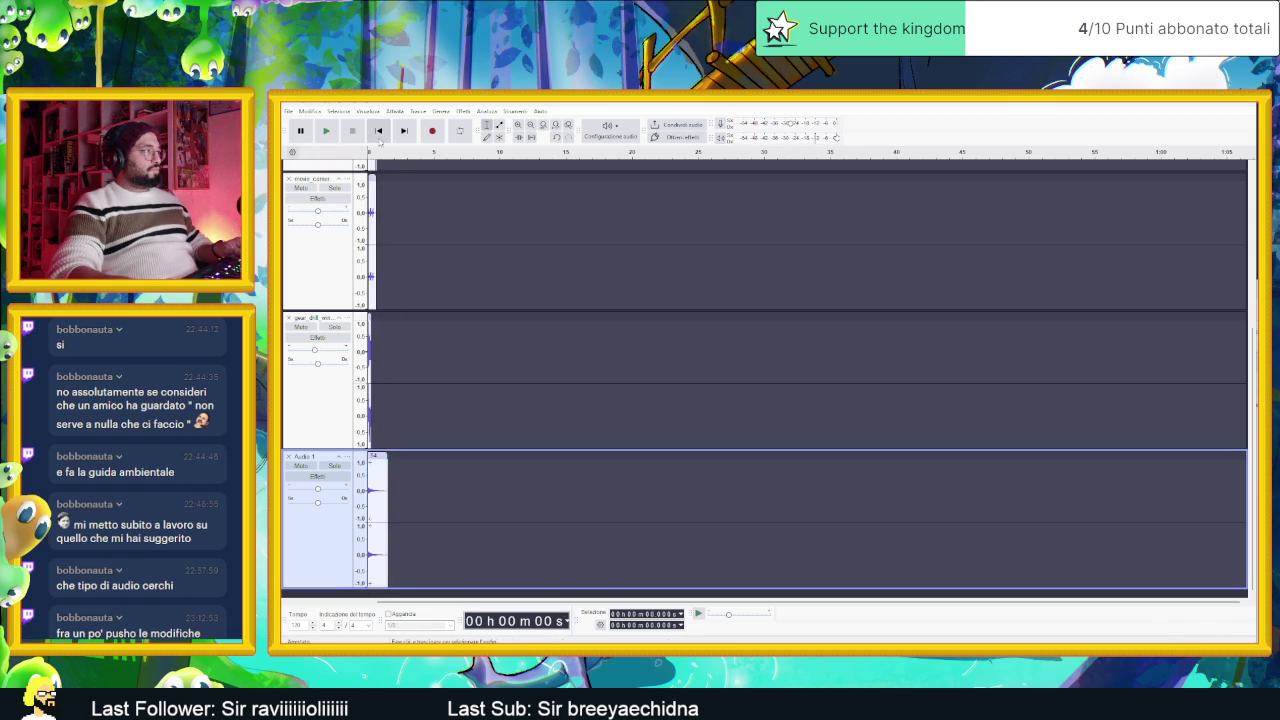
key("space")
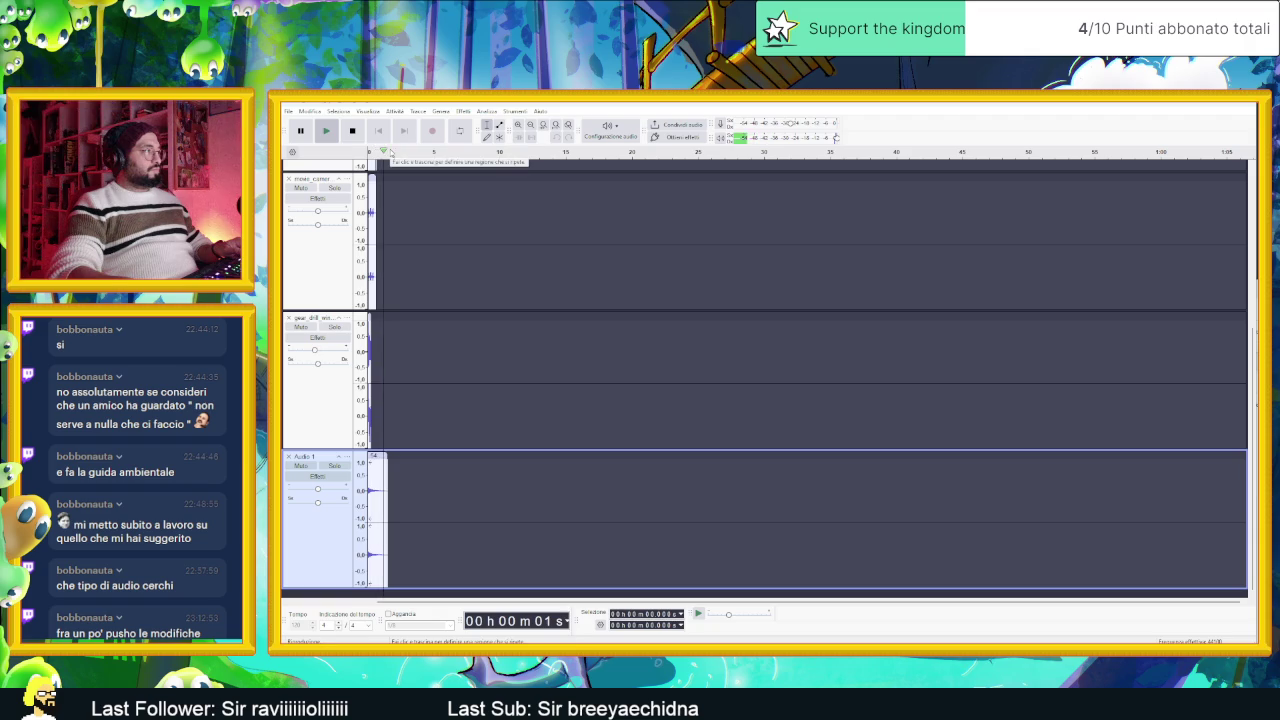
key("space")
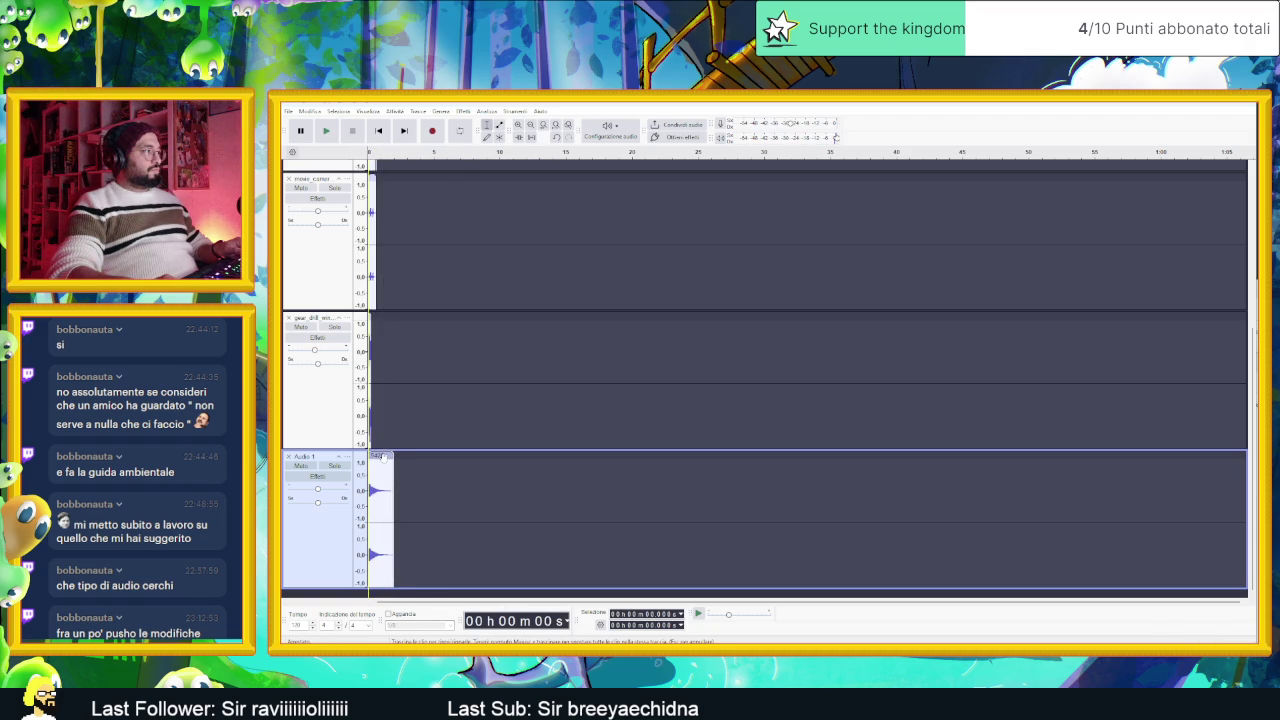
key("space")
key("space")
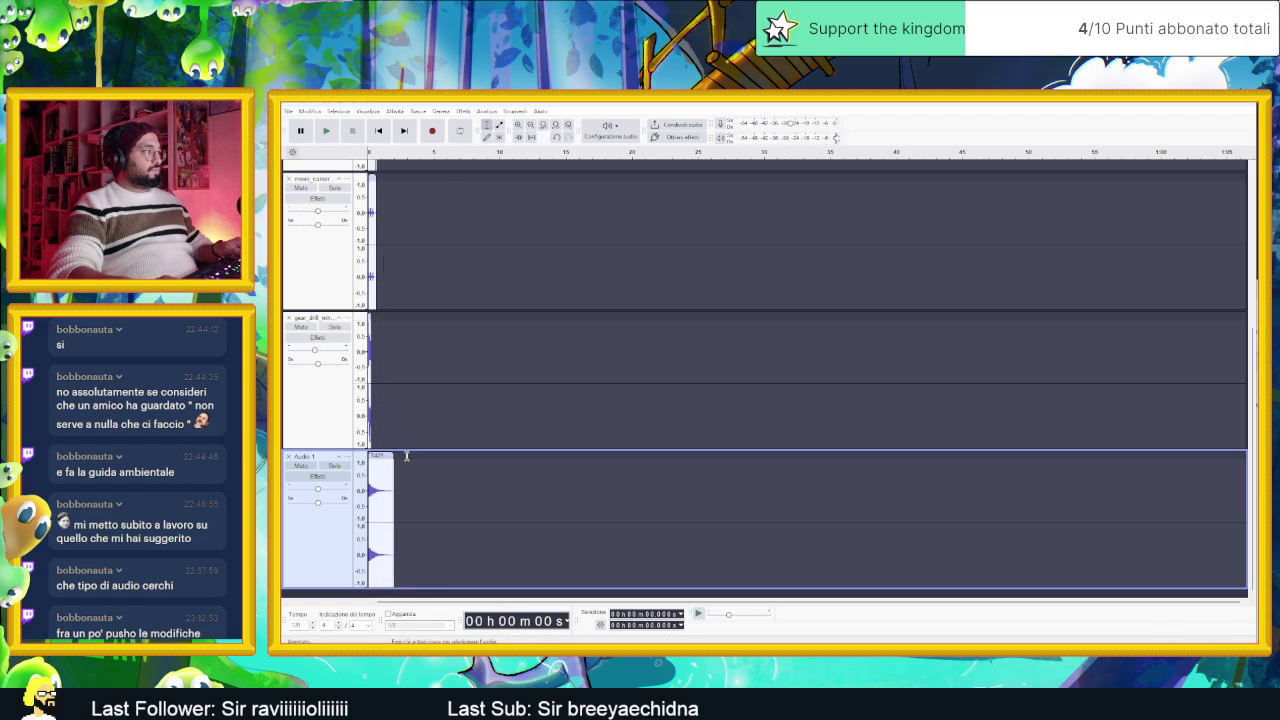
scroll(405, 360, "up", 3)
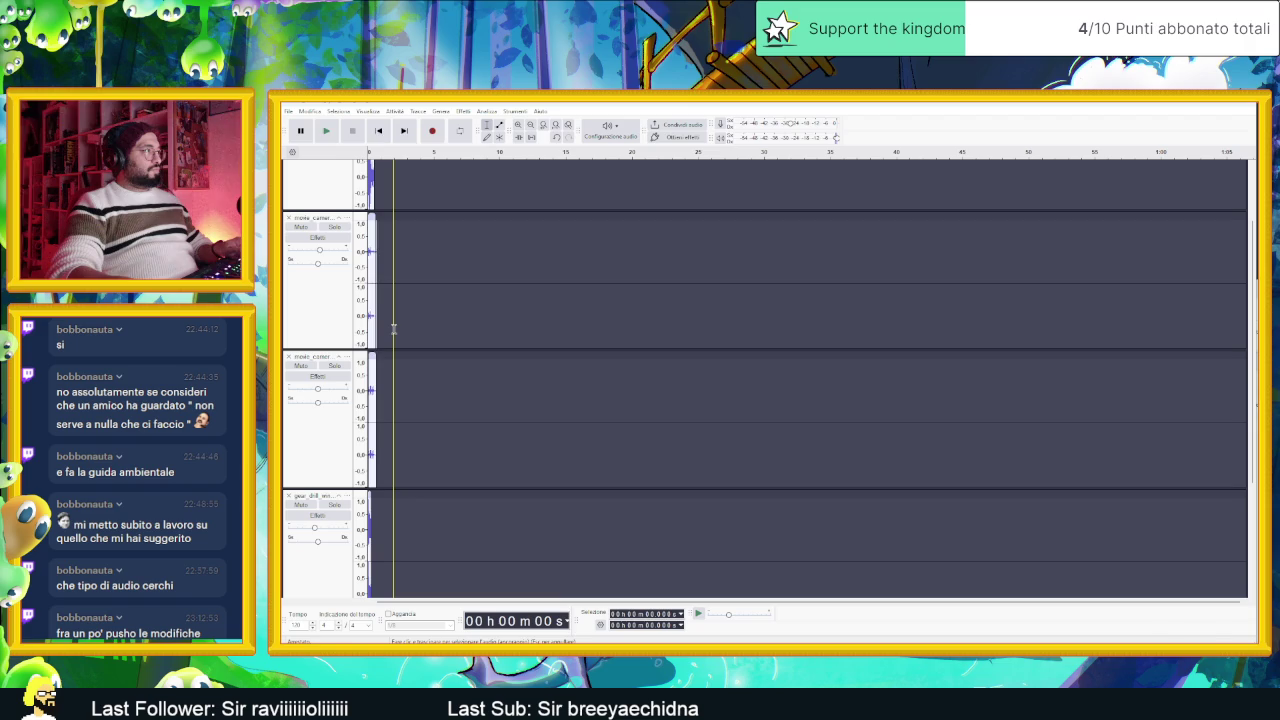
Step: Play the layered clips and zoom in on the short clips in track 2
key("space")
key("space")
scroll(382, 286, "up", 2)
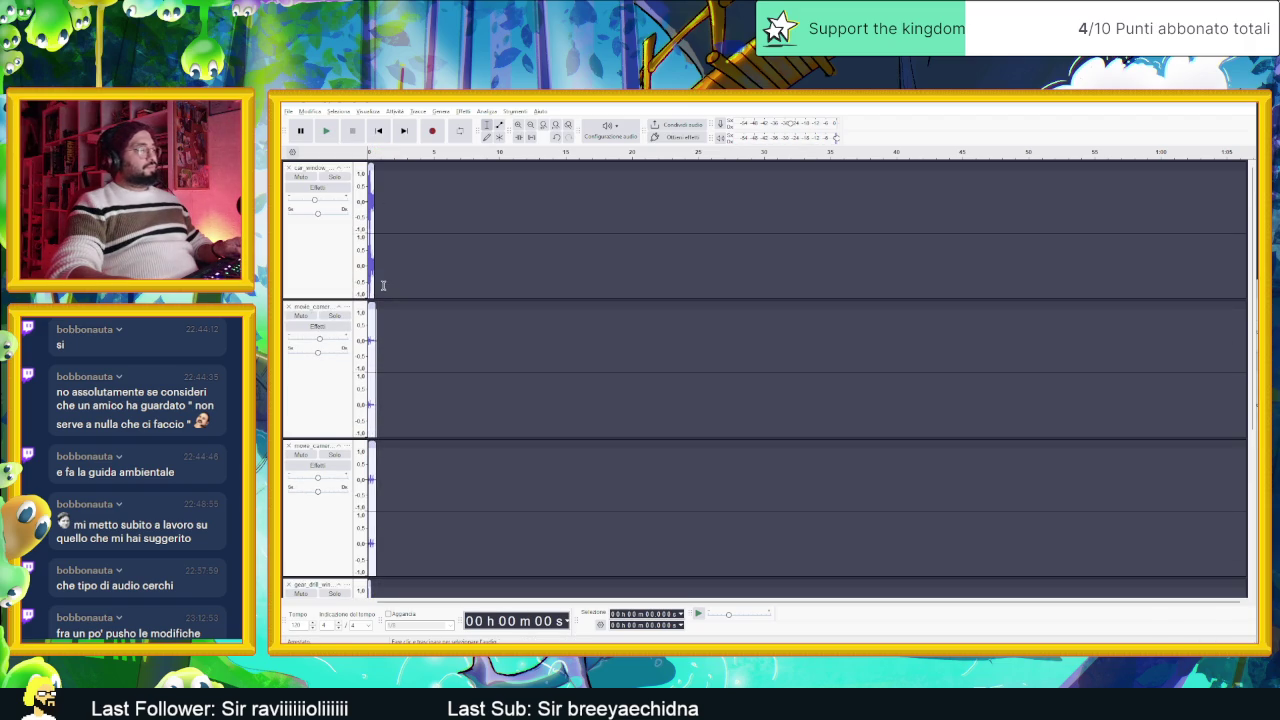
left_click(421, 364)
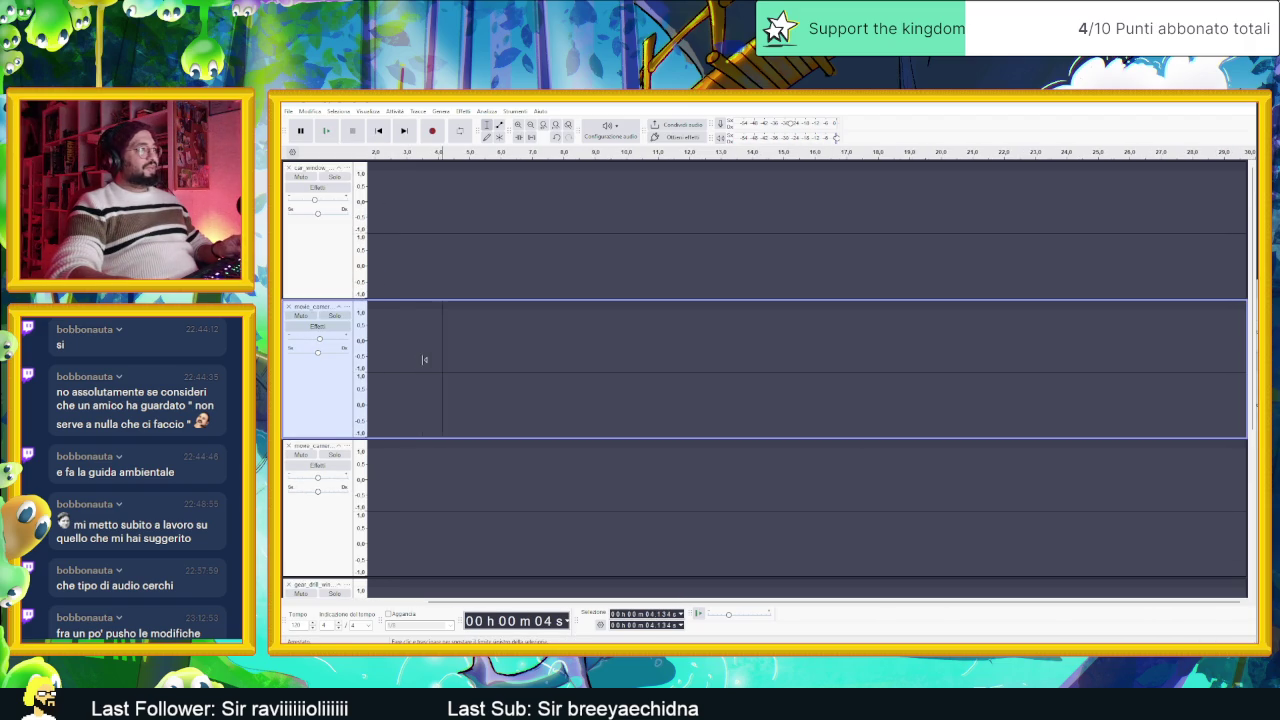
key("ctrl+1")
scroll(430, 362, "up", 3)
scroll(456, 364, "up", 3)
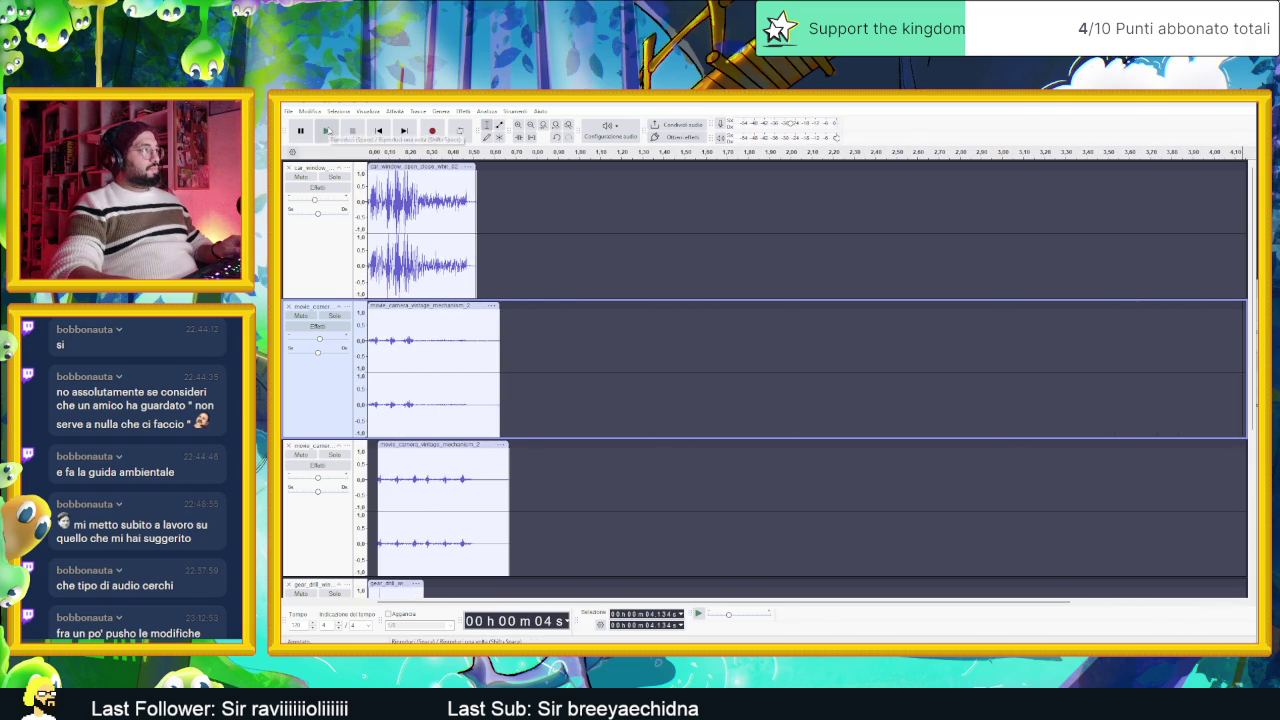
Step: Replay the mix from the start and solo the car window track
left_click(379, 130)
left_click(328, 131)
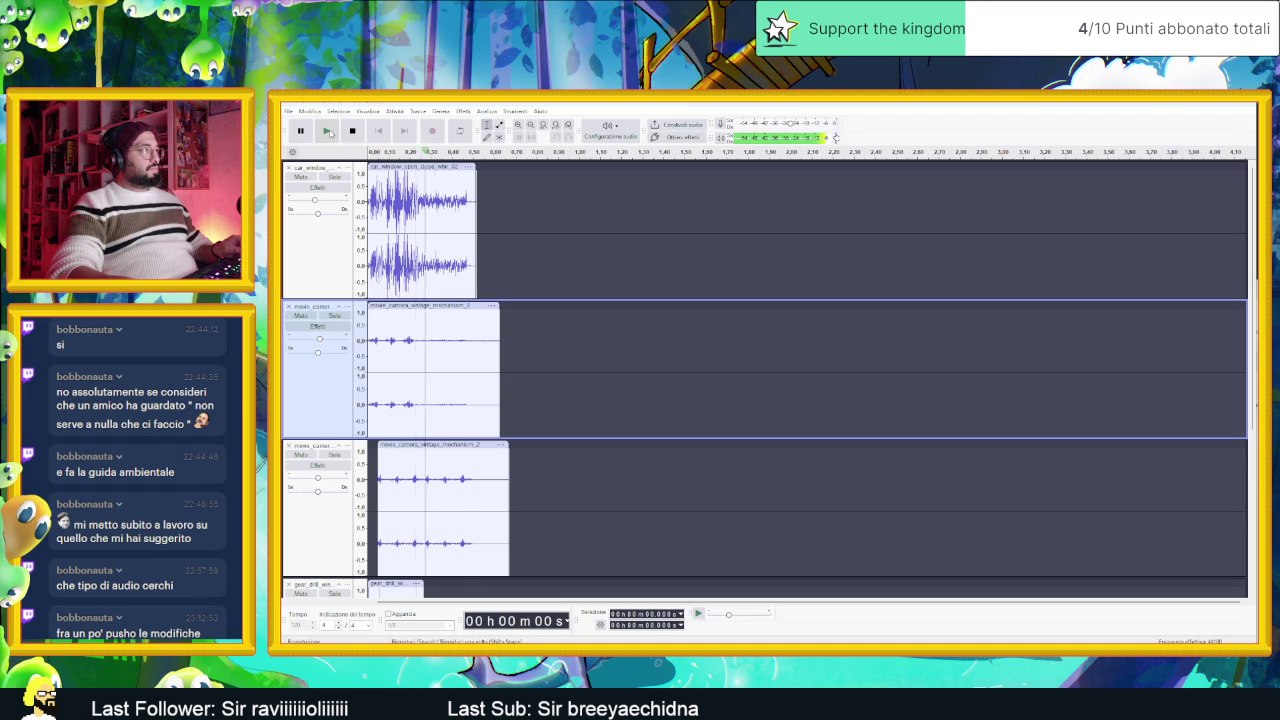
left_click(334, 176)
left_click(328, 131)
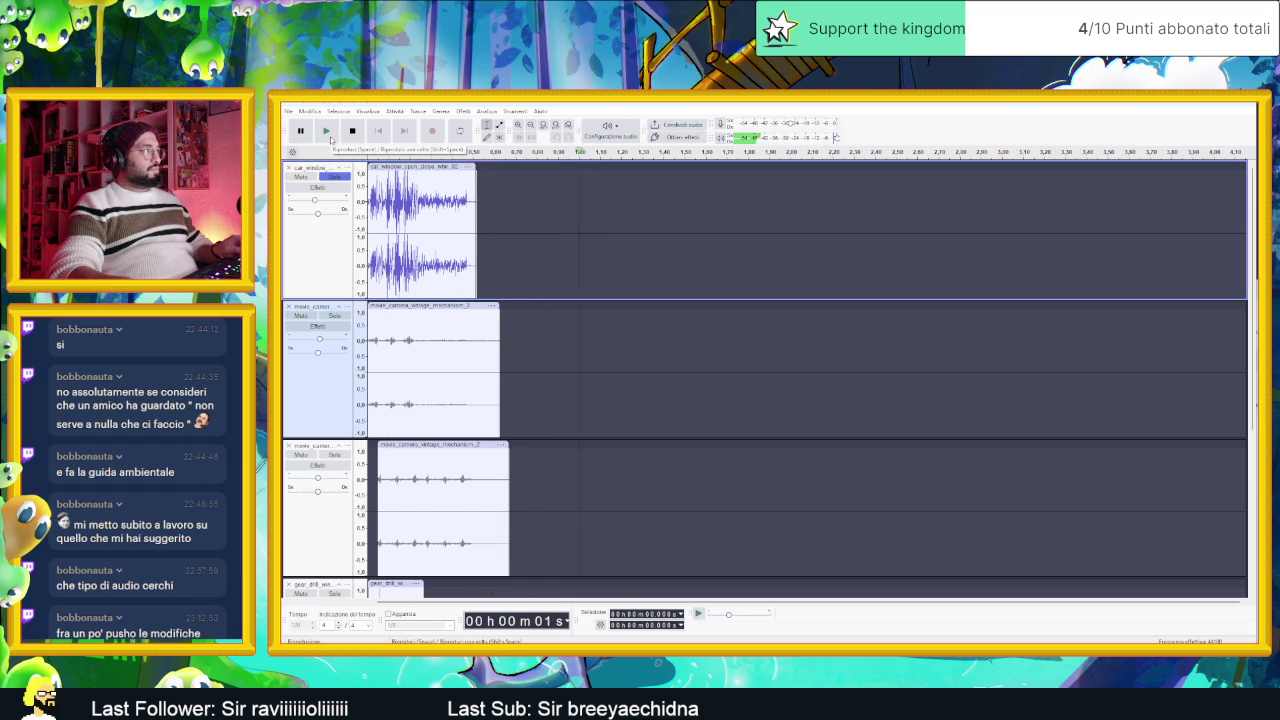
Step: Nudge the car window track's gain down slightly and replay the mix with solo off
mouse_move(315, 200)
left_click_drag(315, 200, 314, 200)
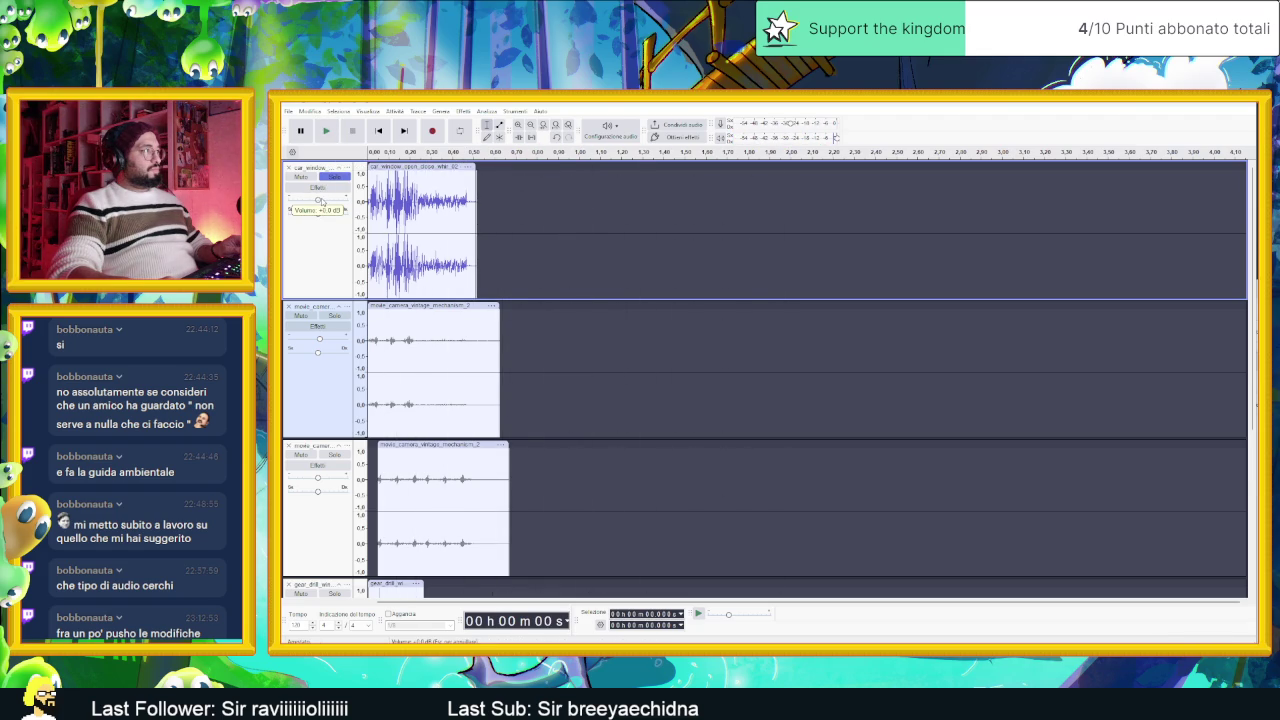
left_click(327, 131)
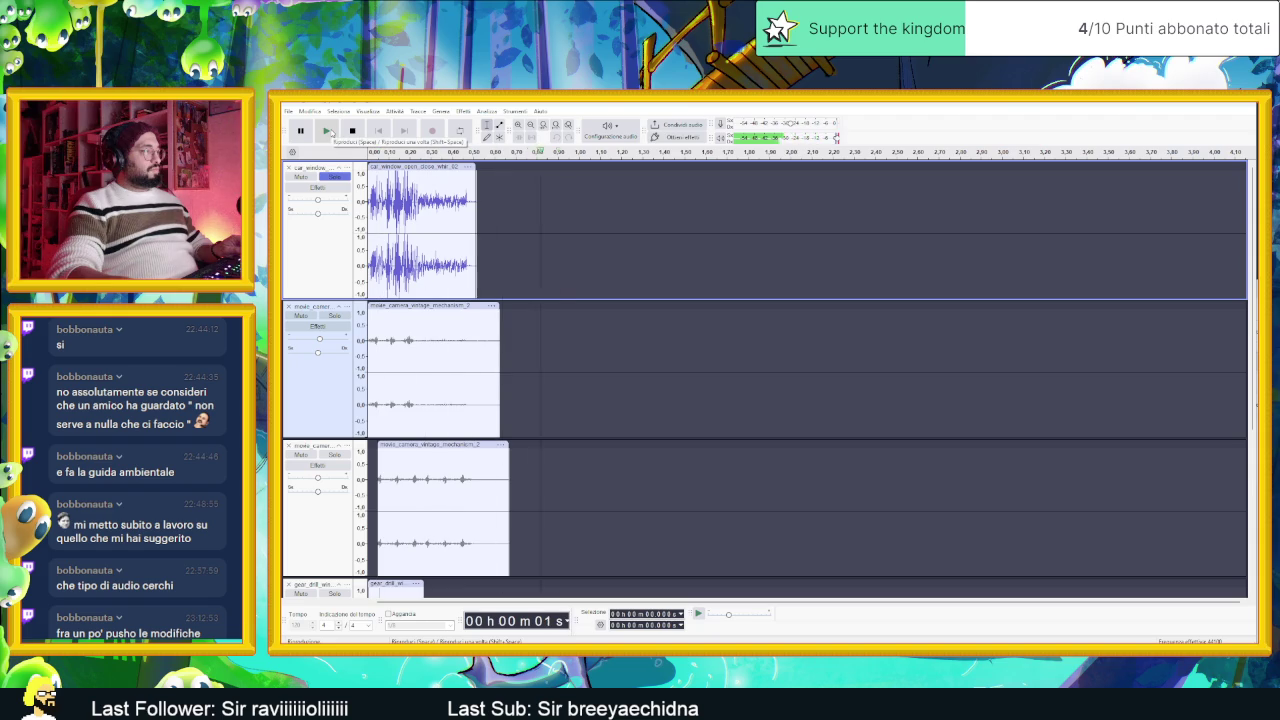
left_click(350, 132)
left_click(327, 177)
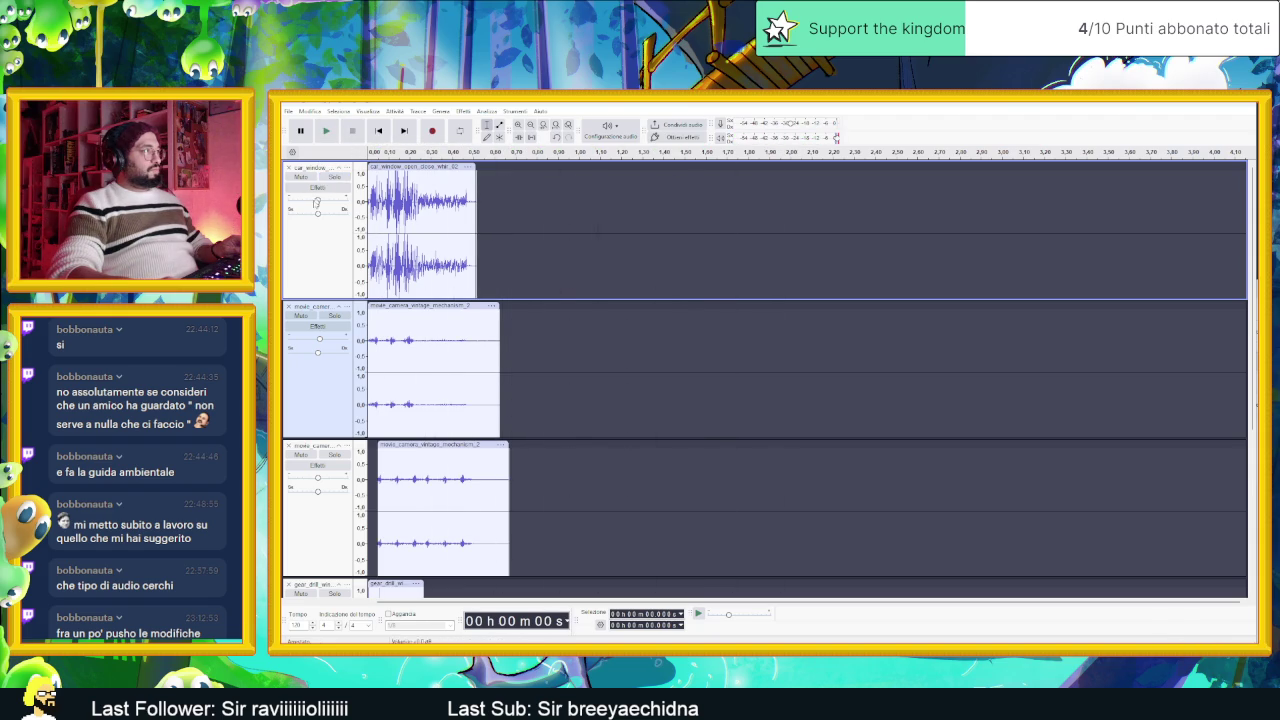
left_click(328, 131)
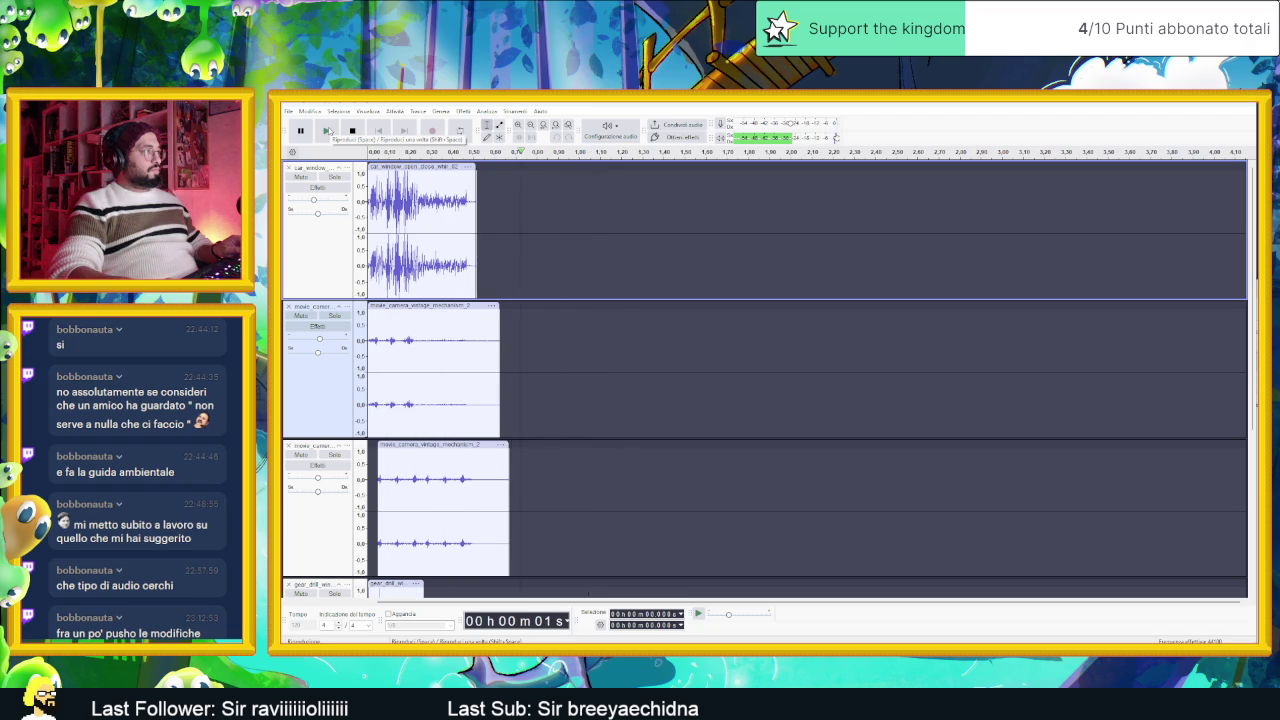
left_click(331, 178)
Step: Mute the car window track to hear the mix without it, then unmute and select a stretch of it
left_click(301, 177)
left_click(352, 131)
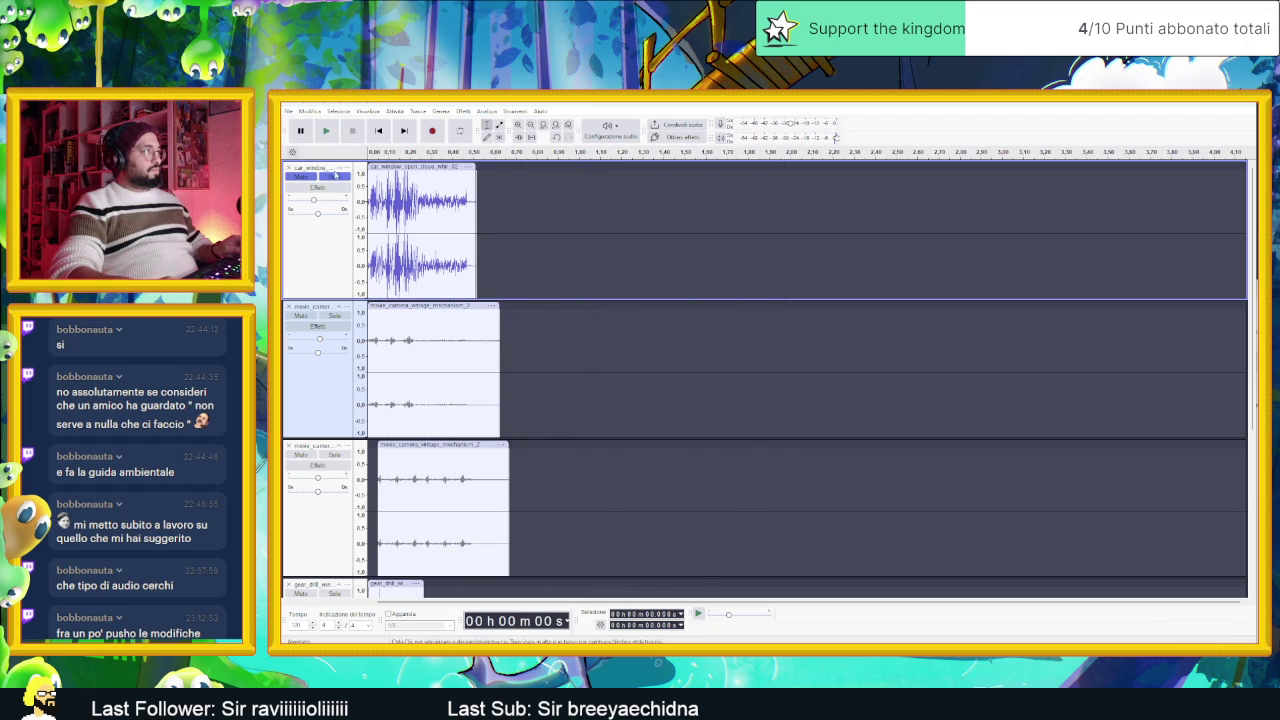
left_click(334, 176)
left_click(325, 131)
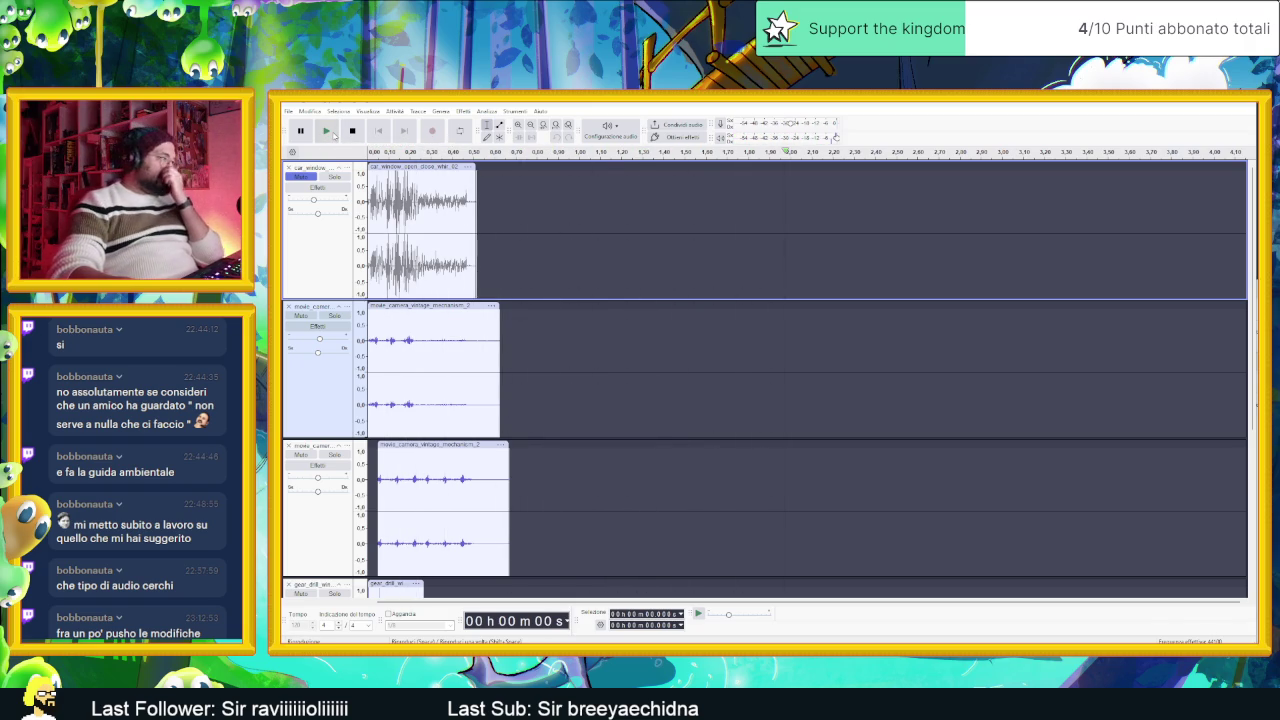
left_click(334, 134)
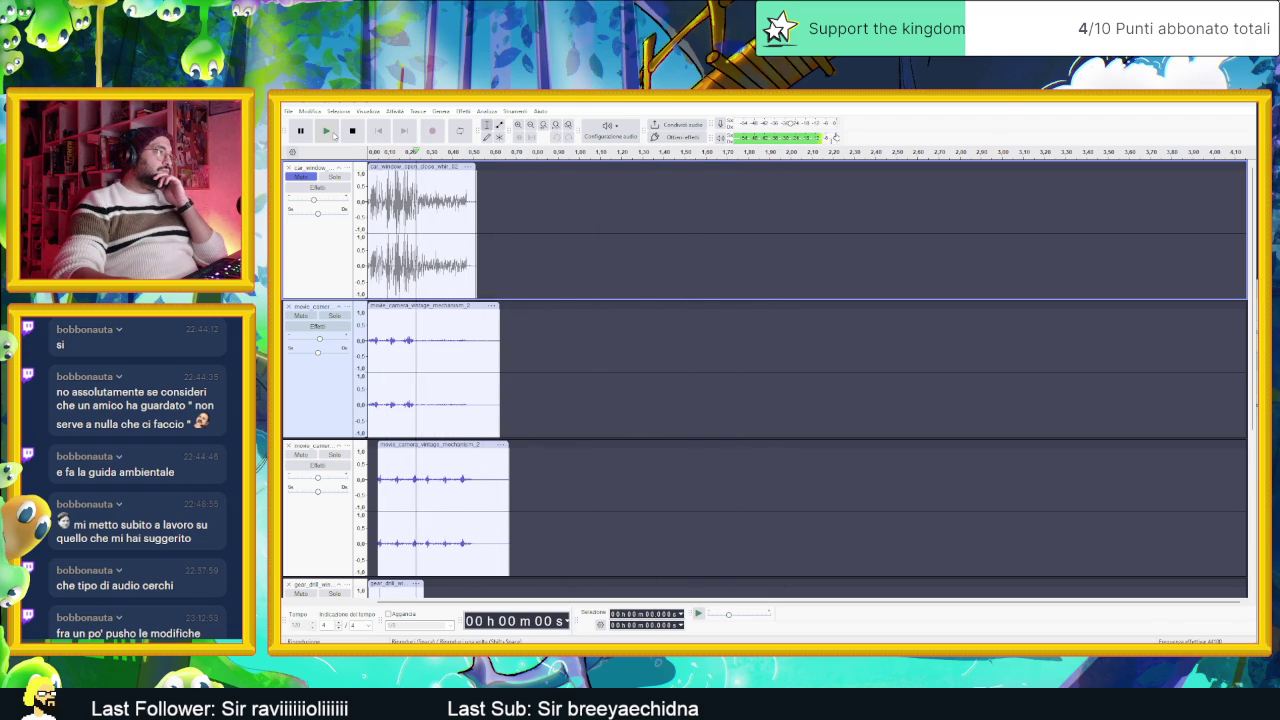
left_click(330, 132)
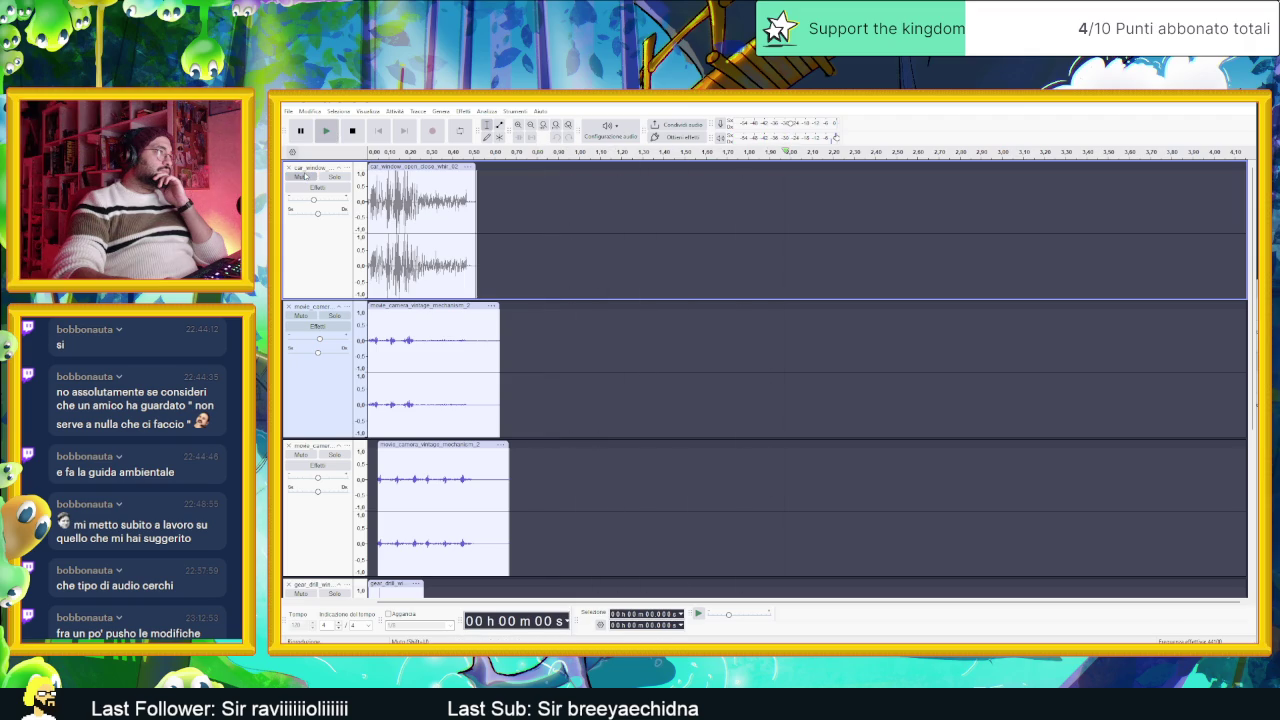
left_click(327, 132)
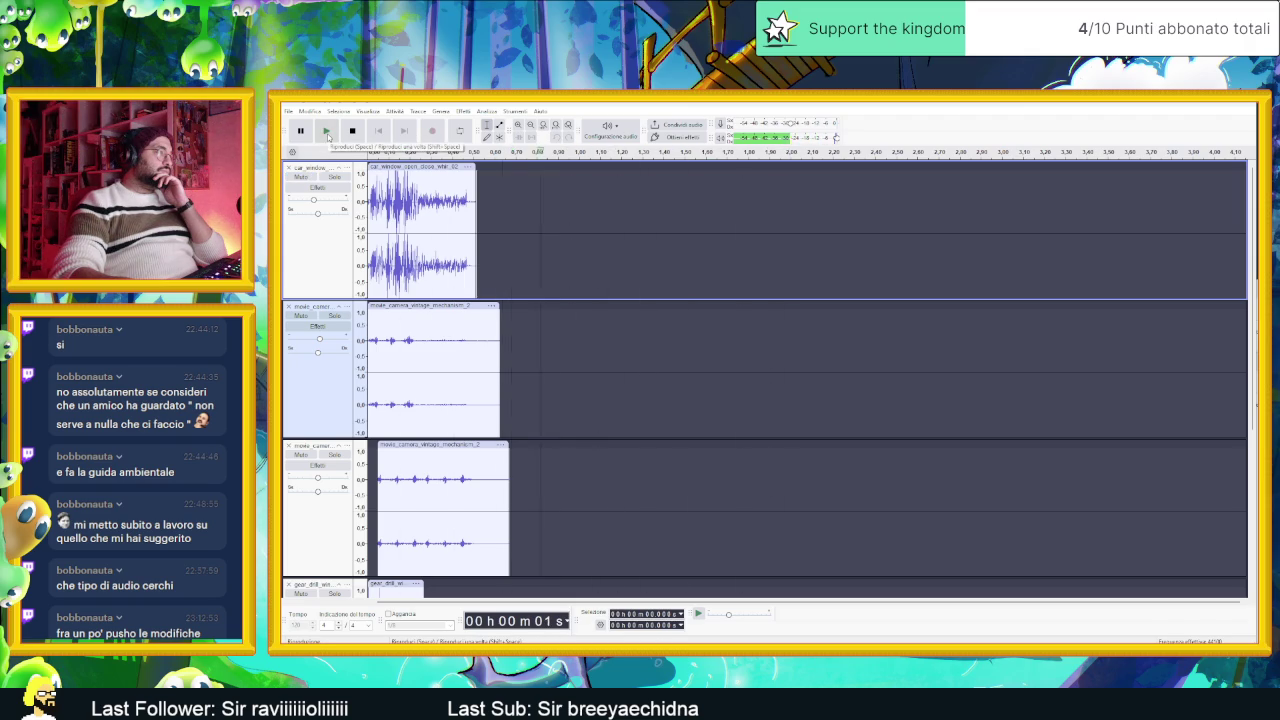
left_click_drag(421, 194, 465, 194)
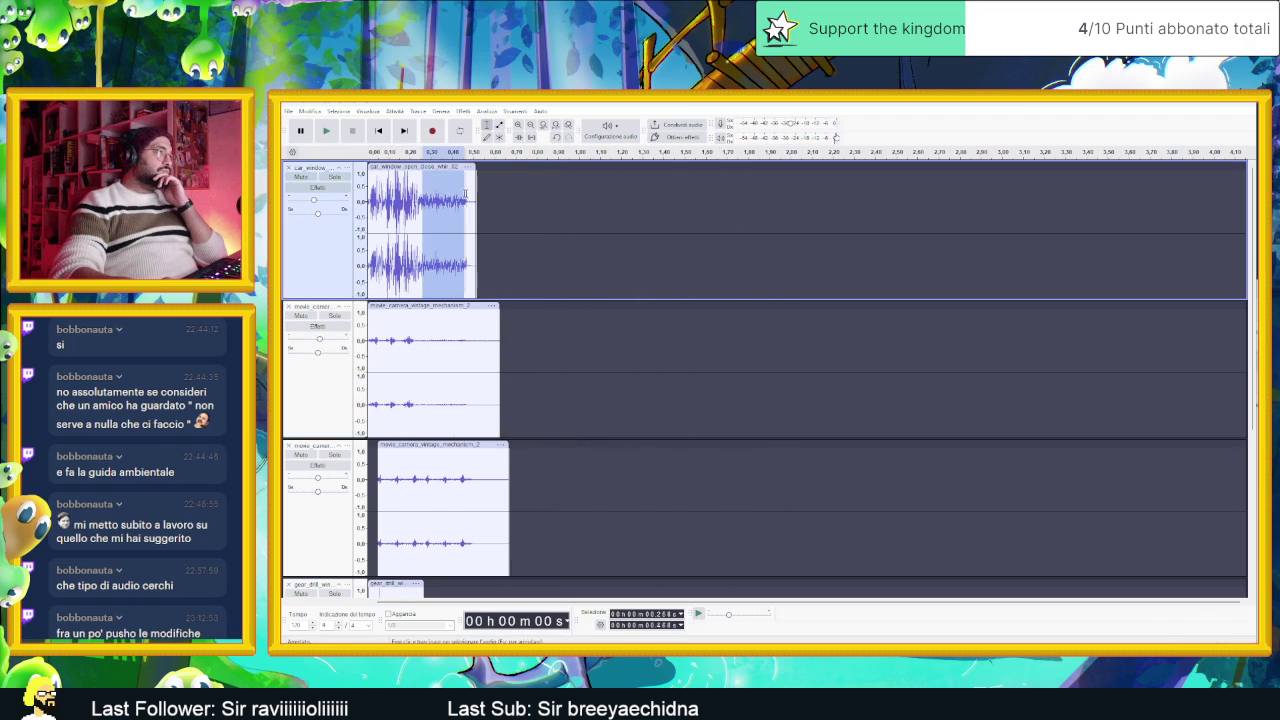
Step: Select the first 0.25 s of the car window clip, replaying the selection
left_click(325, 131)
left_click(325, 131)
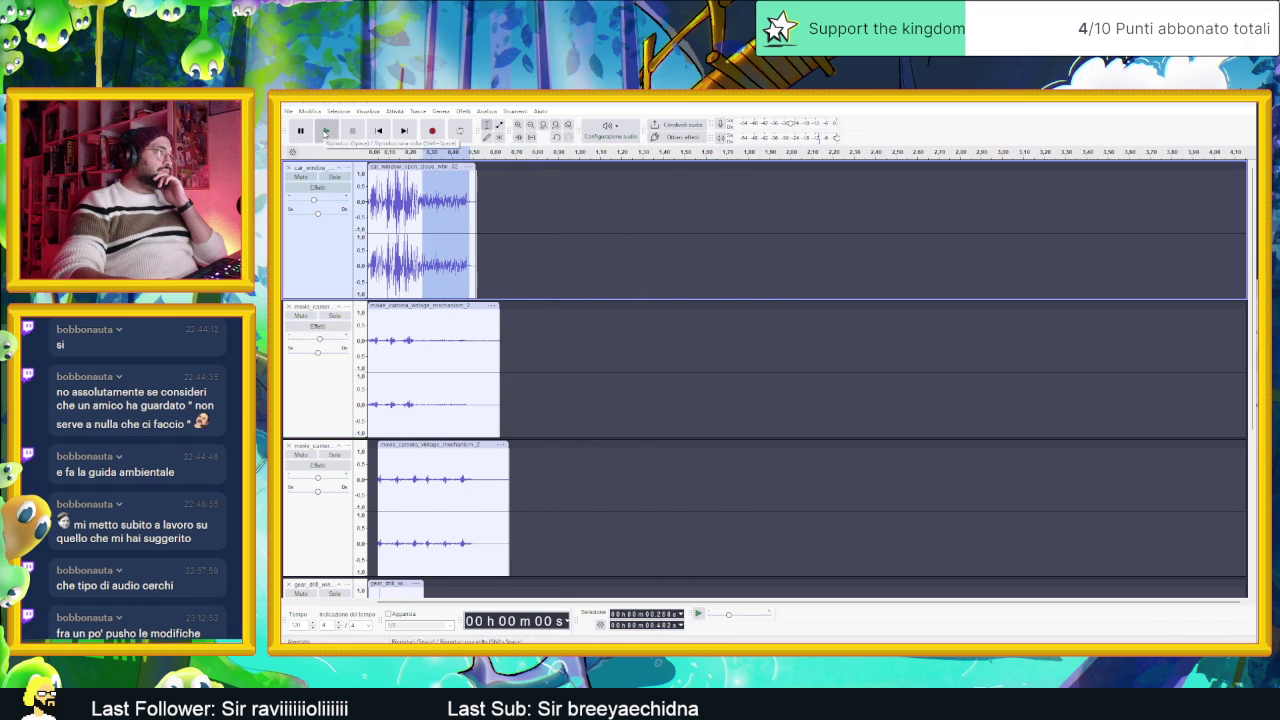
left_click_drag(412, 187, 371, 188)
left_click(330, 129)
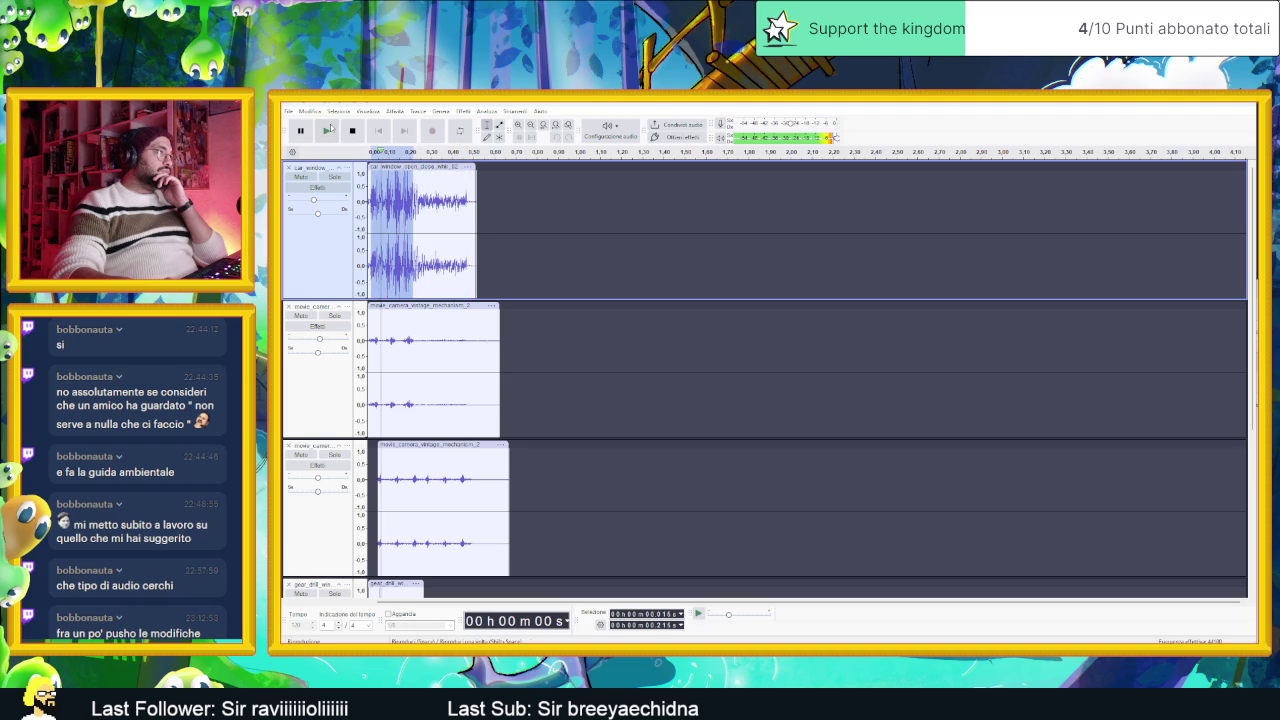
left_click(328, 130)
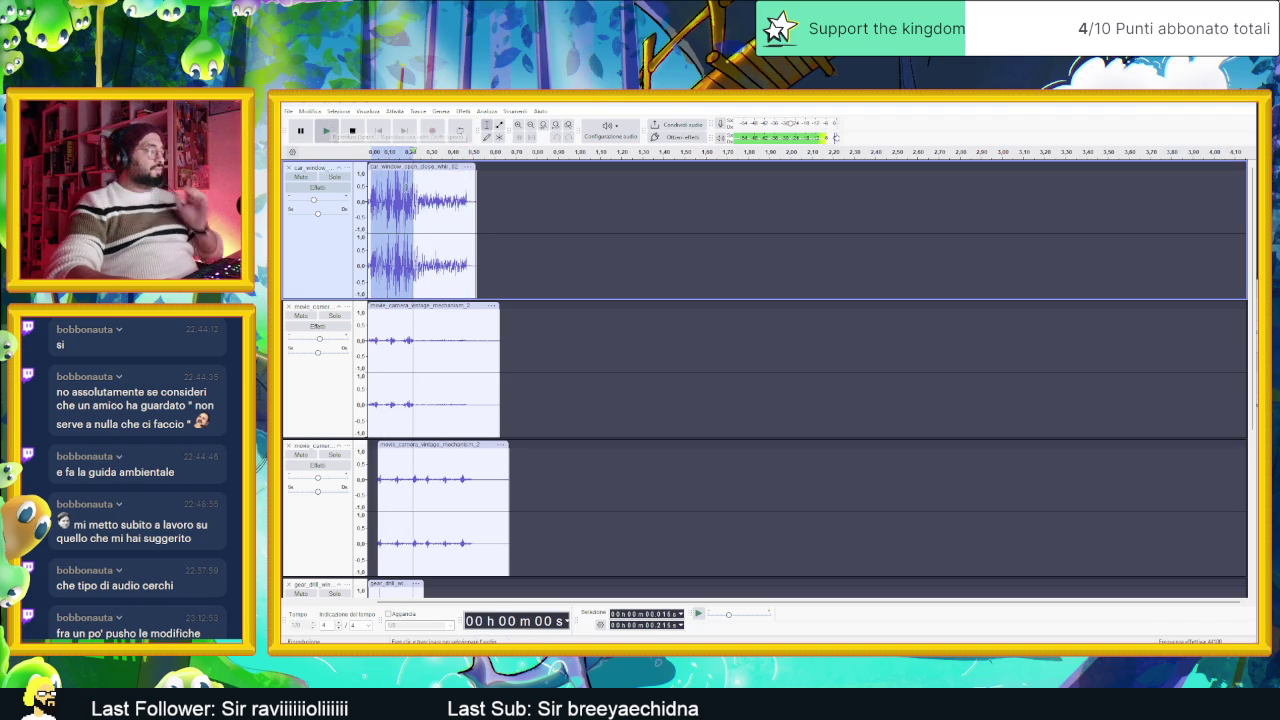
scroll(433, 187, "up", 3, "ctrl")
scroll(433, 187, "left", 3)
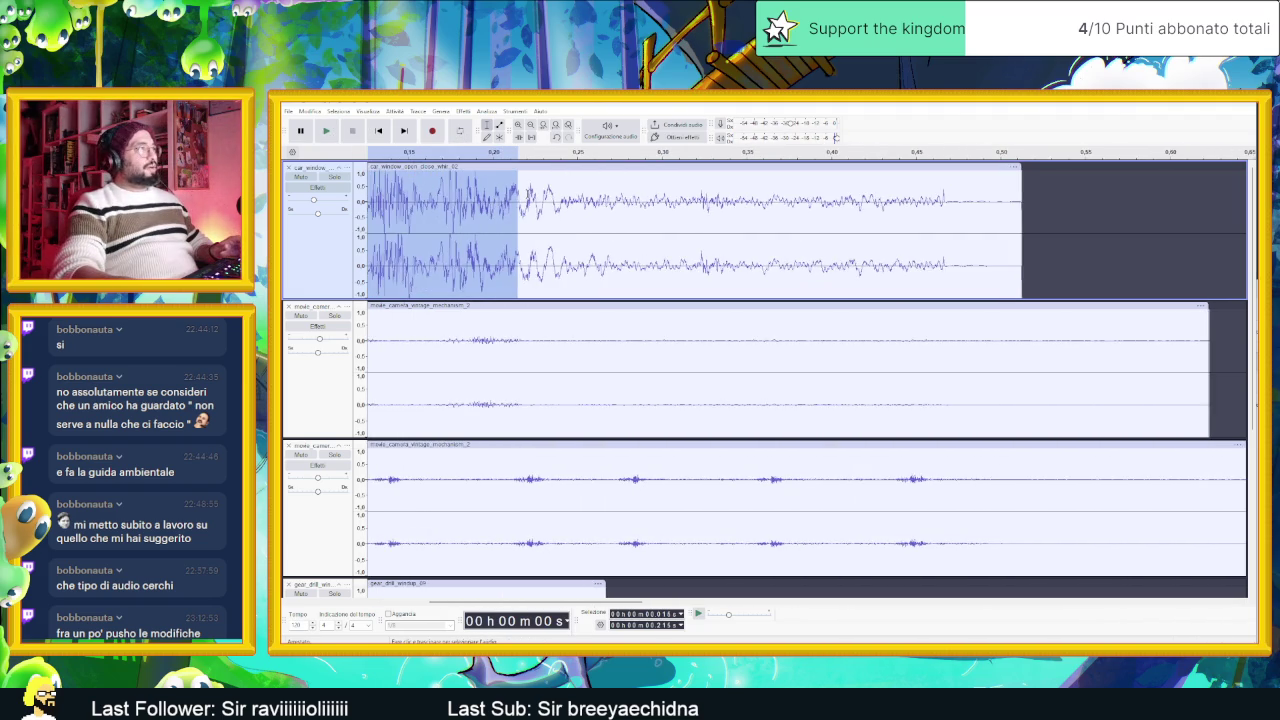
scroll(527, 192, "left", 1)
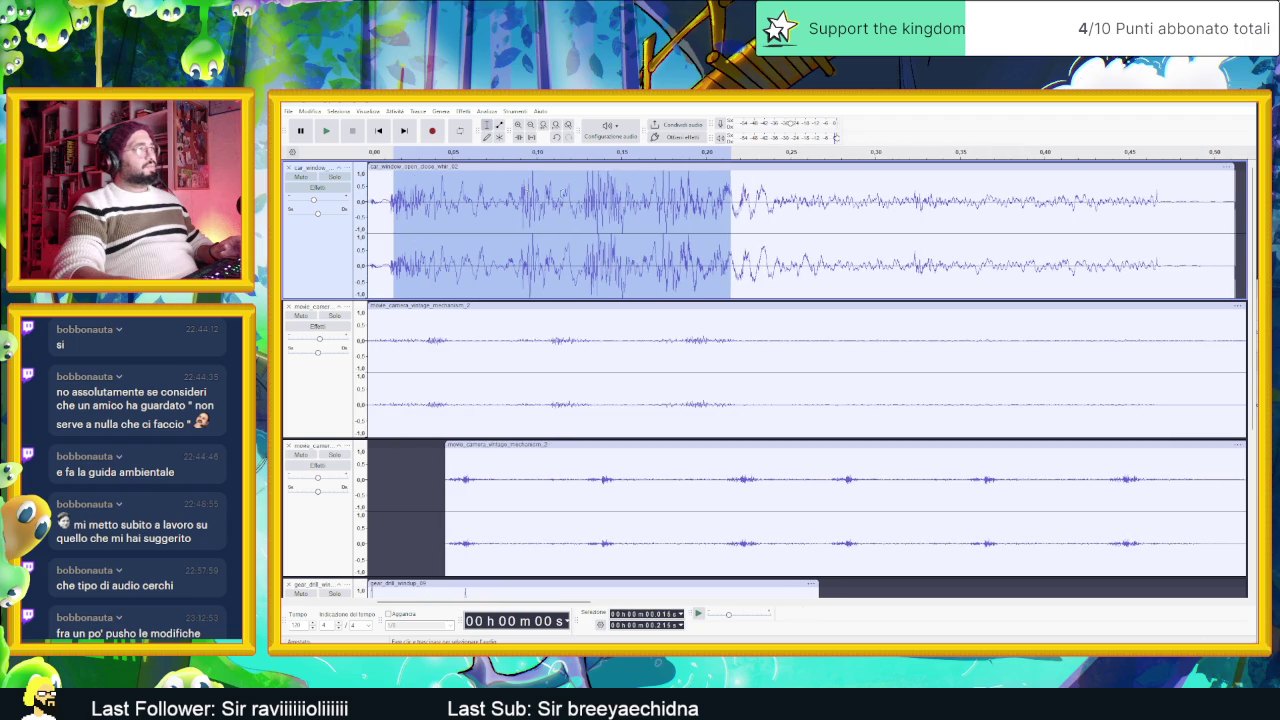
left_click_drag(793, 200, 370, 200)
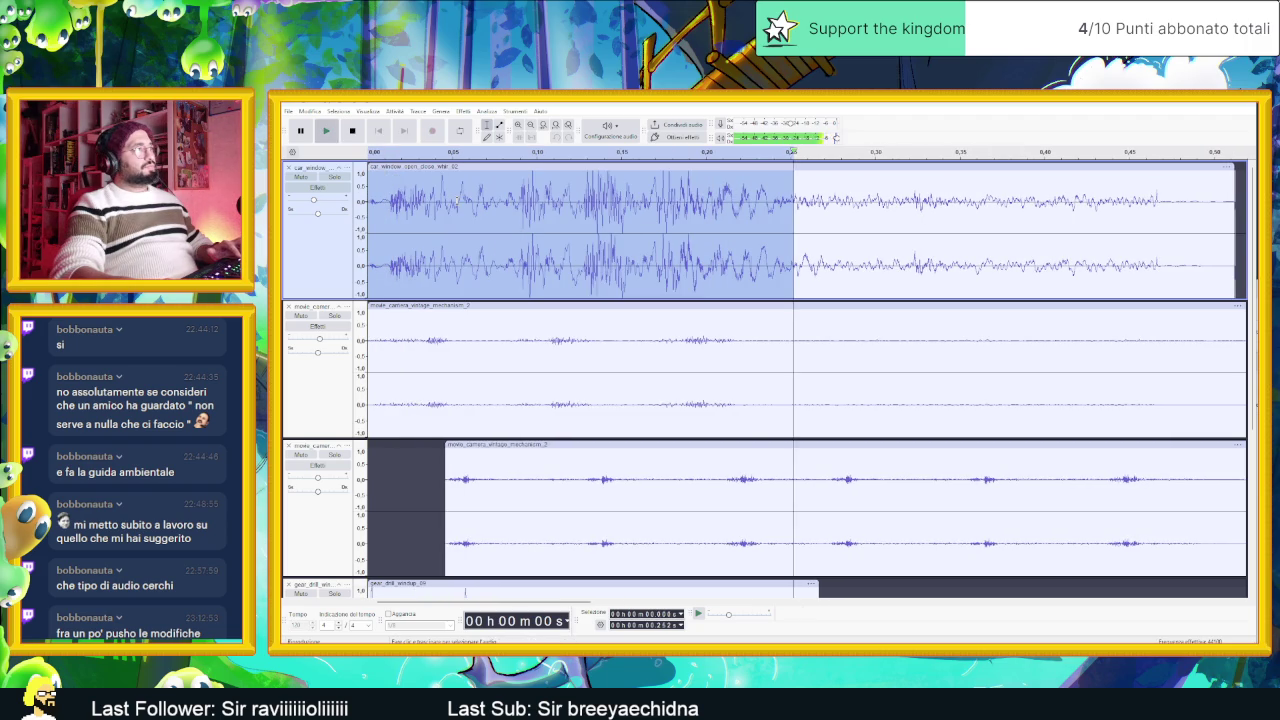
Step: Lower that opening with a volume envelope, replay the mix, and switch to the sound-list PDF
key("space")
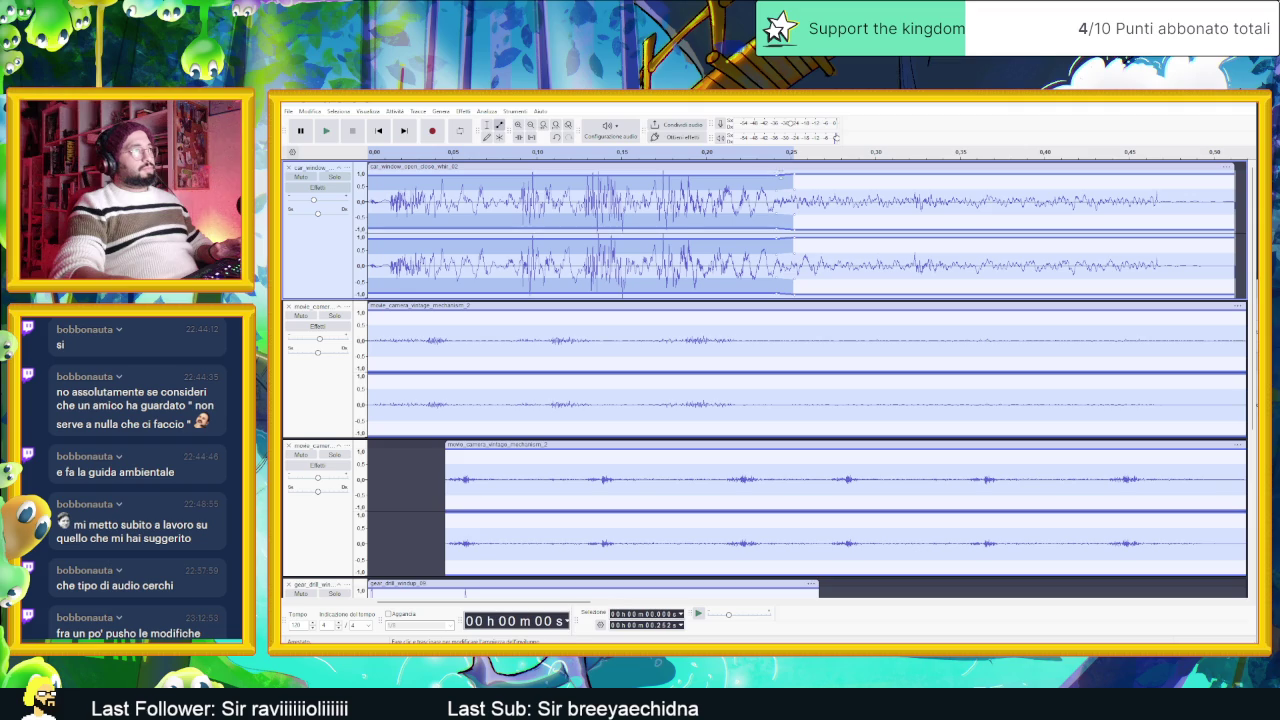
key("space")
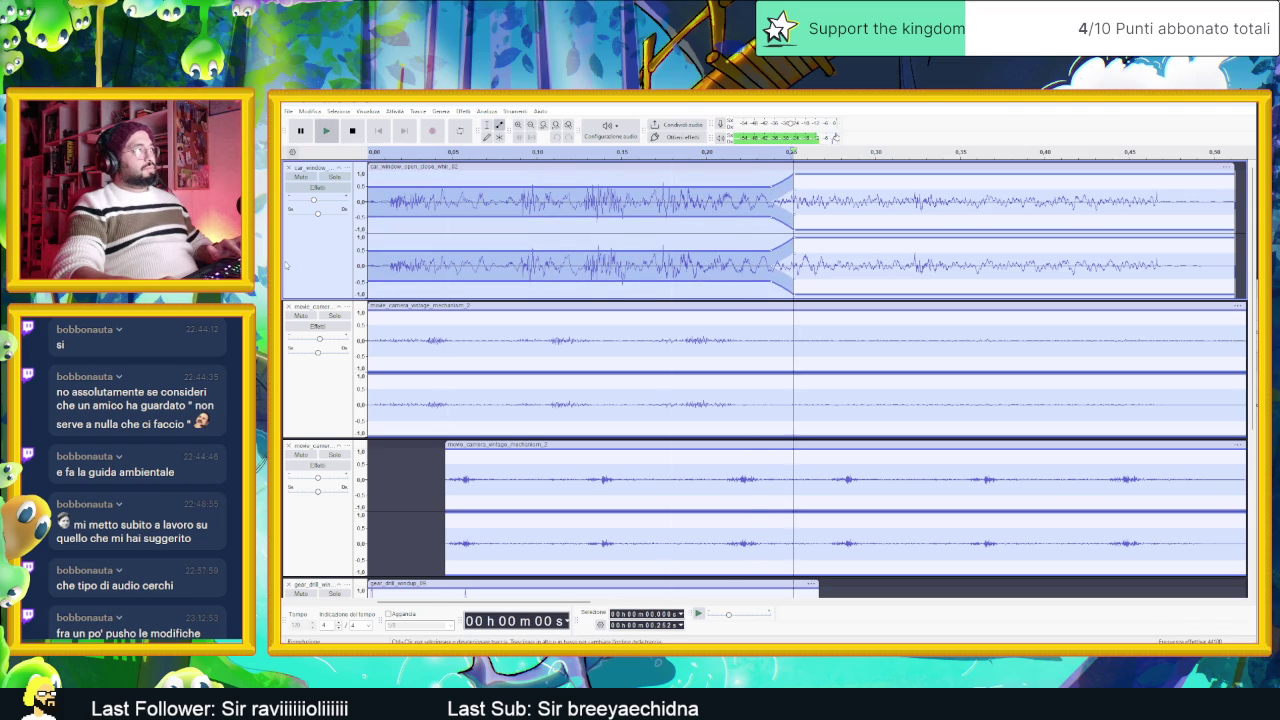
left_click(334, 170)
left_click(378, 131)
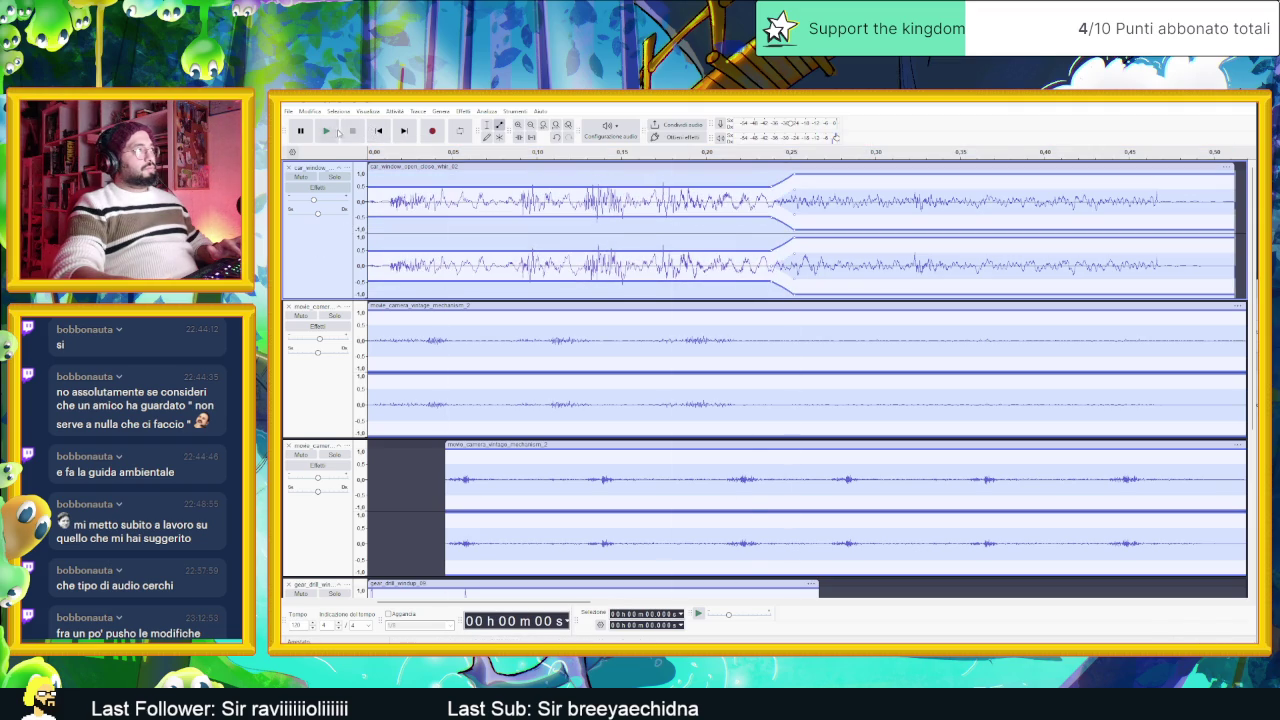
left_click(326, 131)
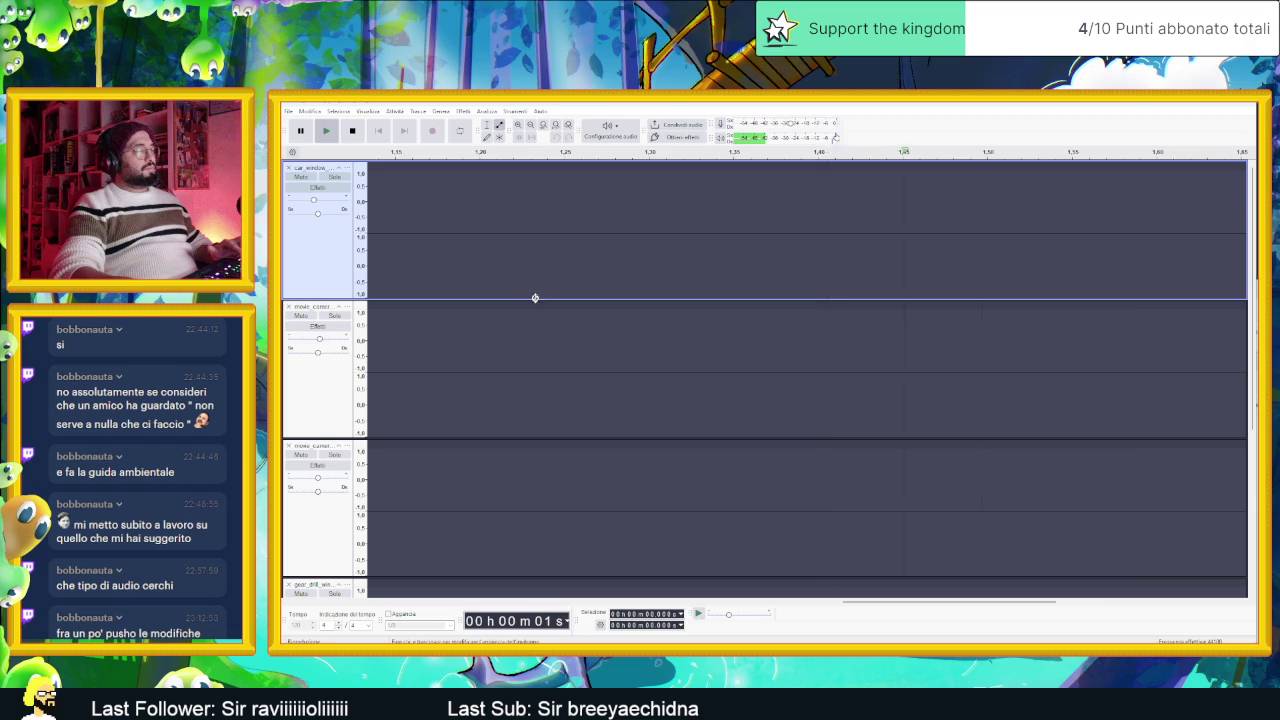
left_click(324, 133)
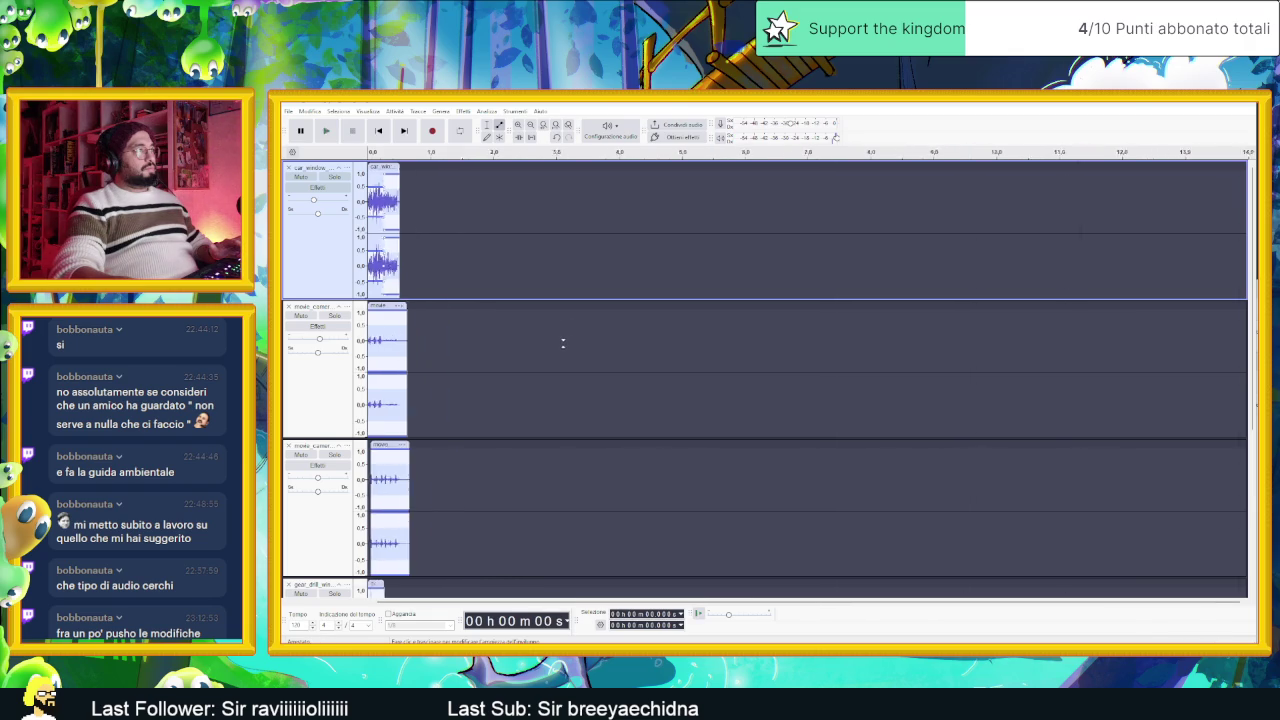
left_click(326, 131)
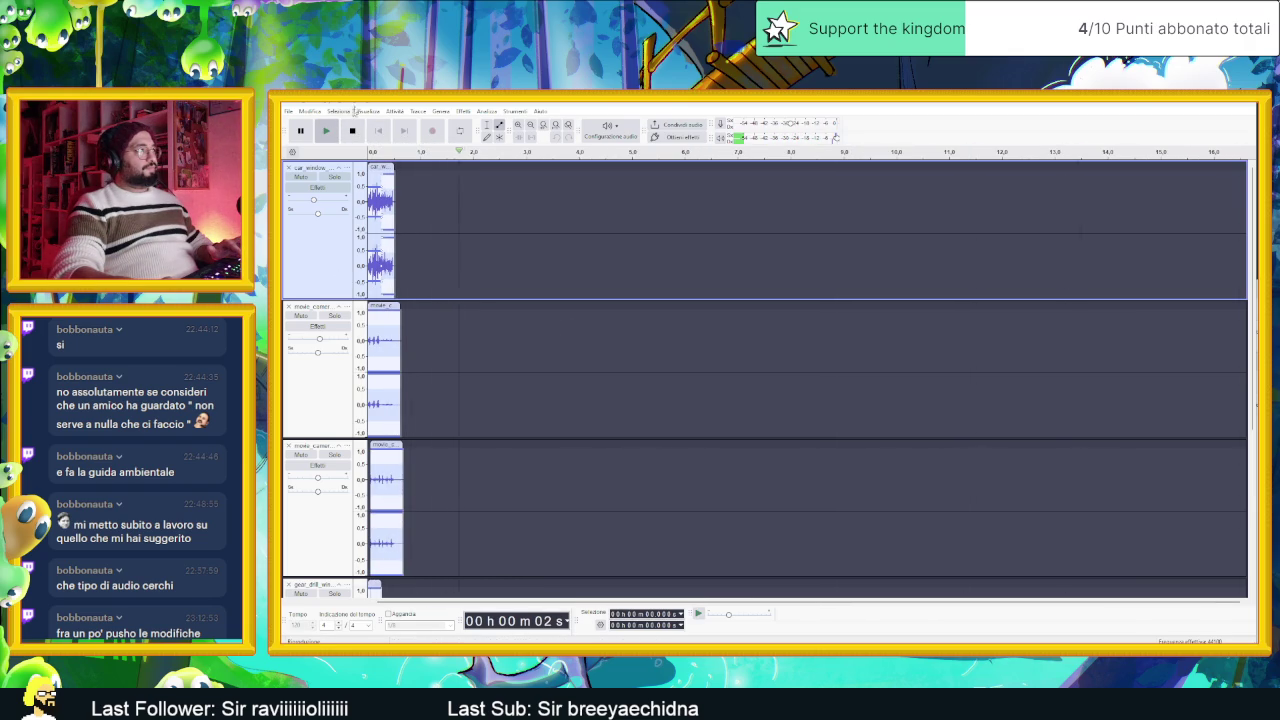
left_click(352, 130)
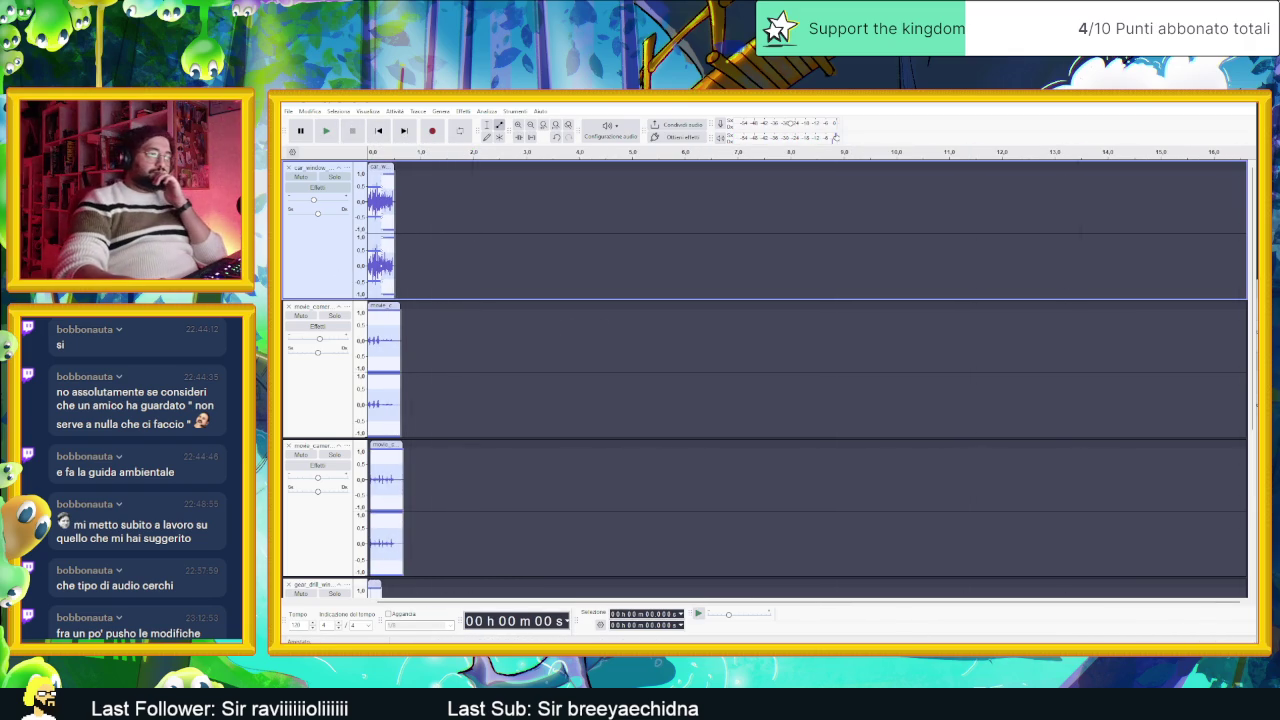
left_click(835, 137)
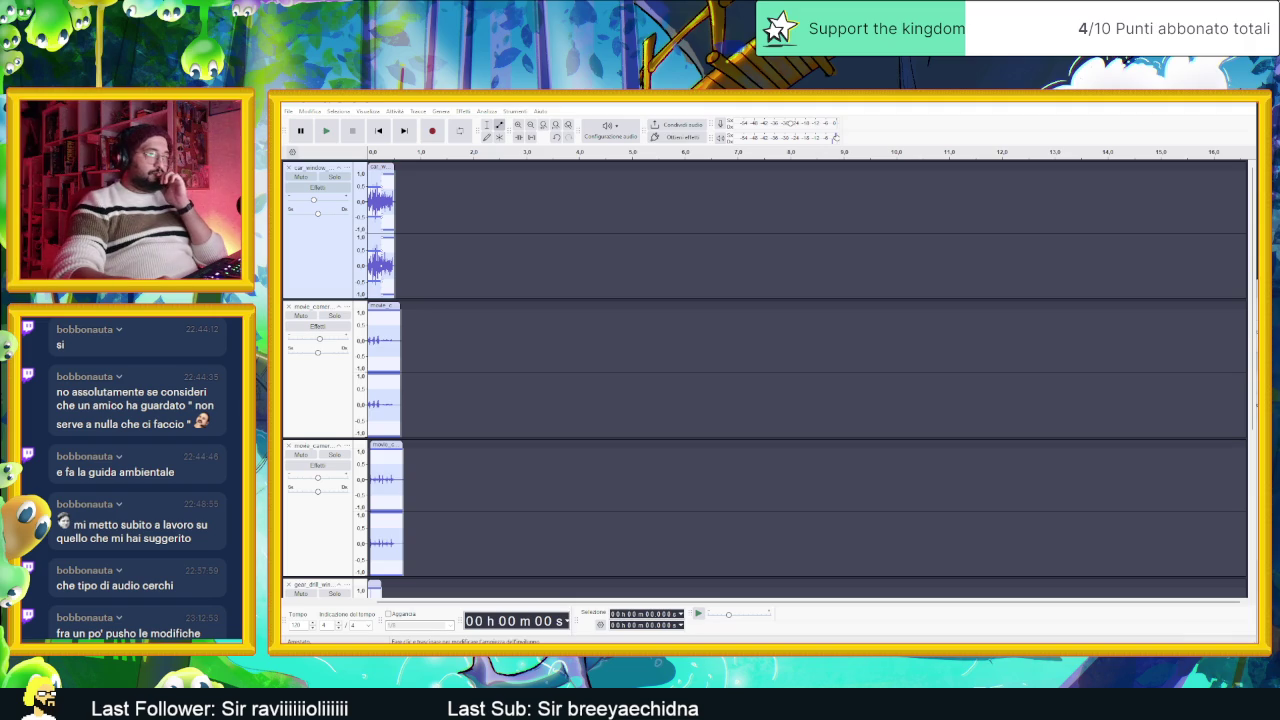
key("alt+Tab")
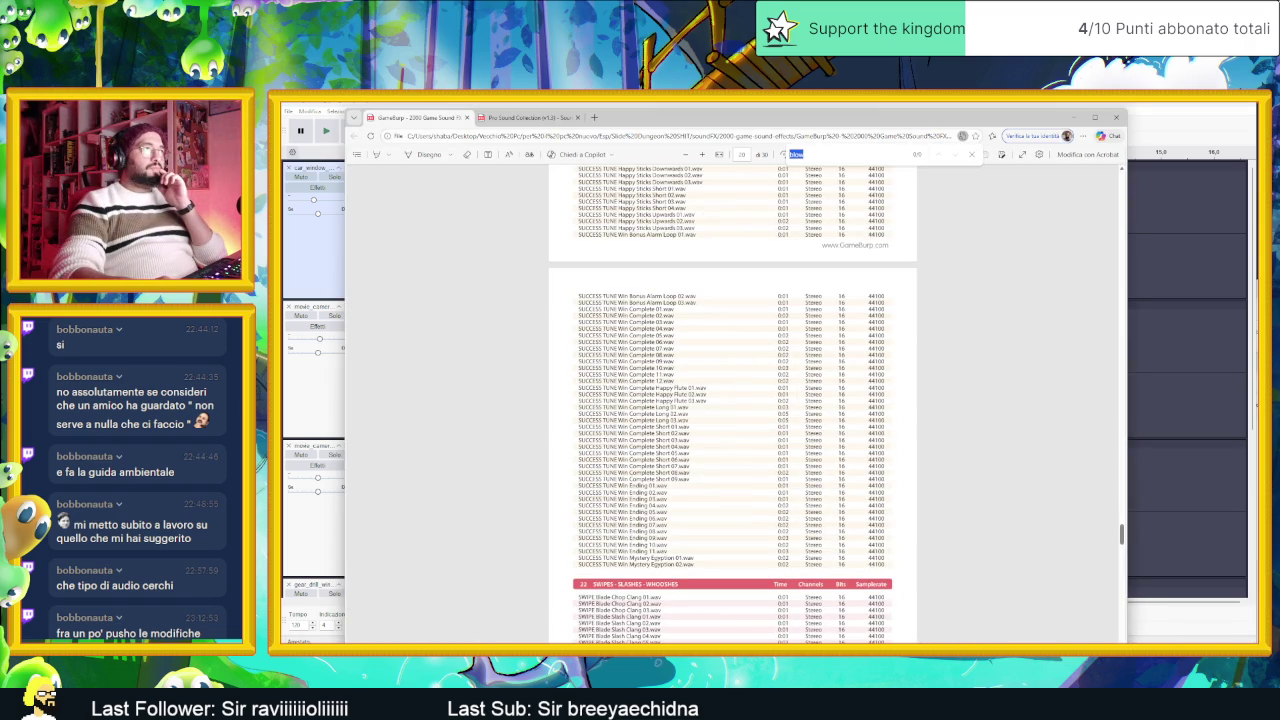
Step: Search the GameBurp PDF for "move"
type("movi")
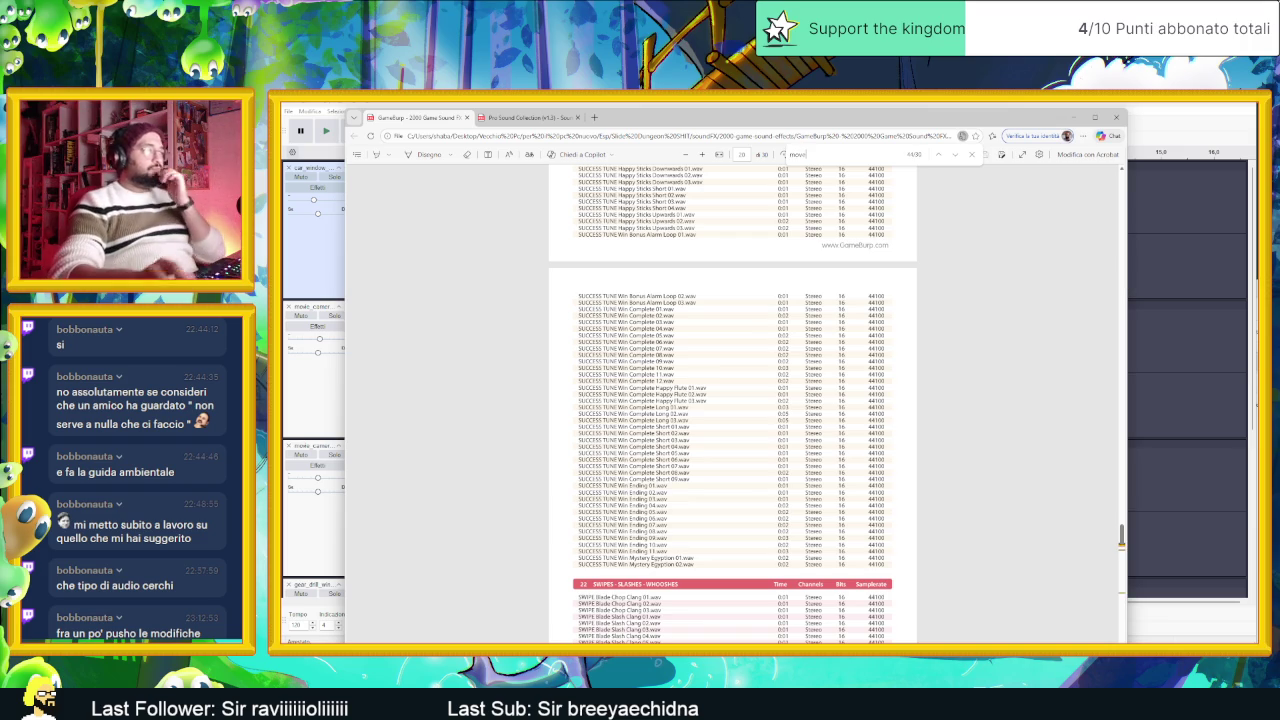
key("BackSpace")
type("e")
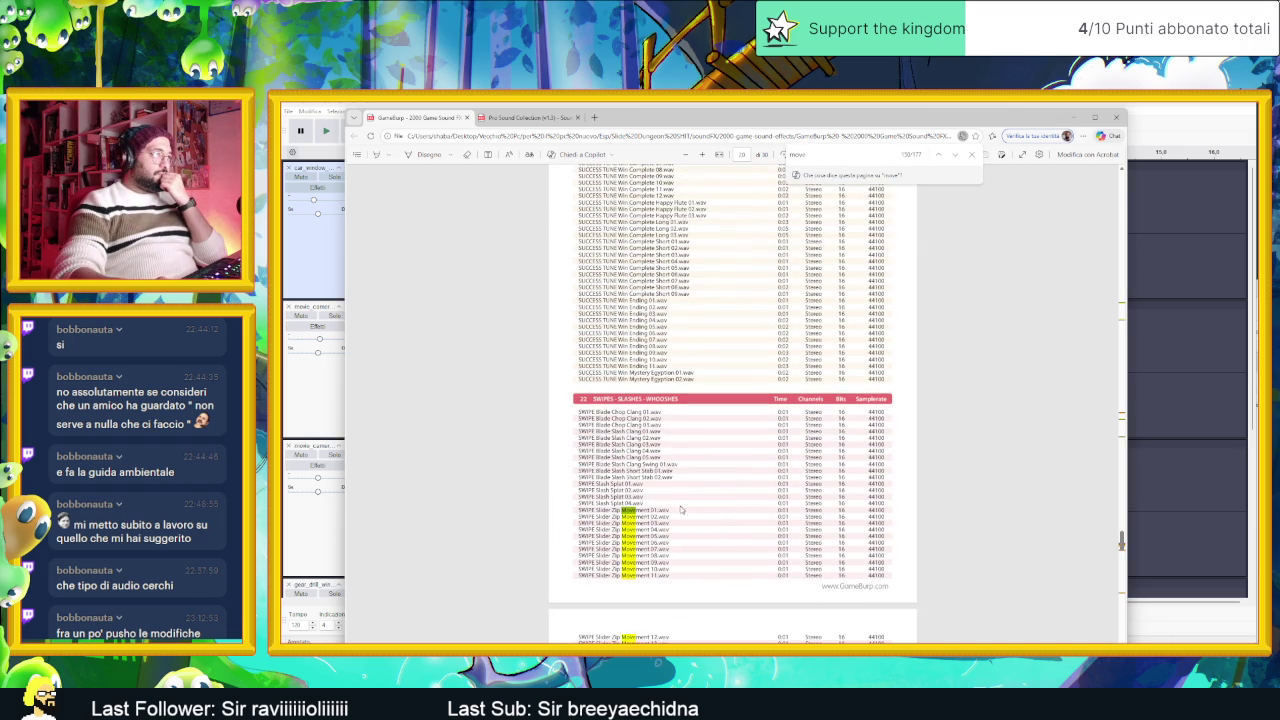
scroll(677, 511, "down", 1)
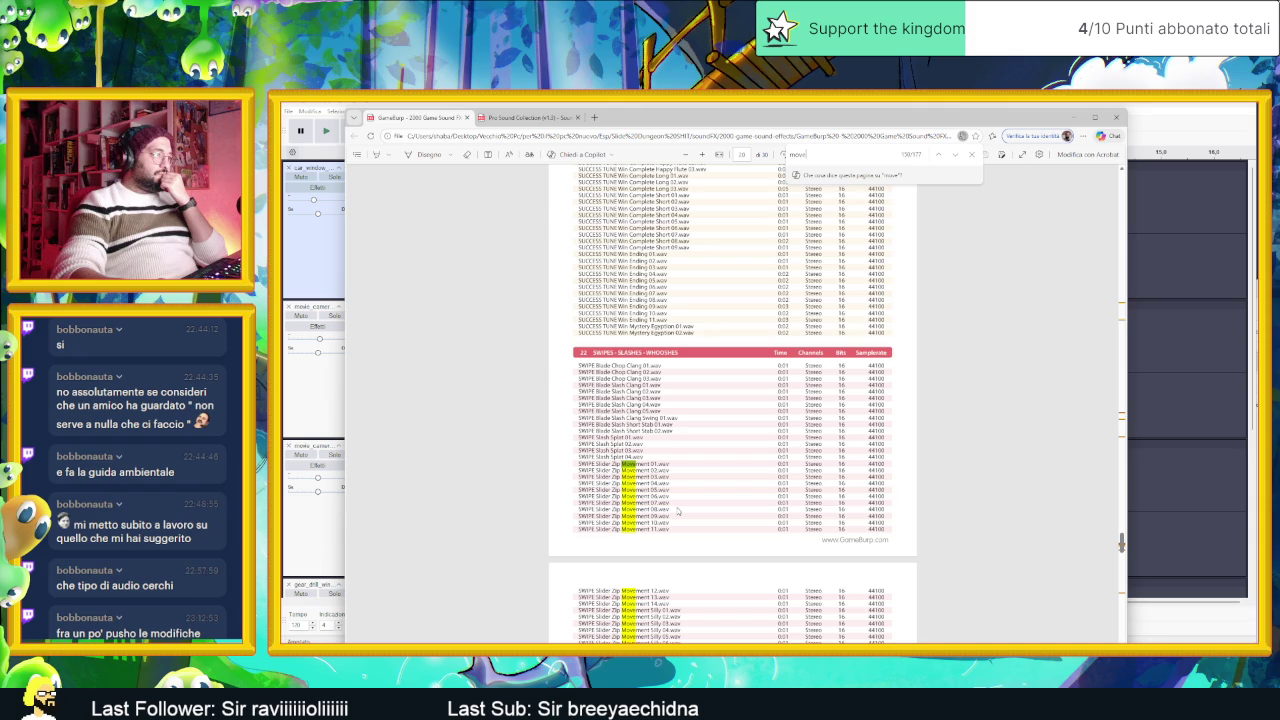
scroll(677, 511, "down", 4)
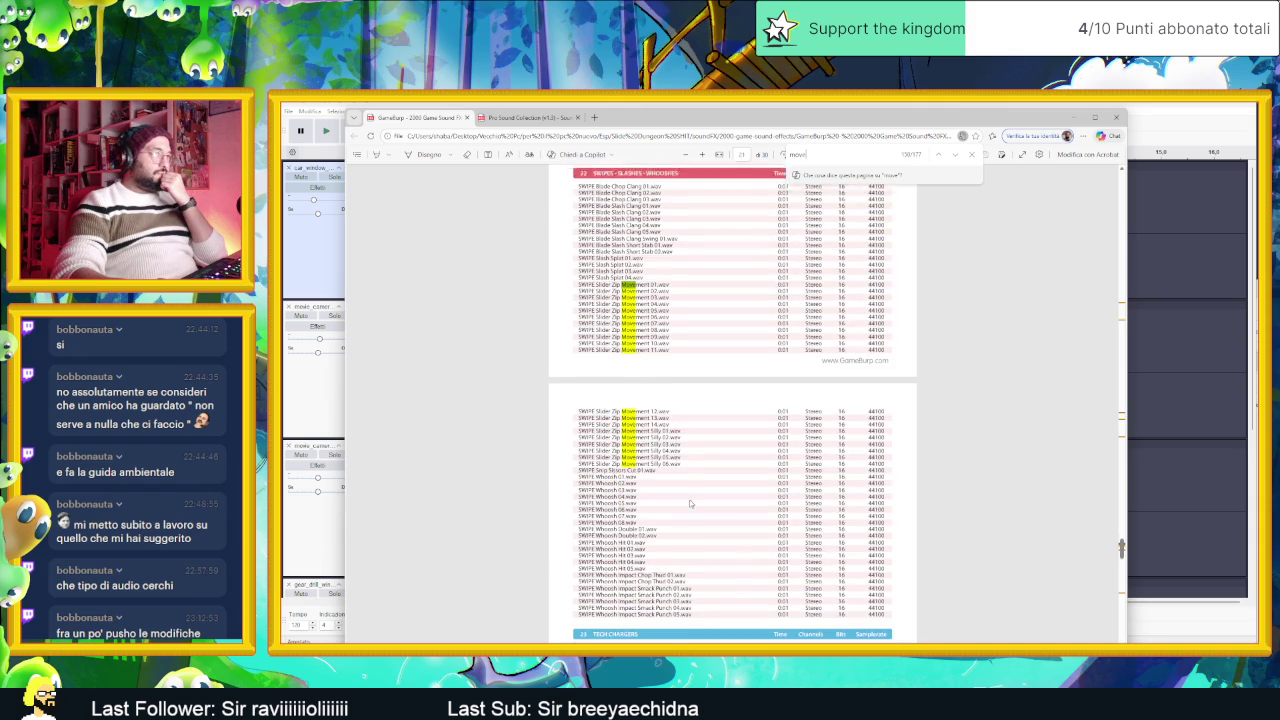
scroll(677, 511, "up", 4)
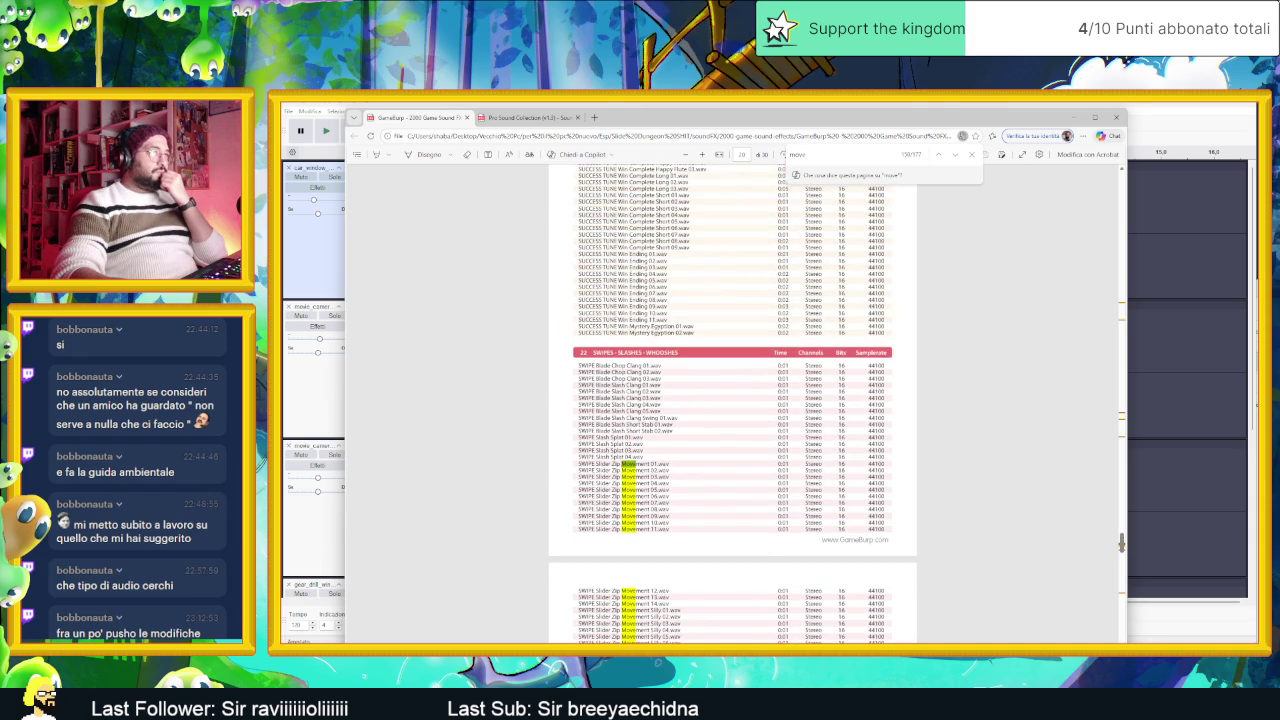
Step: Step through the matches past MECH Machine Movement to the Servo Motor Movement rows
left_click(955, 155)
left_click(955, 155)
left_click(955, 155)
left_click(955, 155)
left_click(955, 155)
left_click(955, 155)
left_click(955, 155)
left_click(955, 155)
left_click(955, 155)
left_click(955, 155)
left_click(955, 155)
left_click(955, 155)
left_click(955, 155)
left_click(955, 155)
left_click(955, 155)
left_click(955, 155)
left_click(955, 155)
left_click(955, 155)
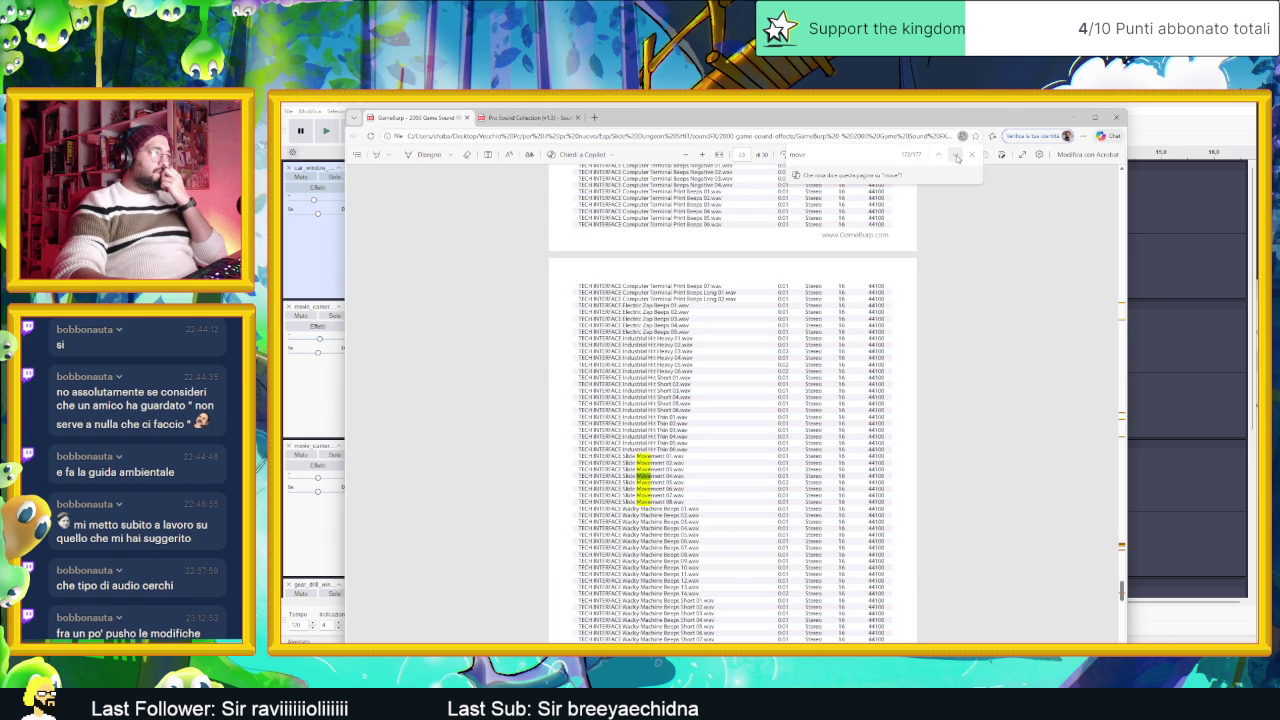
left_click(956, 156)
left_click(956, 156)
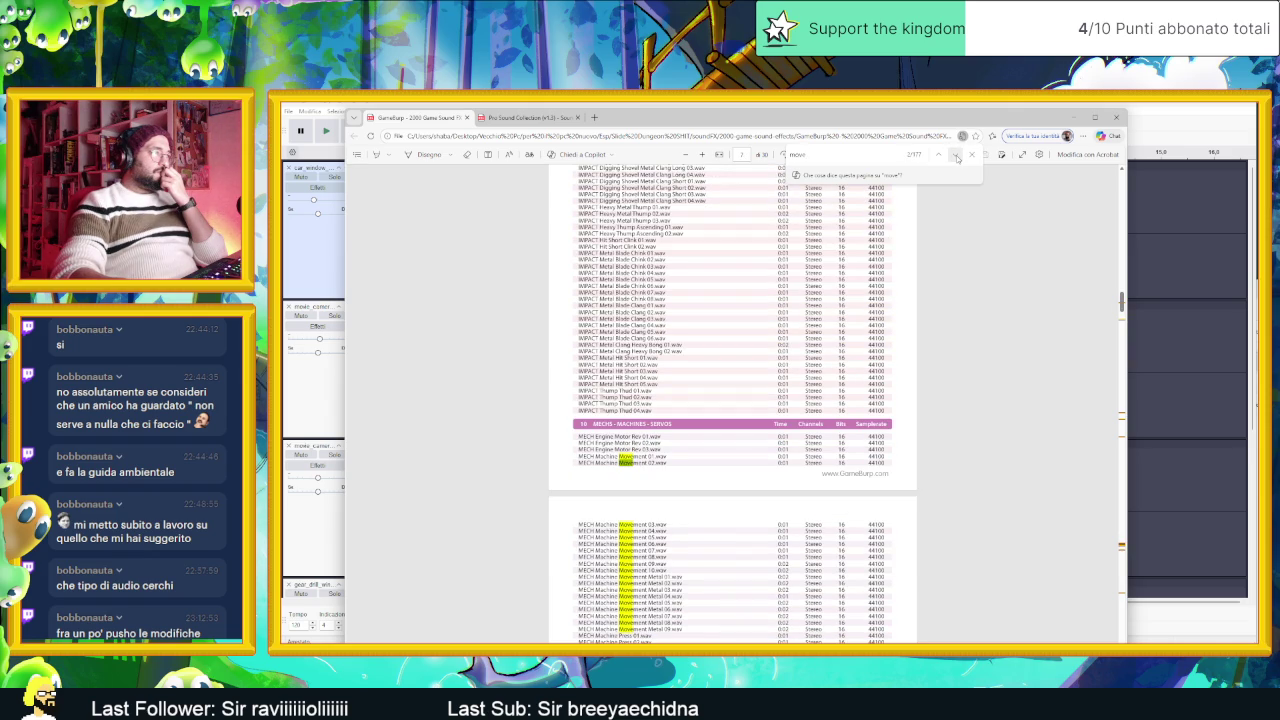
left_click(955, 156)
left_click(955, 156)
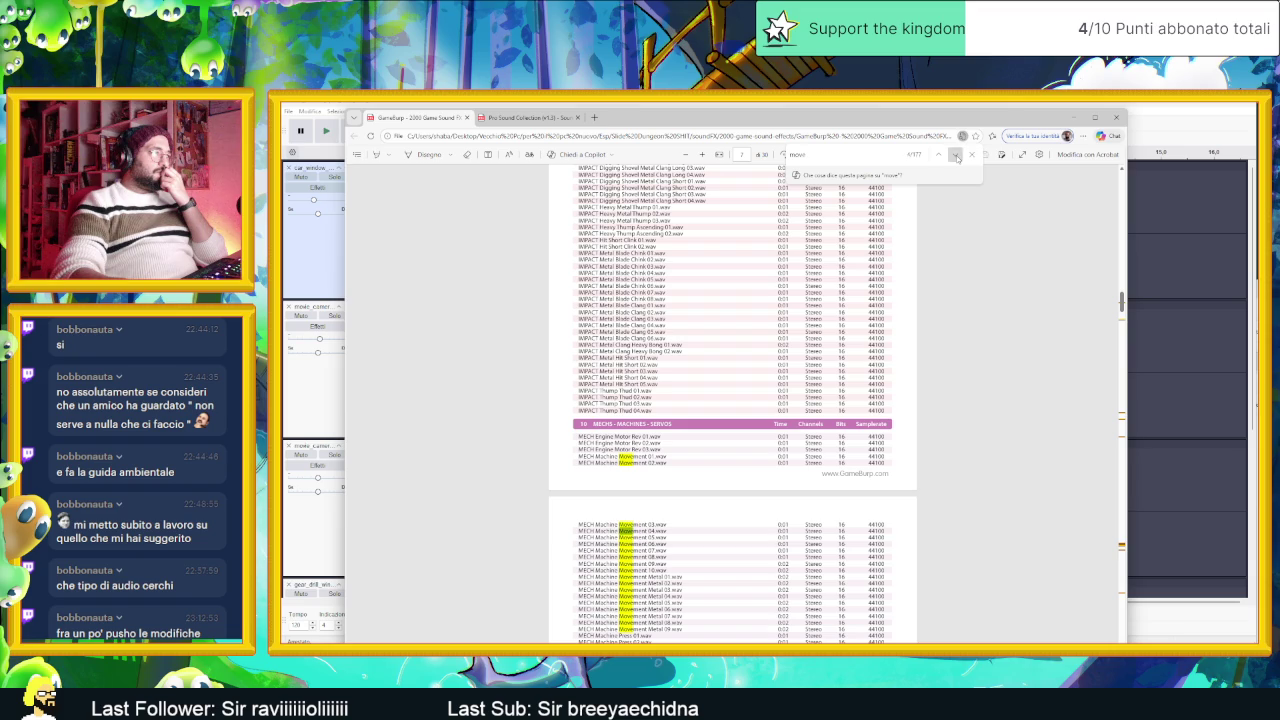
left_click(956, 157)
left_click(956, 157)
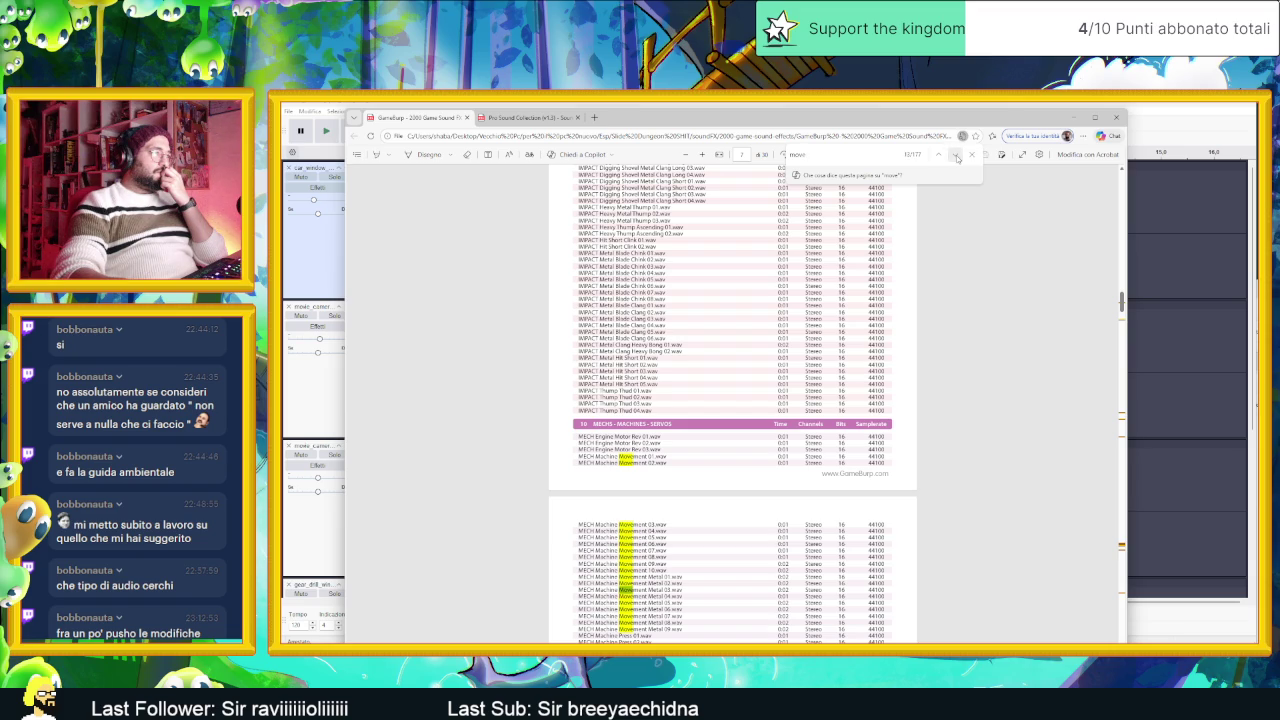
left_click(956, 157)
left_click(955, 156)
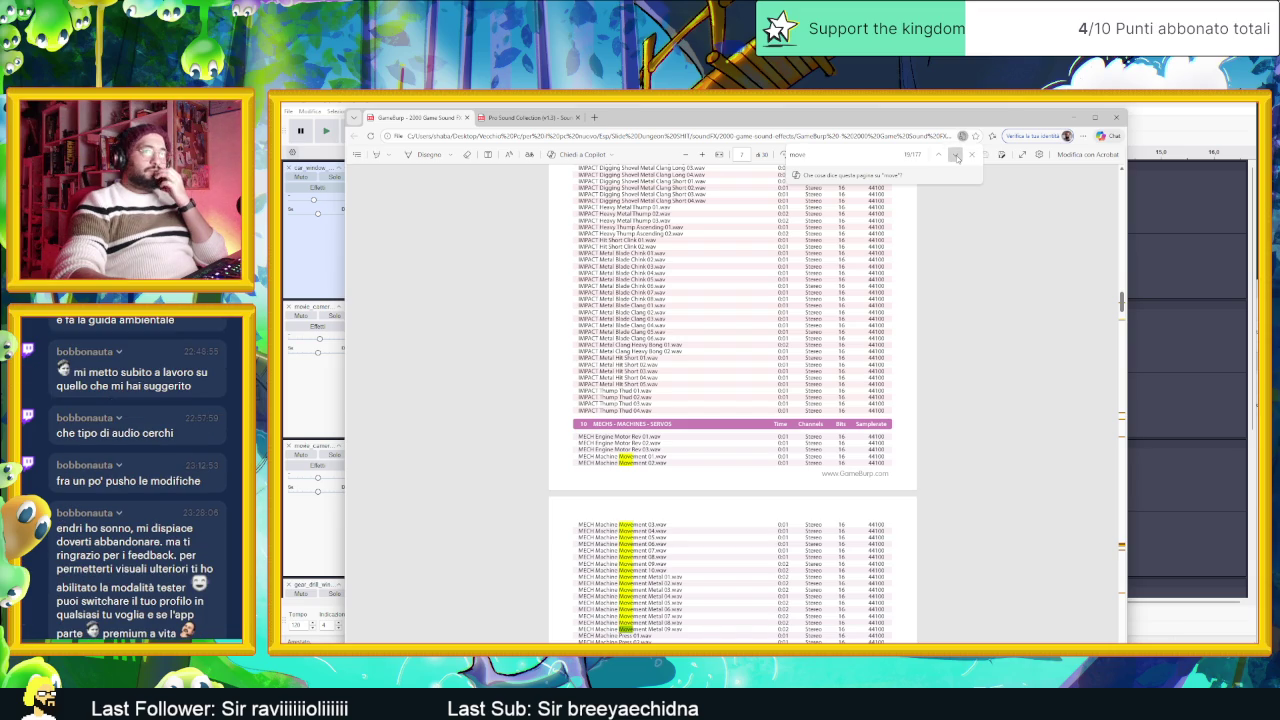
left_click(956, 157)
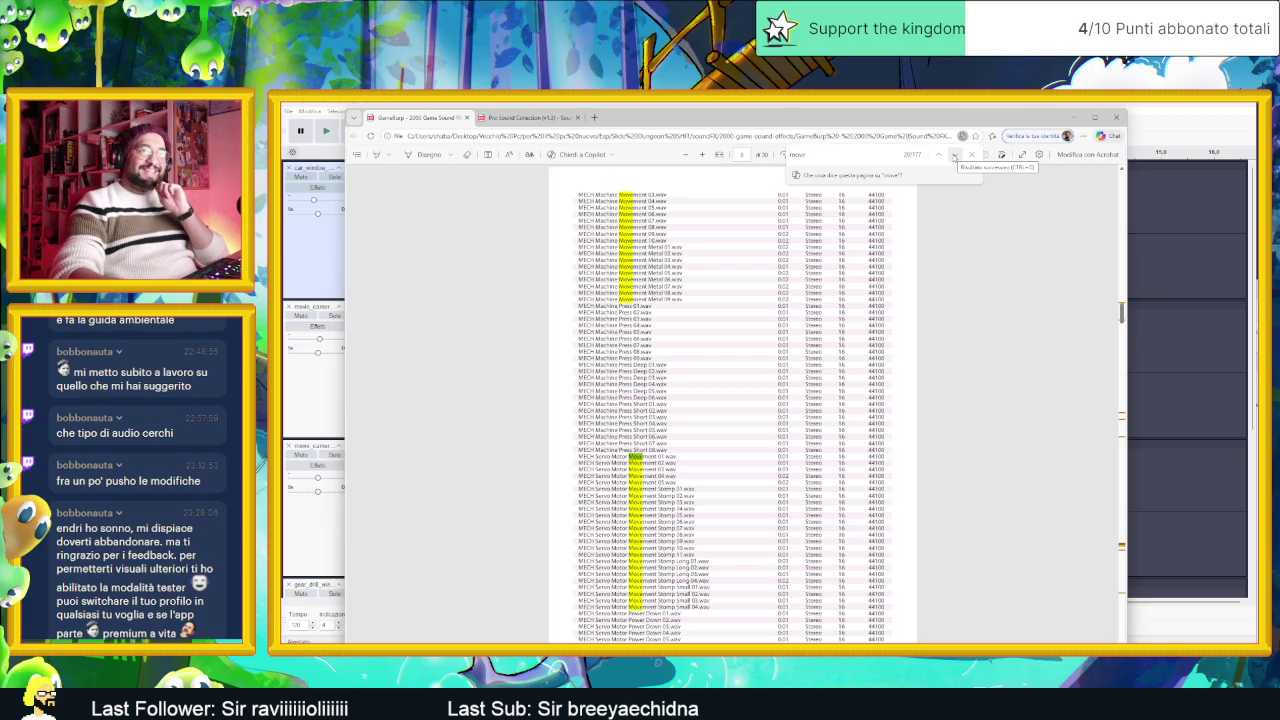
Step: Continue through the matches to the SLIDERS - DRAG MOVEMENTS section
left_click(954, 156)
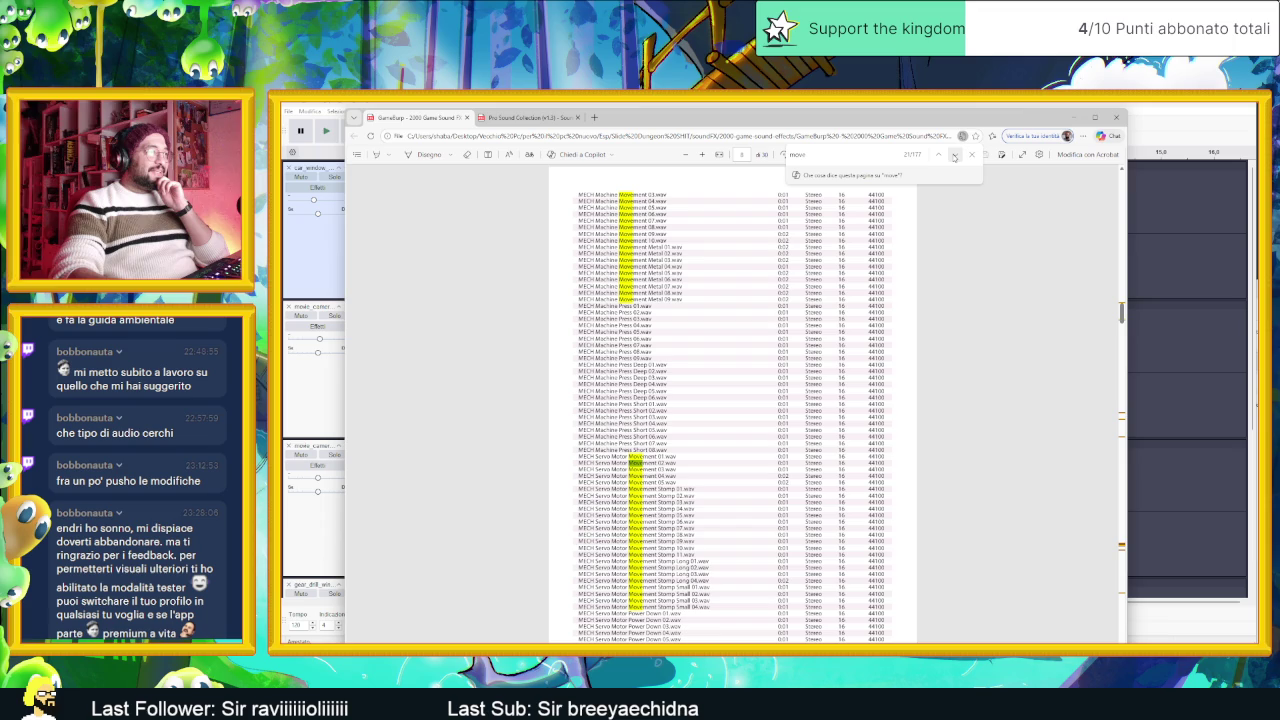
left_click(954, 156)
left_click(954, 156)
left_click(954, 156)
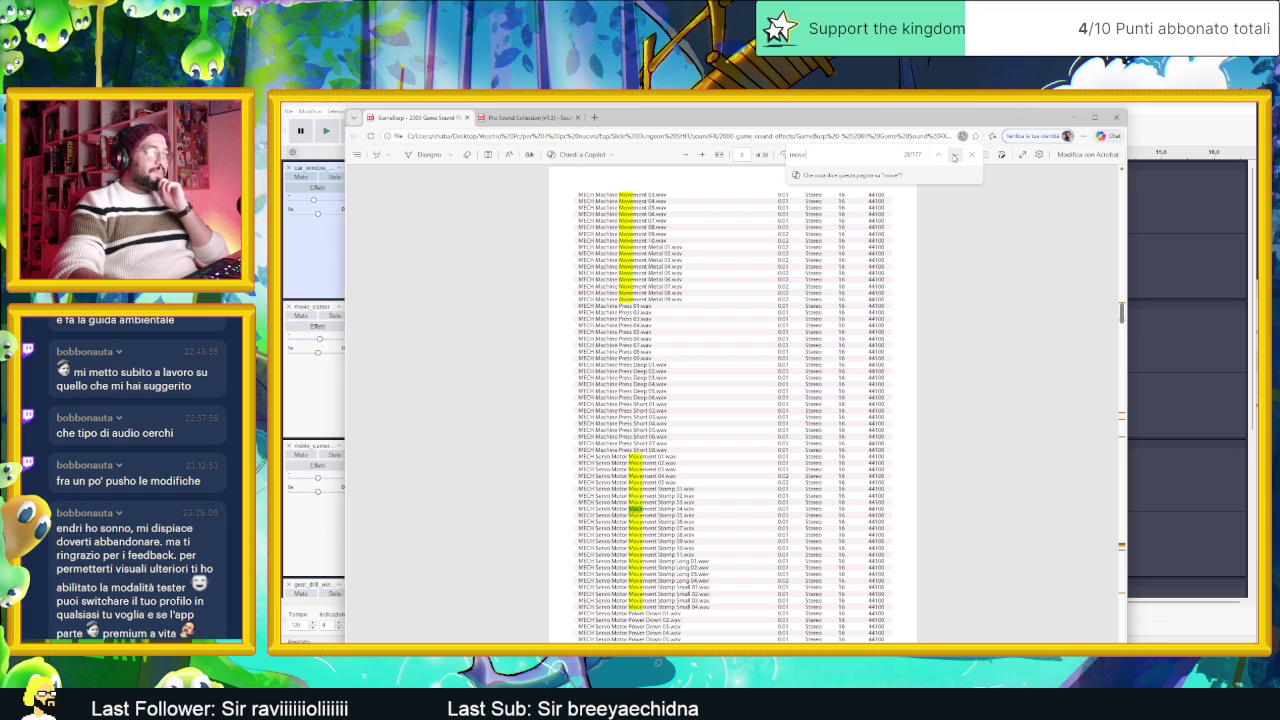
left_click(954, 156)
left_click(954, 156)
left_click(954, 156)
left_click(954, 156)
left_click(954, 156)
left_click(954, 156)
left_click(954, 156)
left_click(954, 156)
left_click(954, 156)
left_click(954, 156)
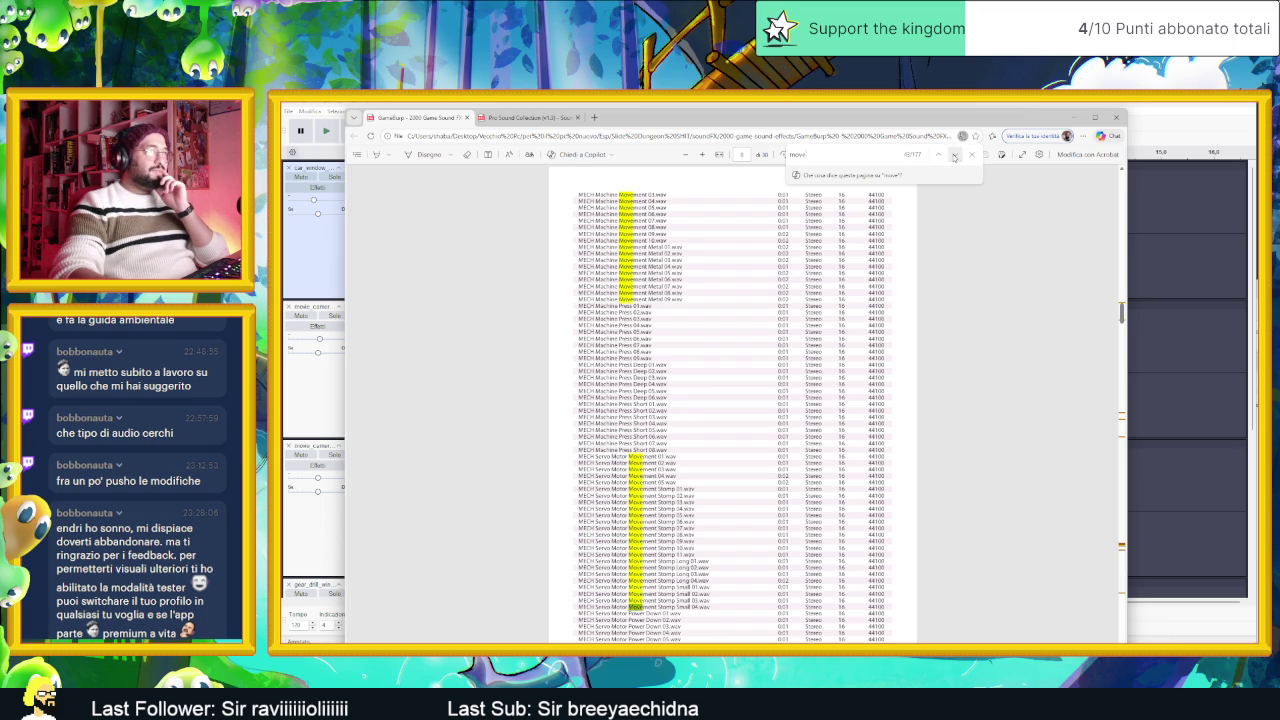
left_click(954, 156)
left_click(954, 156)
left_click(954, 156)
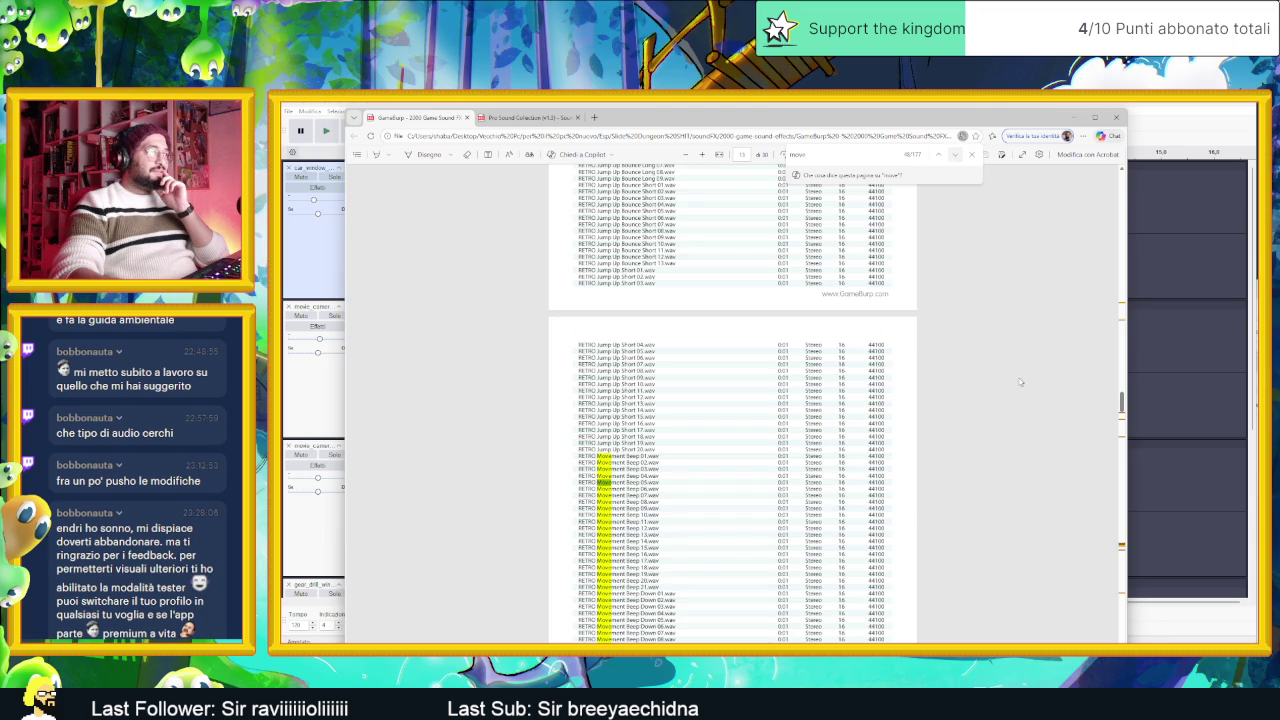
left_click(954, 156)
scroll(1032, 497, "down", 5)
scroll(1029, 489, "down", 3)
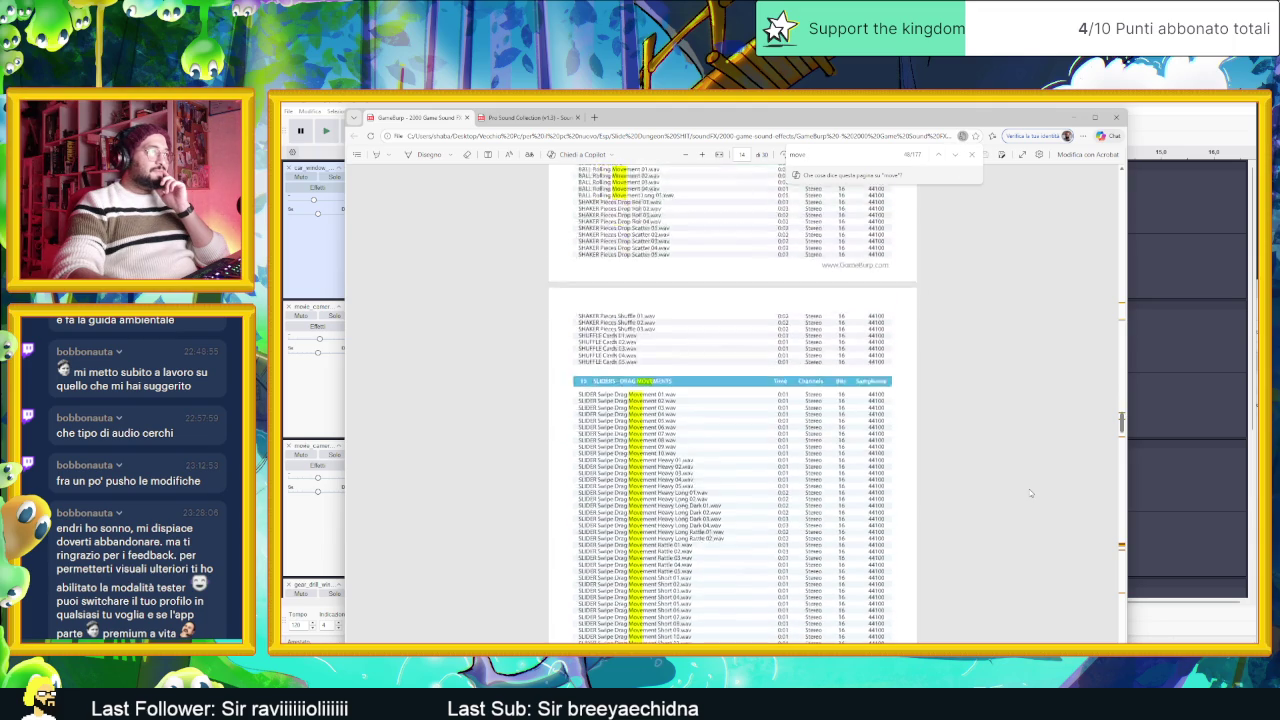
scroll(1029, 489, "down", 2)
scroll(1029, 489, "up", 1)
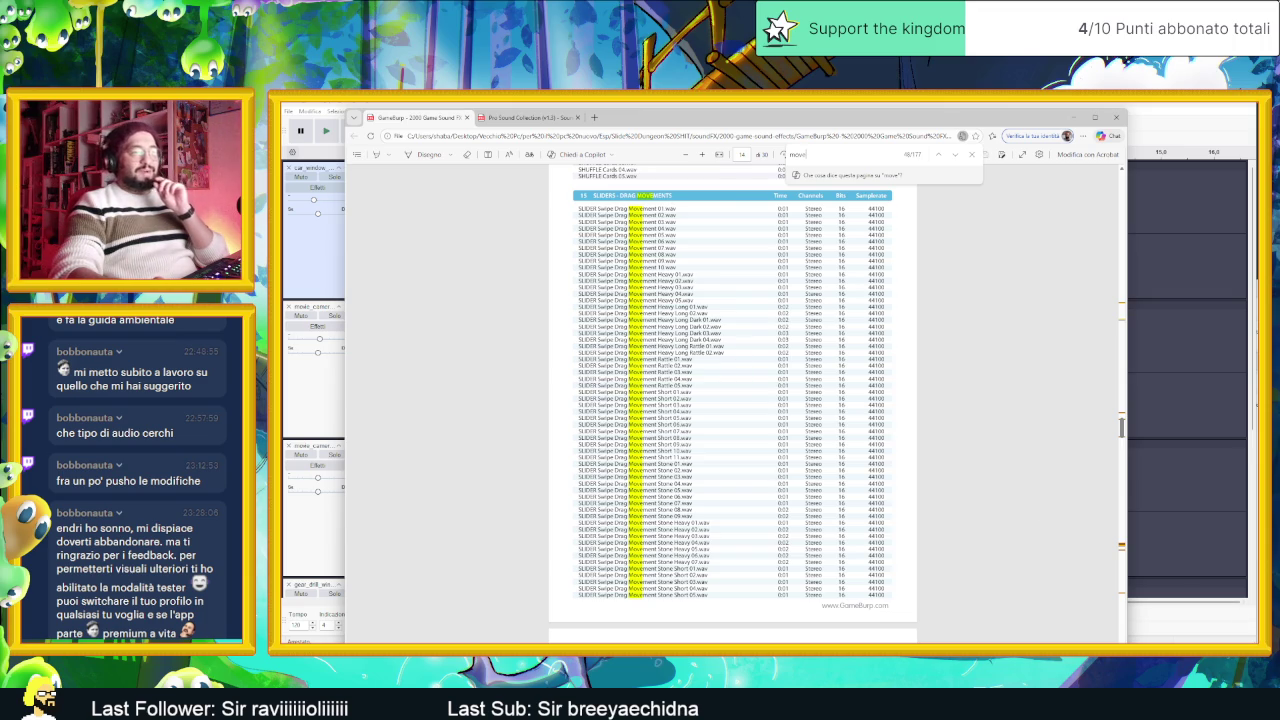
Step: Bring the soundFX folder in File Explorer to the front
key("alt+Tab")
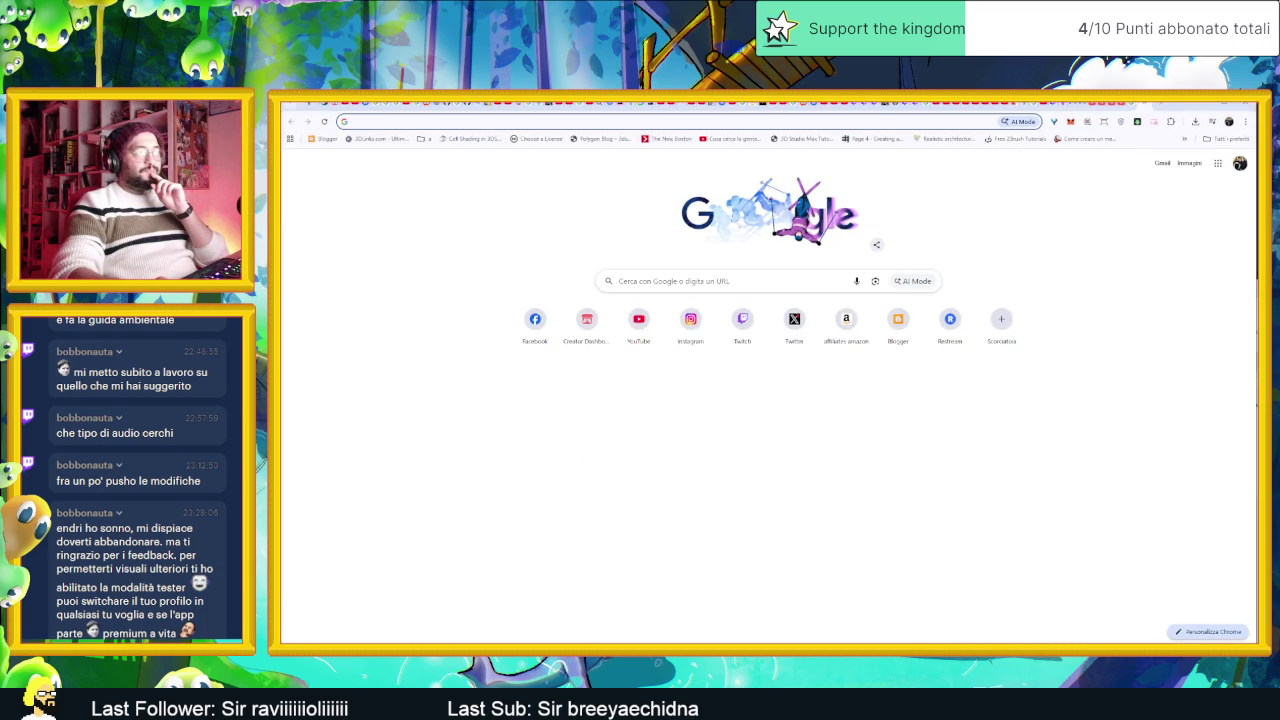
key("alt+Tab")
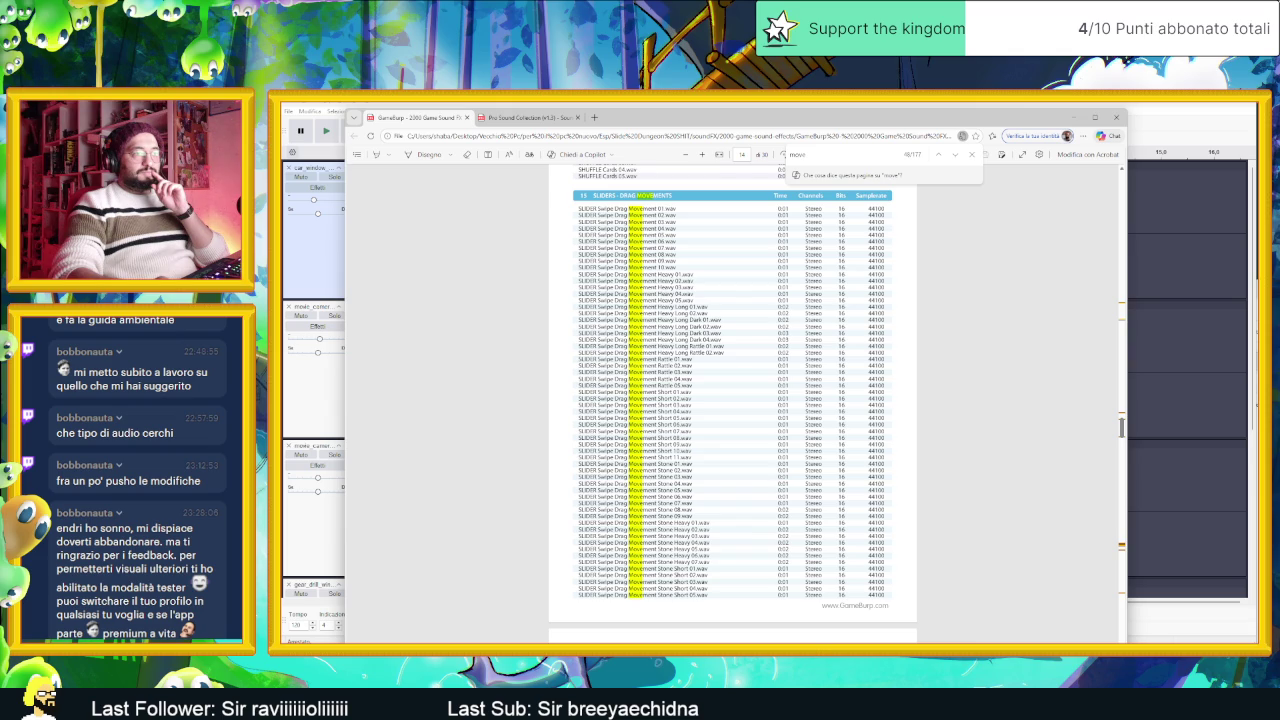
key("alt+Tab")
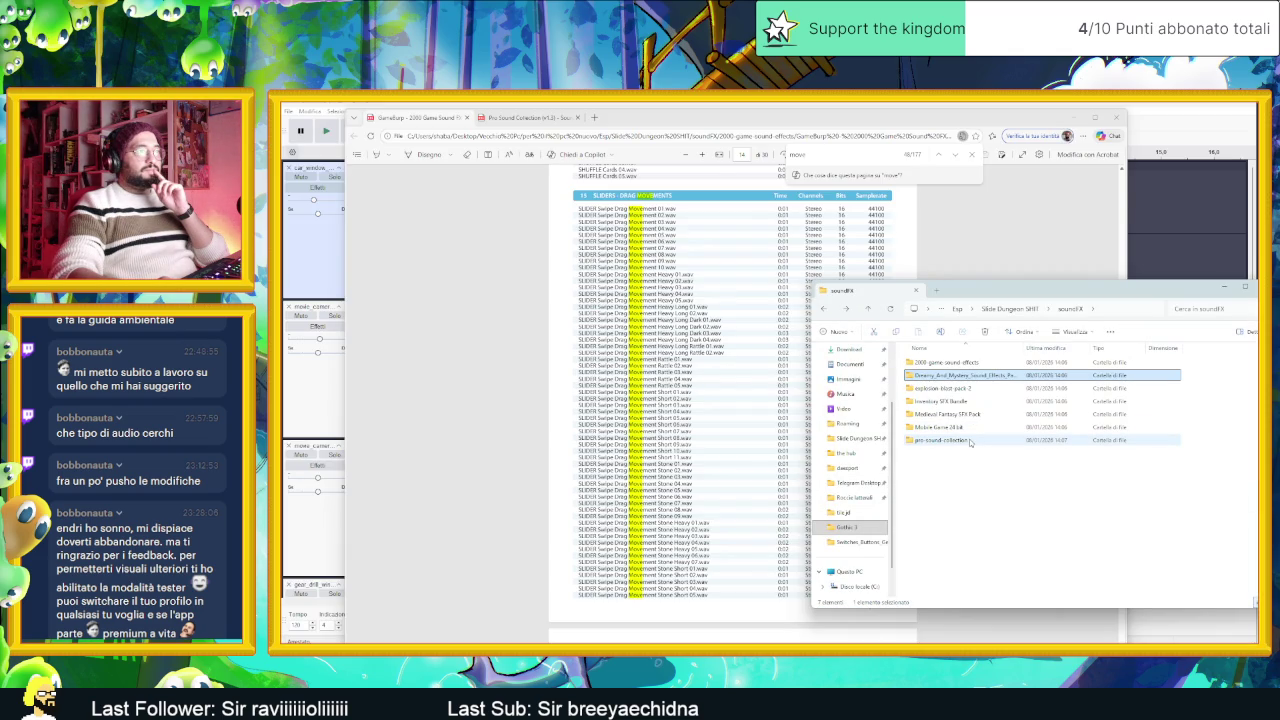
Step: Open 2000 game sound effects, then the OGG collection, then SLIDERS - DRAG MOVEMENTS
left_click(951, 365)
double_click(952, 366)
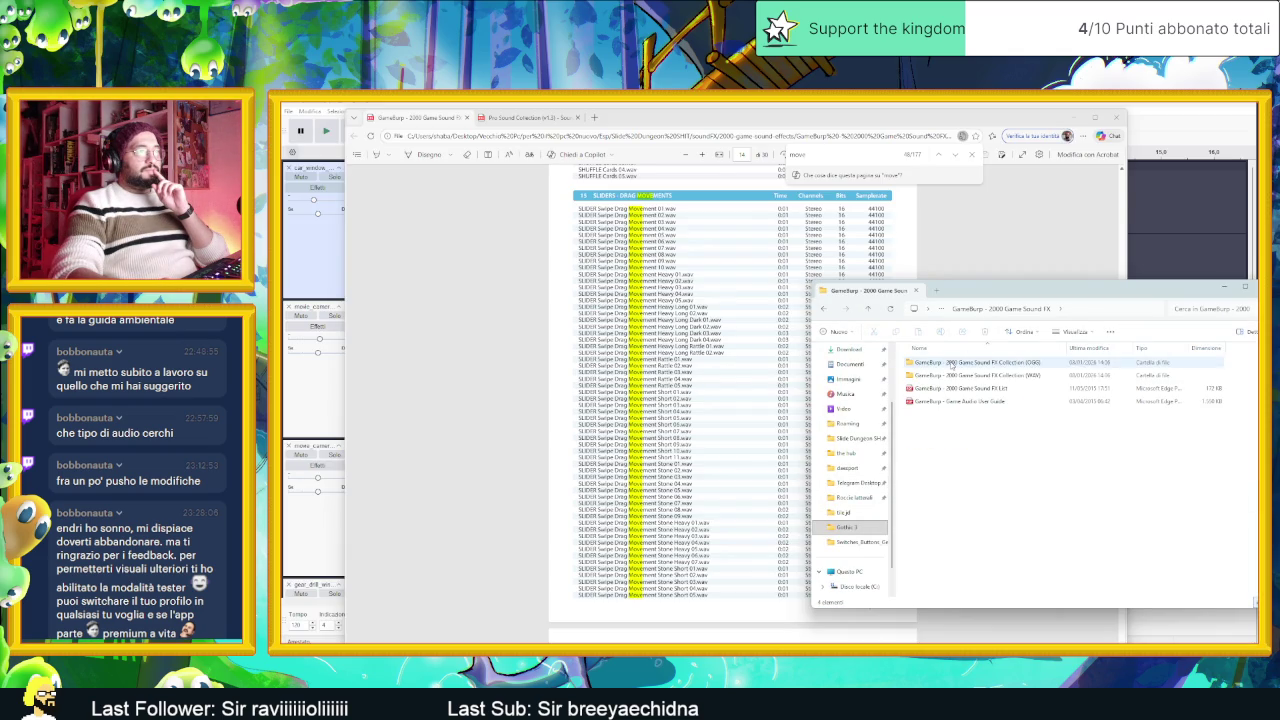
double_click(1003, 365)
left_click(1000, 492)
scroll(990, 535, "down", 1)
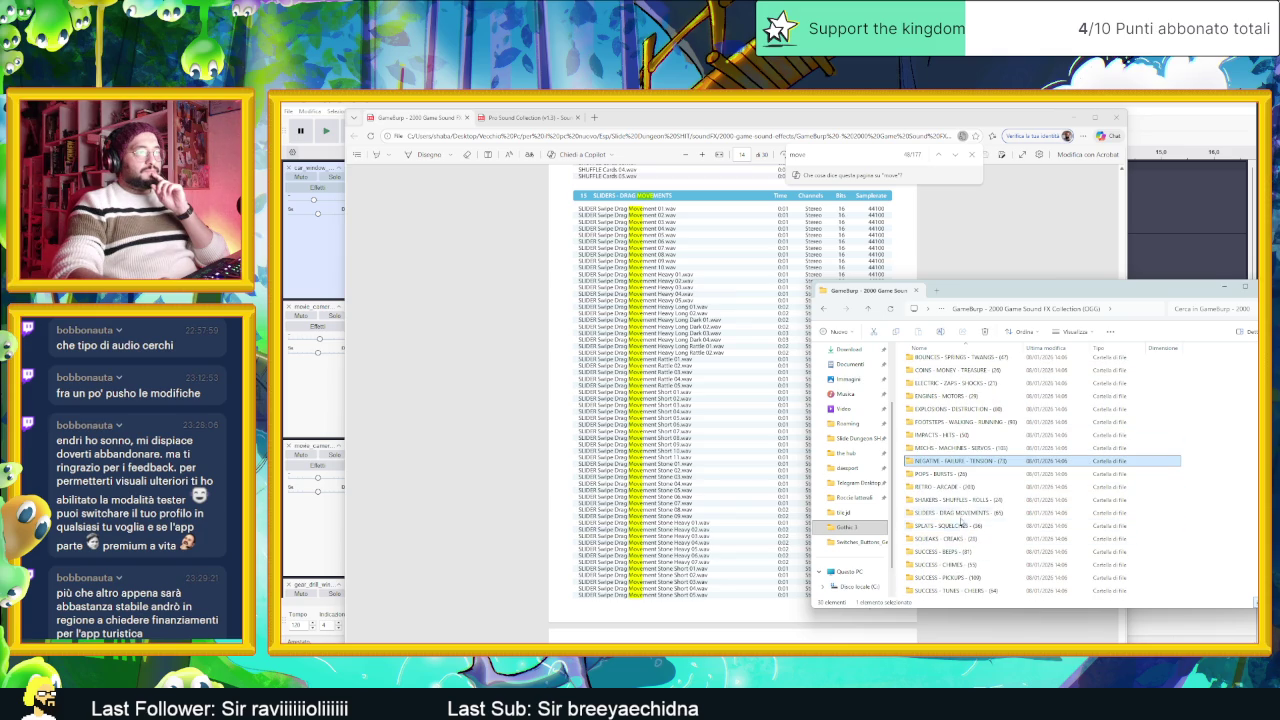
left_click(961, 515)
double_click(961, 516)
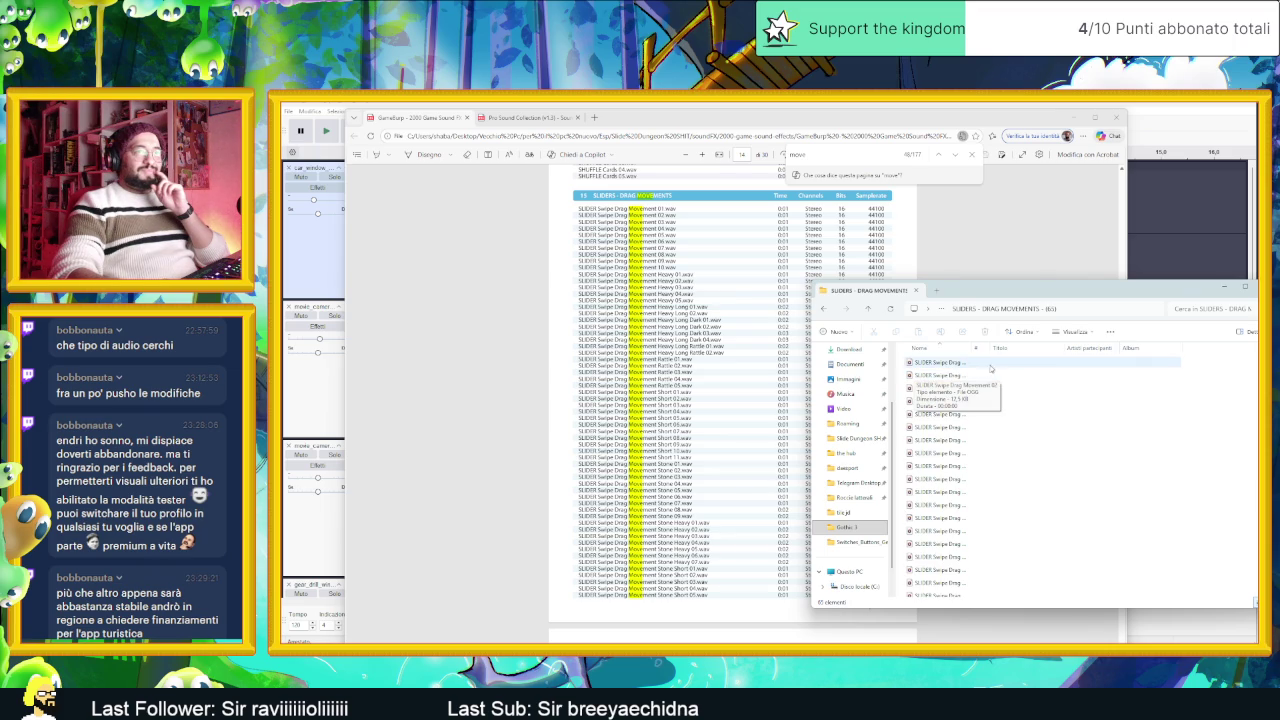
Step: Fit the Name column to full file names, select all 65 files, and switch to VLC's playlist
left_click_drag(972, 348, 983, 348)
double_click(983, 348)
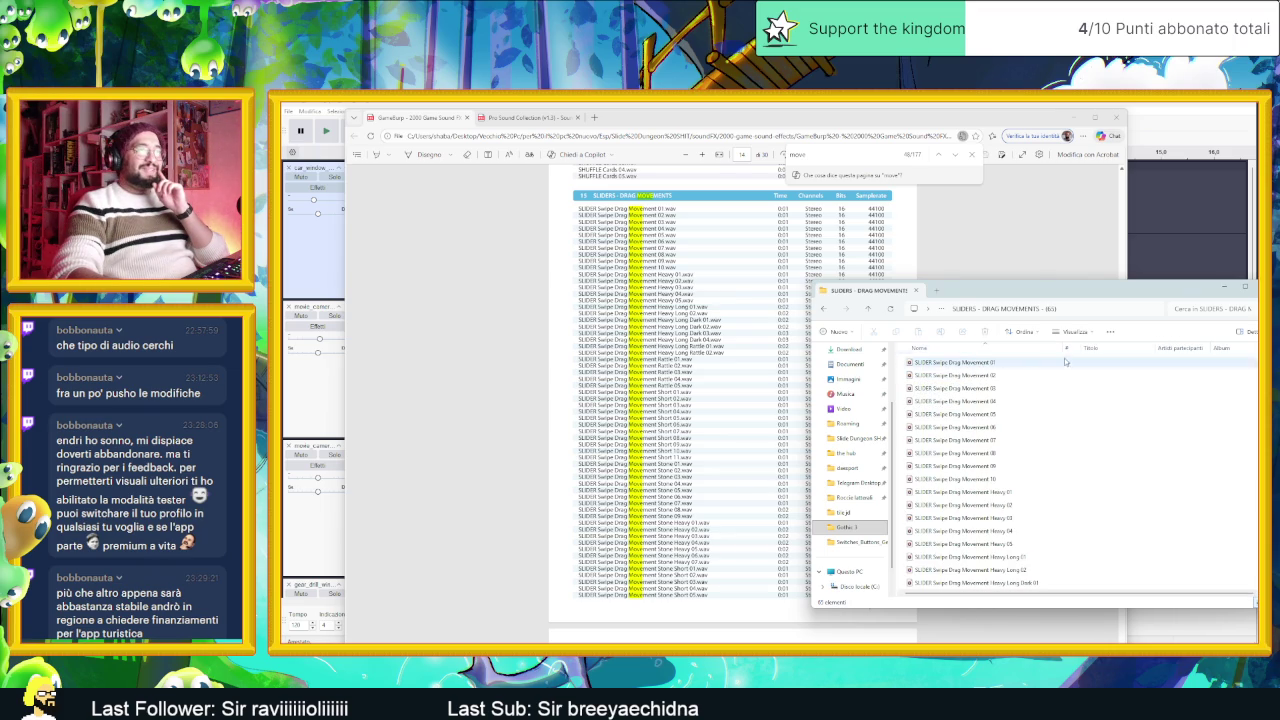
left_click_drag(904, 366, 962, 537)
key("ctrl+a")
scroll(1080, 470, "down", 10)
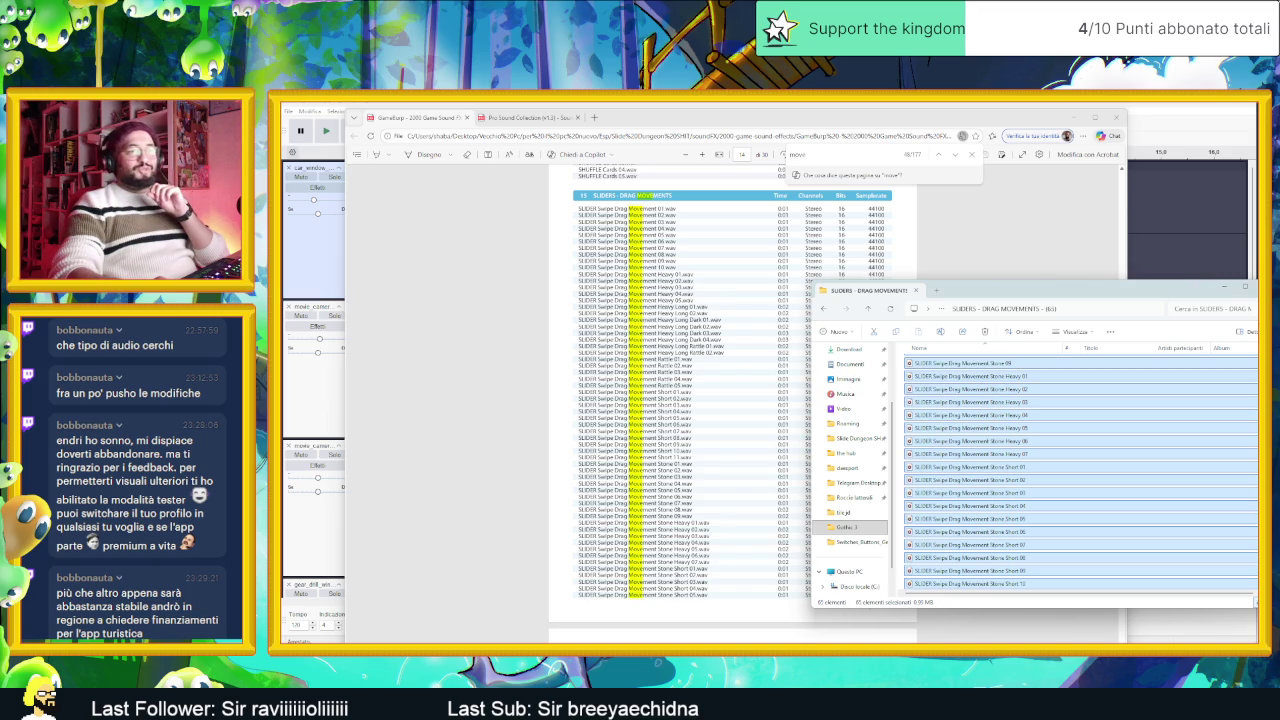
key("alt+Tab")
right_click(819, 416)
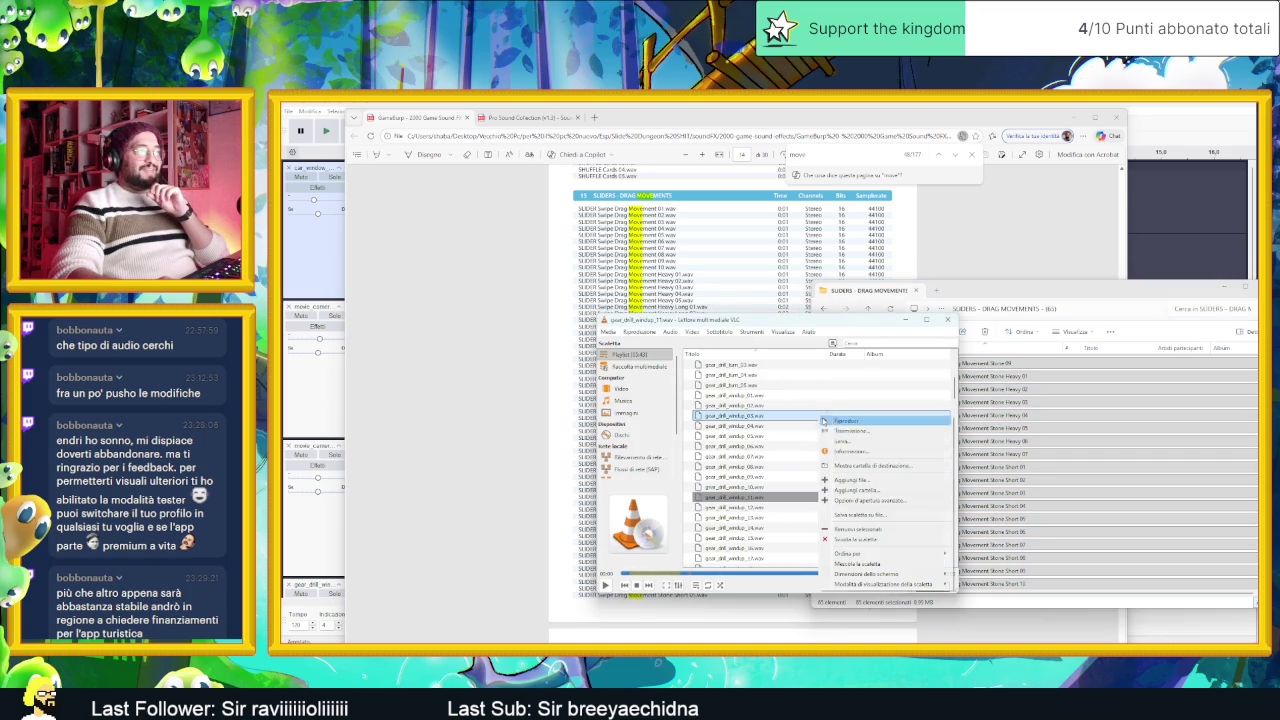
Step: Replace VLC's playlist with all the SLIDERS drag-movement files and play Stone Heavy 03
left_click(866, 540)
left_click(960, 428)
mouse_move(899, 361)
left_mouse_down()
mouse_move(960, 410)
mouse_move(1040, 588)
left_mouse_up()
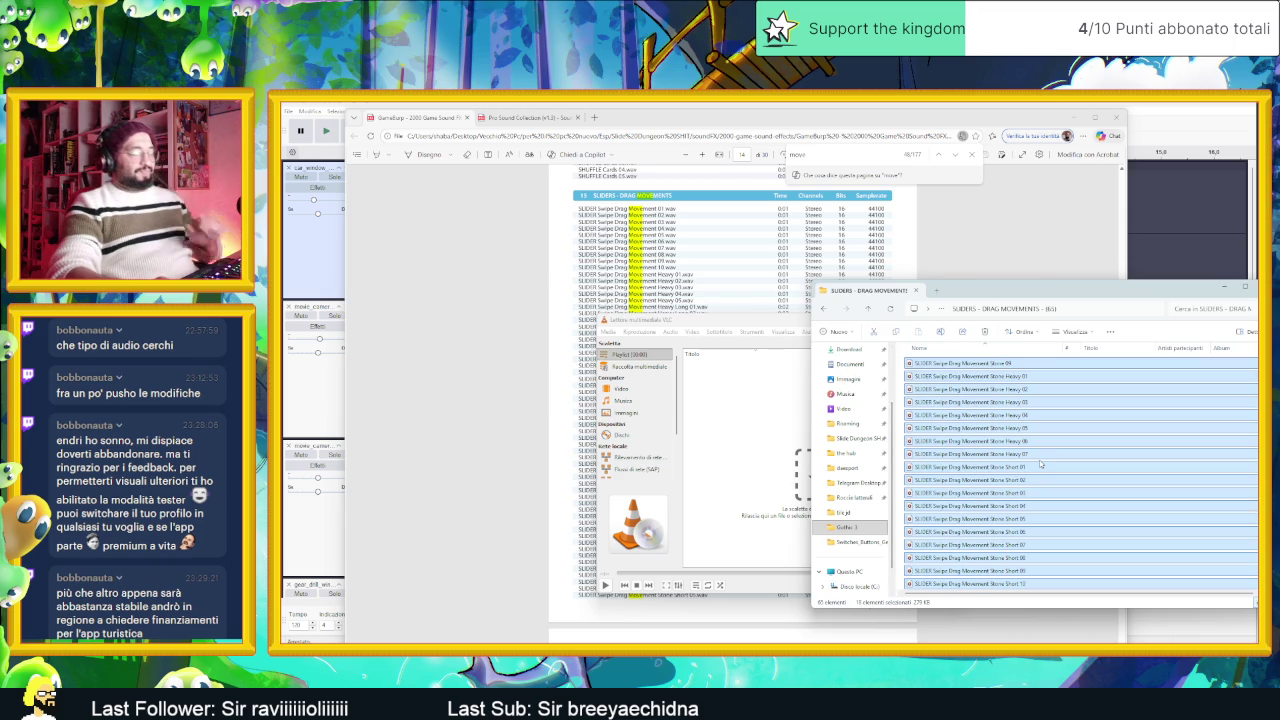
key("ctrl+a")
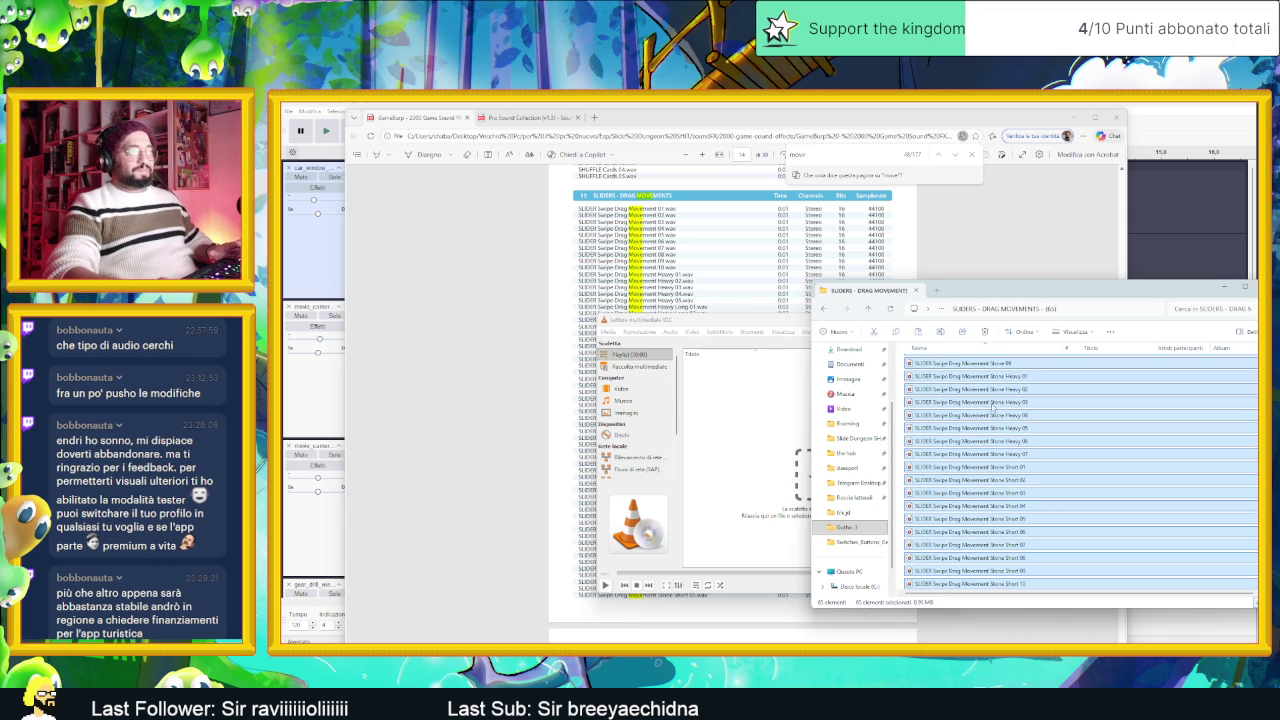
mouse_move(1000, 402)
left_mouse_down()
mouse_move(742, 415)
mouse_move(748, 428)
left_mouse_up()
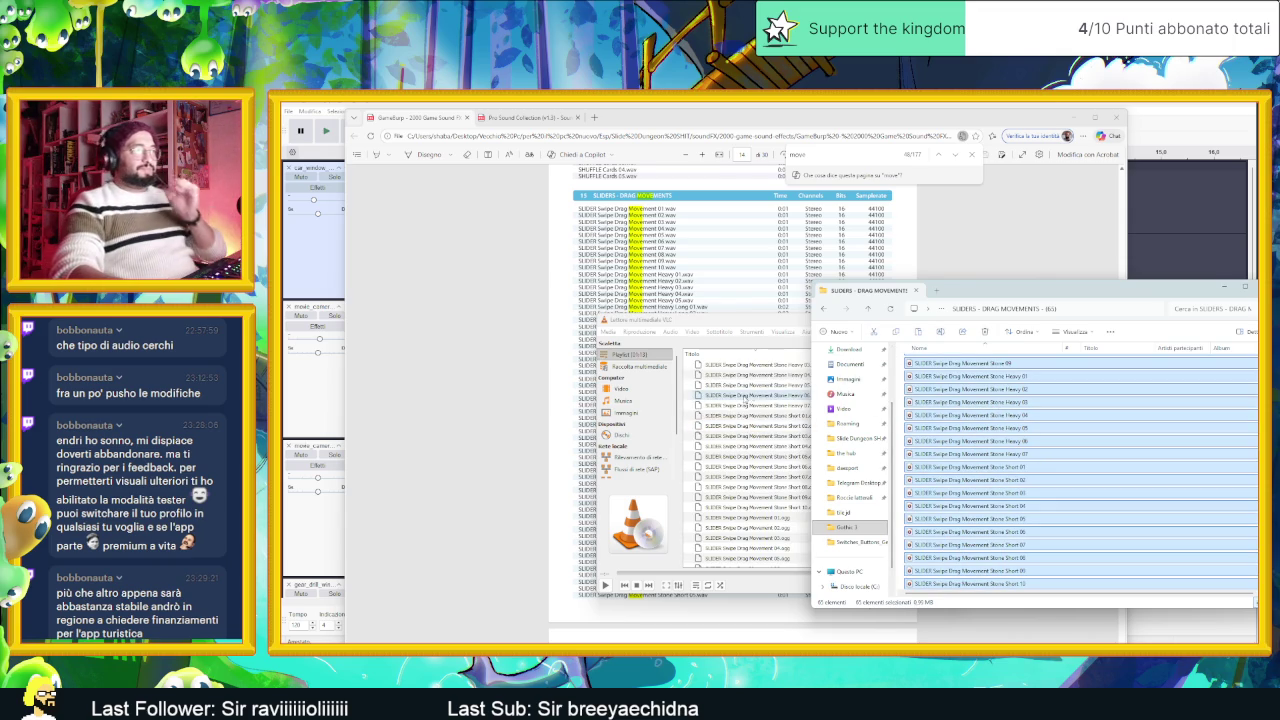
left_click(759, 375)
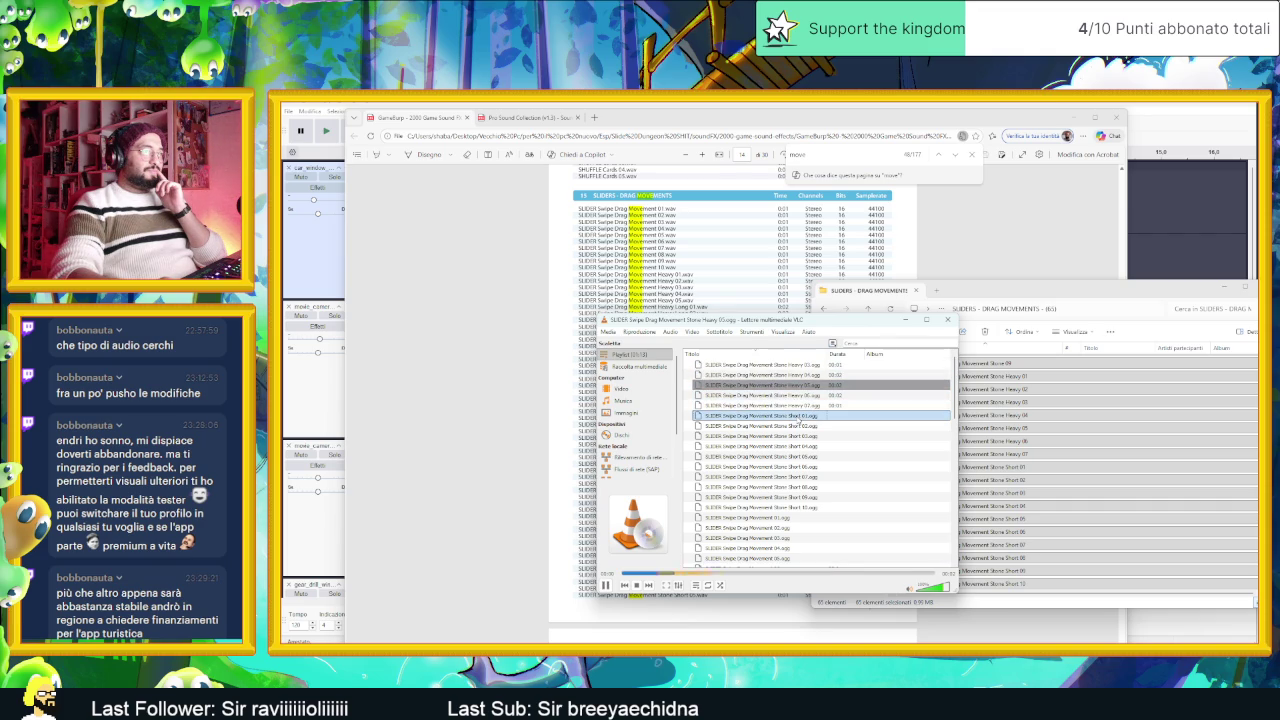
Step: Audition the Short 02, Short 03, Heavy 05 and Rattle 01/03 slider clips in turn
double_click(797, 424)
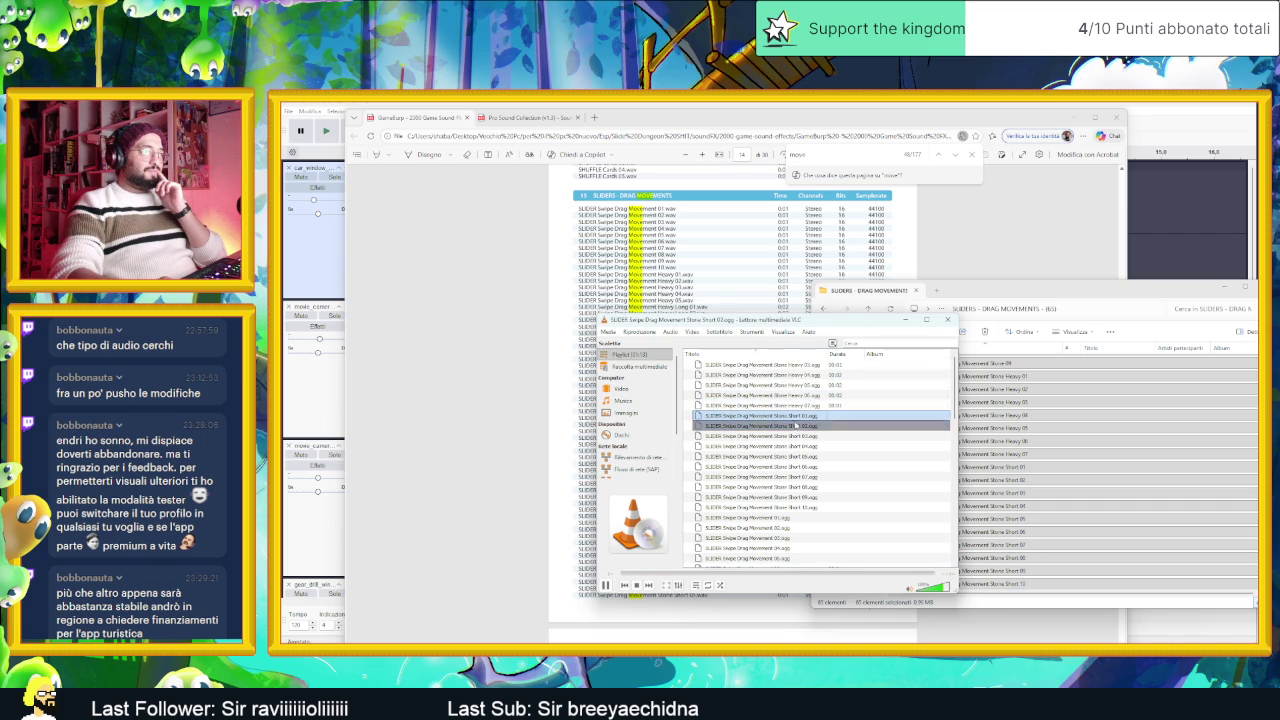
double_click(803, 436)
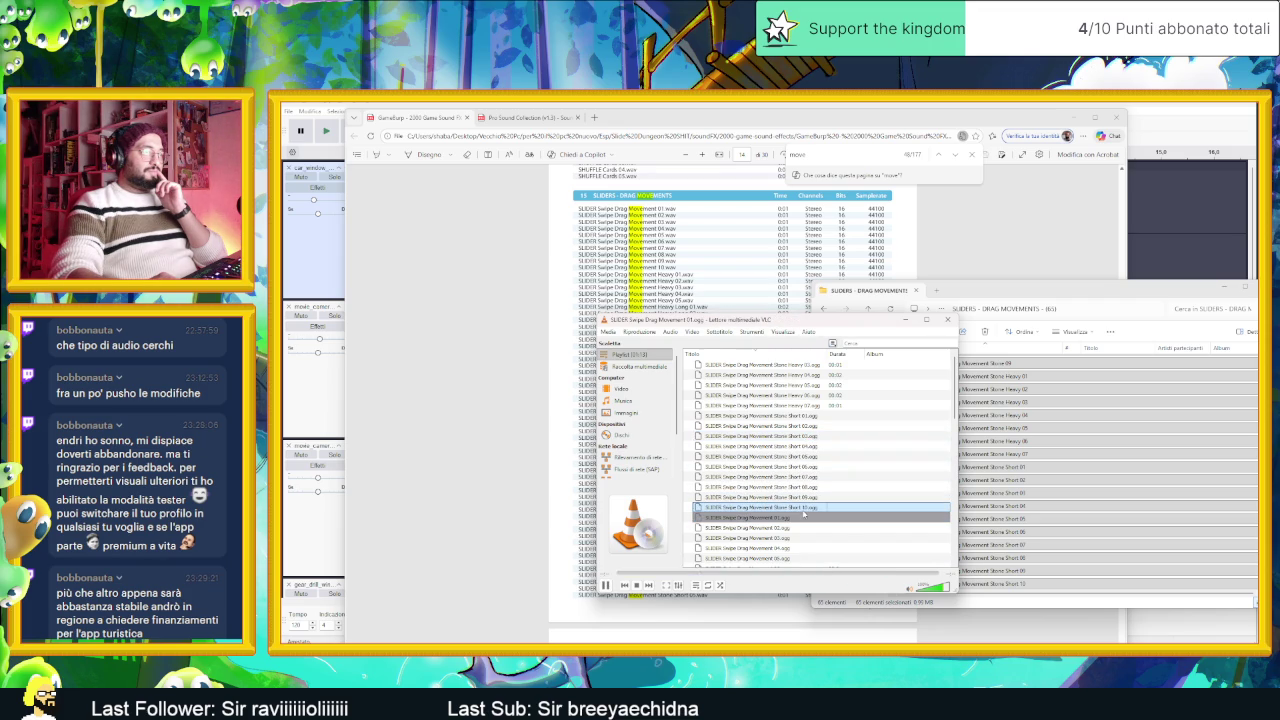
scroll(846, 507, "down", 4)
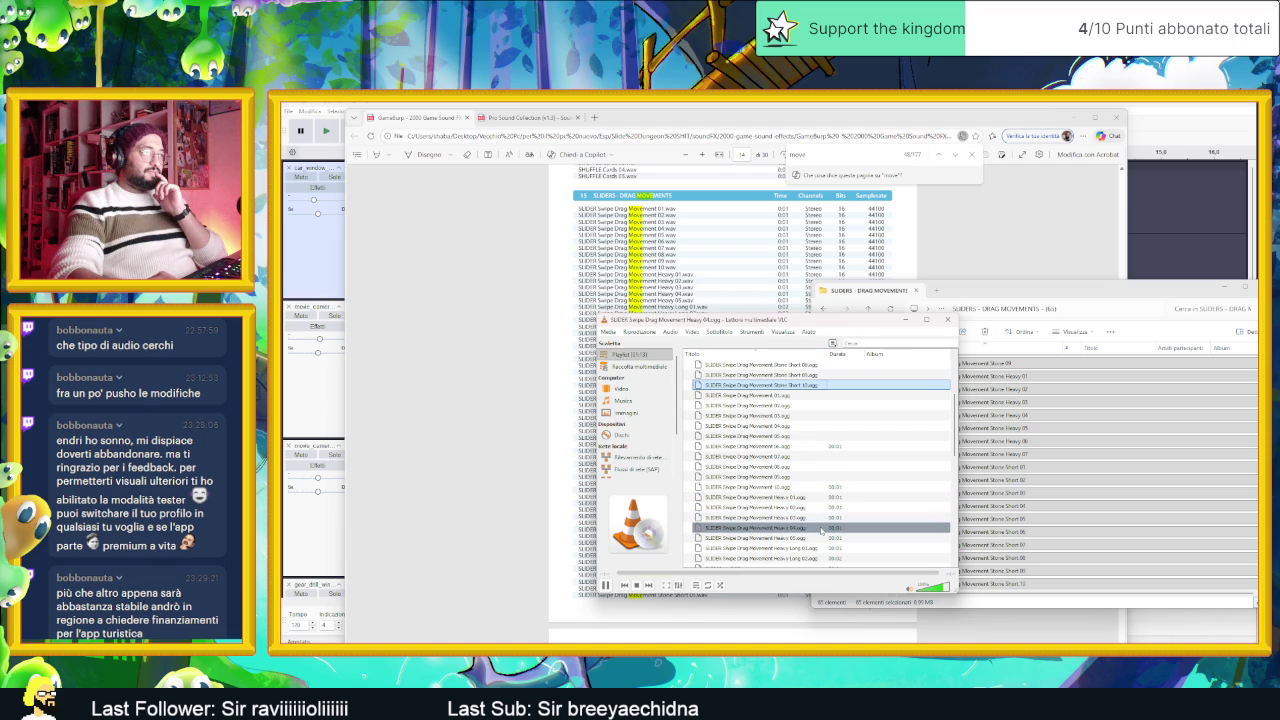
left_click(822, 537)
scroll(815, 520, "down", 2)
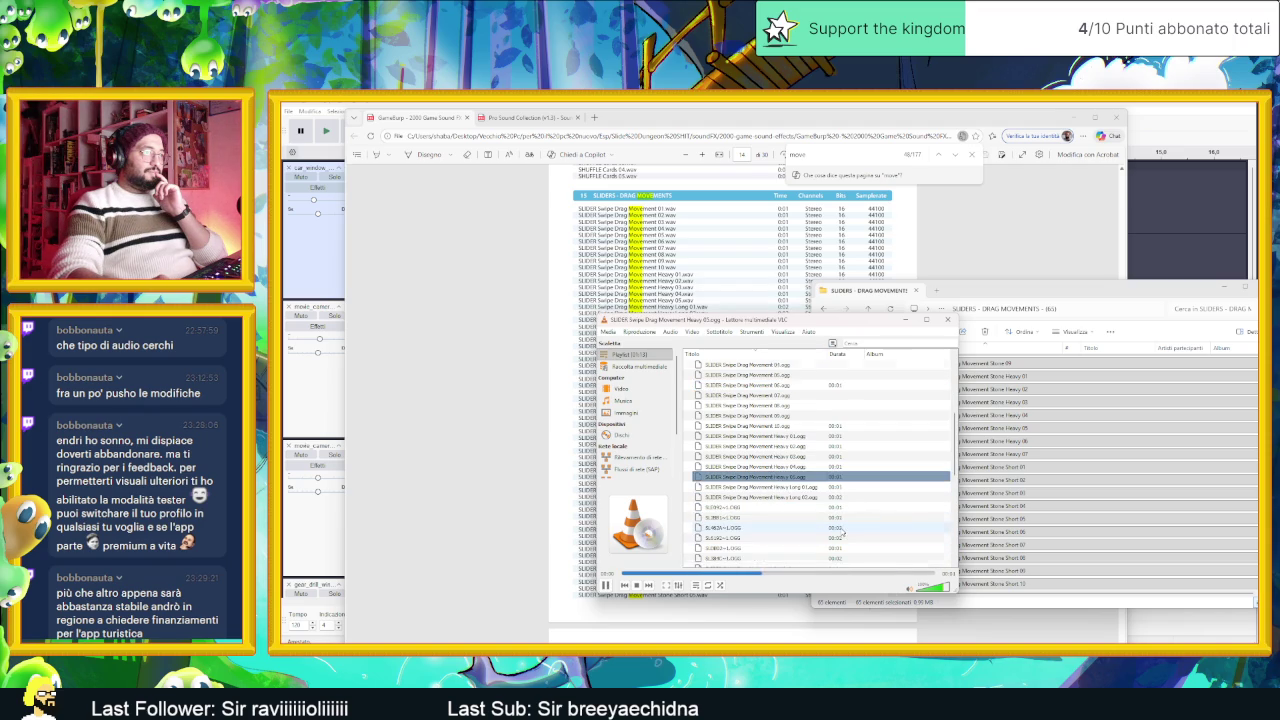
double_click(790, 507)
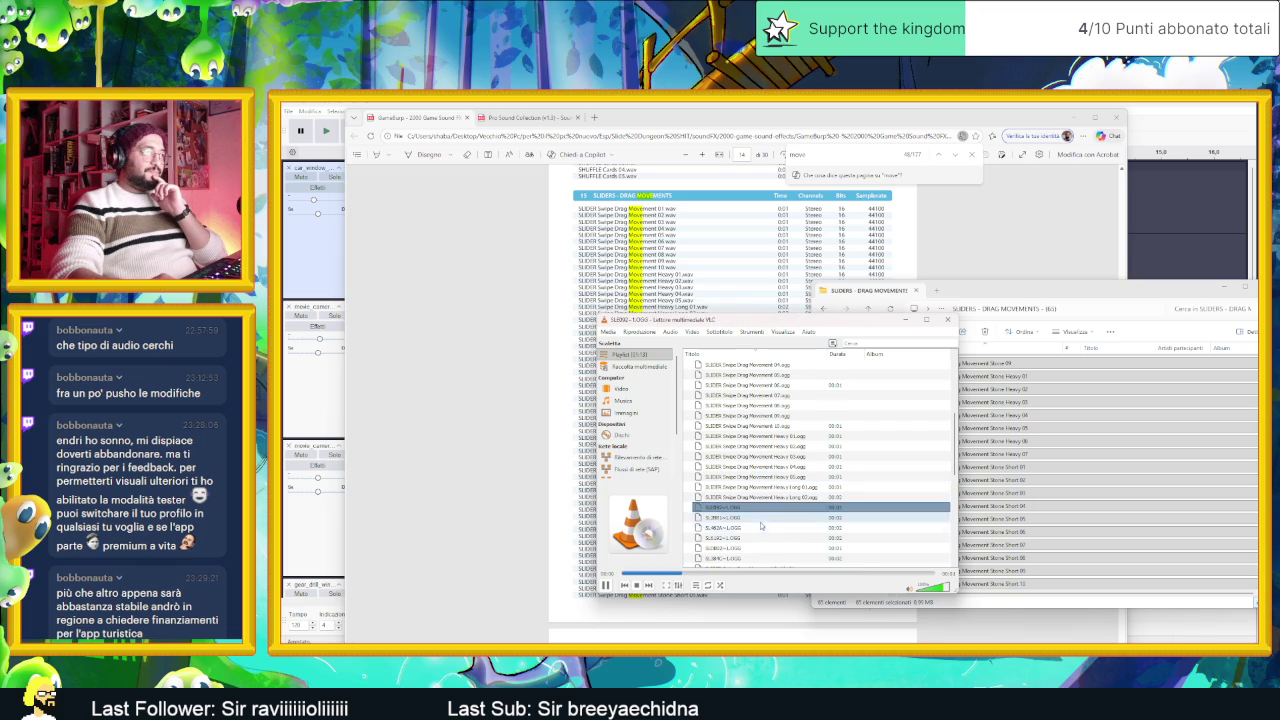
double_click(765, 527)
double_click(762, 548)
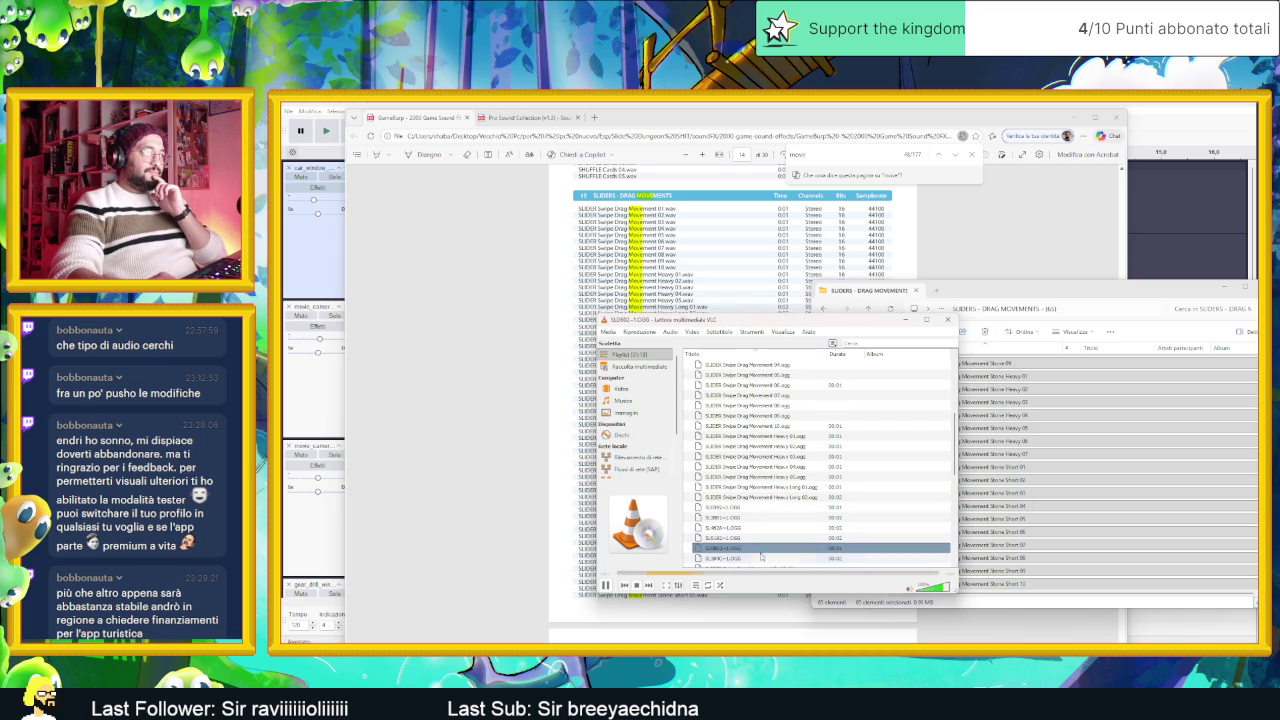
scroll(771, 517, "down", 2)
scroll(781, 517, "down", 1)
double_click(781, 478)
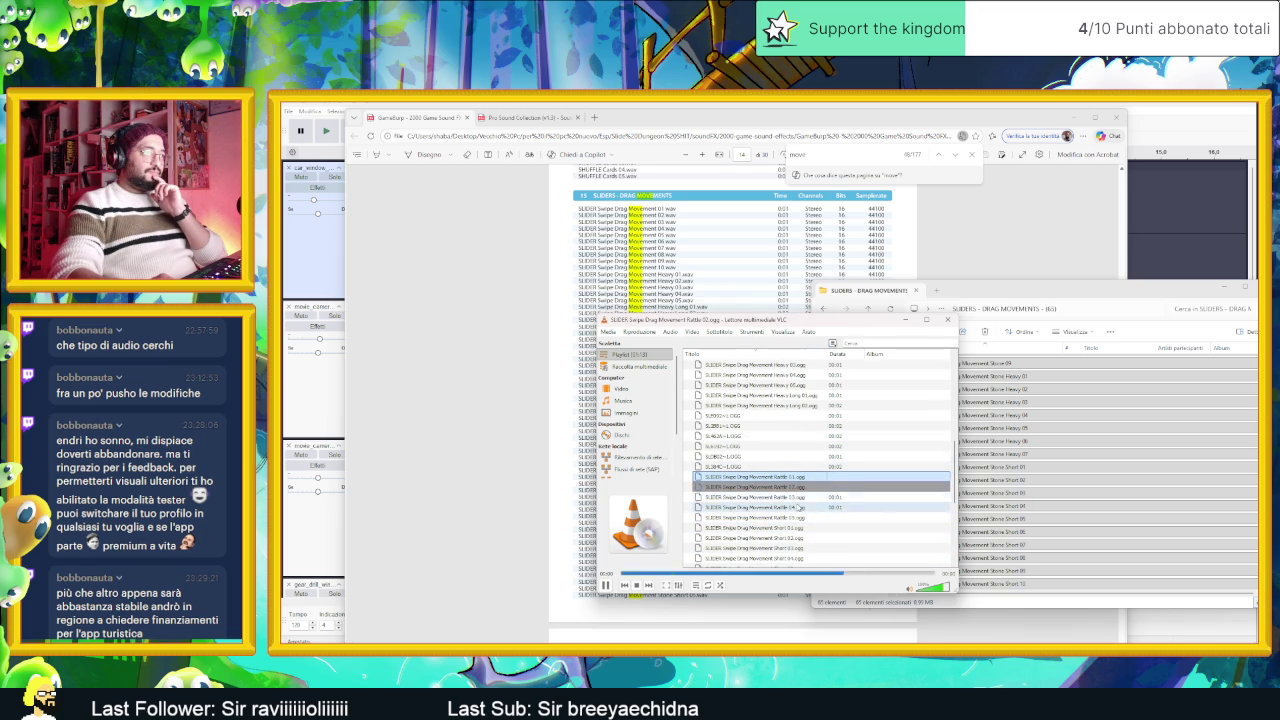
double_click(798, 497)
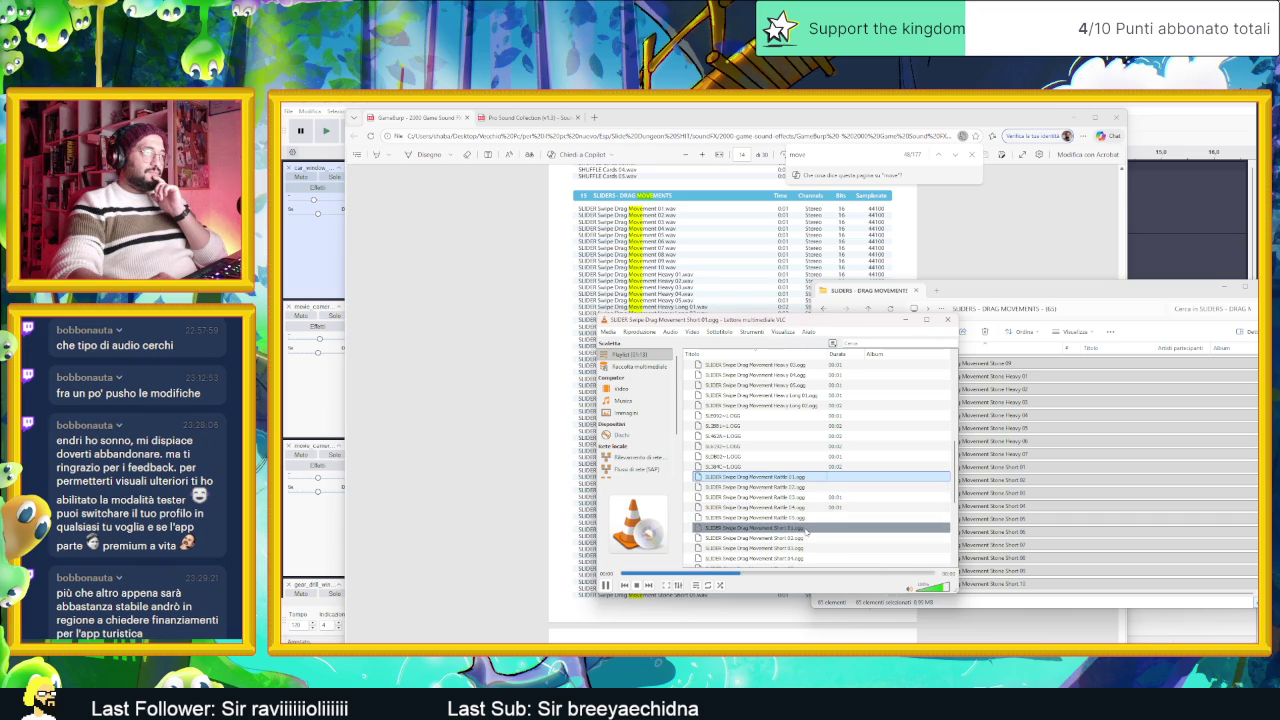
Step: Play the Short 07 clip several times, then return to the slider sounds folder
scroll(830, 515, "down", 2)
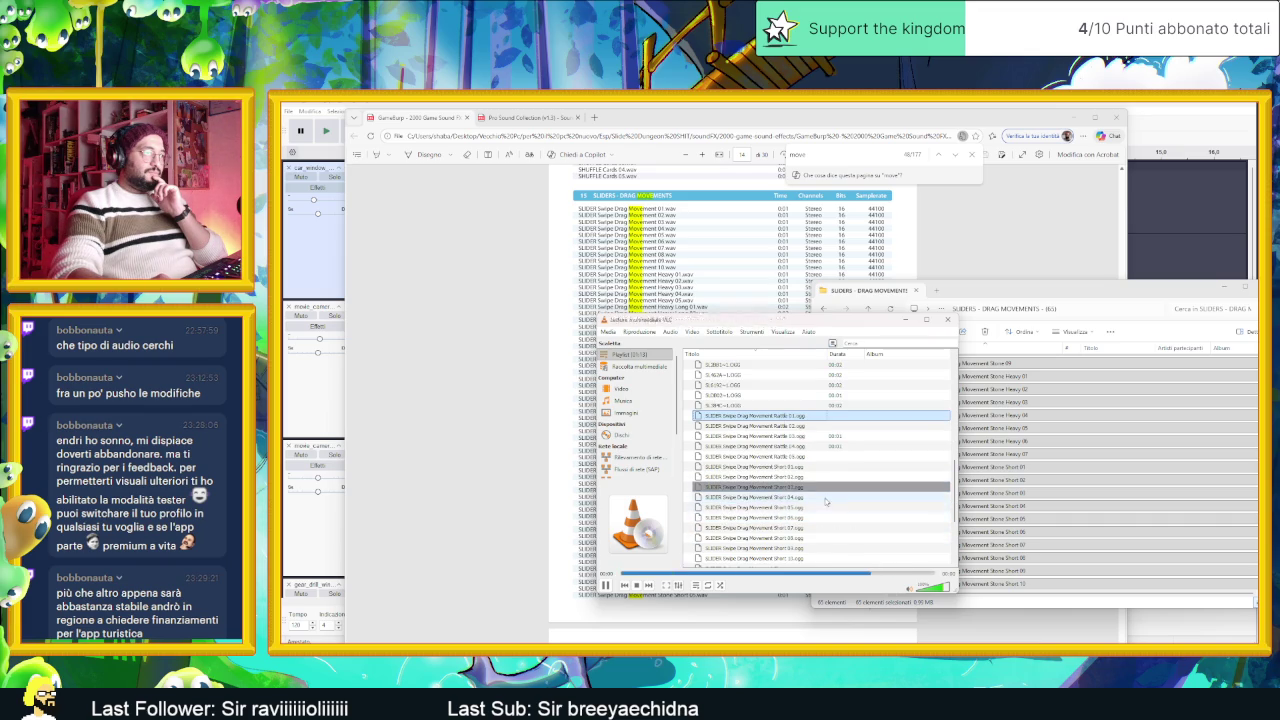
scroll(828, 505, "down", 1)
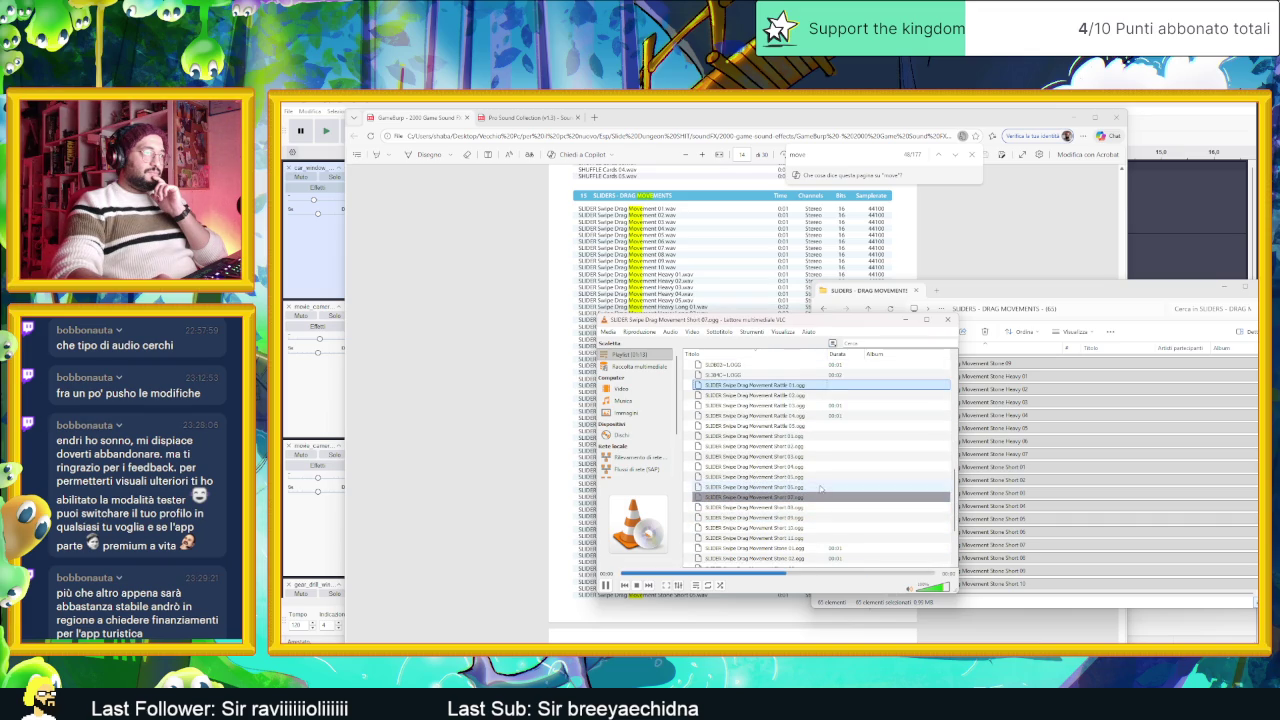
double_click(806, 499)
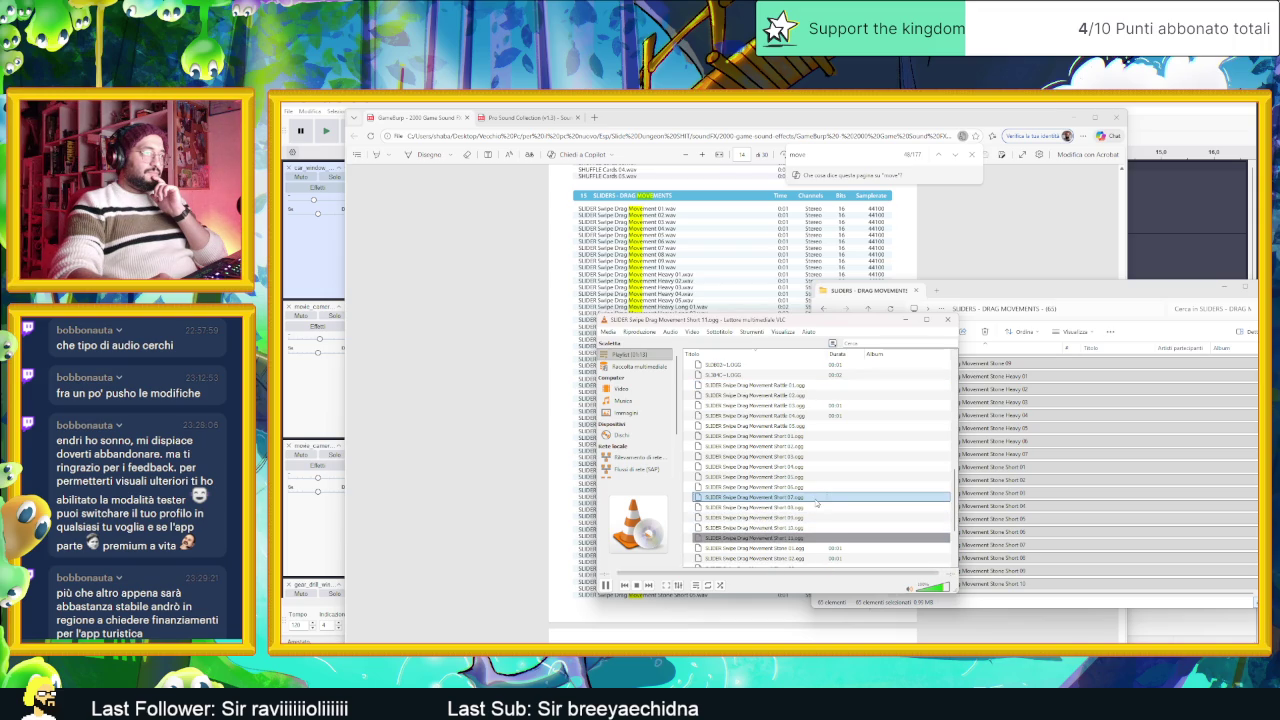
scroll(817, 503, "down", 1)
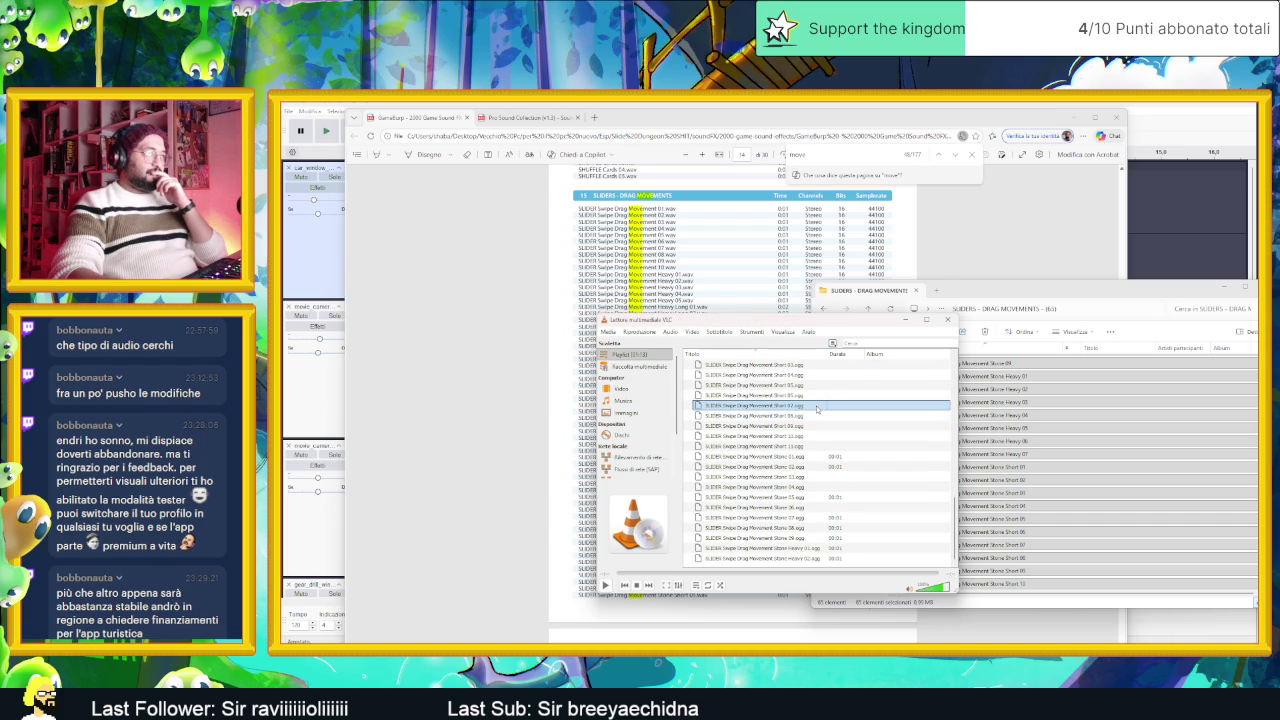
double_click(817, 408)
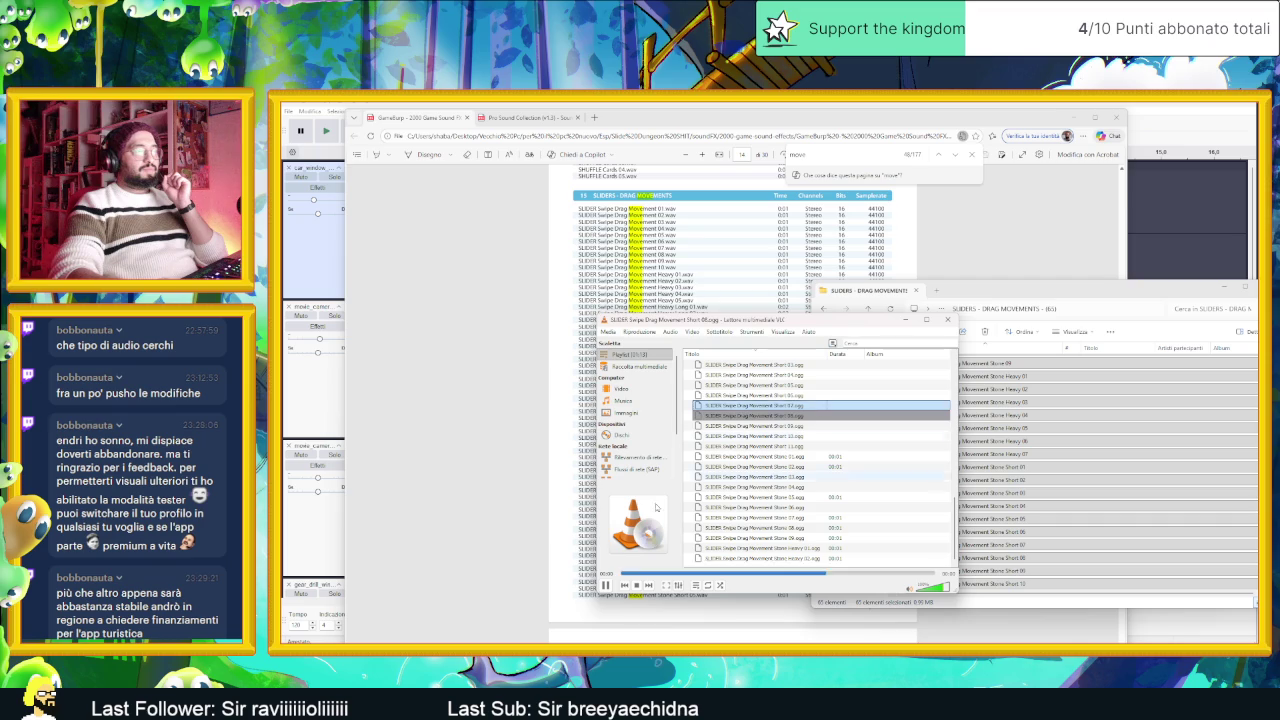
double_click(806, 407)
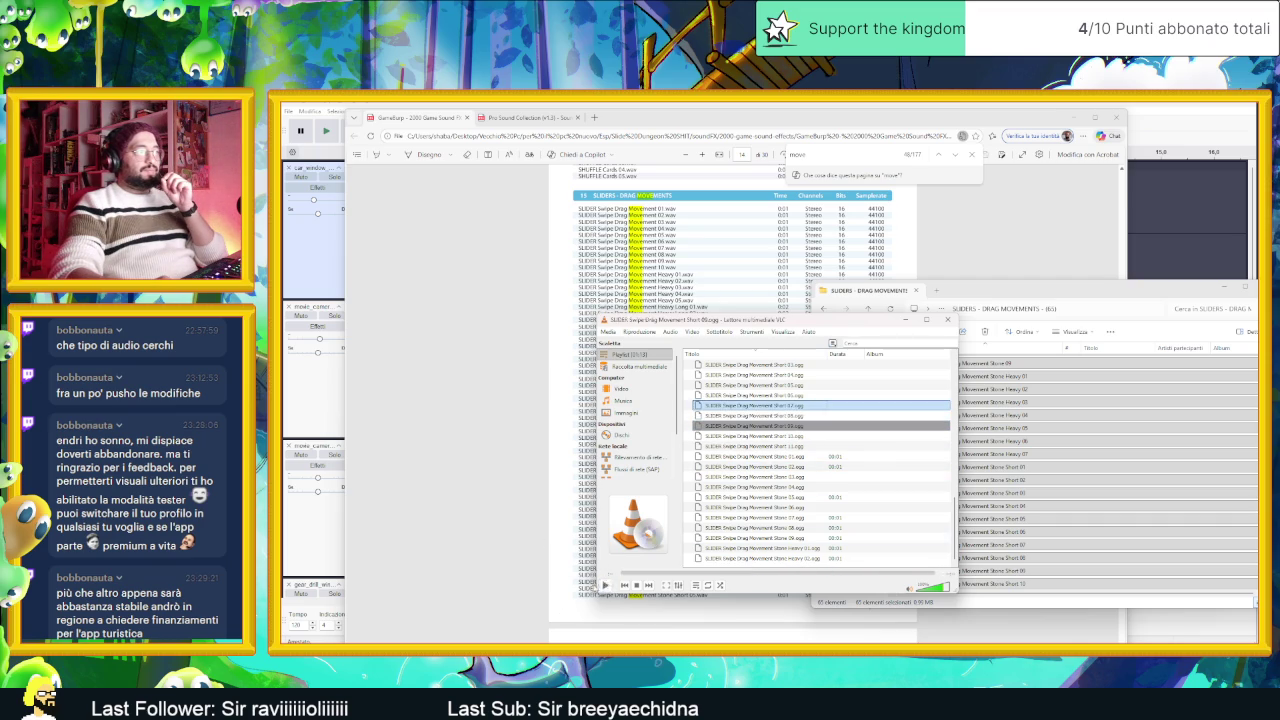
left_click(1040, 480)
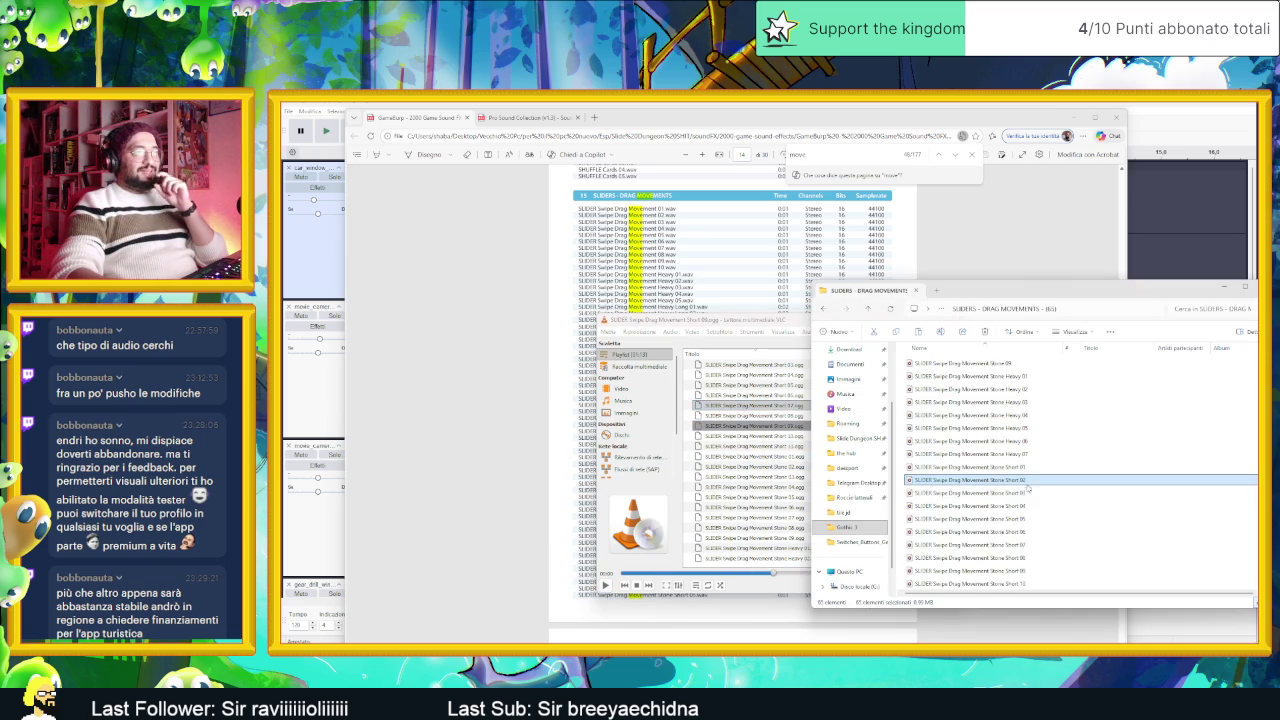
Step: Drag the Stone Short 07 file from Explorer into Audacity as a new bottom track
left_click(1038, 456)
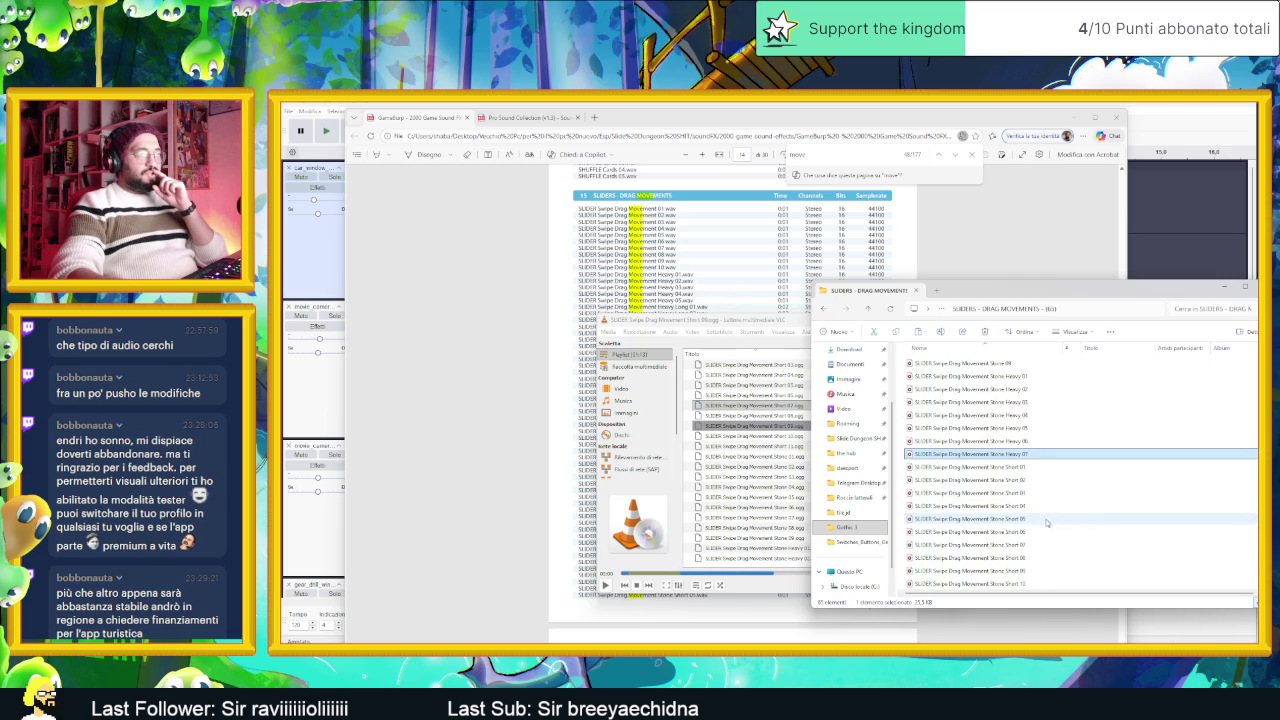
left_click(1028, 546)
mouse_move(1028, 546)
left_mouse_down()
mouse_move(494, 400)
mouse_move(515, 497)
mouse_move(512, 585)
left_mouse_up()
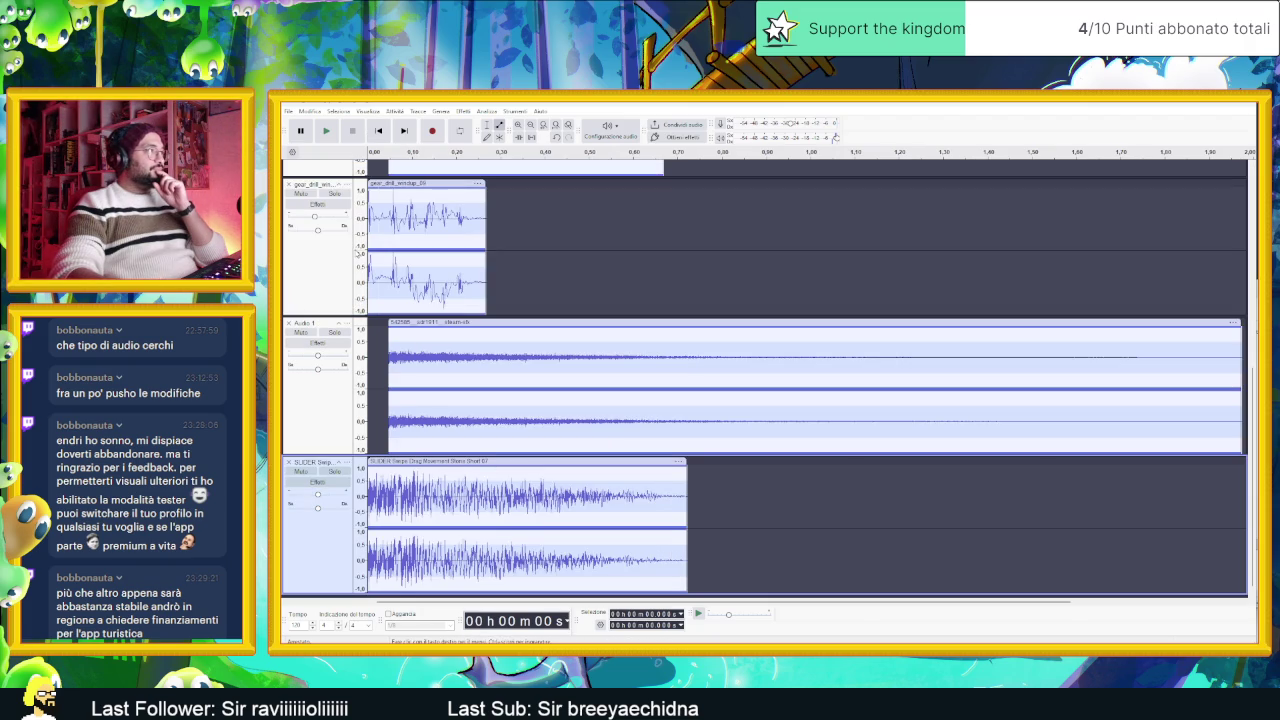
scroll(340, 252, "up", 5)
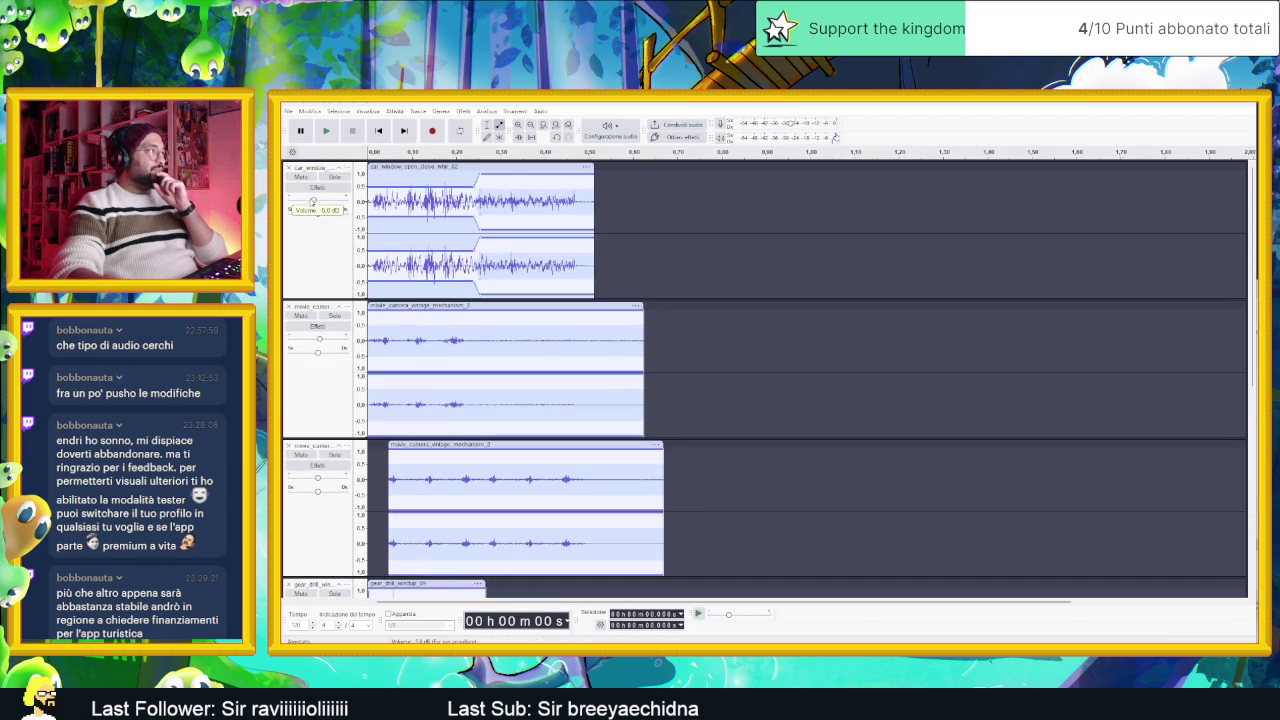
left_click(327, 131)
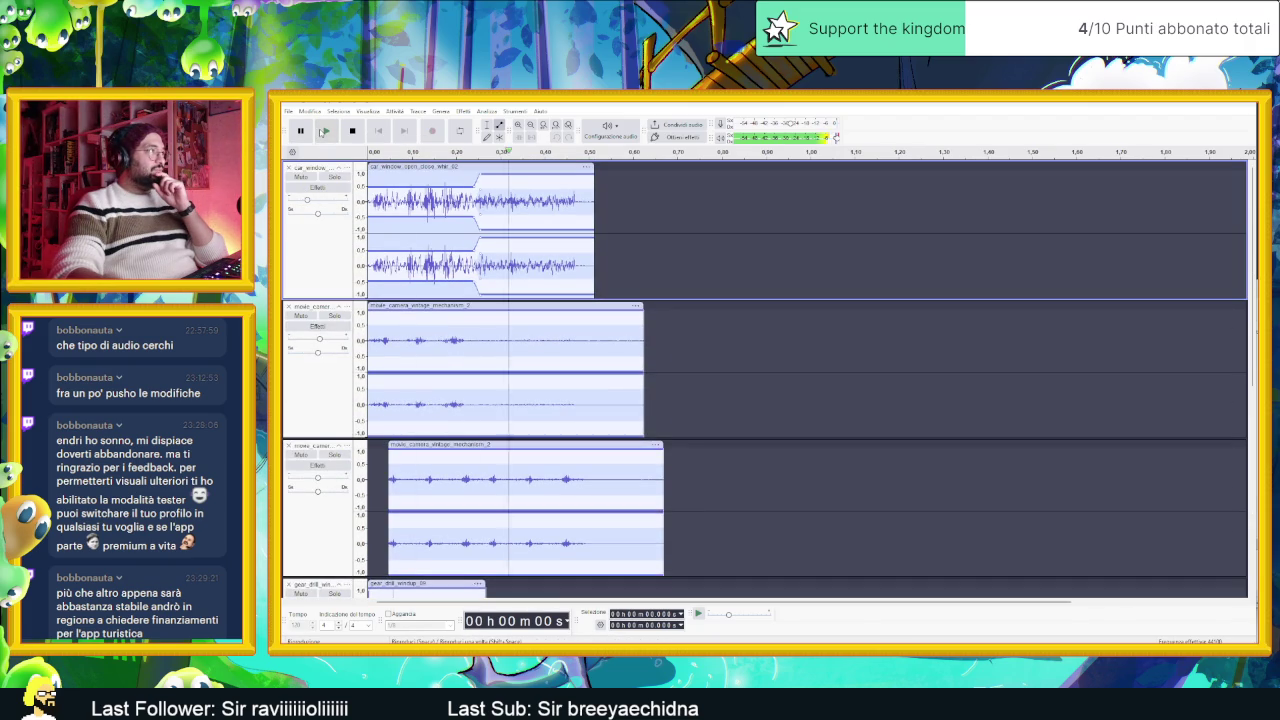
scroll(760, 380, "down", 3)
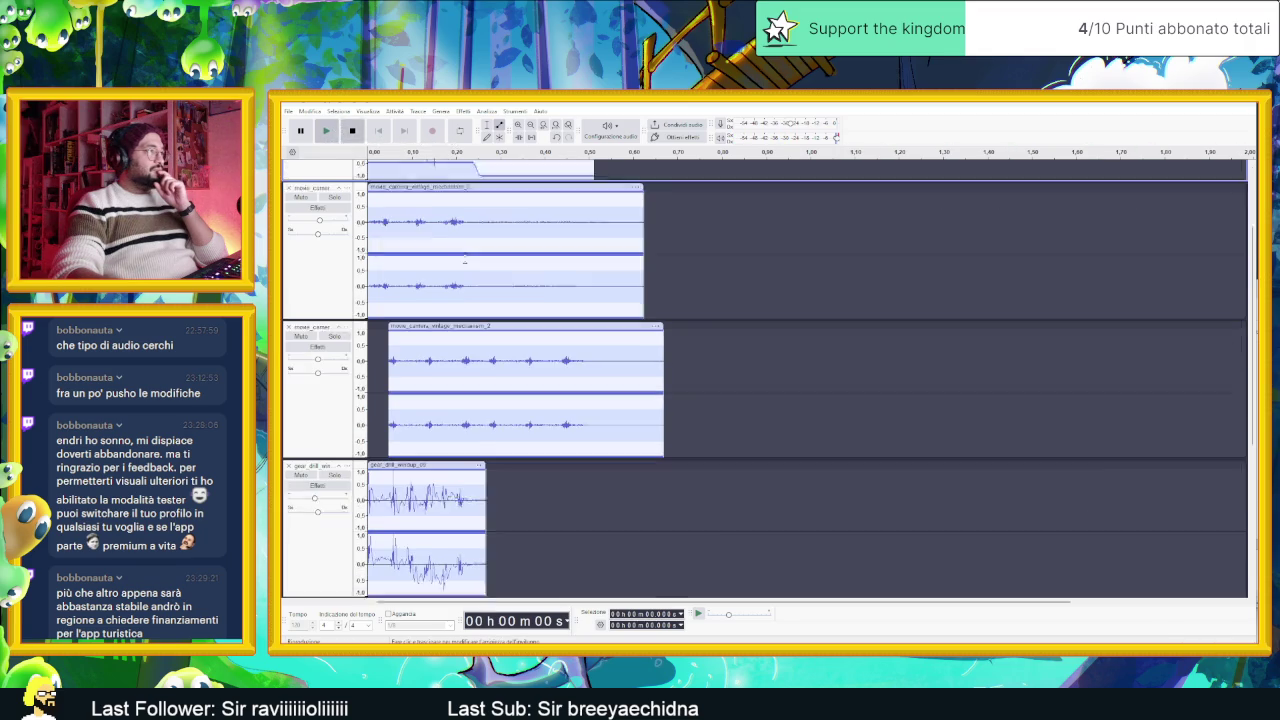
left_click(325, 131)
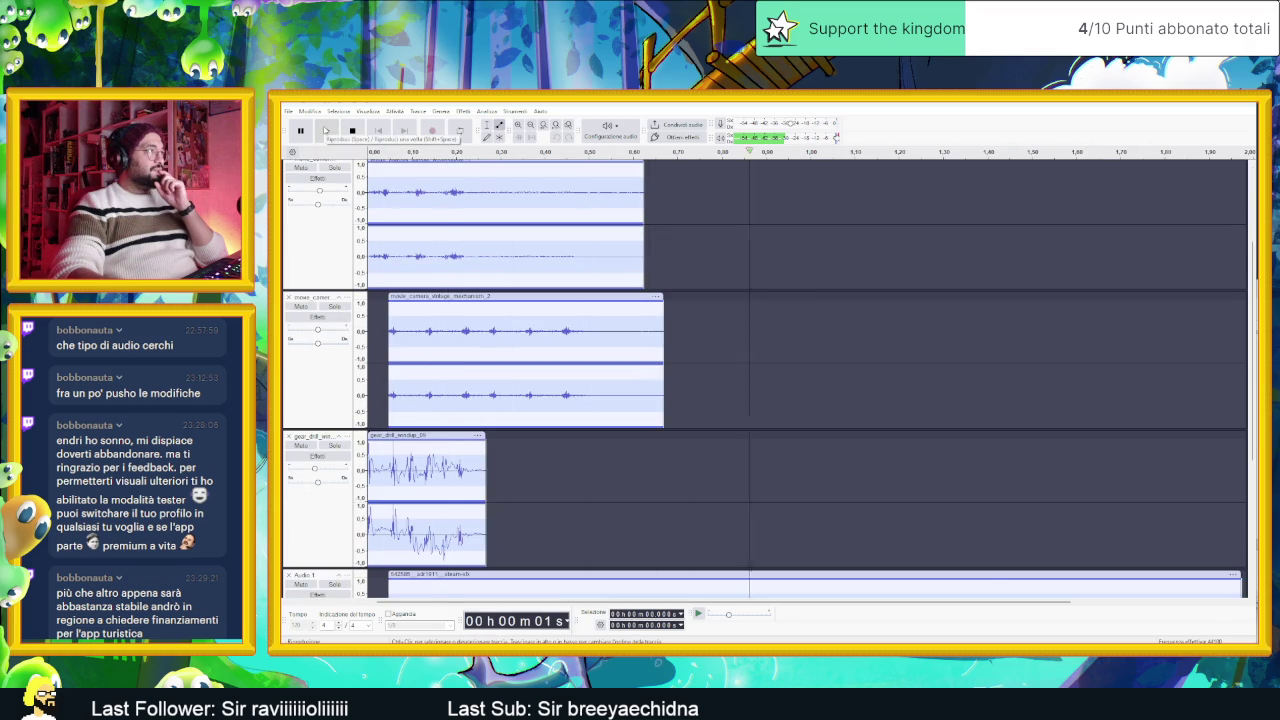
scroll(545, 343, "down", 3)
scroll(545, 343, "down", 3)
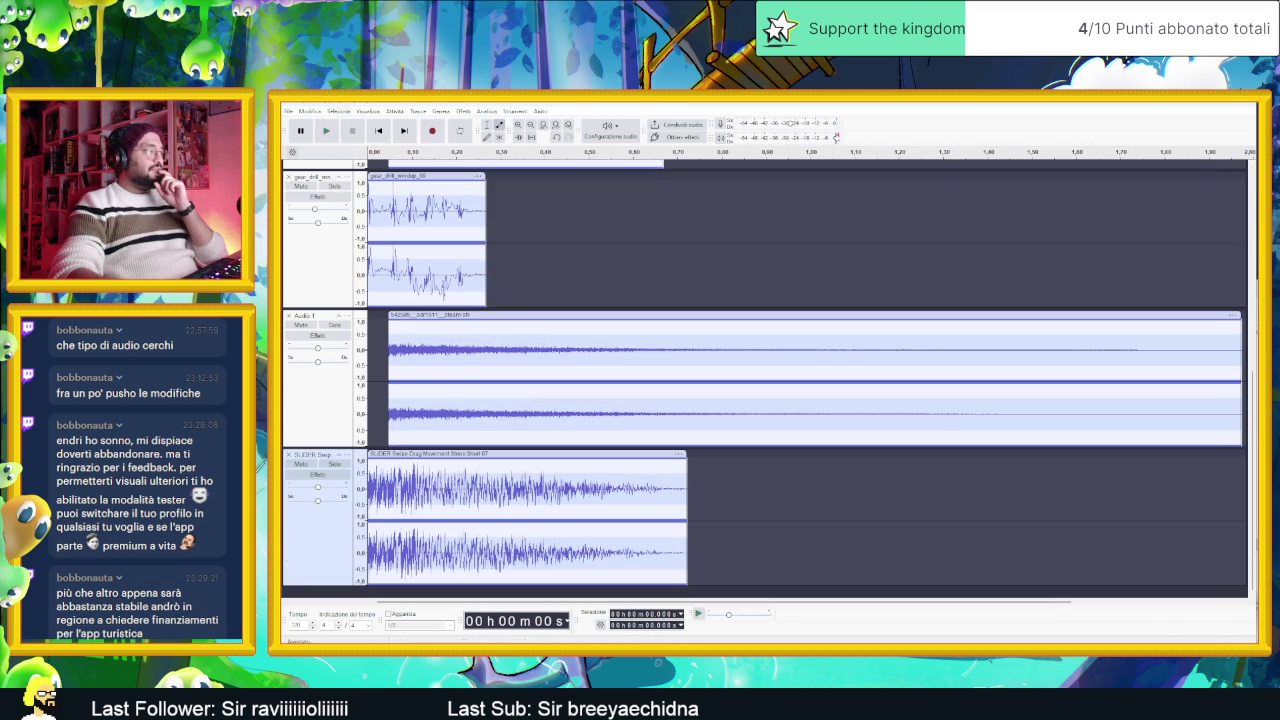
left_click(327, 131)
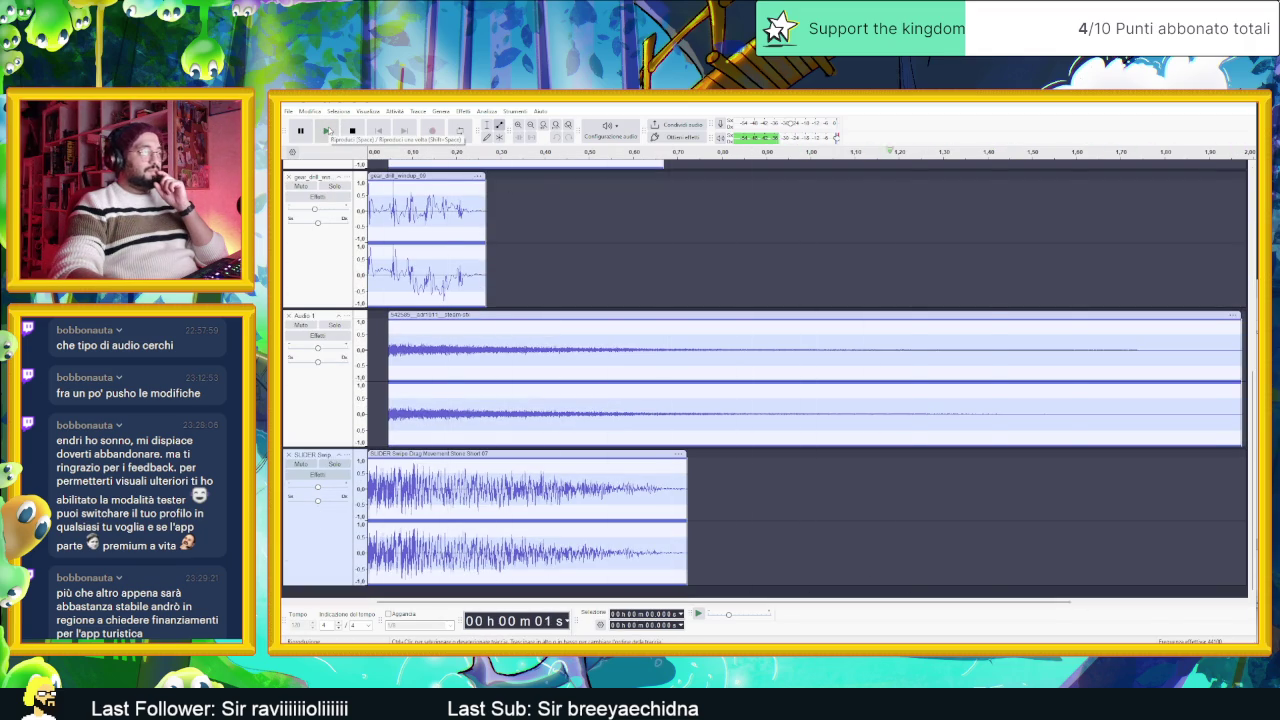
left_click(333, 464)
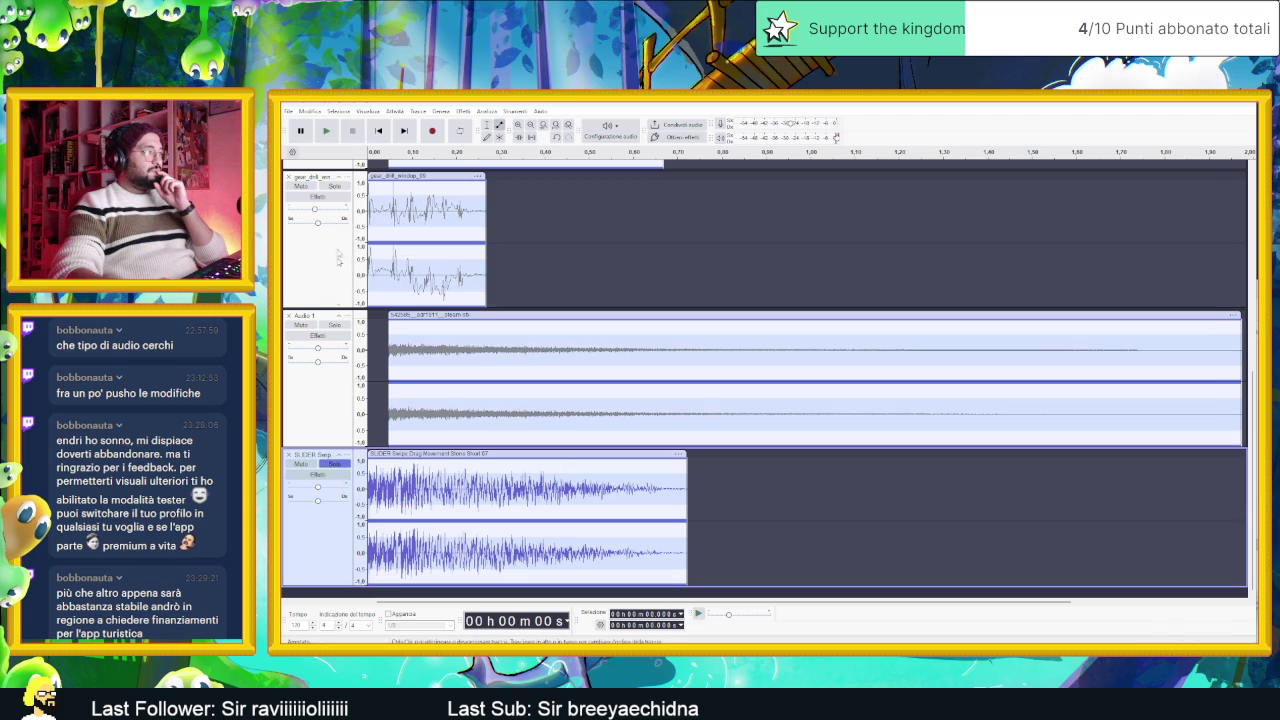
left_click(327, 132)
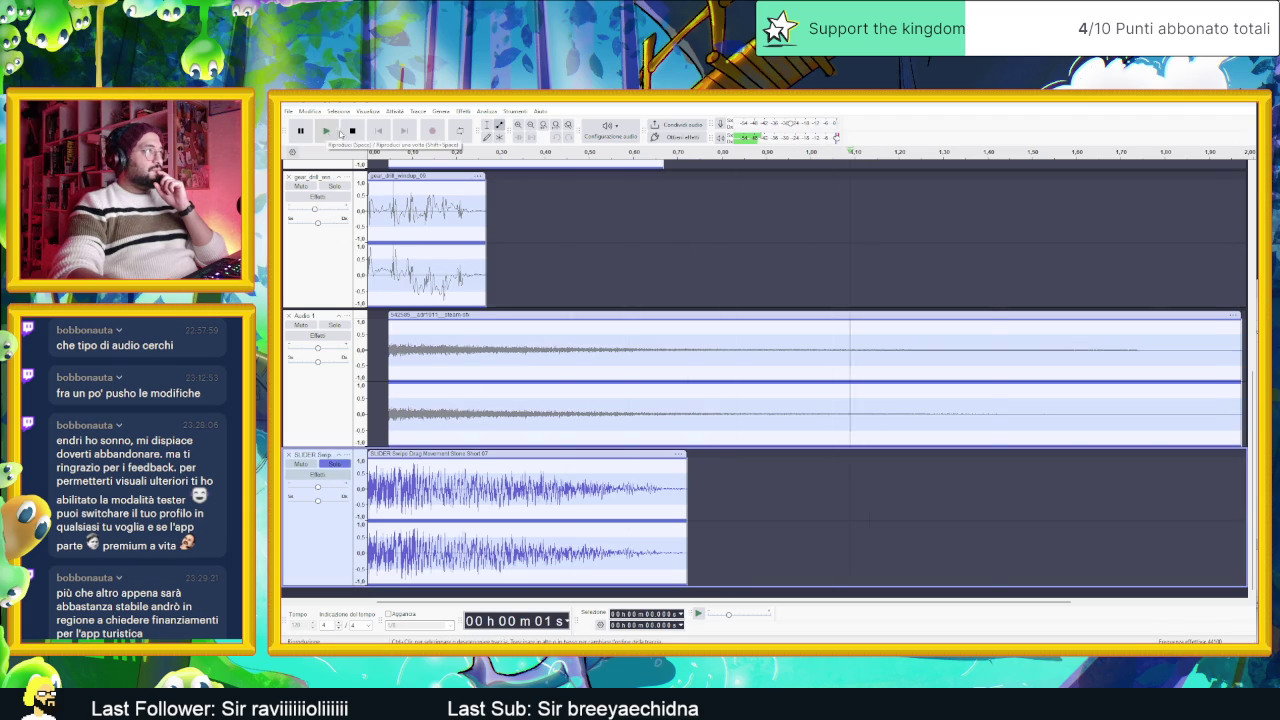
left_click(333, 464)
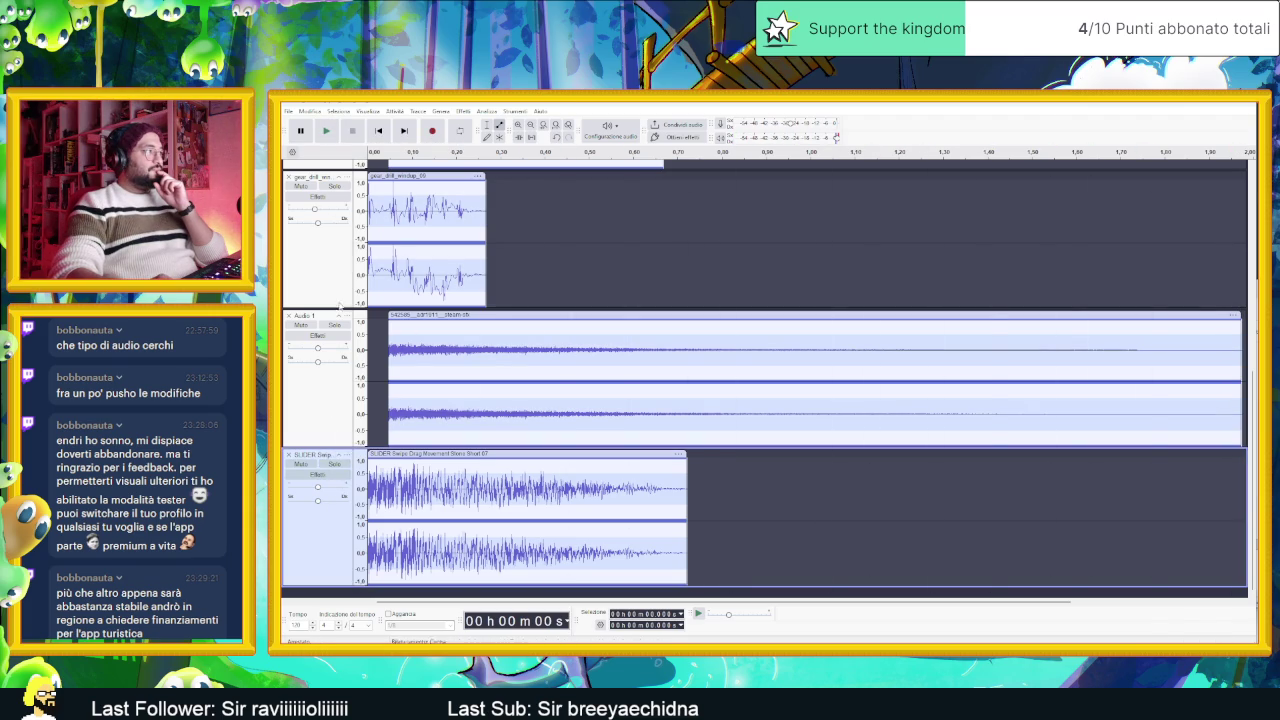
left_click(331, 136)
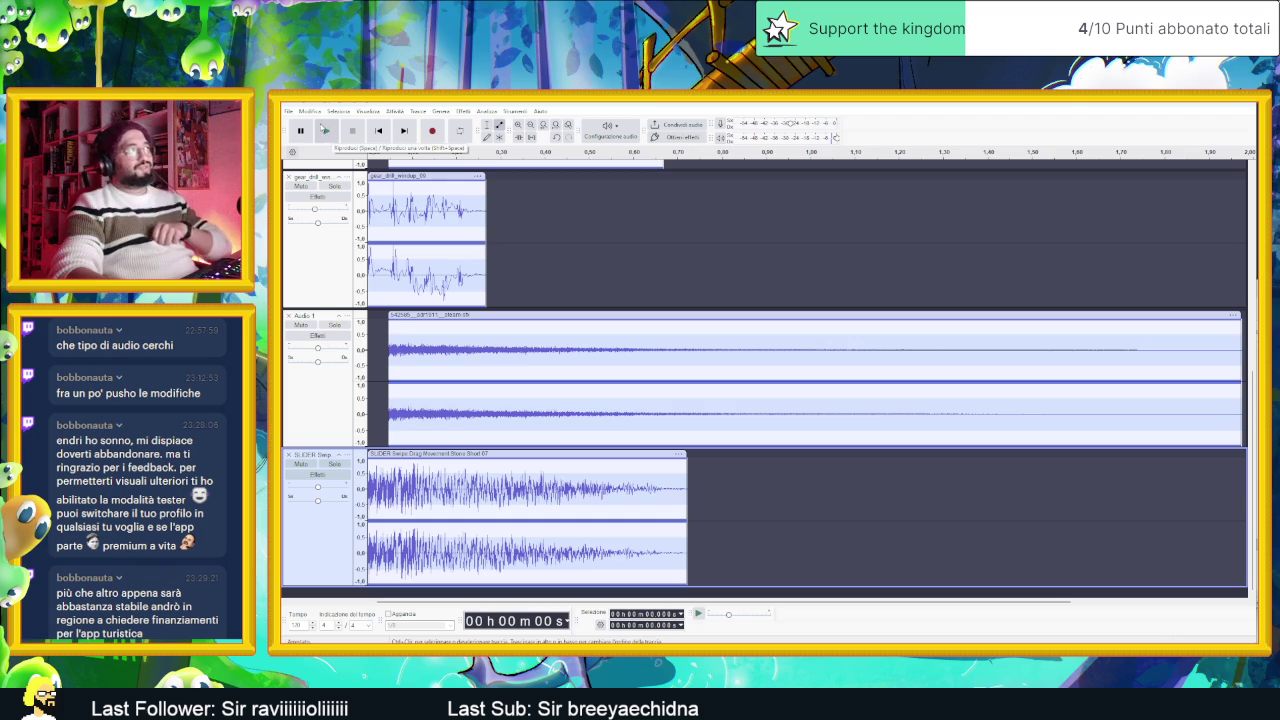
left_click(324, 131)
left_click(324, 131)
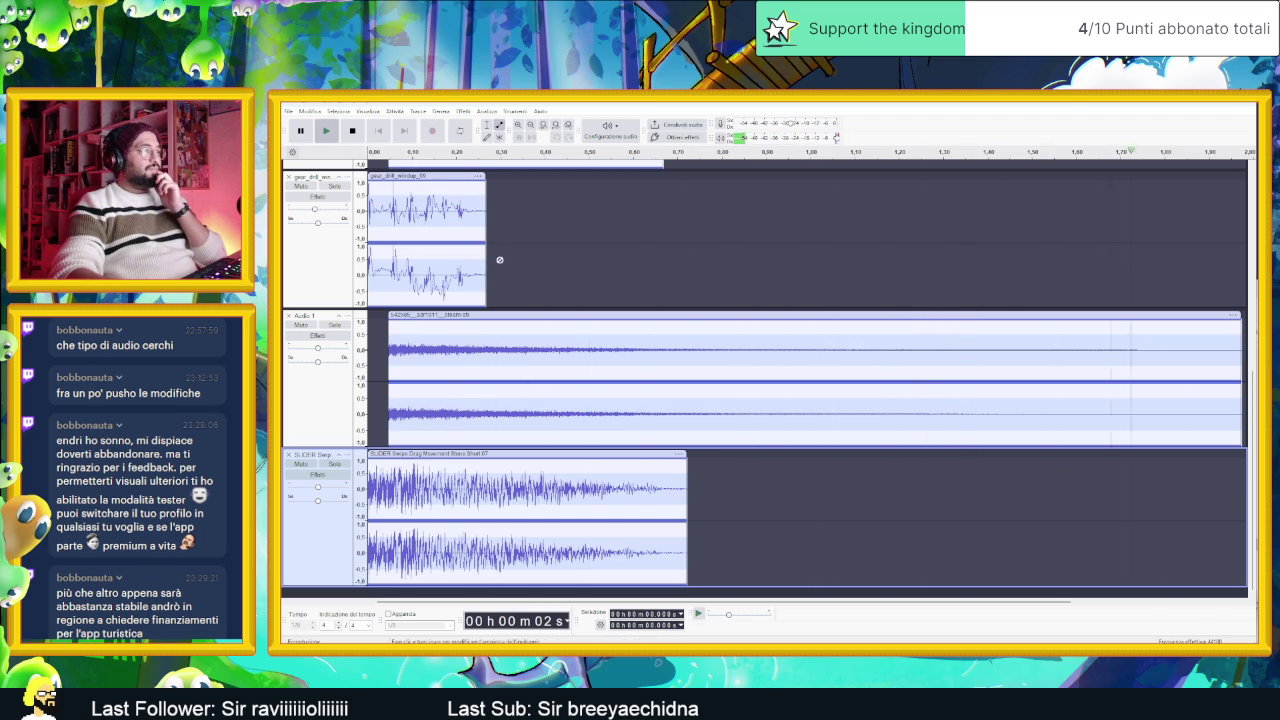
scroll(553, 295, "up", 5)
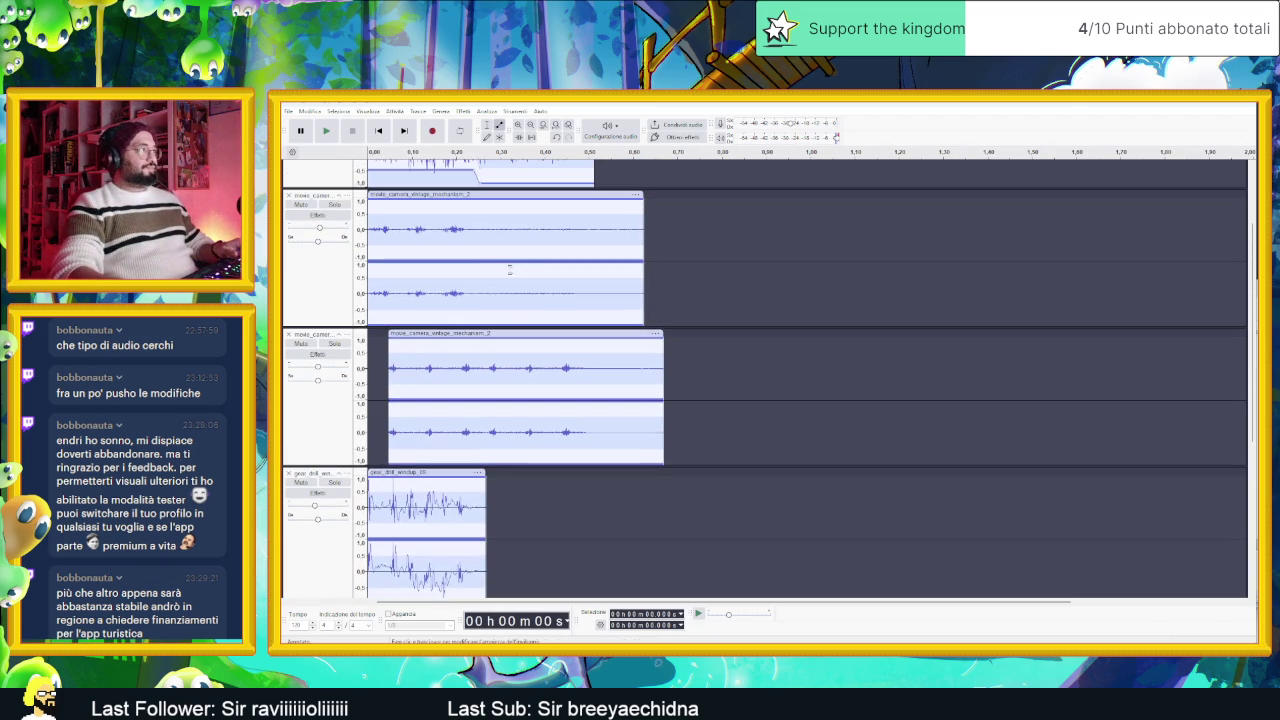
Step: Solo the top movie_camera track and listen to it alone
left_click(340, 203)
left_click(327, 131)
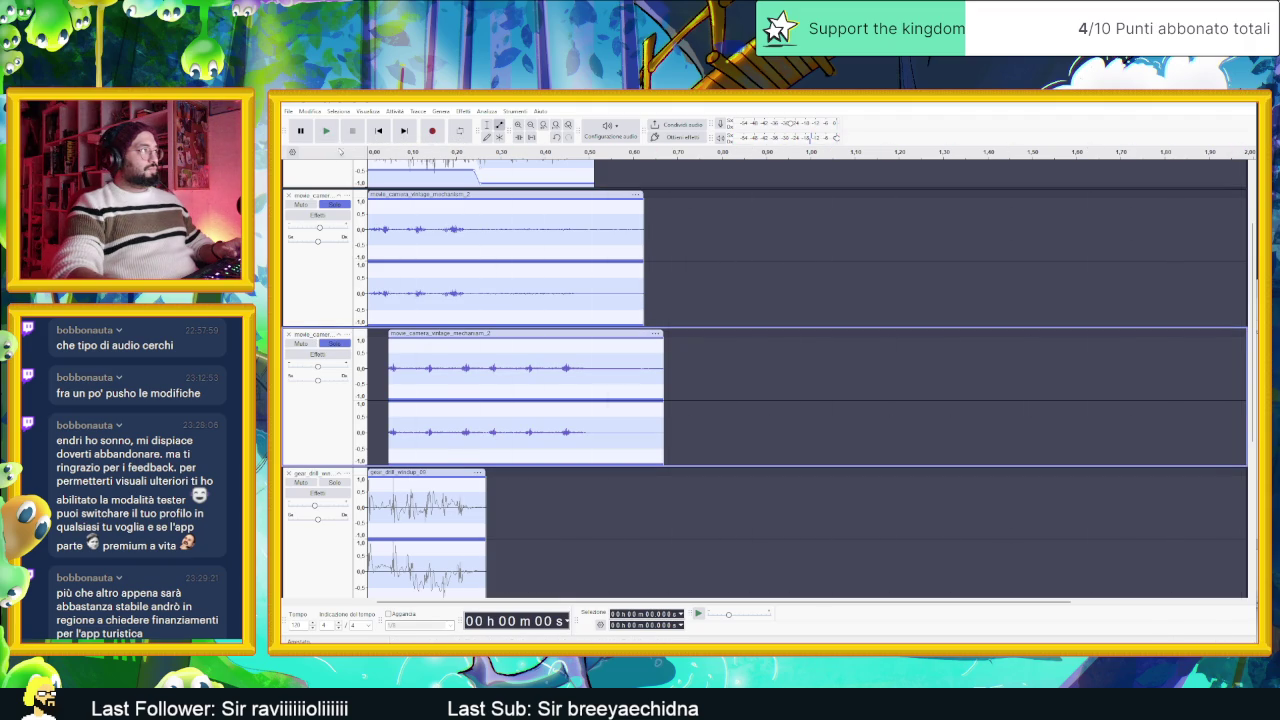
left_click(331, 133)
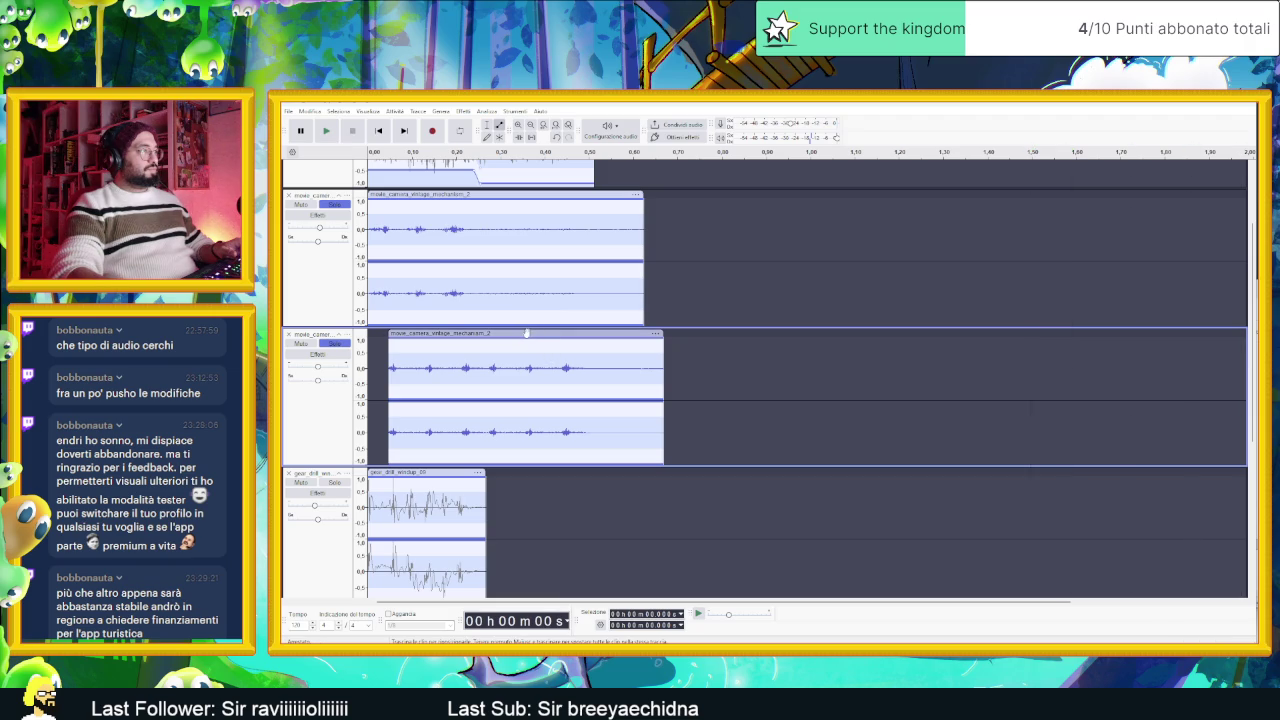
Step: Shift the top movie_camera clip later so it starts near 0.3 s, after the second clip
left_click(521, 334)
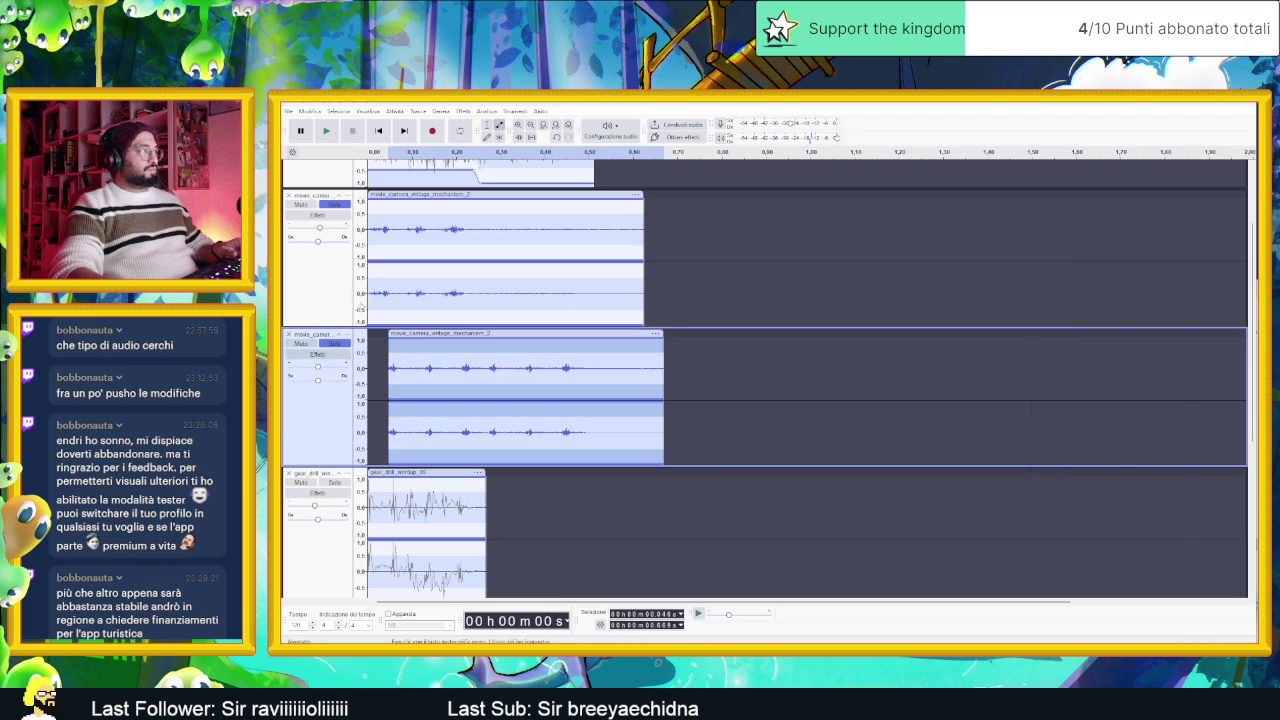
left_click(336, 207)
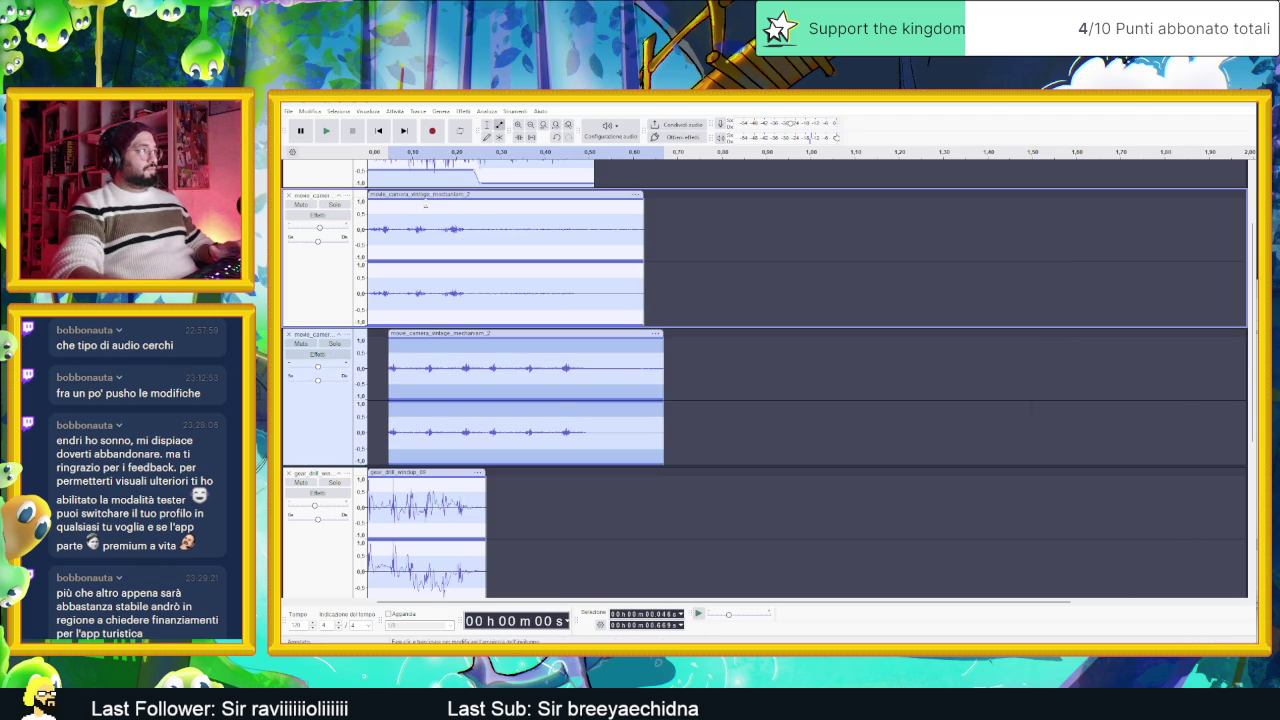
left_click_drag(428, 194, 642, 194)
scroll(681, 285, "down", 3)
scroll(681, 285, "down", 1, "ctrl")
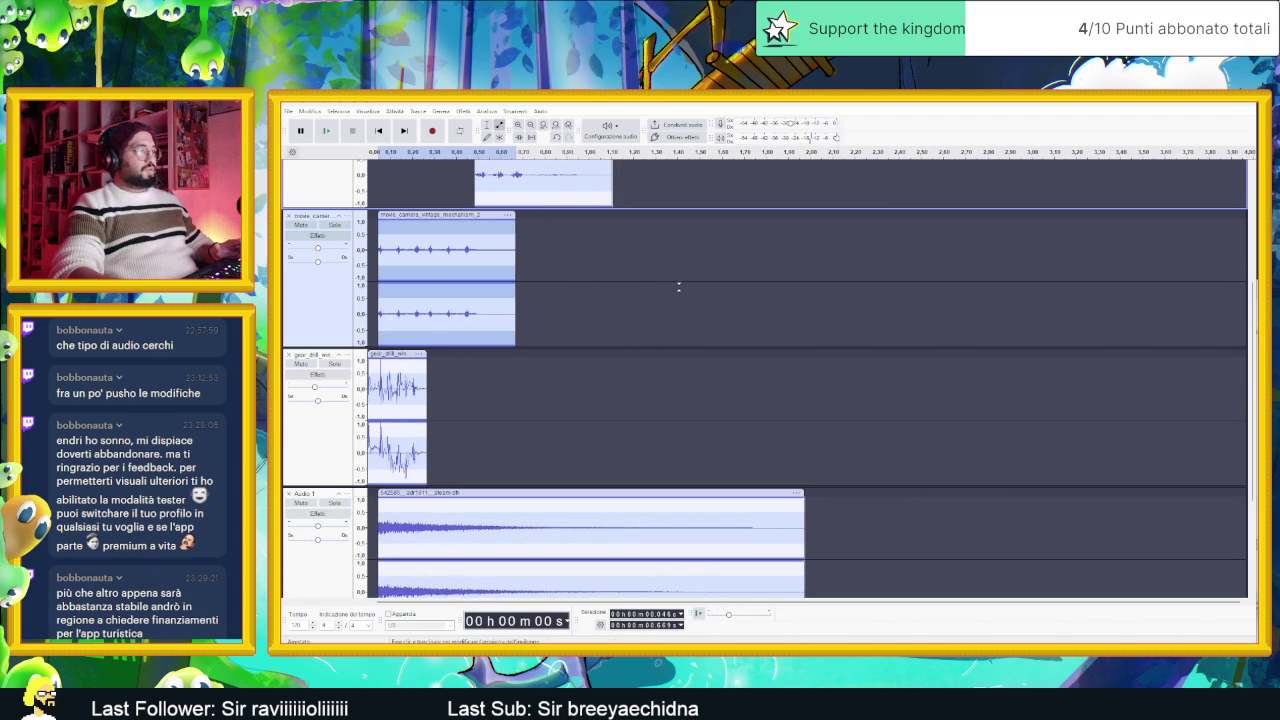
scroll(536, 233, "up", 1)
left_click_drag(520, 195, 480, 199)
Step: Audition the layered tracks several times, including from an edit point at 1.418 s
left_click(326, 130)
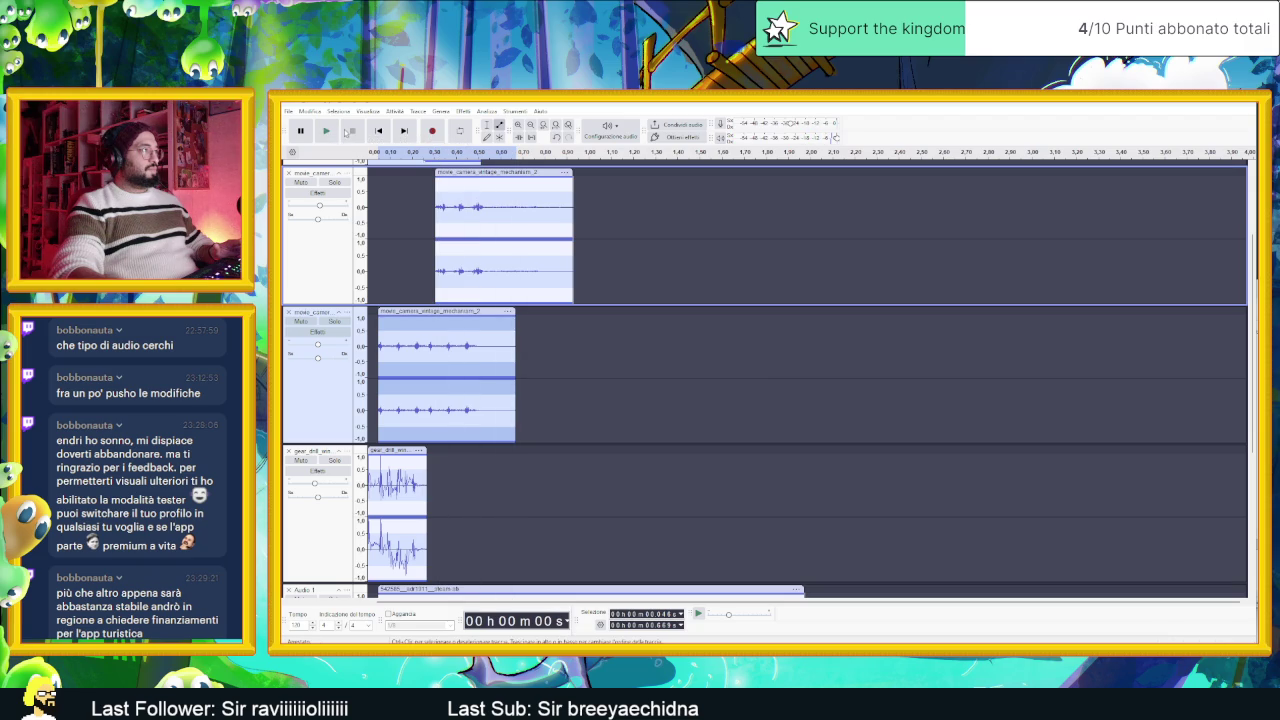
left_click(330, 228)
left_click(378, 147)
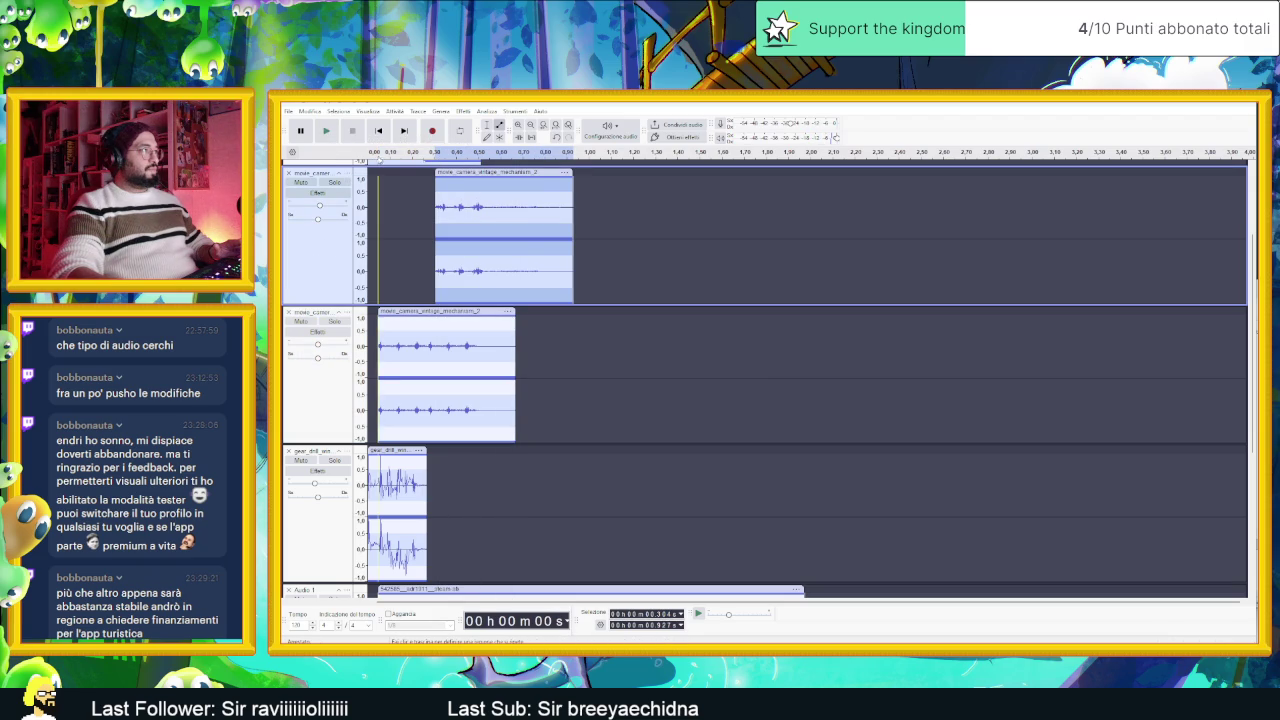
key("space")
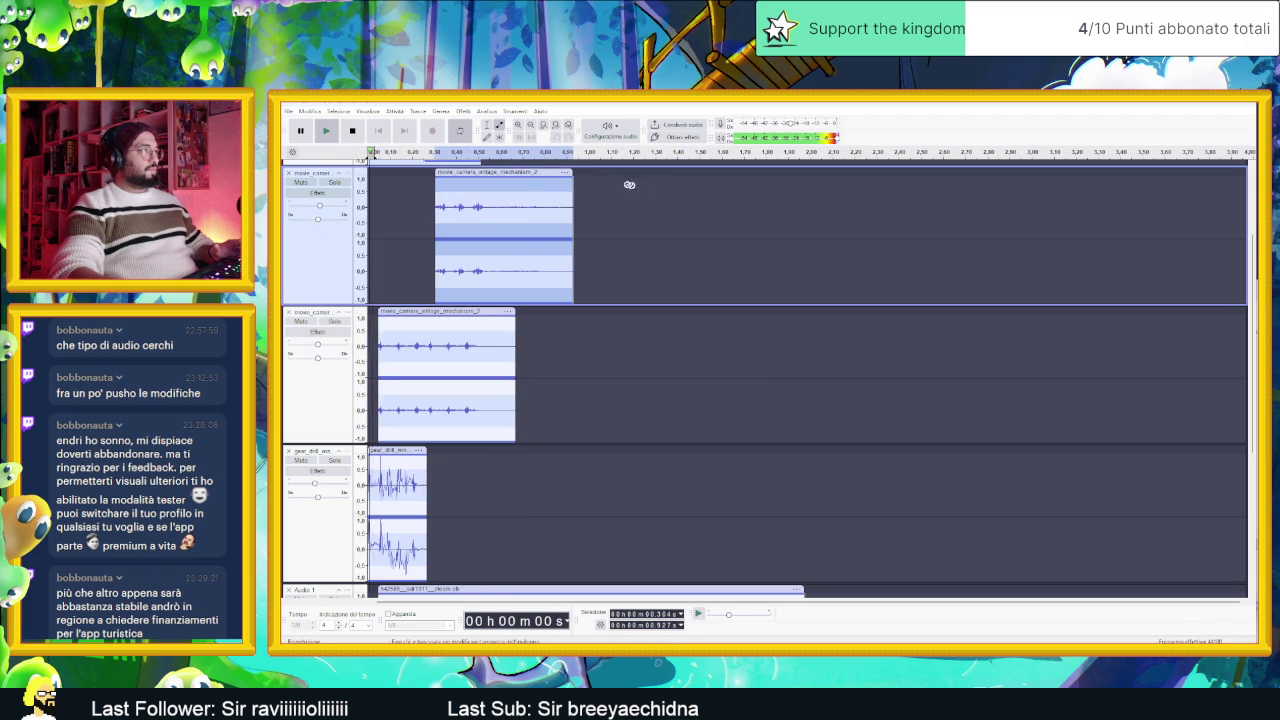
key("space")
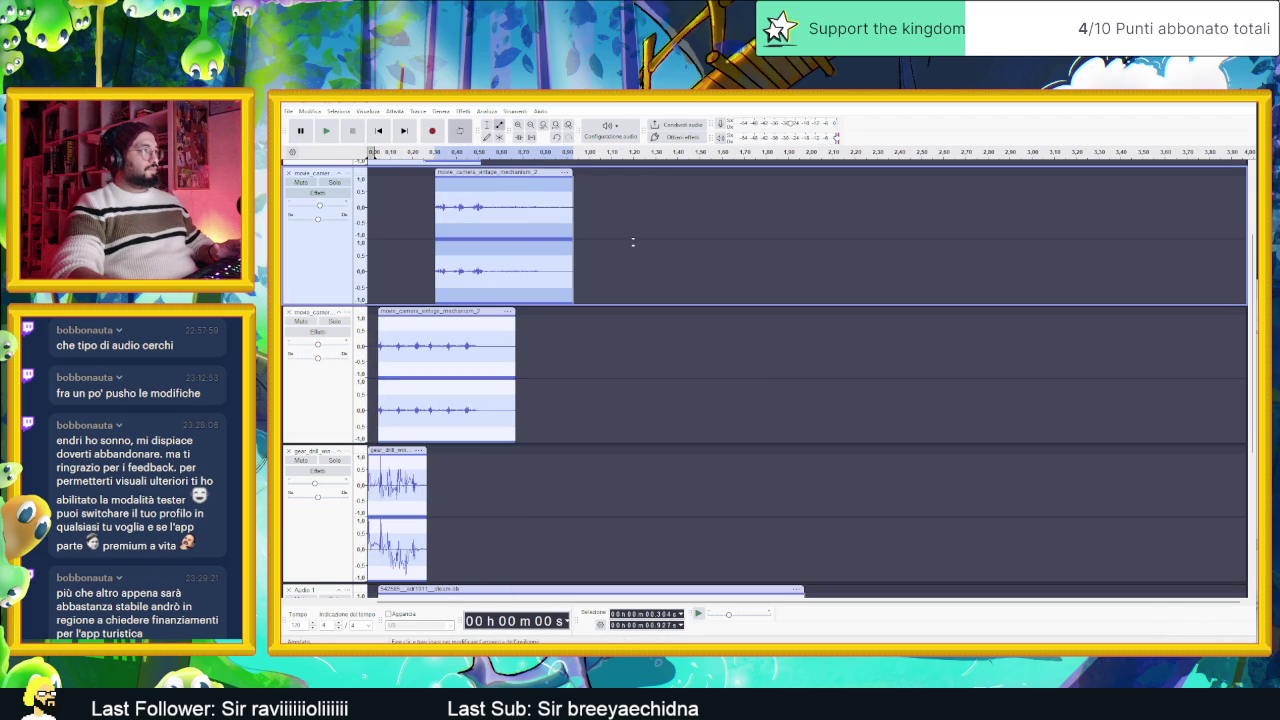
key("space")
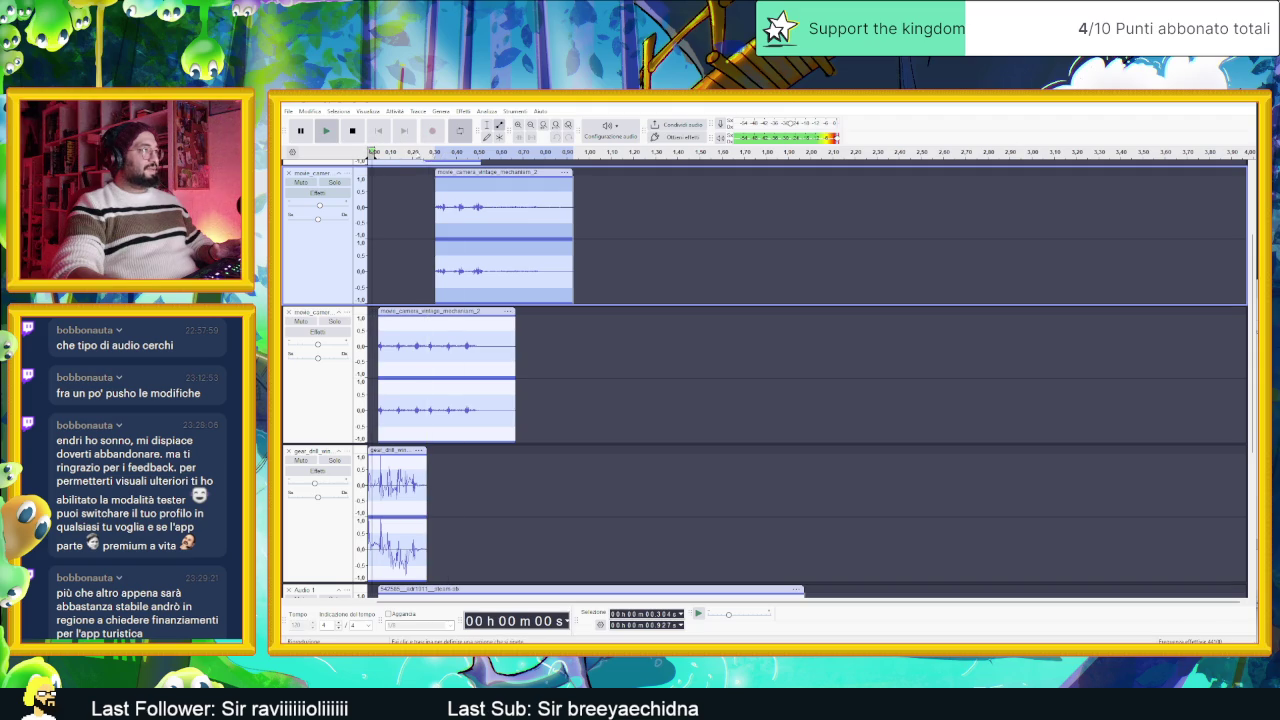
key("space")
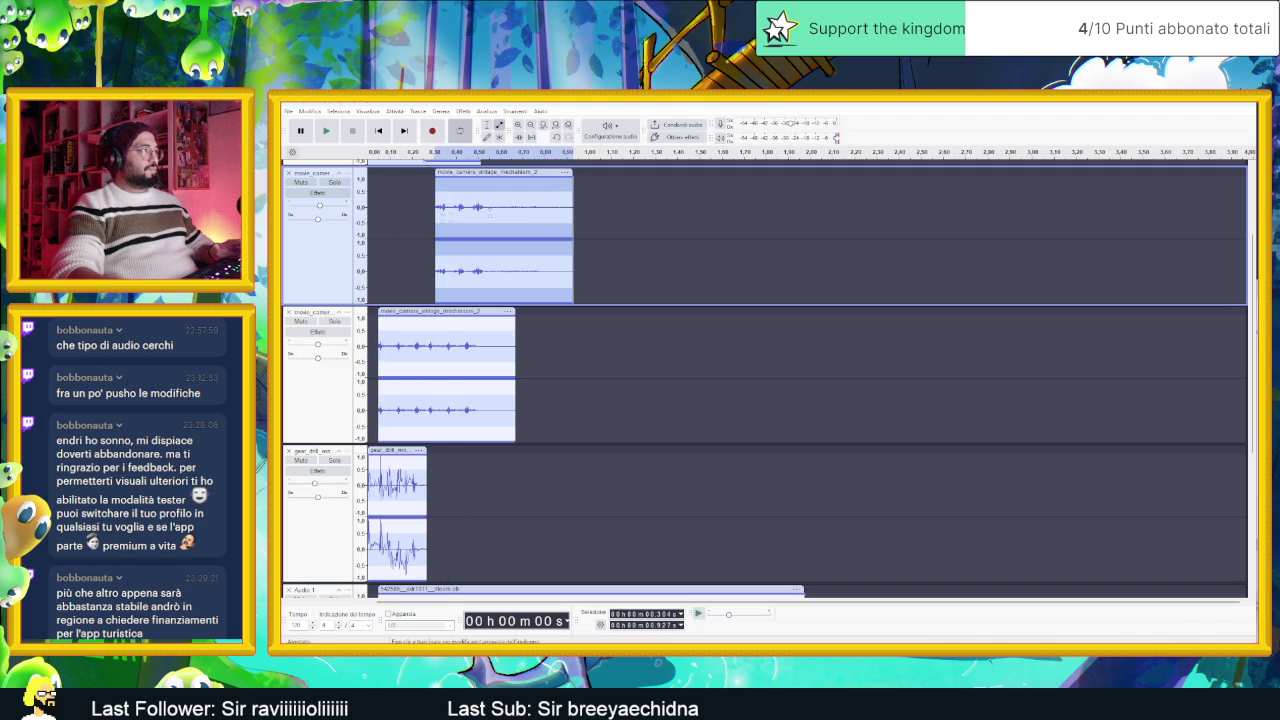
left_click(681, 201)
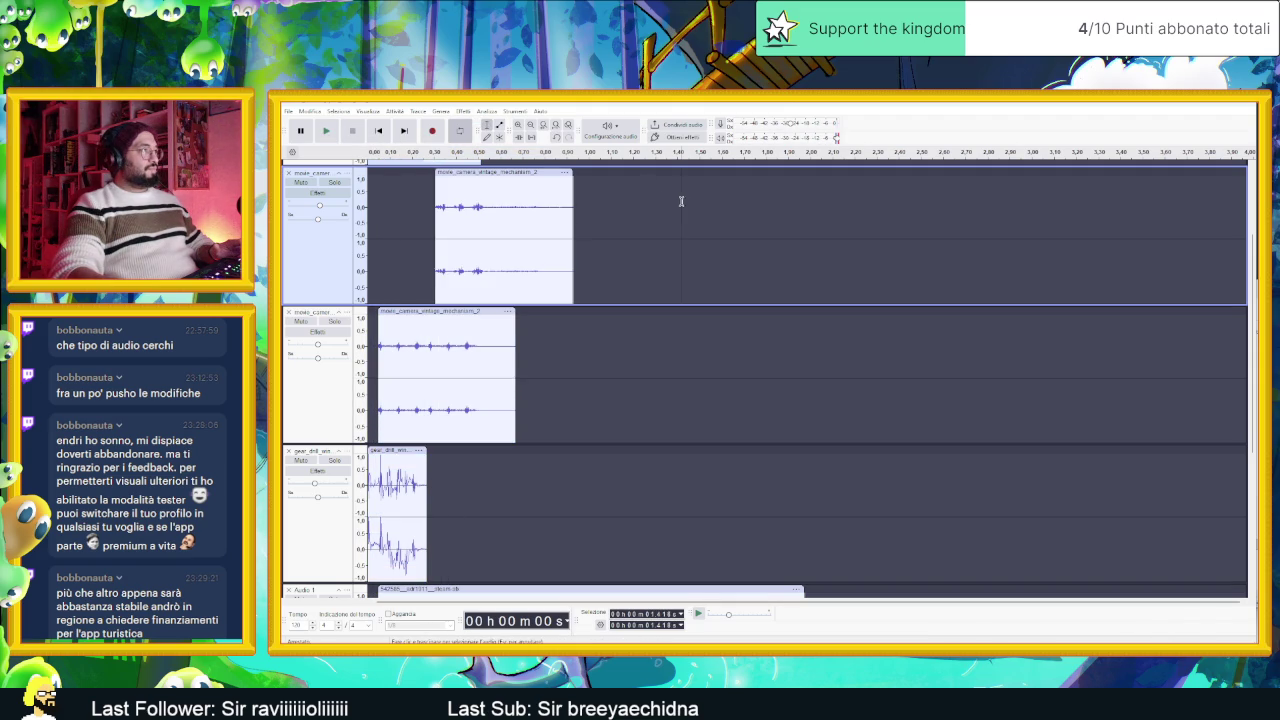
left_click(345, 153)
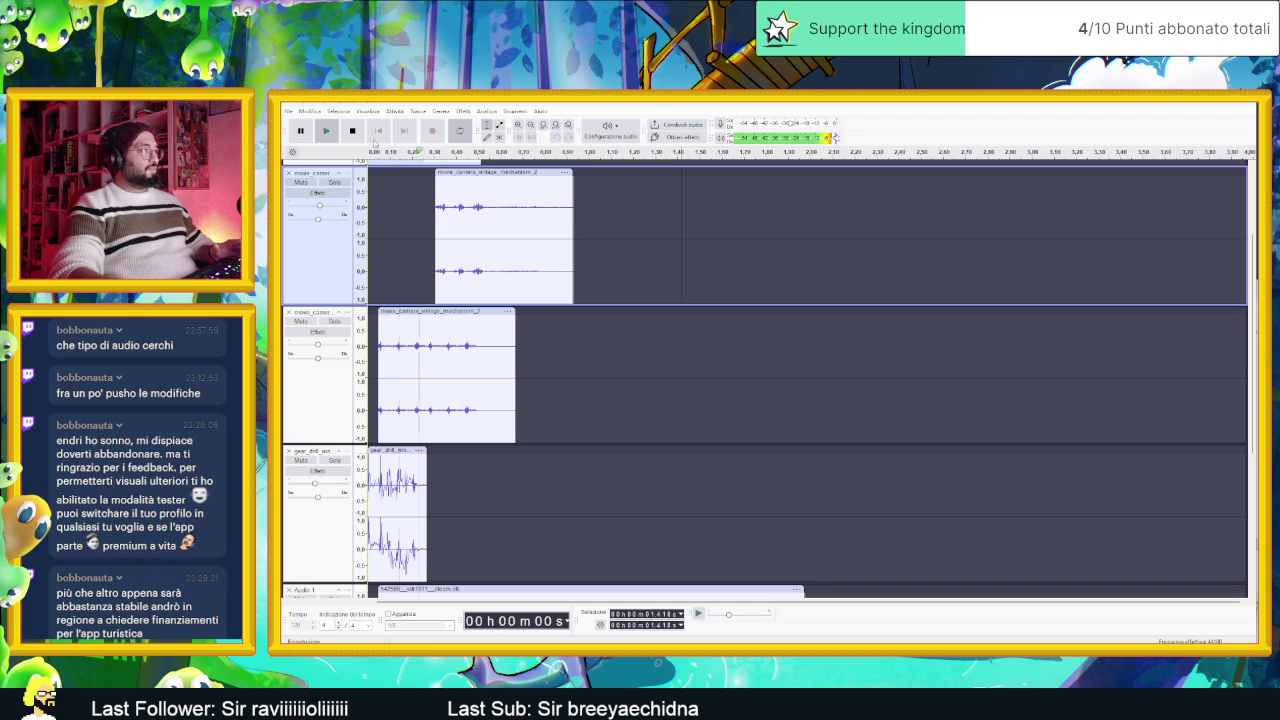
Step: Paste a copy of the camera clip, butt it against the original, and play it back
left_click_drag(479, 174, 509, 173)
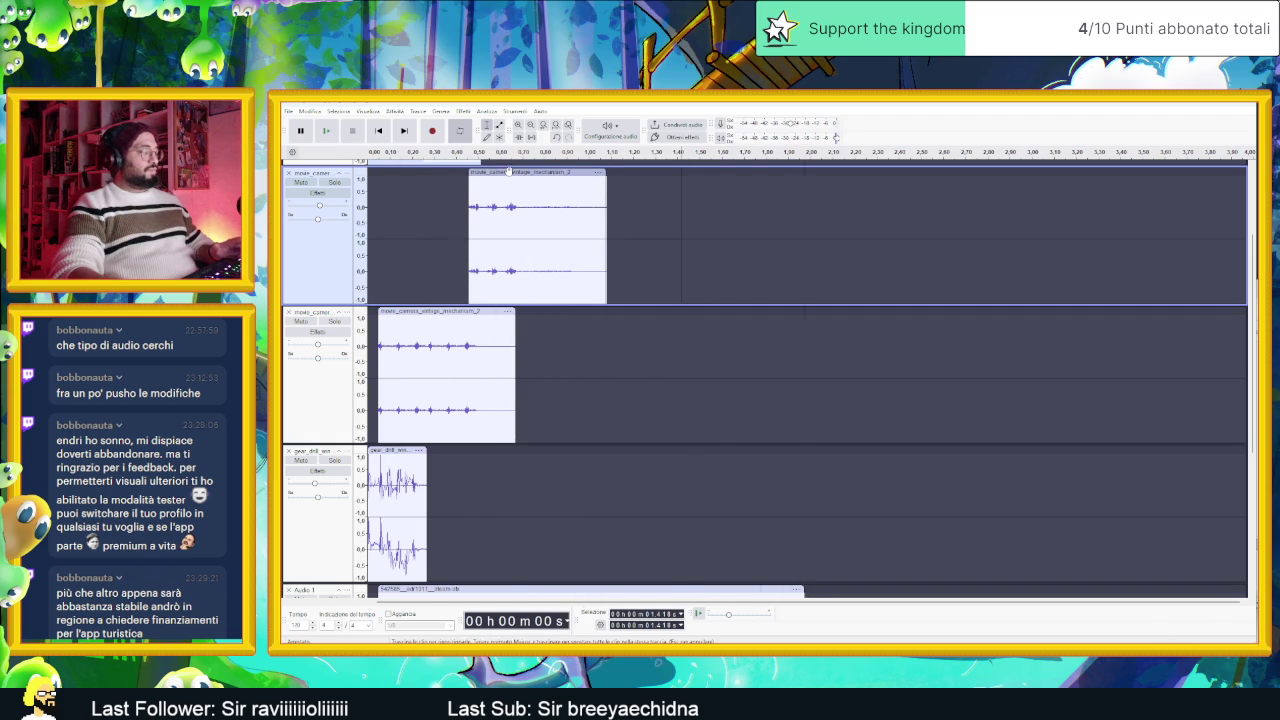
key("ctrl+v")
left_click_drag(683, 173, 527, 185)
left_click_drag(678, 173, 599, 173)
key("space")
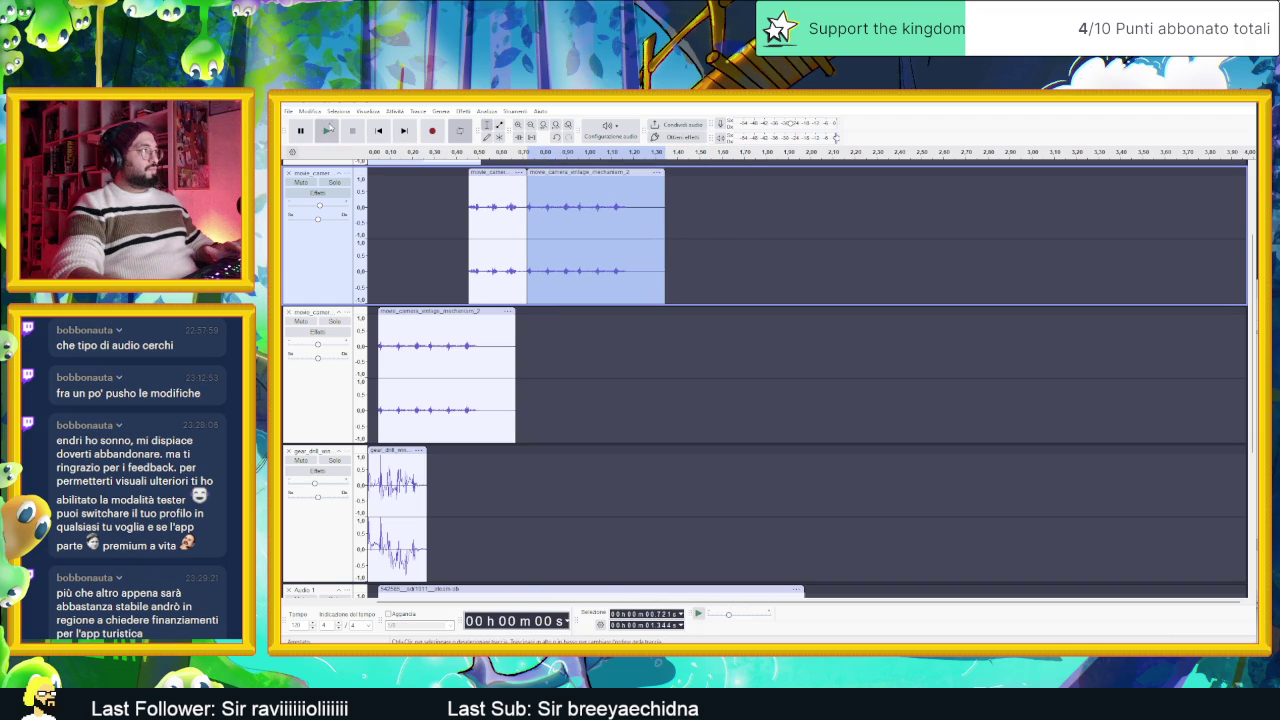
left_click(379, 131)
left_click(326, 131)
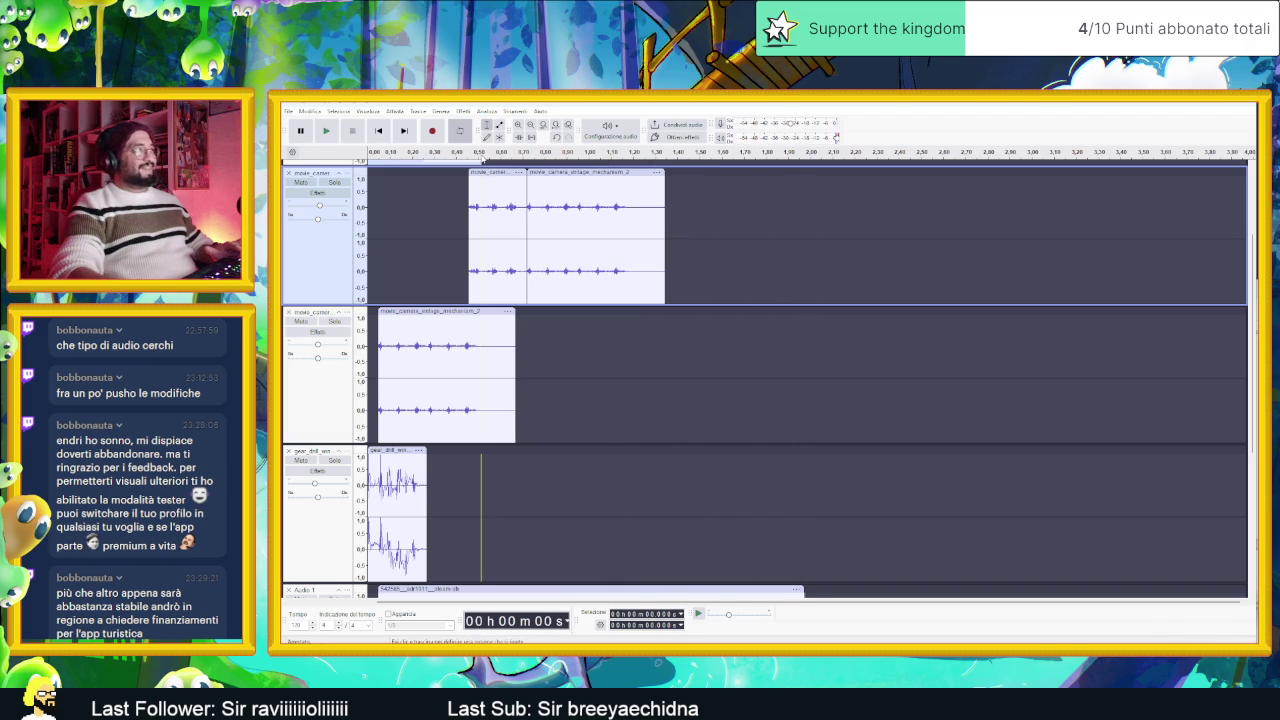
left_click(326, 131)
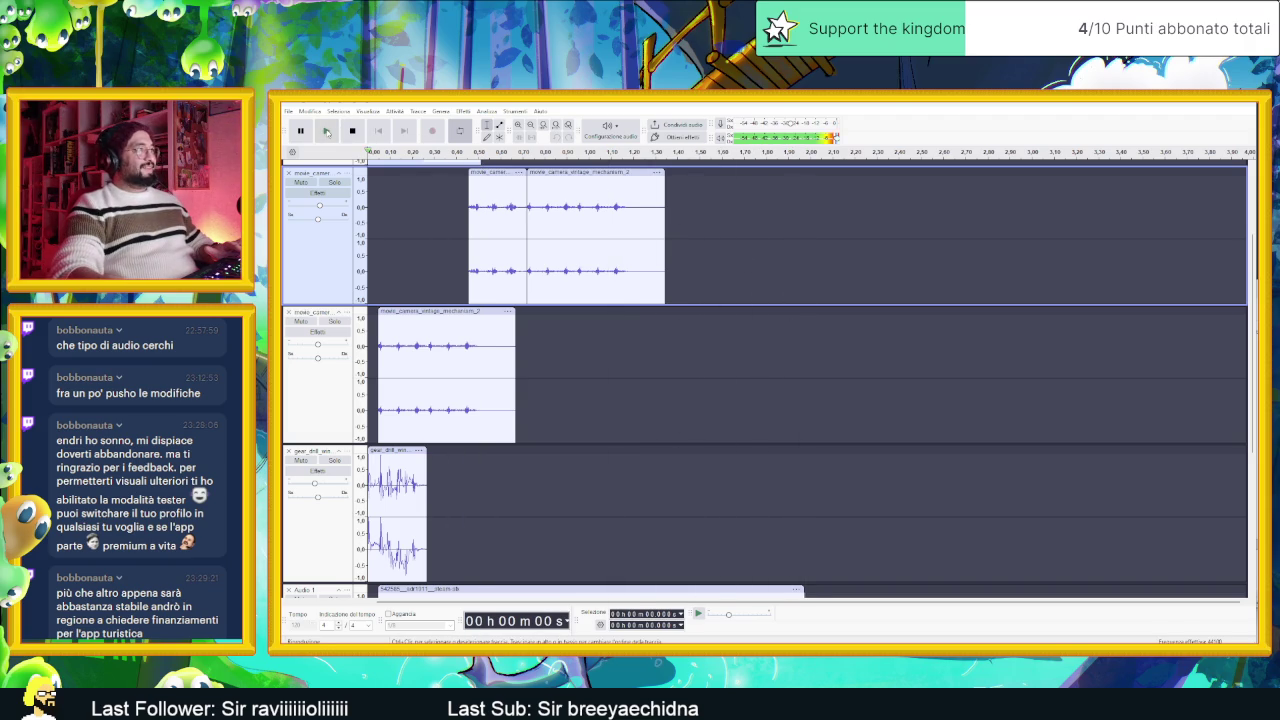
left_click(326, 131)
left_click(352, 131)
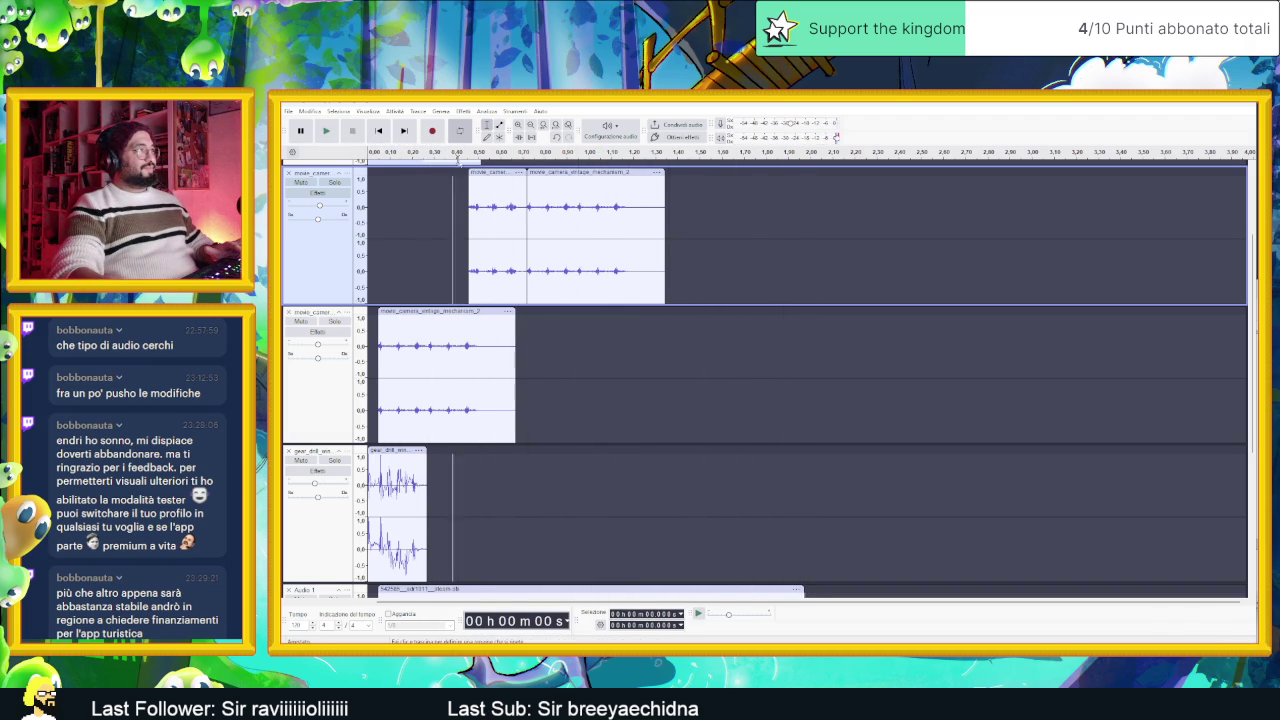
Step: Slide both clips left to close the gap, audition, and select 0–1.20 s
left_click_drag(492, 172, 449, 172)
left_click_drag(542, 172, 498, 172)
left_click(325, 131)
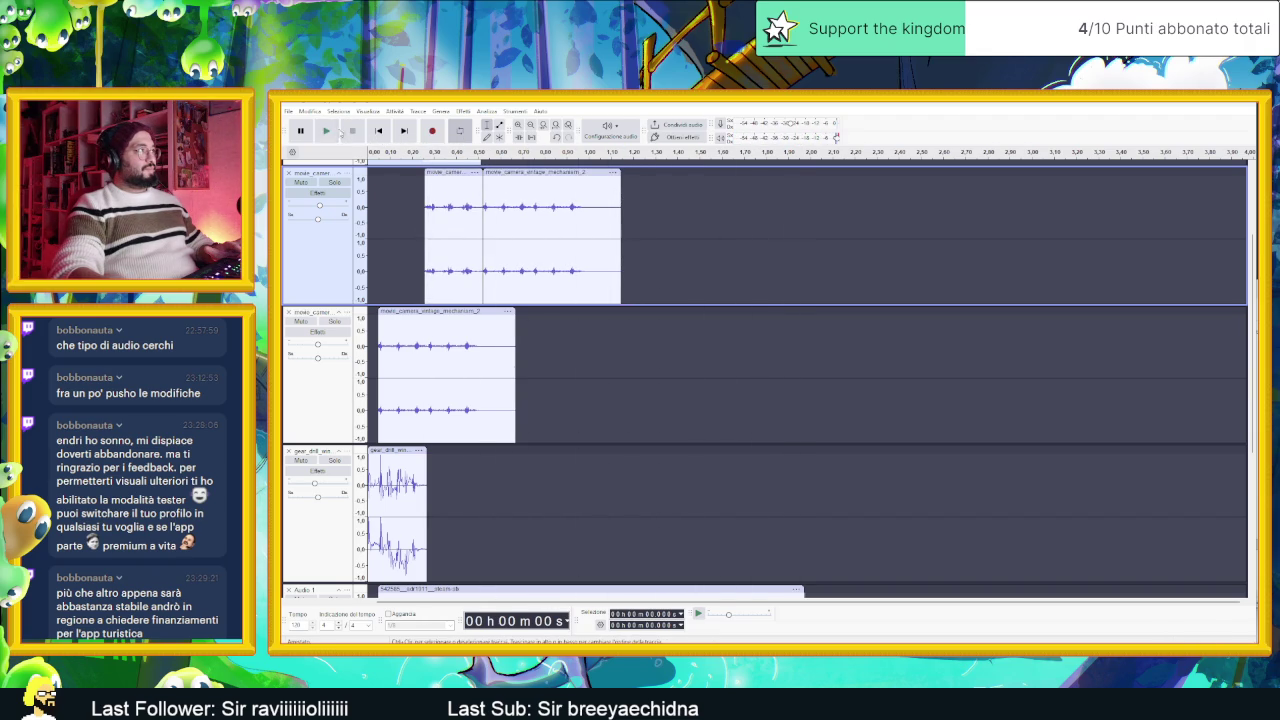
left_click(327, 132)
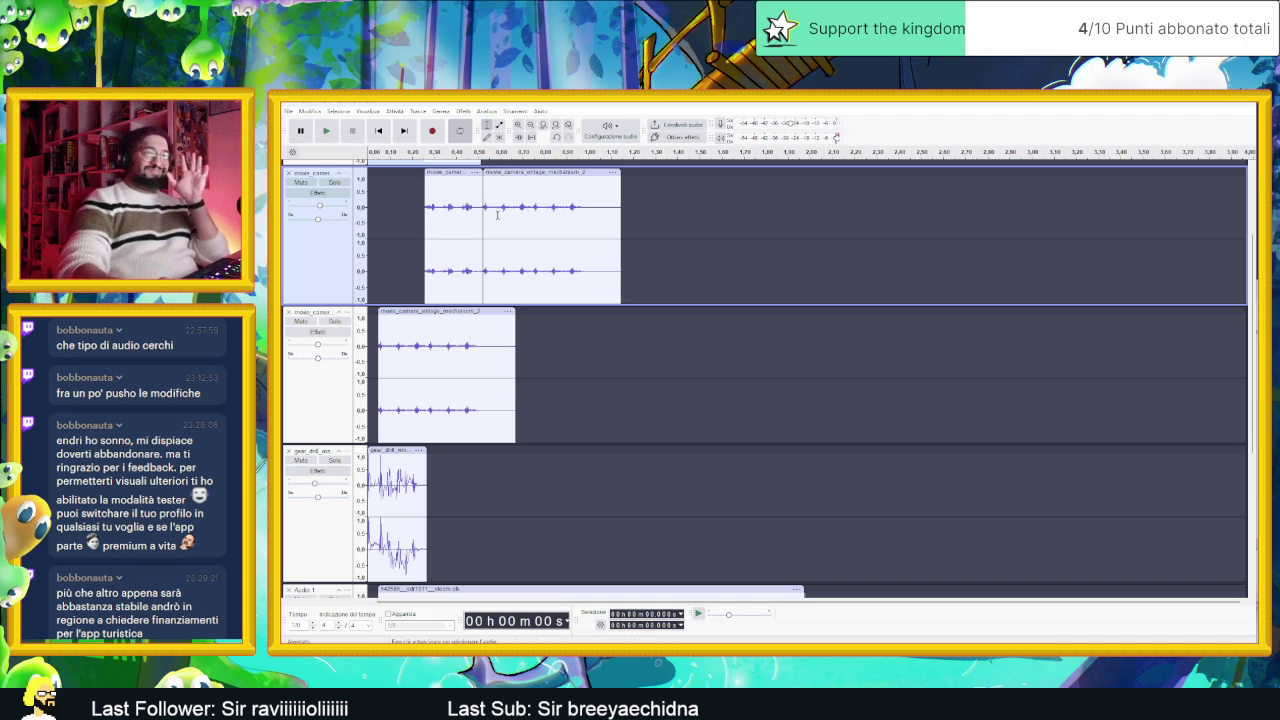
left_click_drag(652, 195, 381, 184)
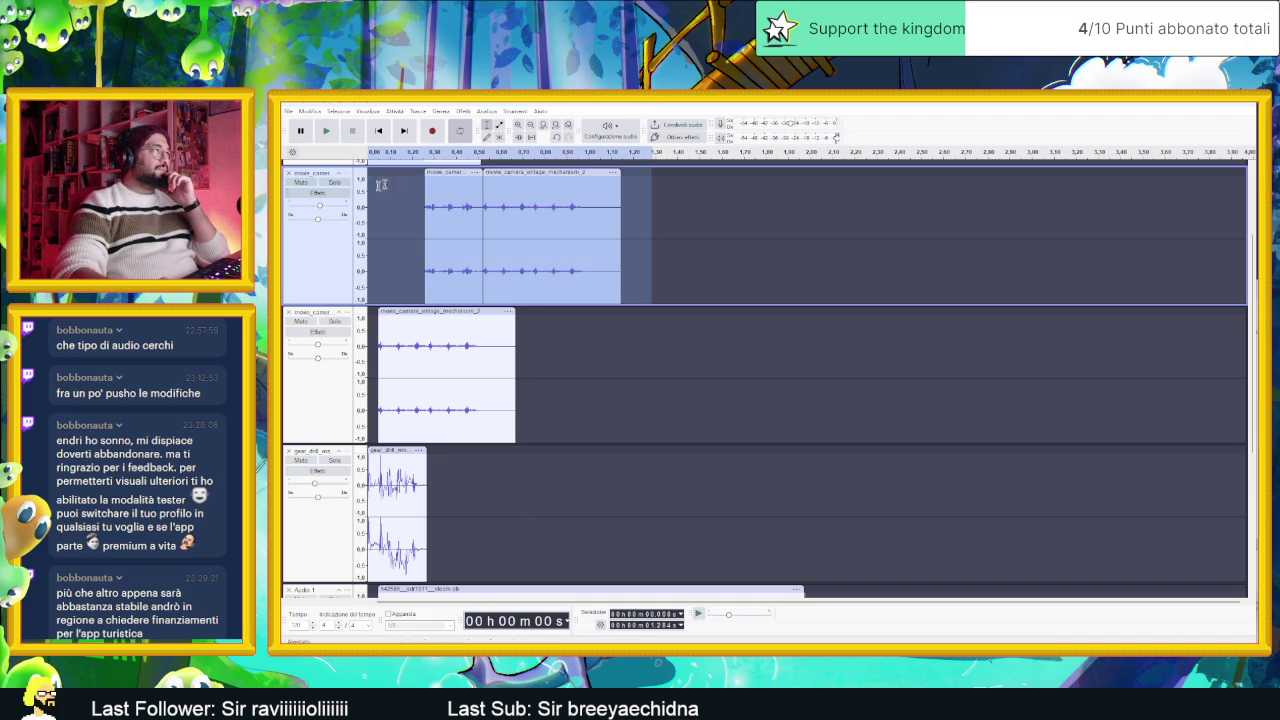
Step: Mix and Render the top track's two clips into a single clip
left_click(487, 111)
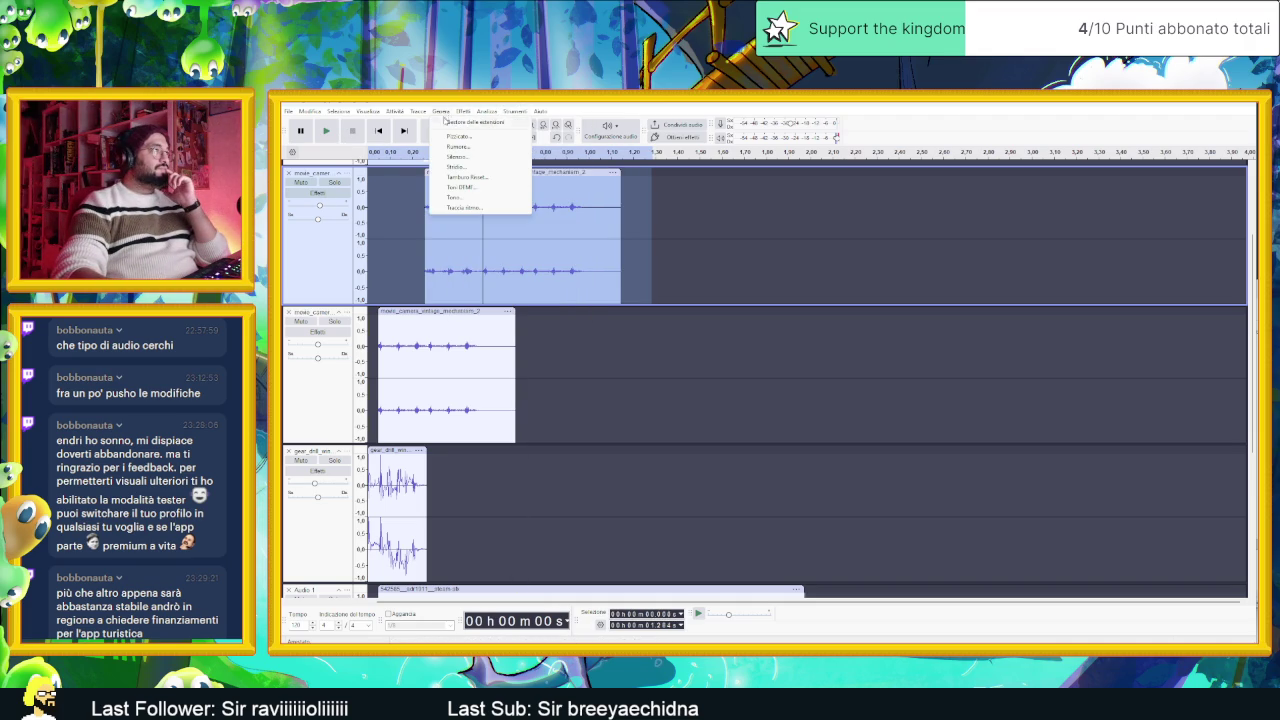
mouse_move(422, 114)
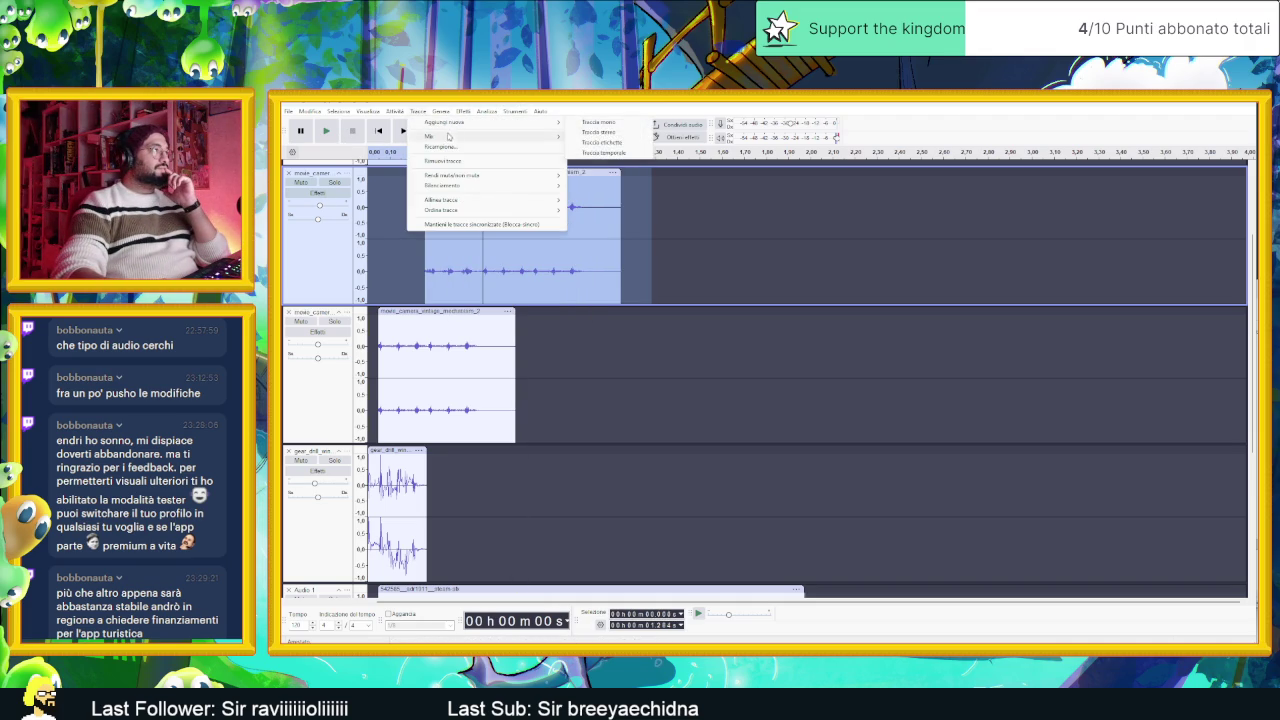
mouse_move(456, 140)
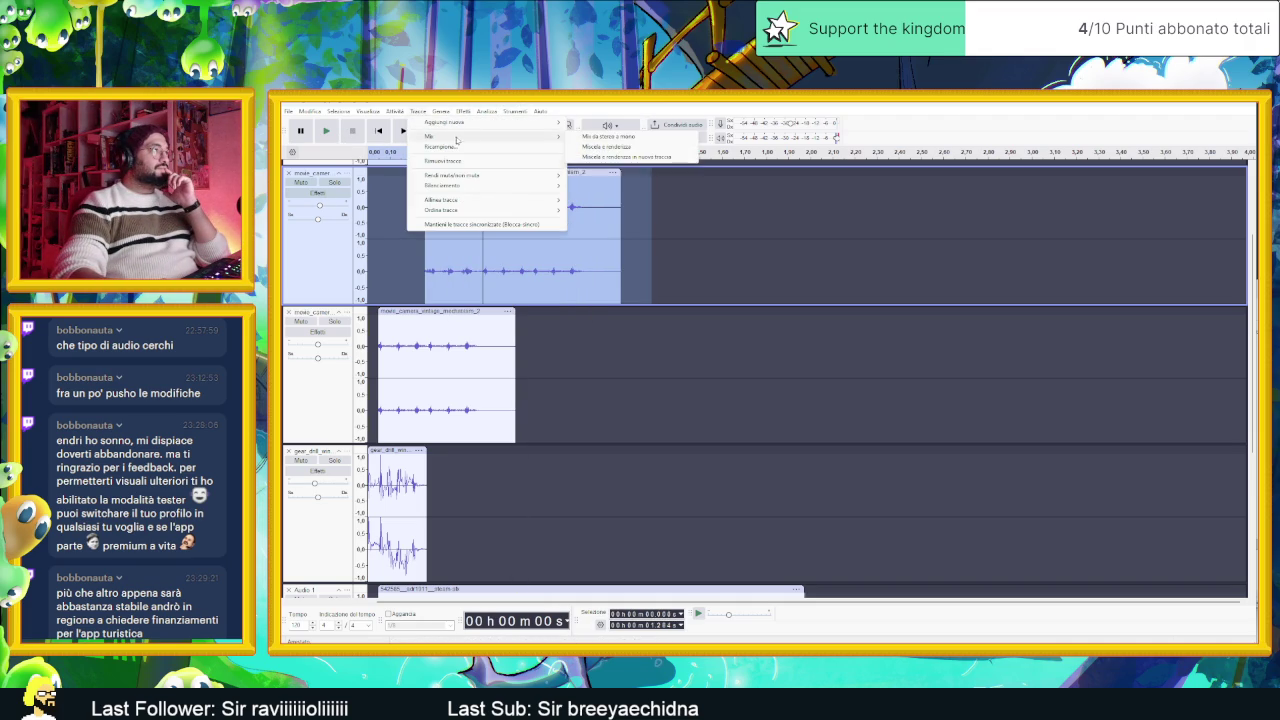
left_click(640, 148)
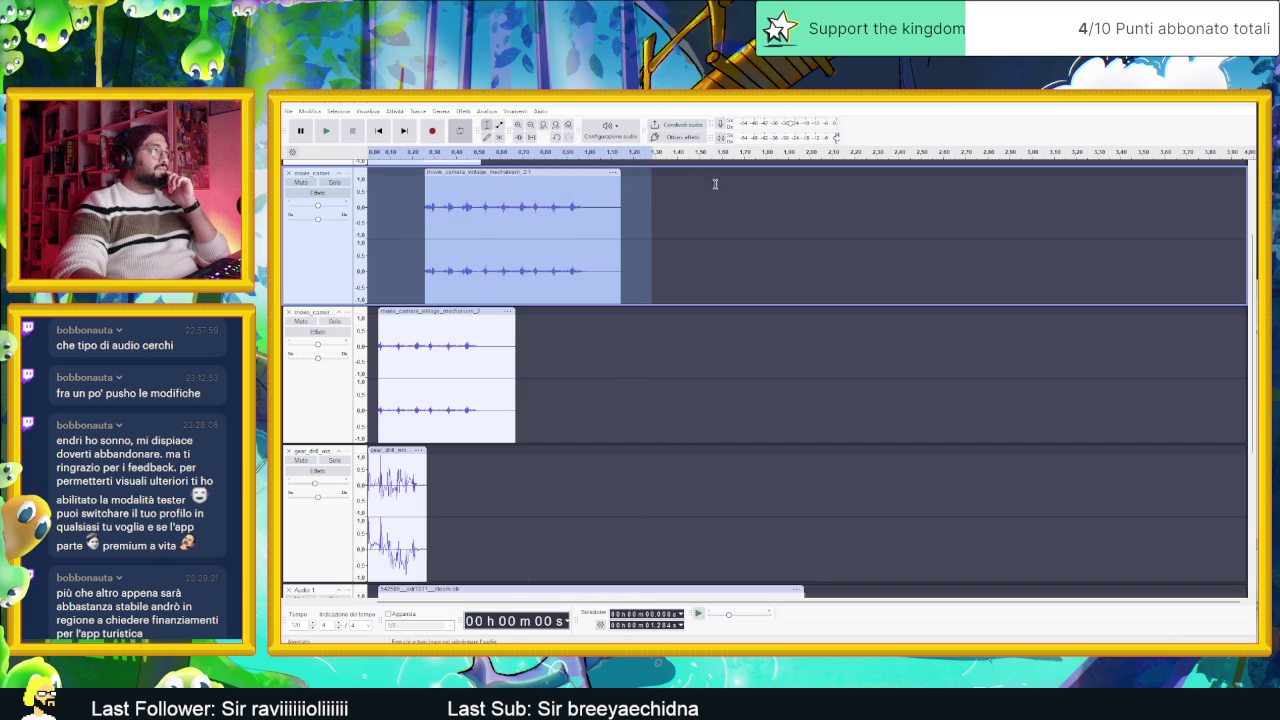
Step: Draw a volume envelope fading the clip out toward its end, then play from the start
scroll(500, 203, "up", 1, "ctrl")
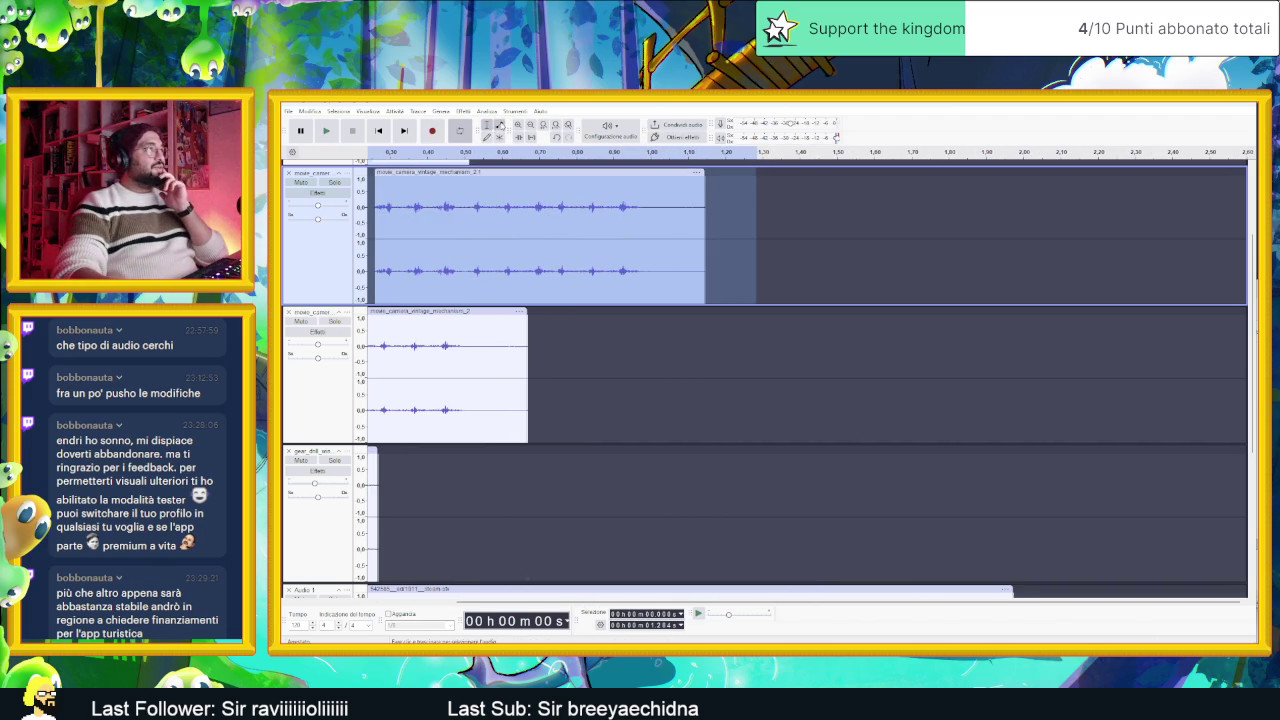
left_click(500, 124)
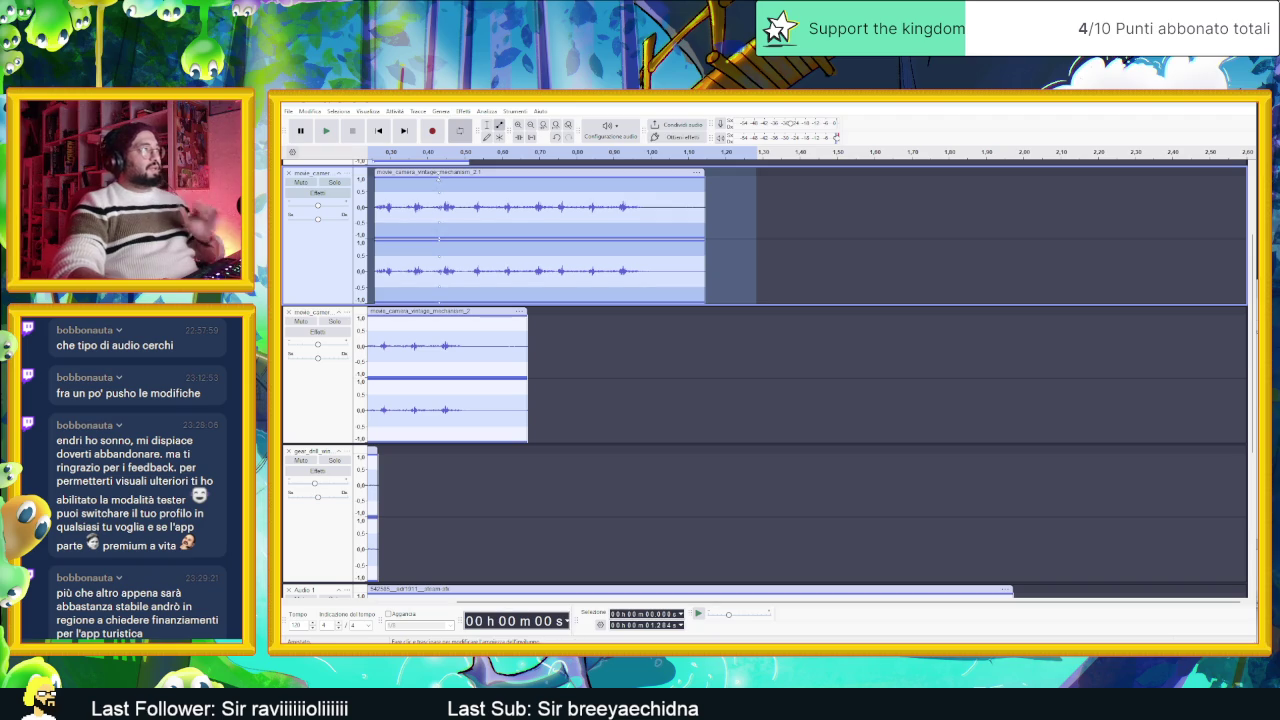
left_click_drag(620, 178, 657, 201)
left_click(379, 131)
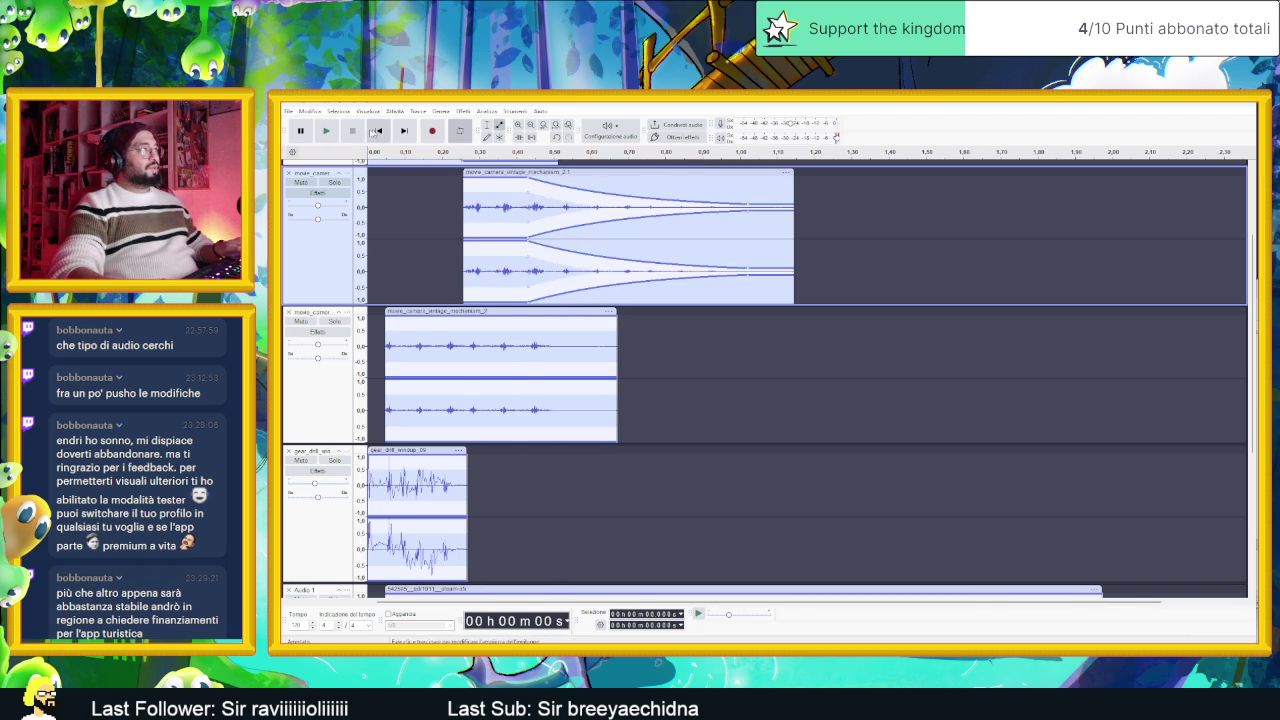
left_click(336, 131)
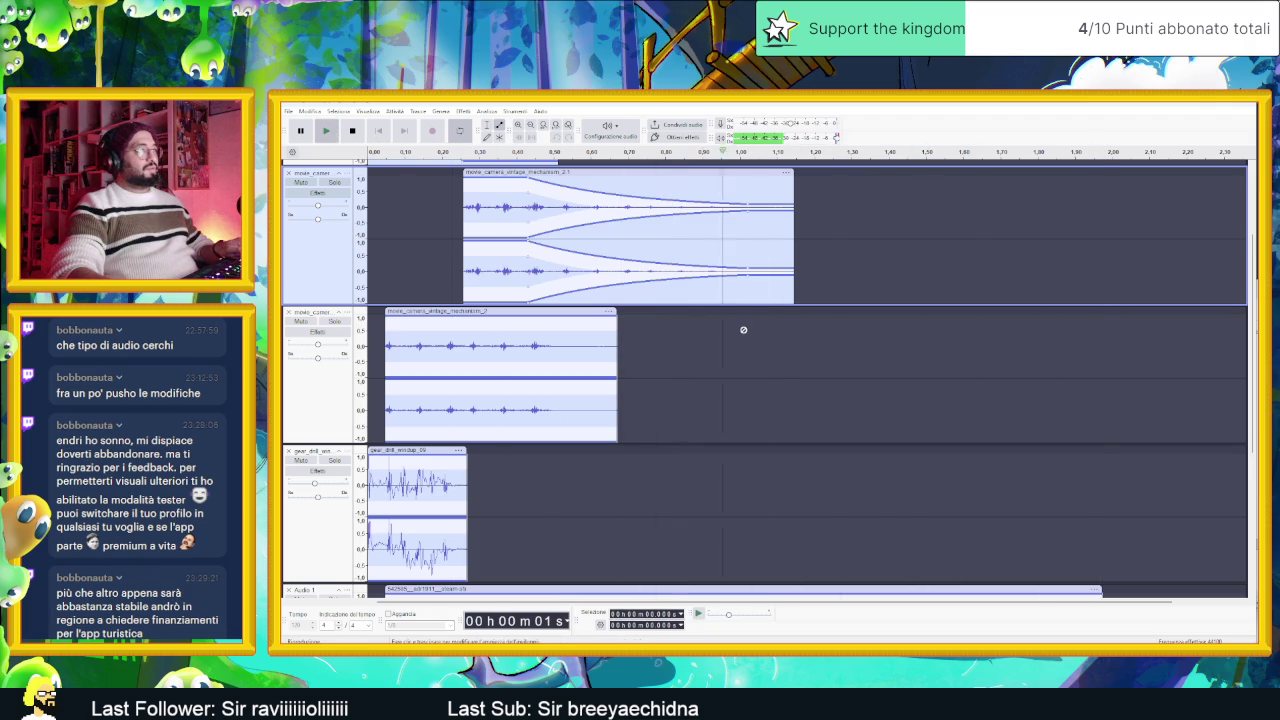
scroll(745, 331, "down", 3)
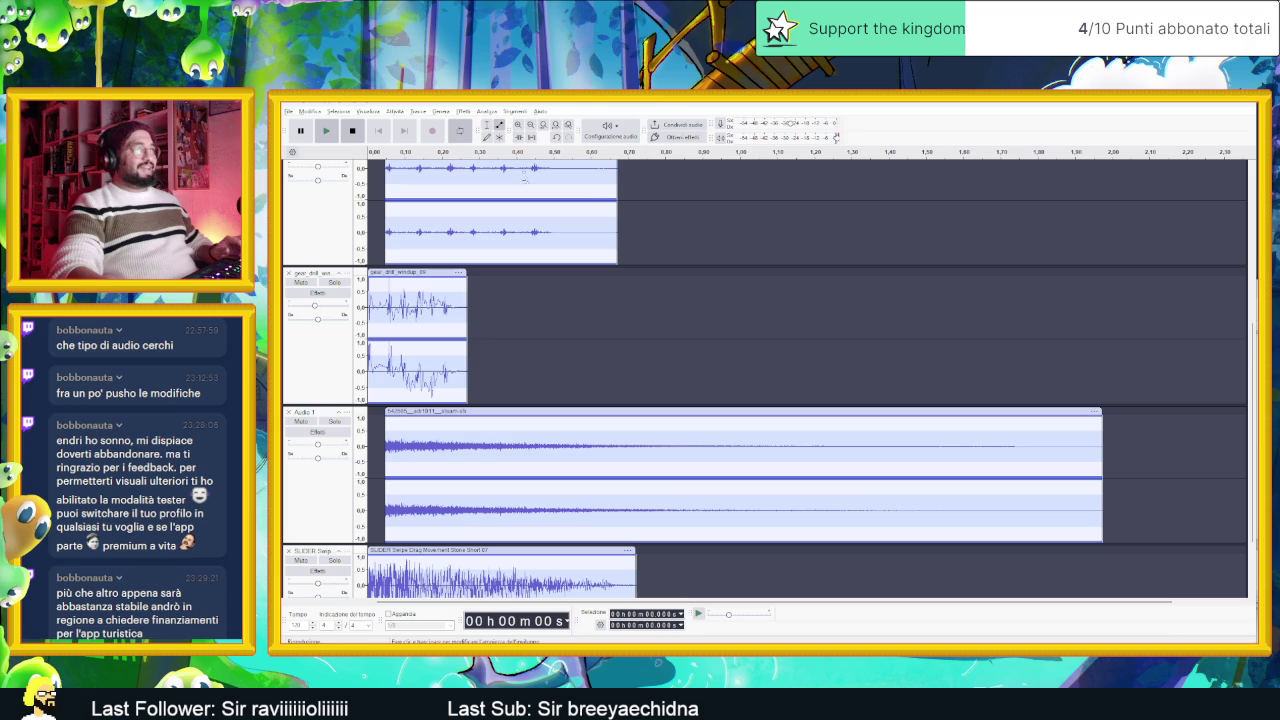
Step: Compare the mix with car_window muted, then unmute it and replay
left_click(740, 411)
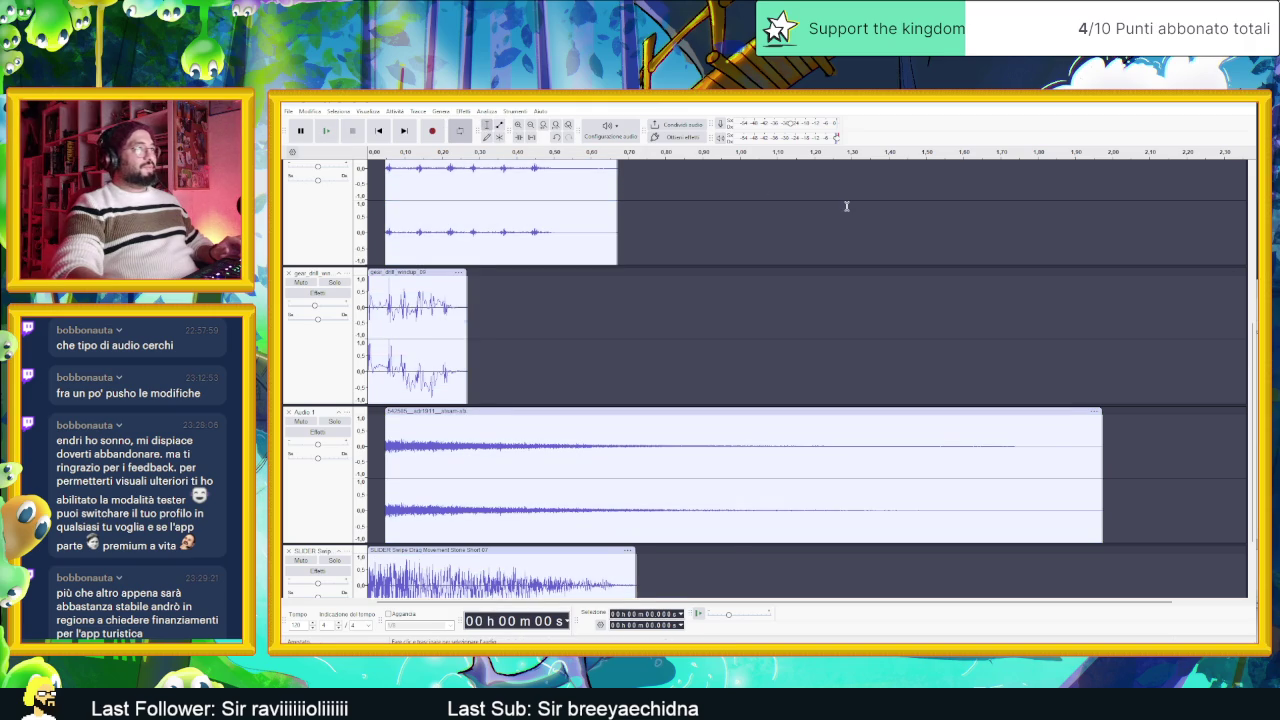
scroll(846, 206, "down", 5)
scroll(551, 246, "up", 5)
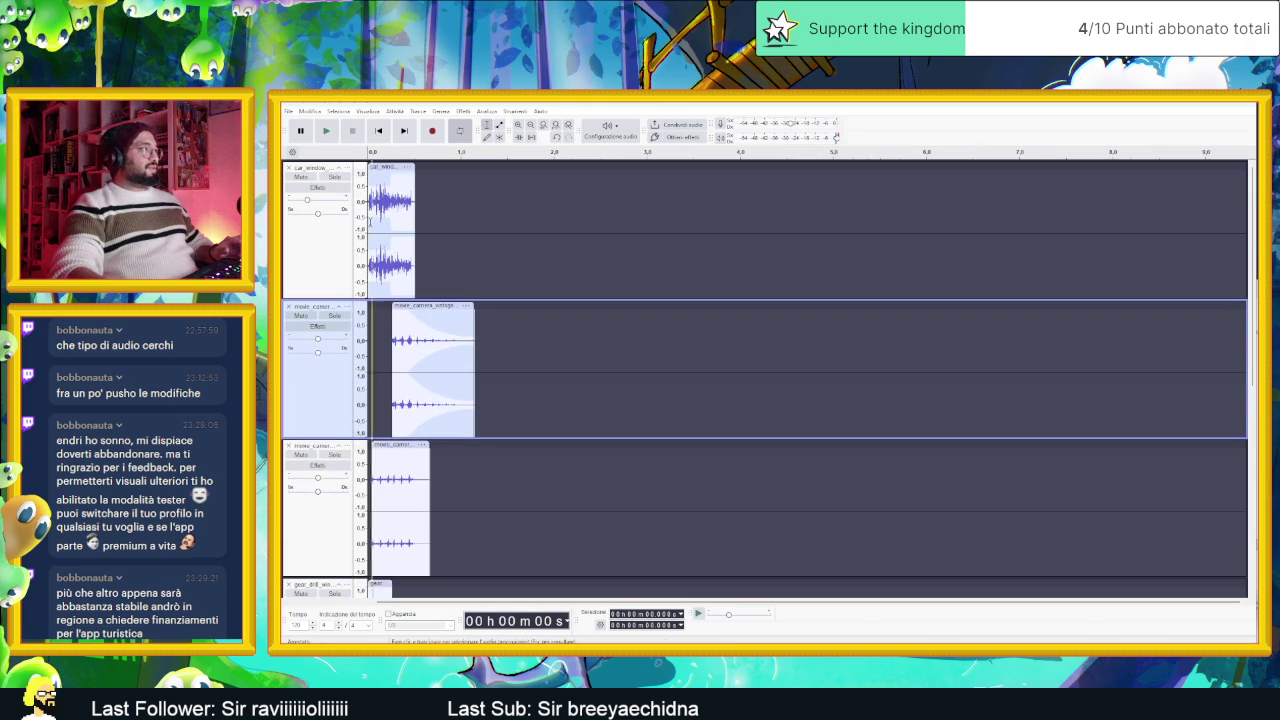
left_click(301, 177)
left_click(325, 131)
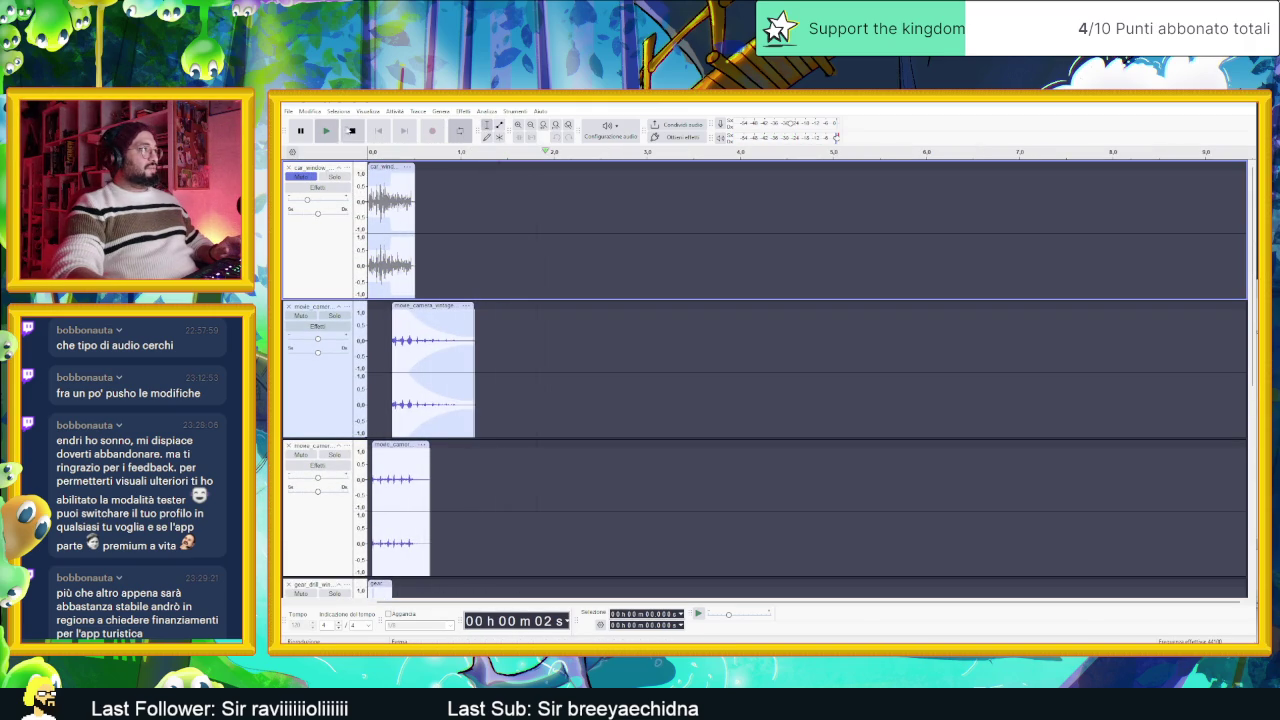
left_click(325, 131)
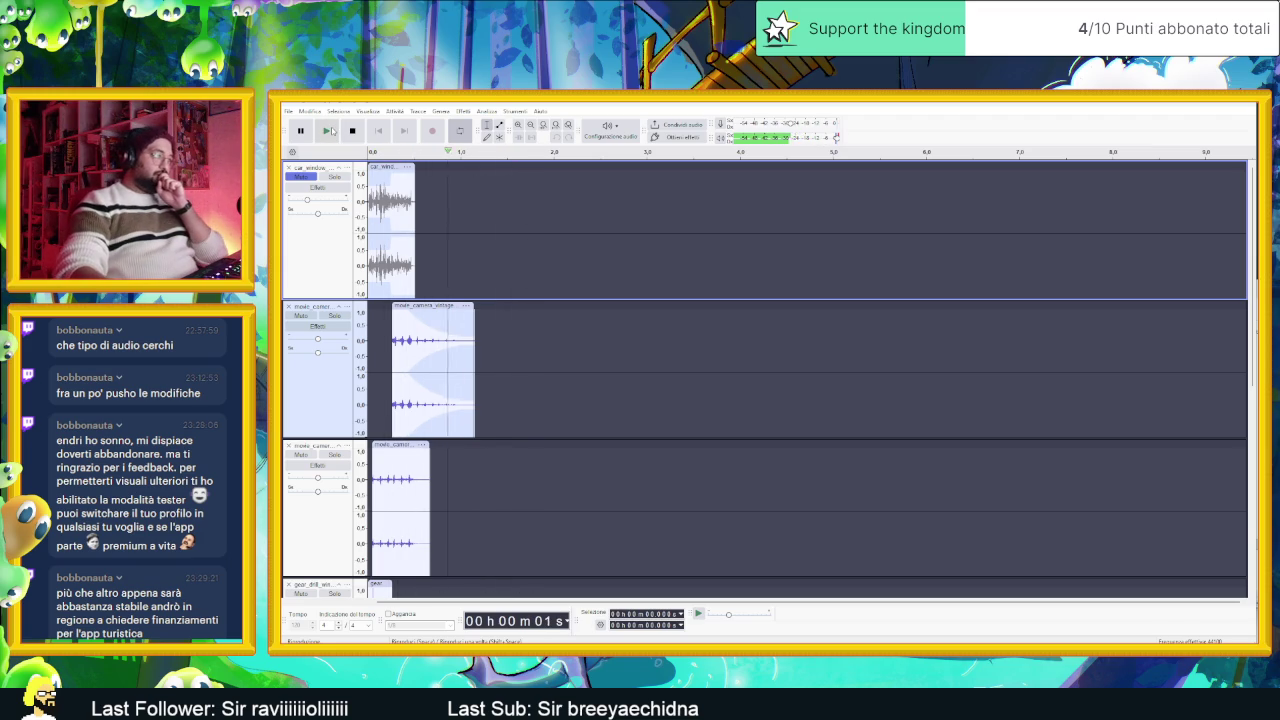
left_click(298, 177)
left_click(350, 130)
left_click(327, 131)
Step: Solo the SLIDER track and play the Stone Short 07 clip on its own
scroll(538, 360, "down", 1)
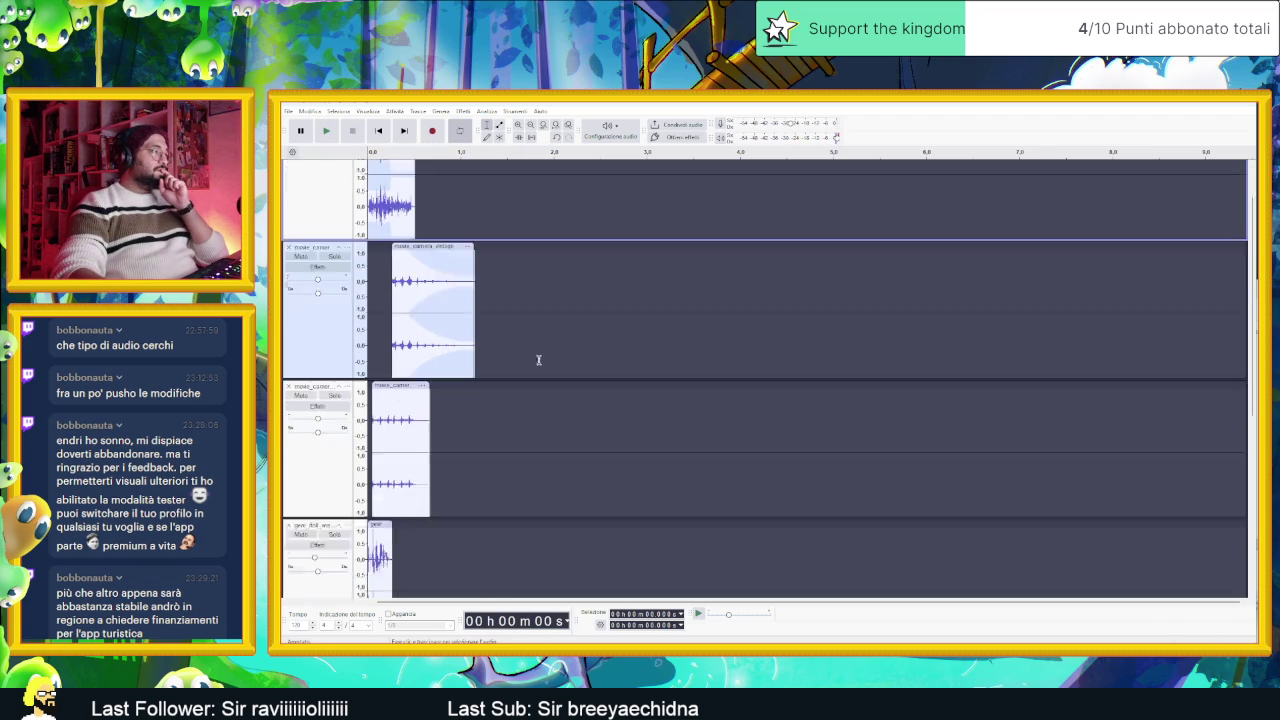
scroll(538, 360, "down", 5)
left_click(329, 546)
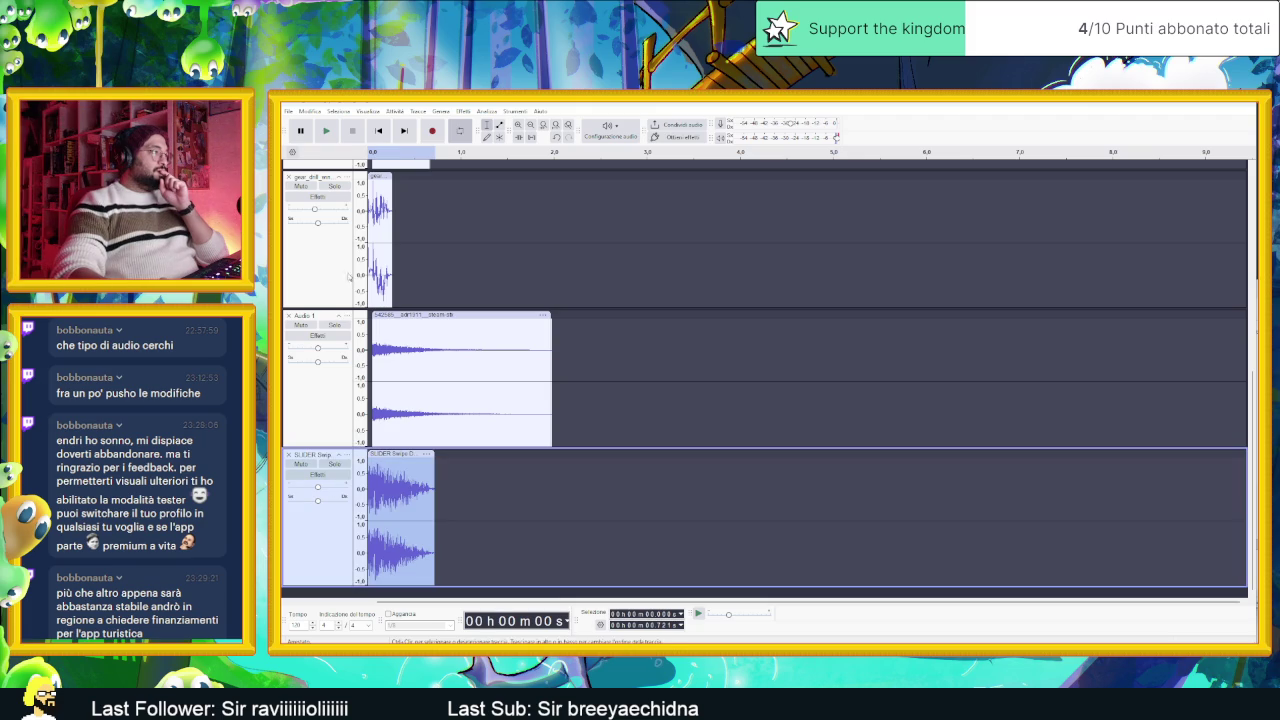
left_click(336, 465)
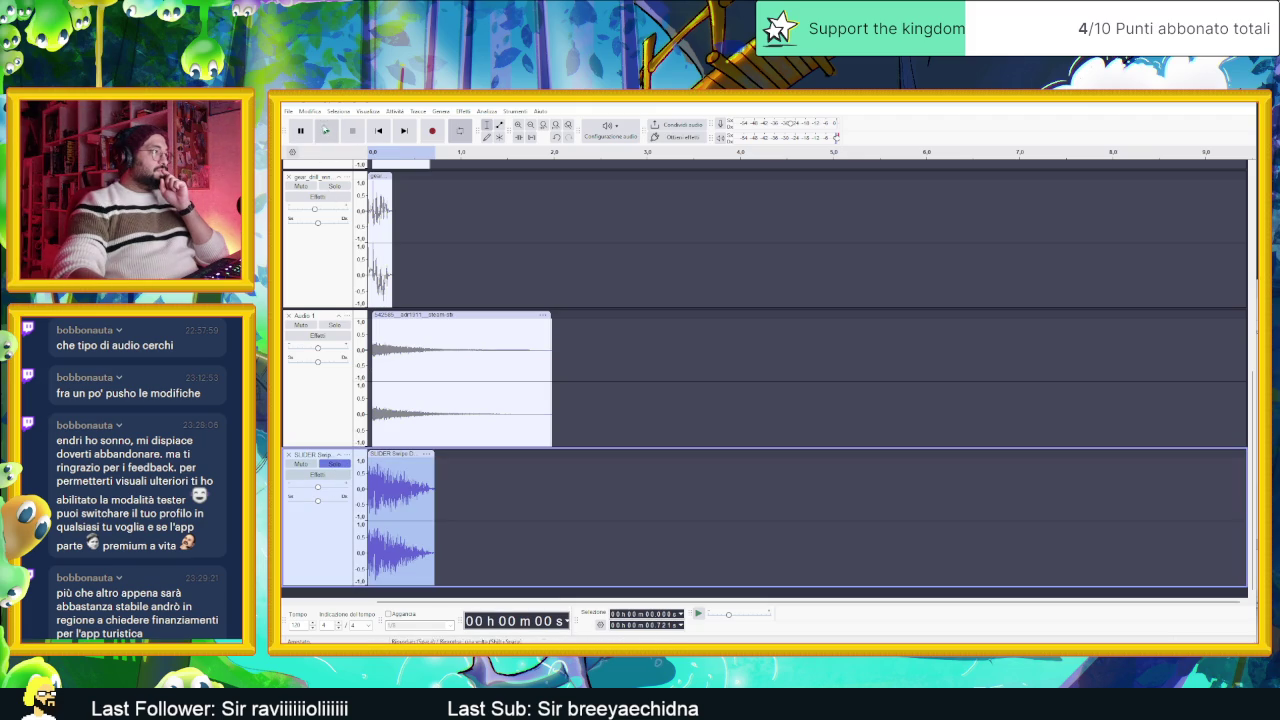
left_click(327, 131)
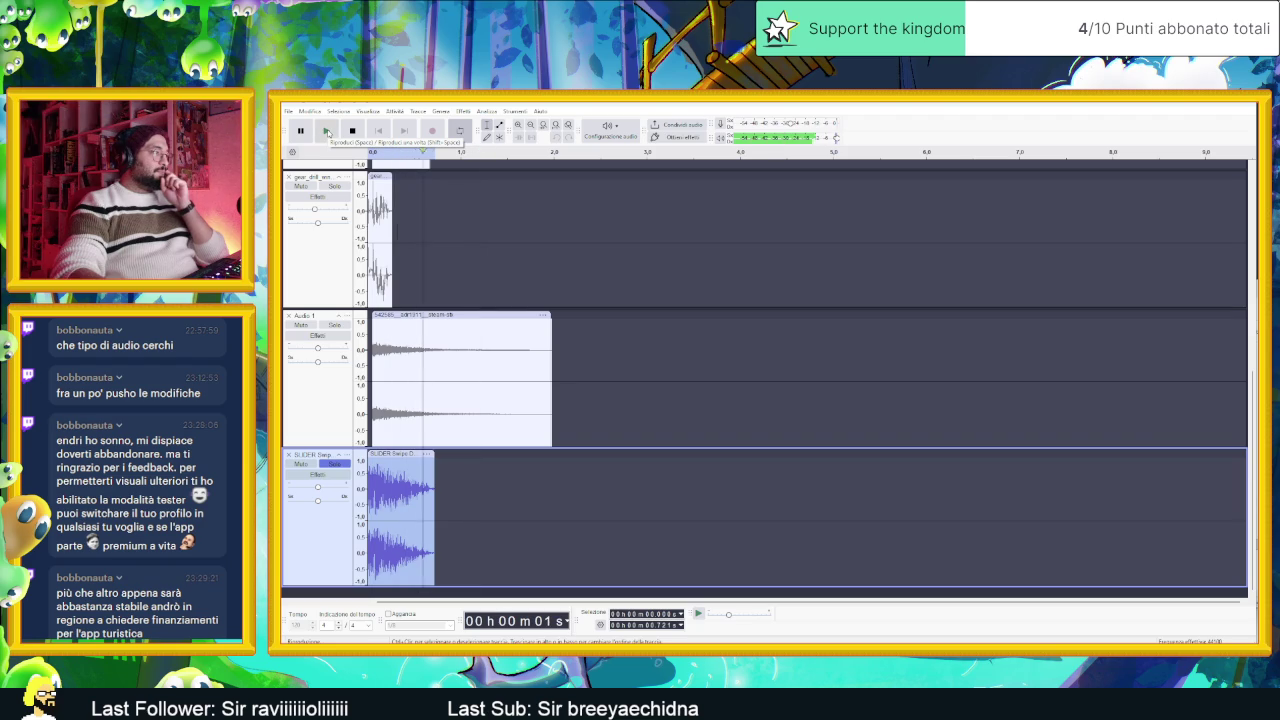
left_click(327, 131)
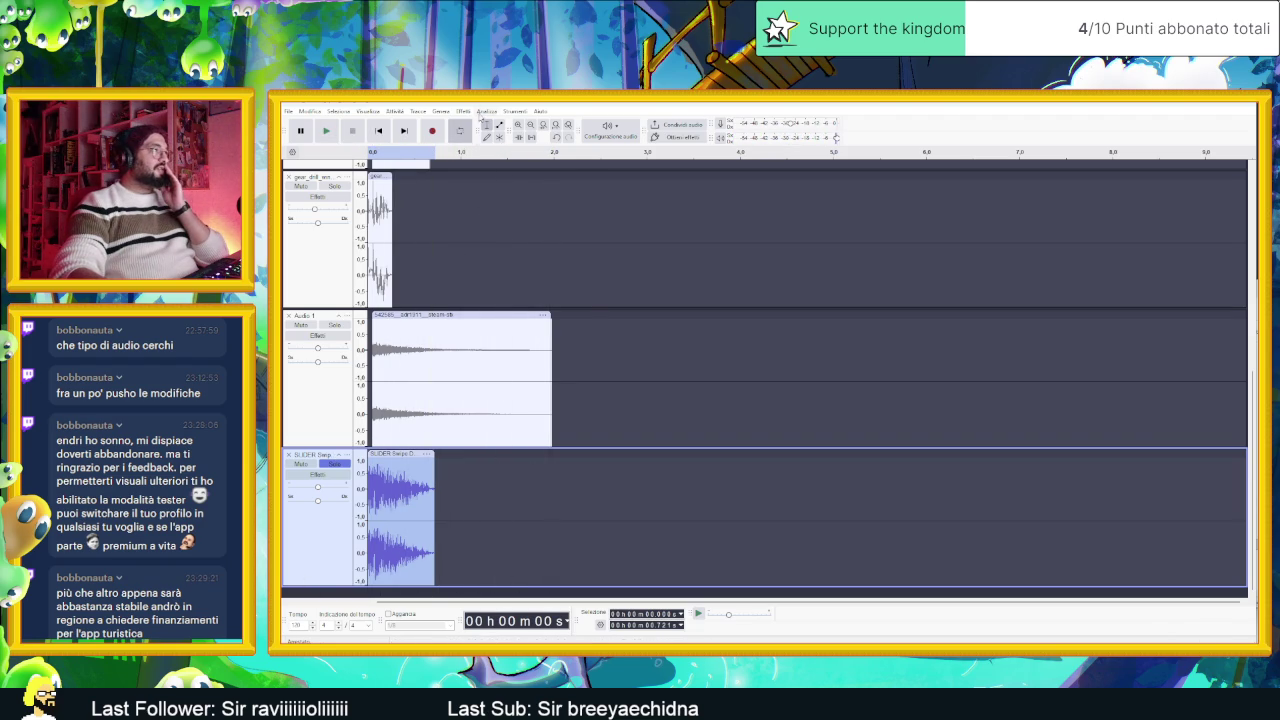
Step: Open Cambia intonazione and preview the SLIDER clip with target note Fa
left_click(465, 112)
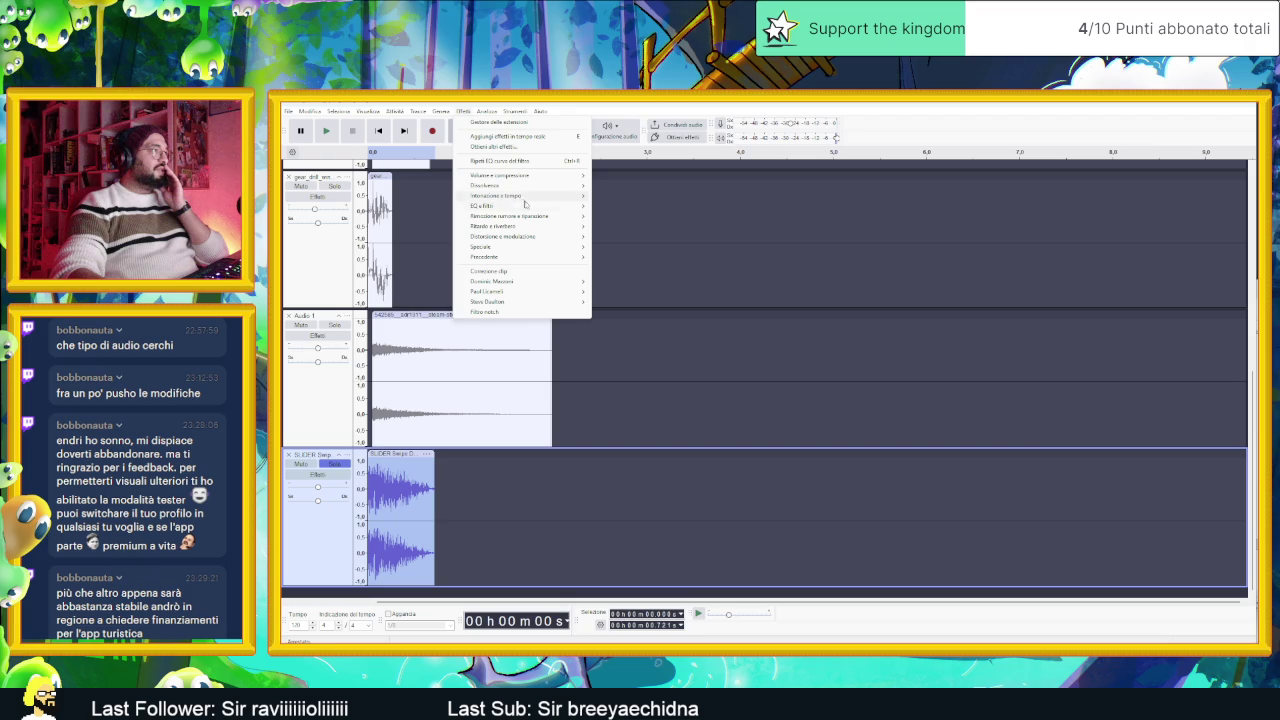
mouse_move(576, 197)
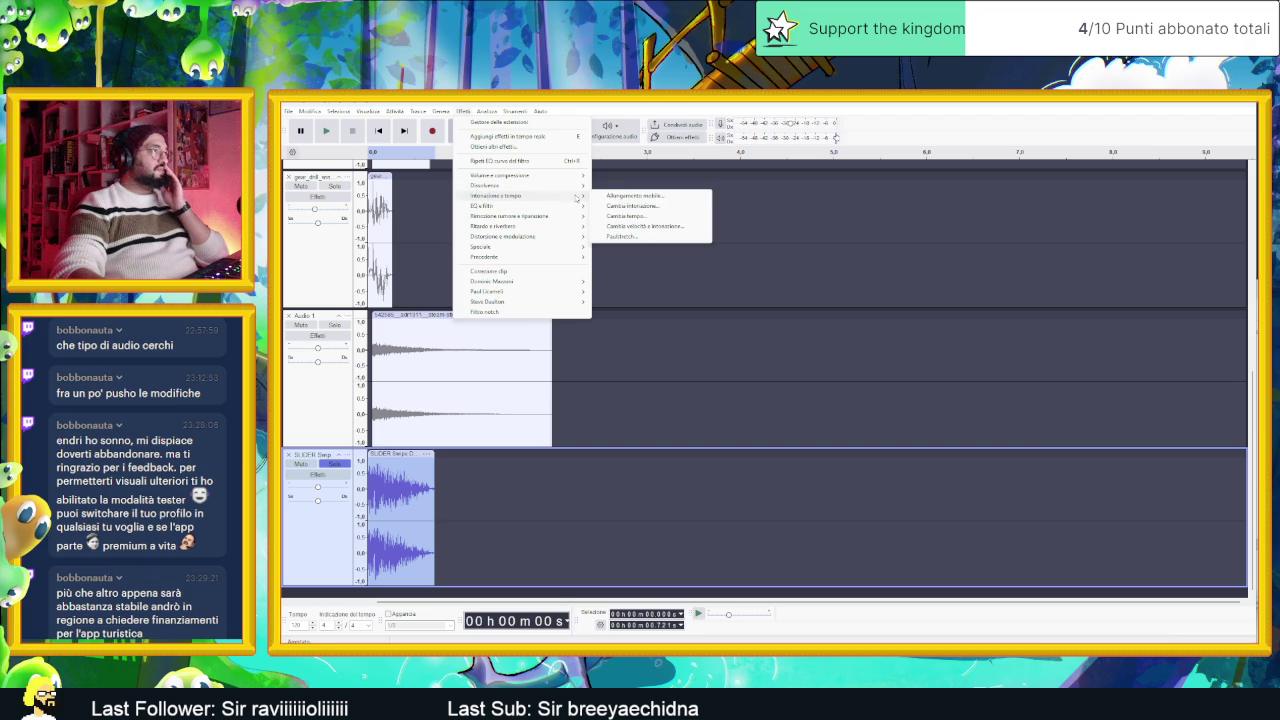
left_click(631, 206)
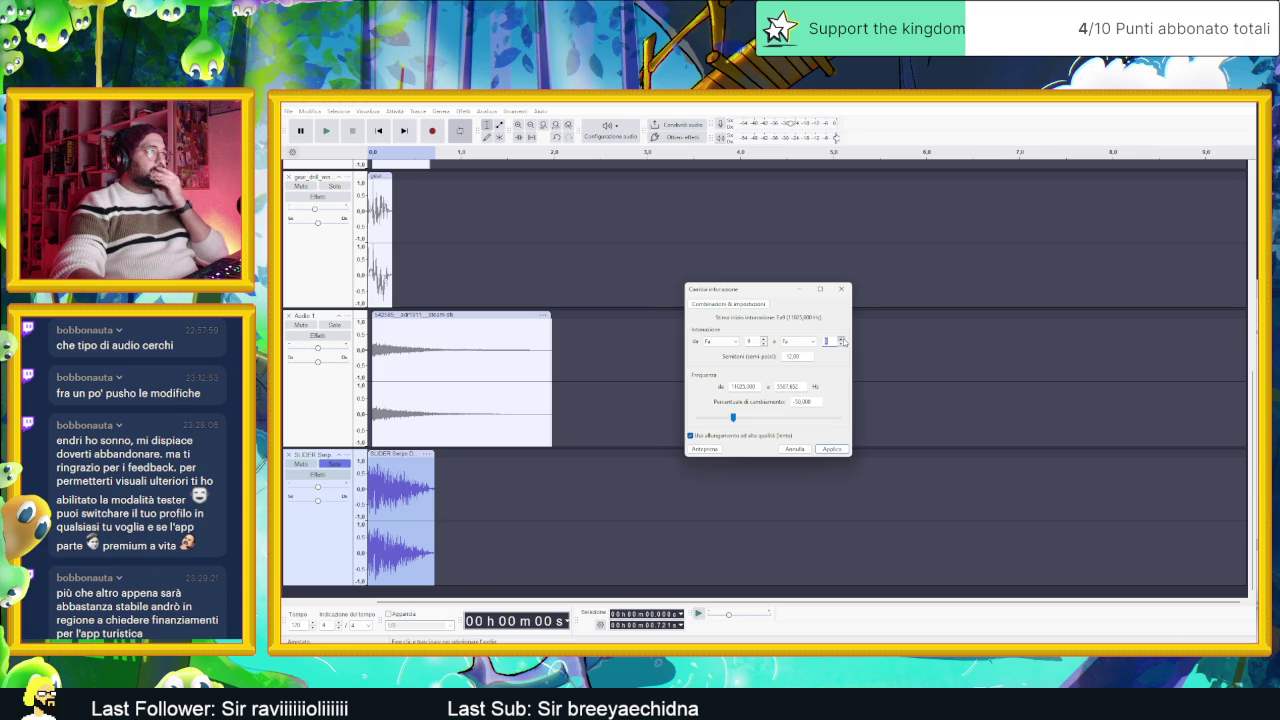
left_click(722, 451)
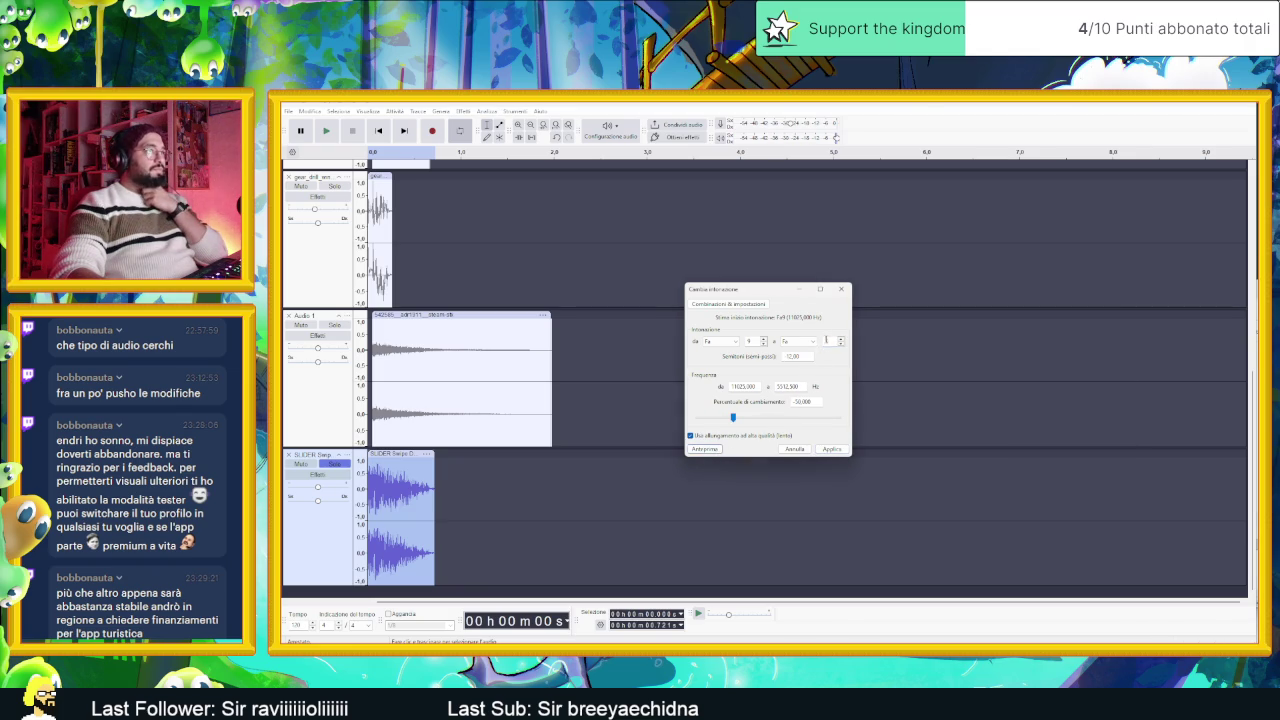
left_click(798, 341)
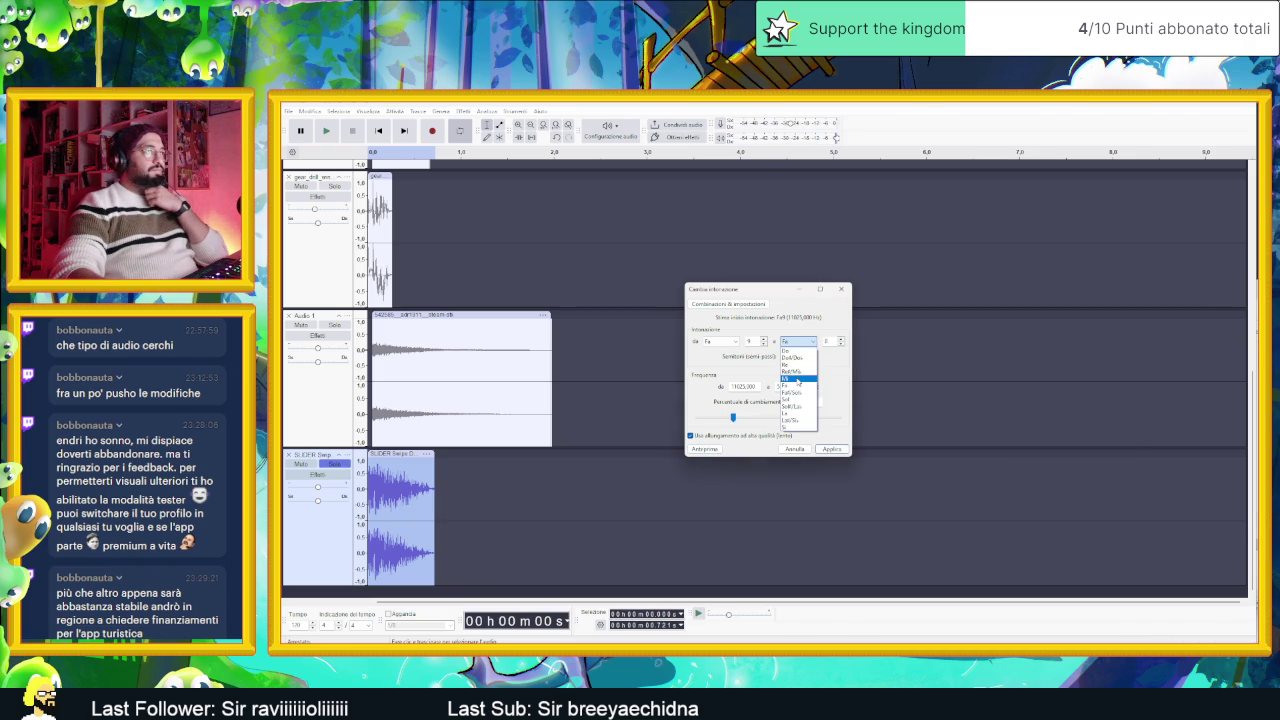
left_click(790, 385)
left_click(842, 339)
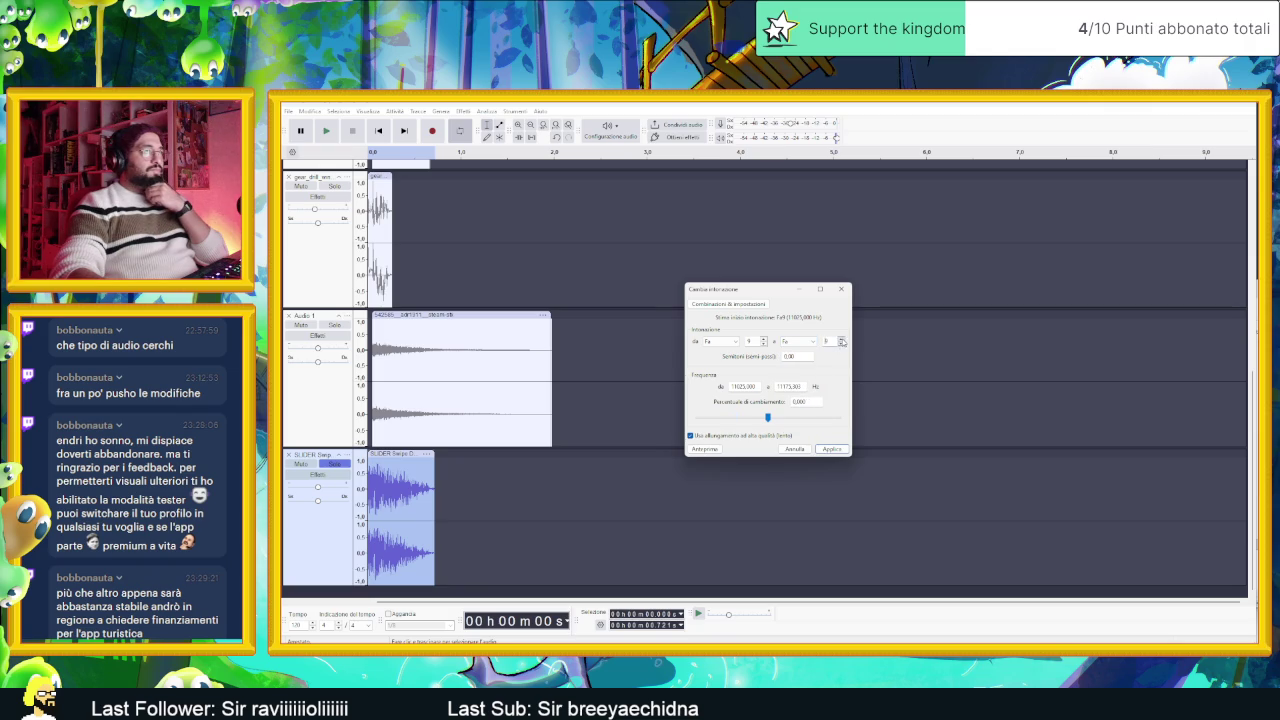
left_click(713, 449)
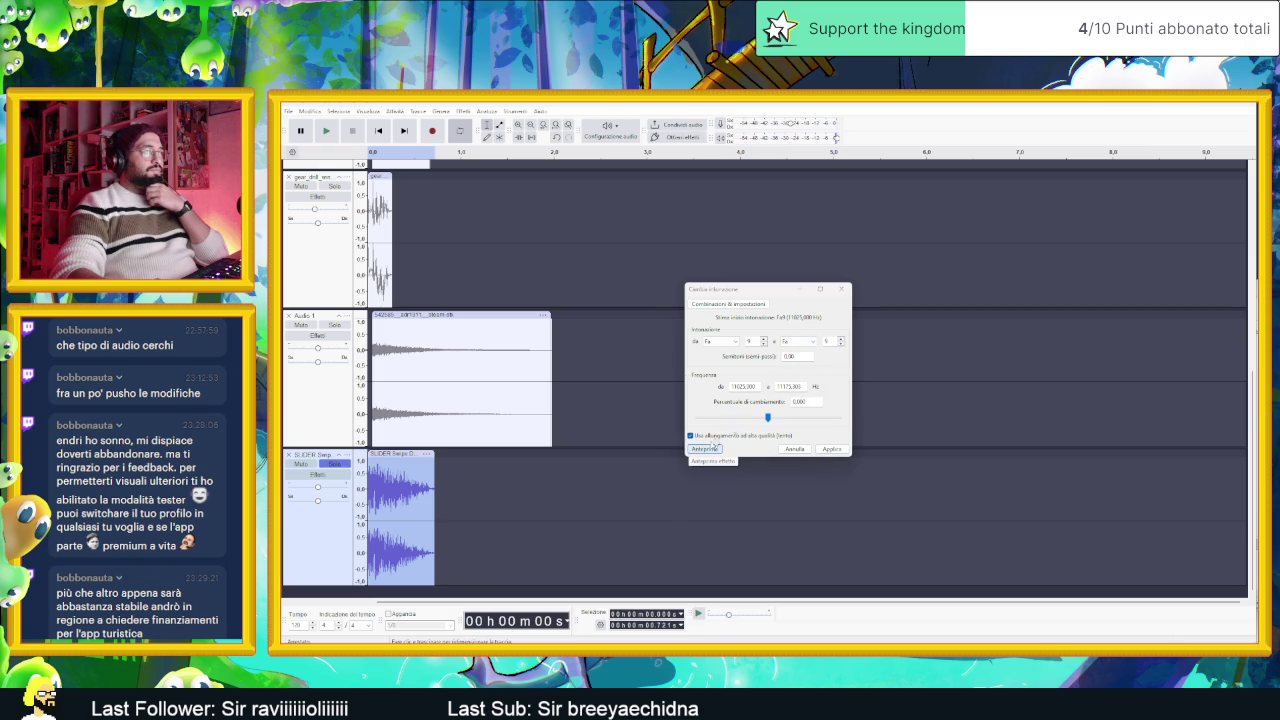
Step: Preview the pitch lowered one semitone to Mi
left_click(798, 341)
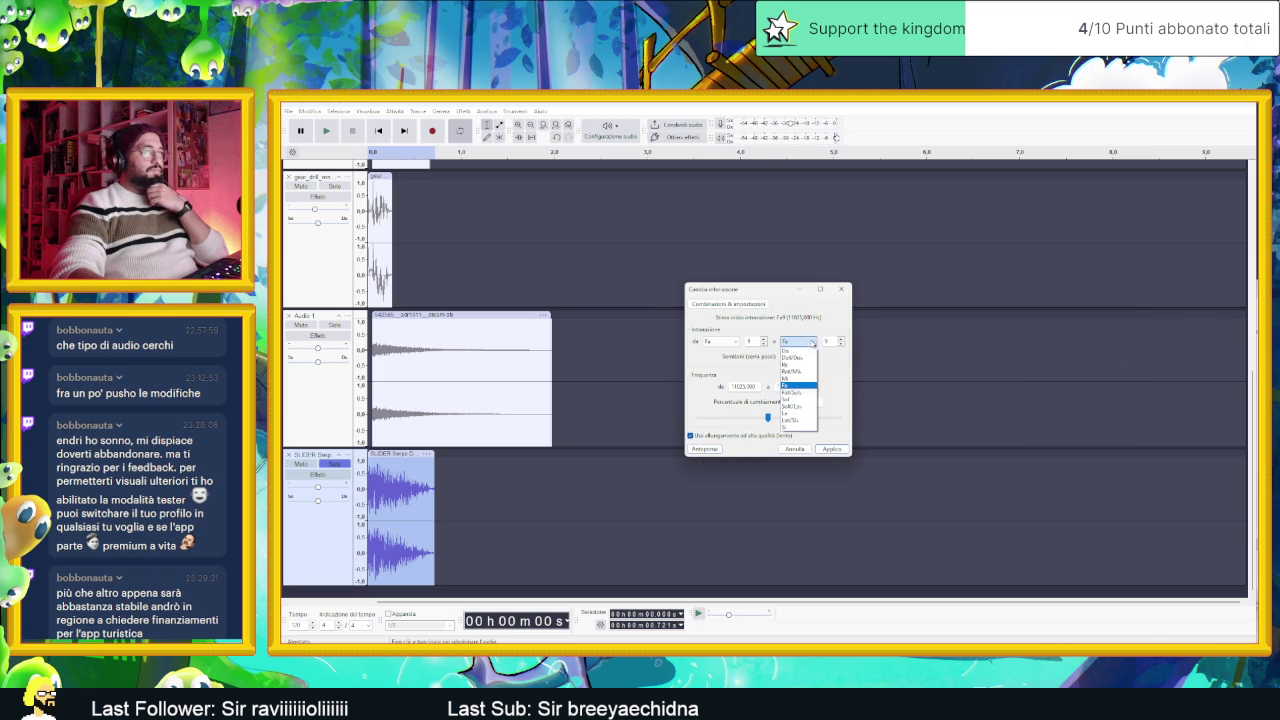
left_click(805, 382)
left_click(705, 451)
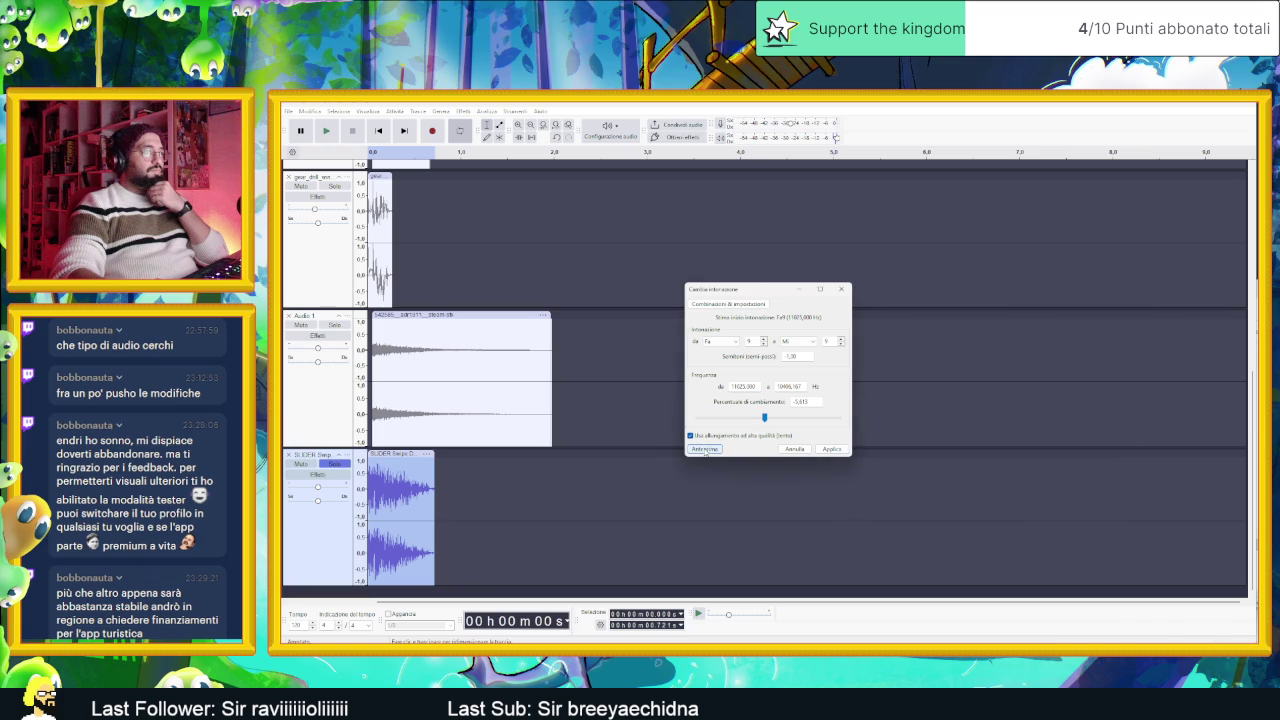
left_click(705, 449)
left_click(705, 449)
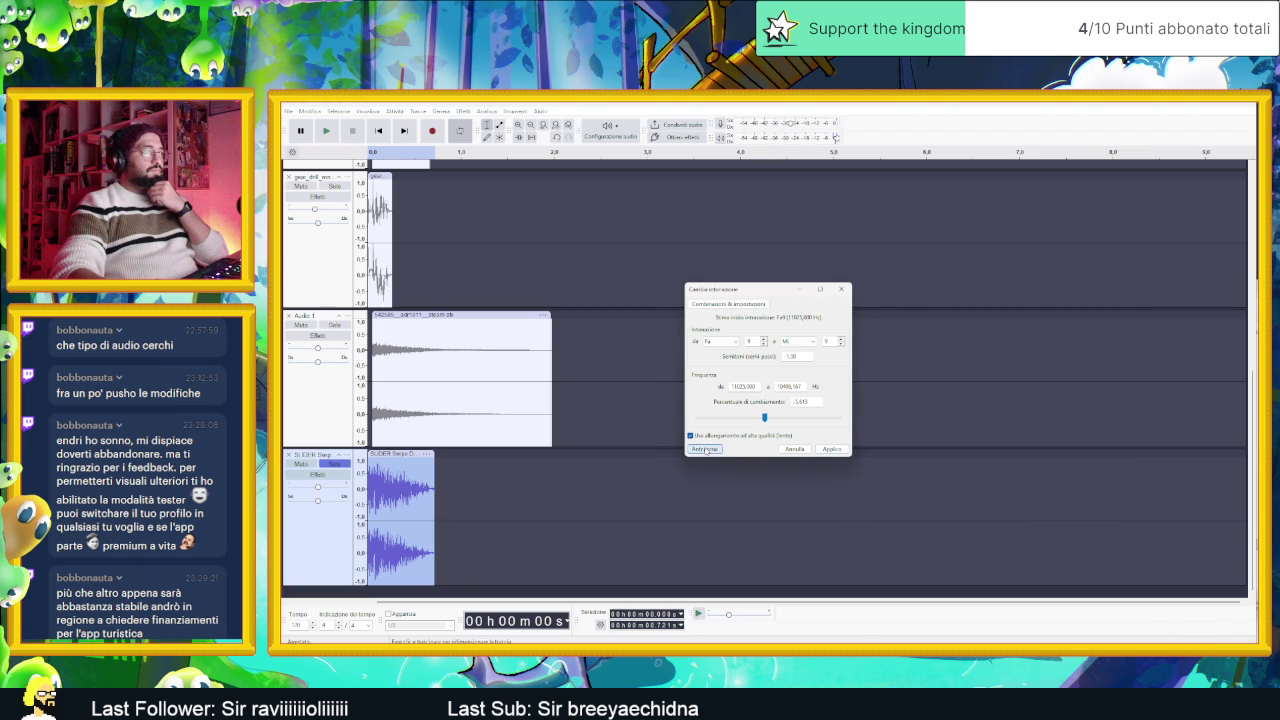
Step: Preview target notes Re#/Mib and Re, dropping the pitch further
left_click(705, 449)
left_click(798, 341)
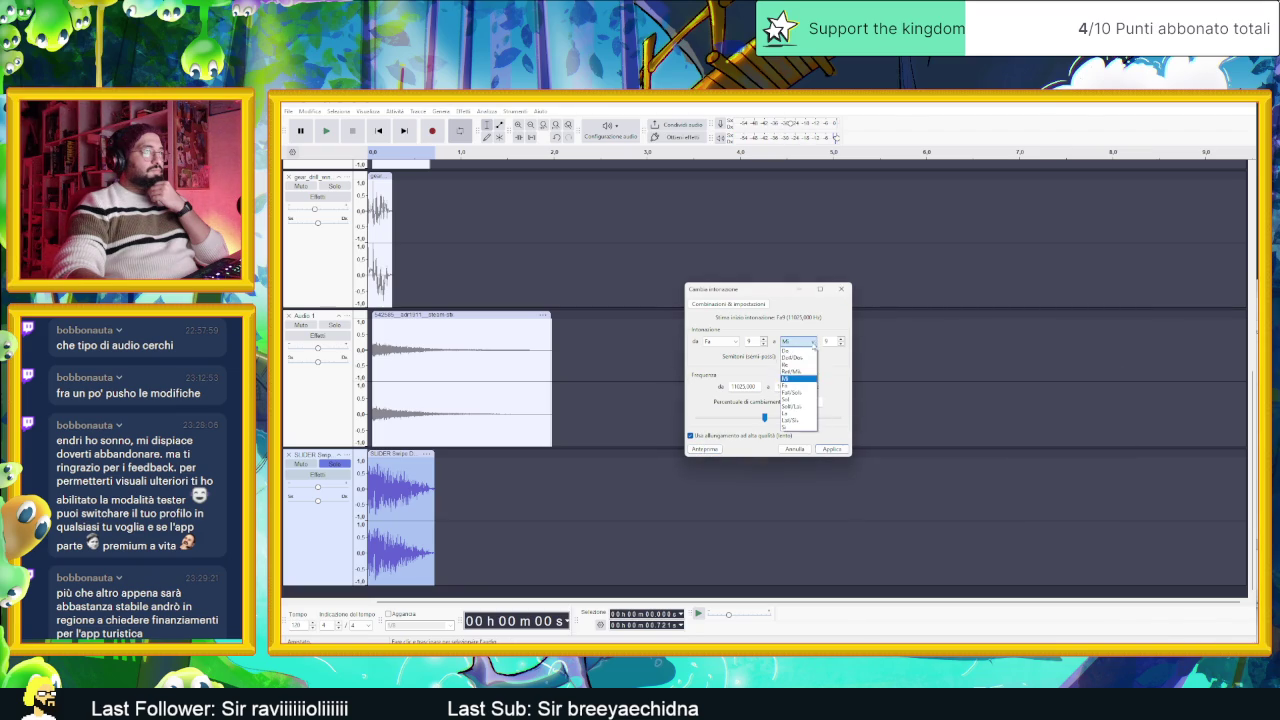
left_click(792, 372)
left_click(707, 449)
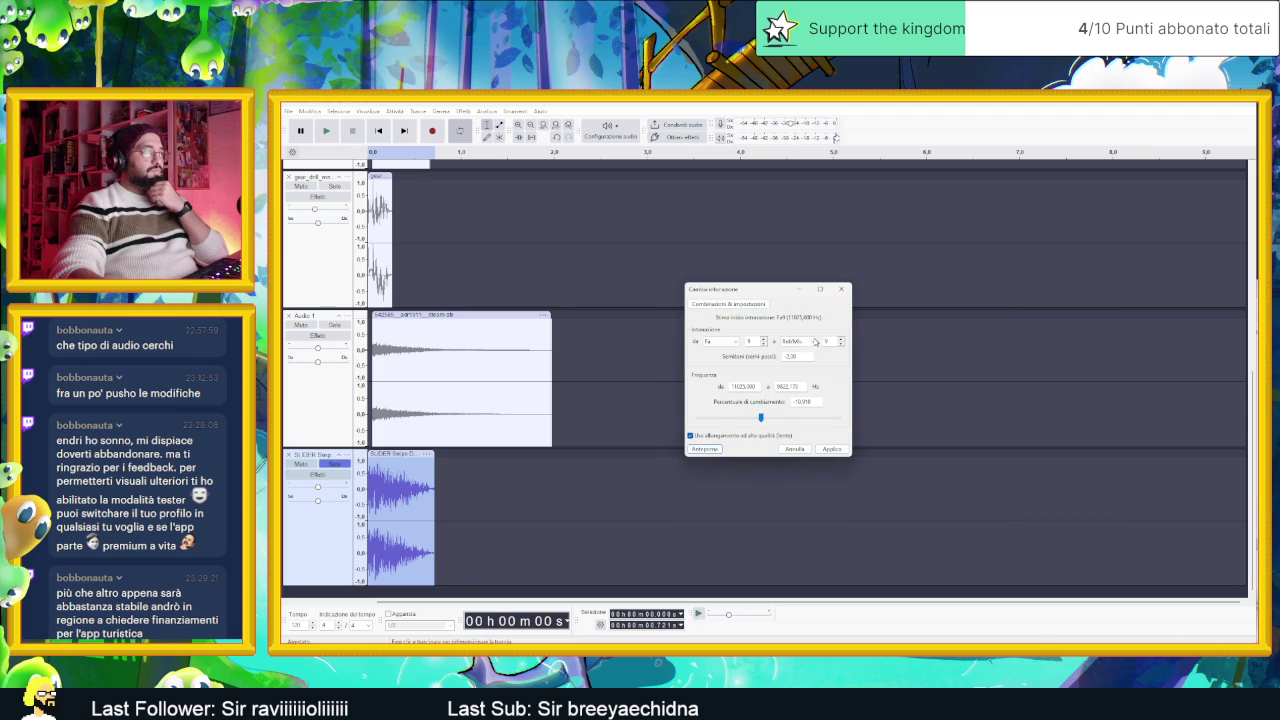
left_click(815, 342)
left_click(795, 368)
left_click(719, 450)
left_click(719, 450)
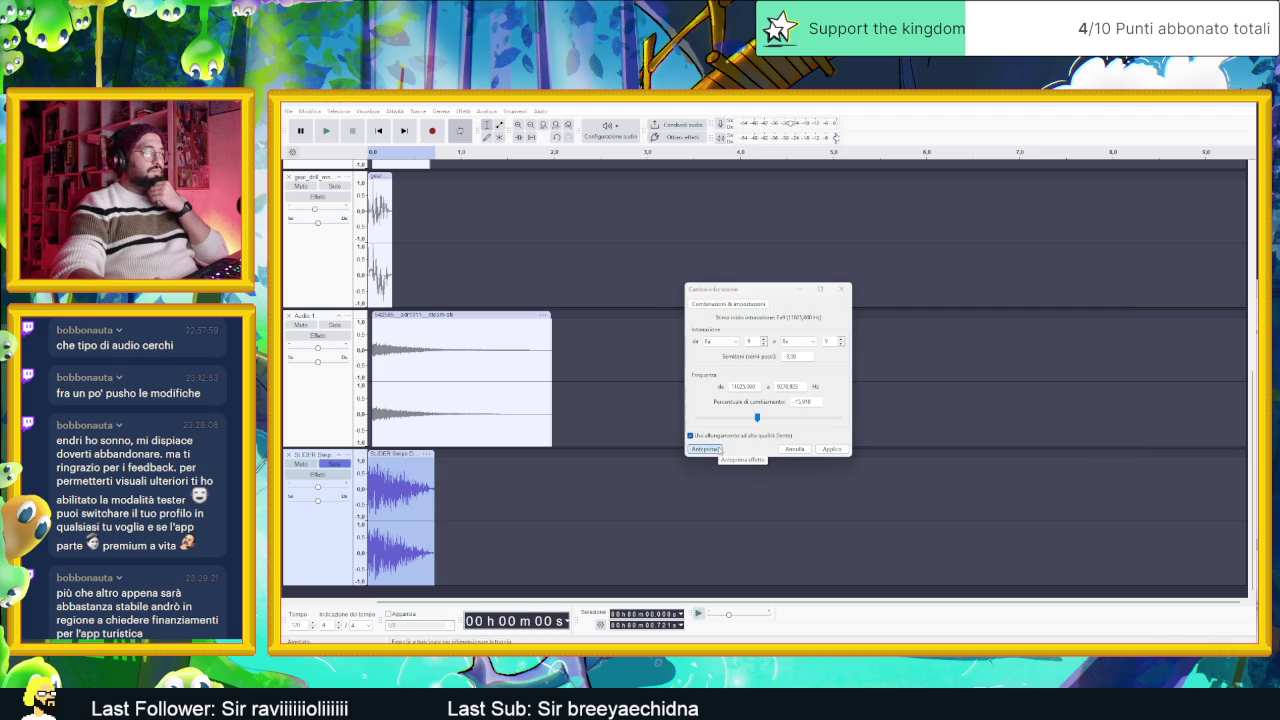
Step: Cancel the pitch change, take SLIDER off solo, and play the full mix
left_click(794, 449)
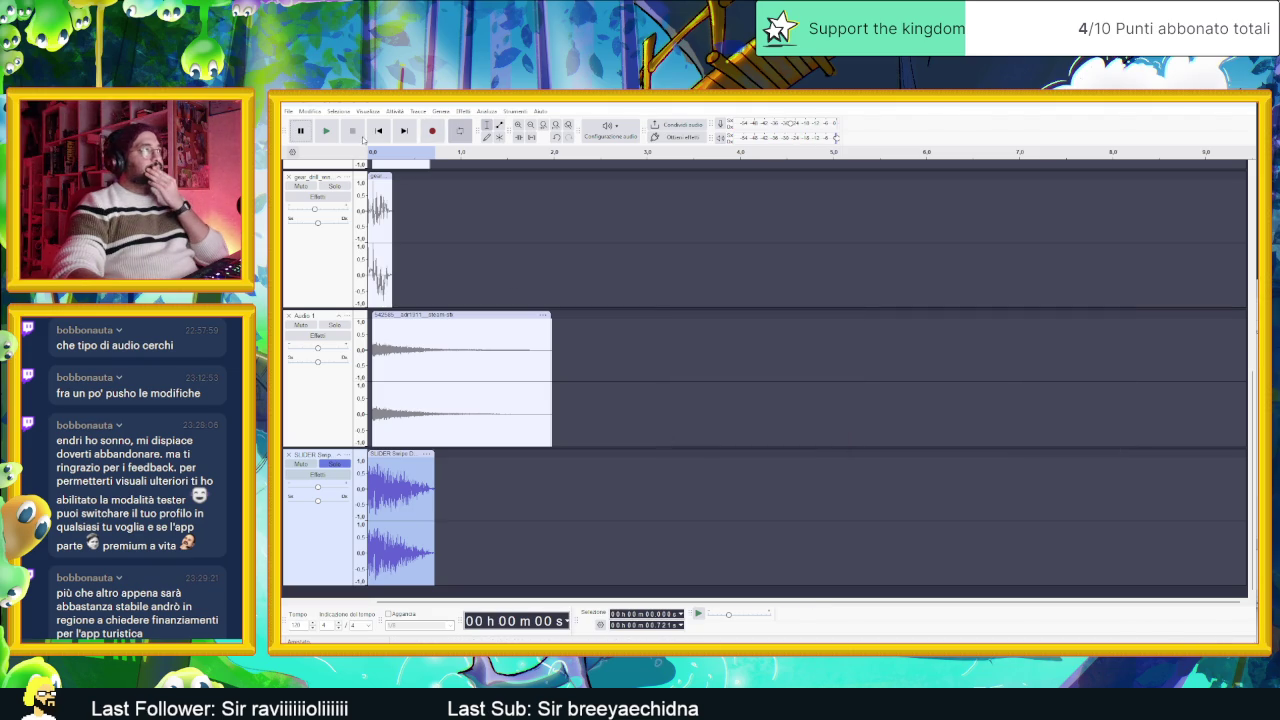
left_click(326, 131)
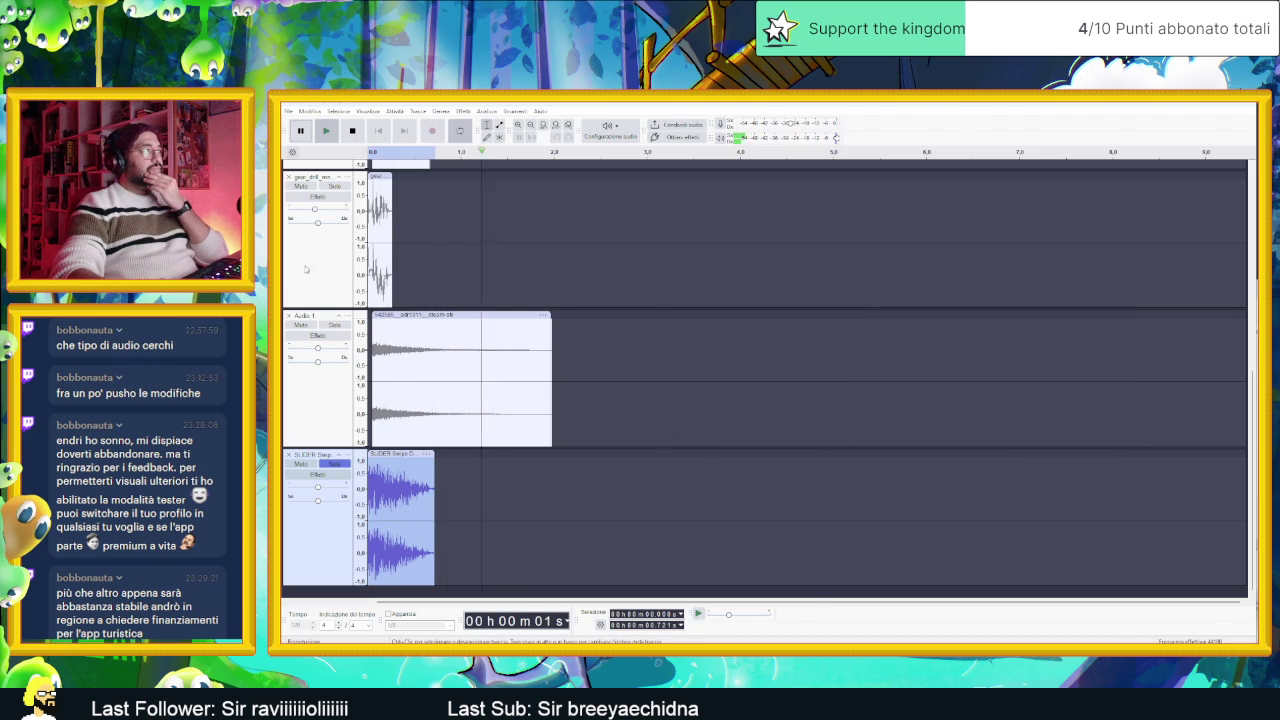
left_click(325, 395)
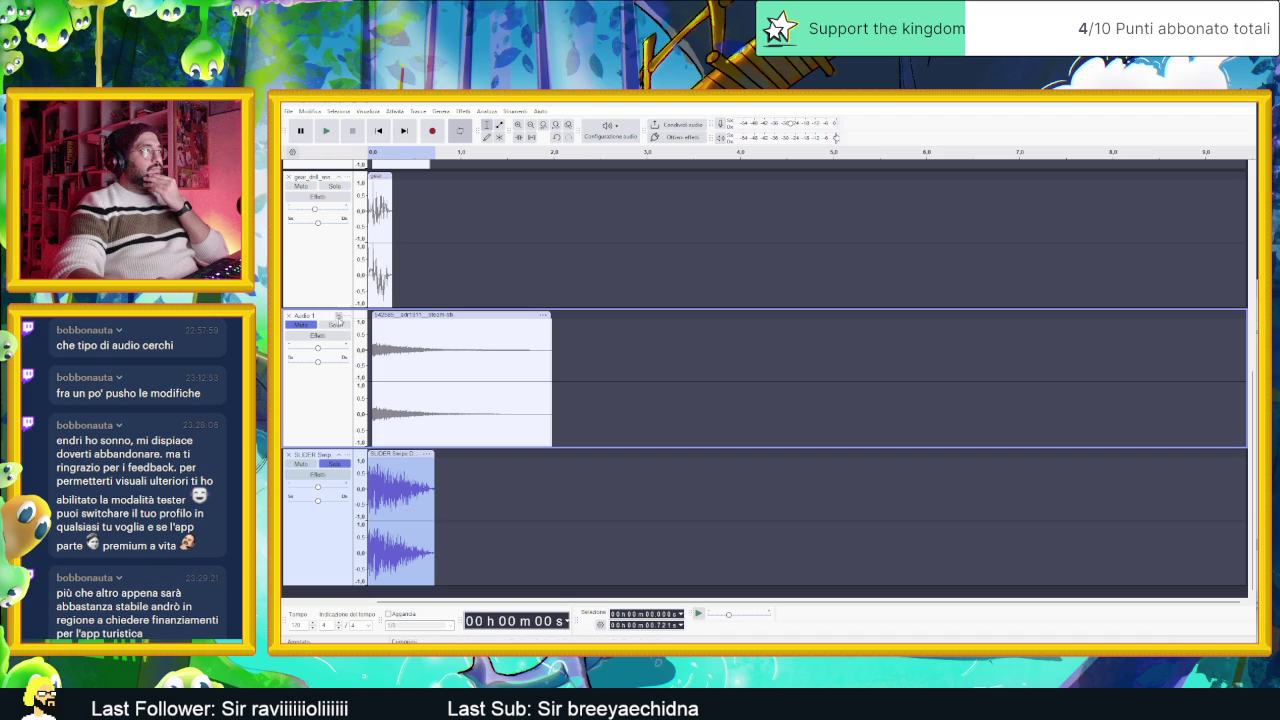
left_click(331, 466)
left_click(331, 472)
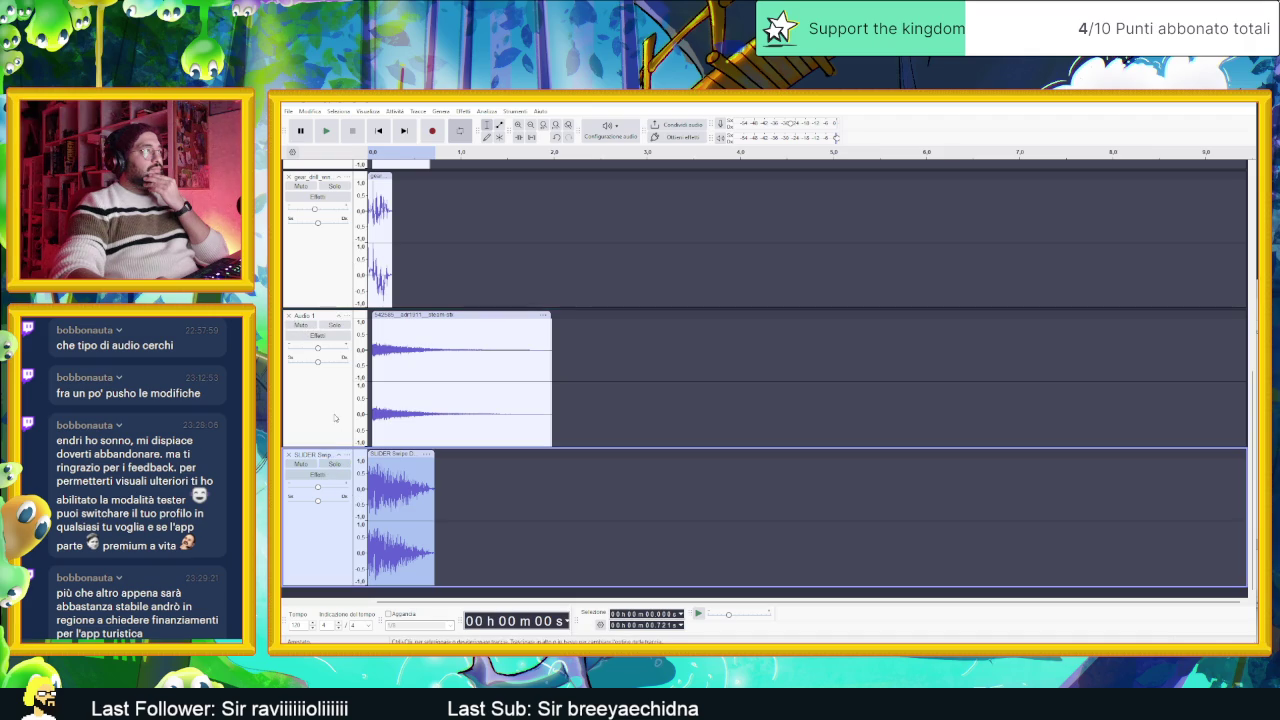
left_click(327, 131)
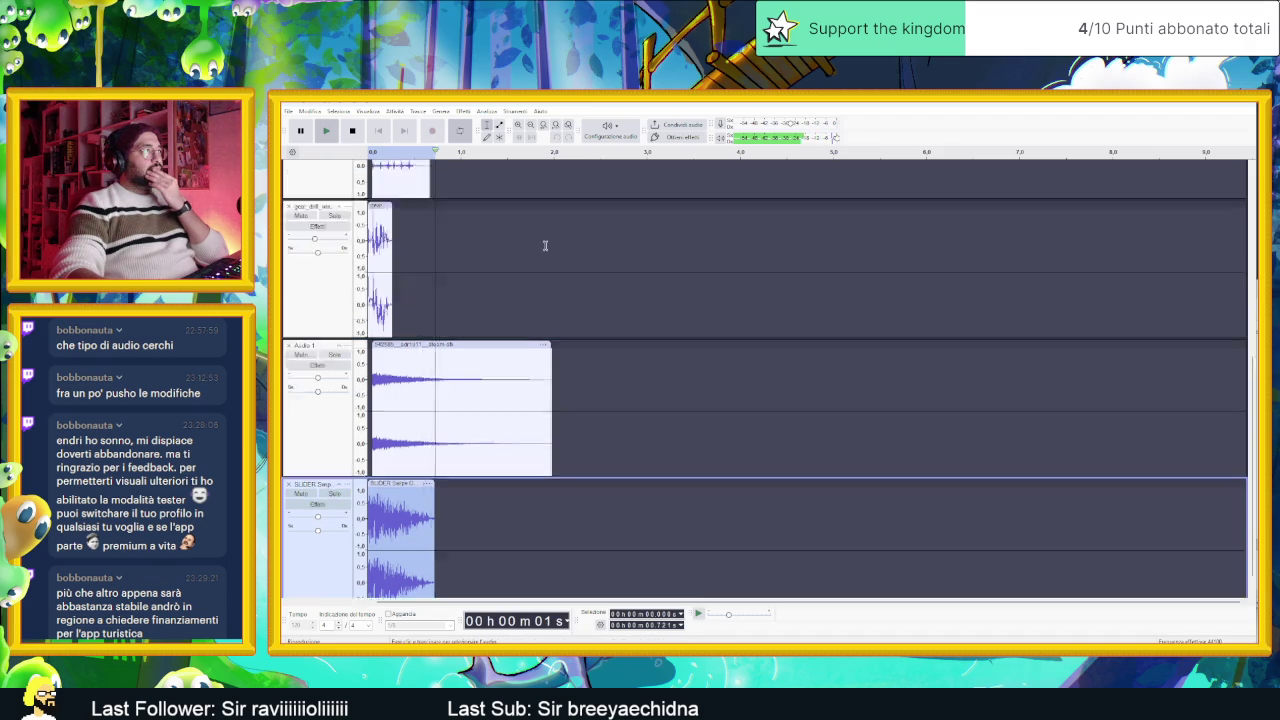
Step: Nudge the car_window clip slightly later twice, replaying the mix after each move
scroll(547, 247, "up", 5)
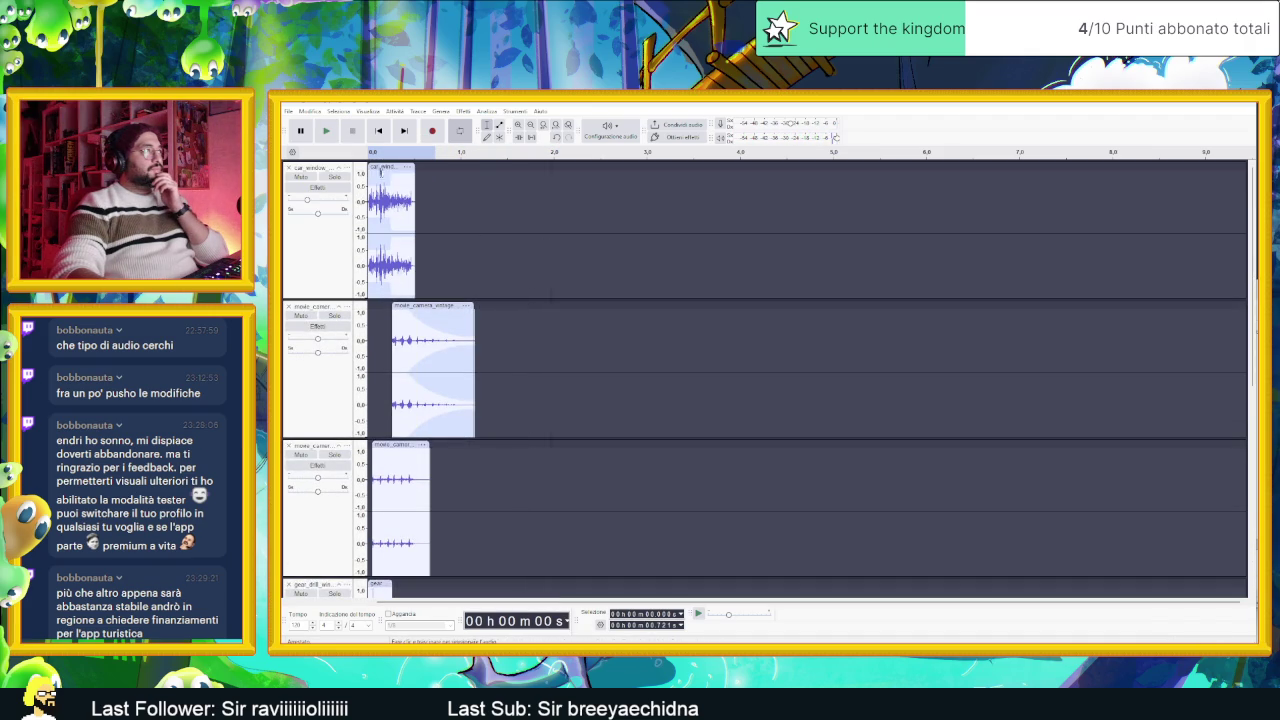
left_click(326, 131)
left_click(308, 201)
left_click(322, 133)
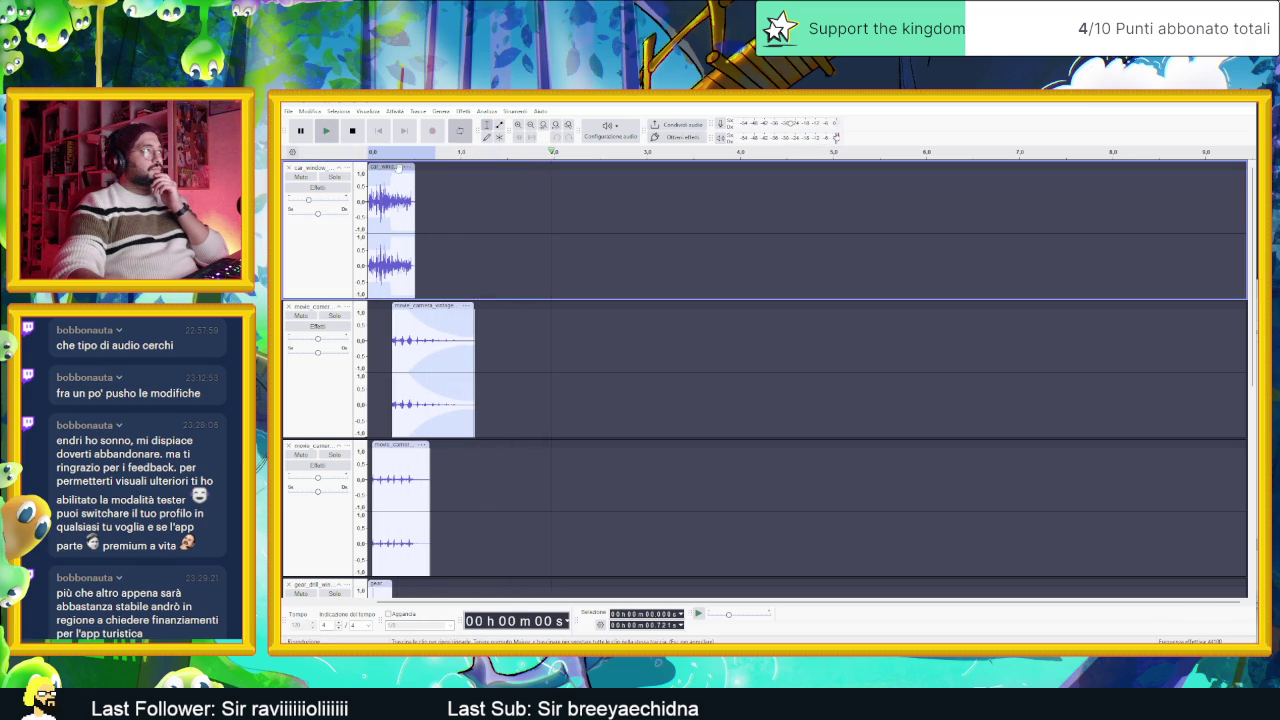
left_click_drag(398, 167, 406, 167)
left_click(328, 131)
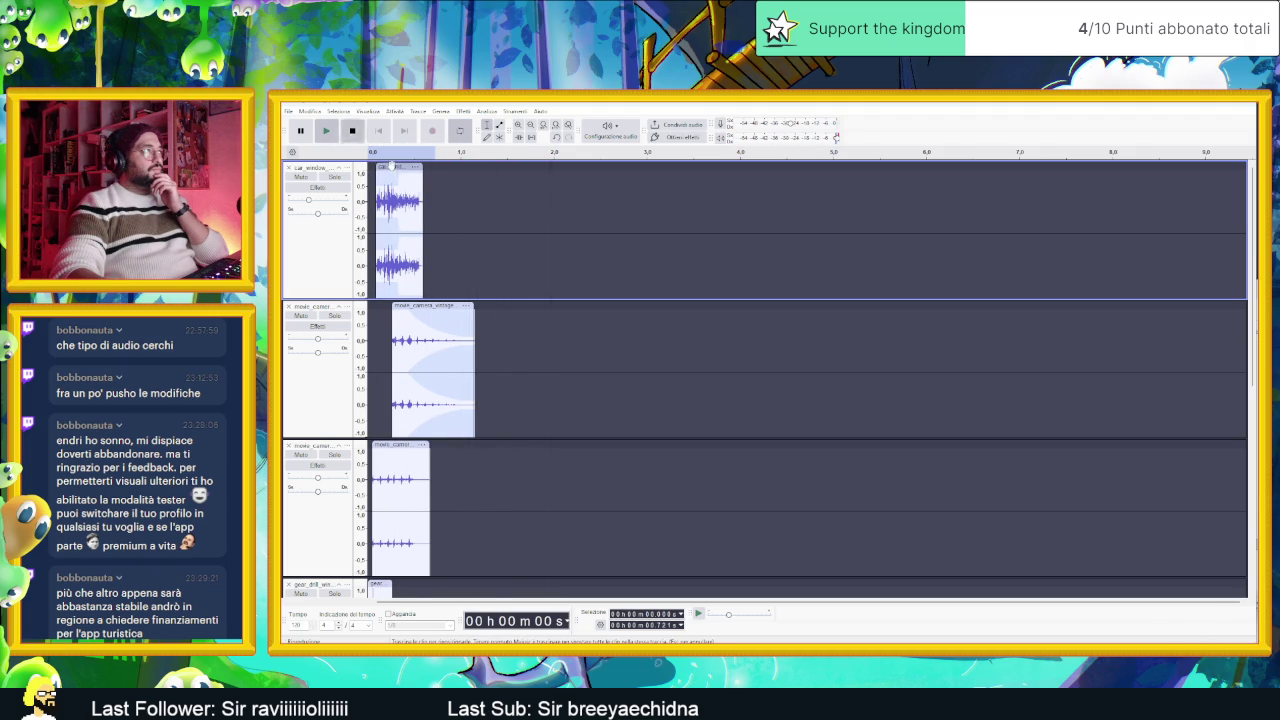
left_click_drag(390, 166, 400, 166)
left_click(327, 131)
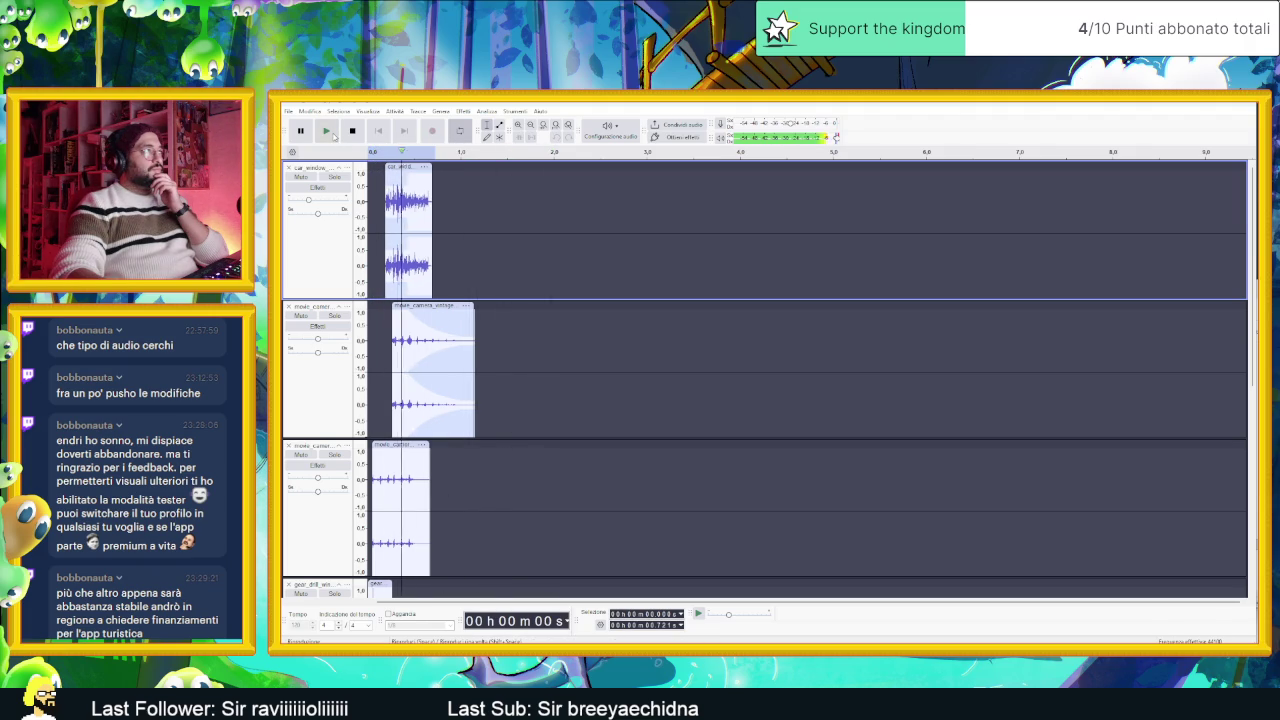
Step: Adjust car_window's gain, solo it, move its clip back to 0 s, and play all layers
left_click_drag(308, 200, 313, 202)
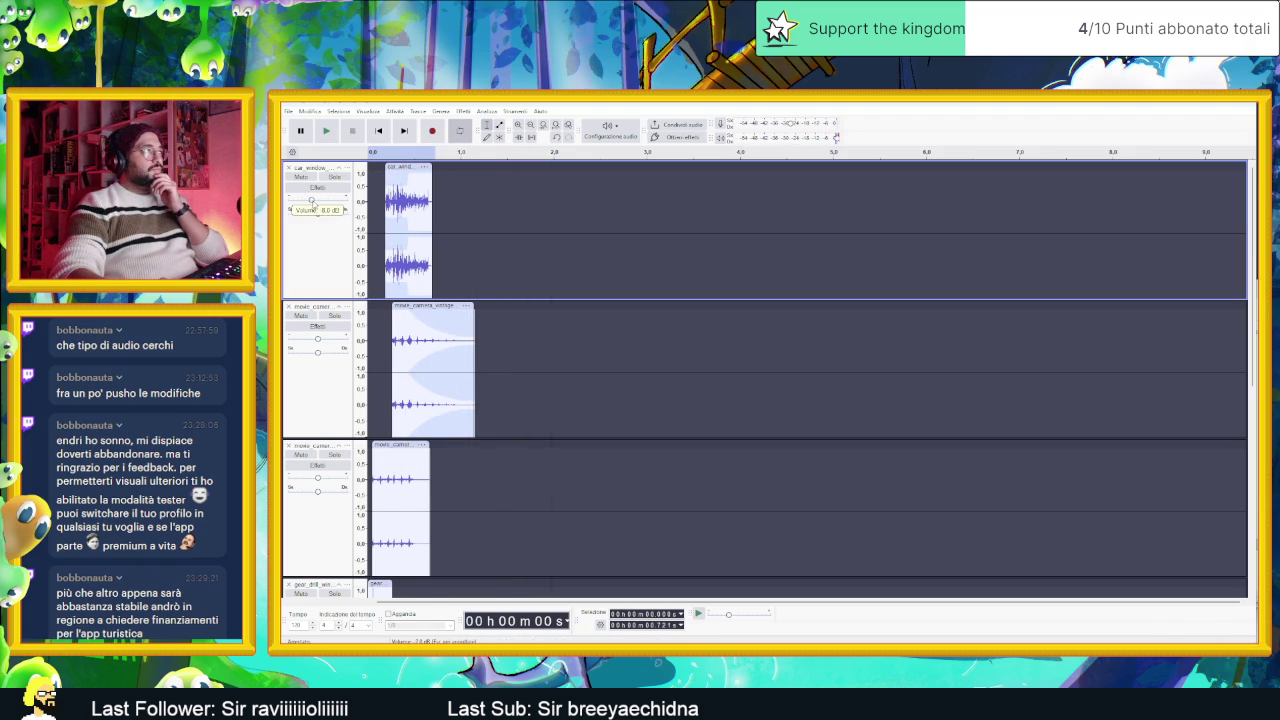
left_click(326, 131)
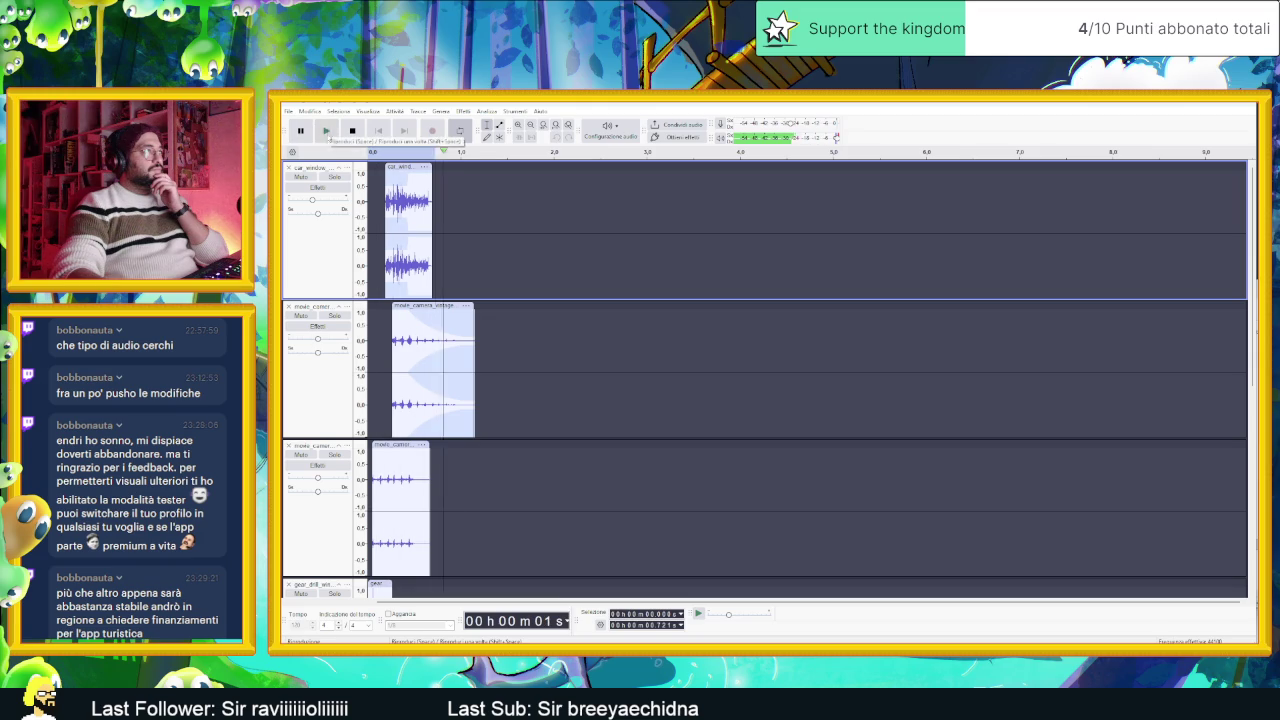
left_click(334, 176)
left_click(325, 131)
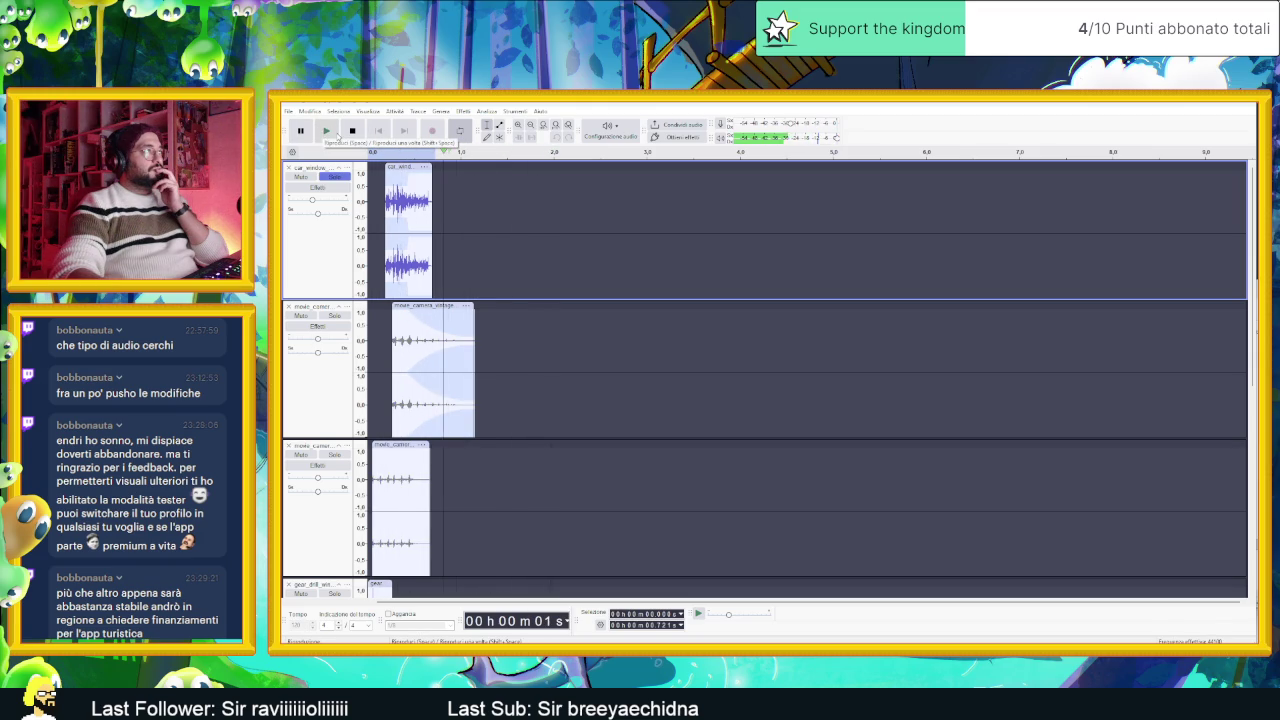
left_click_drag(401, 168, 384, 168)
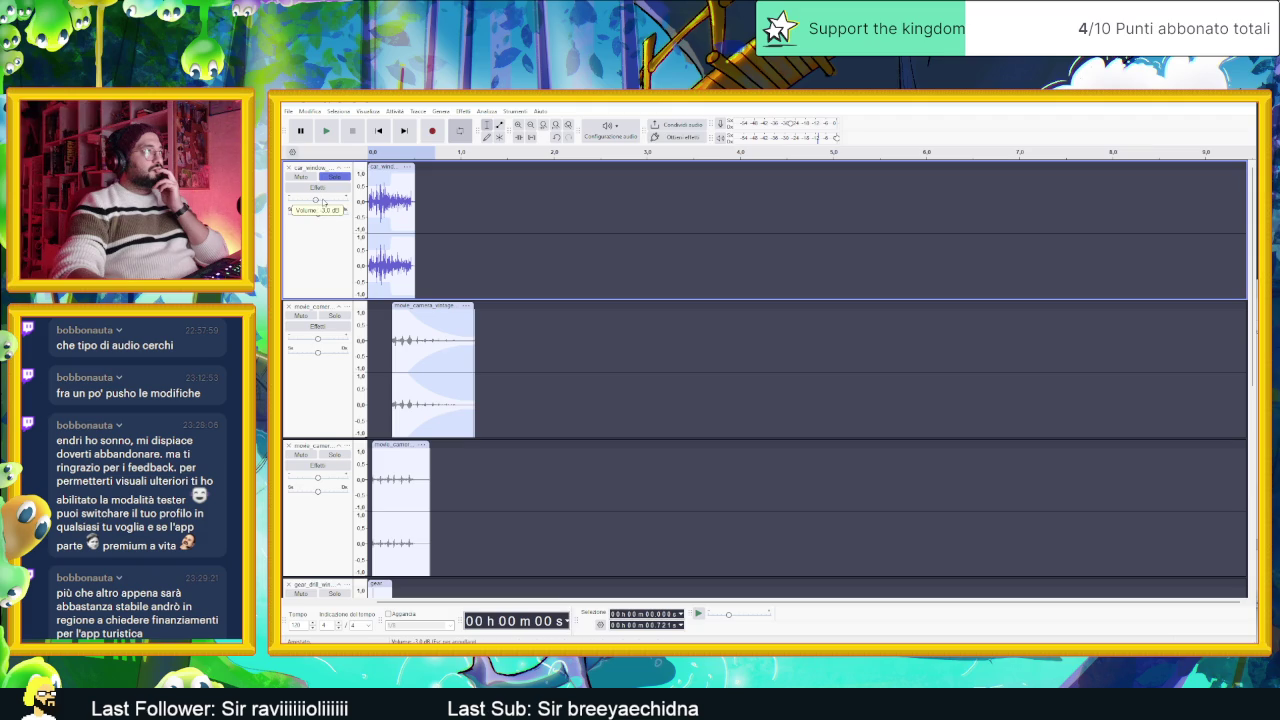
left_click(325, 131)
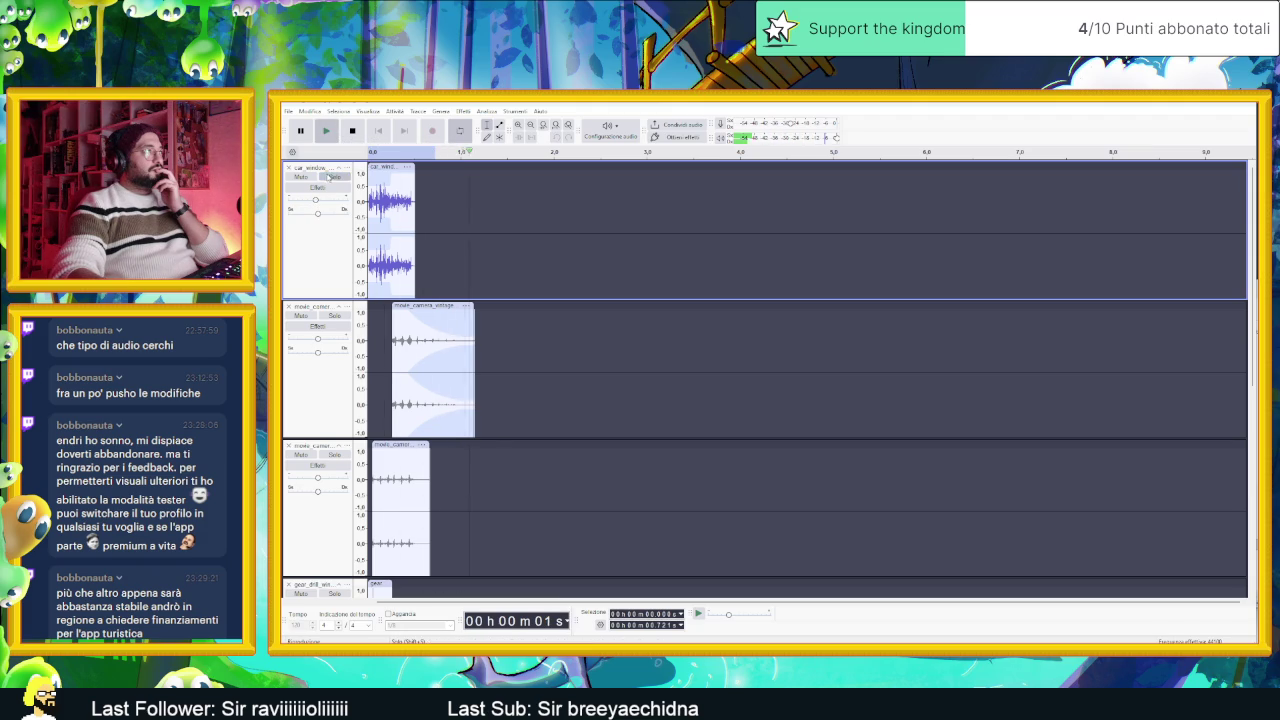
left_click(351, 131)
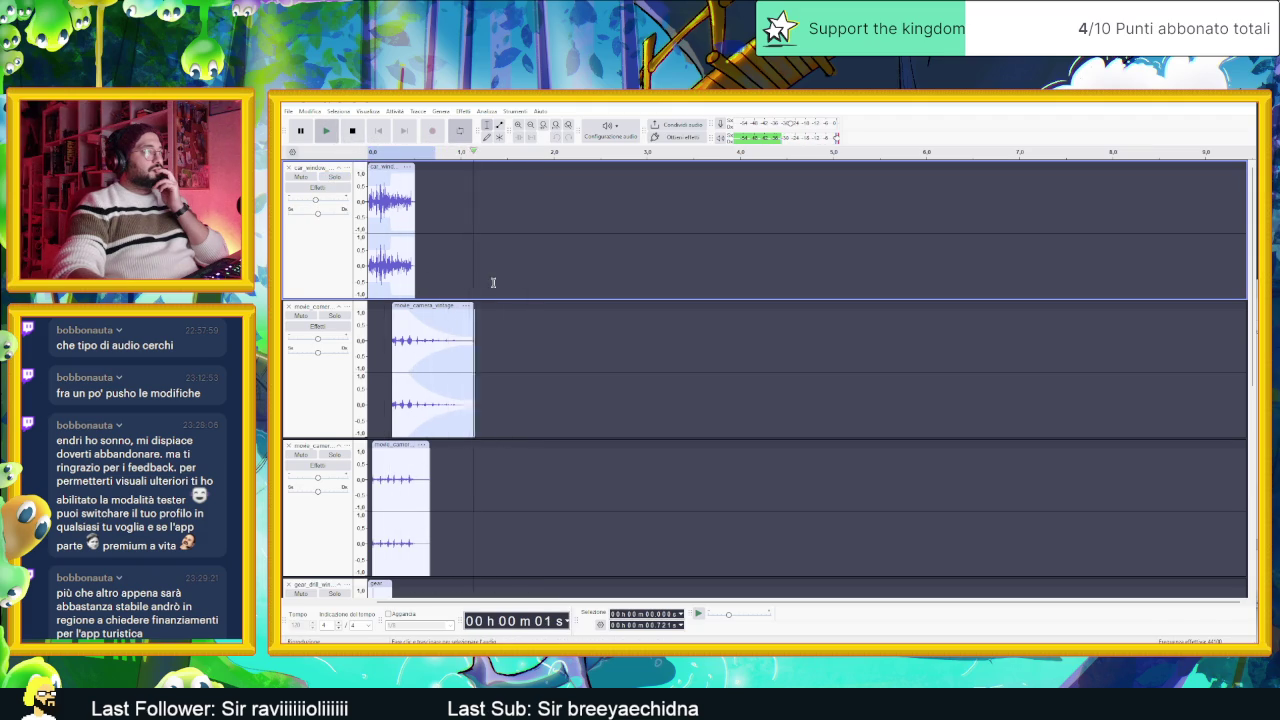
scroll(491, 280, "down", 5)
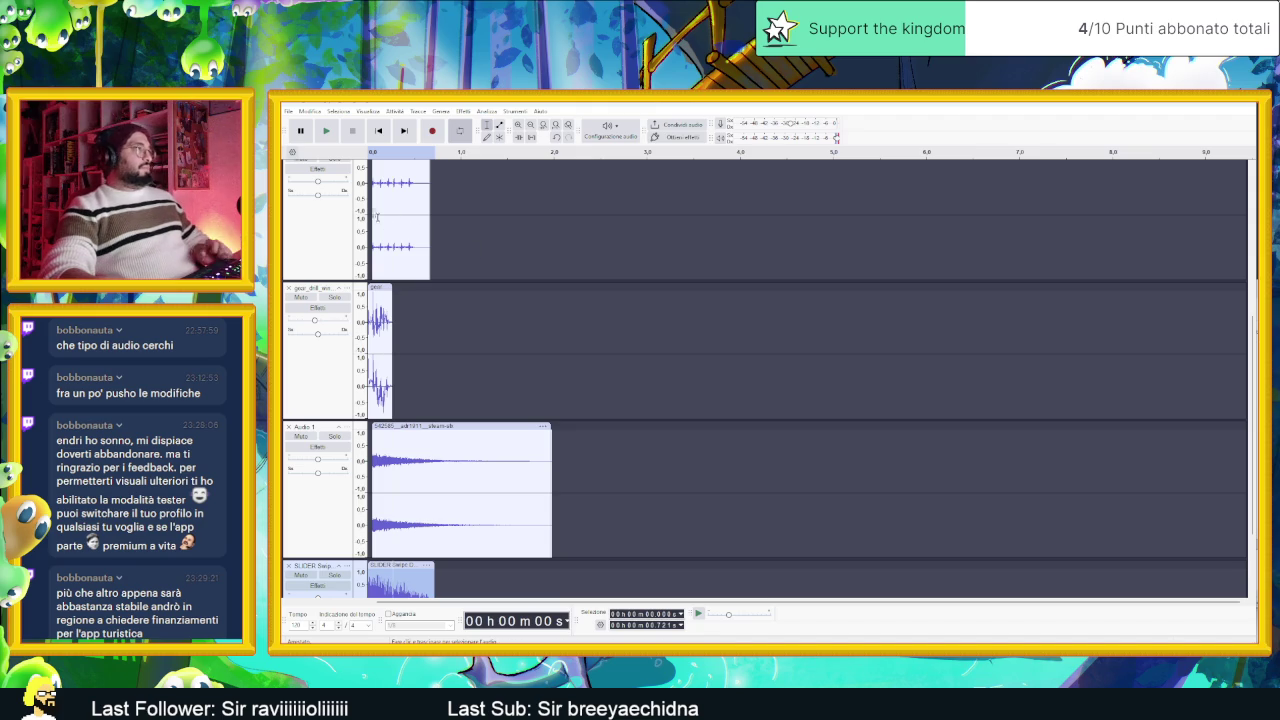
Step: Export the mix to the Desktop as Piston Push.ogg
left_click(288, 113)
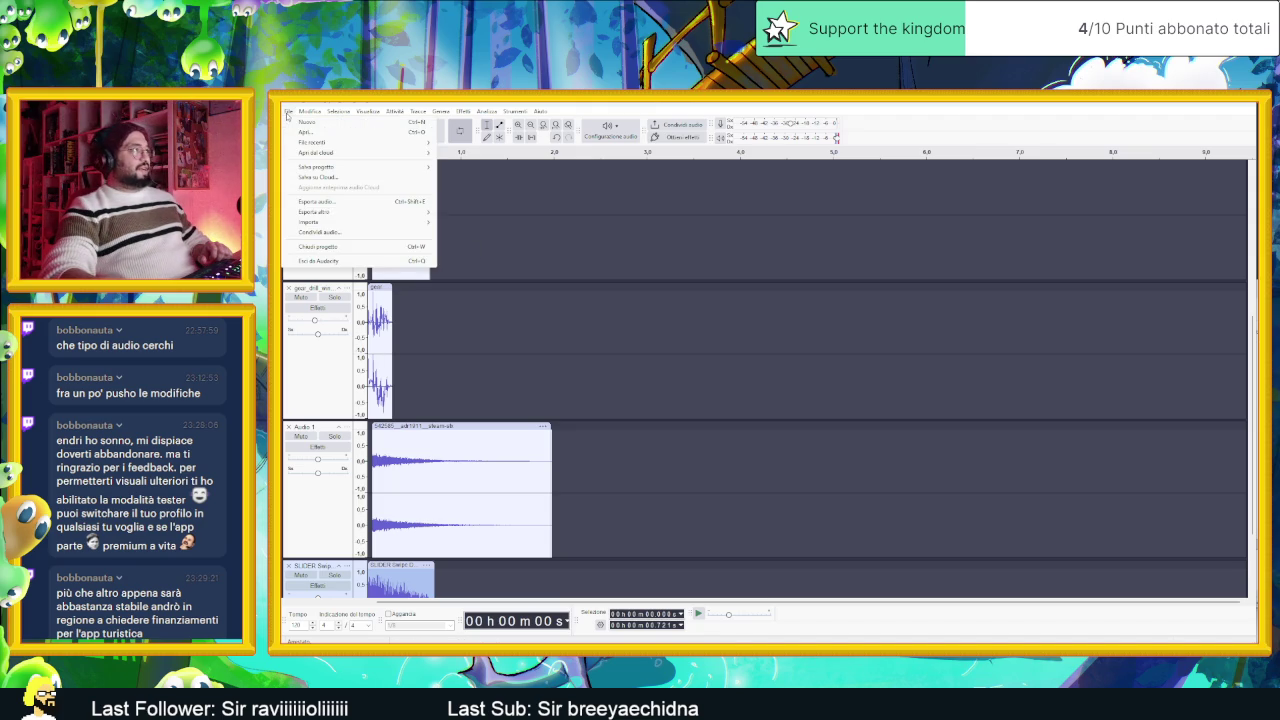
left_click(368, 204)
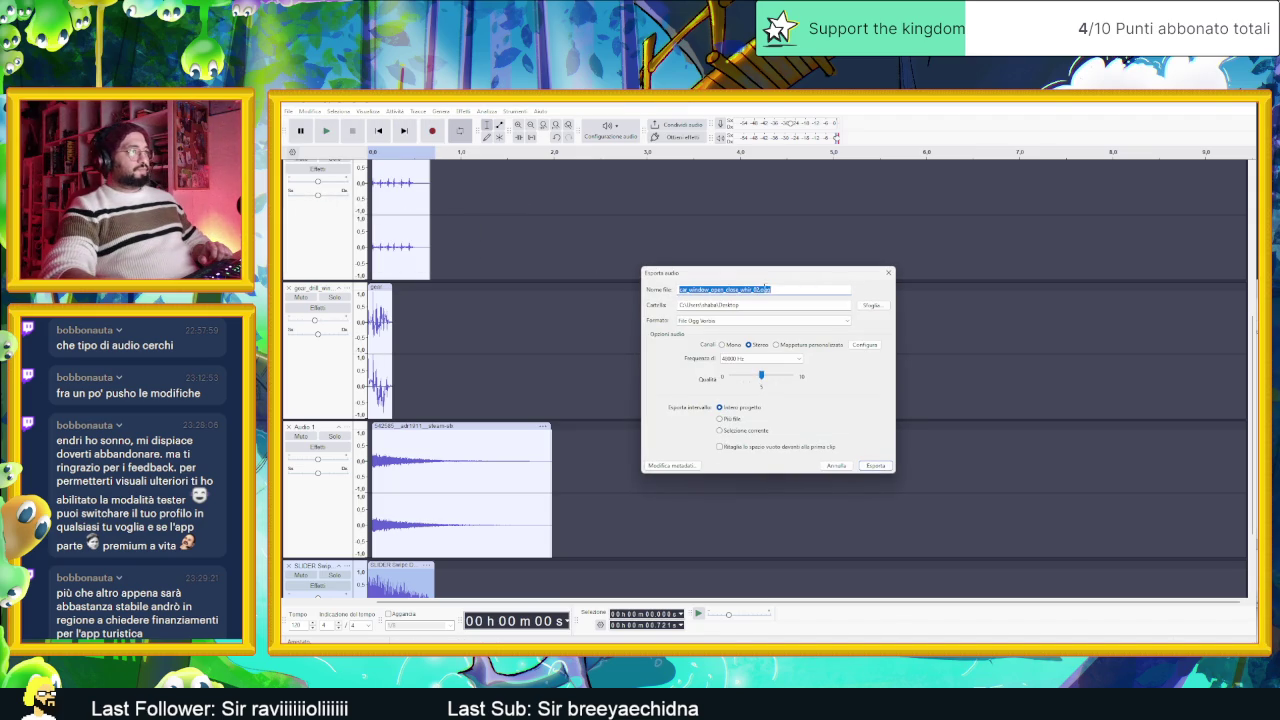
left_click(758, 289)
key("shift+Home")
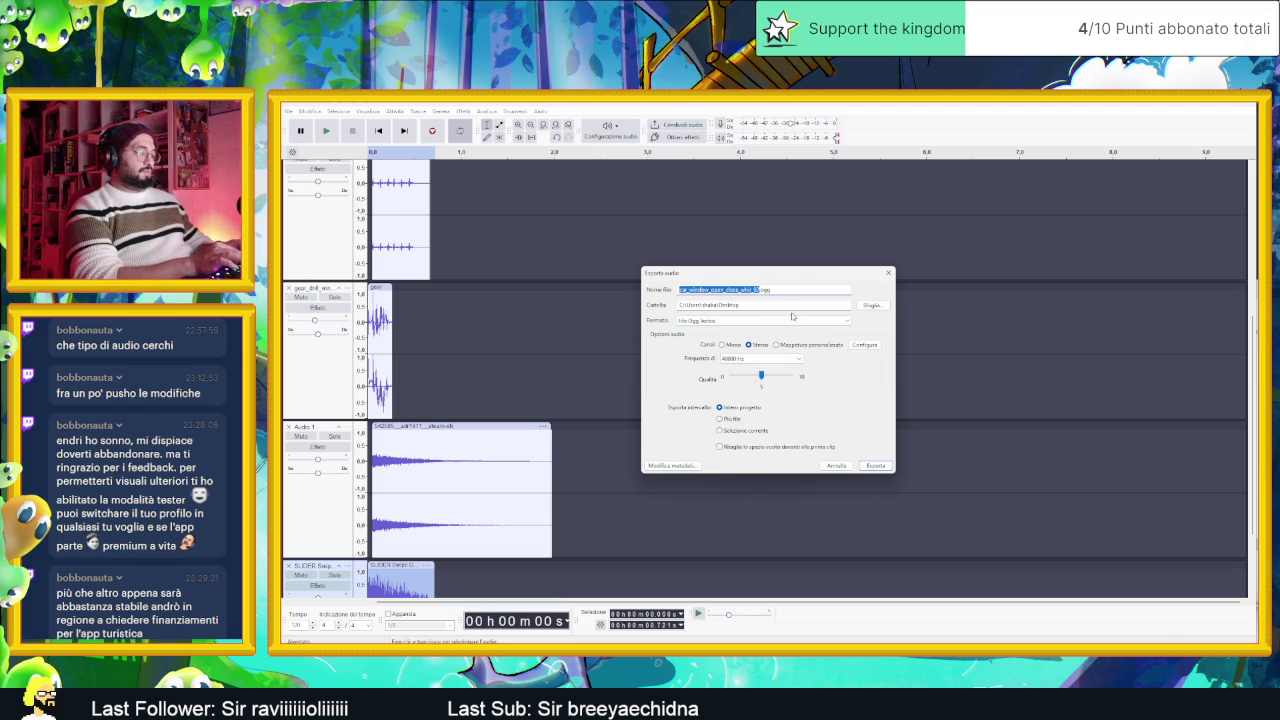
type("Pa")
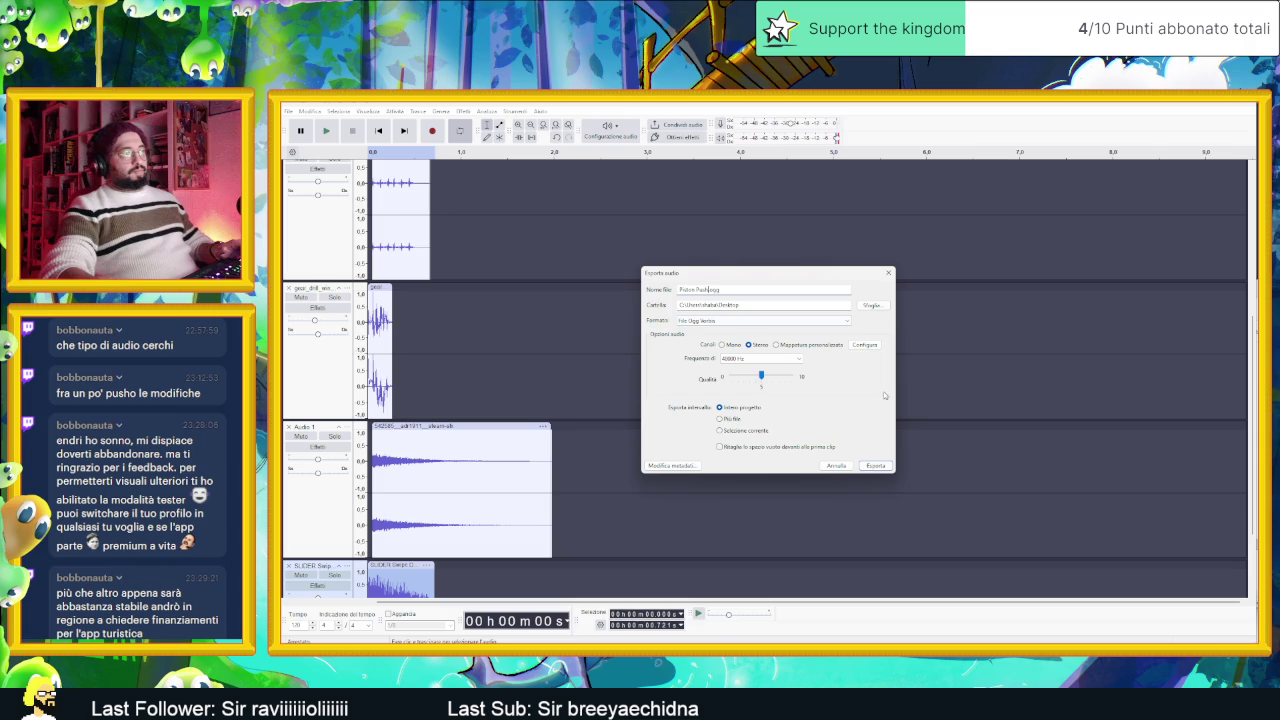
left_click(875, 467)
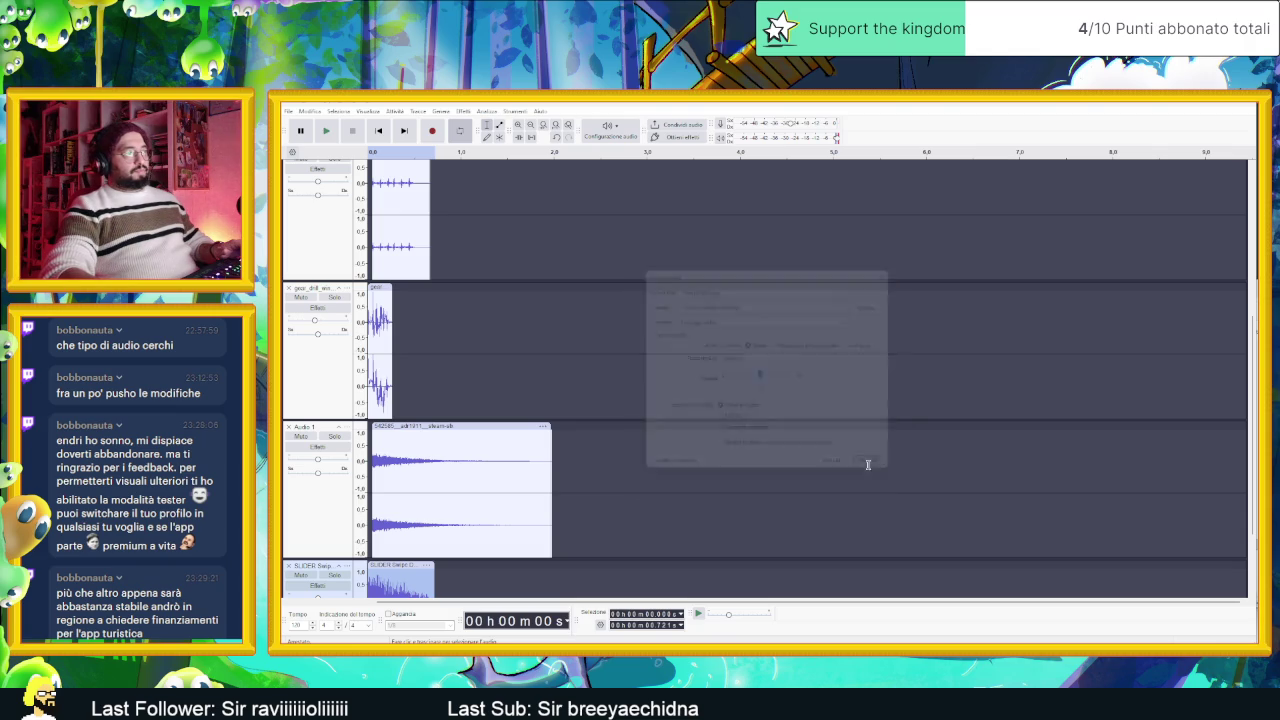
Step: Save the Audacity project locally as PistonPush, then minimize Audacity and the browser
left_click(289, 111)
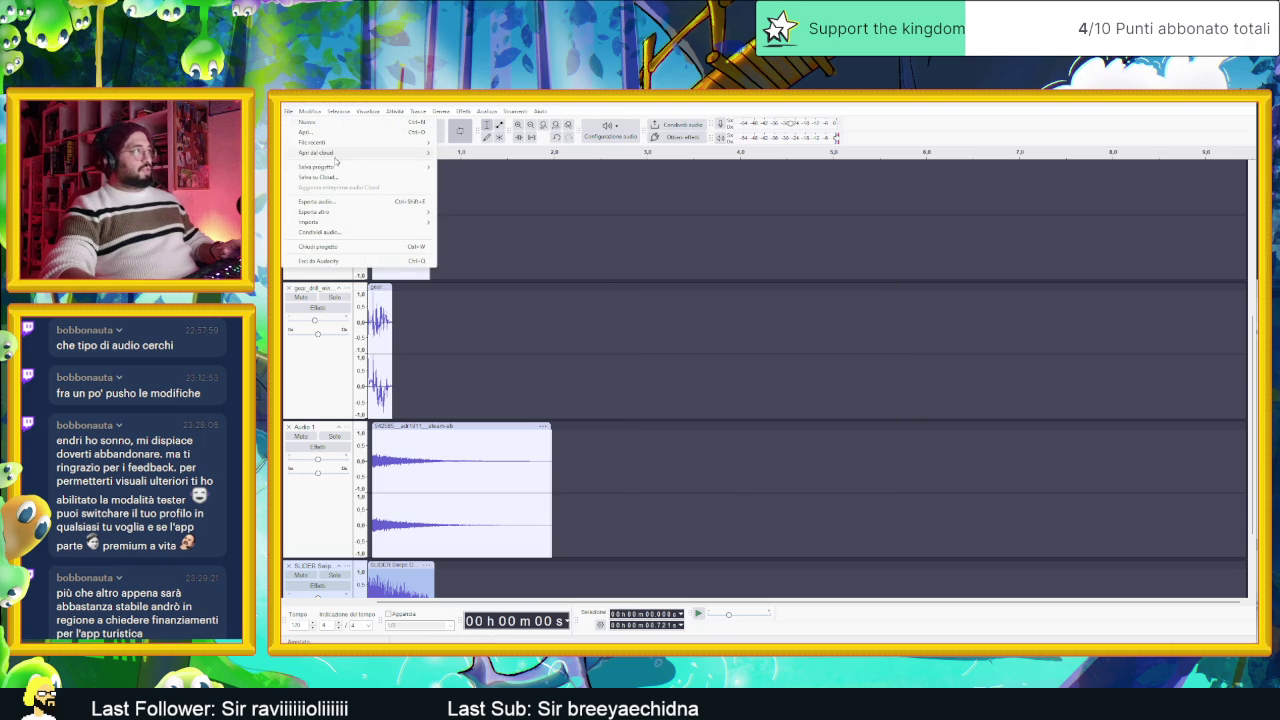
mouse_move(330, 166)
left_click(505, 168)
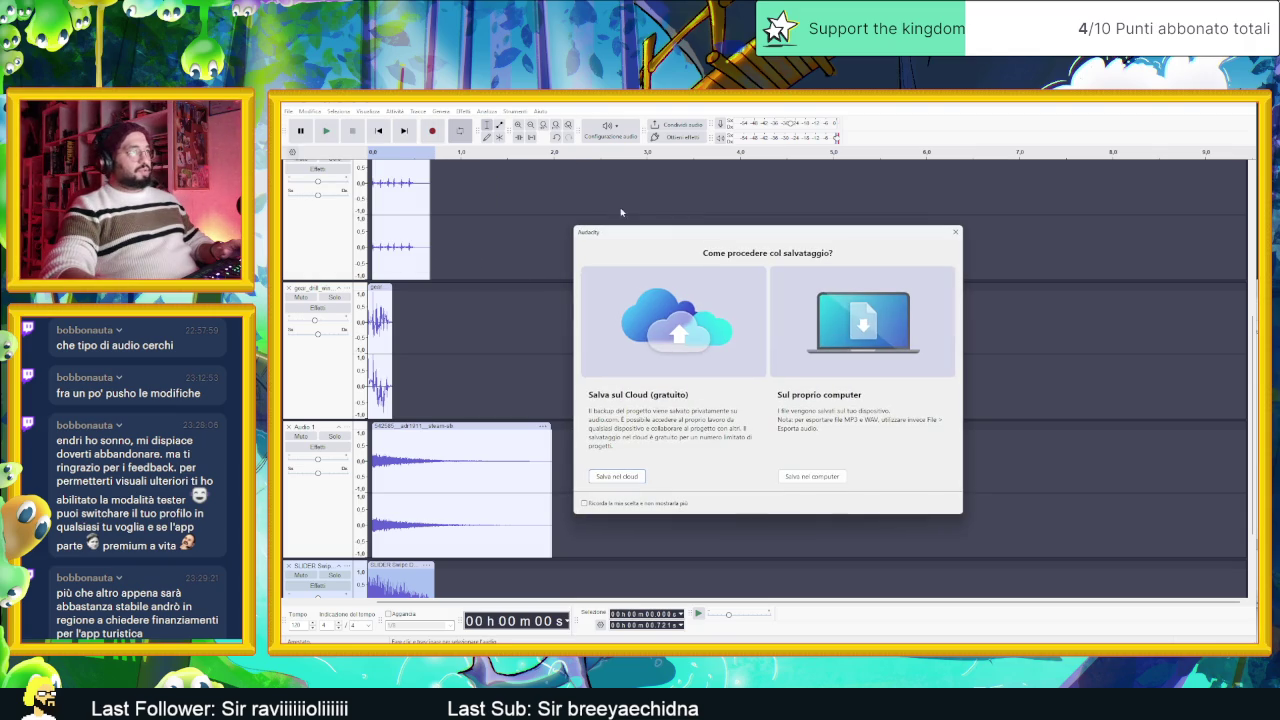
left_click(800, 475)
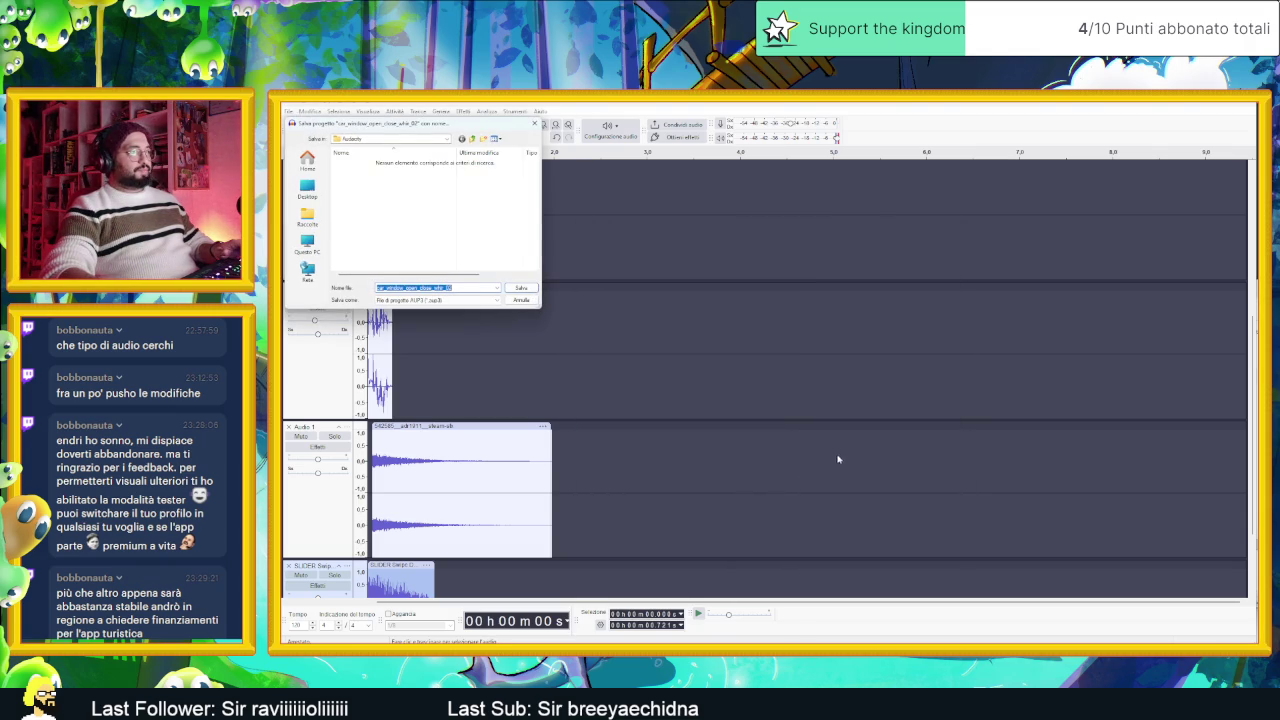
type("r")
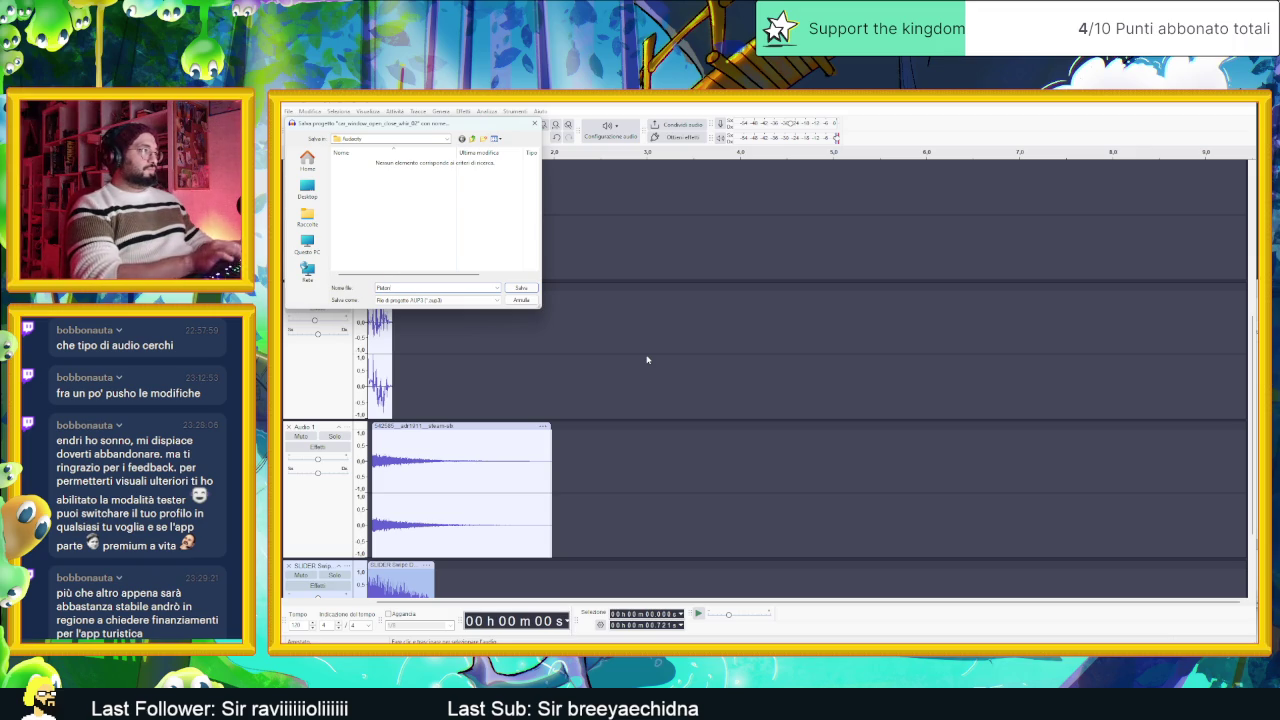
left_click(522, 287)
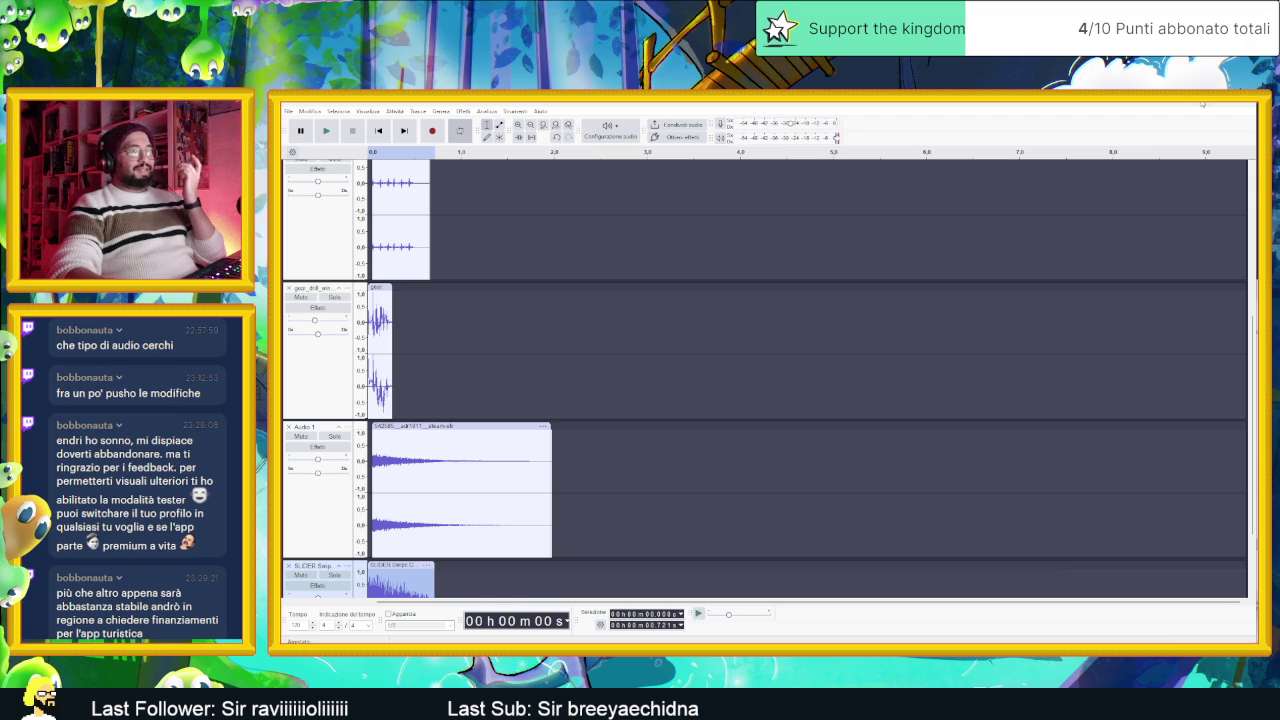
left_click(1203, 103)
left_click(1095, 117)
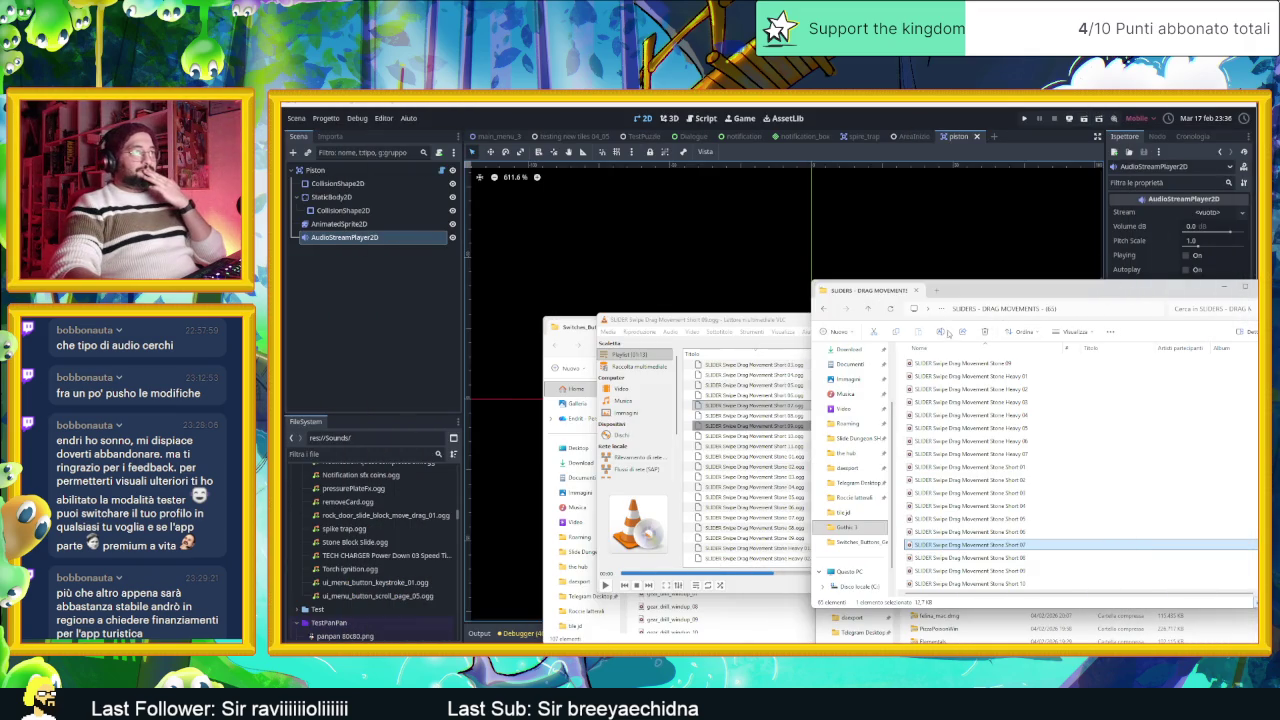
Step: Play Piston Push.ogg from the Desktop folder in Media Player
scroll(855, 420, "up", 3)
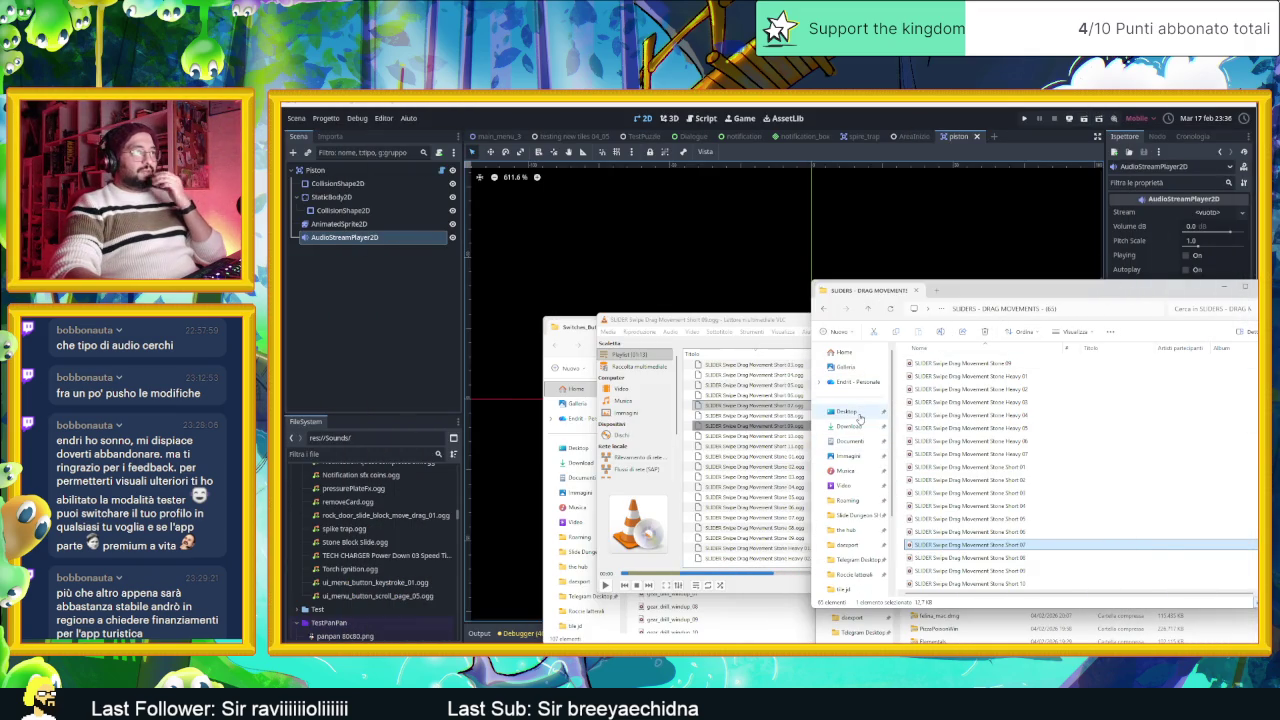
left_click(855, 414)
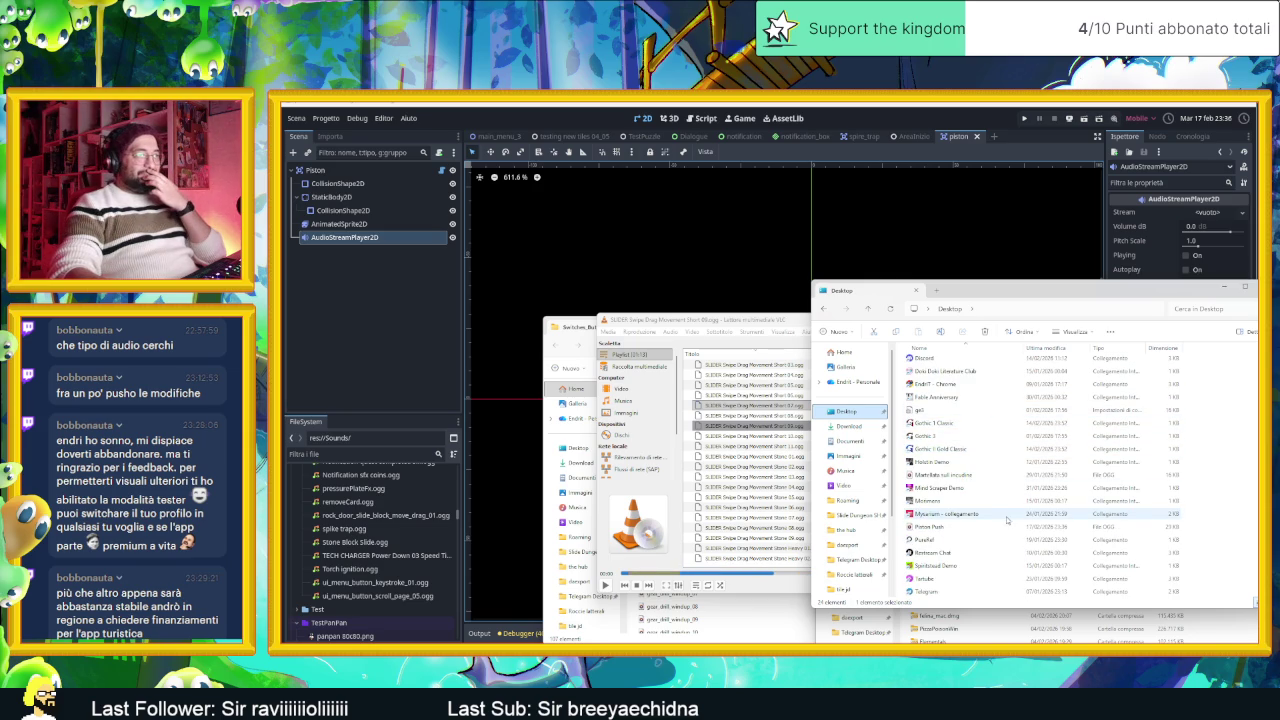
scroll(977, 460, "up", 2)
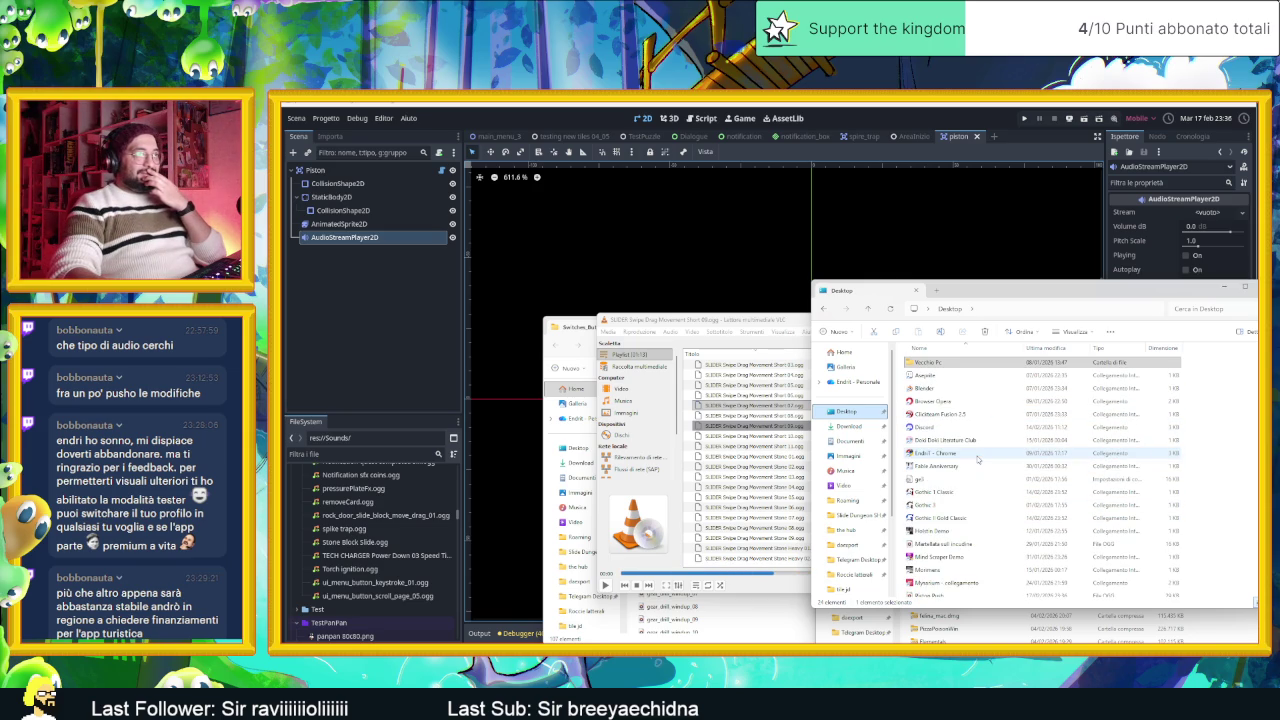
scroll(977, 460, "down", 2)
left_click(967, 476)
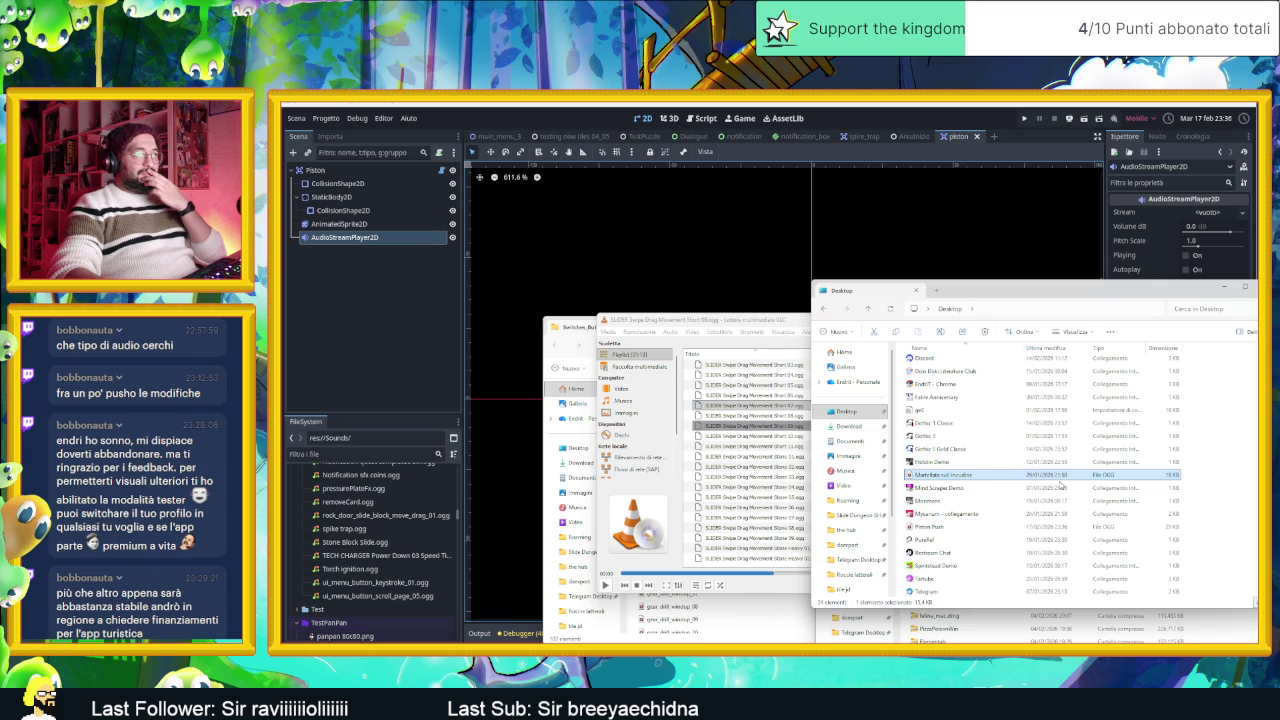
left_click(982, 526)
double_click(982, 526)
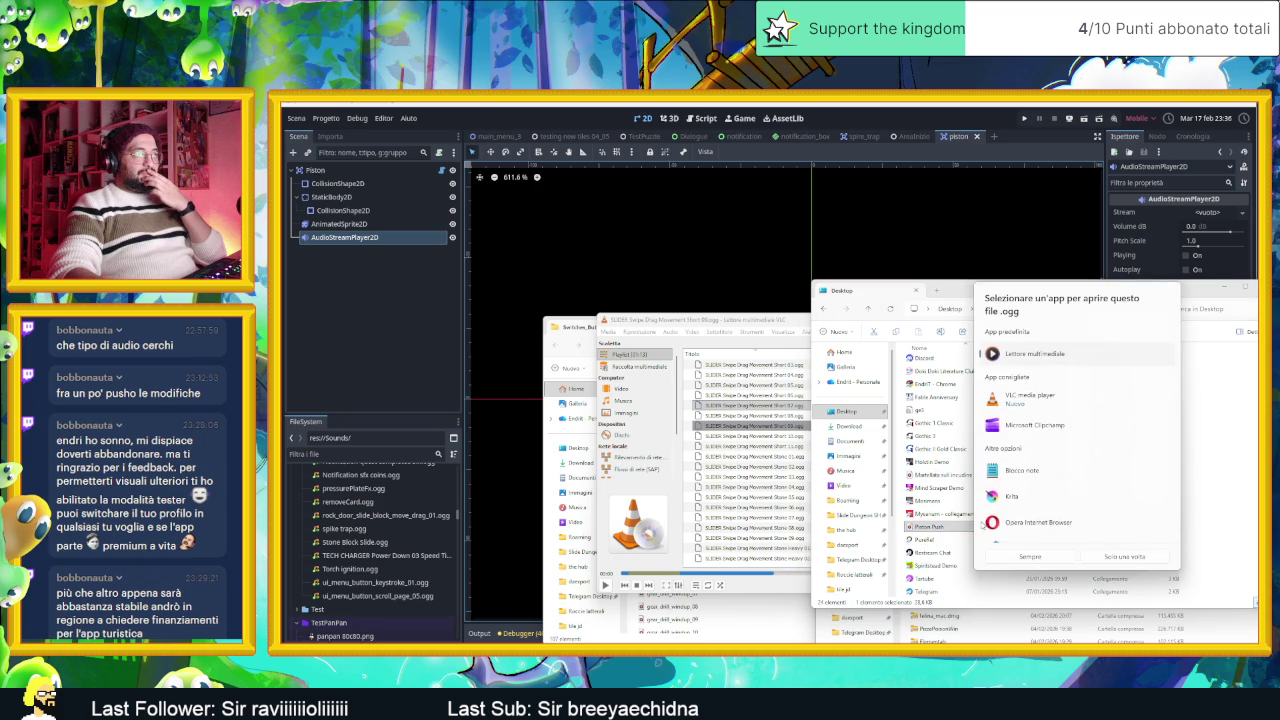
double_click(1063, 357)
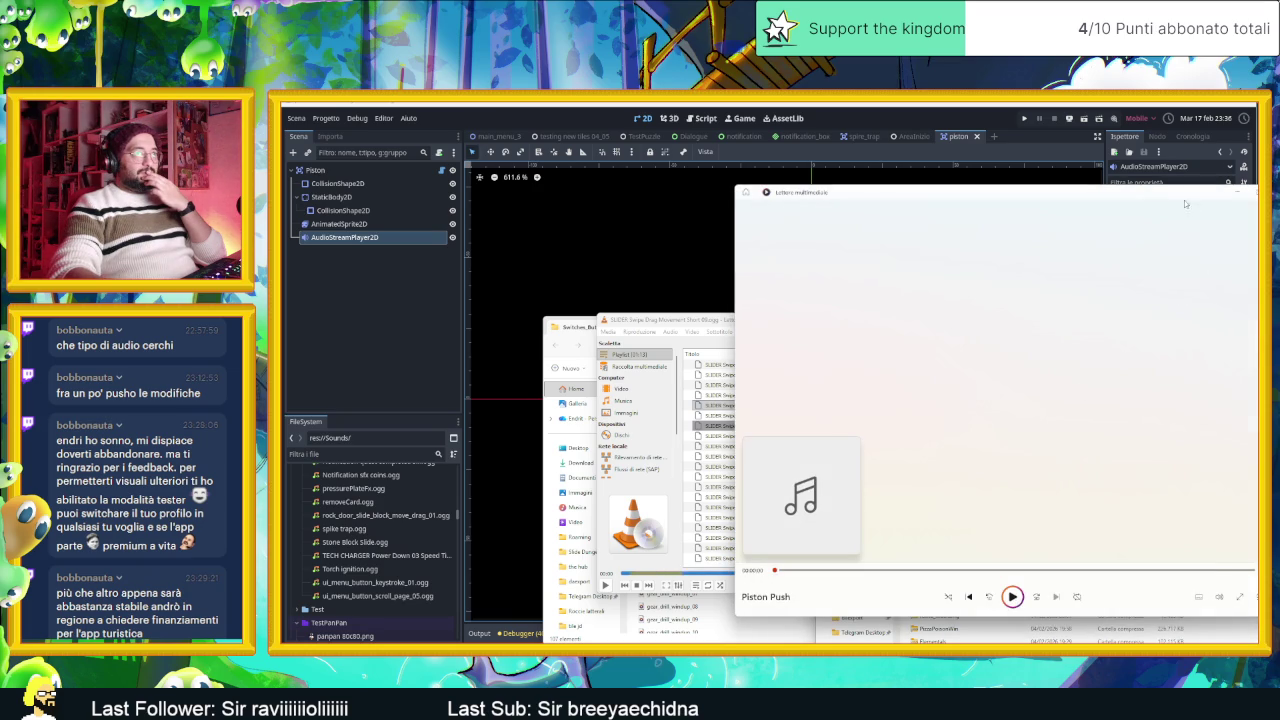
Step: Close the player and drag Piston Push.ogg into Godot's res://Sounds/ folder
left_click_drag(1086, 193, 860, 209)
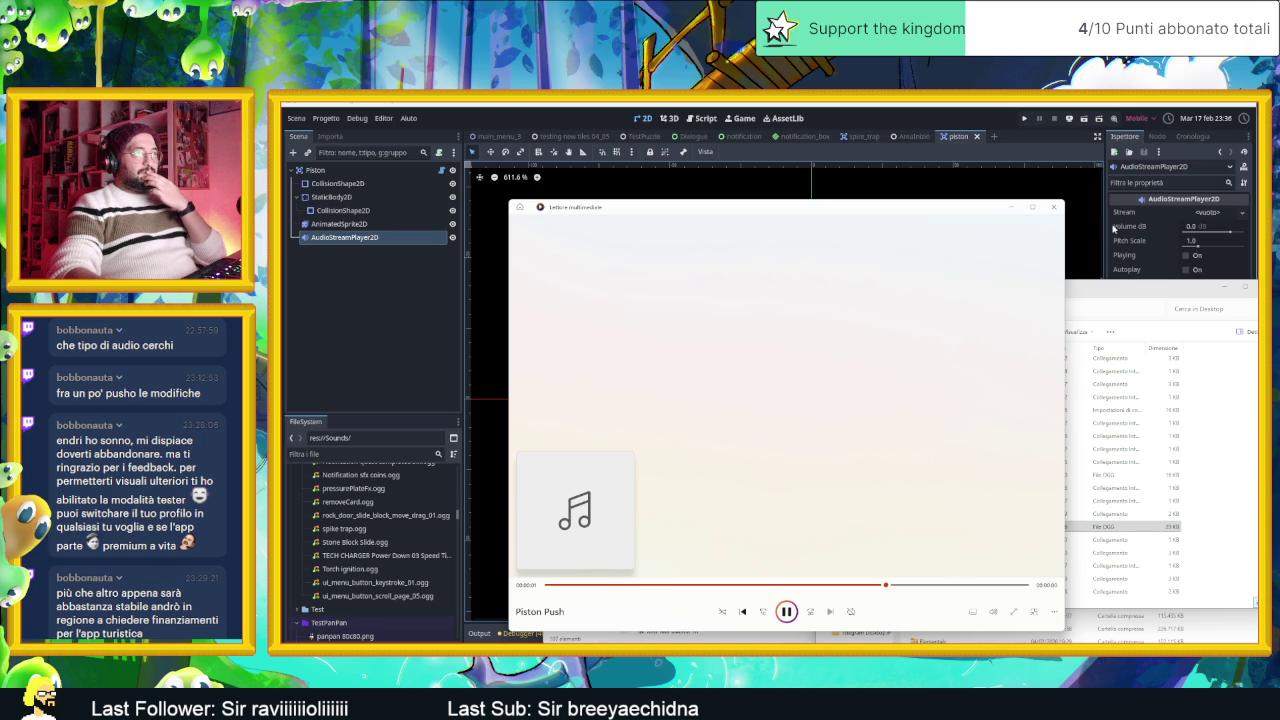
left_click(1054, 206)
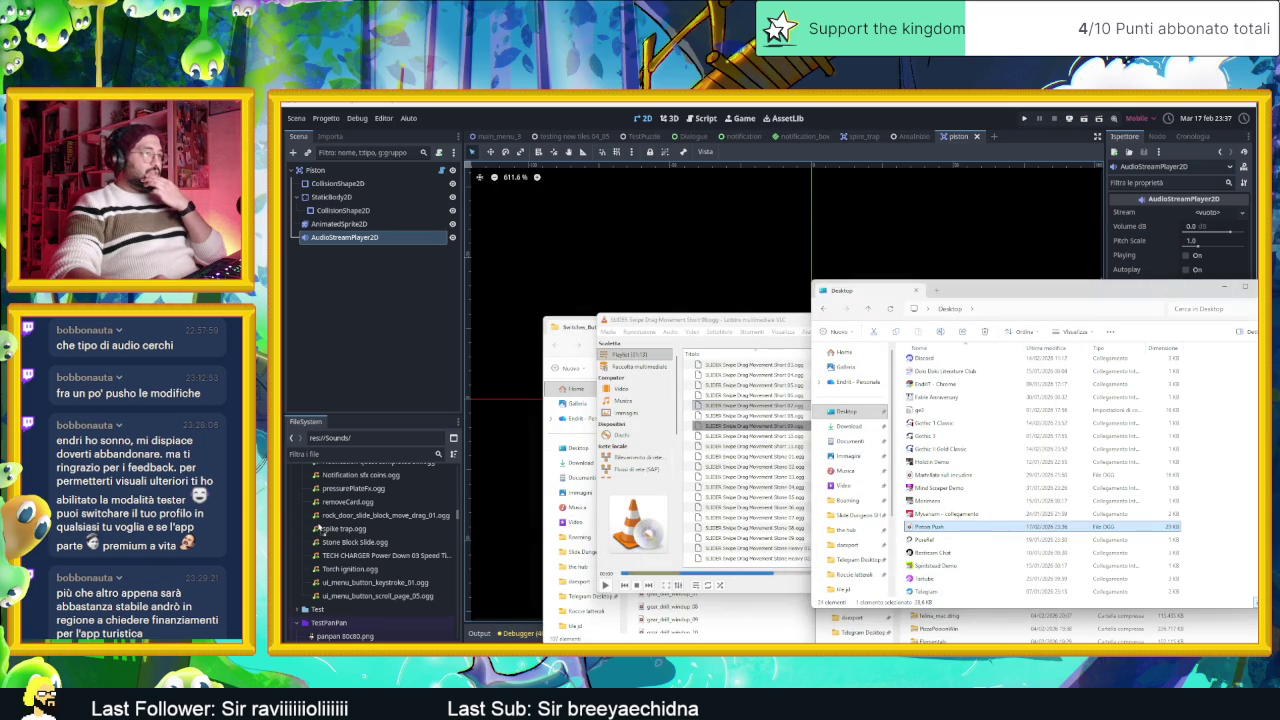
left_click_drag(345, 527, 345, 527)
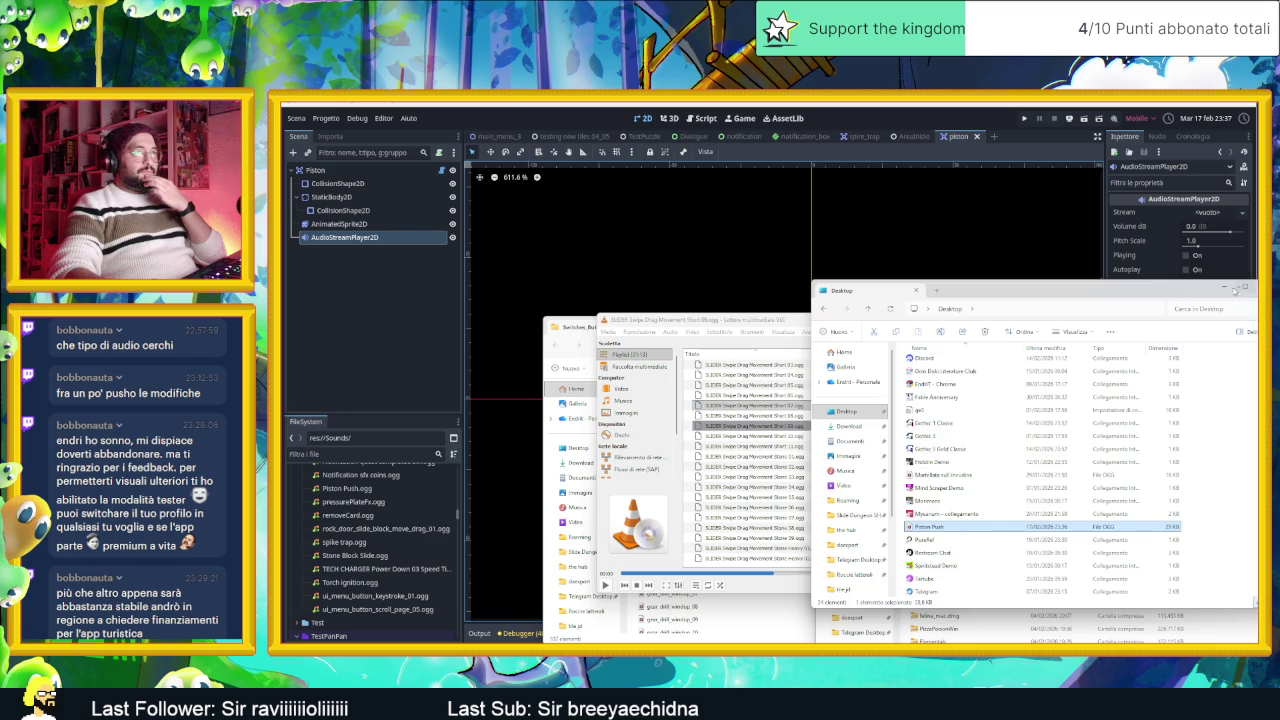
Step: Close the remaining File Explorer windows to return to Godot
left_click(1236, 289)
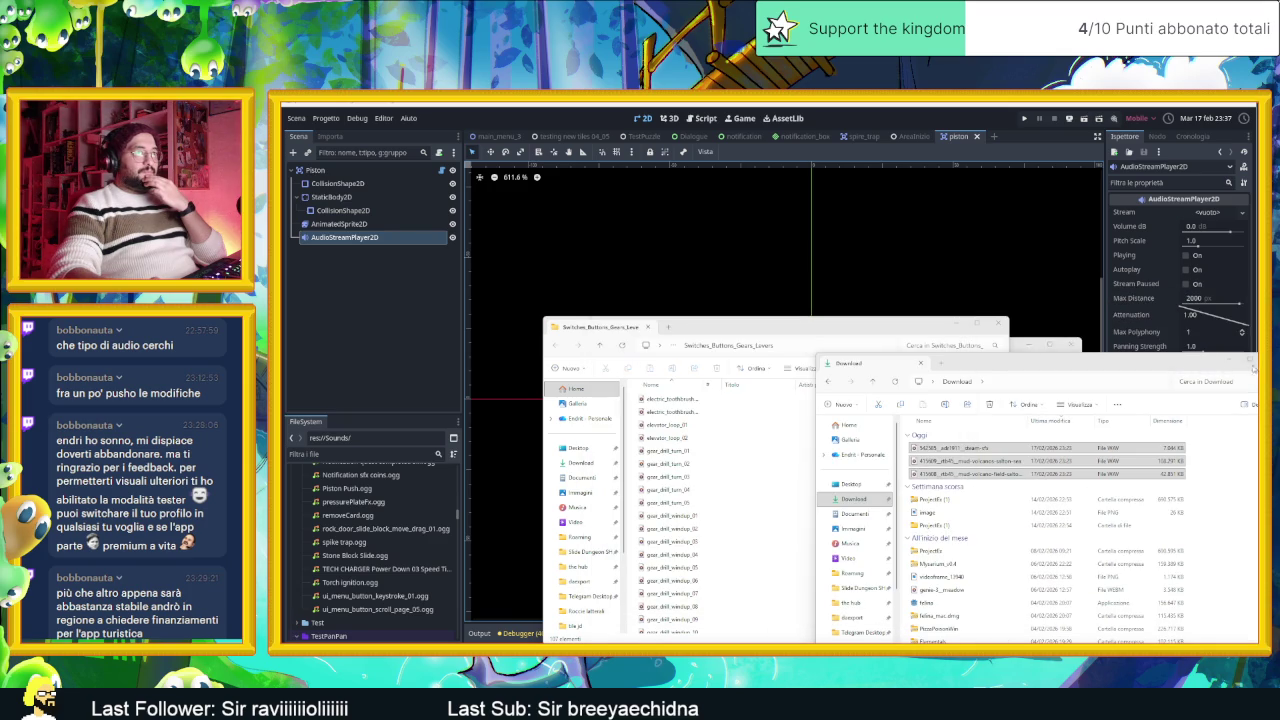
left_click(1253, 368)
left_click(955, 326)
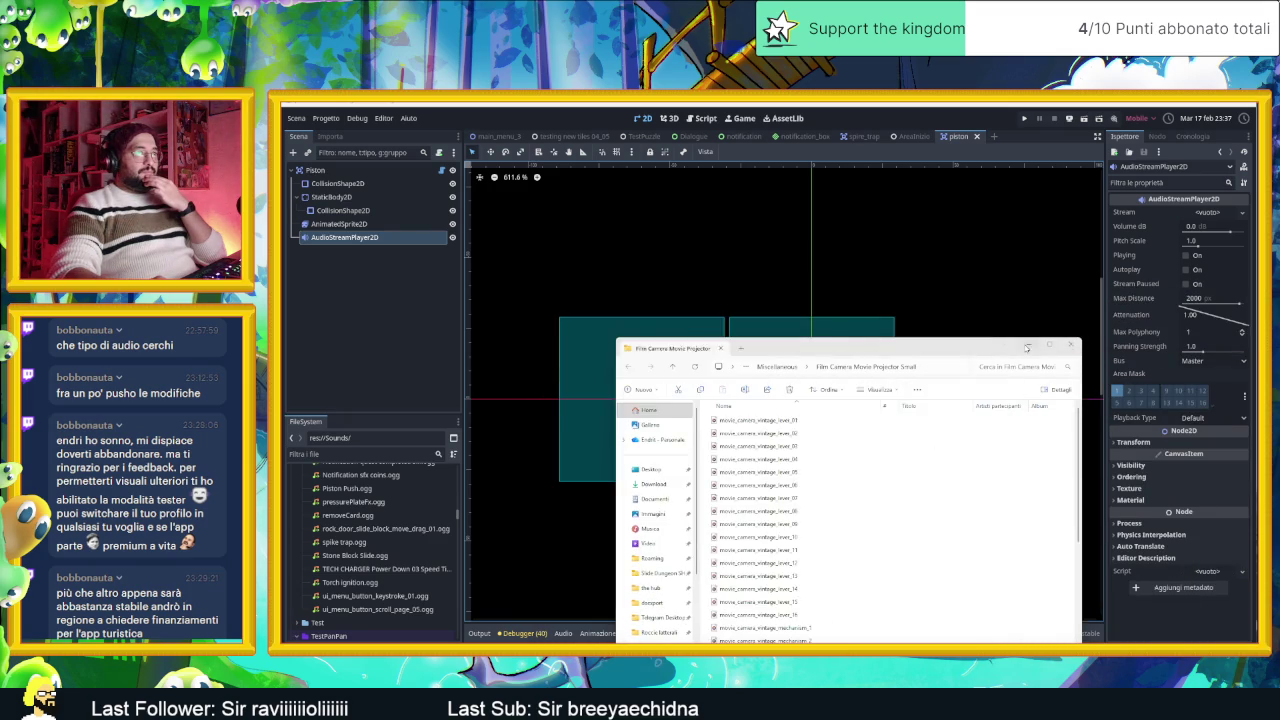
left_click(1027, 346)
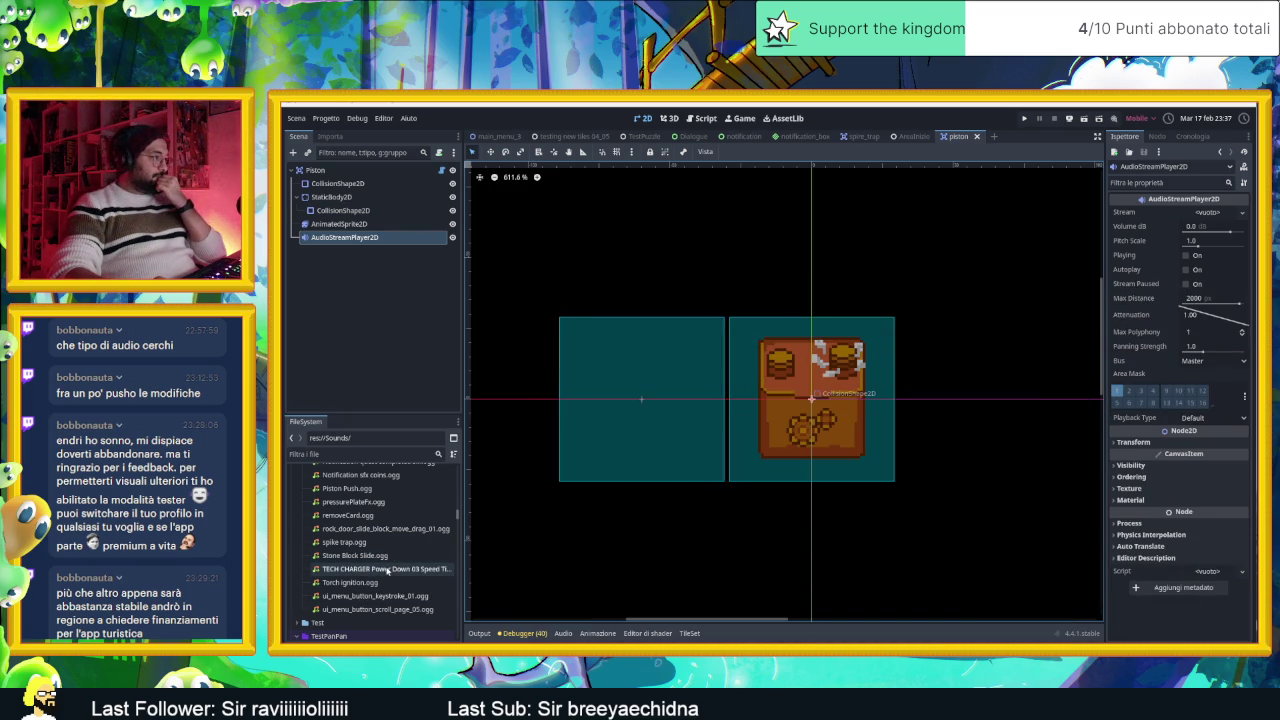
scroll(387, 570, "up", 1)
Step: Set Piston Push.ogg as the AudioStreamPlayer2D's Stream and its Bus to Fx
left_click(348, 512)
mouse_move(348, 512)
left_mouse_down()
mouse_move(528, 463)
mouse_move(1203, 215)
left_mouse_up()
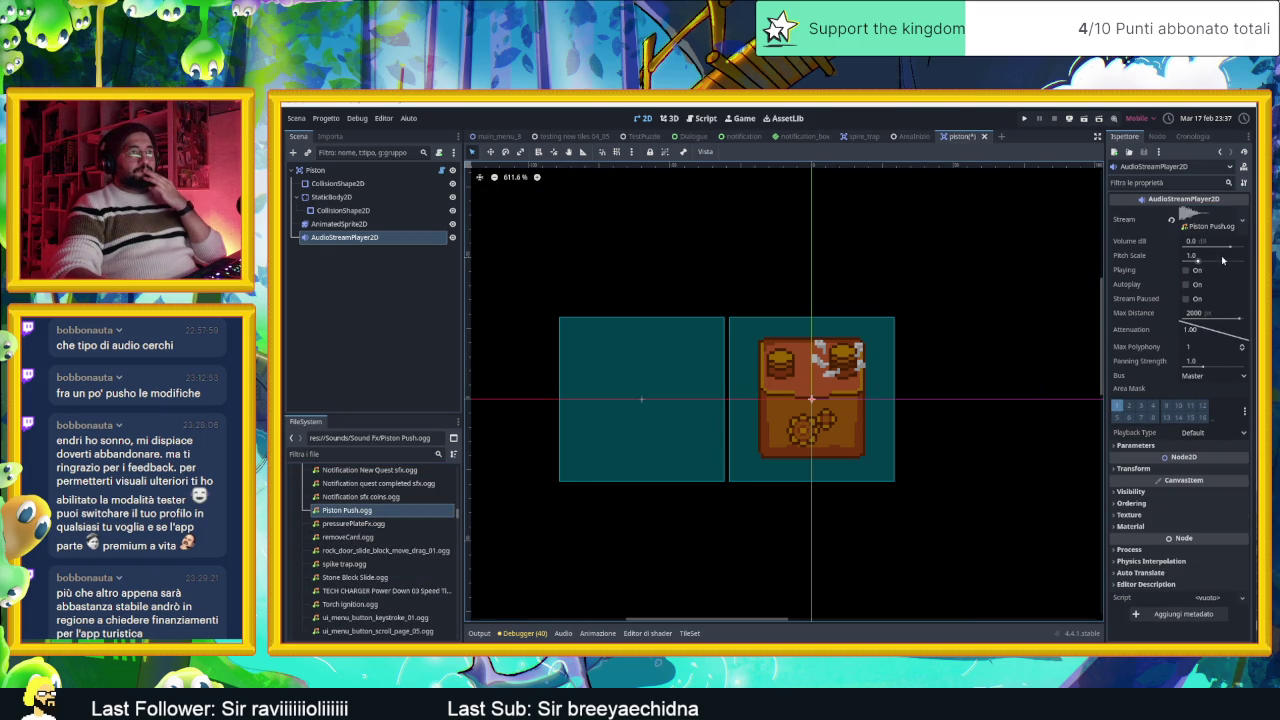
left_click(1216, 374)
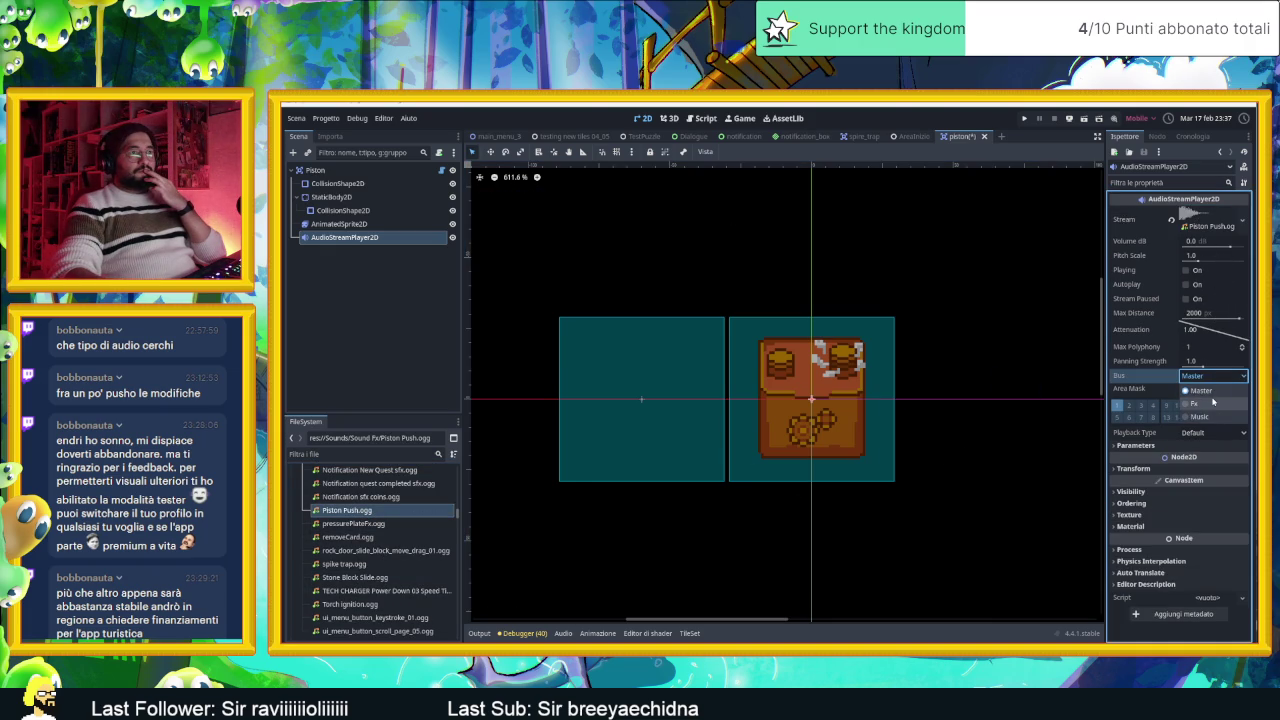
left_click(1212, 402)
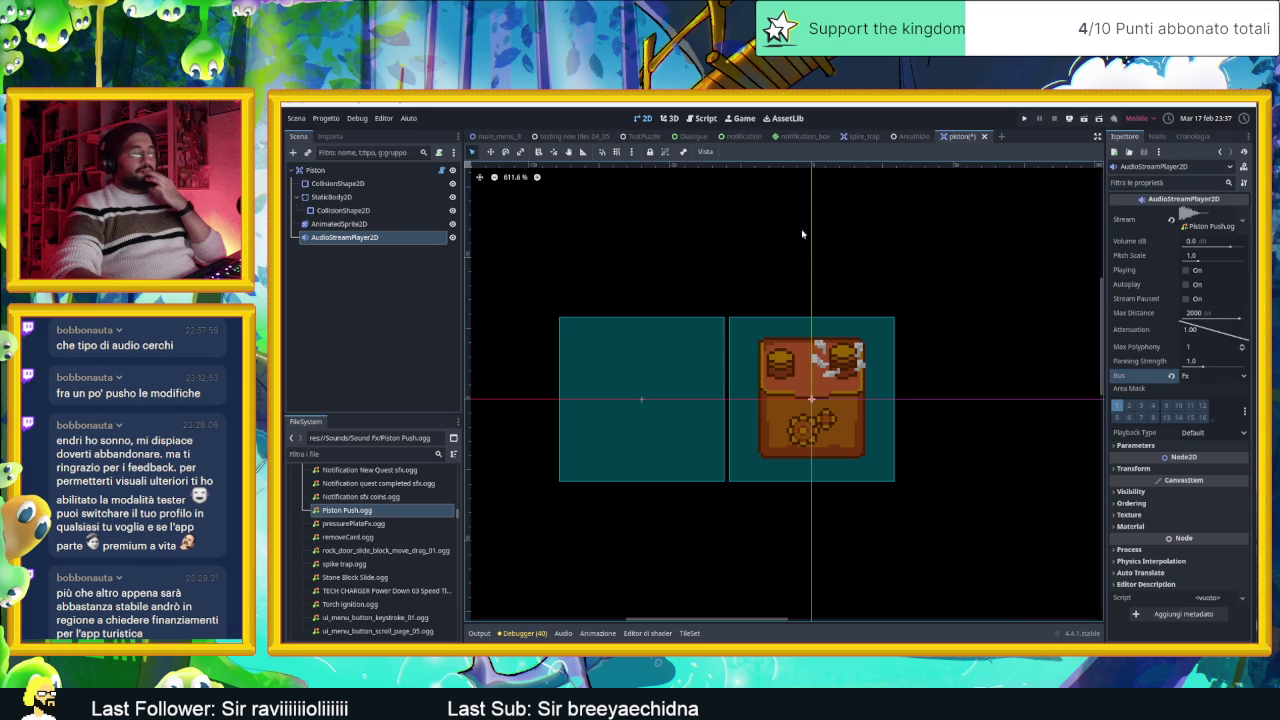
left_click(1205, 271)
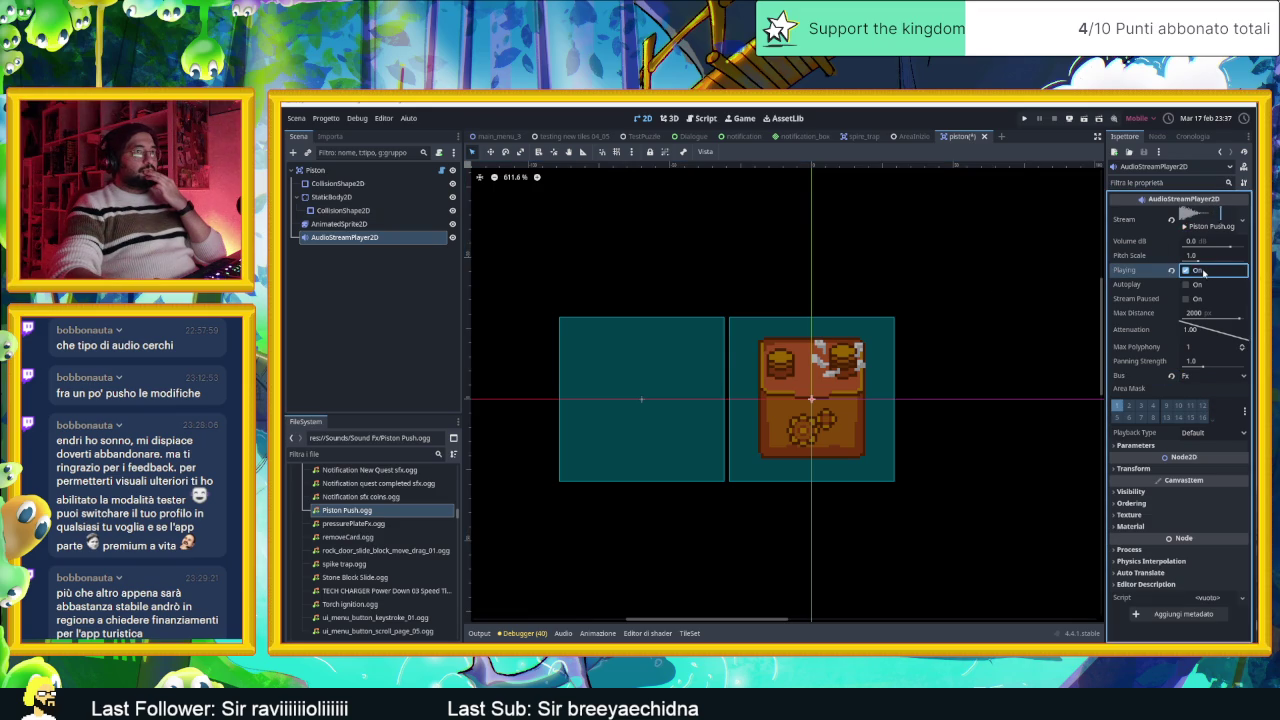
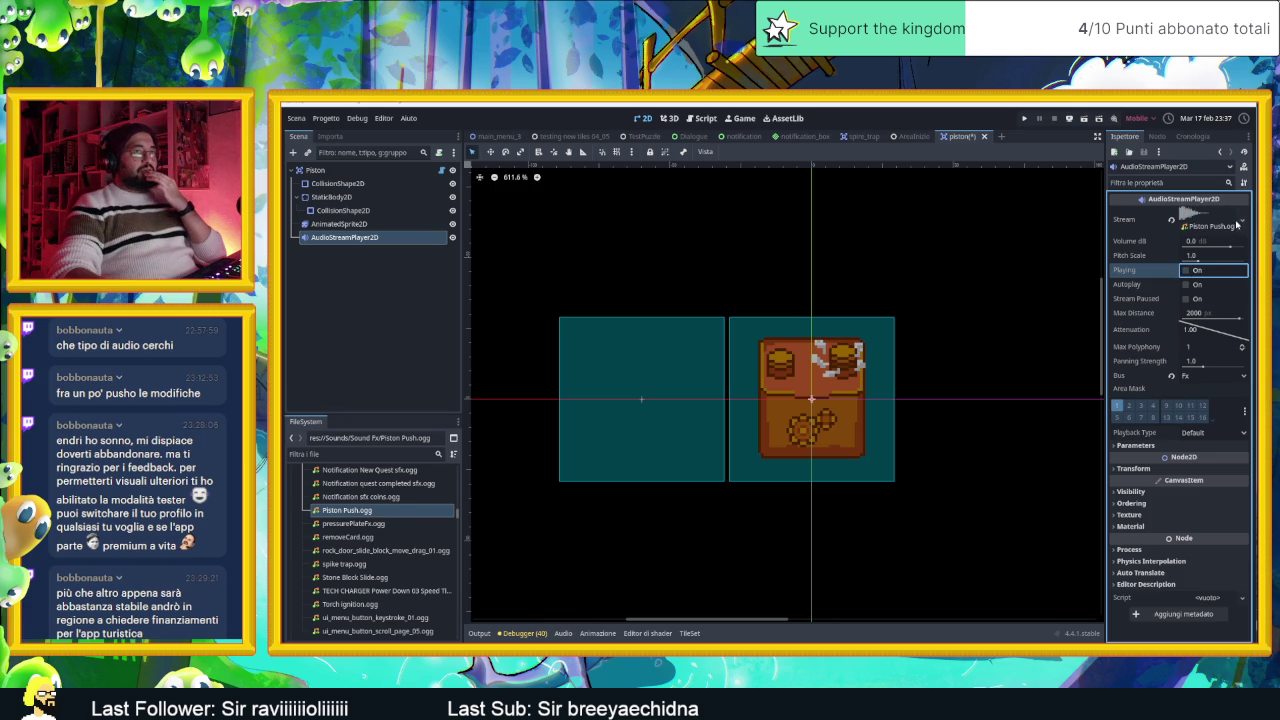
Step: Expand, then collapse, the Piston Push stream resource in the AudioStreamPlayer2D Inspector
left_click(1241, 223)
left_click(1230, 222)
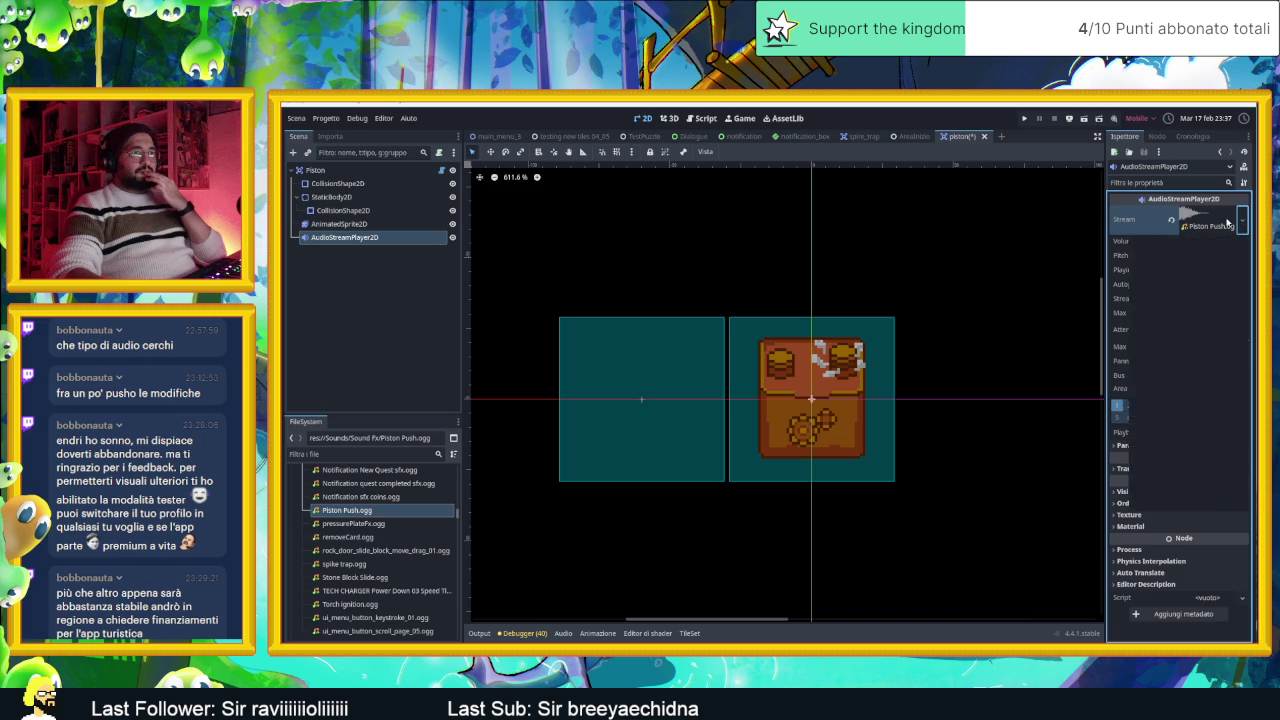
left_click(1226, 222)
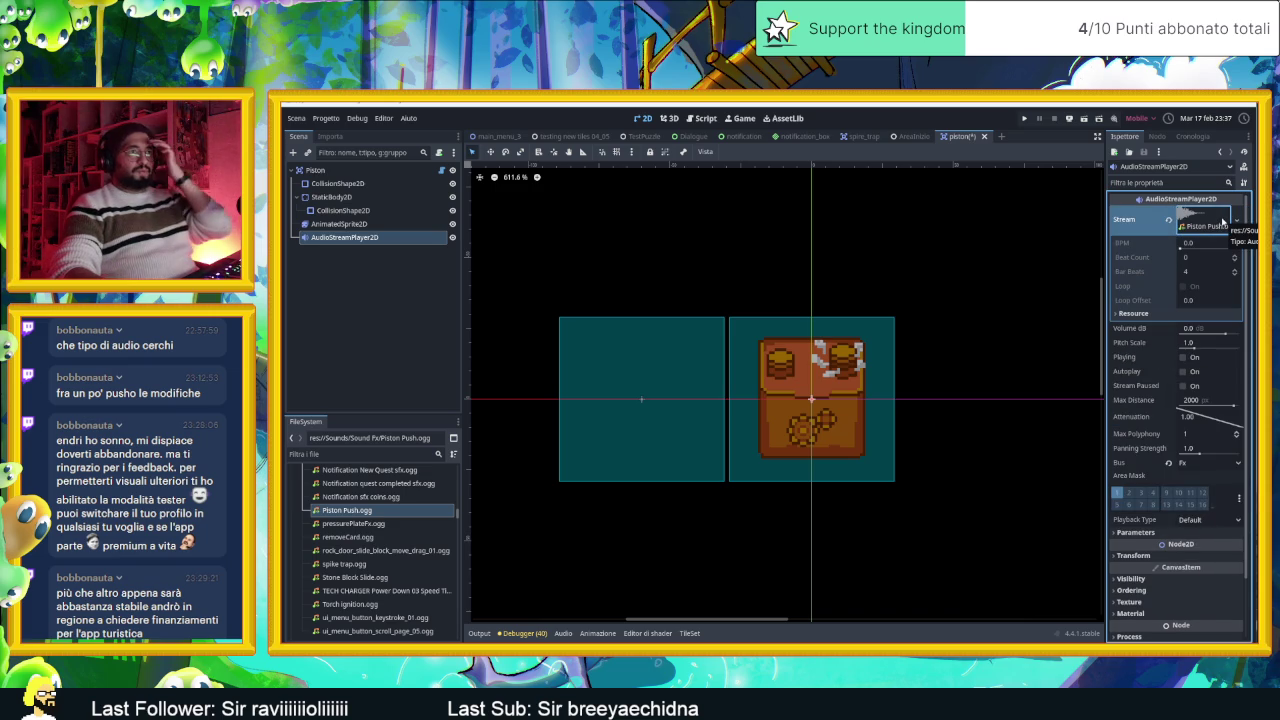
left_click(1217, 224)
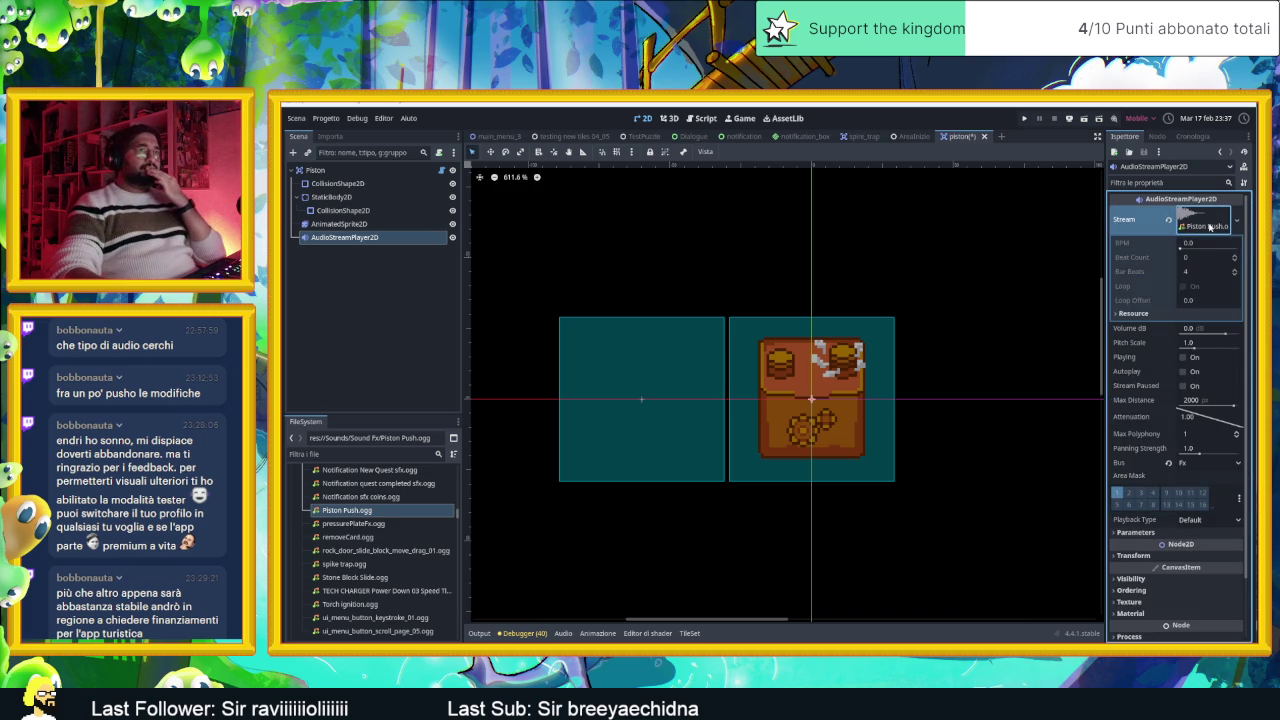
Step: Preview Piston Push.ogg in the advanced import window, close it, and bring up its file actions
right_click(352, 512)
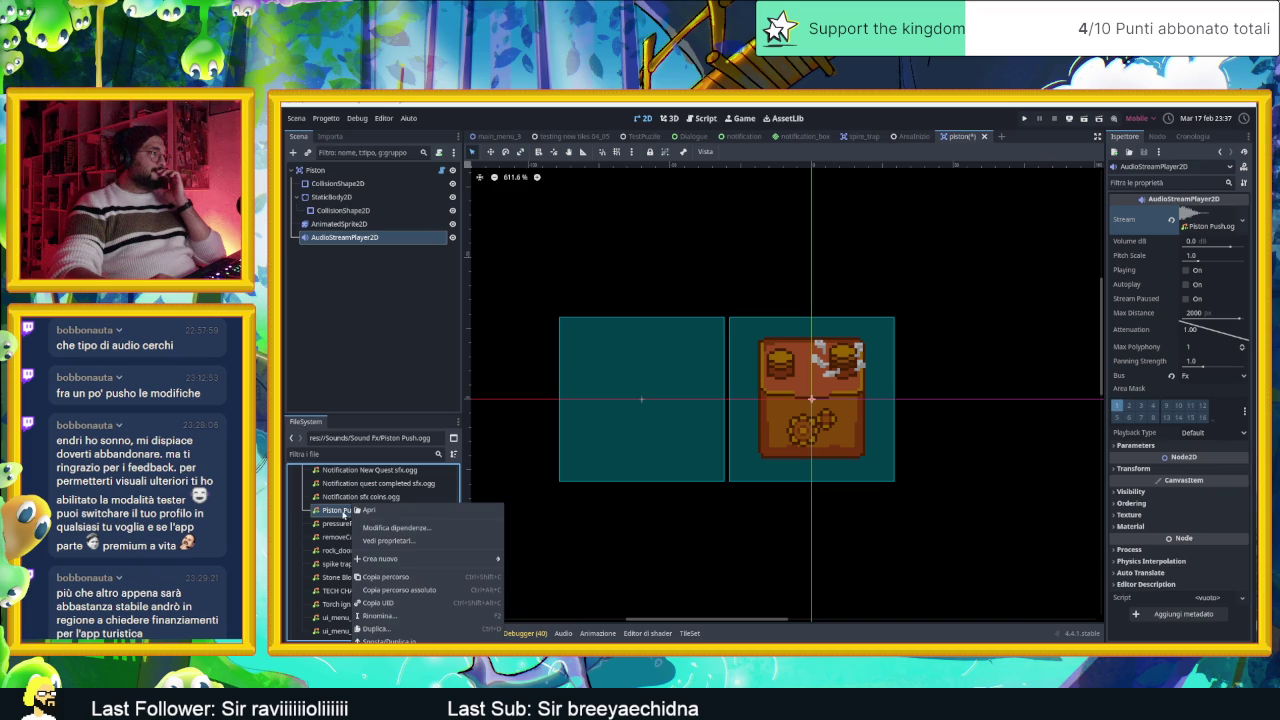
left_click(326, 137)
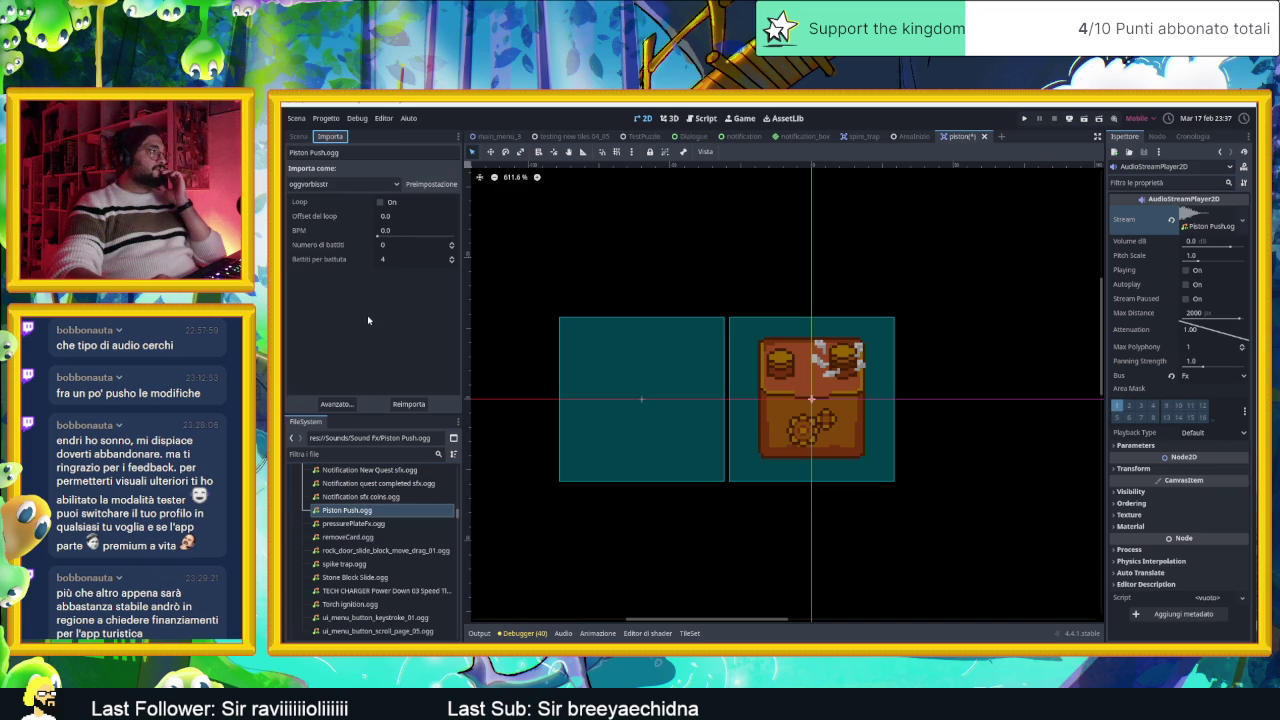
left_click(337, 404)
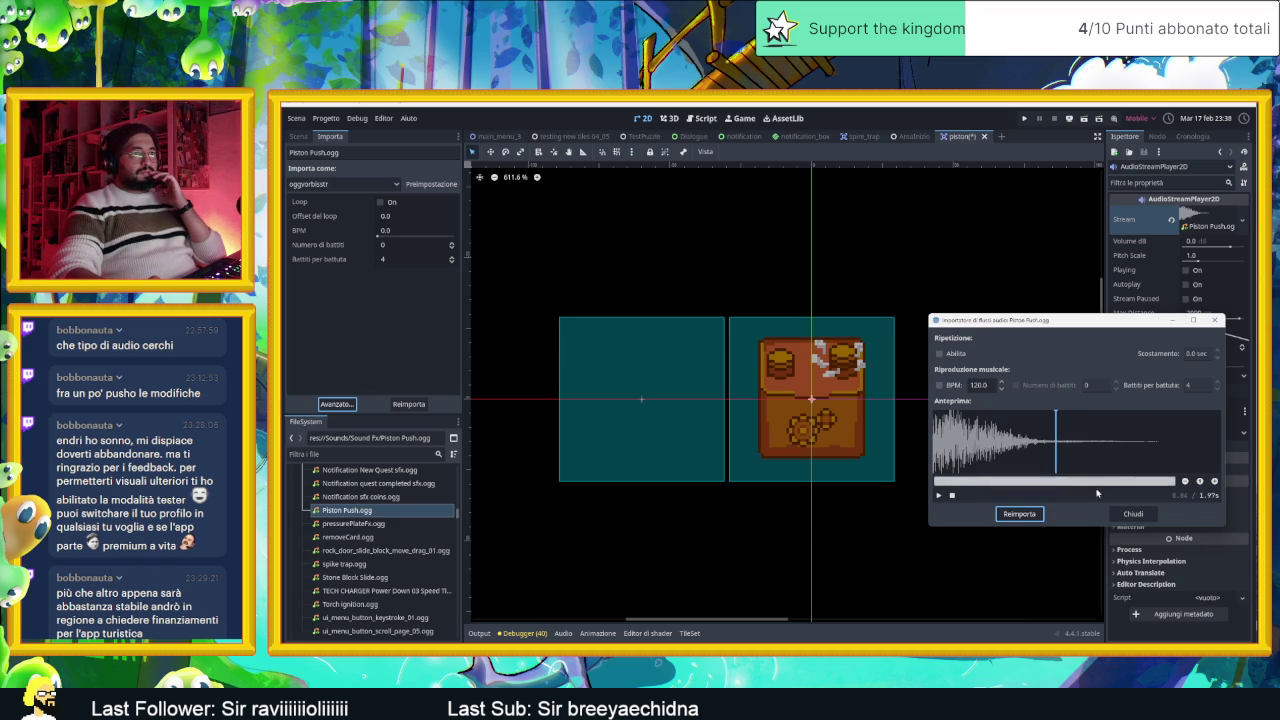
left_click(1133, 514)
left_click(361, 511)
right_click(361, 511)
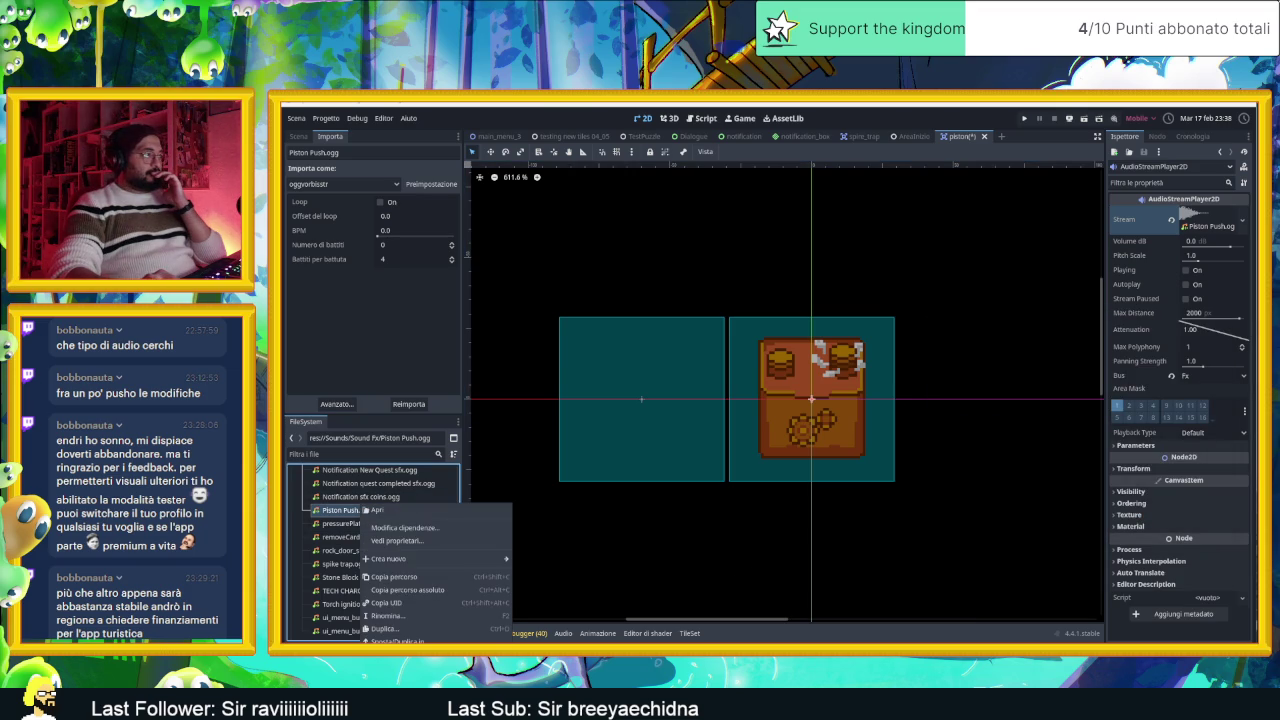
Step: Open the Sound Fx folder and drag Piston Push into a new Audacity project
left_click(400, 672)
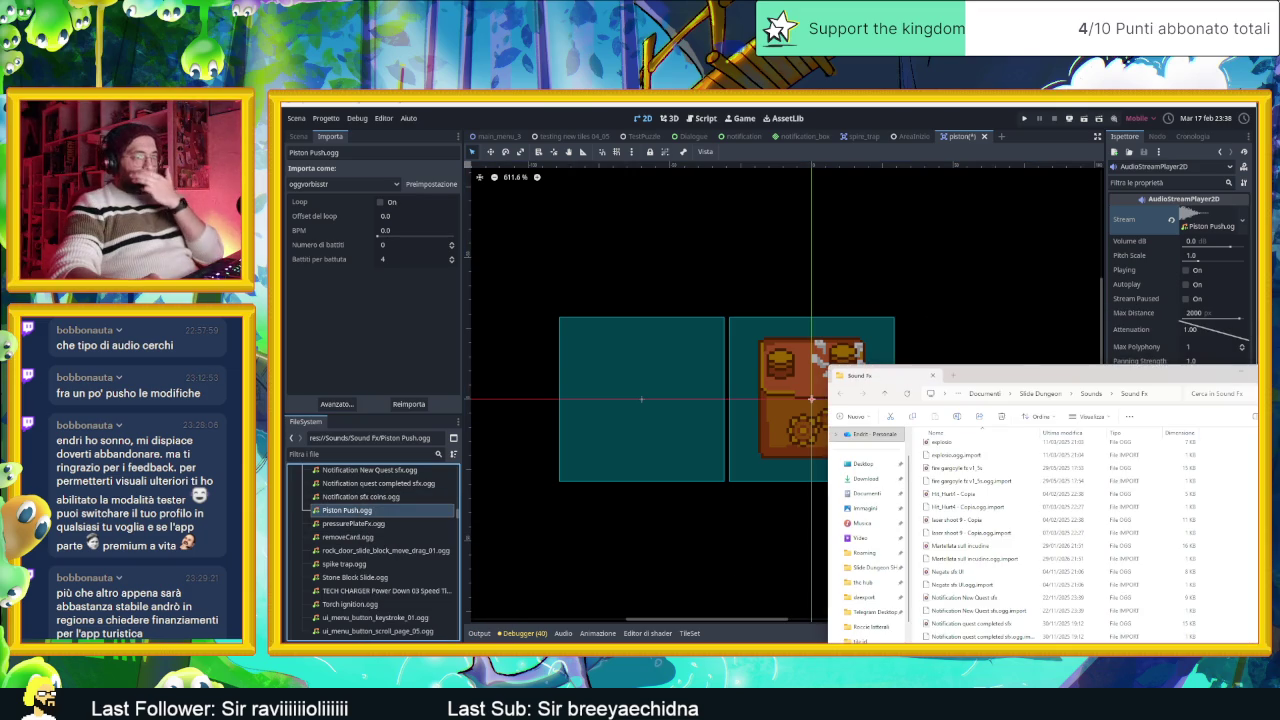
key("alt+Tab")
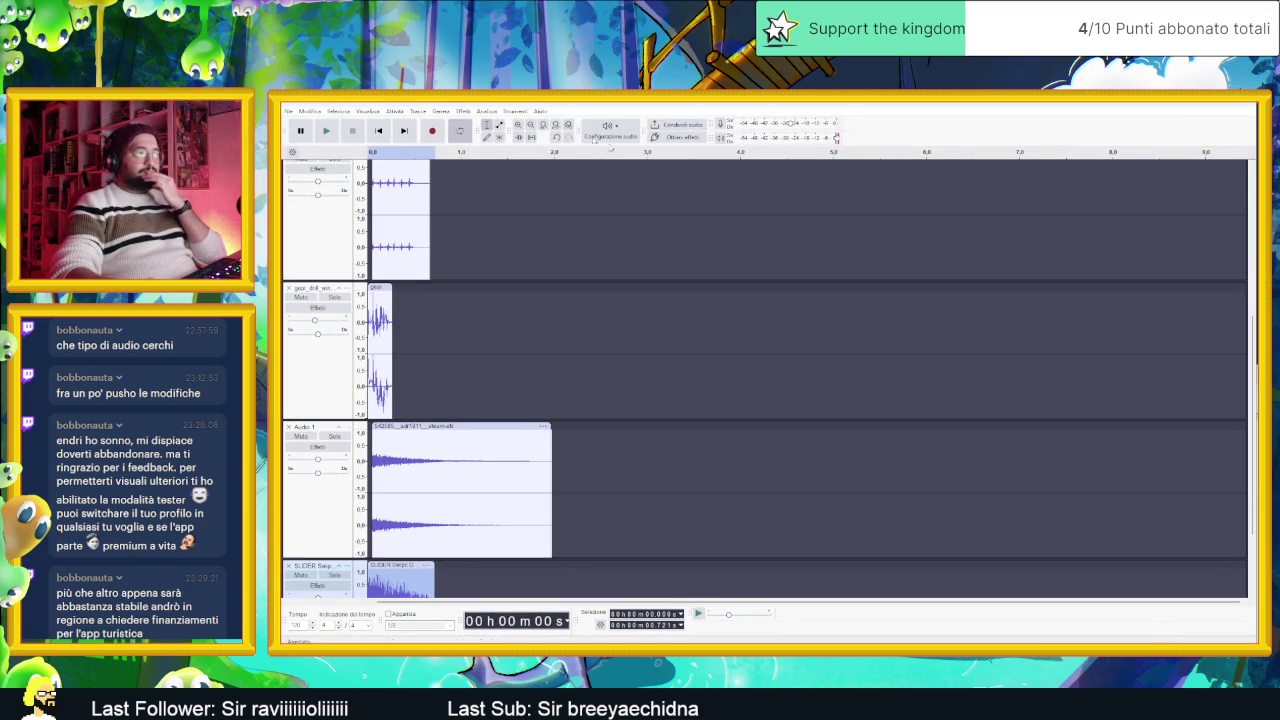
left_click(288, 111)
left_click(303, 122)
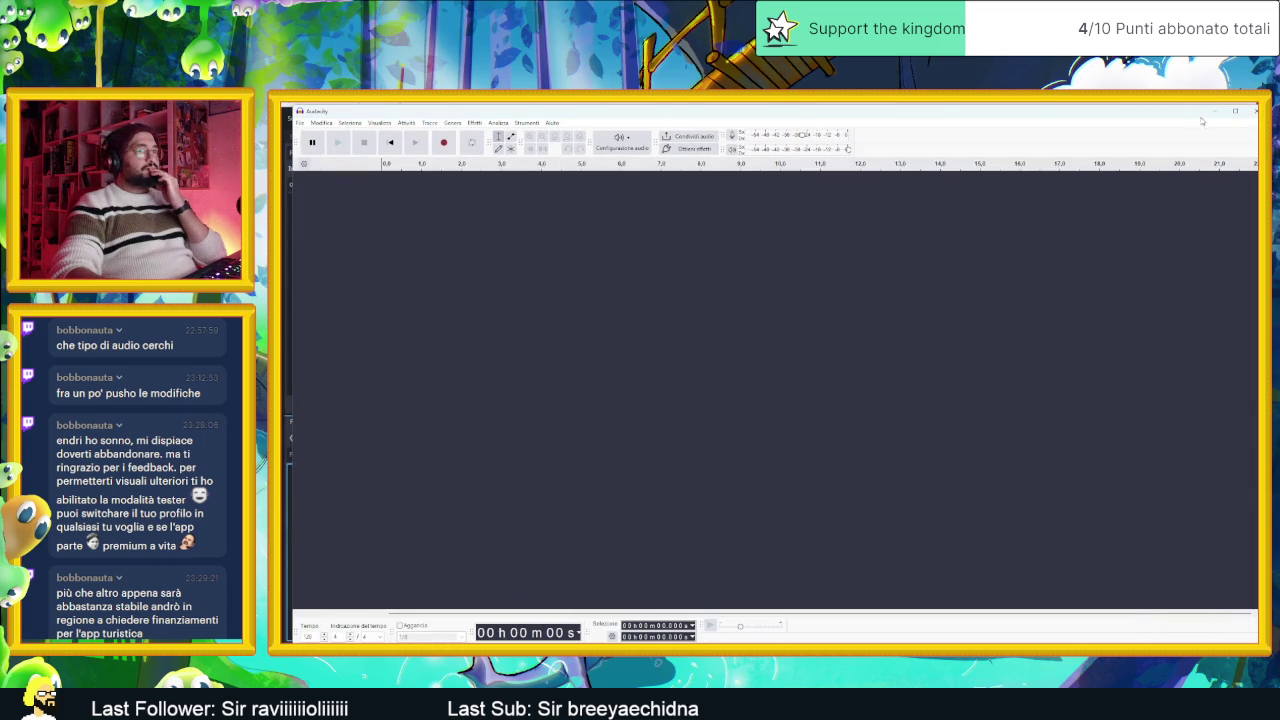
key("alt+Tab")
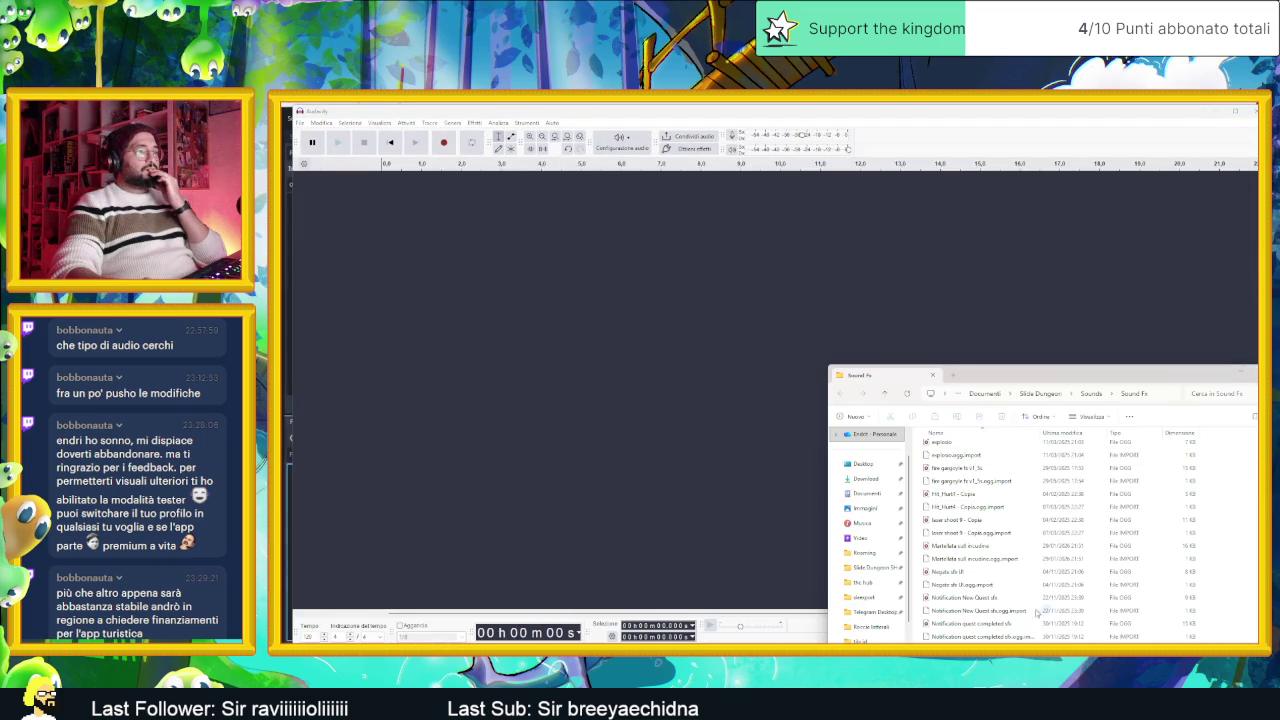
mouse_move(957, 416)
left_mouse_down()
mouse_move(586, 429)
mouse_move(463, 313)
left_mouse_up()
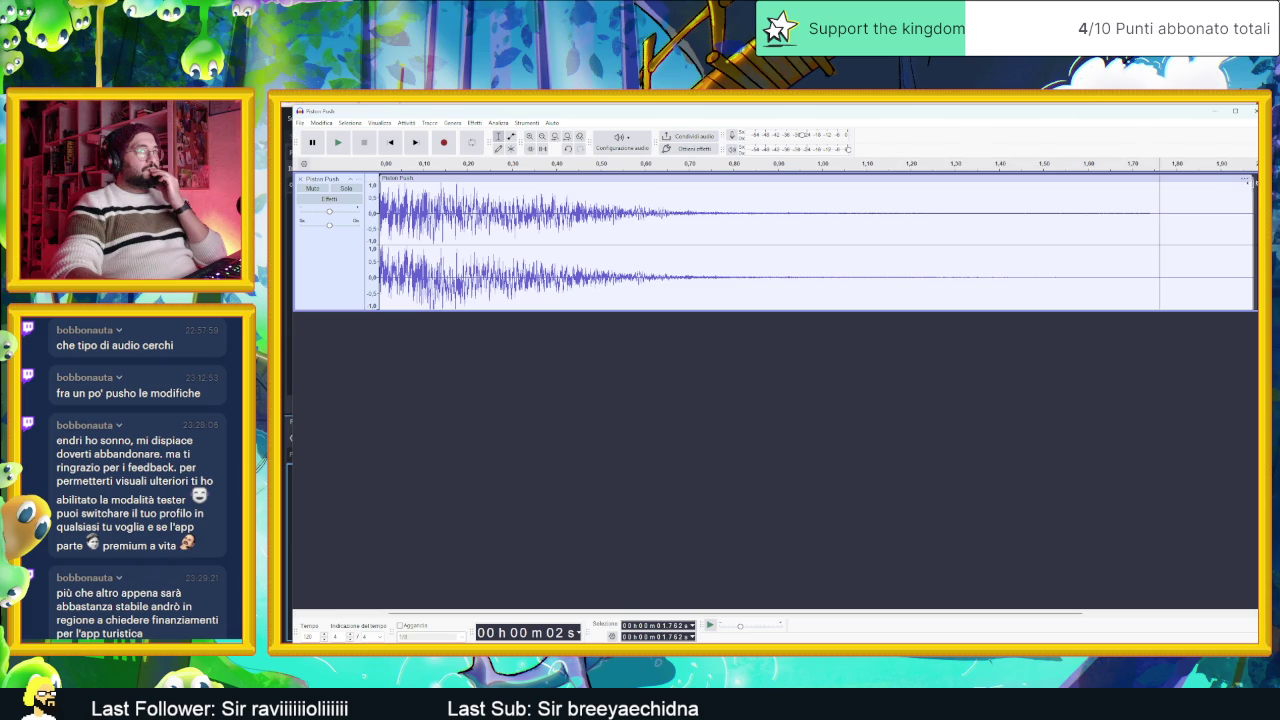
Step: Trim the clip's end to about 1.1 seconds and play it back
left_click_drag(1252, 183, 874, 219)
left_click(339, 143)
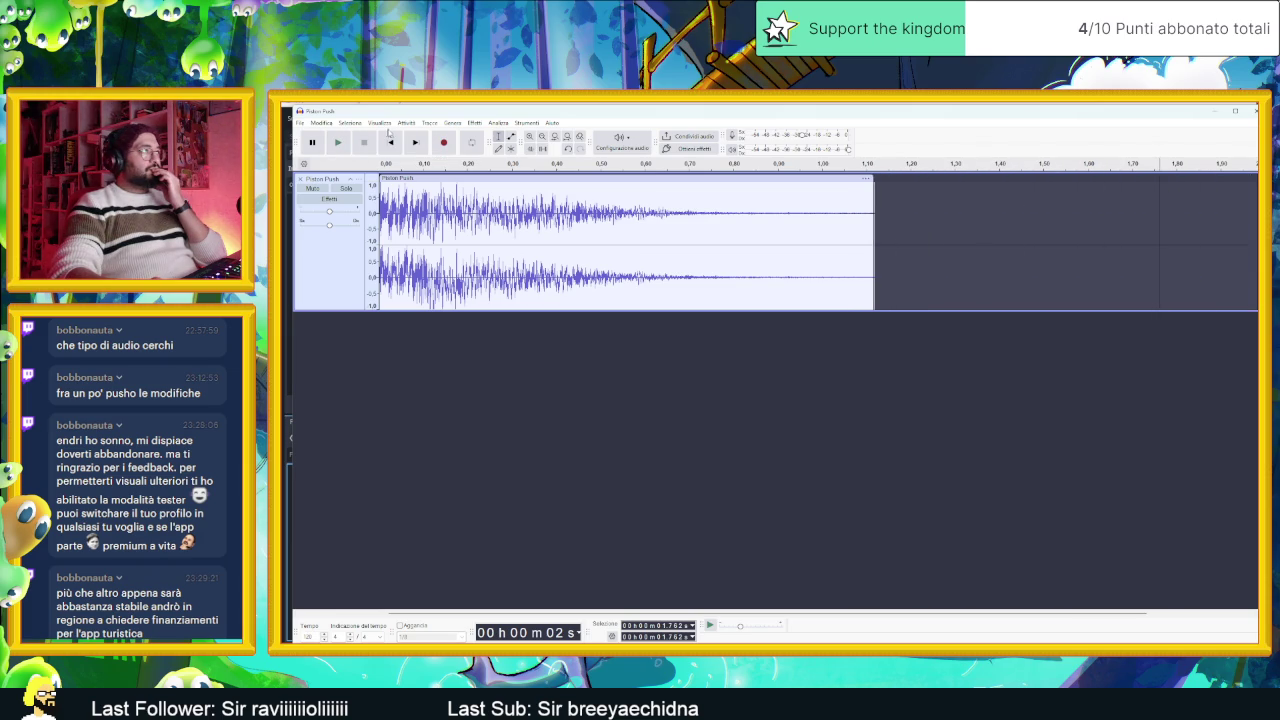
left_click(339, 143)
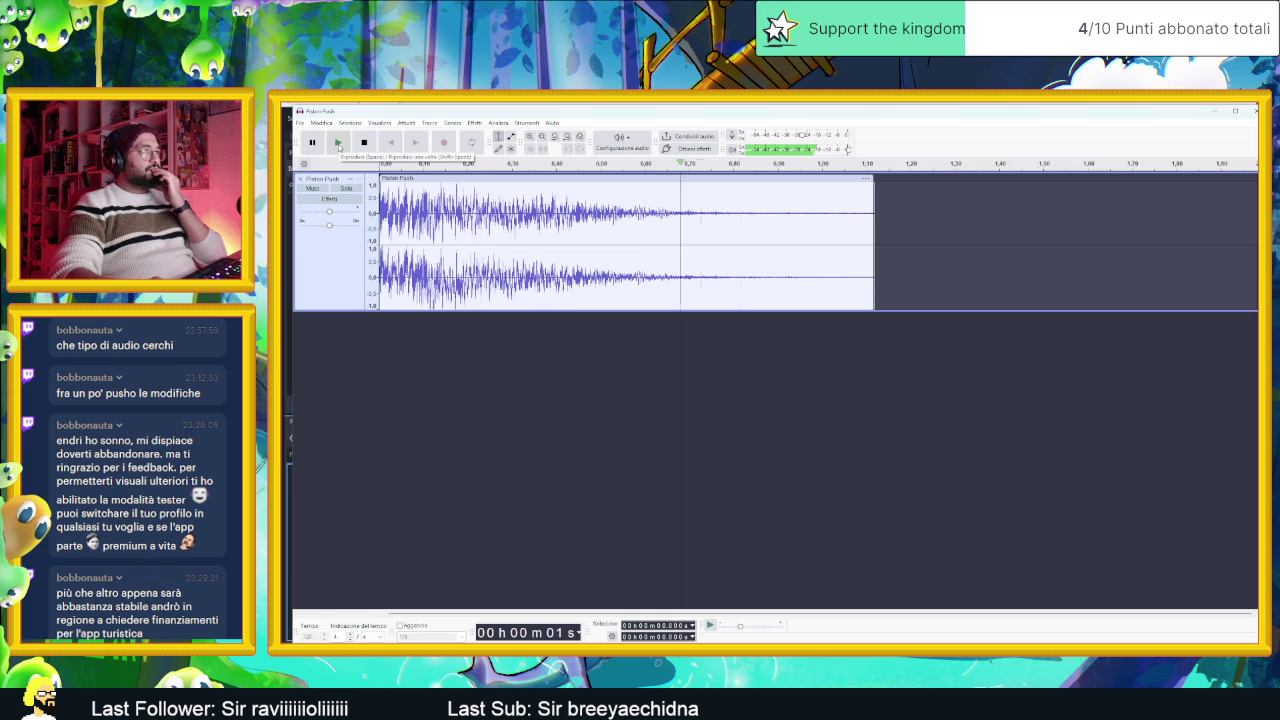
left_click(365, 142)
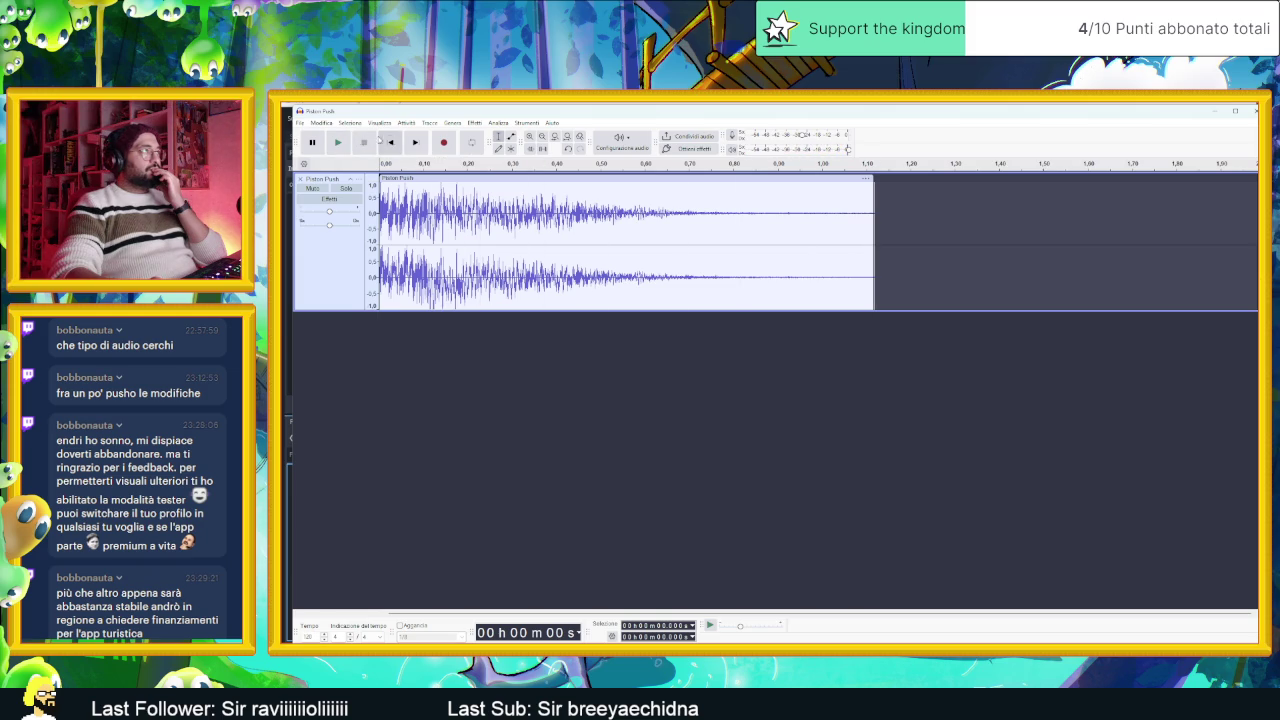
left_click(338, 143)
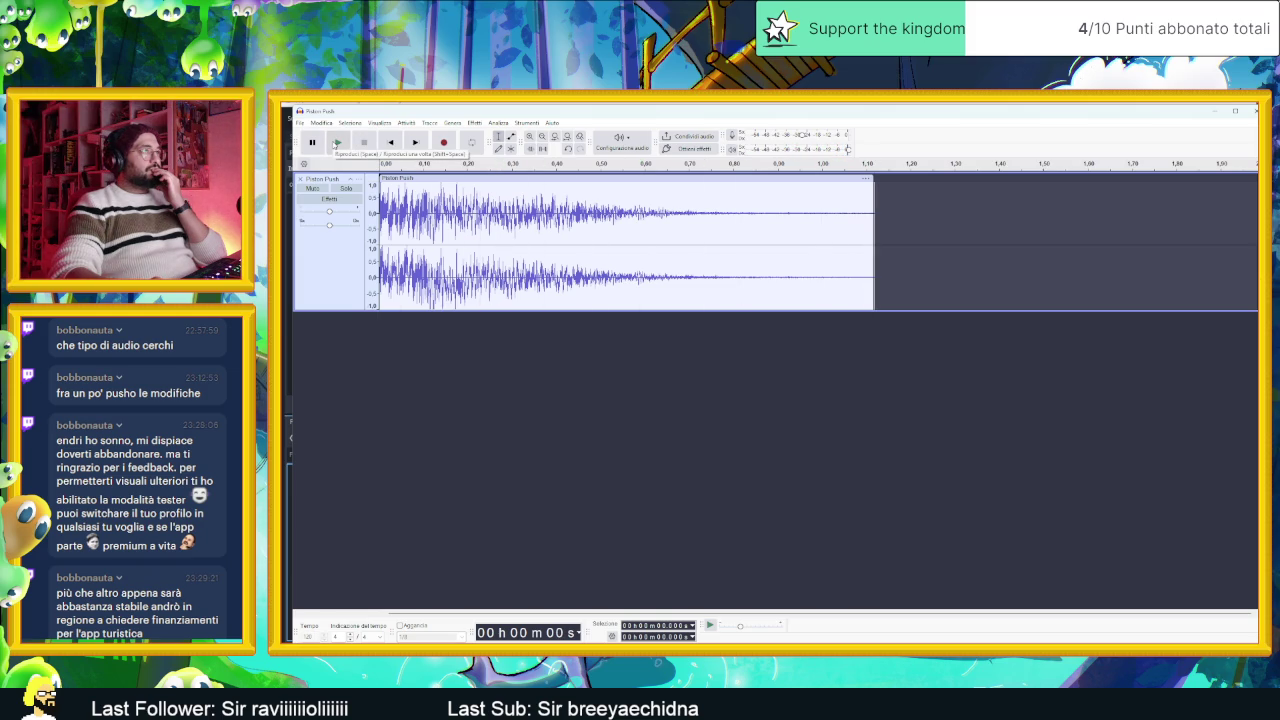
left_click(302, 123)
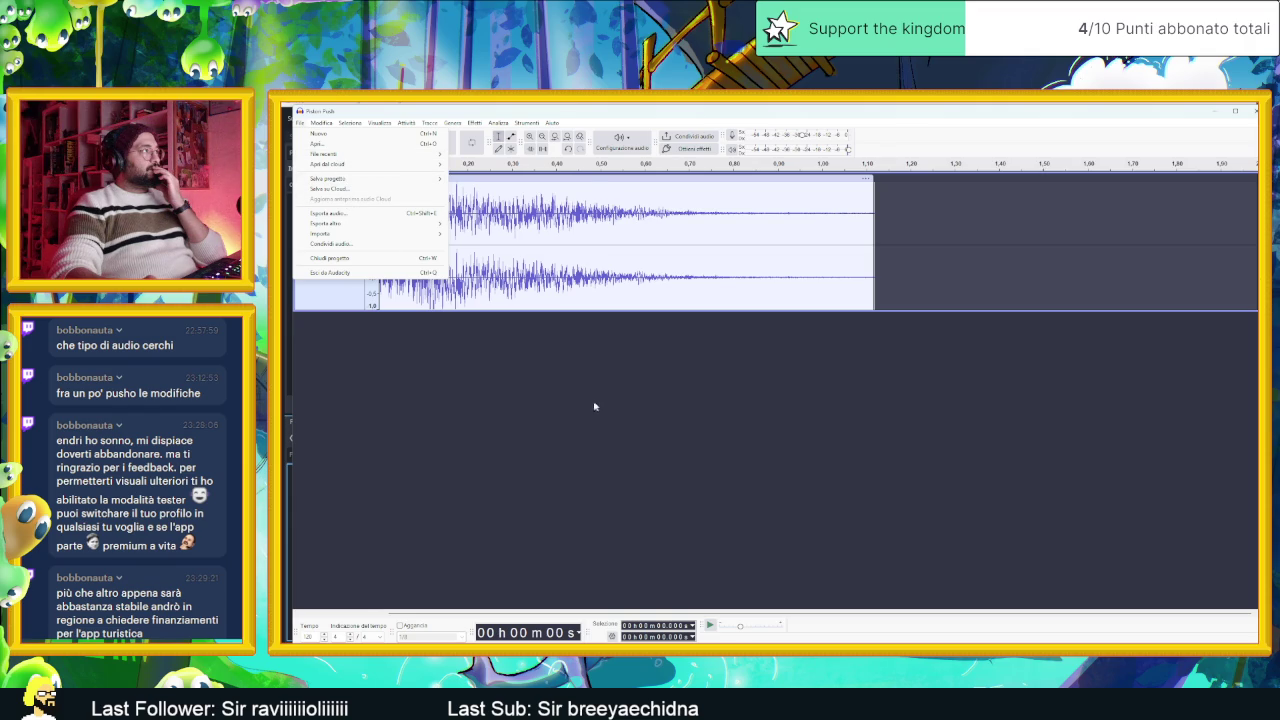
left_click(478, 394)
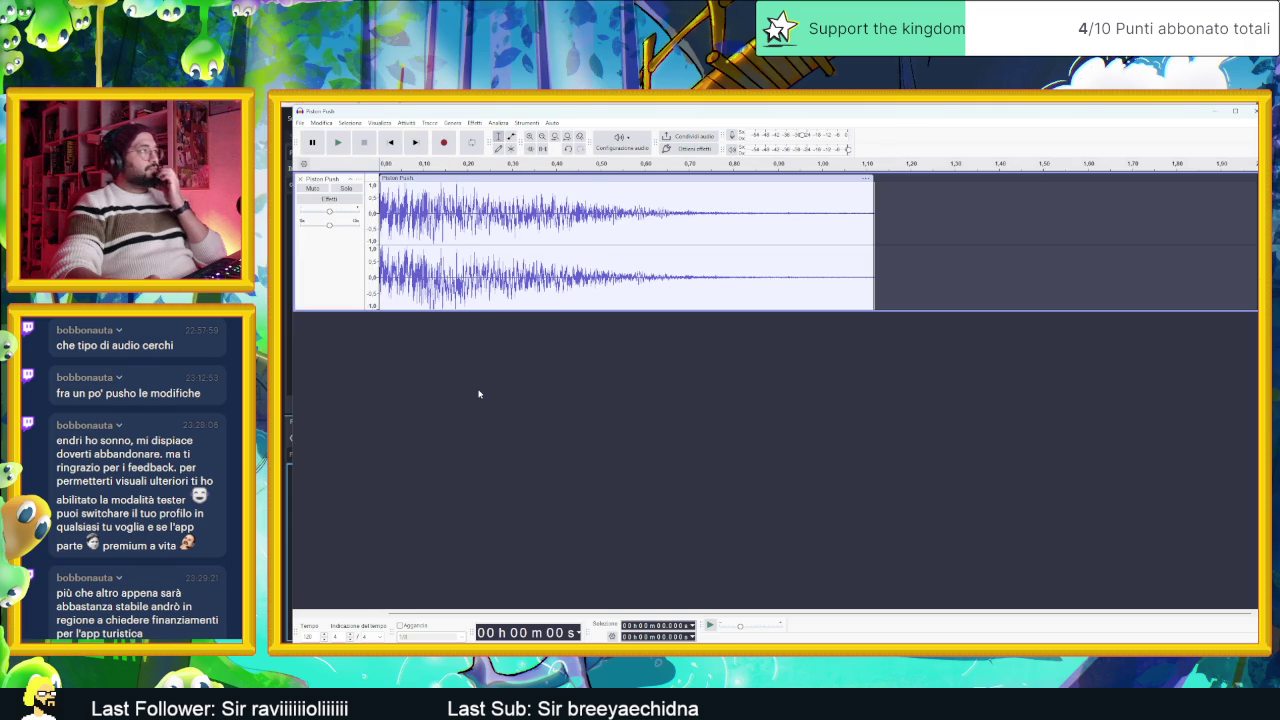
Step: Start saving the Audacity project and exporting the audio, cancelling both
key("ctrl+s")
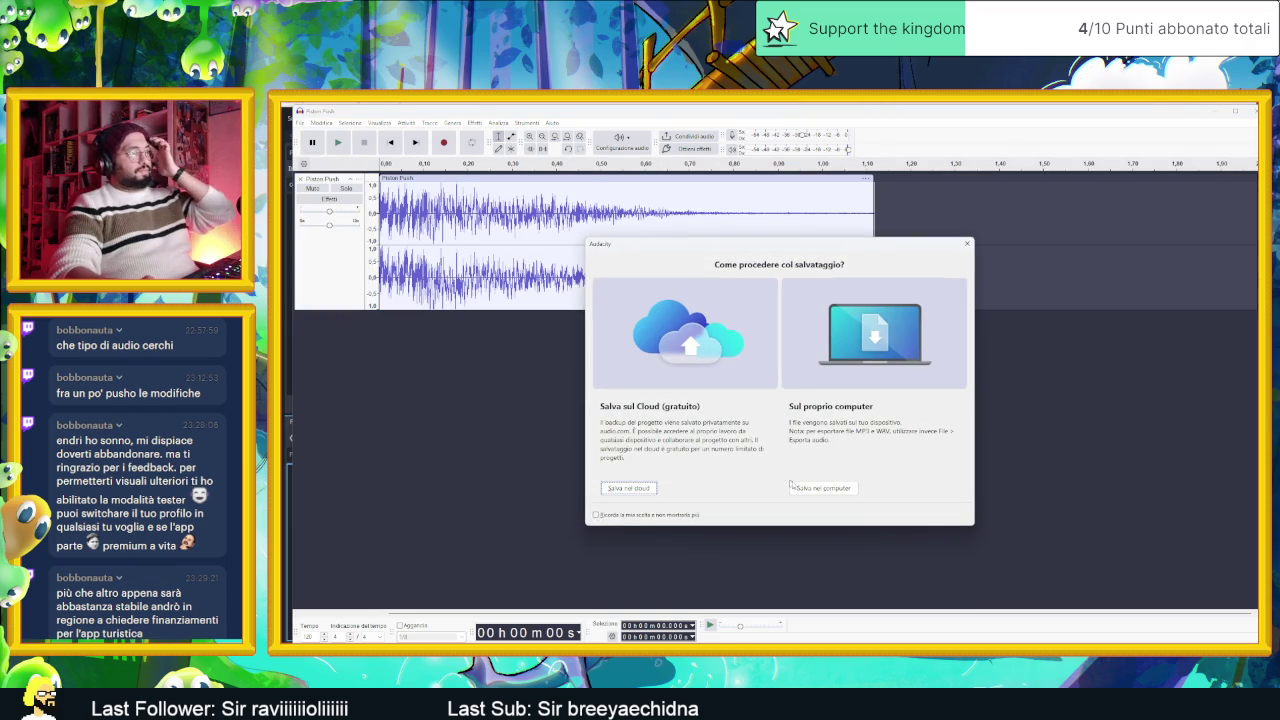
left_click(792, 487)
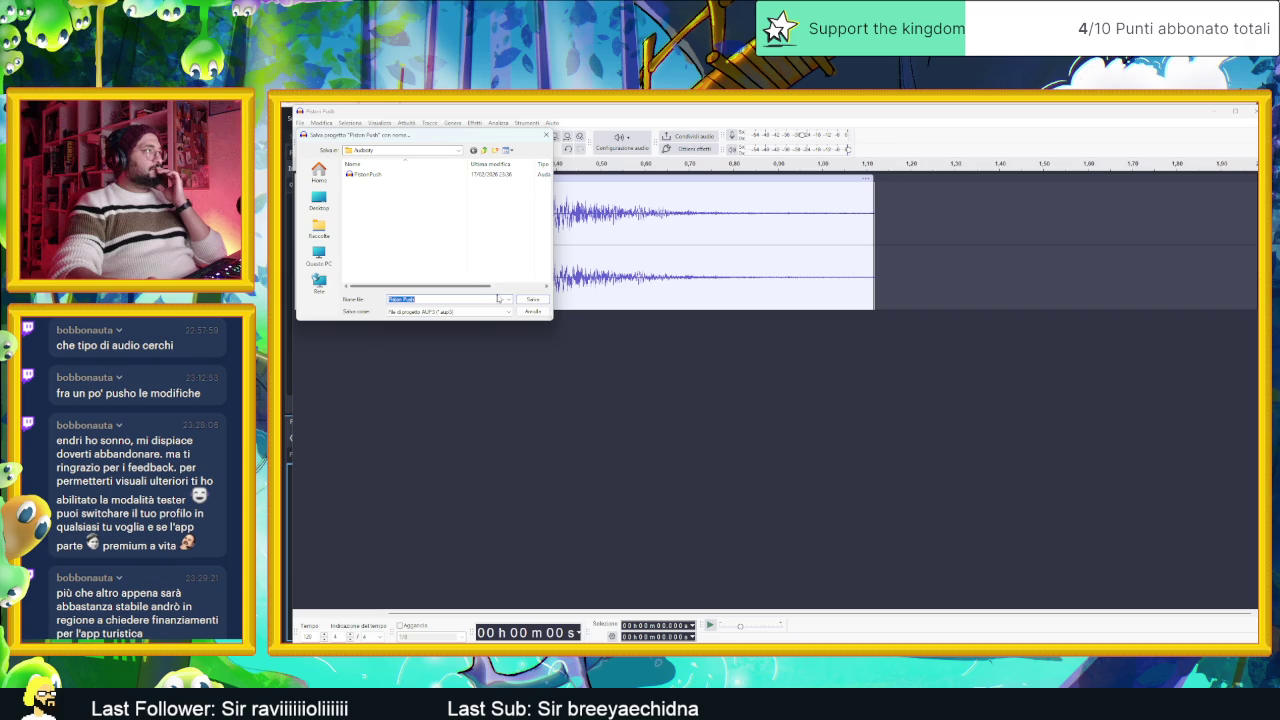
left_click(533, 312)
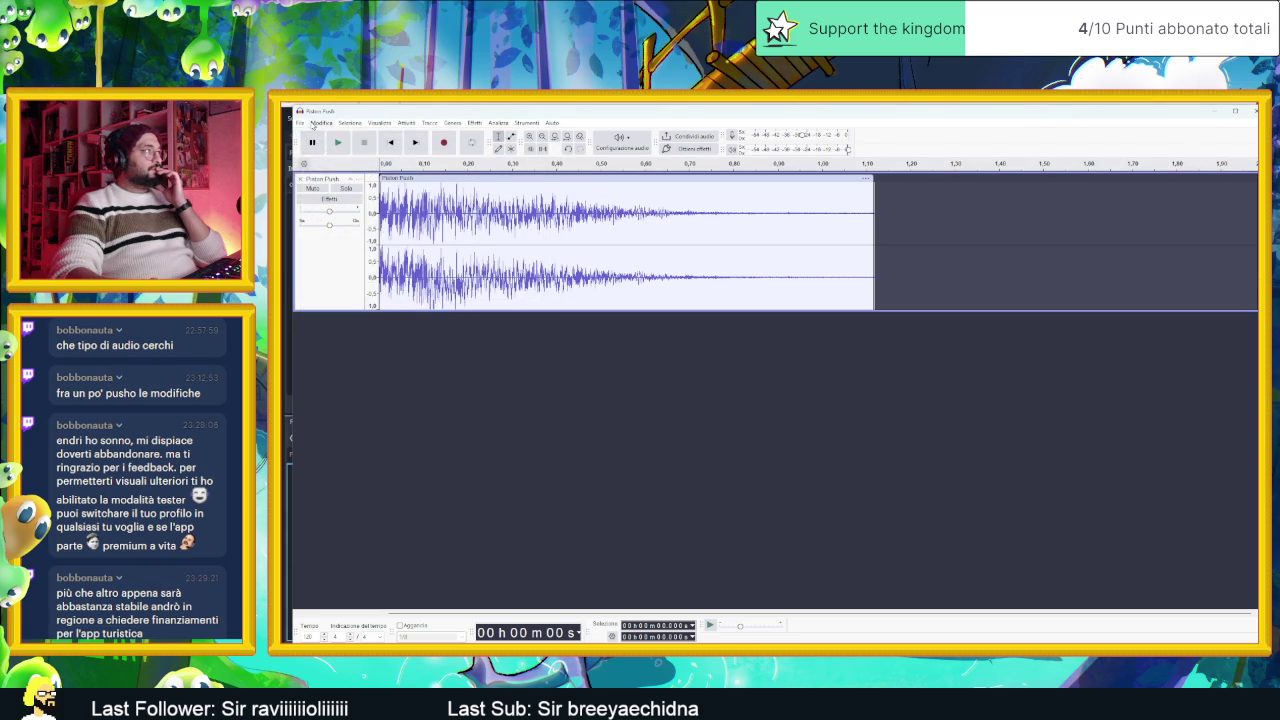
left_click(300, 122)
left_click(345, 216)
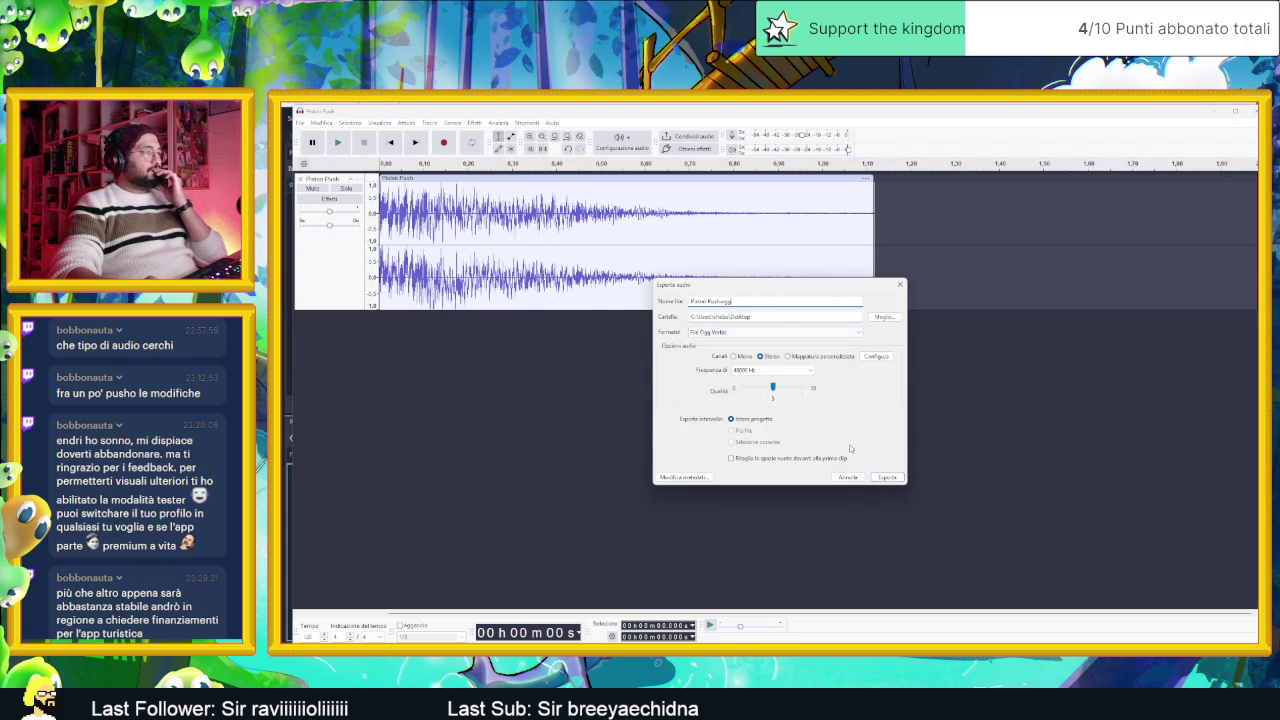
left_click(849, 478)
Step: Minimise Audacity and expand the Piston Push stream properties in Godot's Inspector
left_click(1210, 111)
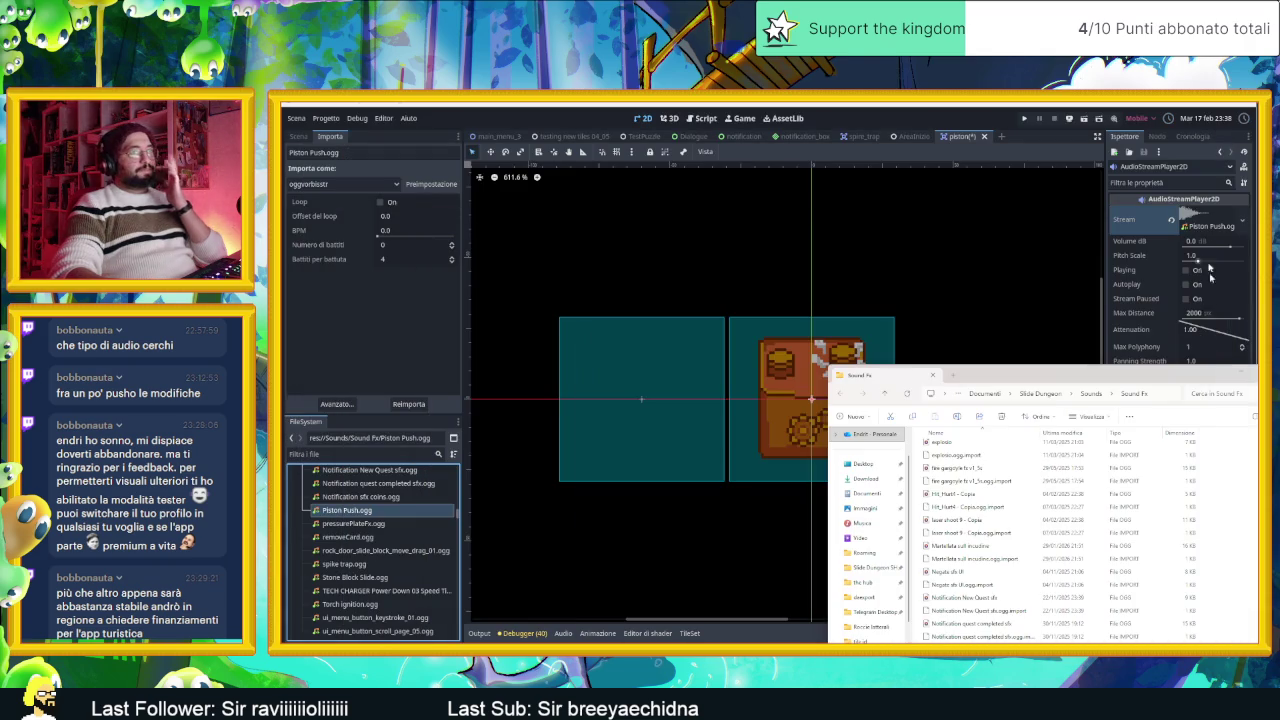
left_click(1238, 375)
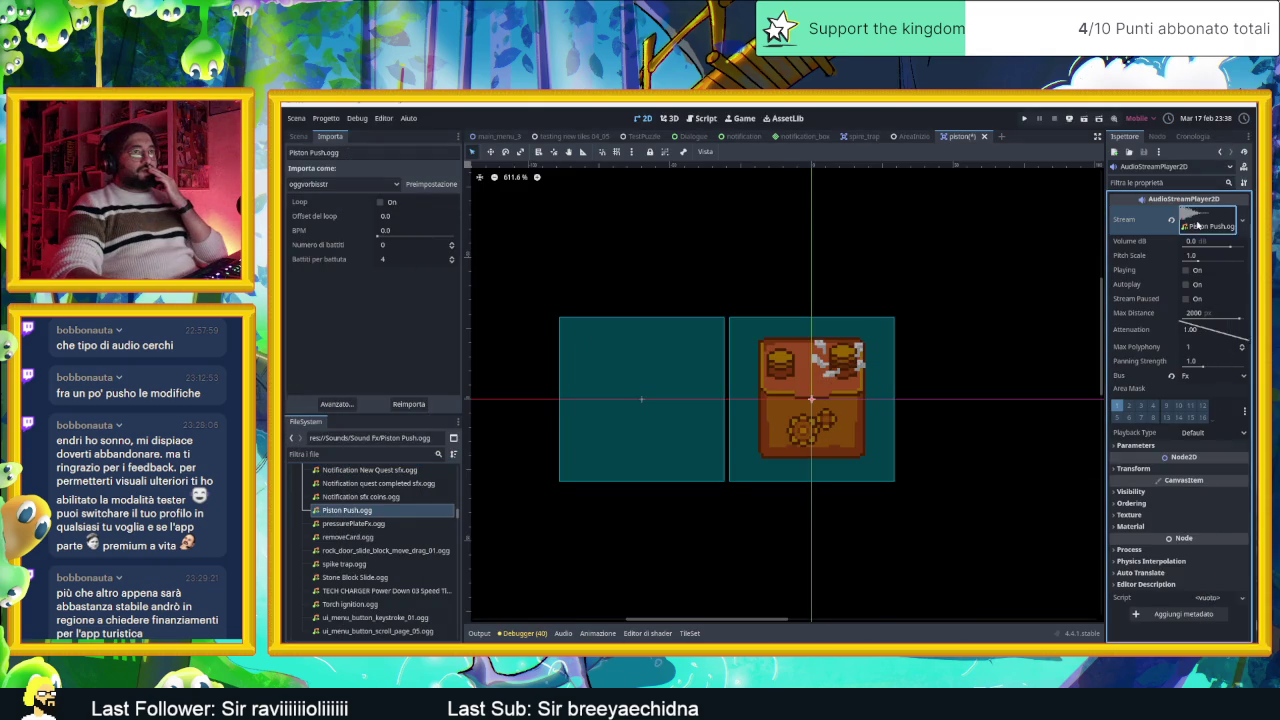
left_click(1198, 222)
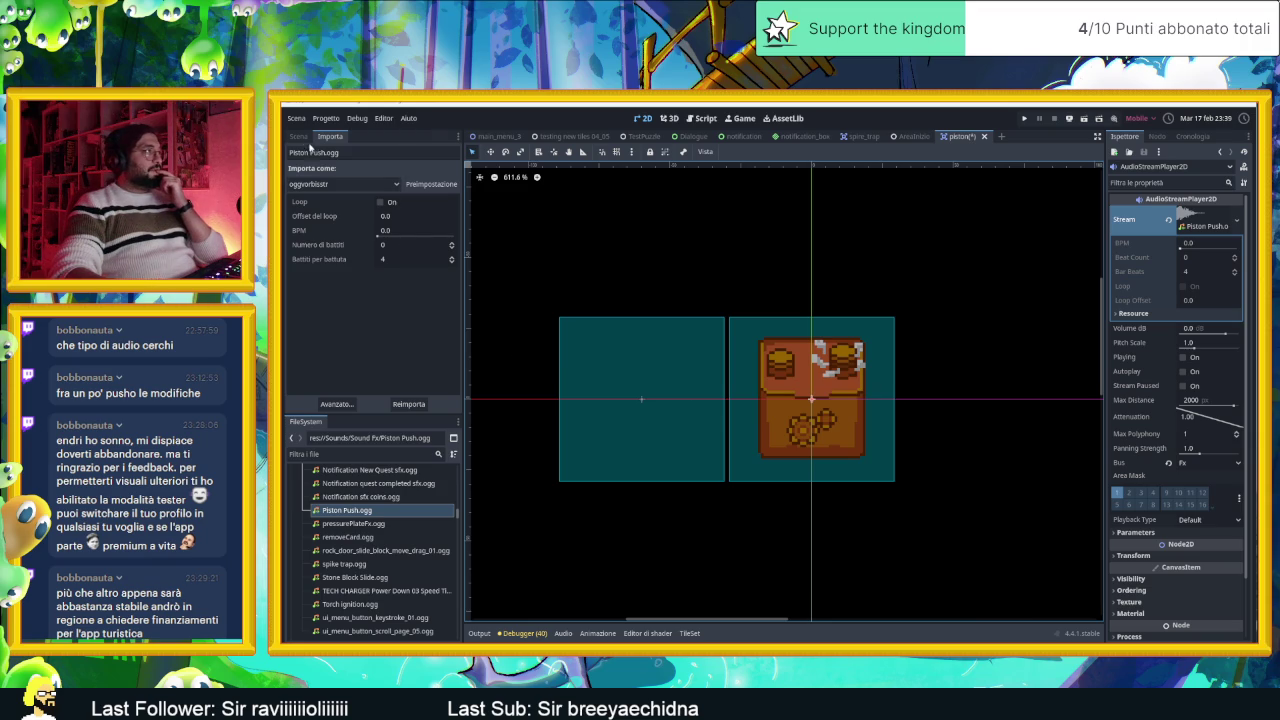
Step: Add $AudioStreamPlayer2D.play() at the end of push() in piston.gd, then return to the 2D view
left_click(299, 136)
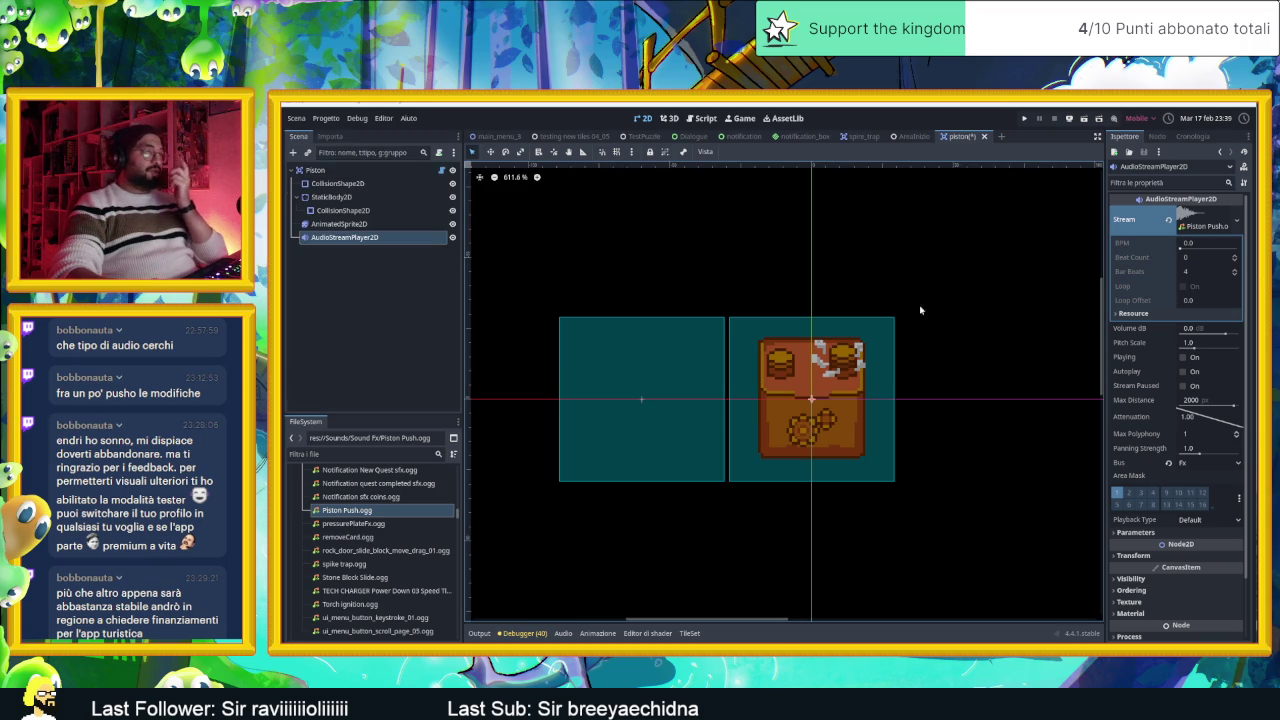
left_click(441, 170)
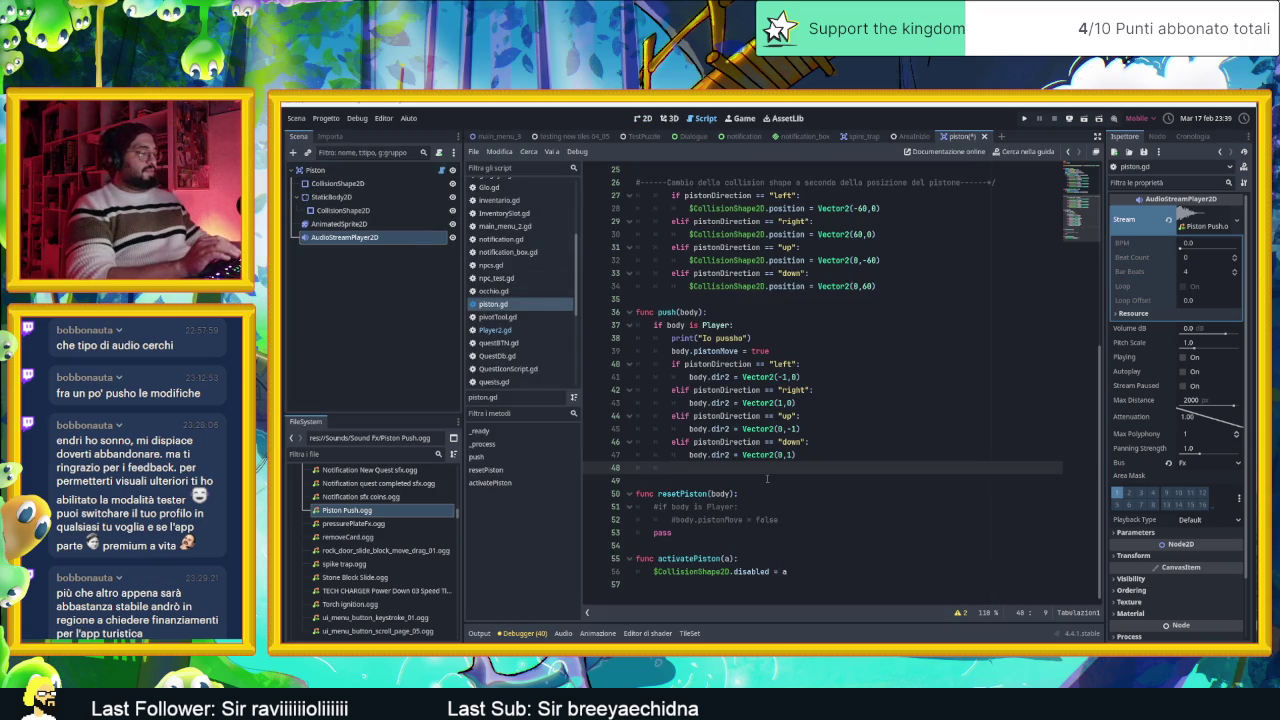
type("$pla")
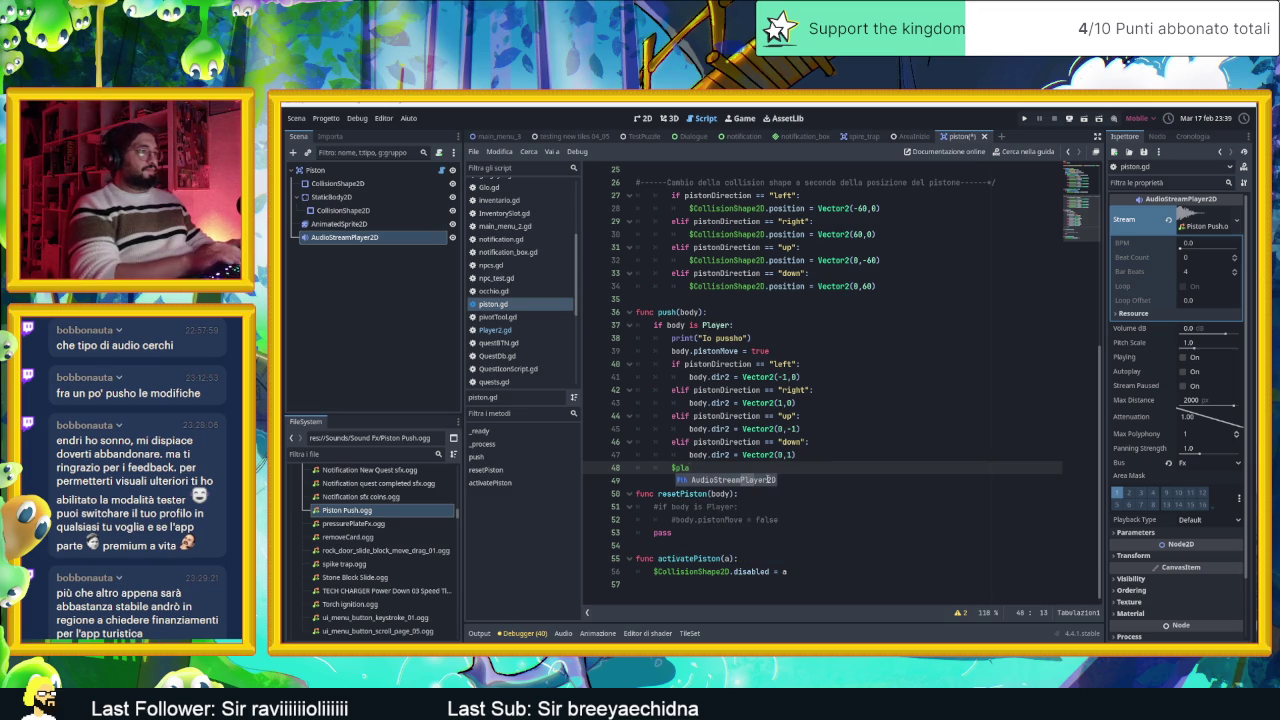
key("Return")
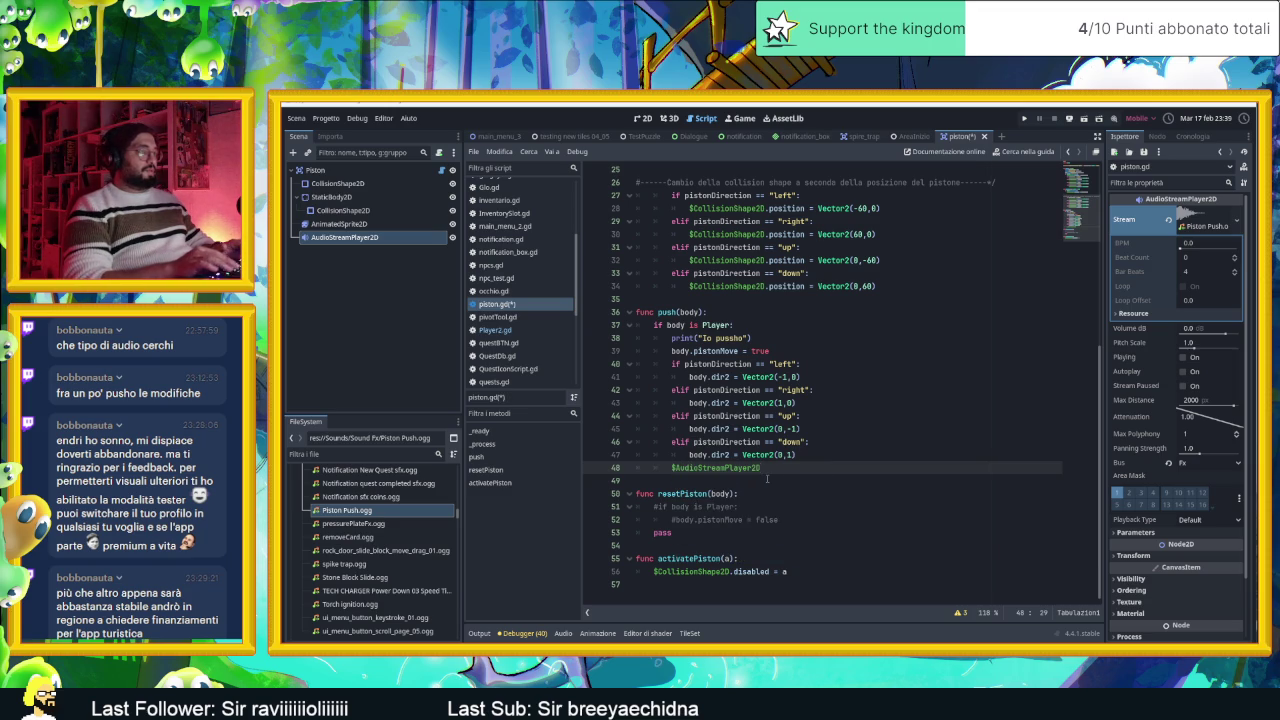
type(".pla")
key("Return")
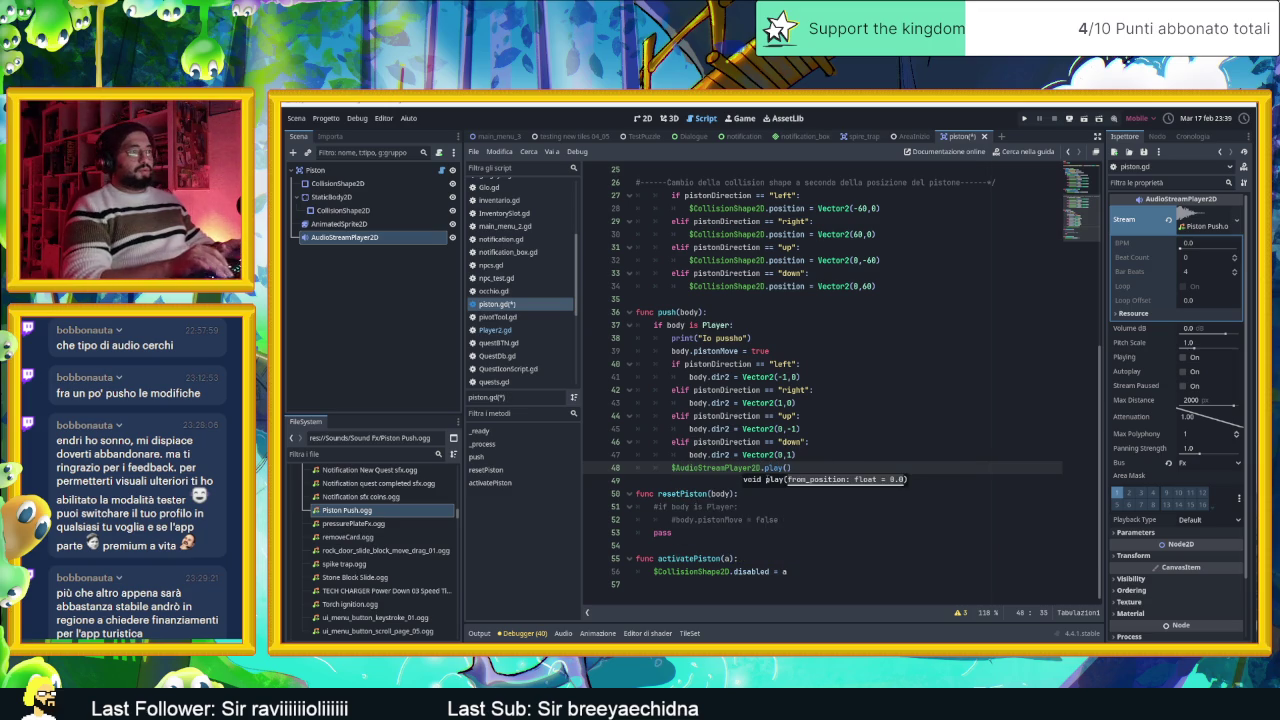
left_click(645, 118)
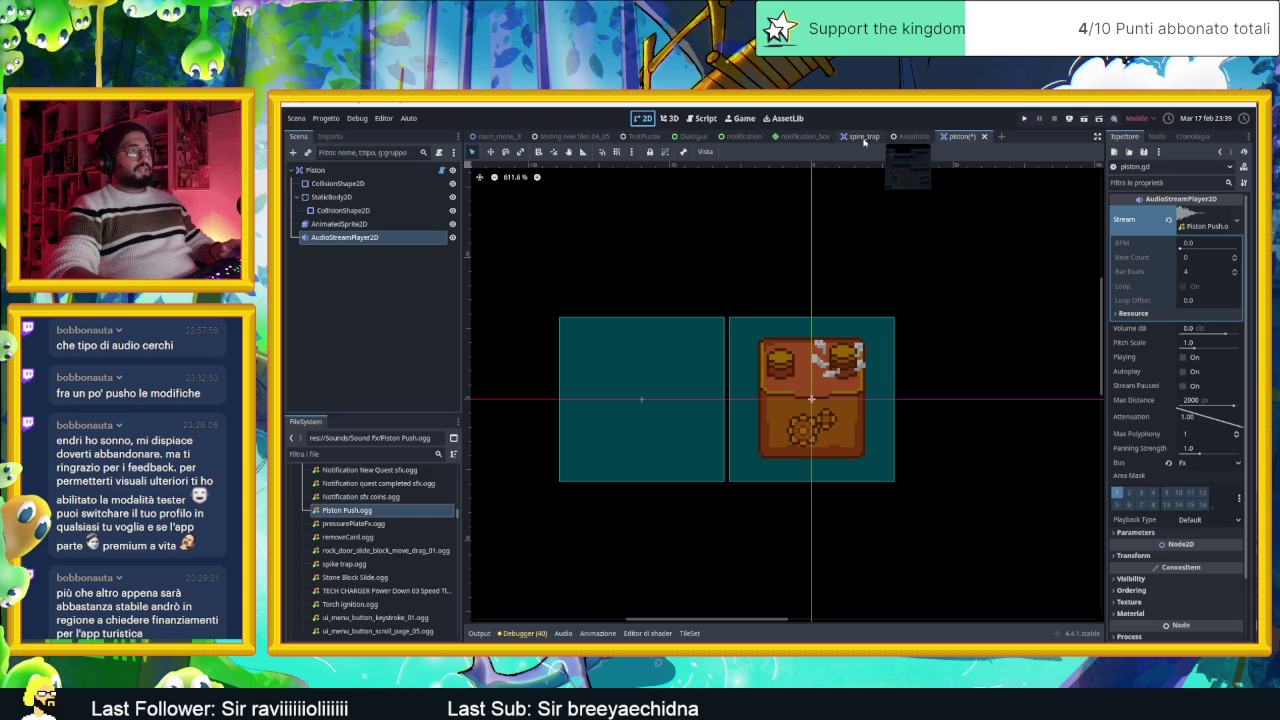
left_click(914, 137)
Step: Launch the game from AreaInizio with F6 and move its window up and left
left_click(1097, 119)
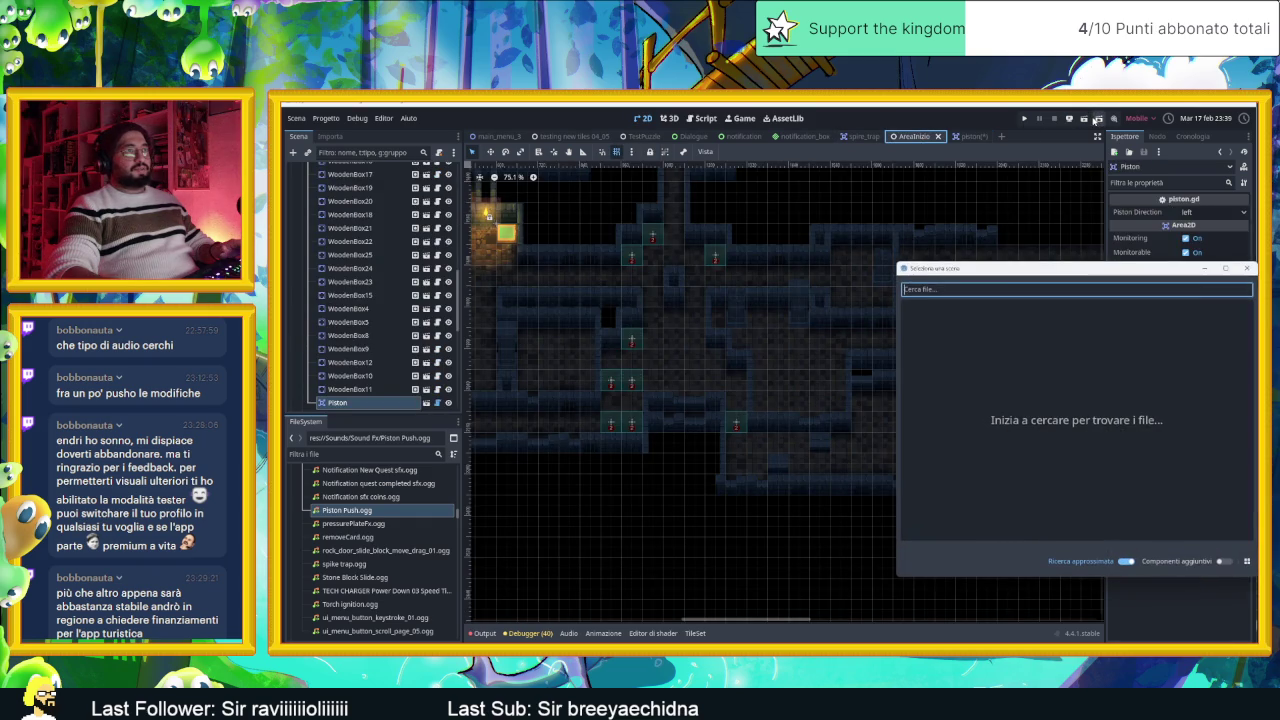
left_click(1247, 270)
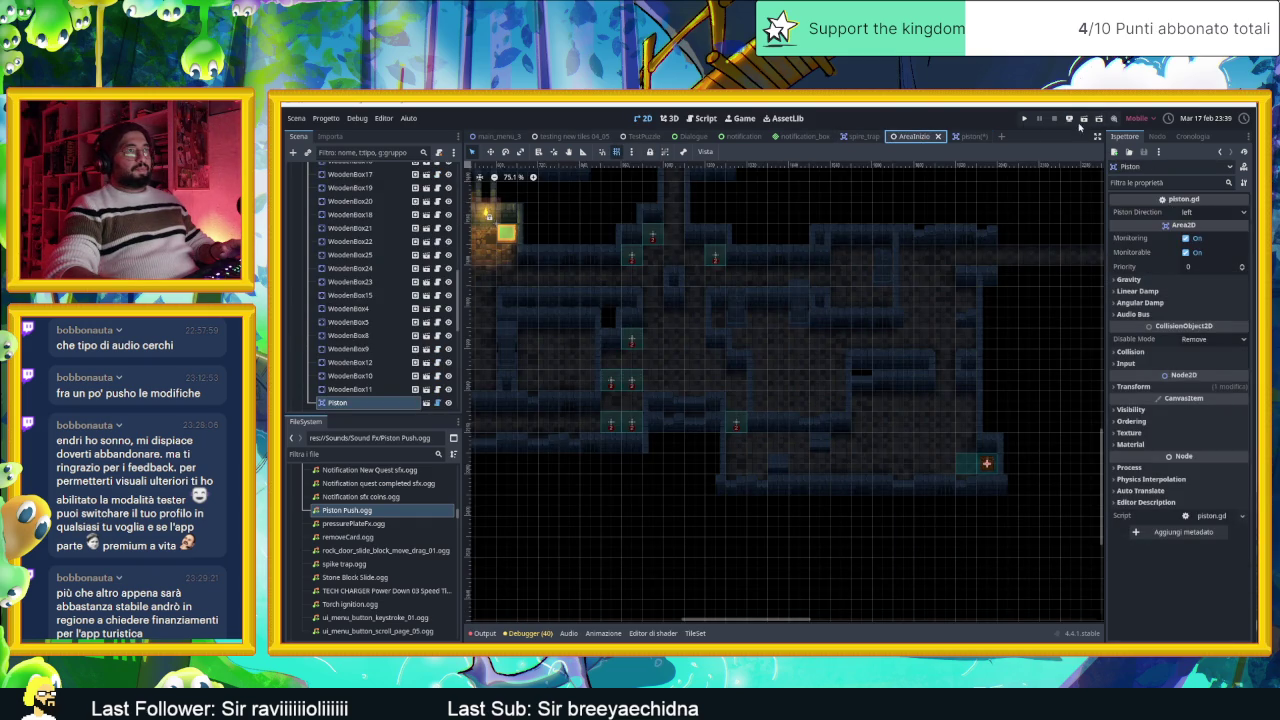
key("F6")
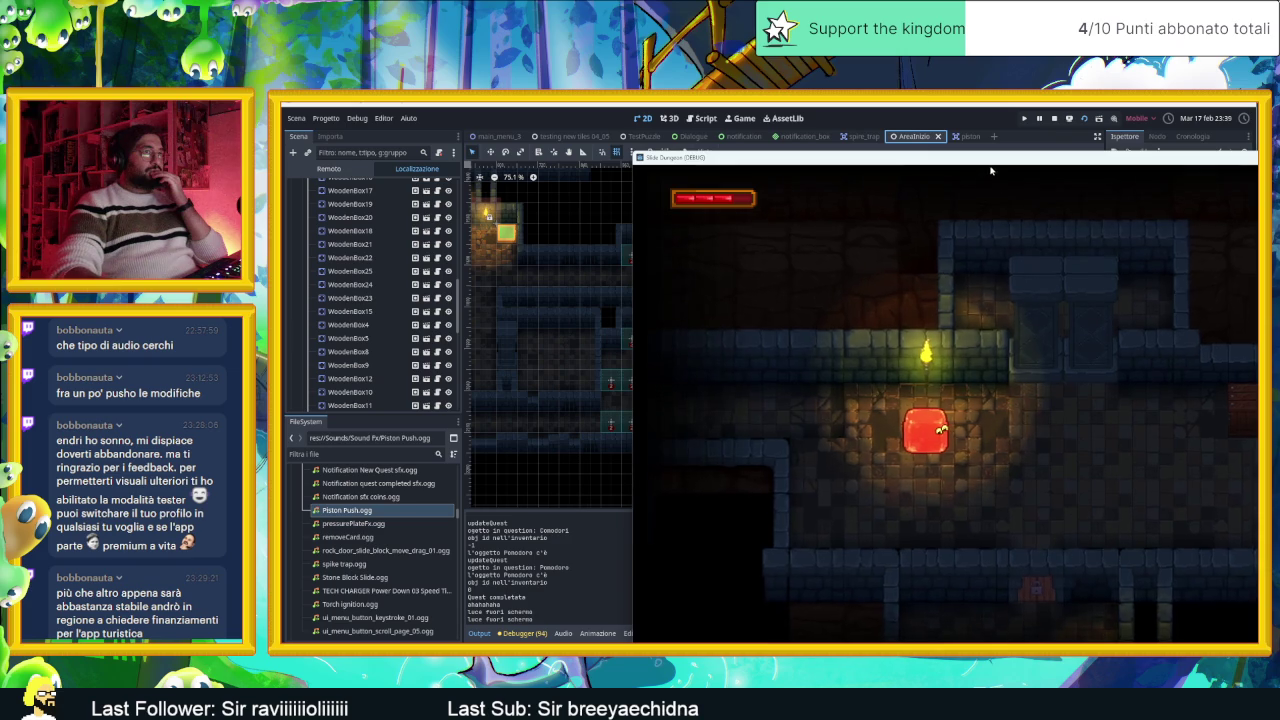
left_click_drag(767, 160, 496, 130)
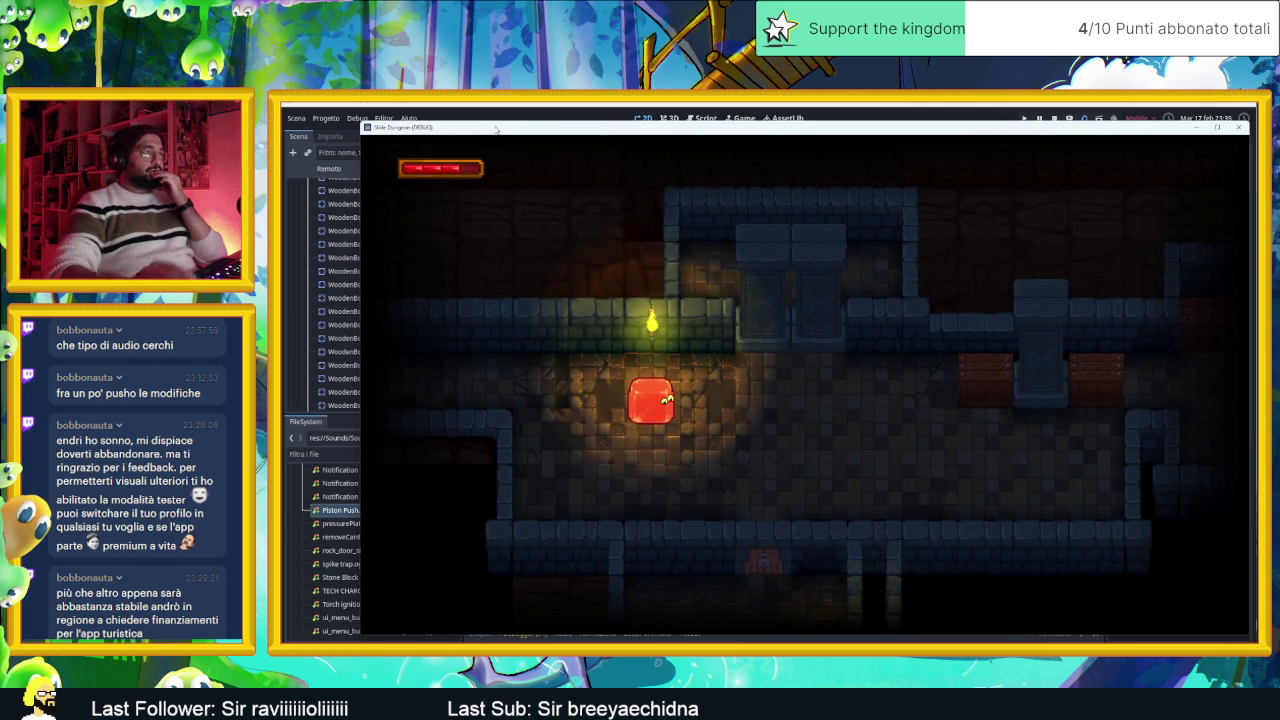
Step: Slide the slime through the dungeon rooms, shifting crate 2 along the way
key("Up")
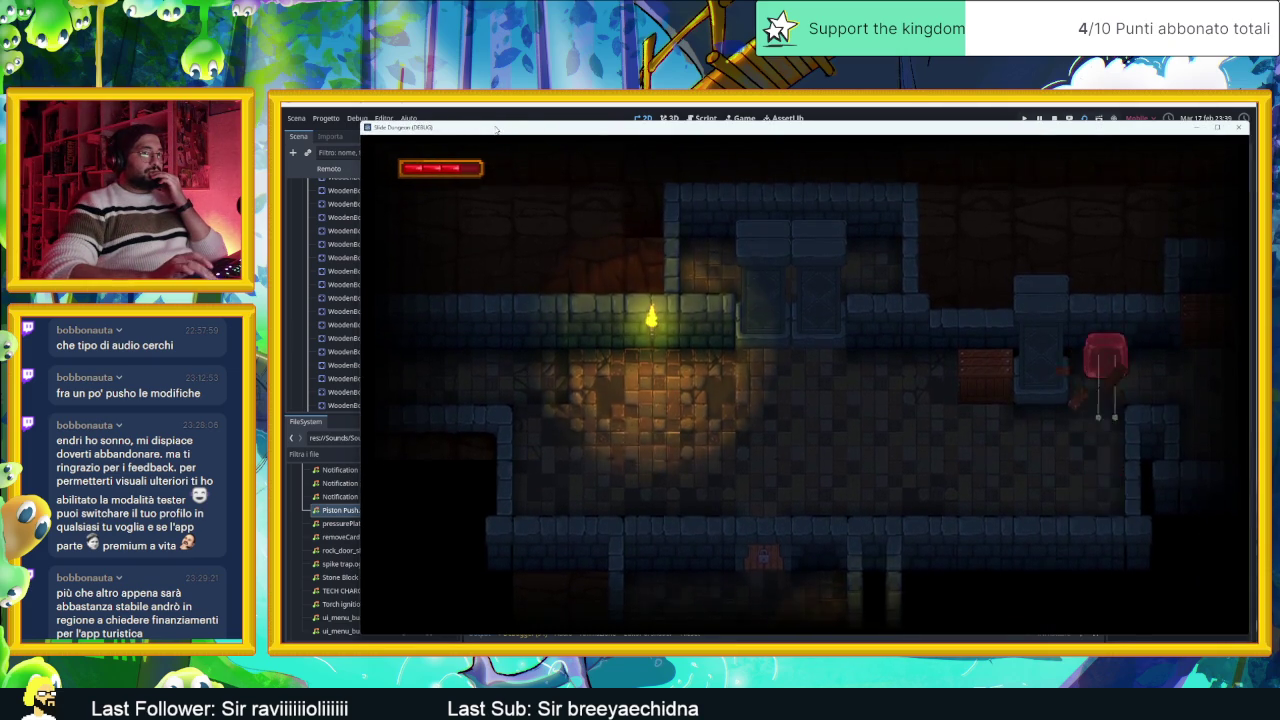
key("Down")
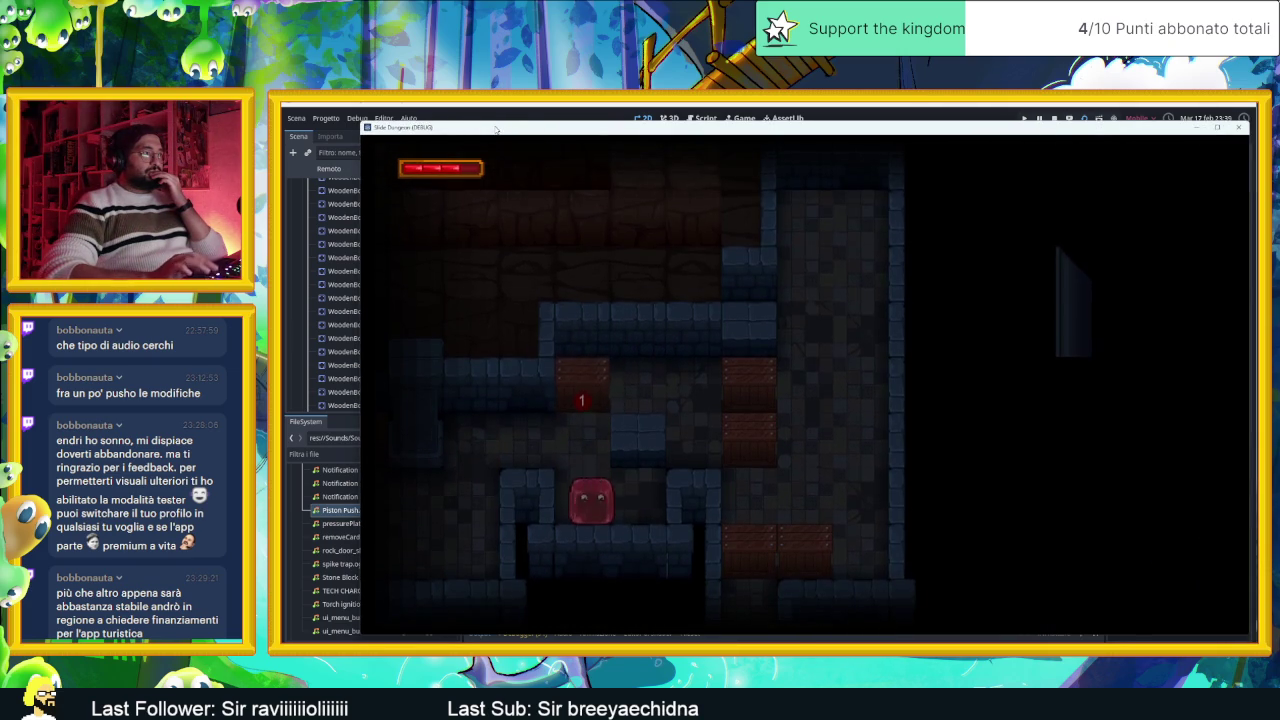
key("Up")
key("Right")
key("Left")
key("Right")
key("Down")
key("Up")
key("Left")
key("Down")
key("Down")
key("Up")
key("Down")
key("Right")
key("Left")
key("Up")
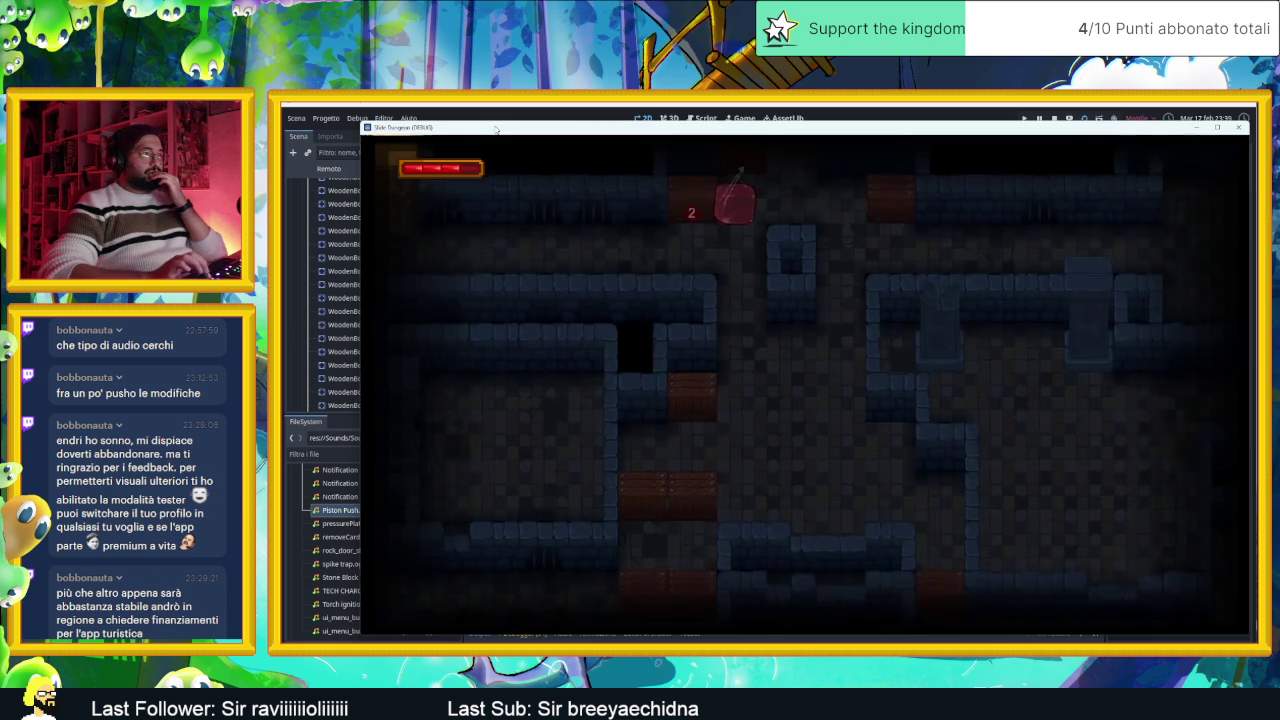
key("Down")
key("Right")
key("Down")
key("Up")
key("Down")
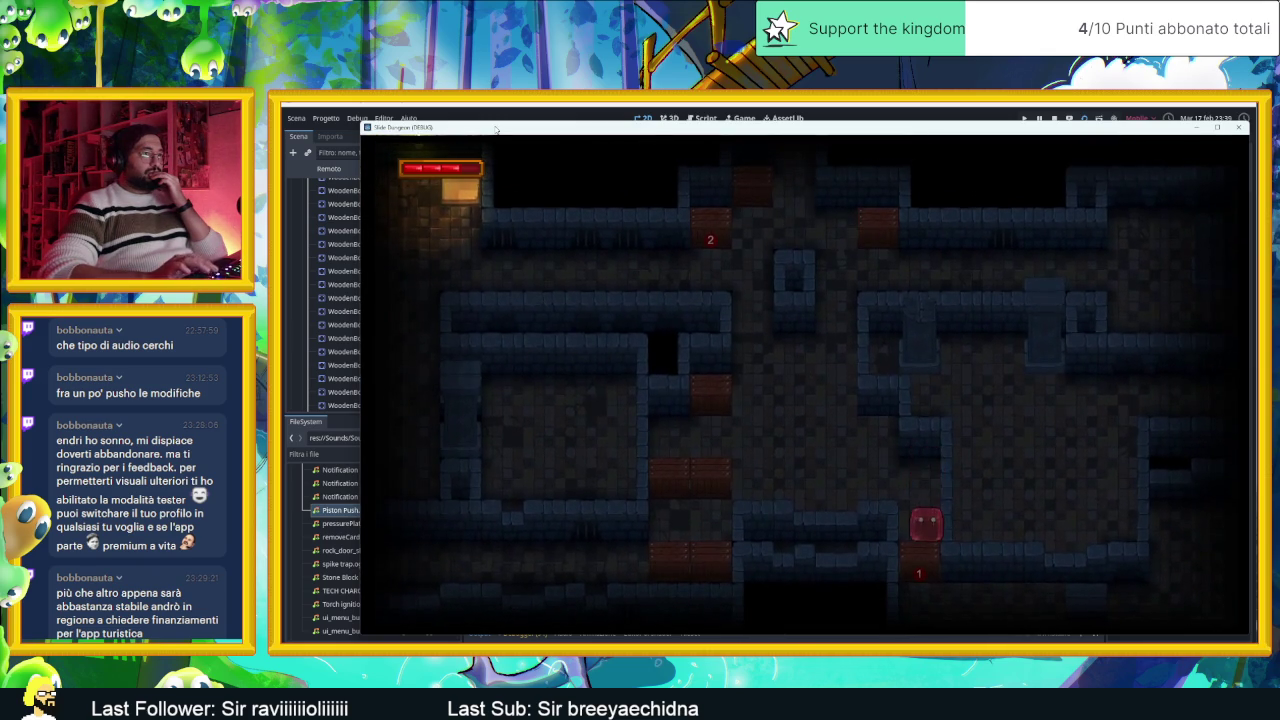
key("Up")
key("Up")
key("Right")
key("Down")
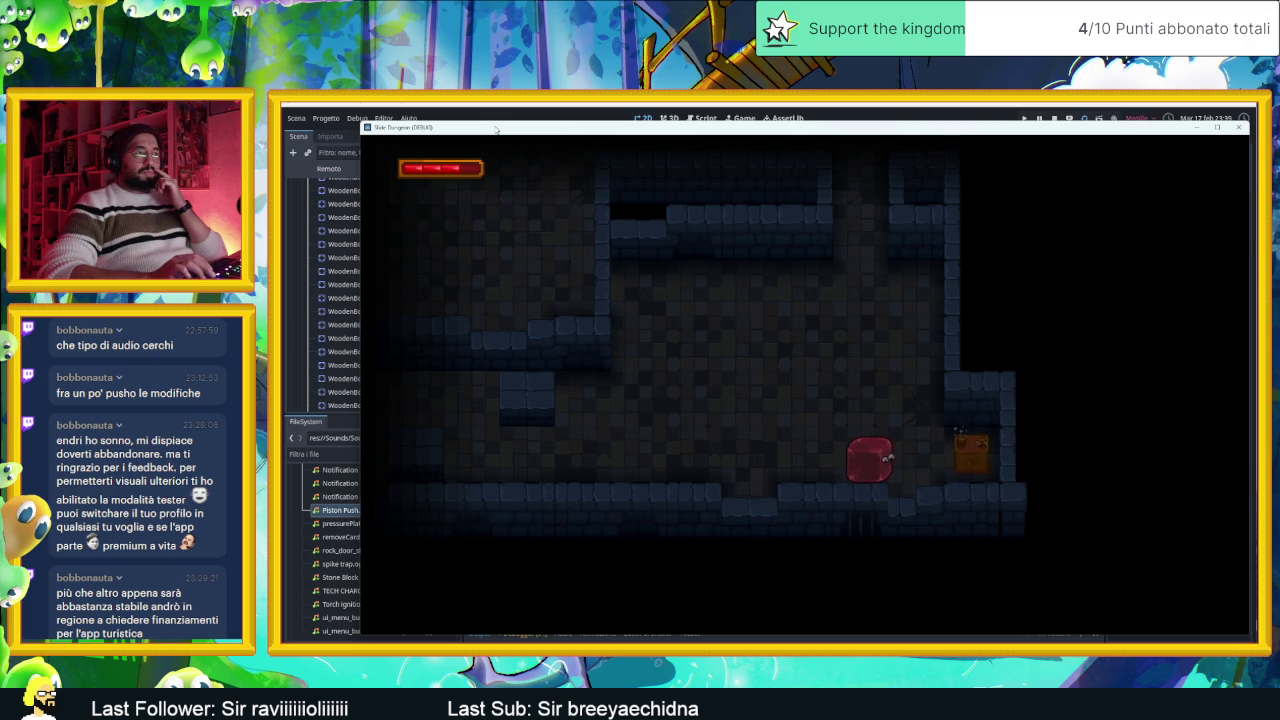
Step: Guide the slime into the piston's line so it gets pushed left, then close the game
key("Up")
key("Right")
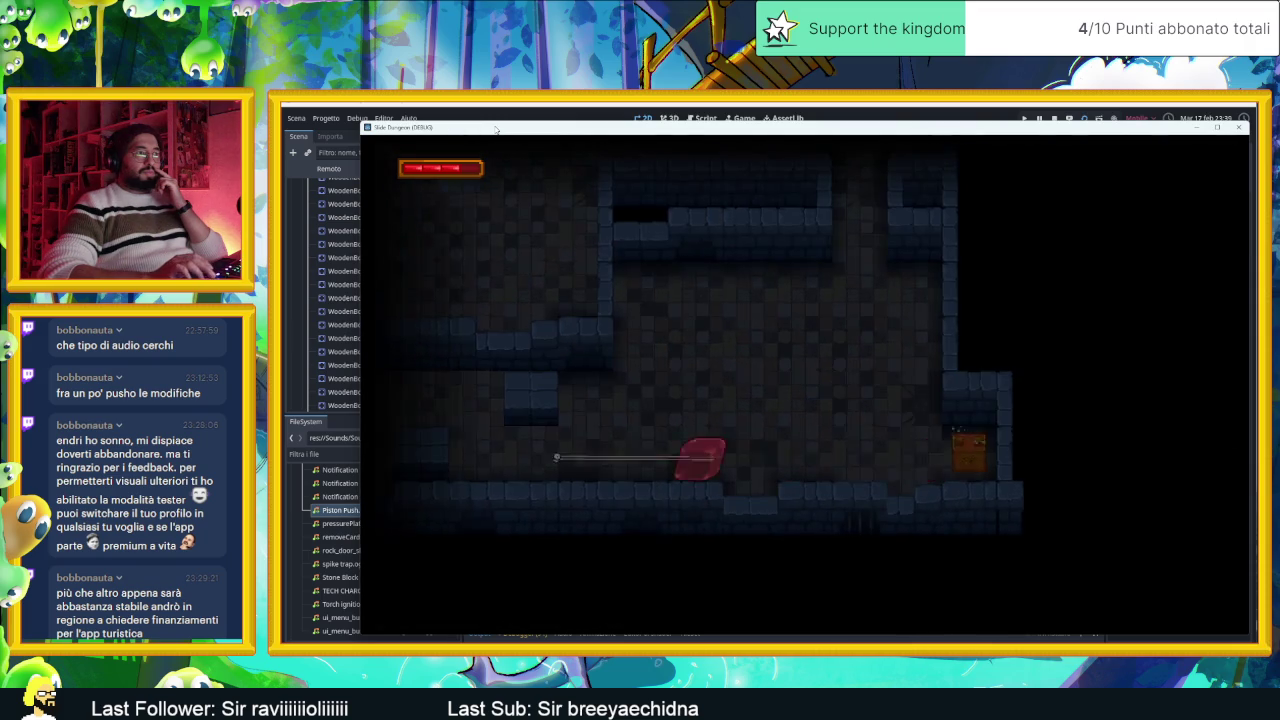
key("Down")
key("Right")
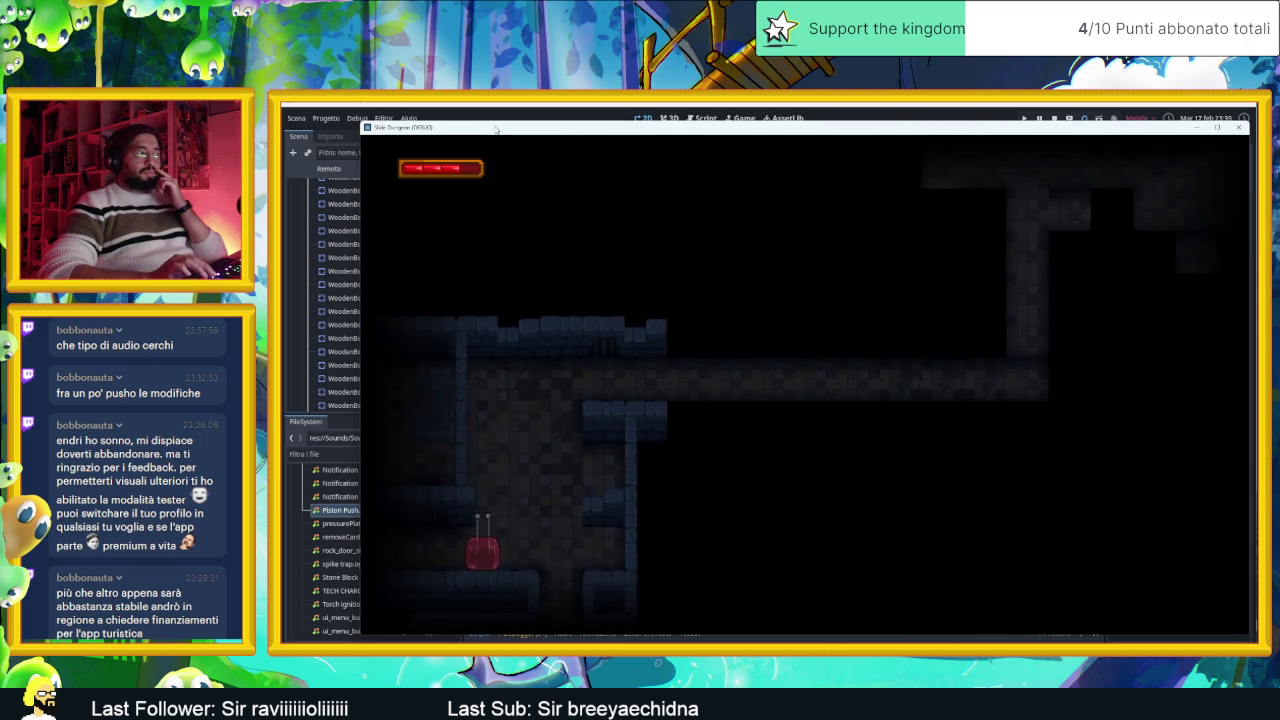
key("Left")
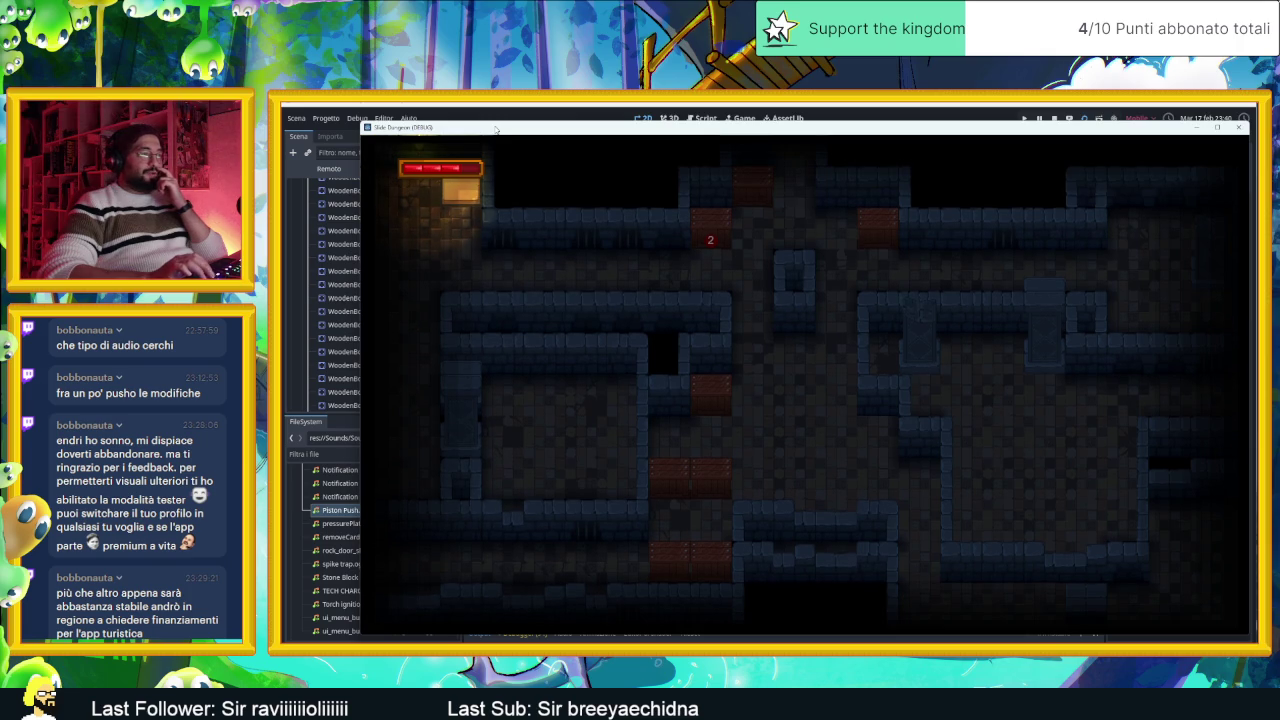
key("Left")
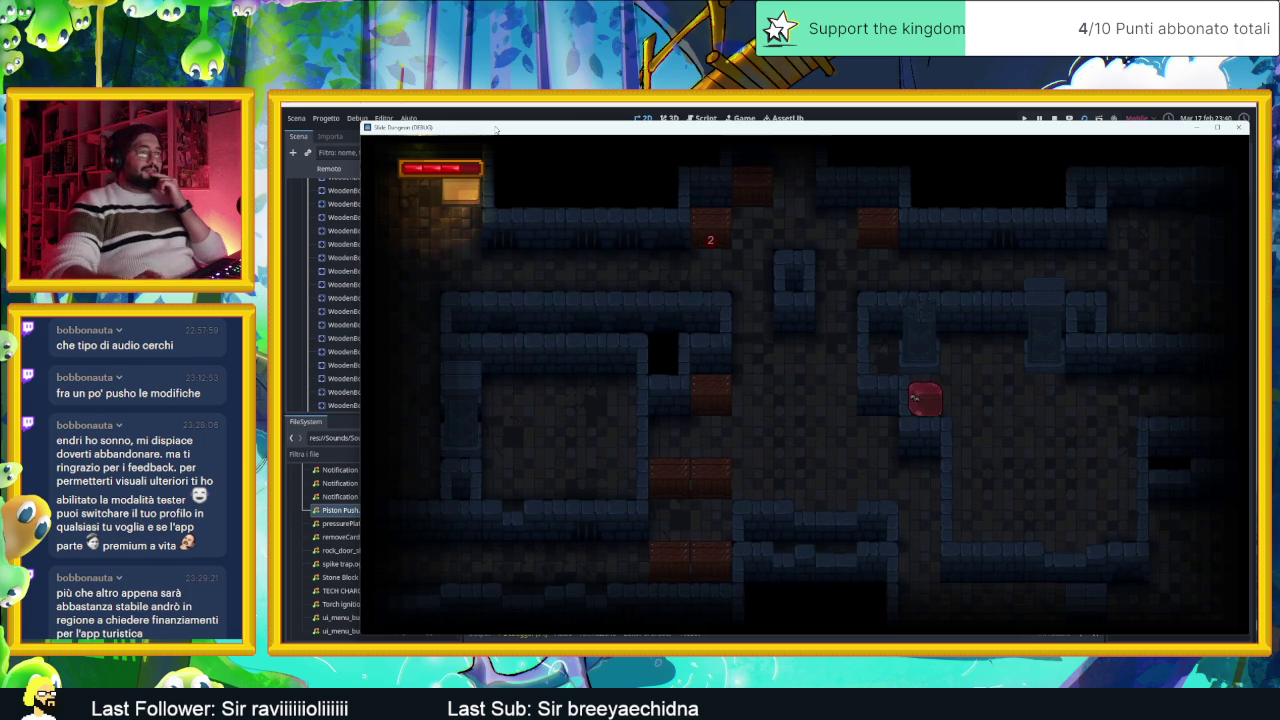
key("Right")
key("Right")
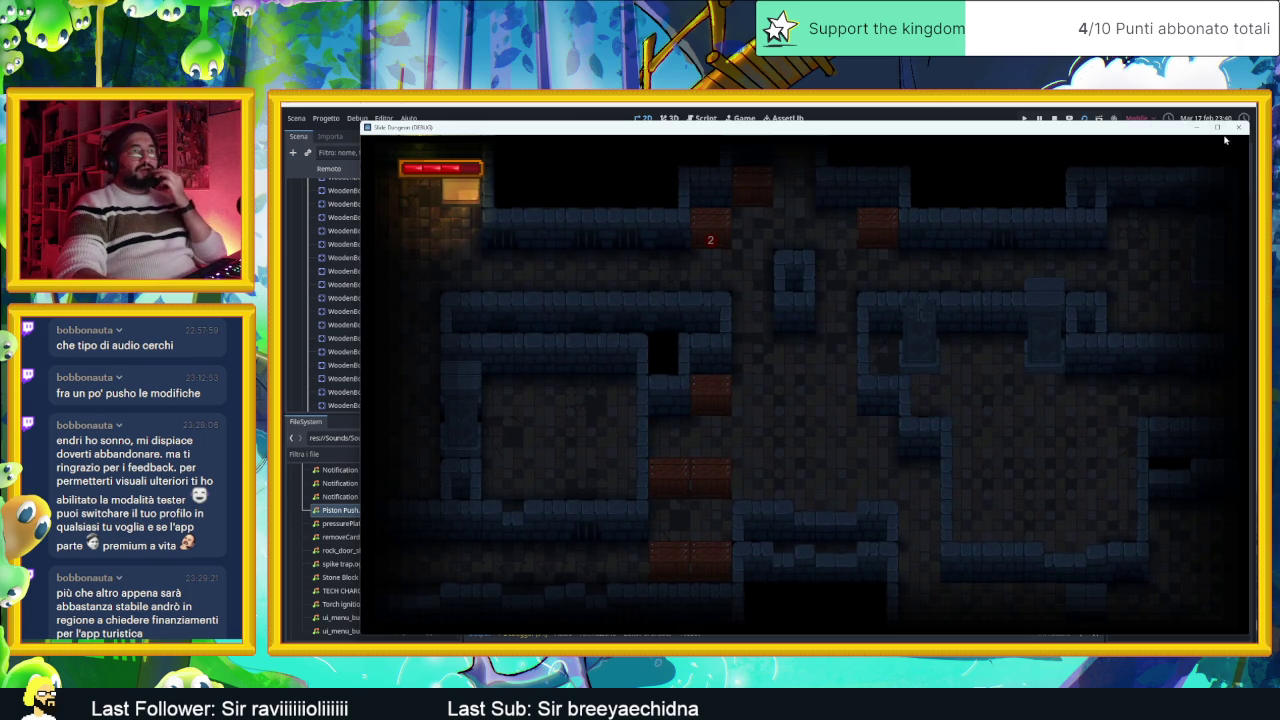
left_click(1240, 128)
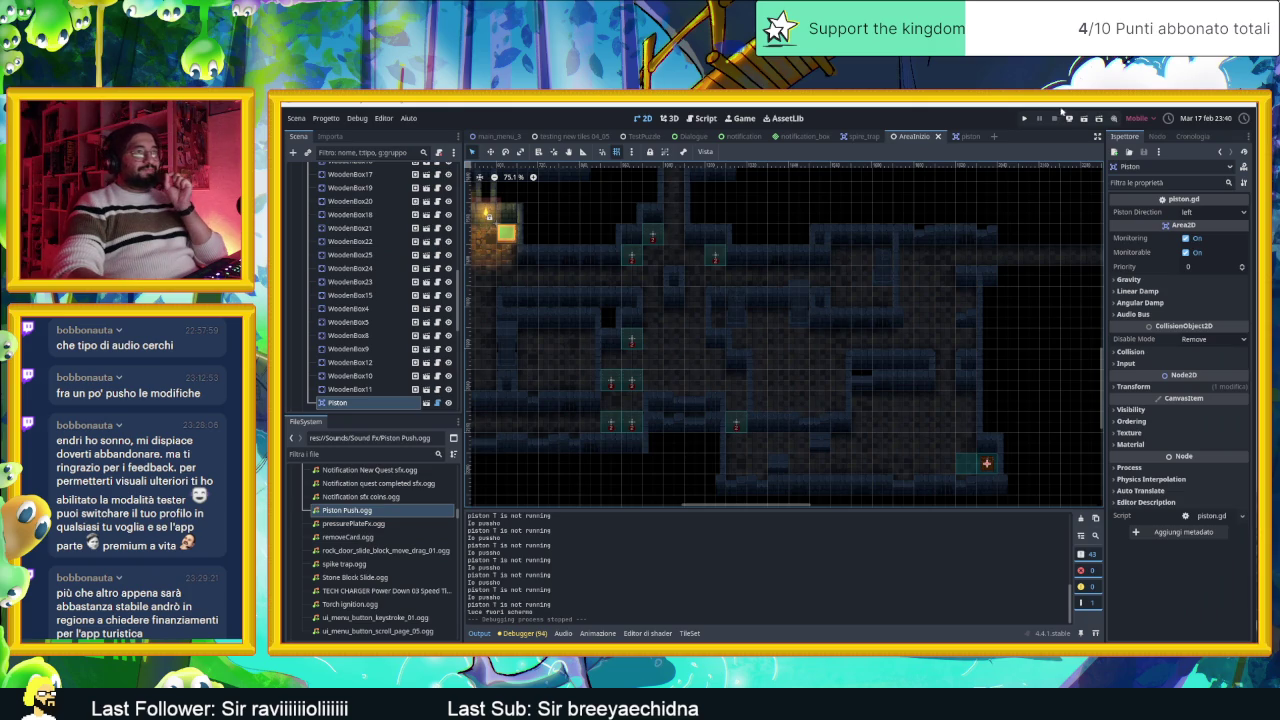
Step: Save and rerun the game, sliding the slime through the first room onto the crates
key("ctrl+s")
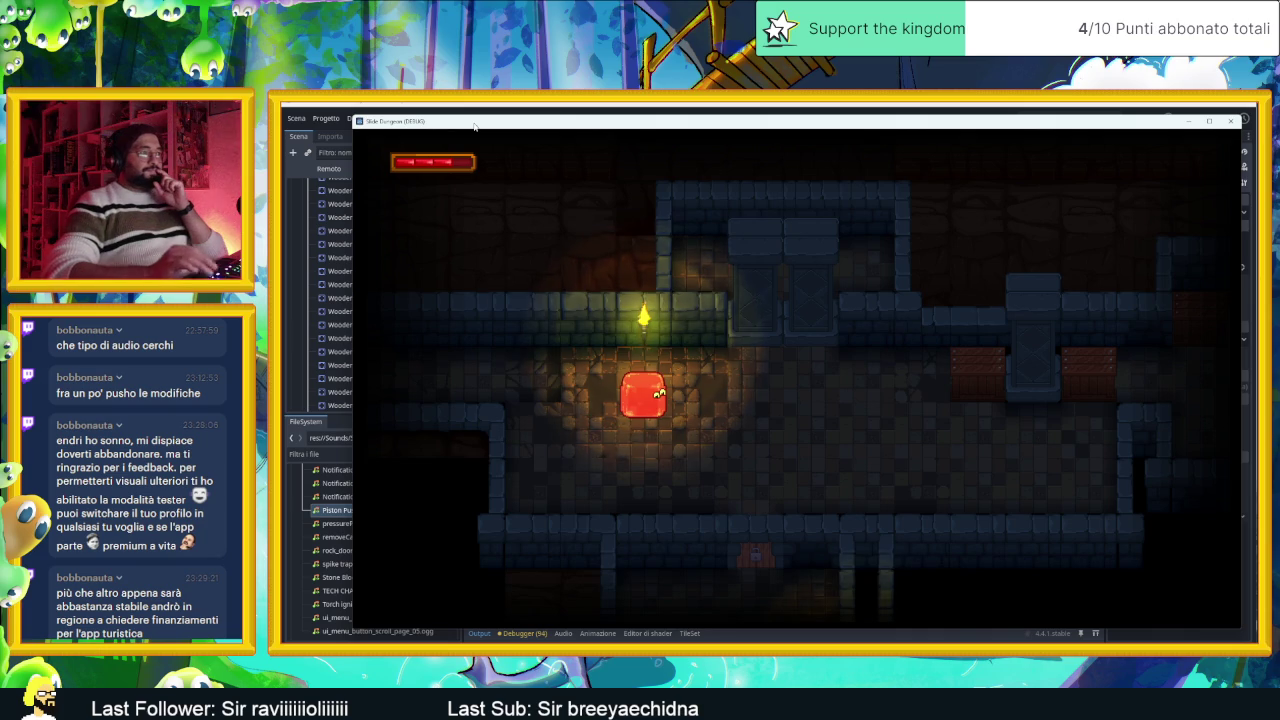
key("Down")
key("Right")
key("Up")
key("Down")
key("Up")
key("Down")
key("Up")
key("Right")
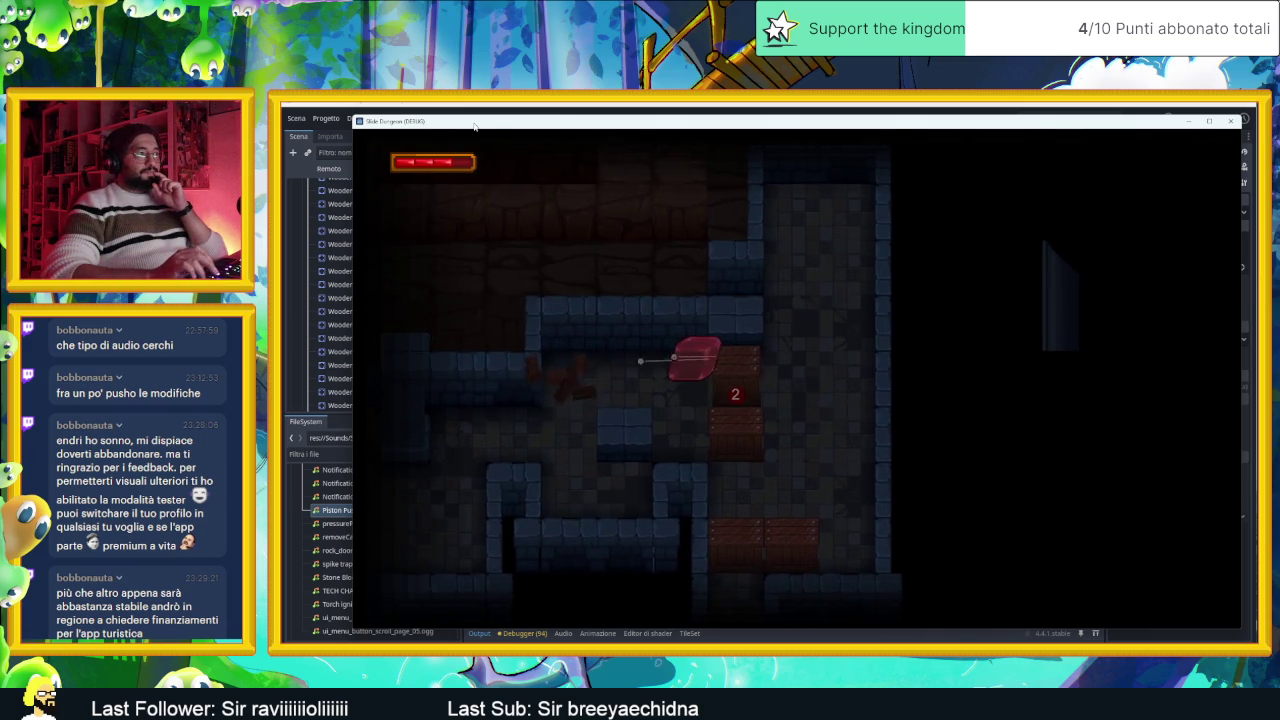
Step: Slide the slime around the crates and down through the next dungeon rooms
key("Left")
key("Right")
key("Down")
key("Up")
key("Left")
key("Down")
key("Right")
key("Left")
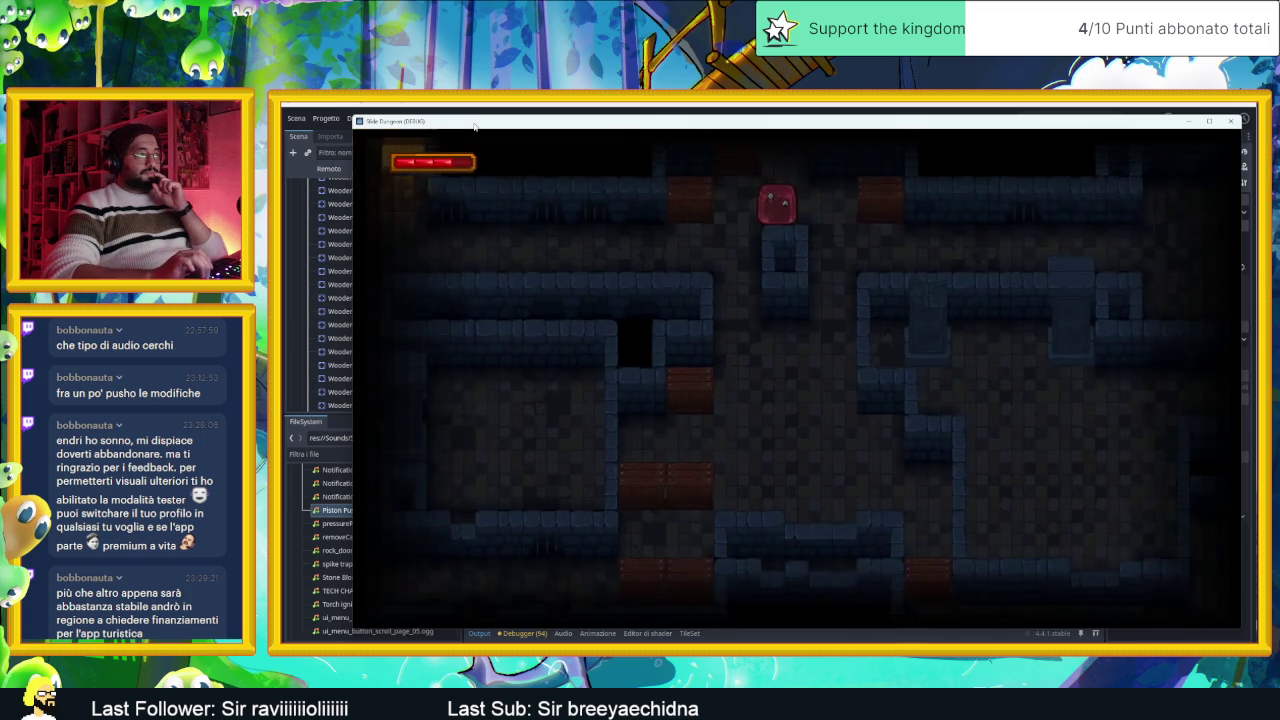
key("Down")
key("Right")
key("Down")
key("Down")
key("Right")
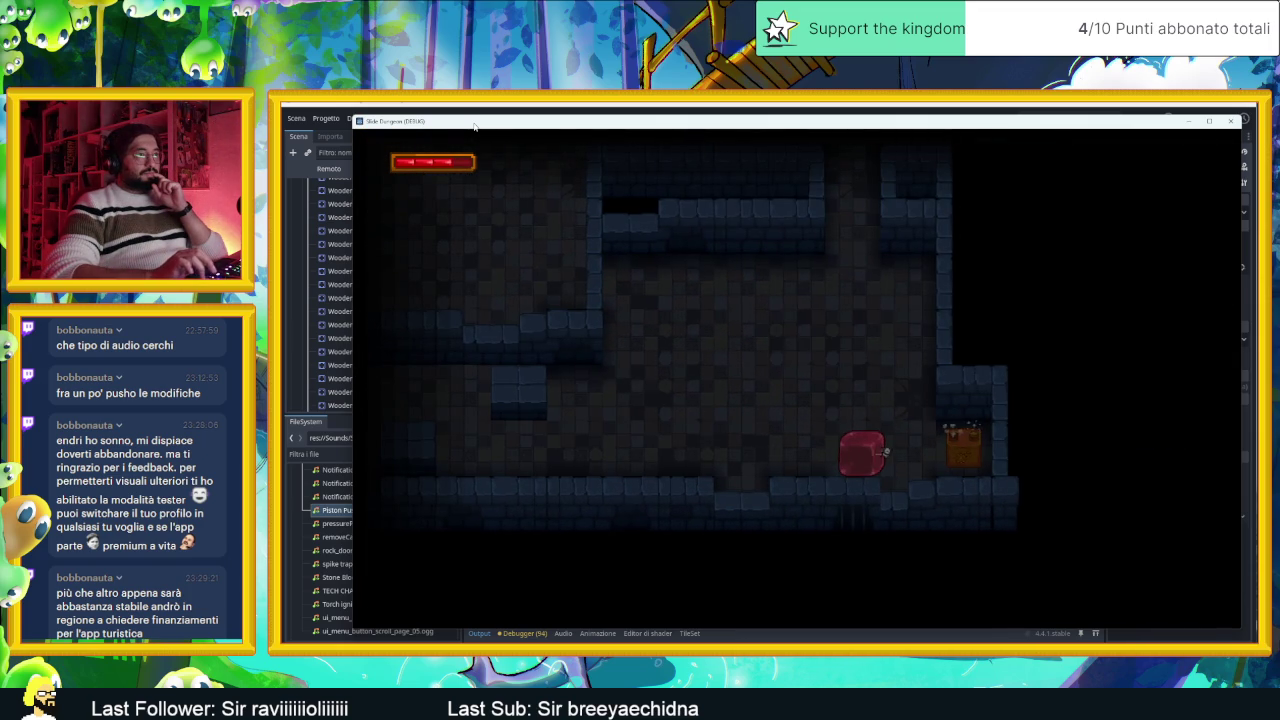